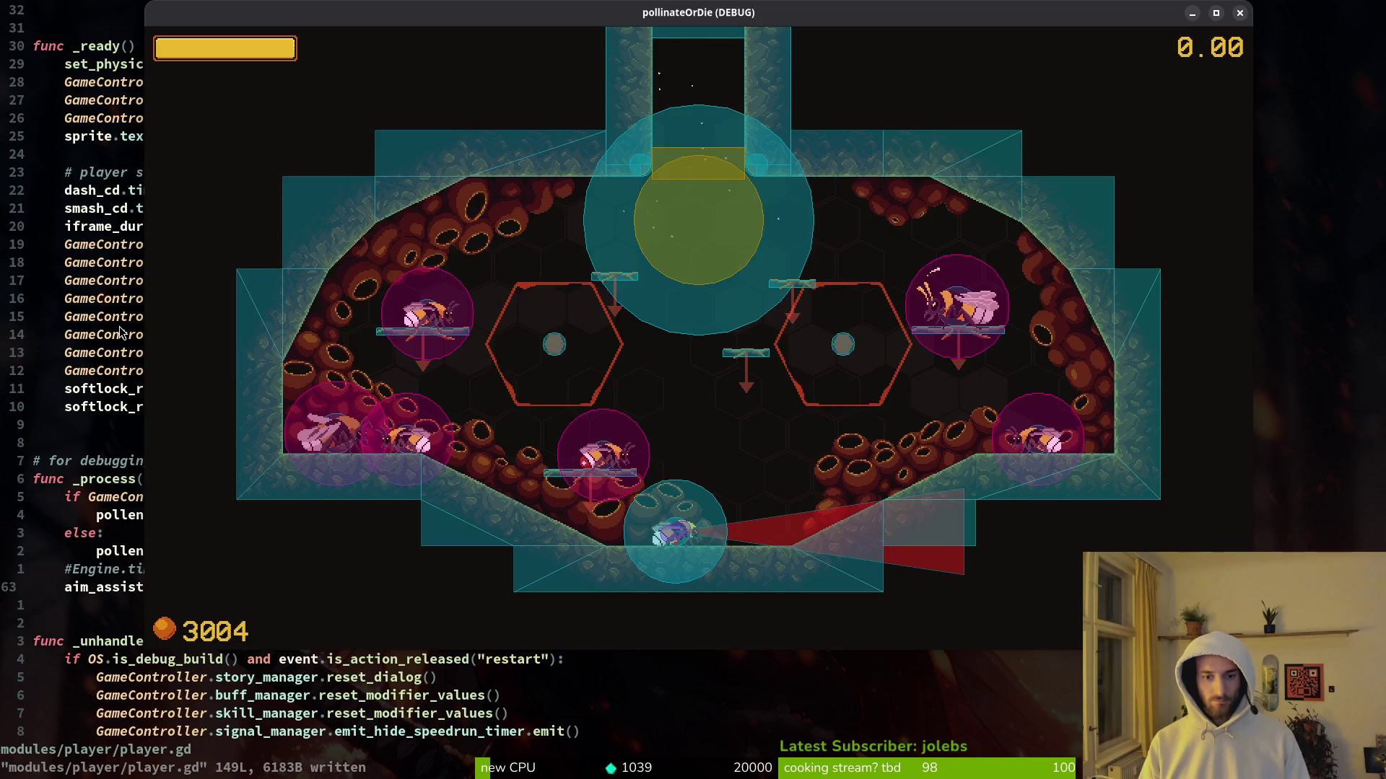
Step: Move and dash the bee around the level to watch the wide aim cone, then quit to Godot
key("a")
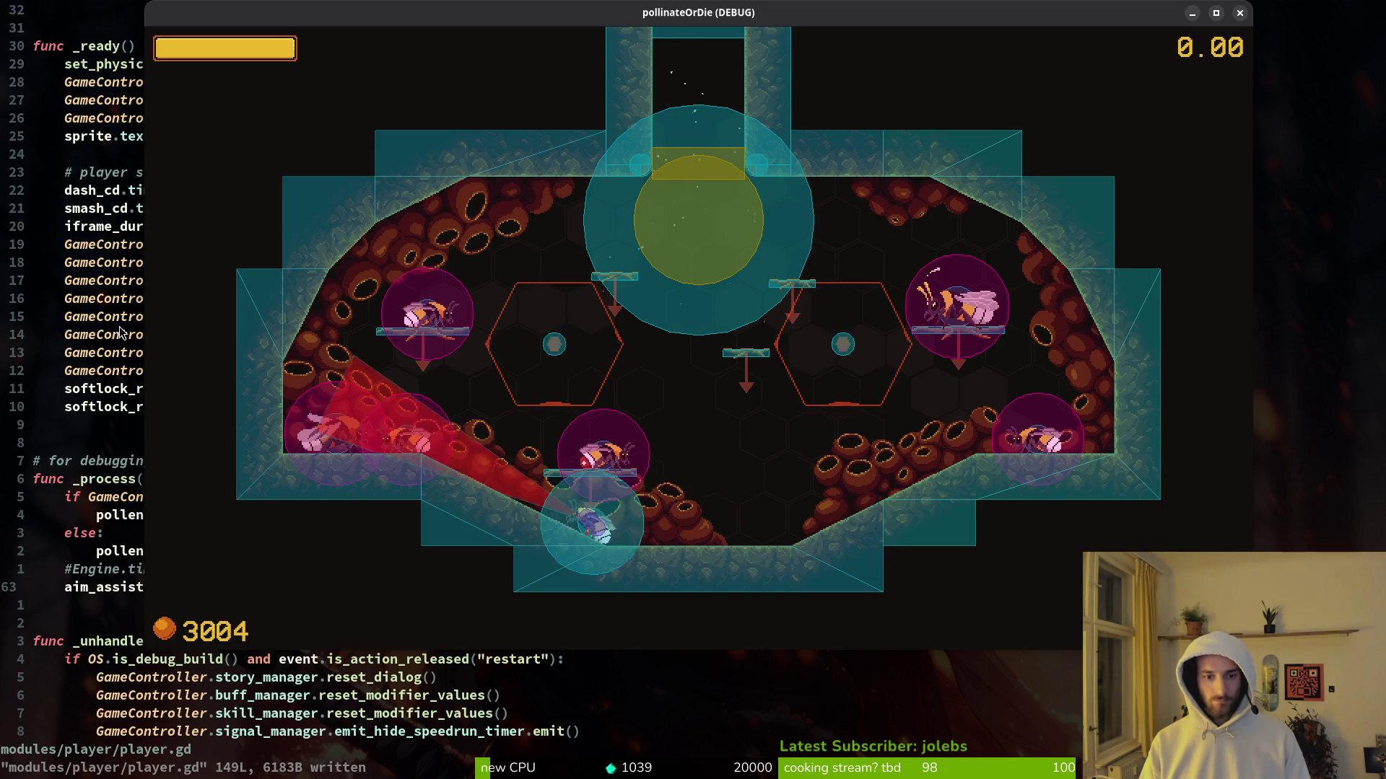
key("d")
key("d")
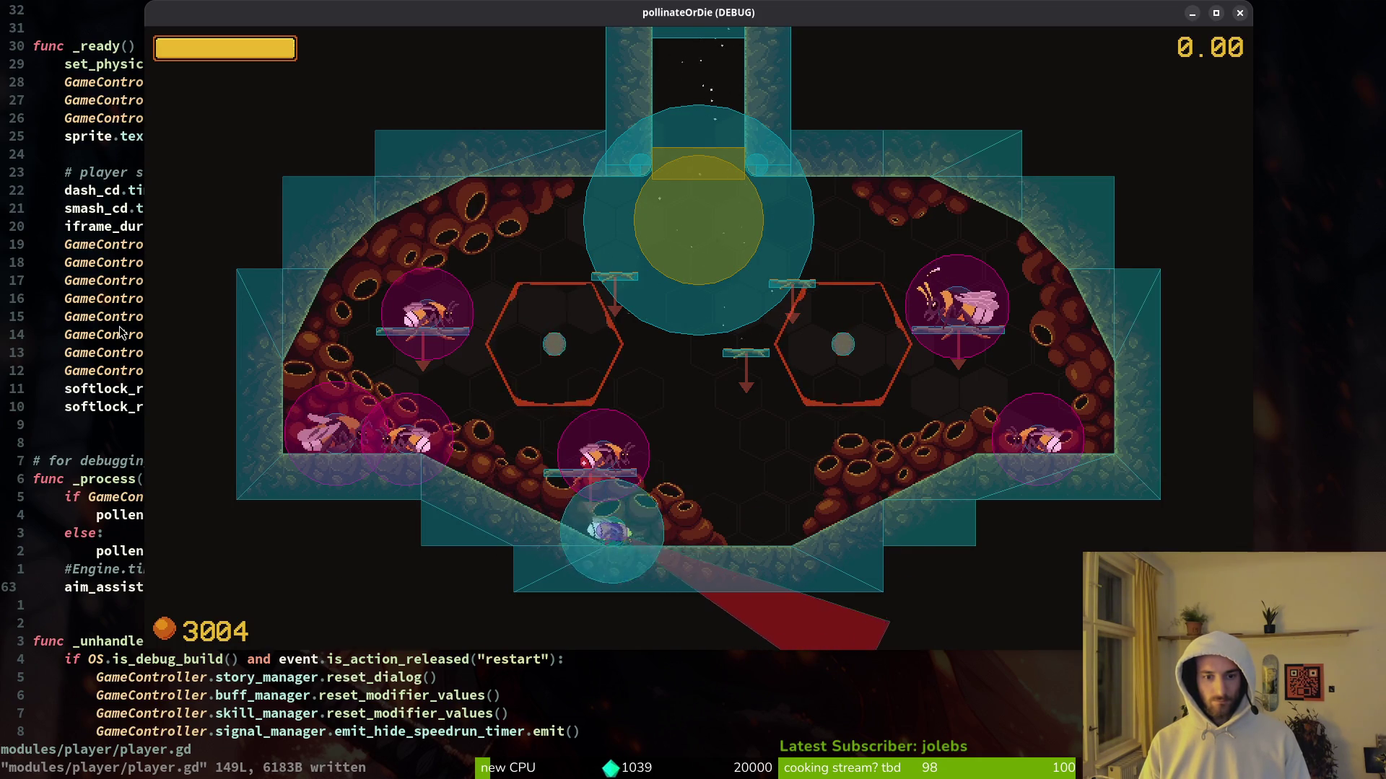
key("d")
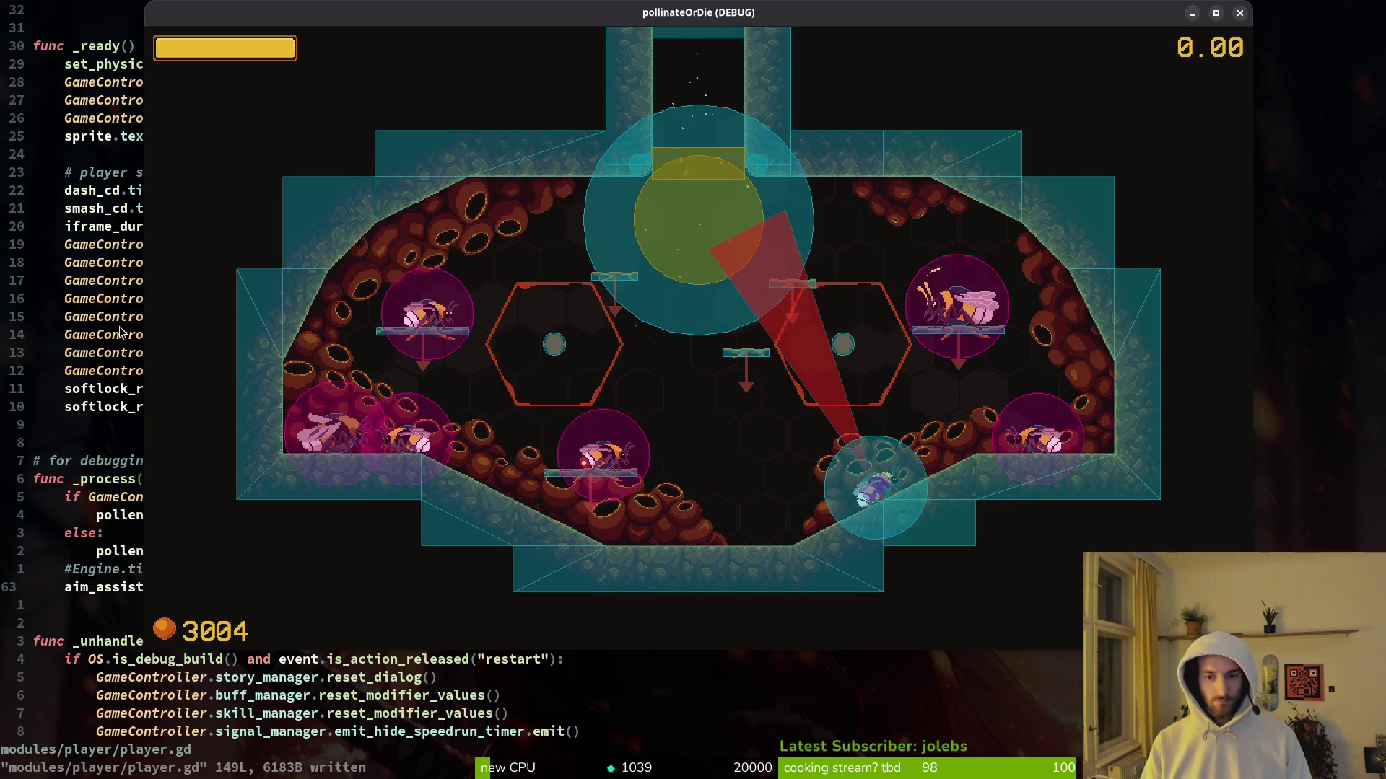
key("w")
key("s")
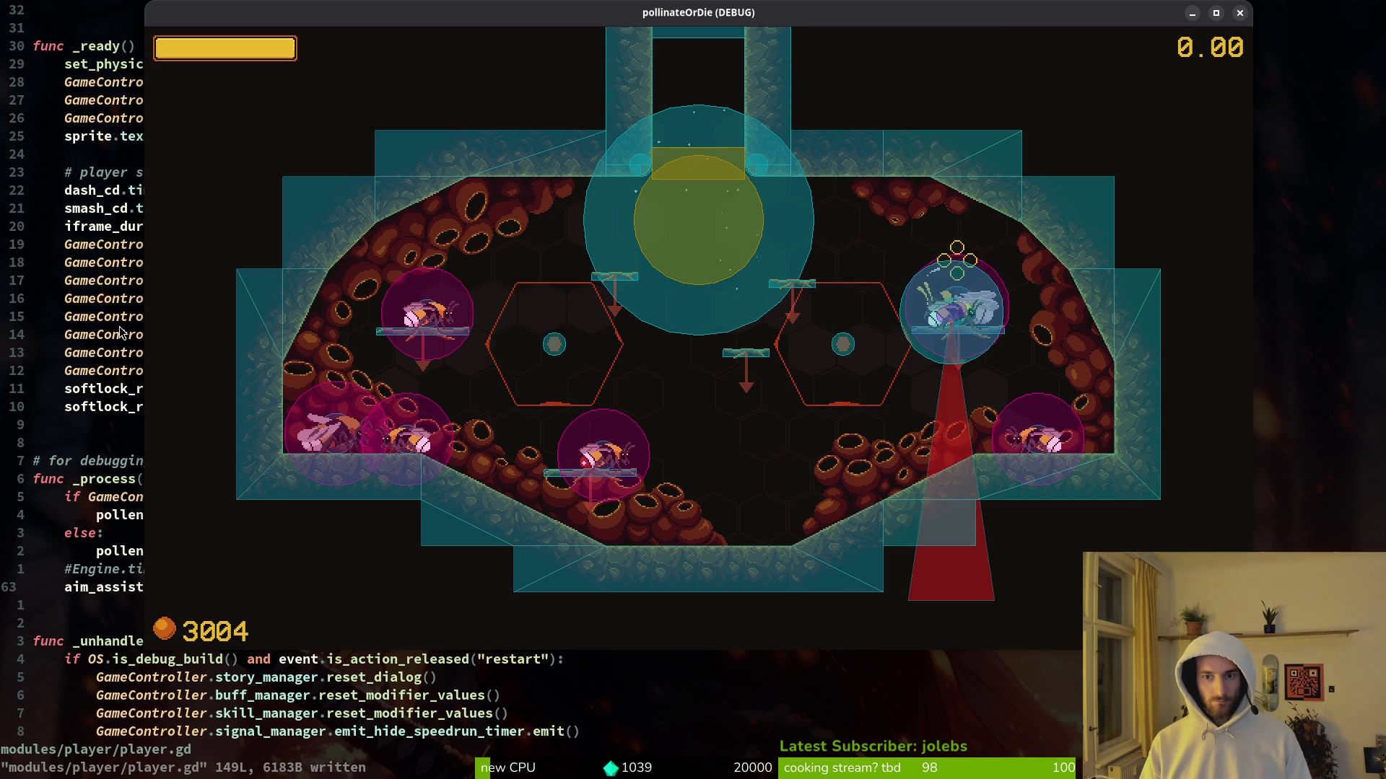
key("d")
key("d")
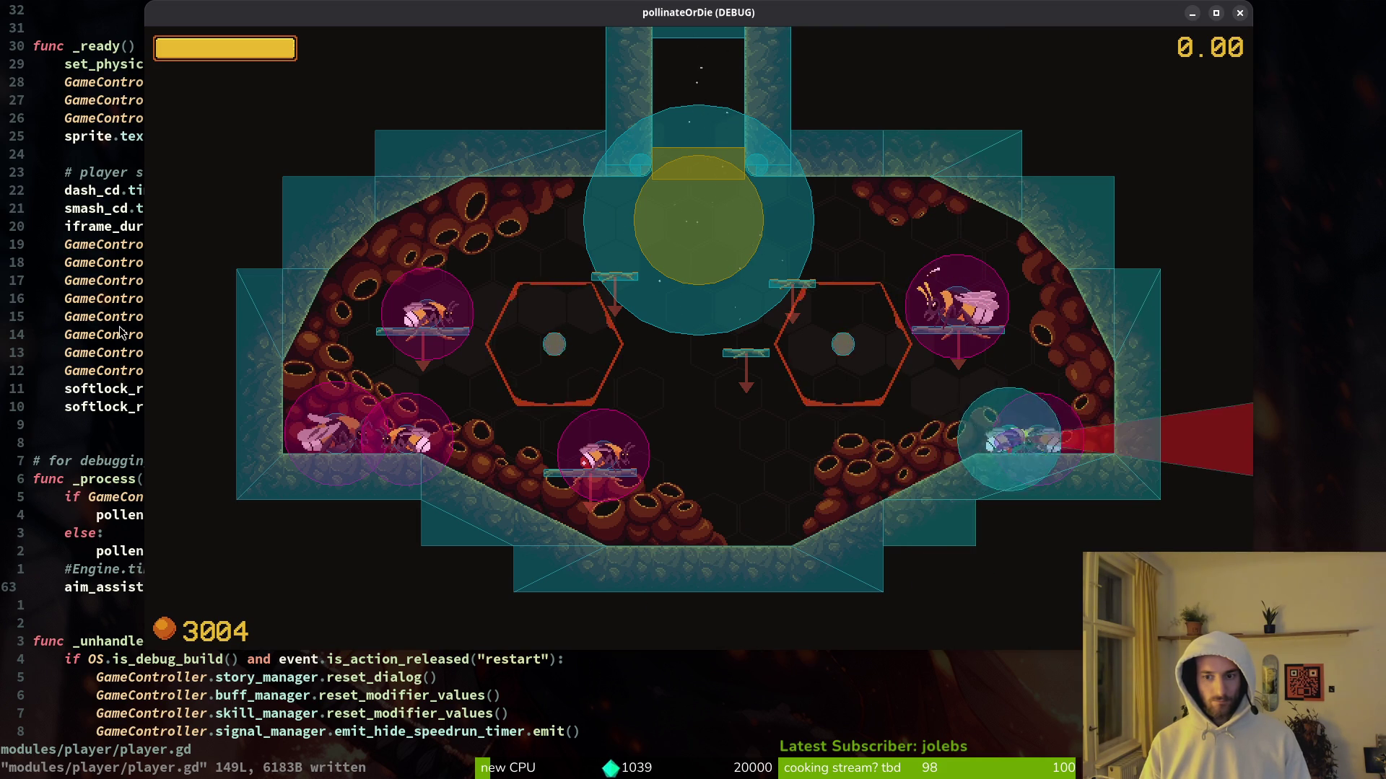
key("a")
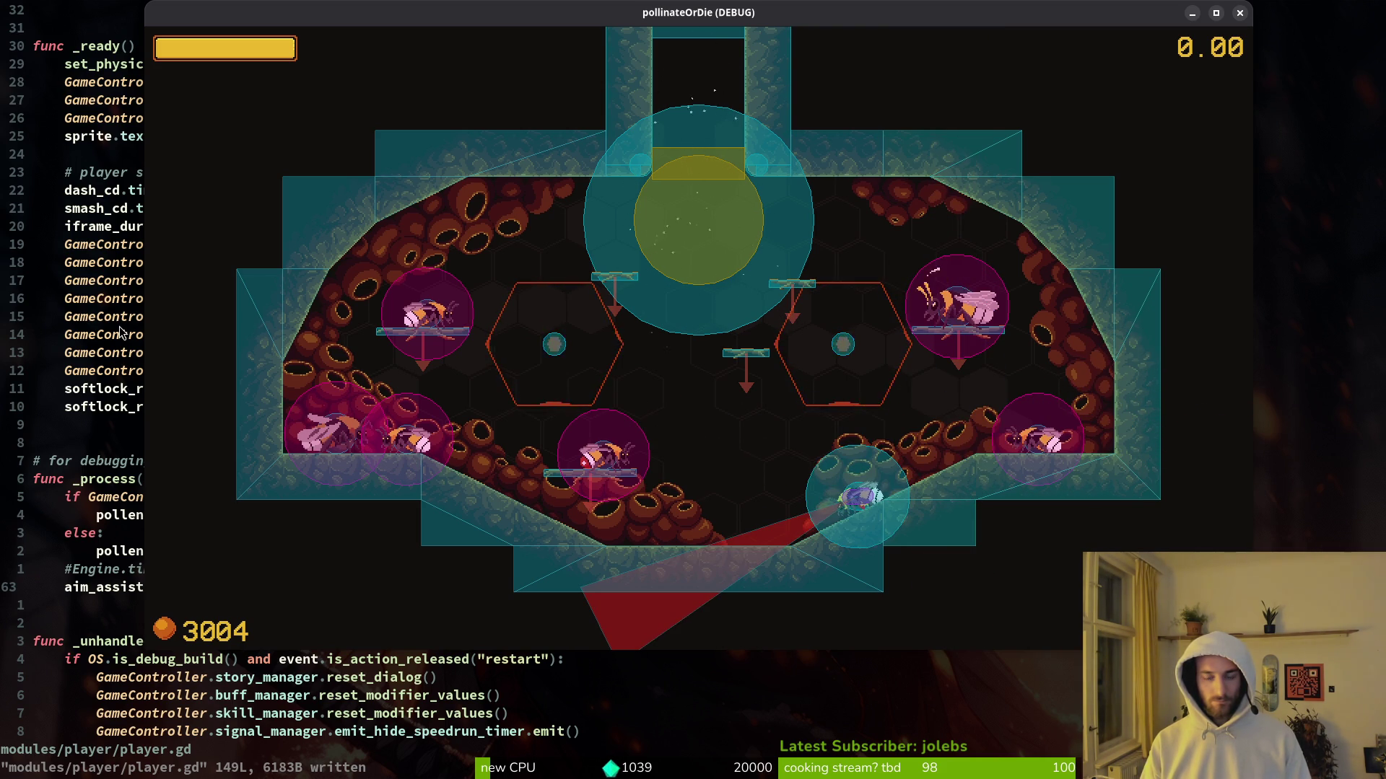
key("Escape")
key("alt+Tab")
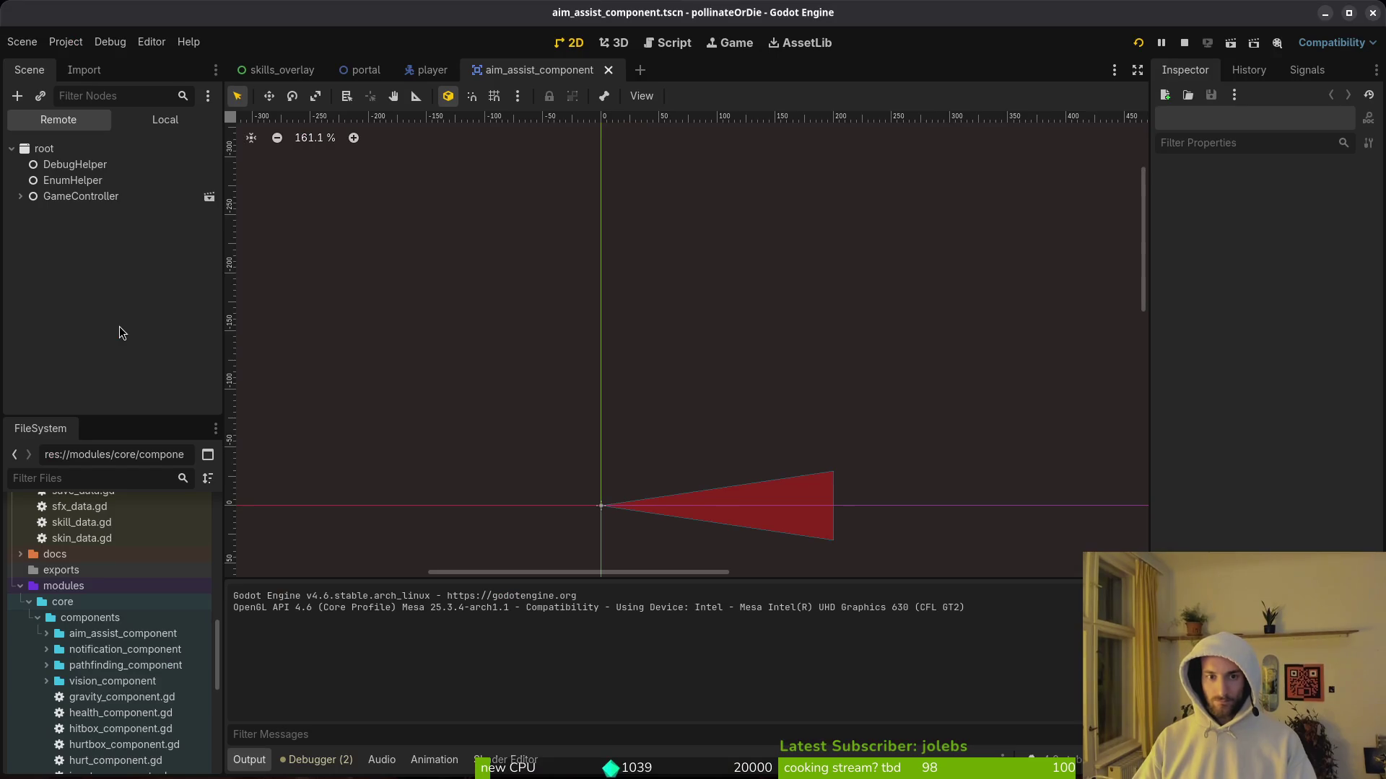
Step: Select the local CollisionPolygon2D and set the cone points' x values to 120, then save
left_click(165, 120)
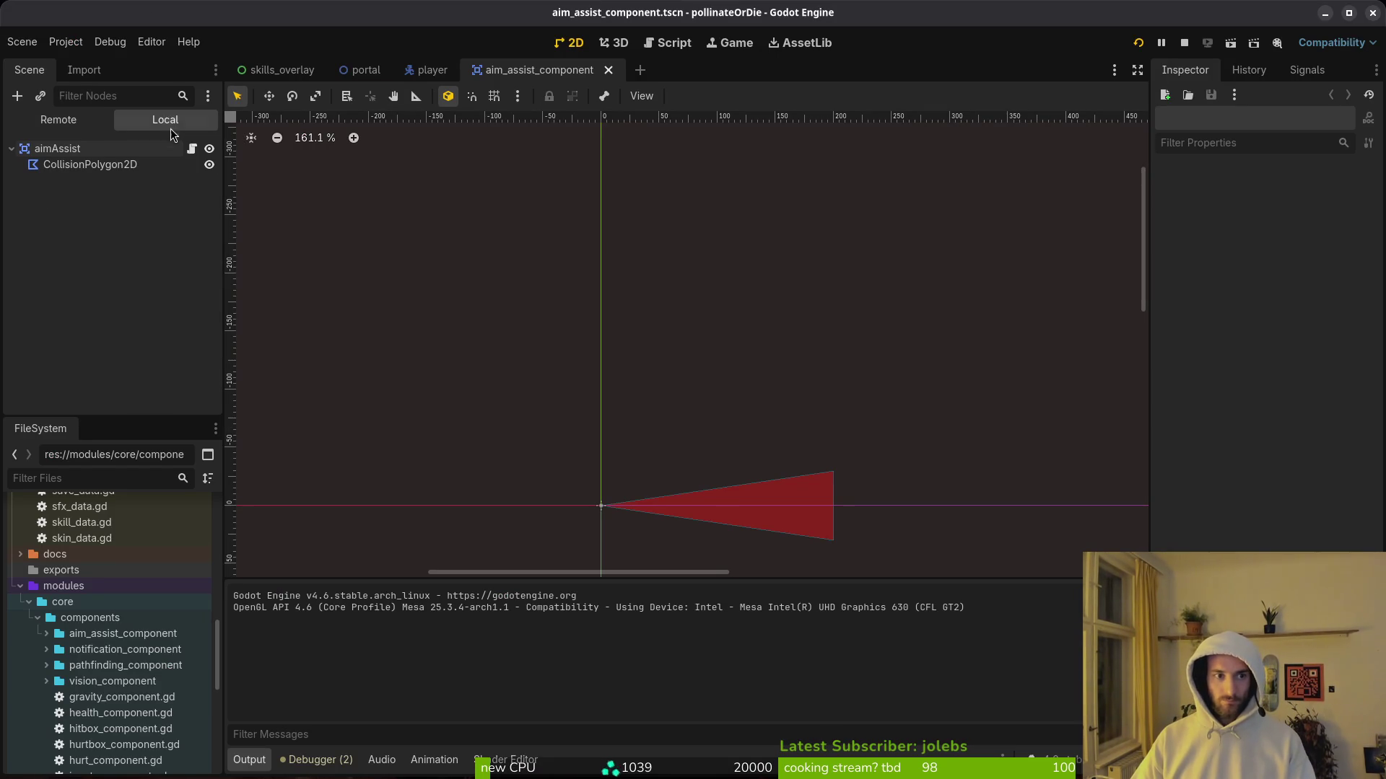
left_click(43, 164)
left_click(1305, 222)
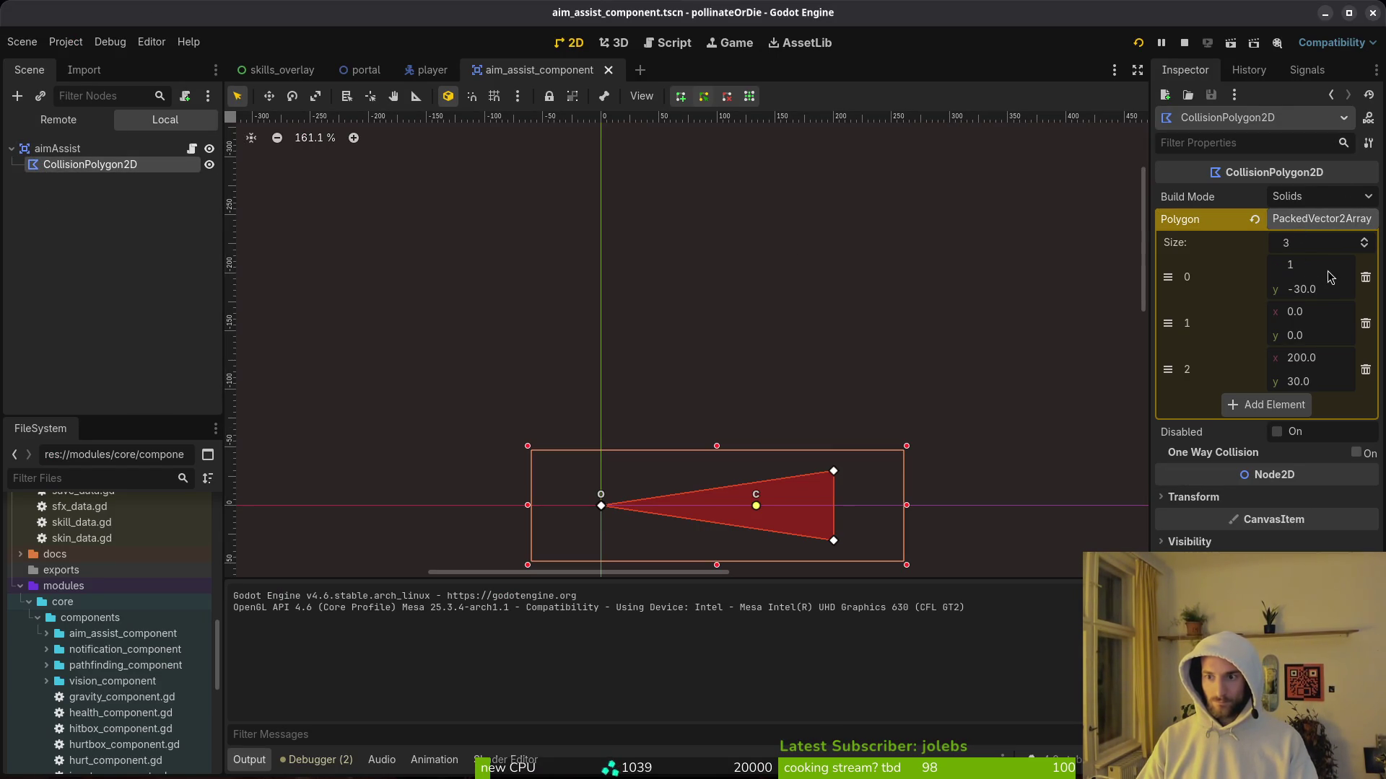
type("20")
key("Tab")
key("Tab")
key("Tab")
type("120")
key("Return")
key("ctrl+s")
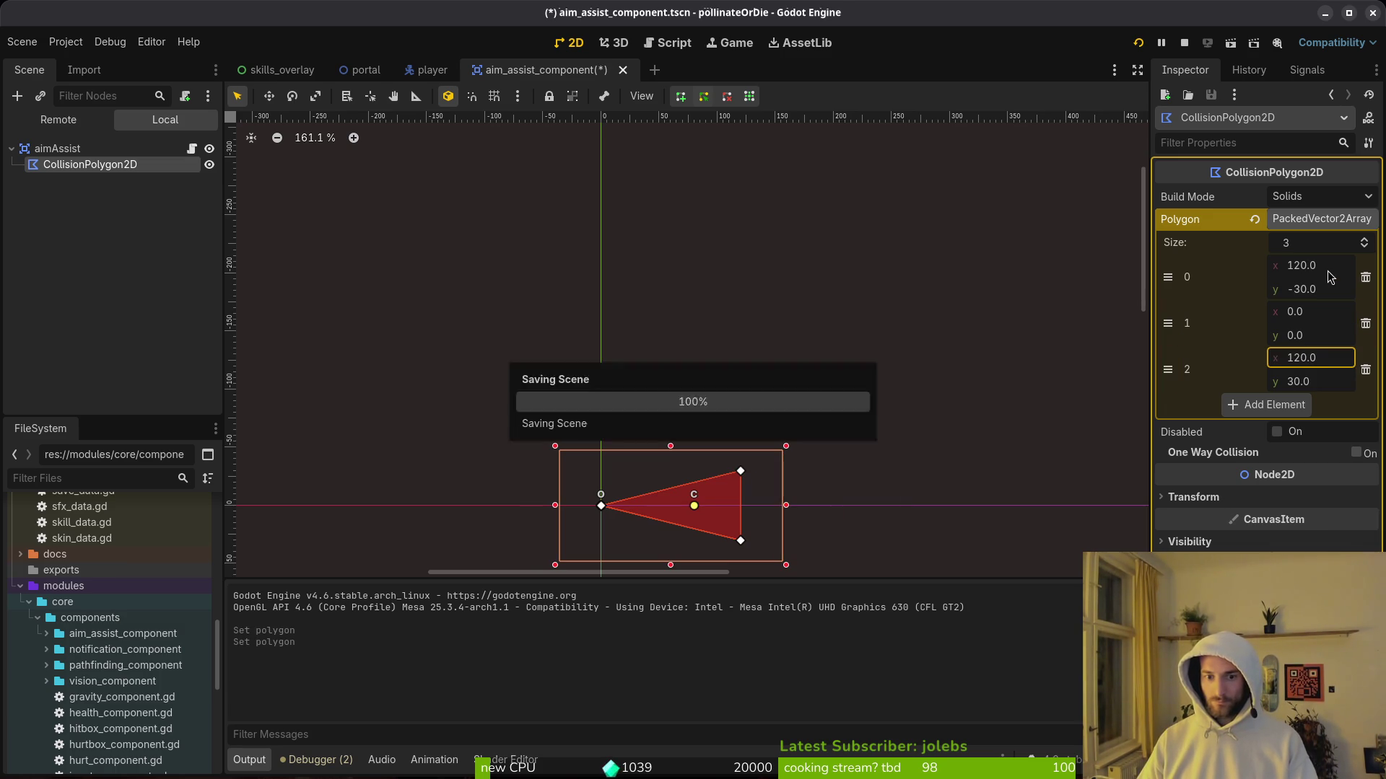
Step: Set the points' y values to 20 and -20, save the scene, and launch the game
left_click(1333, 384)
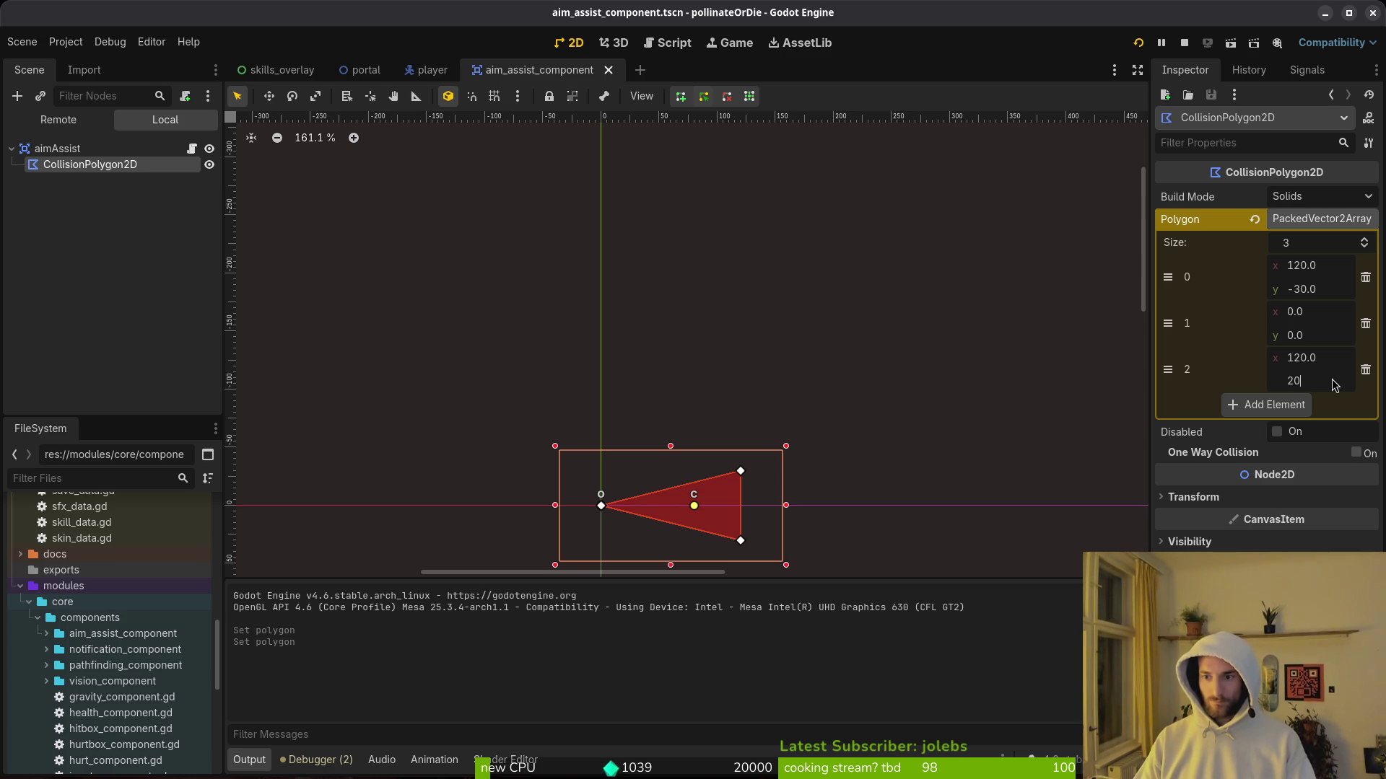
key("Return")
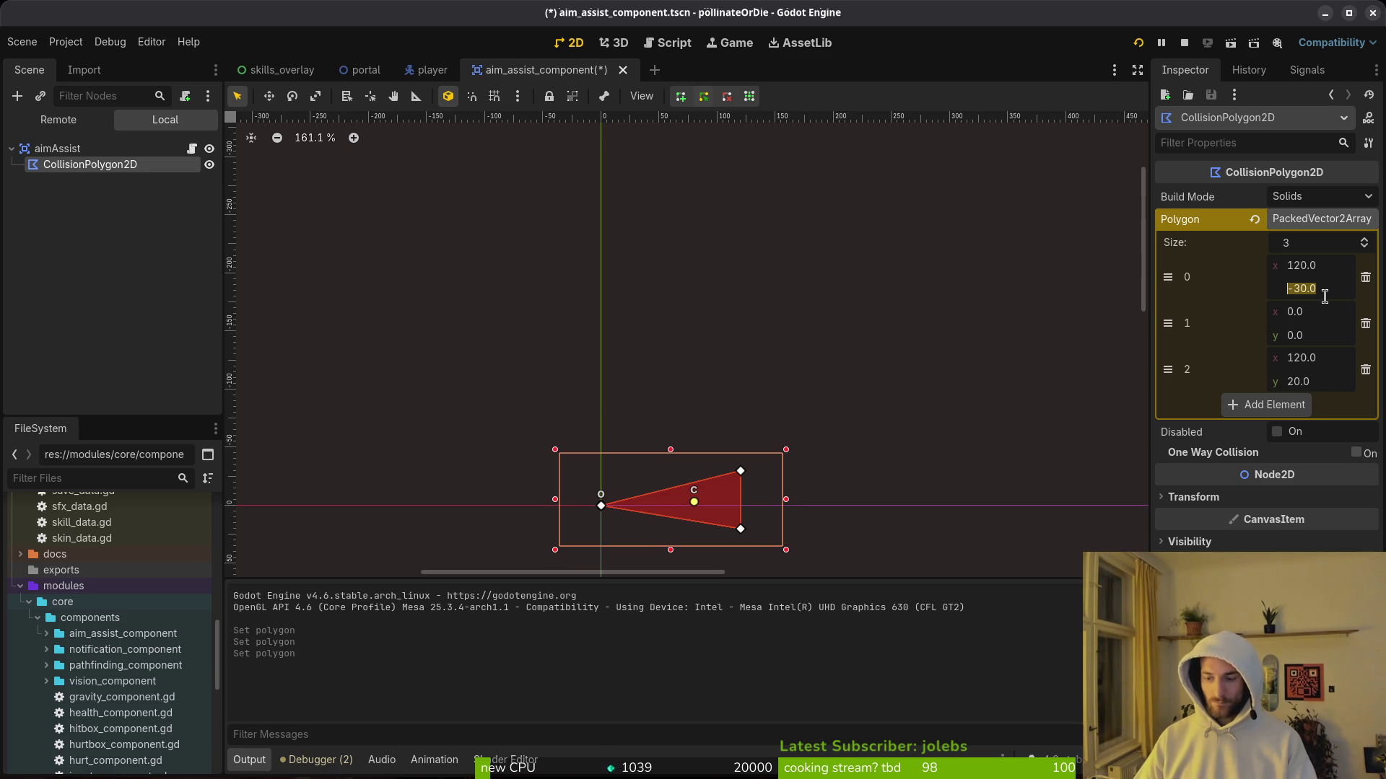
type("0")
key("Return")
key("ctrl+s")
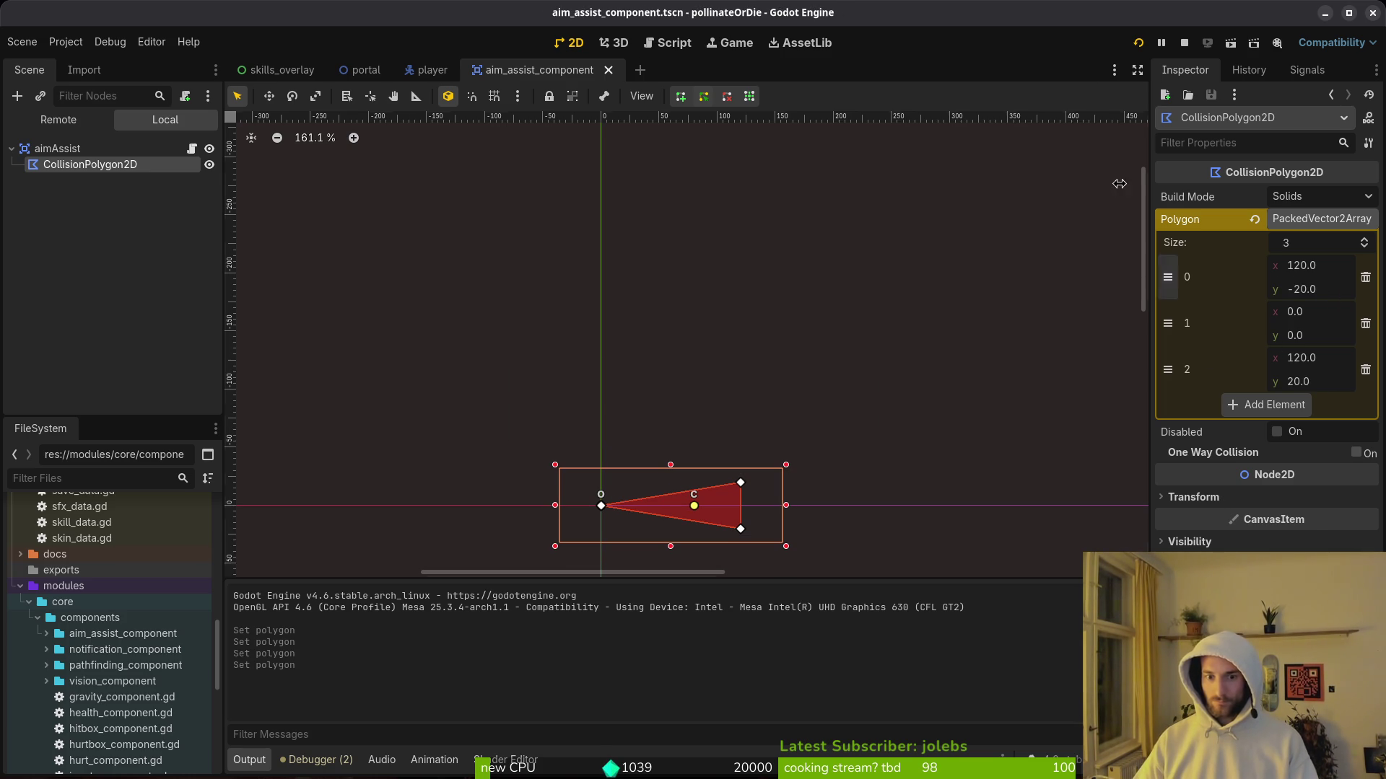
key("alt+Tab")
key("alt+Tab")
key("F5")
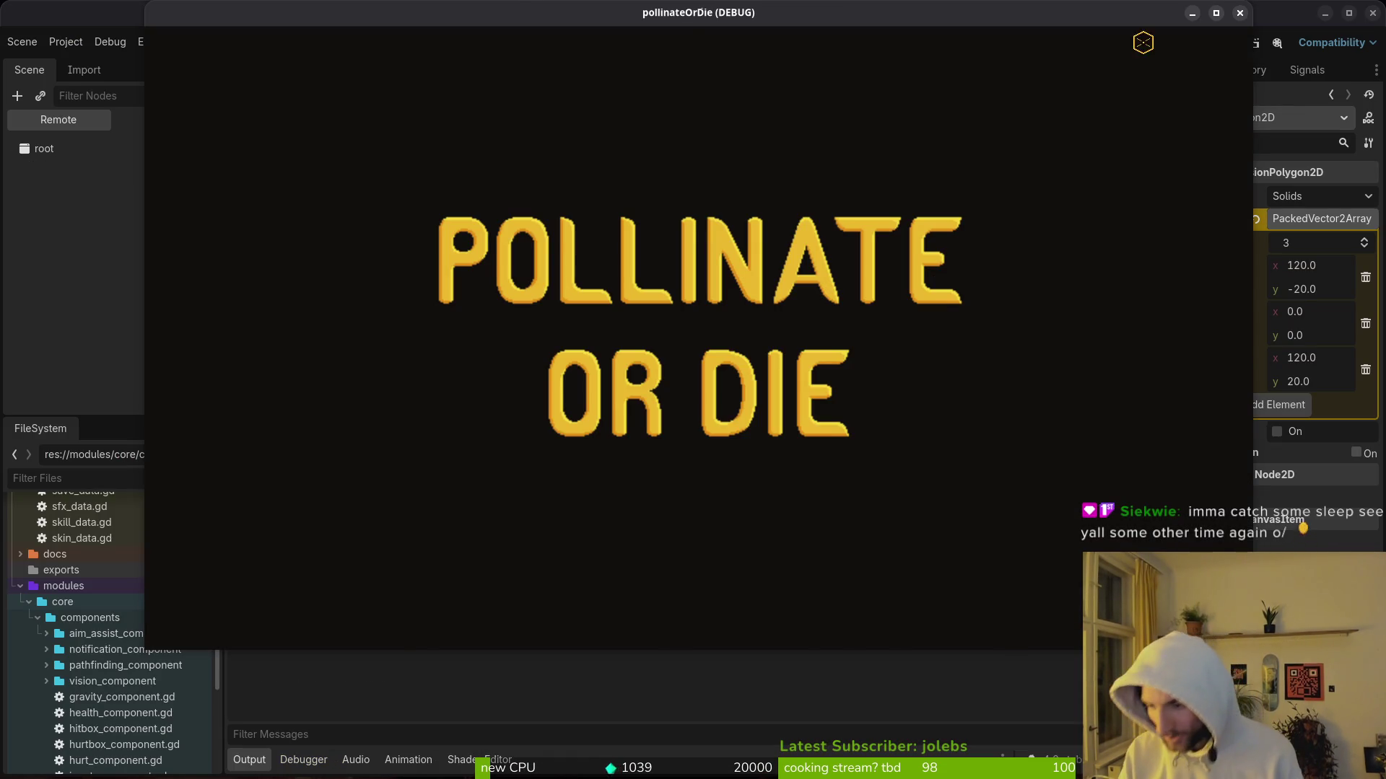
Step: Continue into the level, dash the bee repeatedly left and right, then close the game window
key("Return")
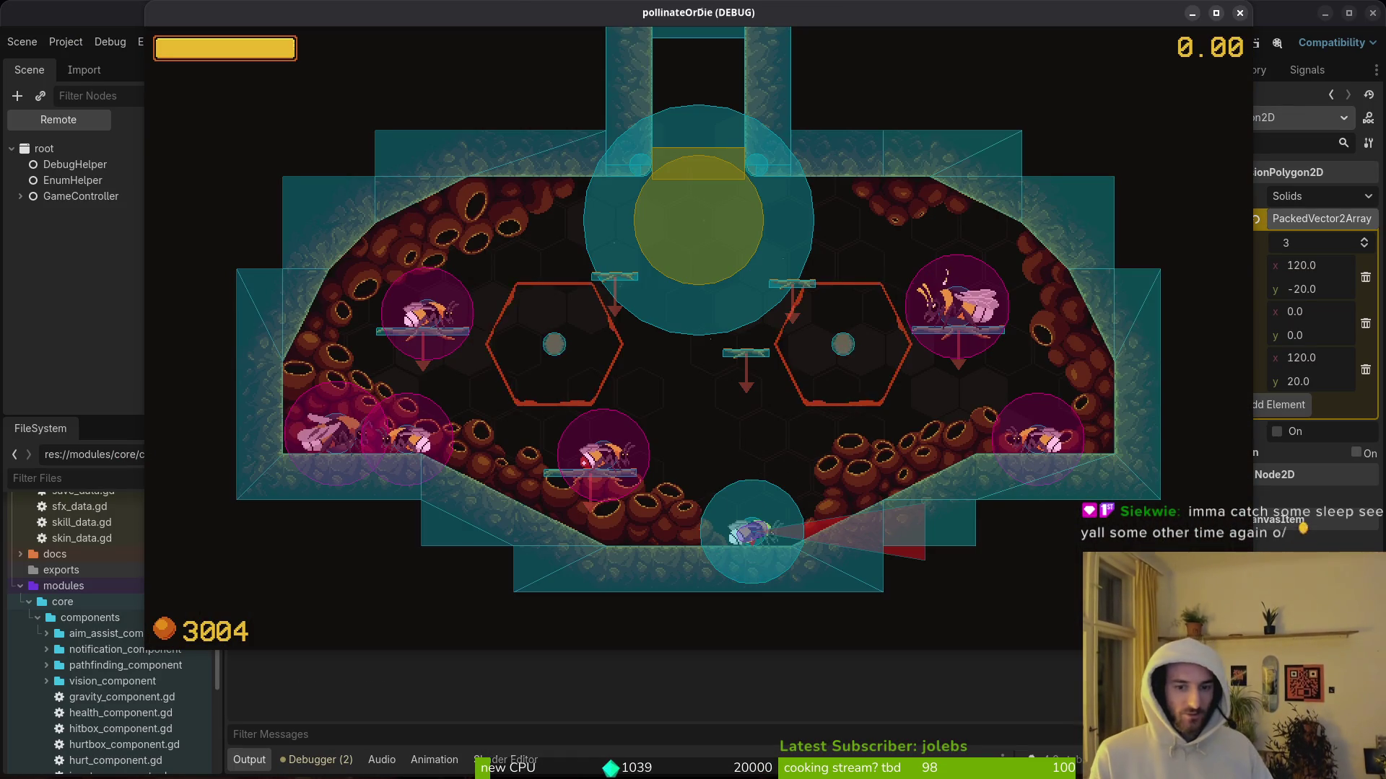
key("d")
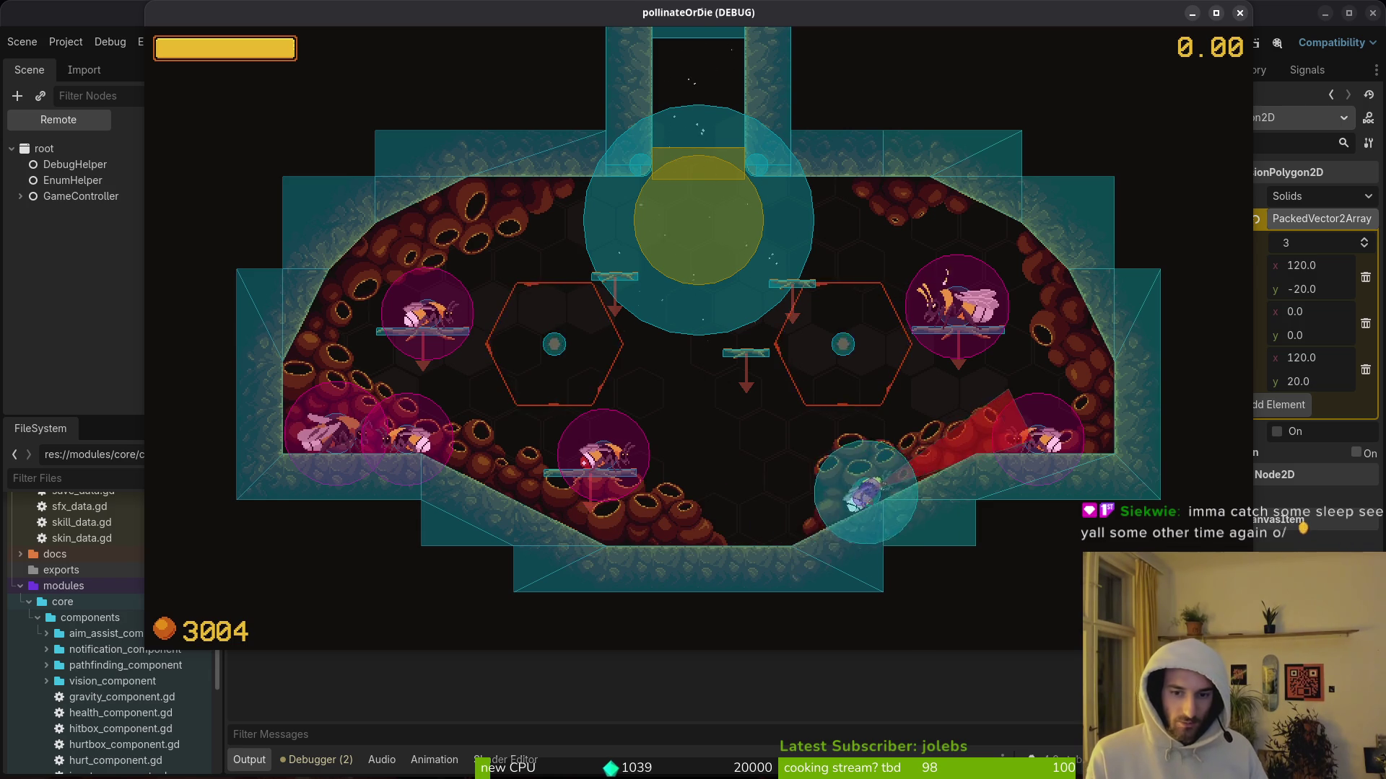
key("a")
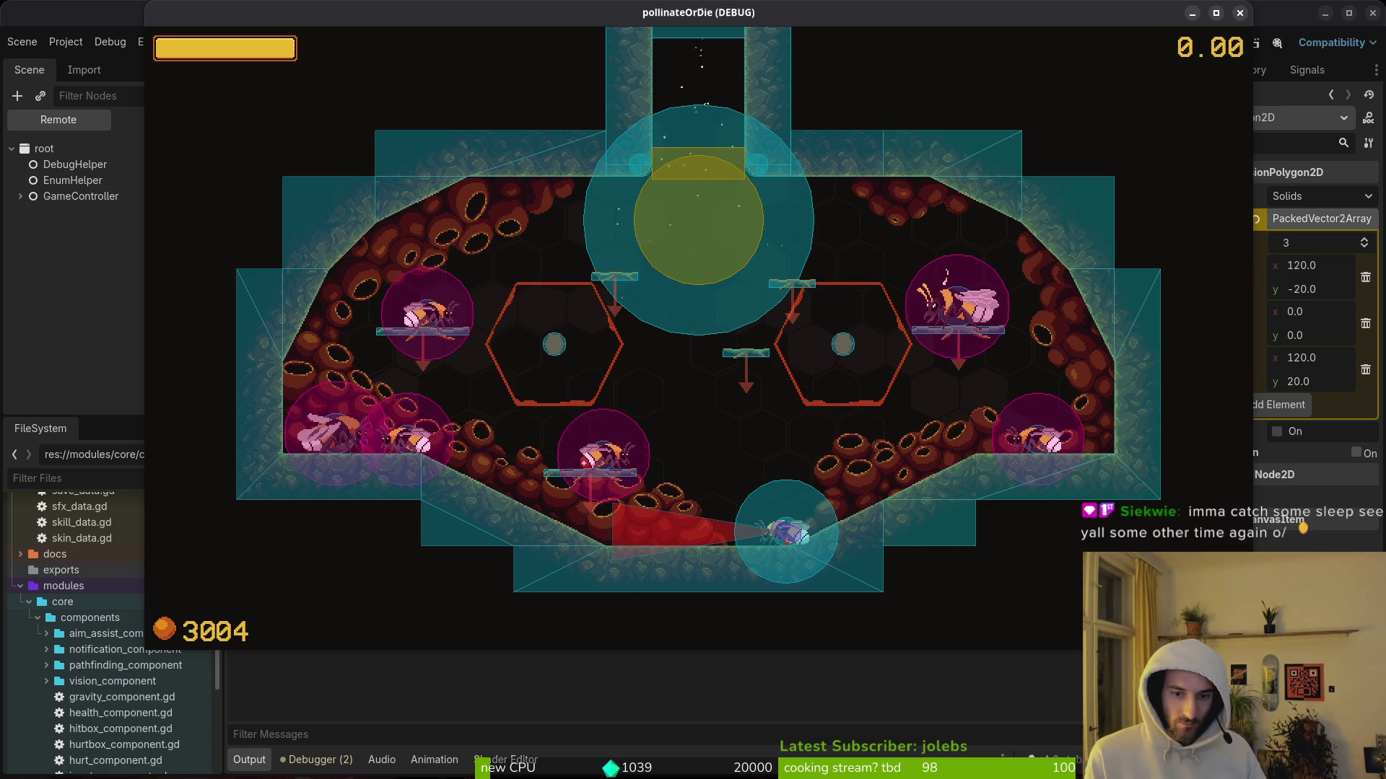
key("a")
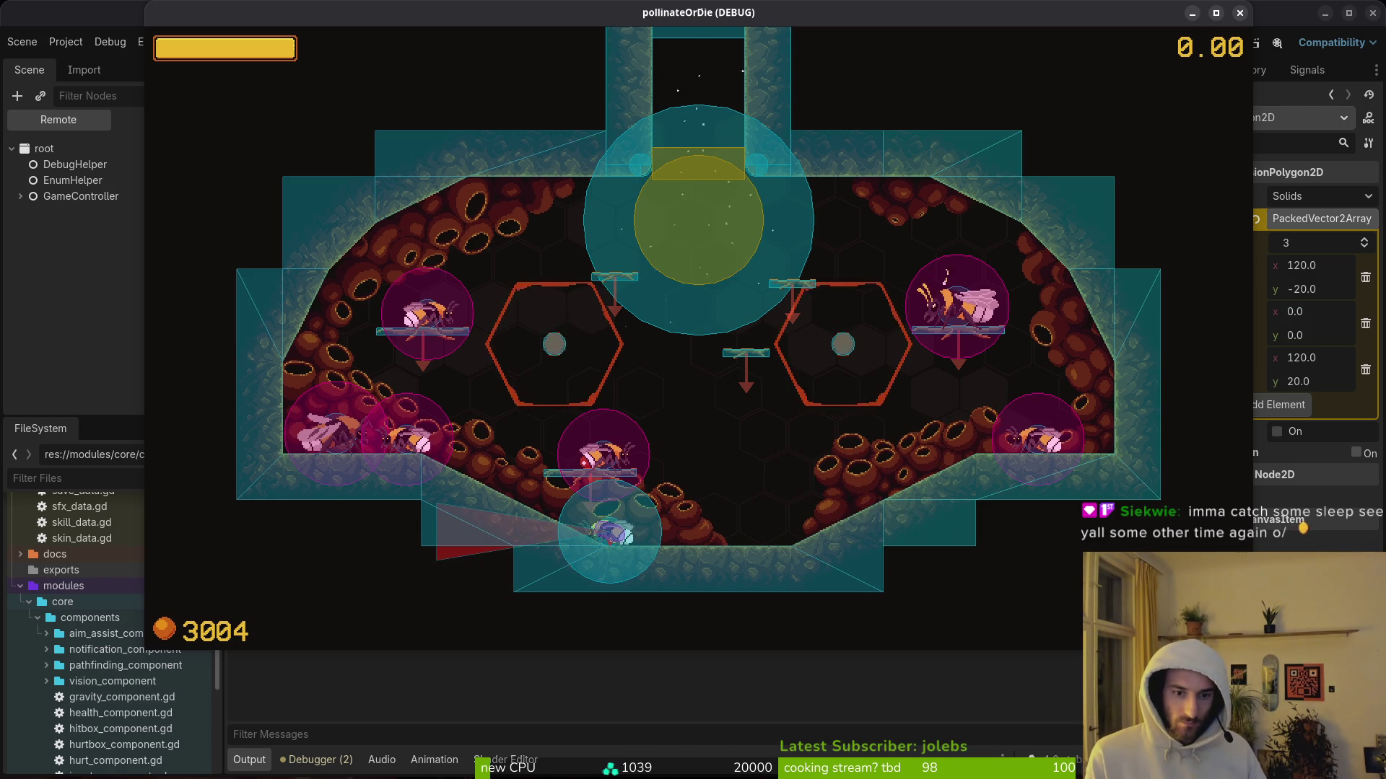
key("d")
key("a")
key("d")
key("a")
key("d")
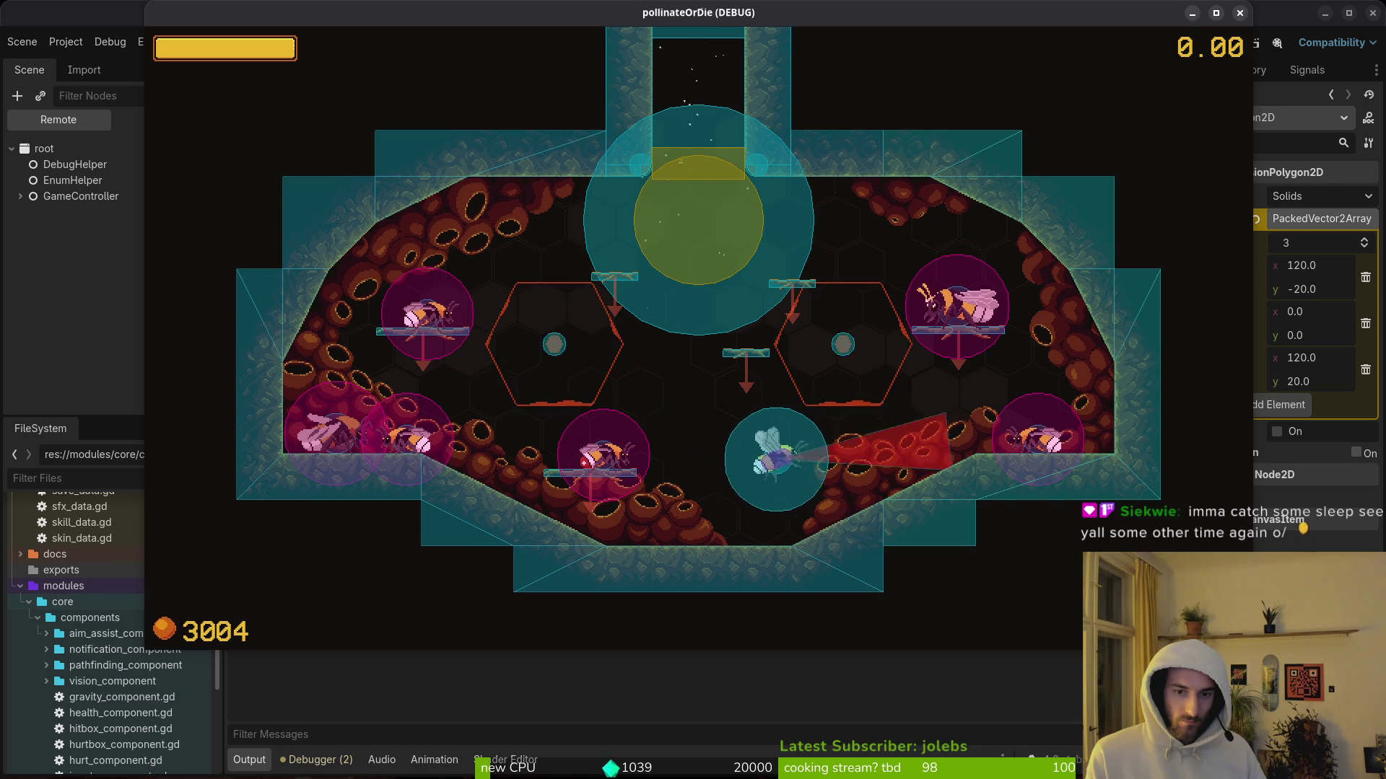
key("a")
key("d")
key("d")
key("a")
key("d")
key("a")
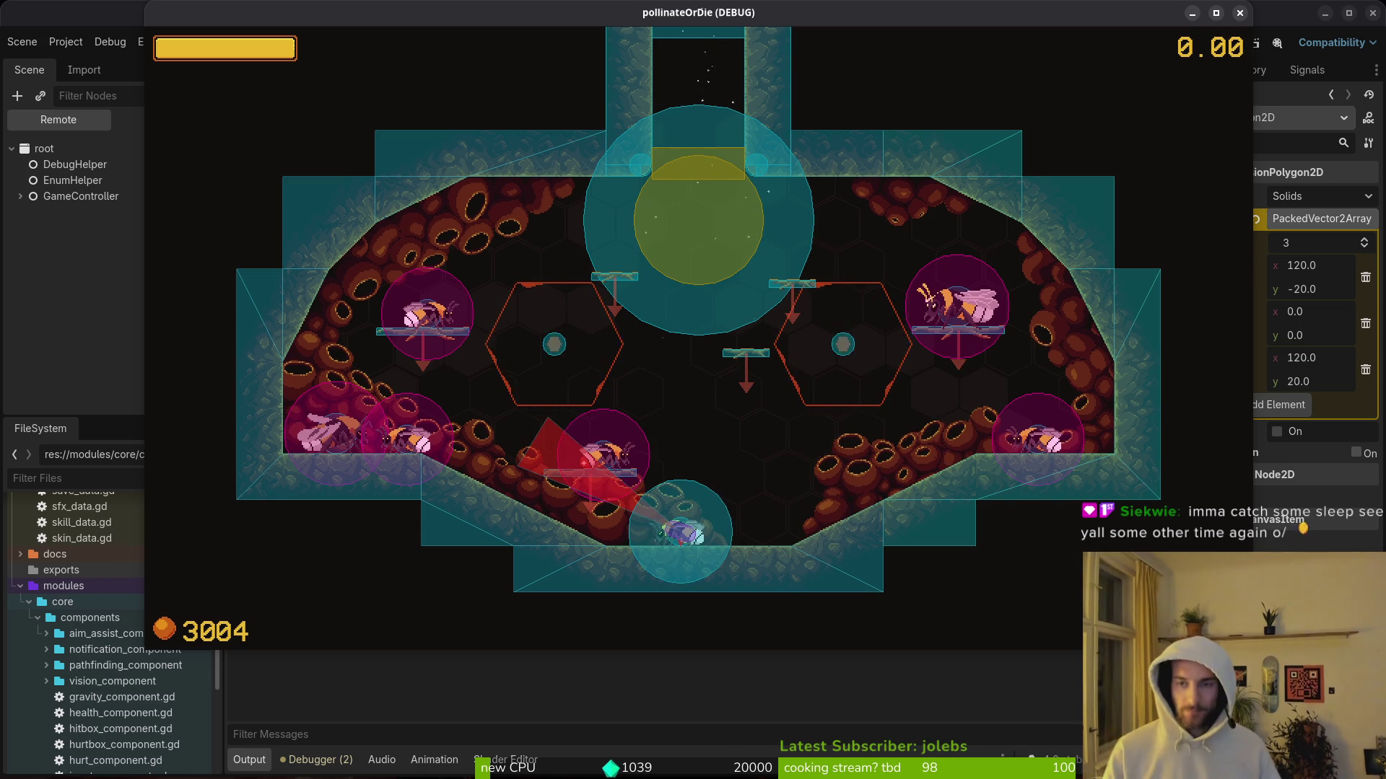
left_click(1239, 12)
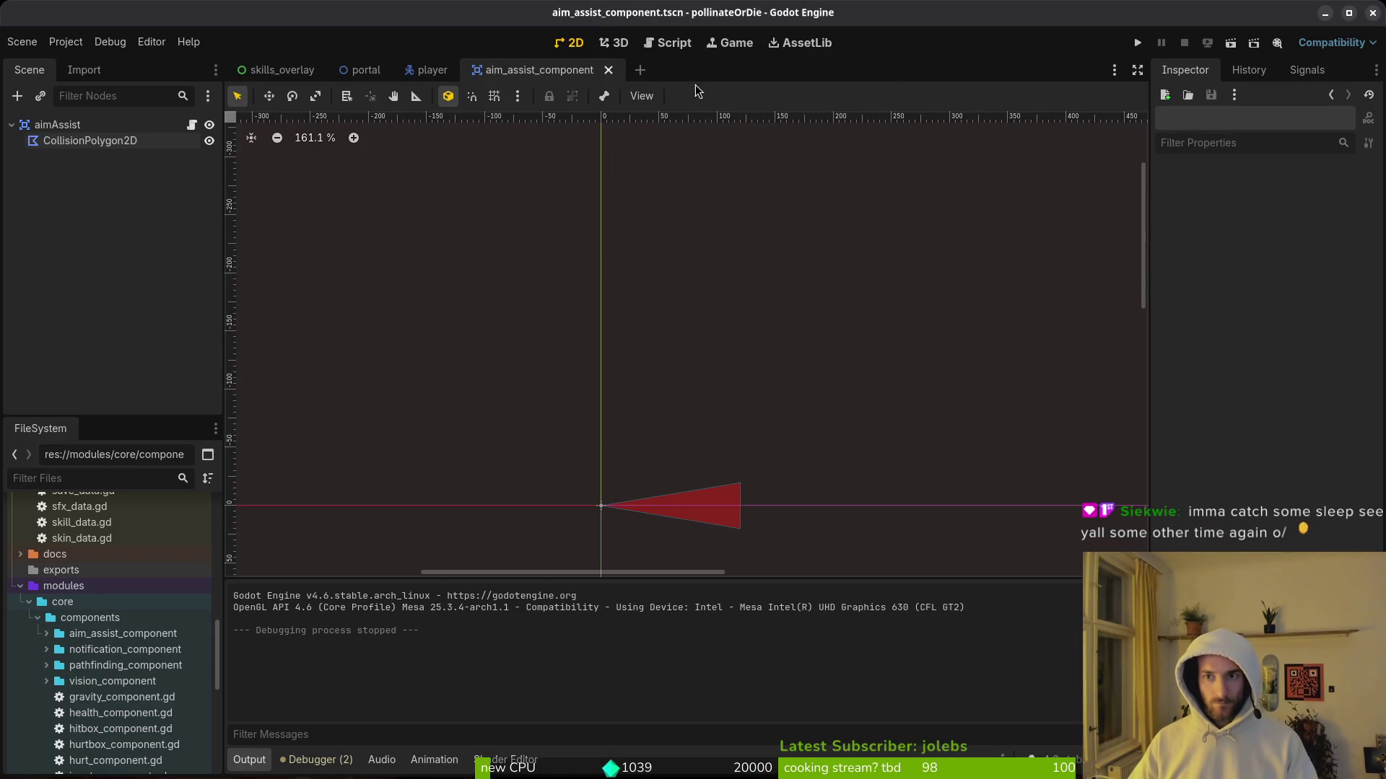
Step: Set CollisionPolygon2D point 0's y to -50 and point 2's y to 50, and save the scene
left_click(89, 140)
left_click(1339, 287)
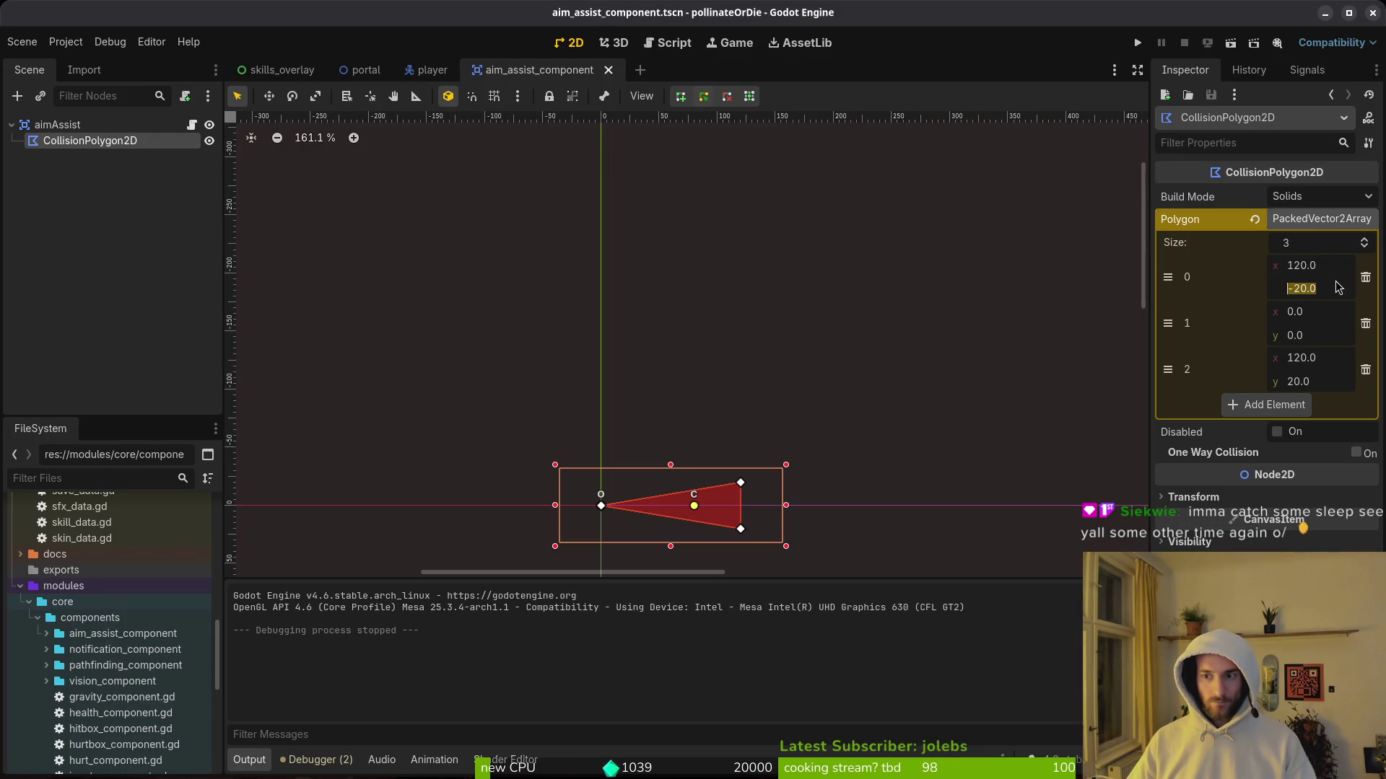
key("Return")
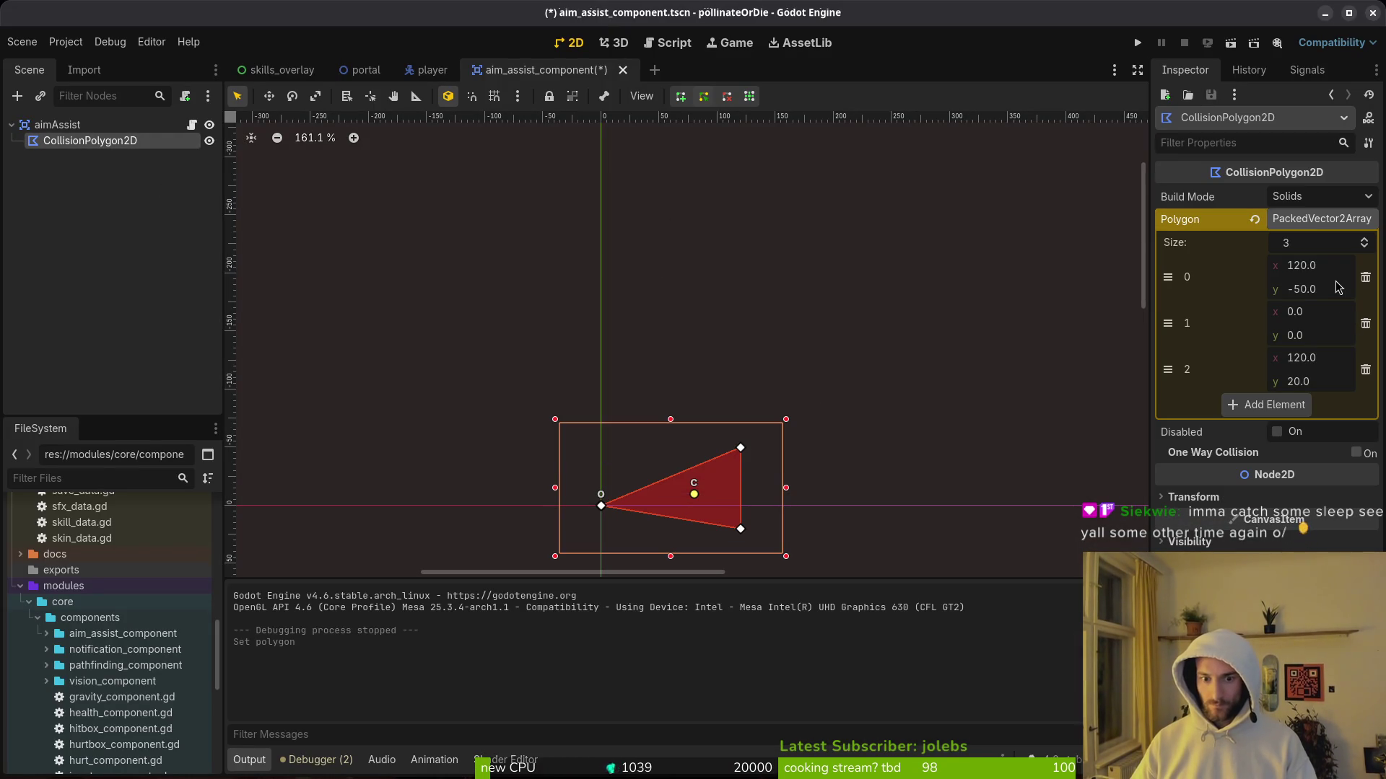
type("50")
key("Return")
key("ctrl+s")
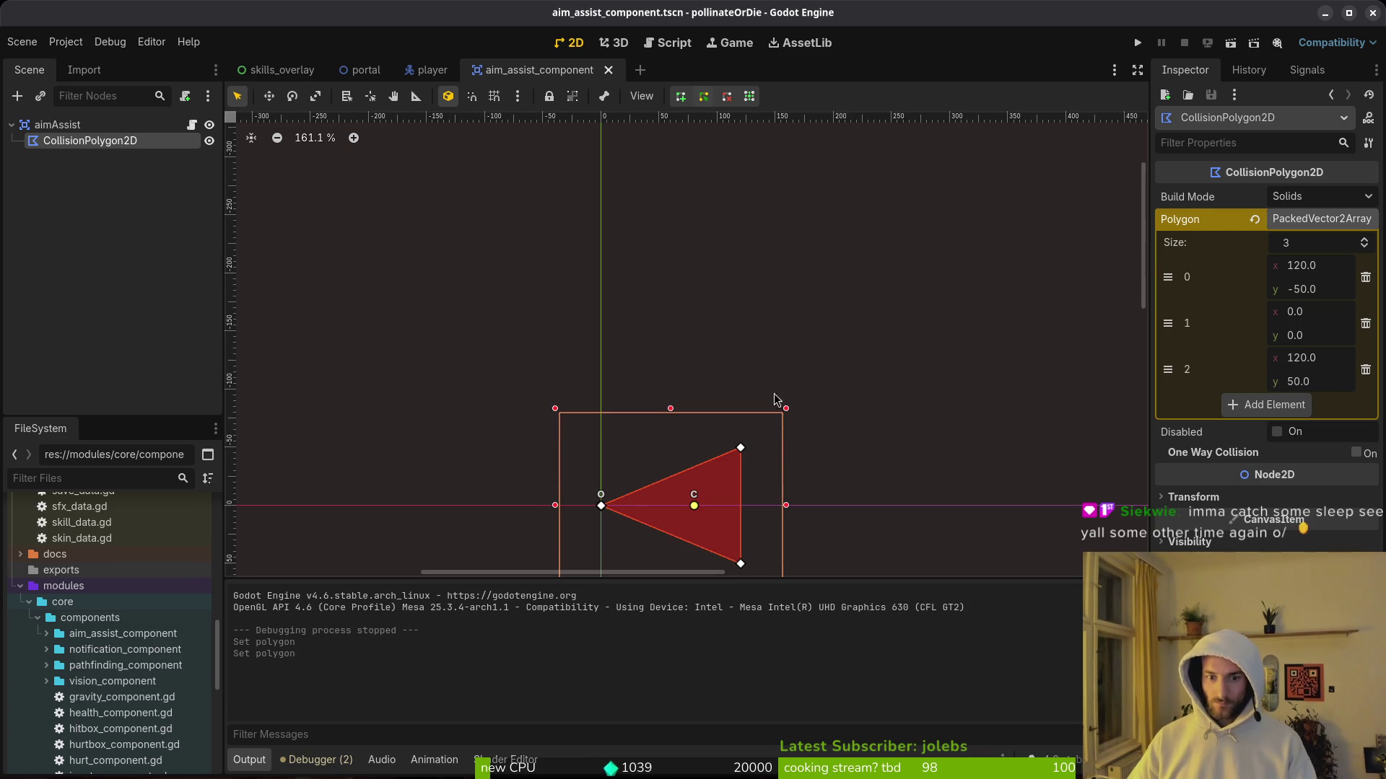
key("alt+Tab")
scroll(476, 523, "down", 15)
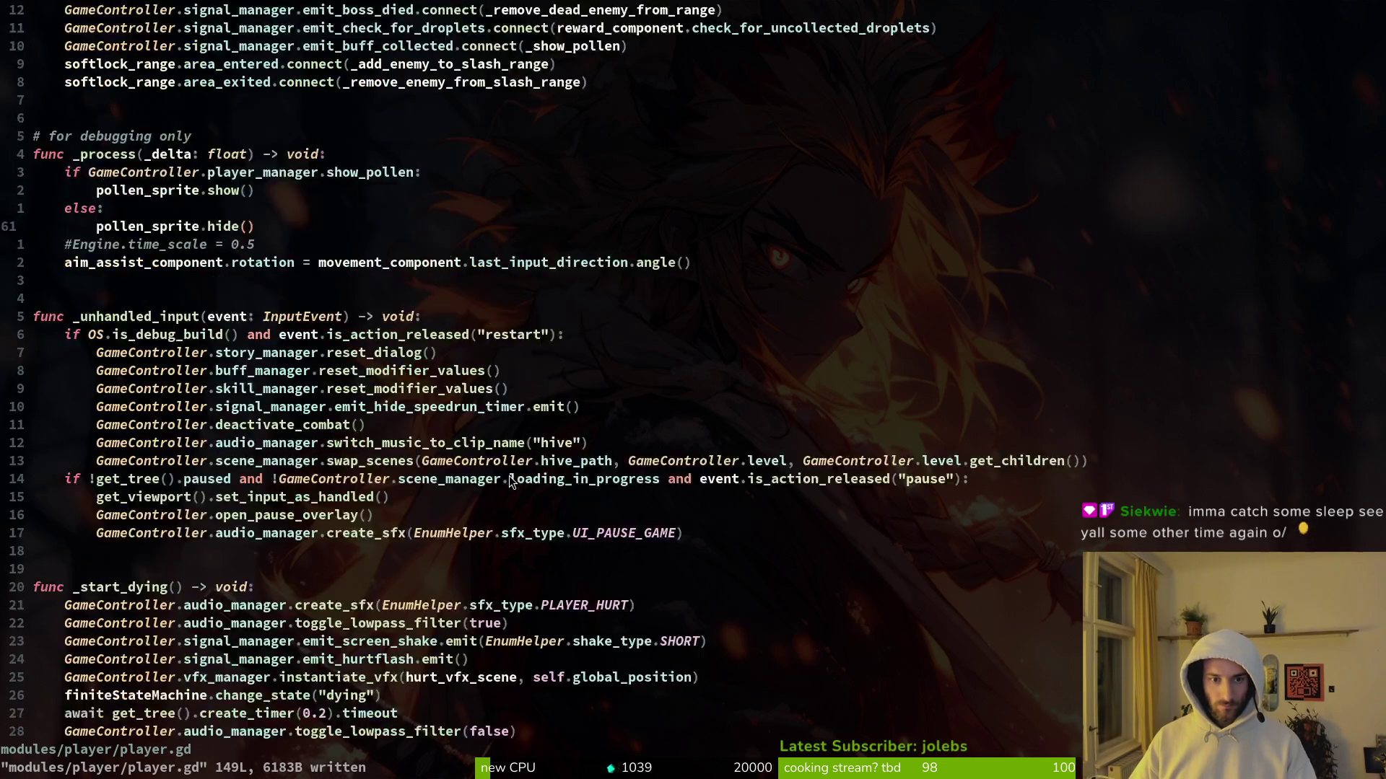
Step: Open aim_assist_component.gd and go to the _get_closest_enemy function
key("ctrl+6")
key("space")
type("sfaimass")
key("Return")
key("j")
key("j")
key("j")
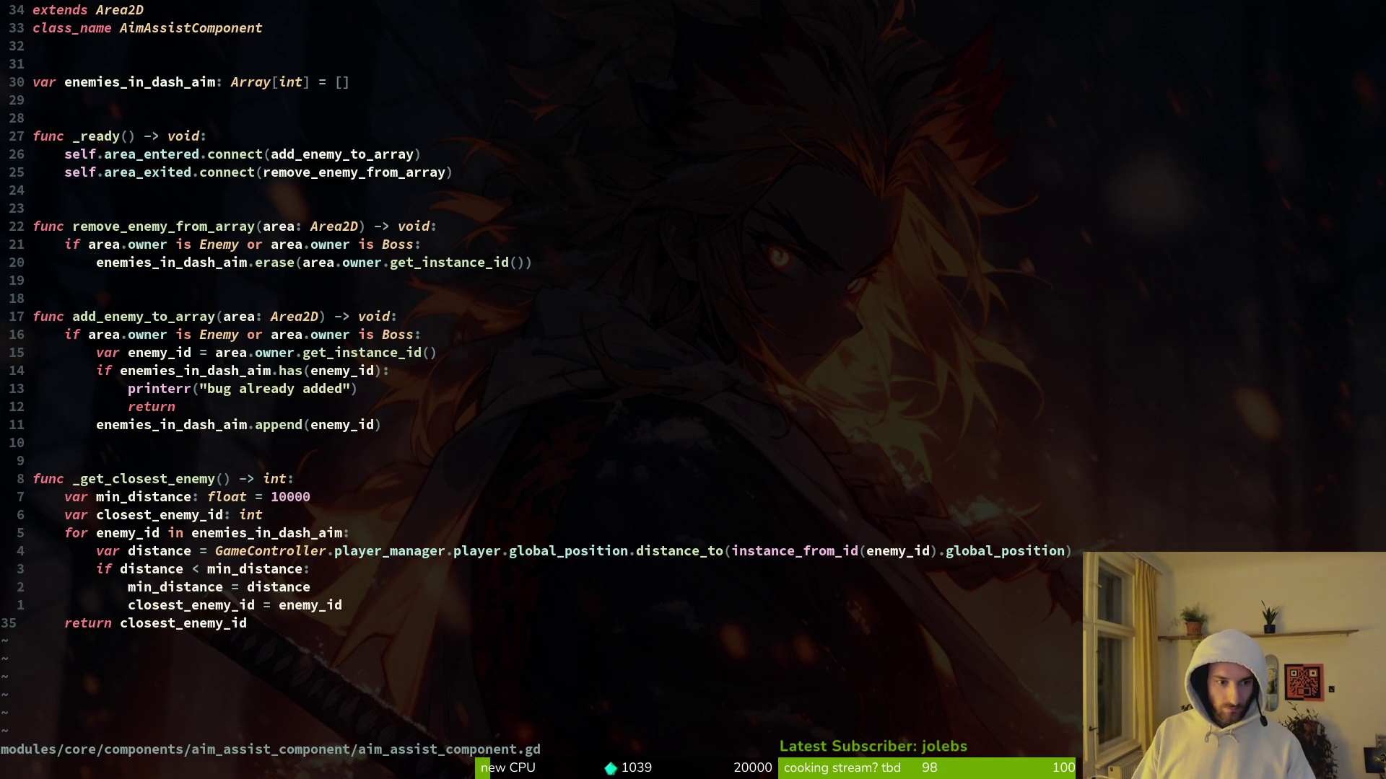
key("k")
key("k")
key("k")
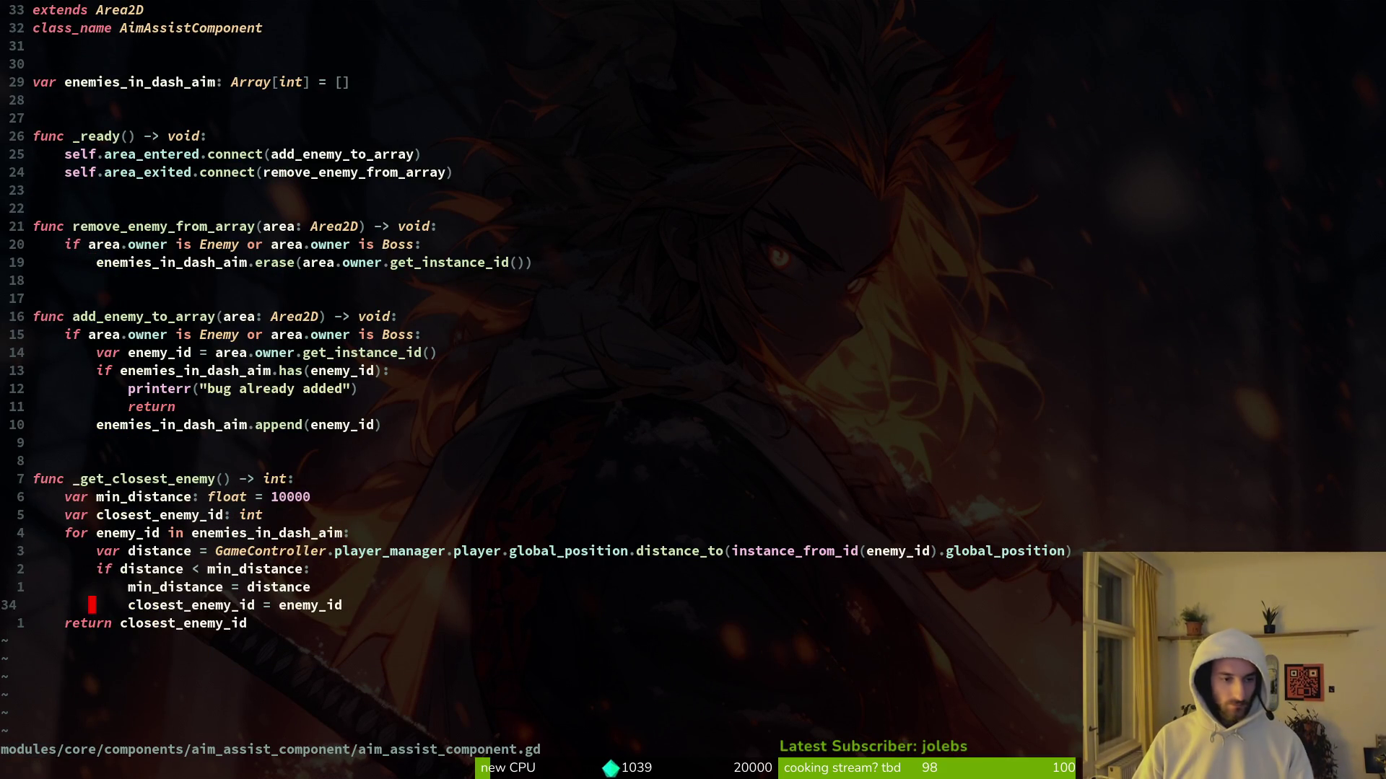
key("j")
key("j")
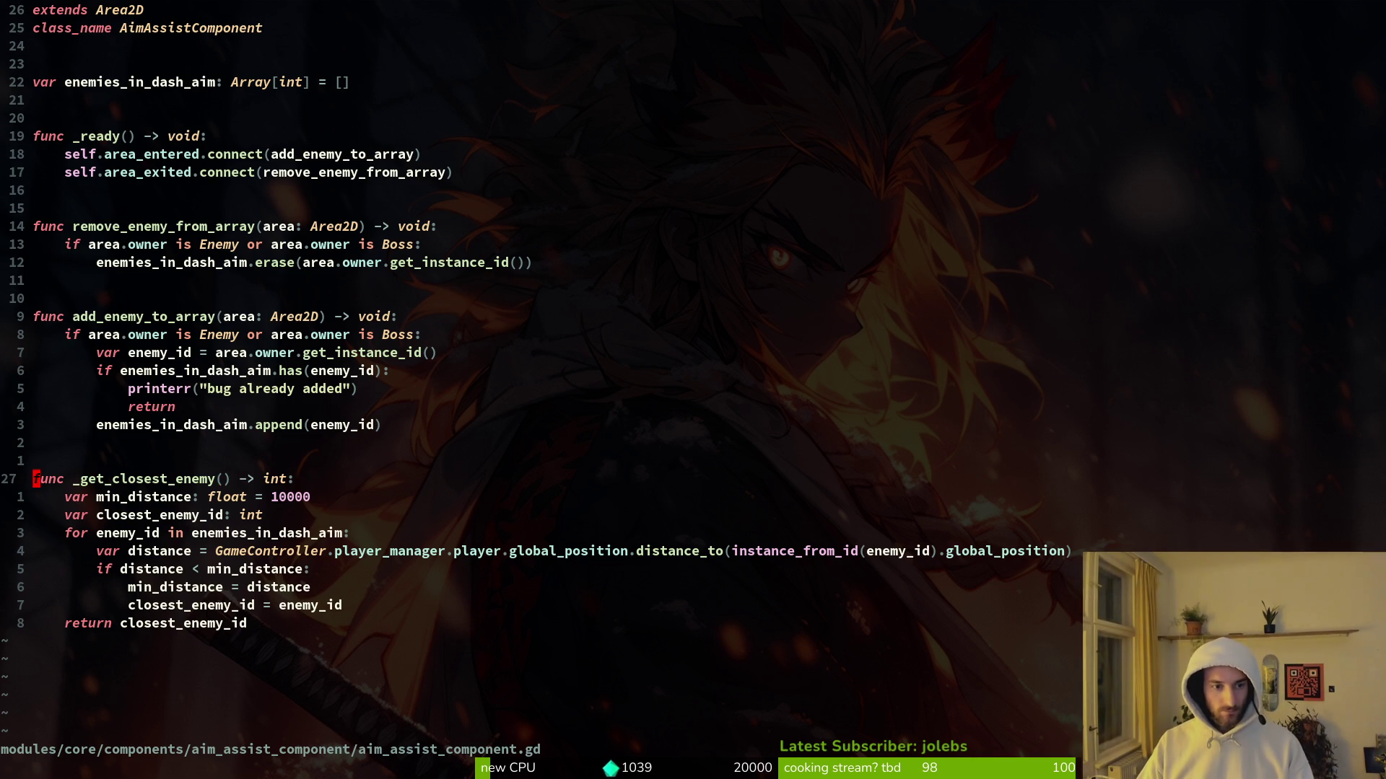
Step: Rename the function to _get_closest_enemy_direction and save the script
type("i_d")
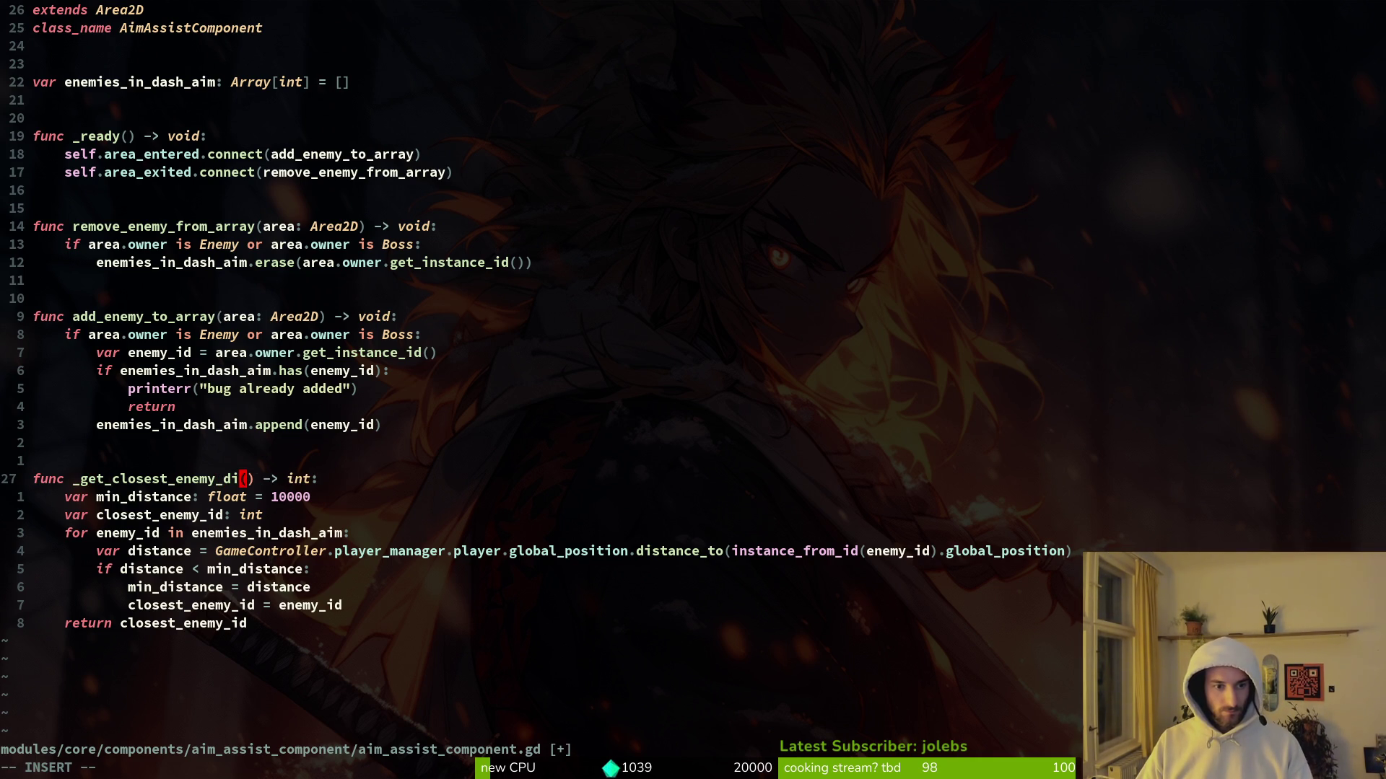
type("irection")
key("Escape")
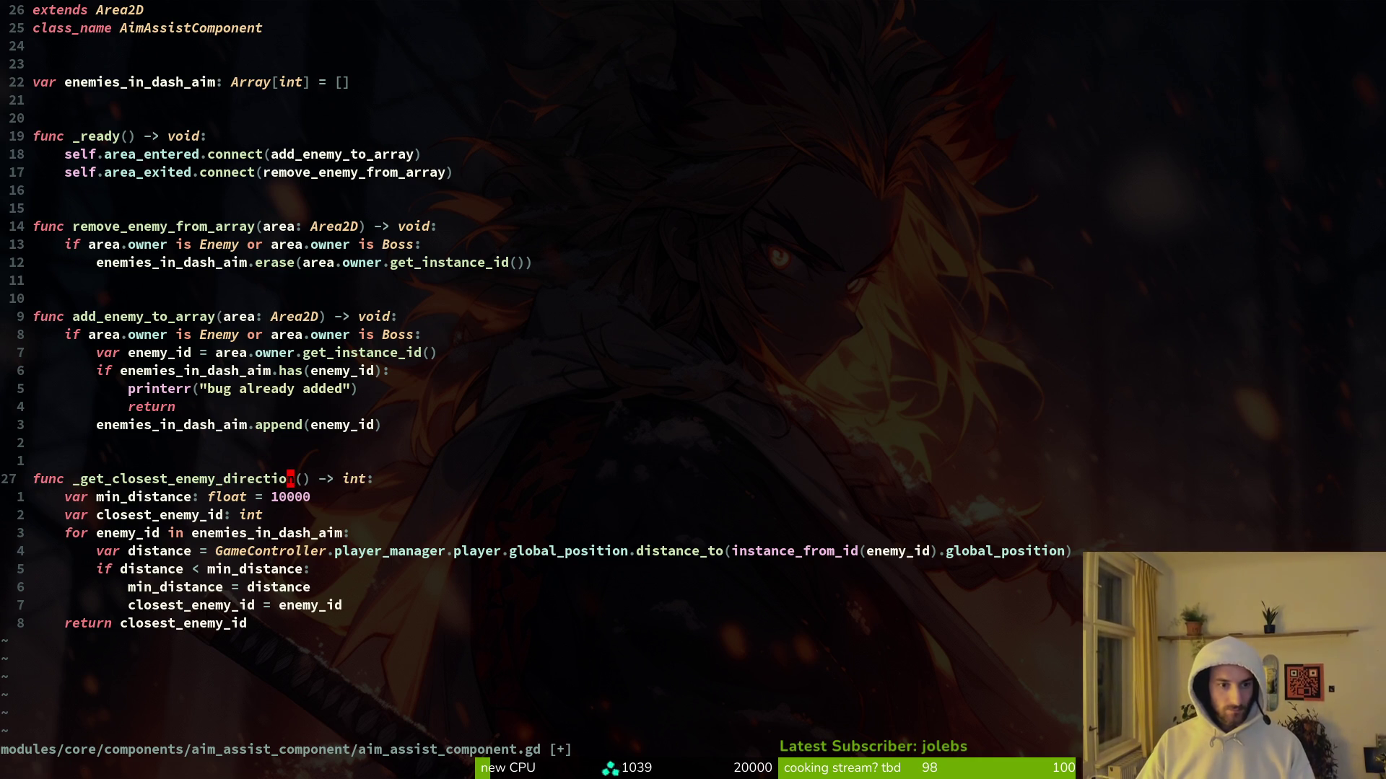
type(":w")
key("Return")
key("j")
key("j")
key("j")
Step: Delete closest_enemy_id from the return line and open a new line above it
key("j")
key("j")
key("j")
key("k")
key("j")
key("c")
key("i")
key("w")
key("Escape")
key("shift+o")
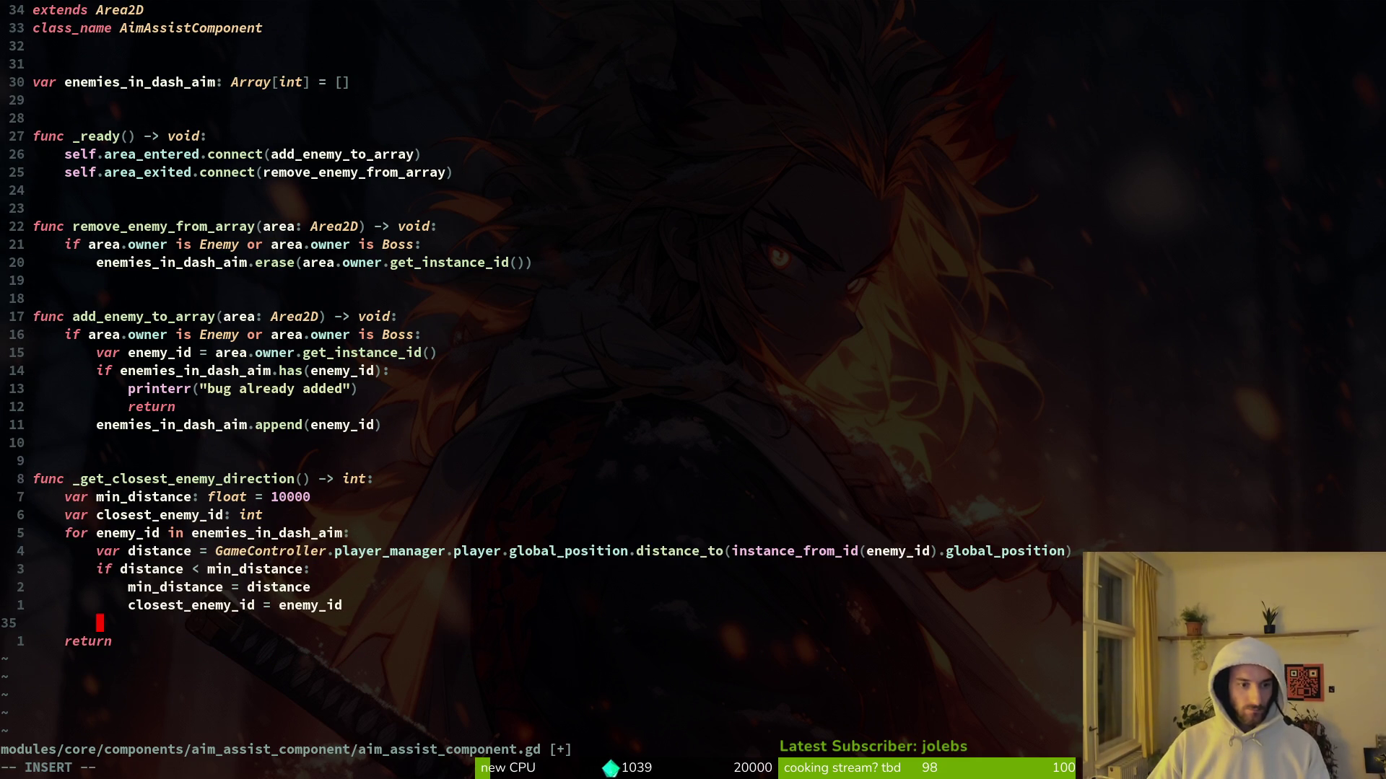
Step: Declare var aim_assist: Vector2 on the new line, starting its assignment
type("ar d")
key("BackSpace")
type("aim_assist: ")
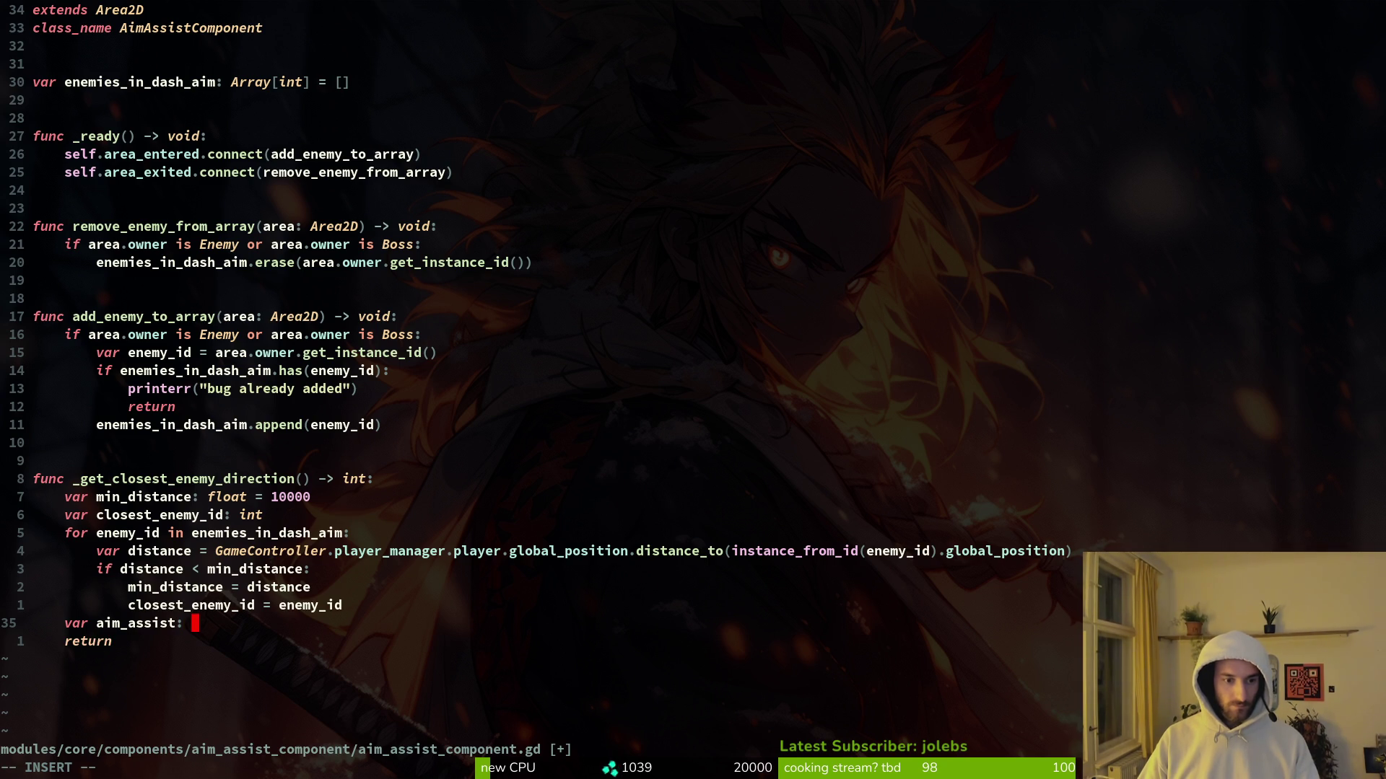
type("Vector2 -")
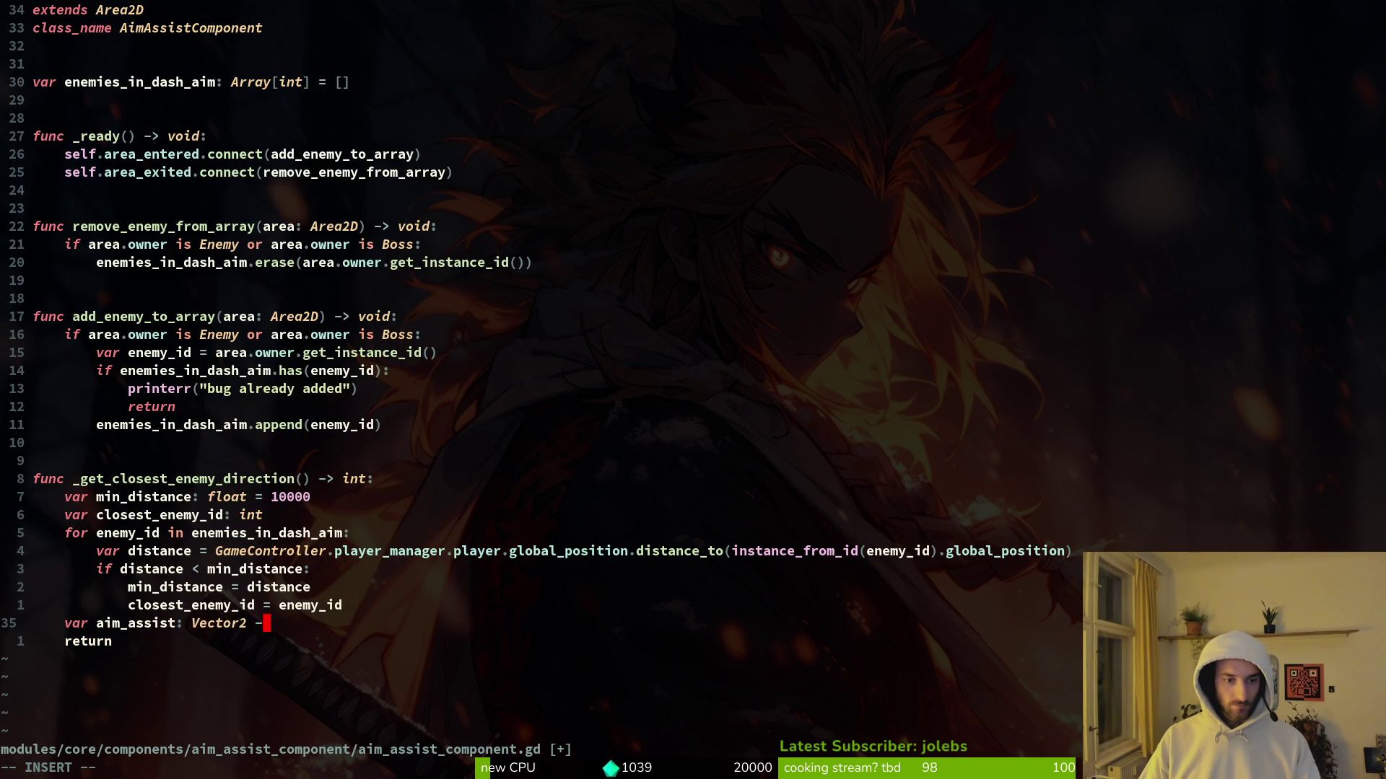
key("BackSpace")
type("= ")
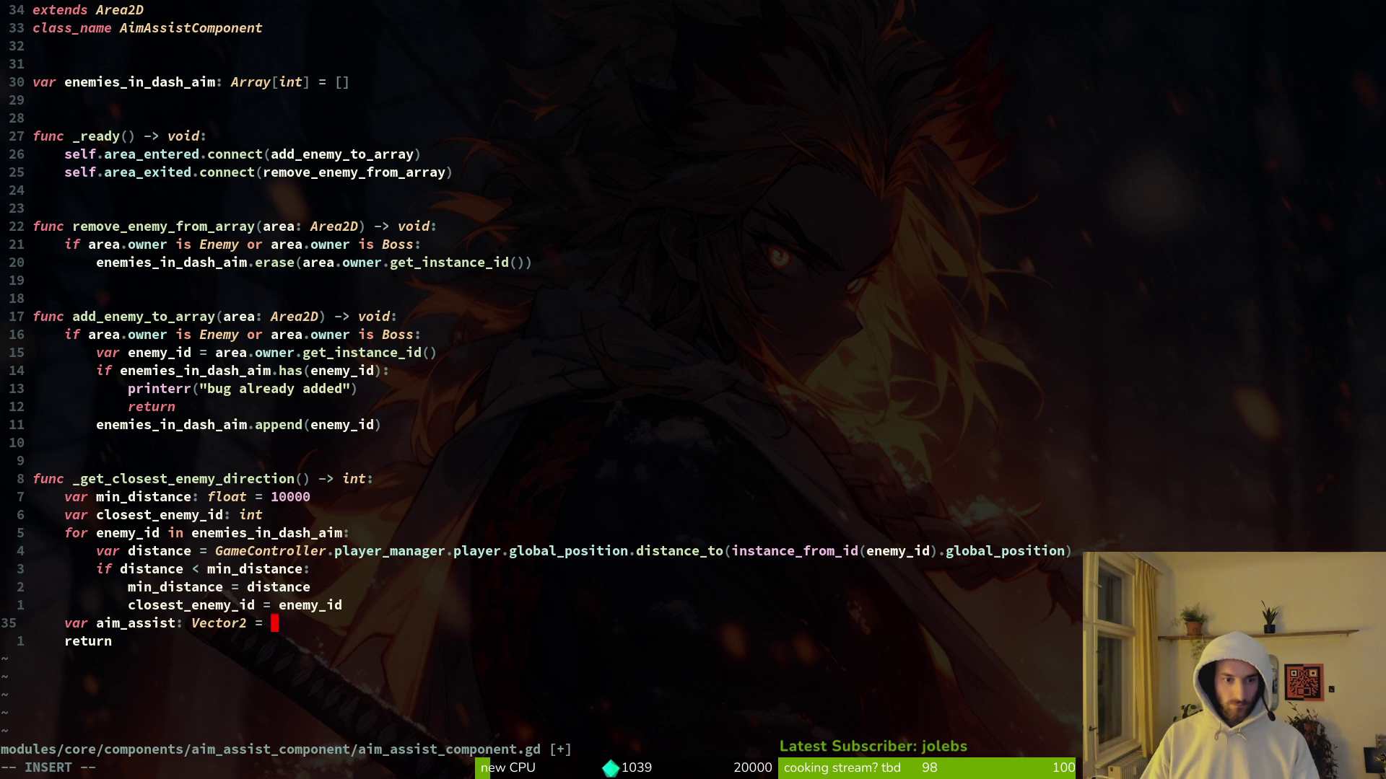
type("Ga")
key("Return")
key("BackSpace")
key("BackSpace")
key("BackSpace")
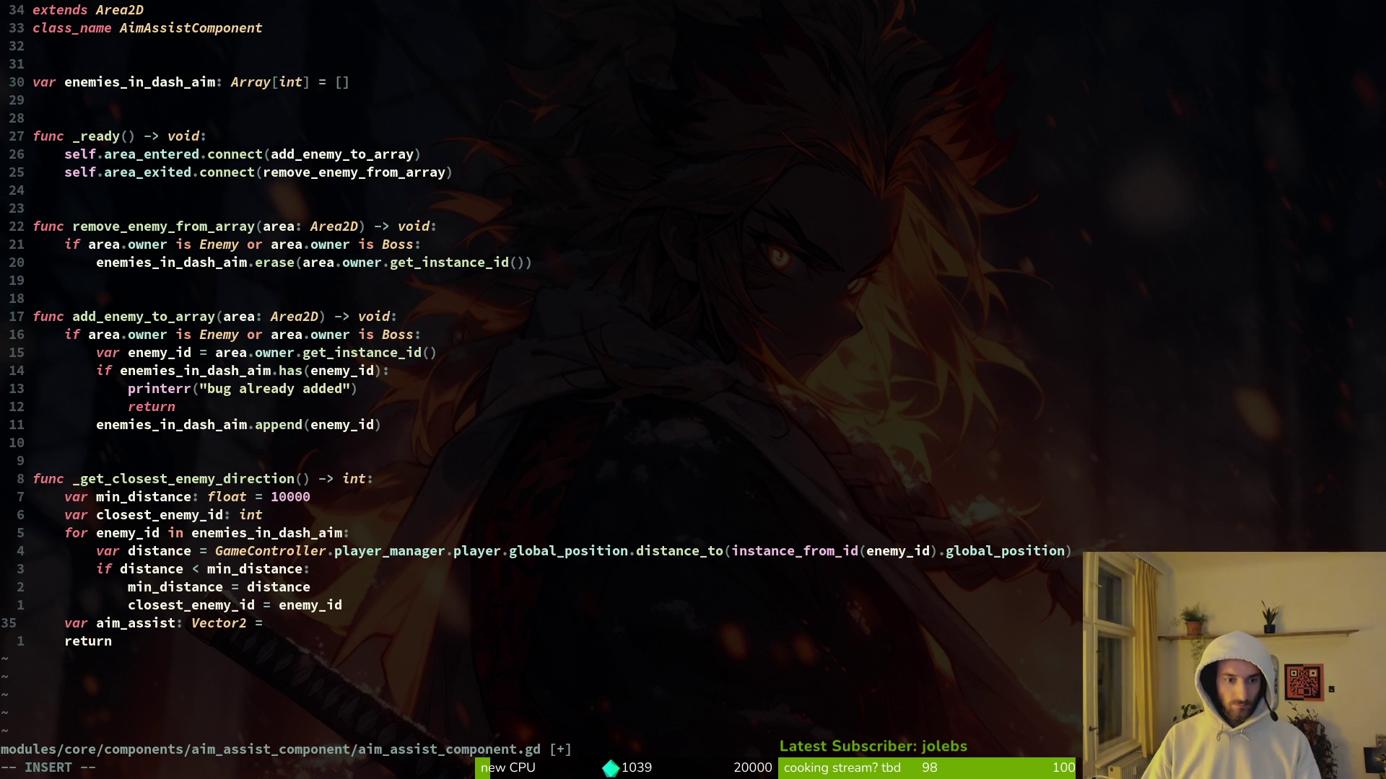
Step: Assign aim_assist the value instance_from_id(closest_enemy_id)
type("instat")
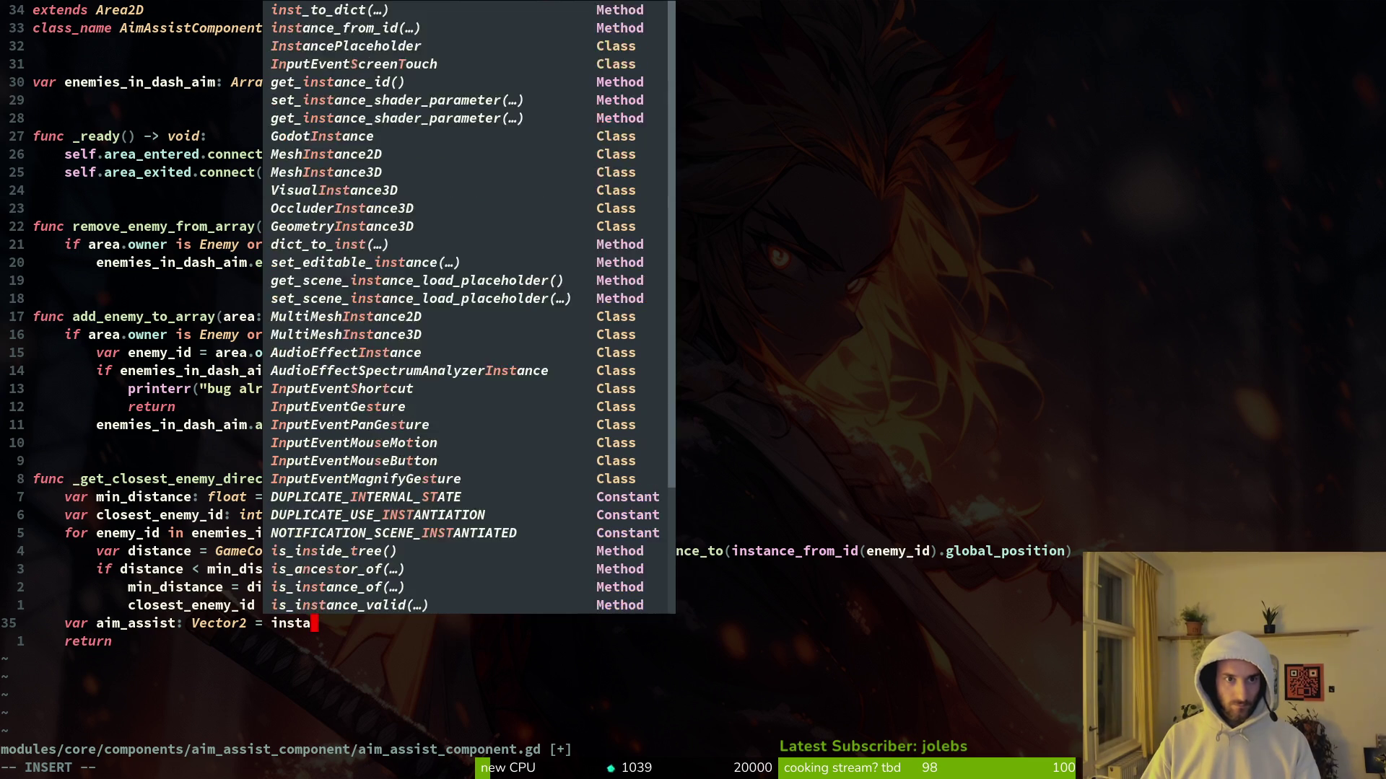
key("BackSpace")
key("Return")
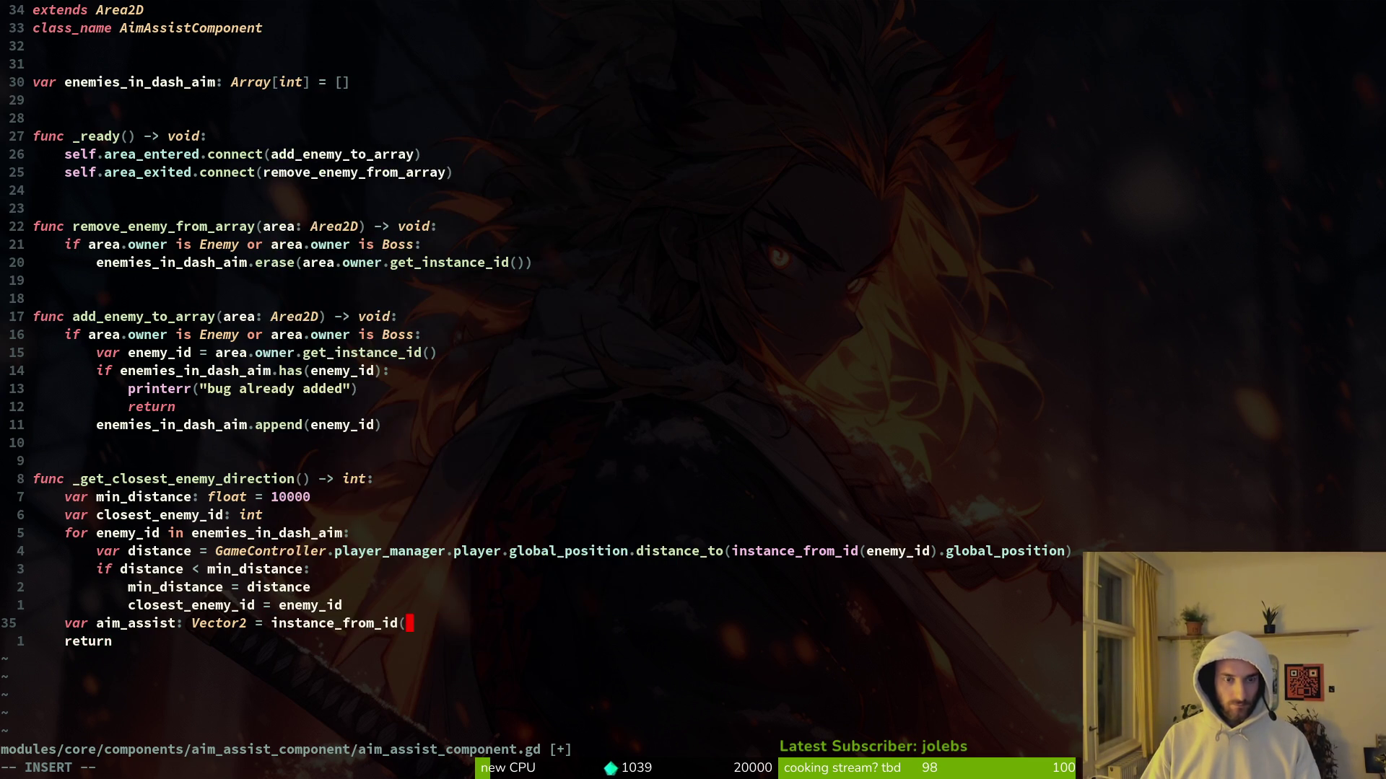
type("ene")
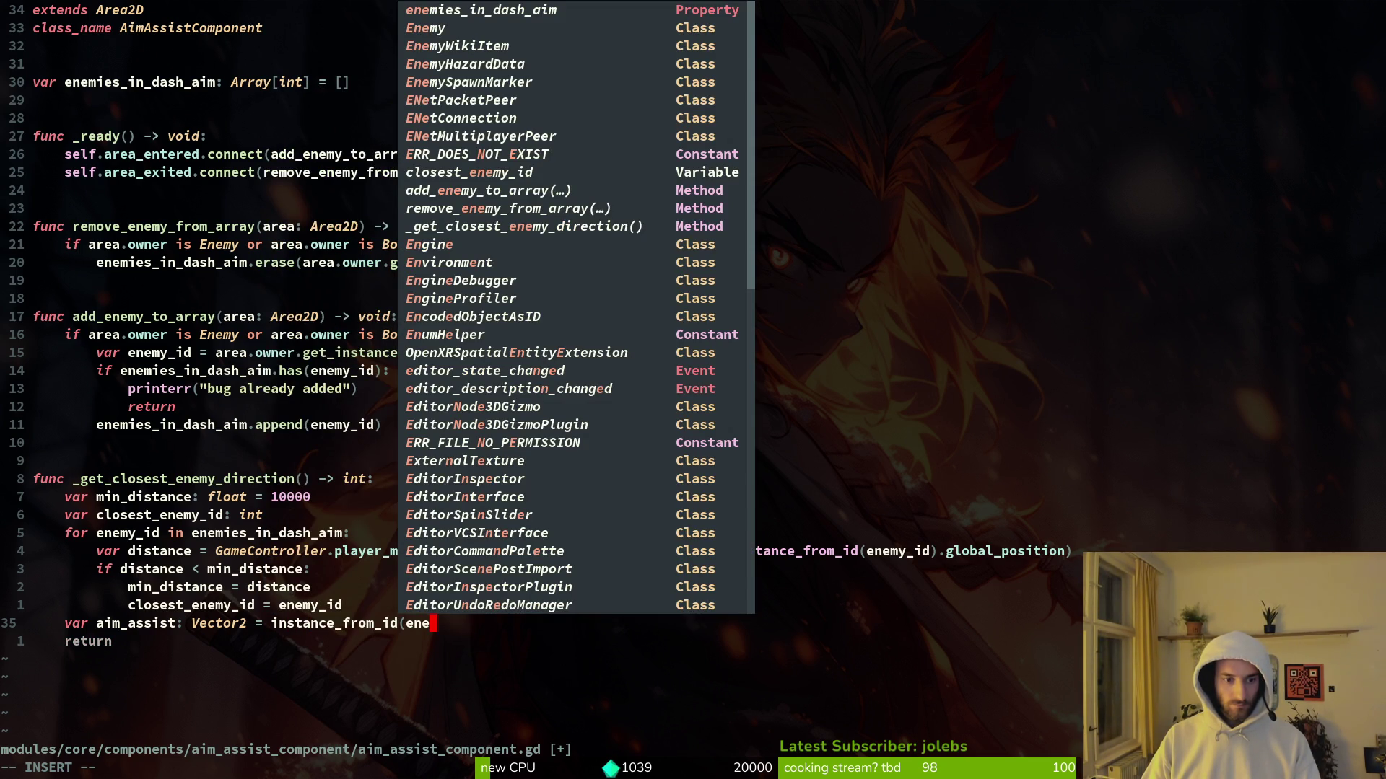
key("BackSpace")
key("BackSpace")
key("BackSpace")
key("BackSpace")
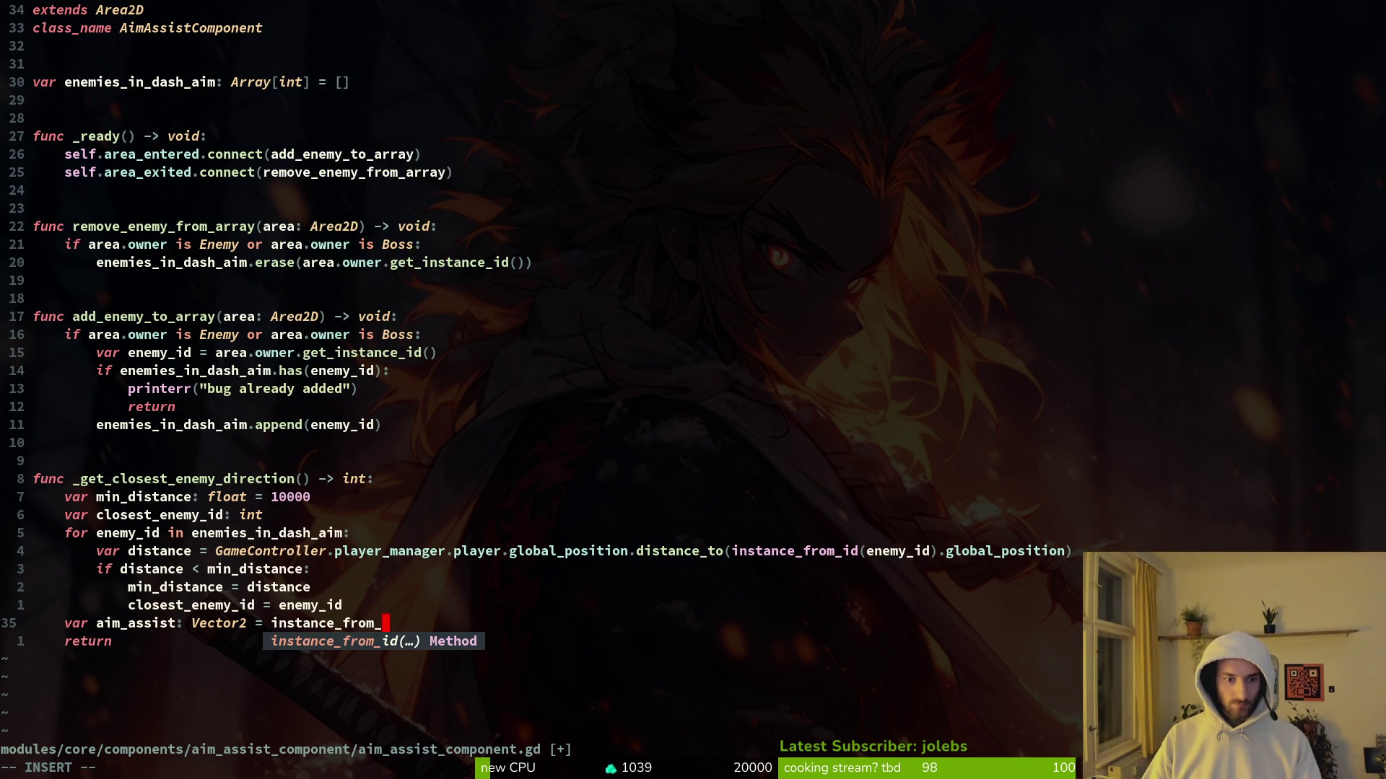
type("id(clo")
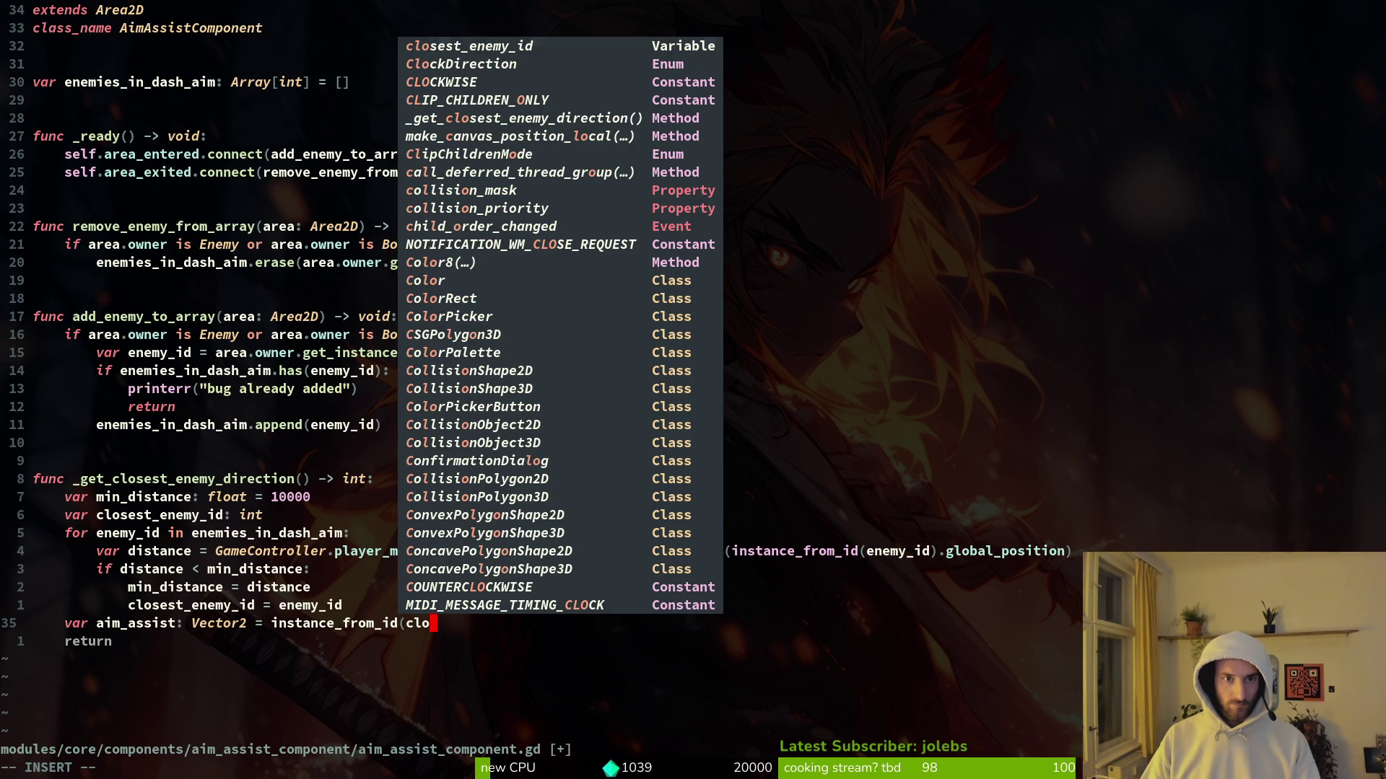
key("Tab")
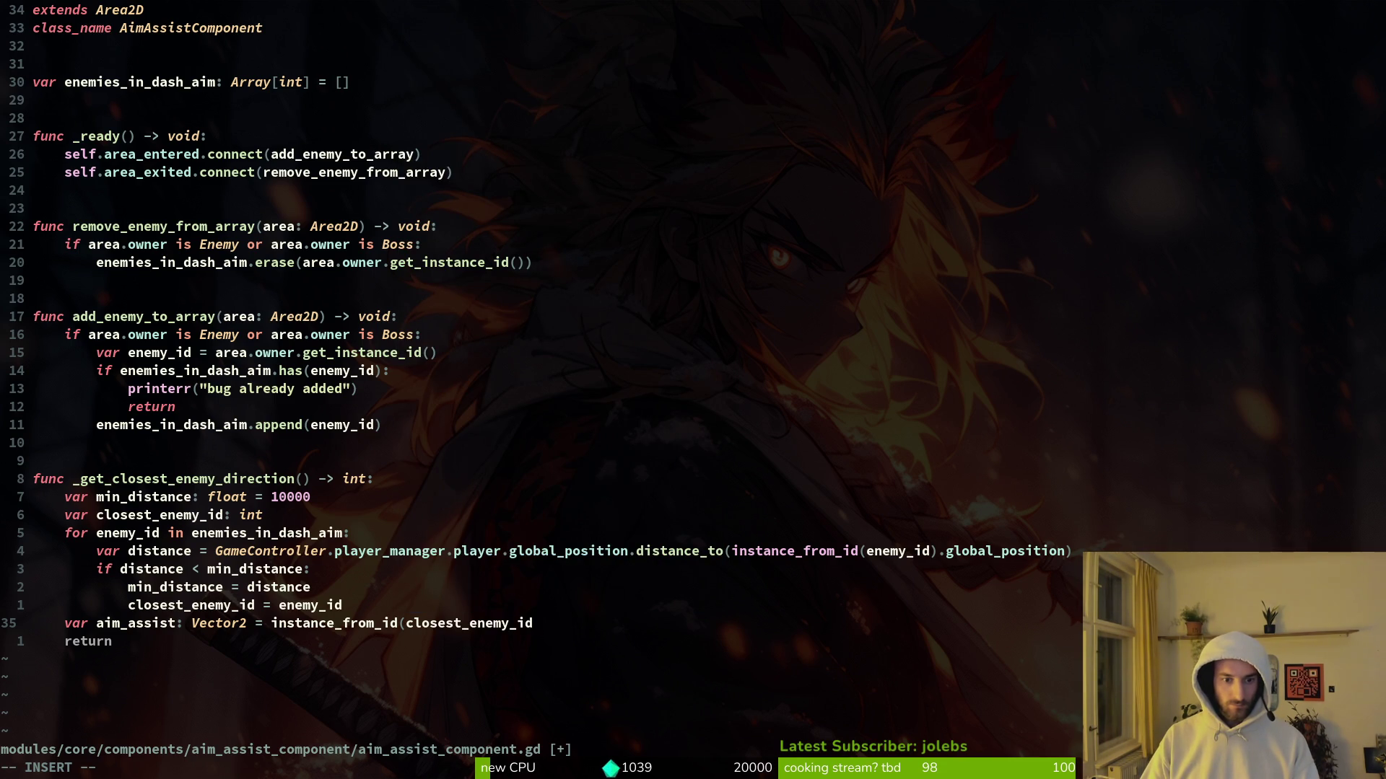
type(").")
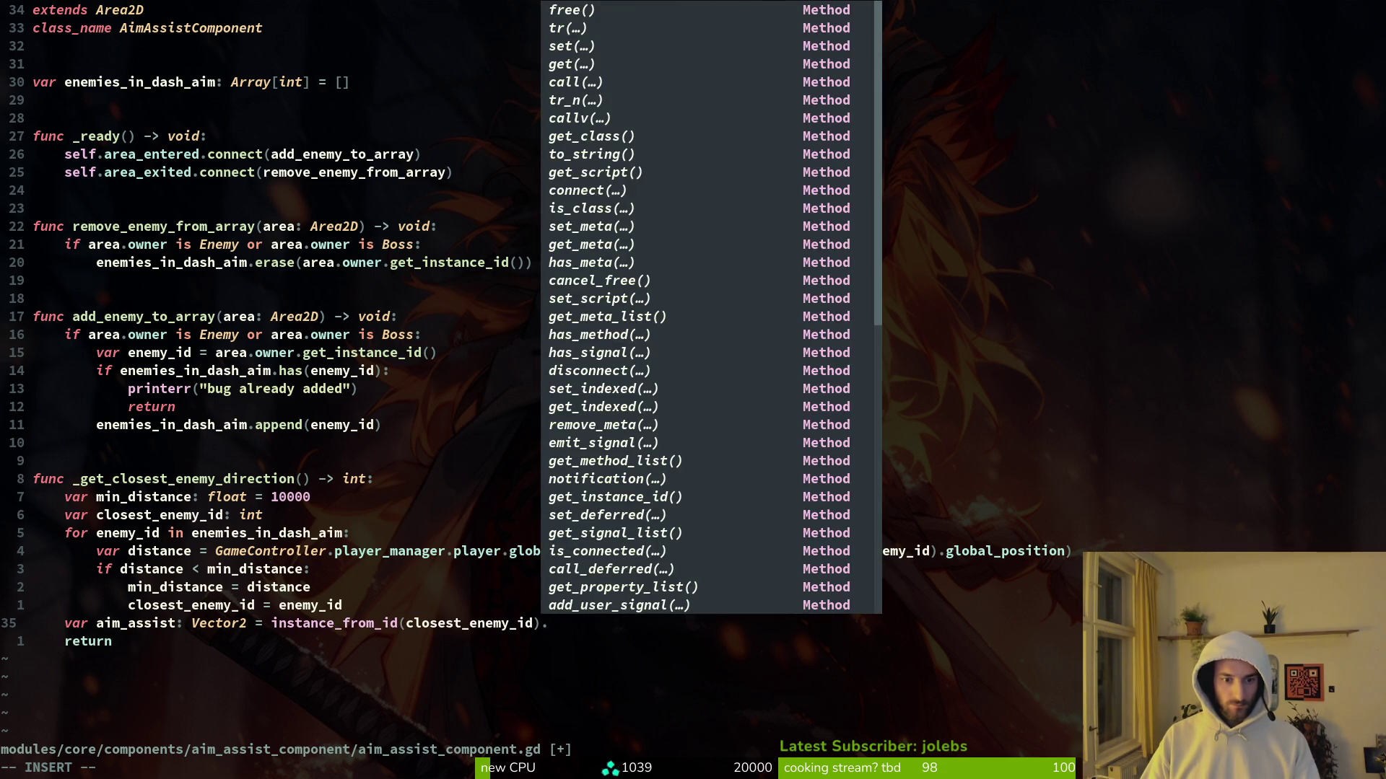
type("glo")
key("BackSpace")
key("BackSpace")
key("BackSpace")
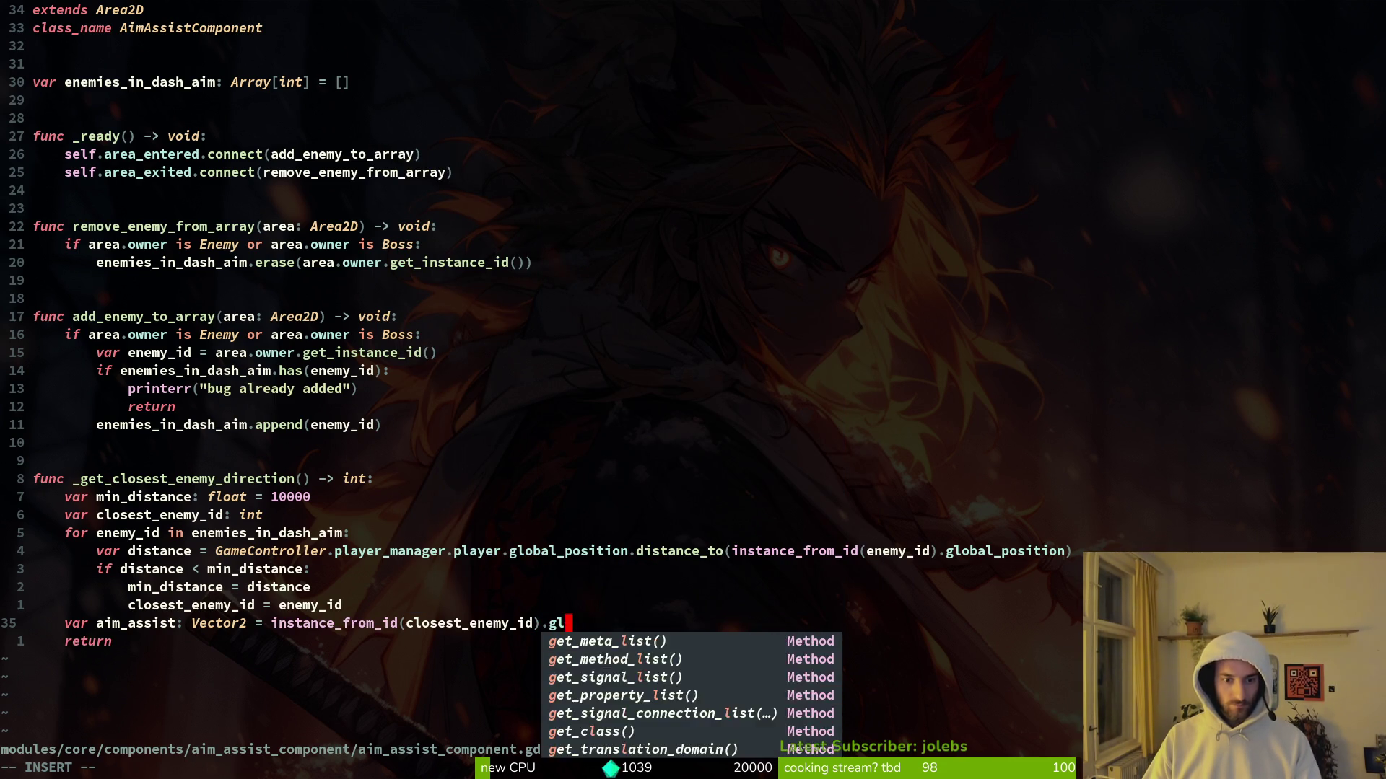
key("Escape")
Step: Complete it as .global_position minus GameController.player_manager.player.global_position, and save
type("a")
type("glo")
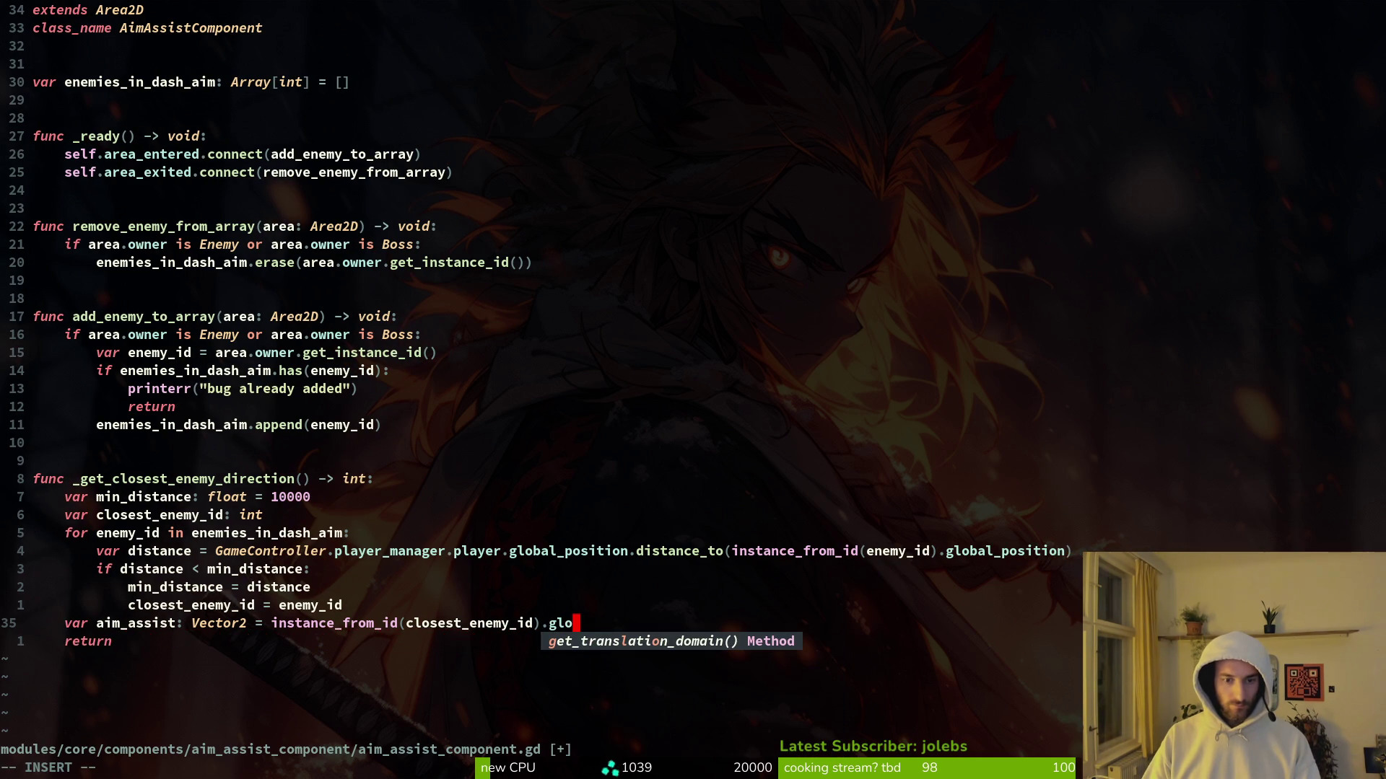
type("bal")
type("position")
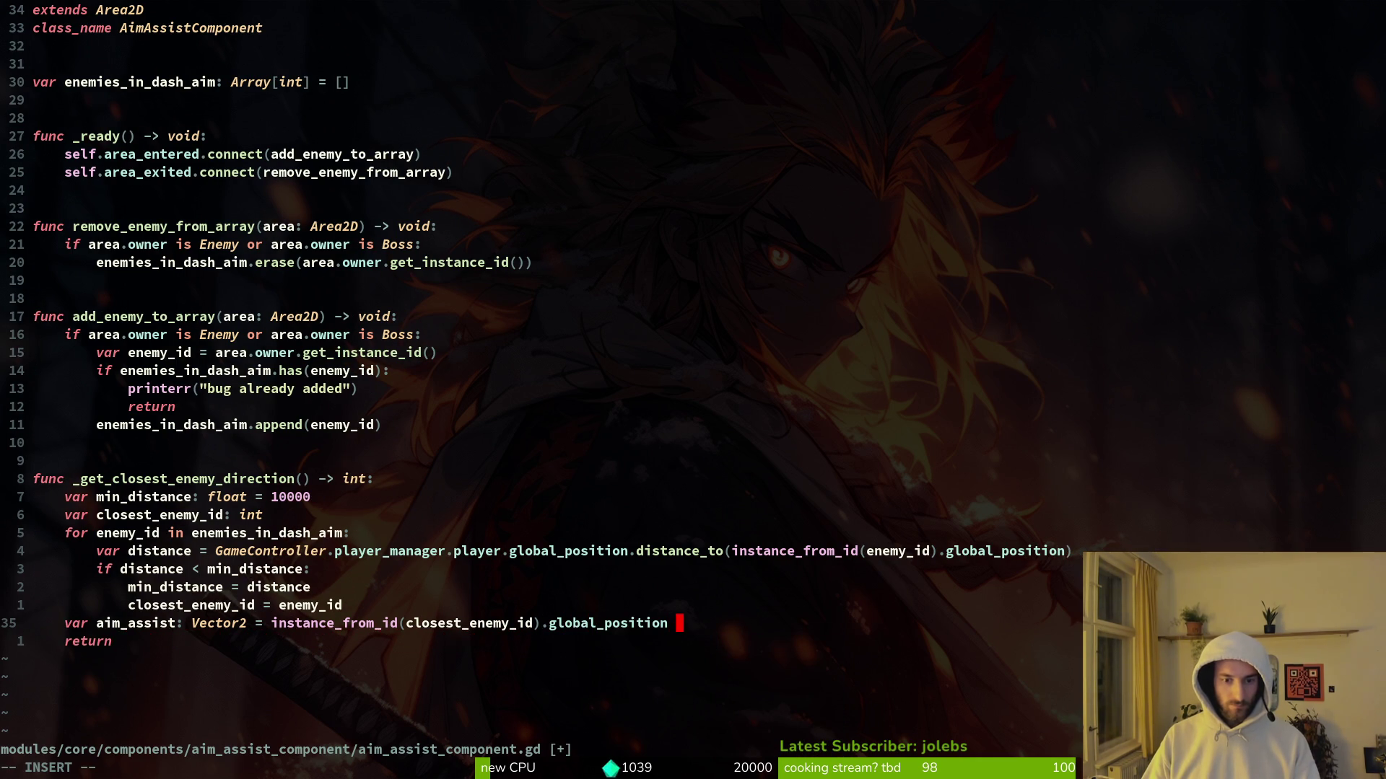
key("BackSpace")
key("BackSpace")
type("-")
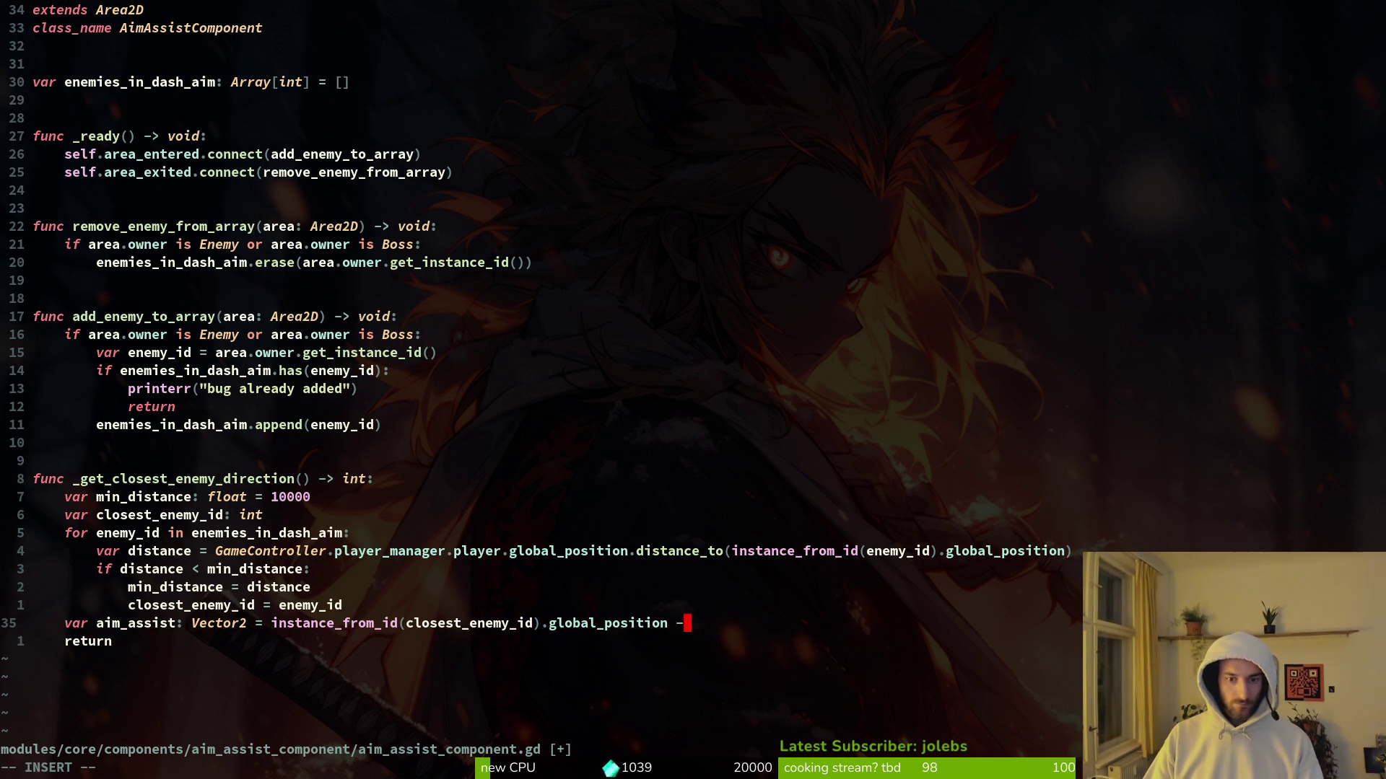
type(" GameController.")
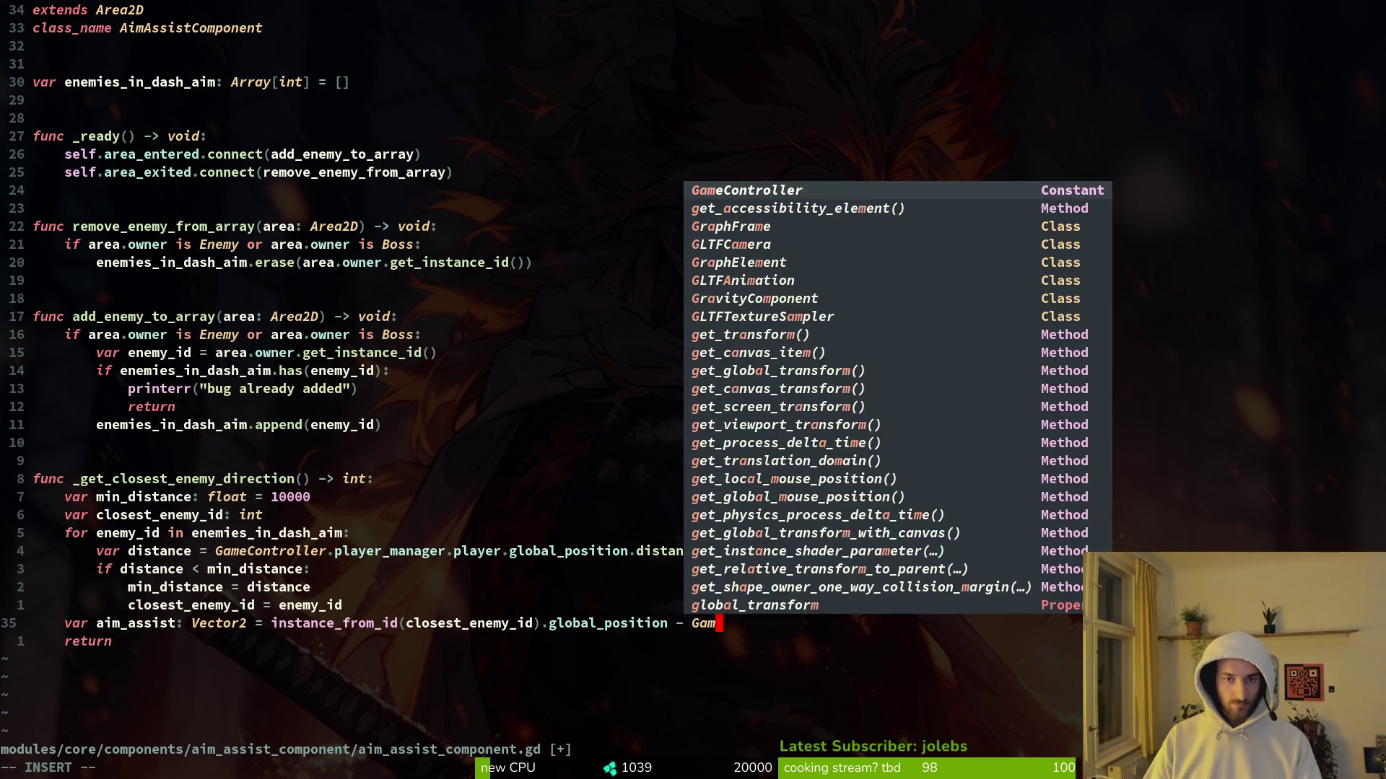
key("Return")
type(".player_manager.")
key("Return")
type("ger.player.glo")
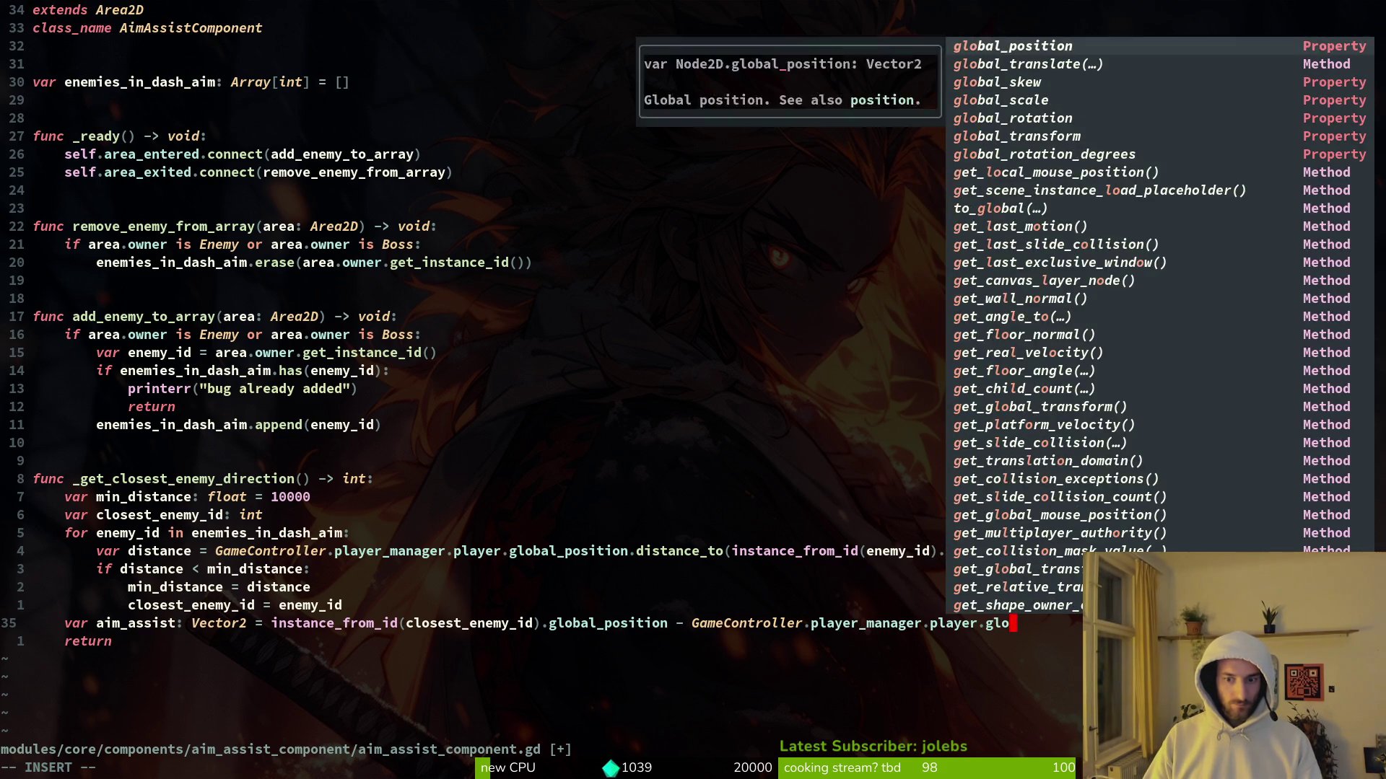
key("Return")
key("Escape")
type(":w")
key("Return")
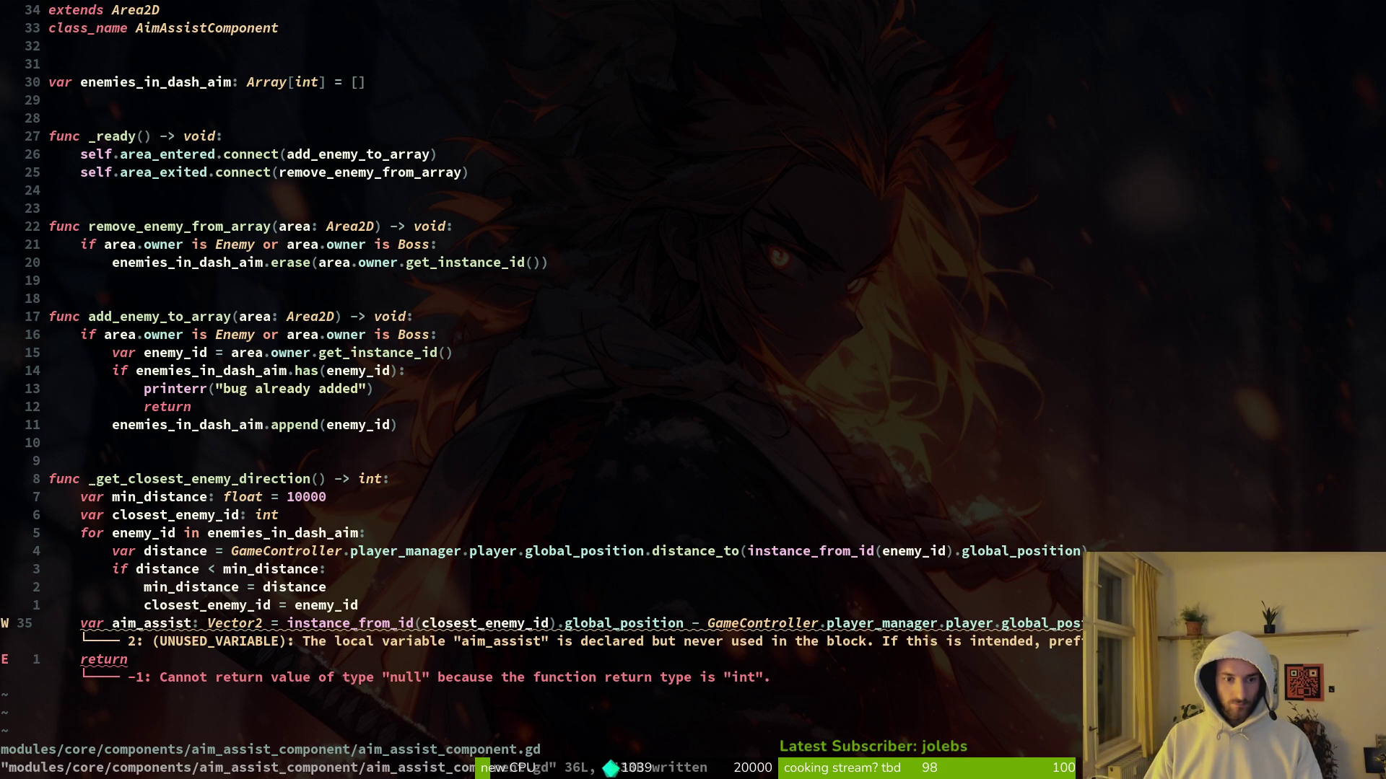
Step: Make the function return aim_assist and save
type("jA aim")
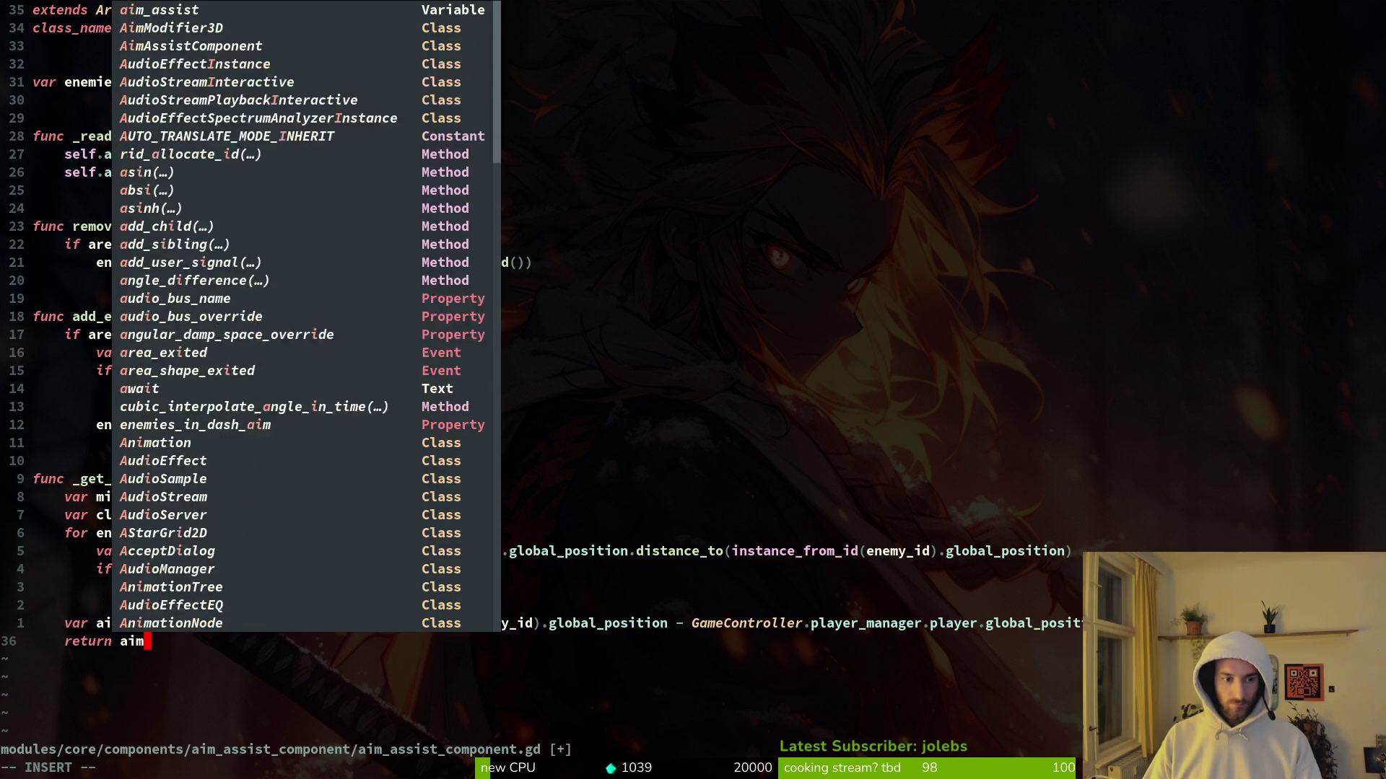
key("Return")
key("Escape")
type(":w")
key("Return")
Step: Change the function's return type to Vector2 and save
key("k")
key("k")
key("k")
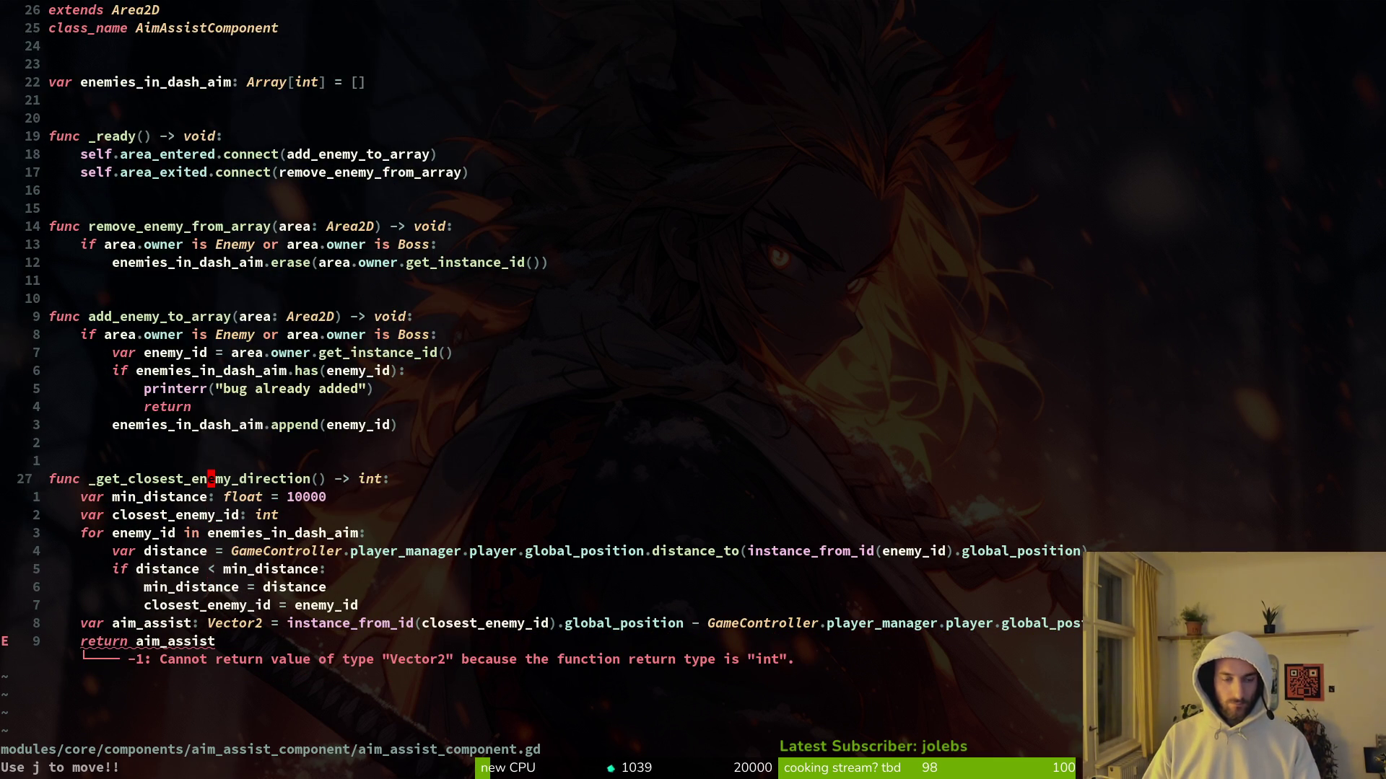
type("ciwVector2")
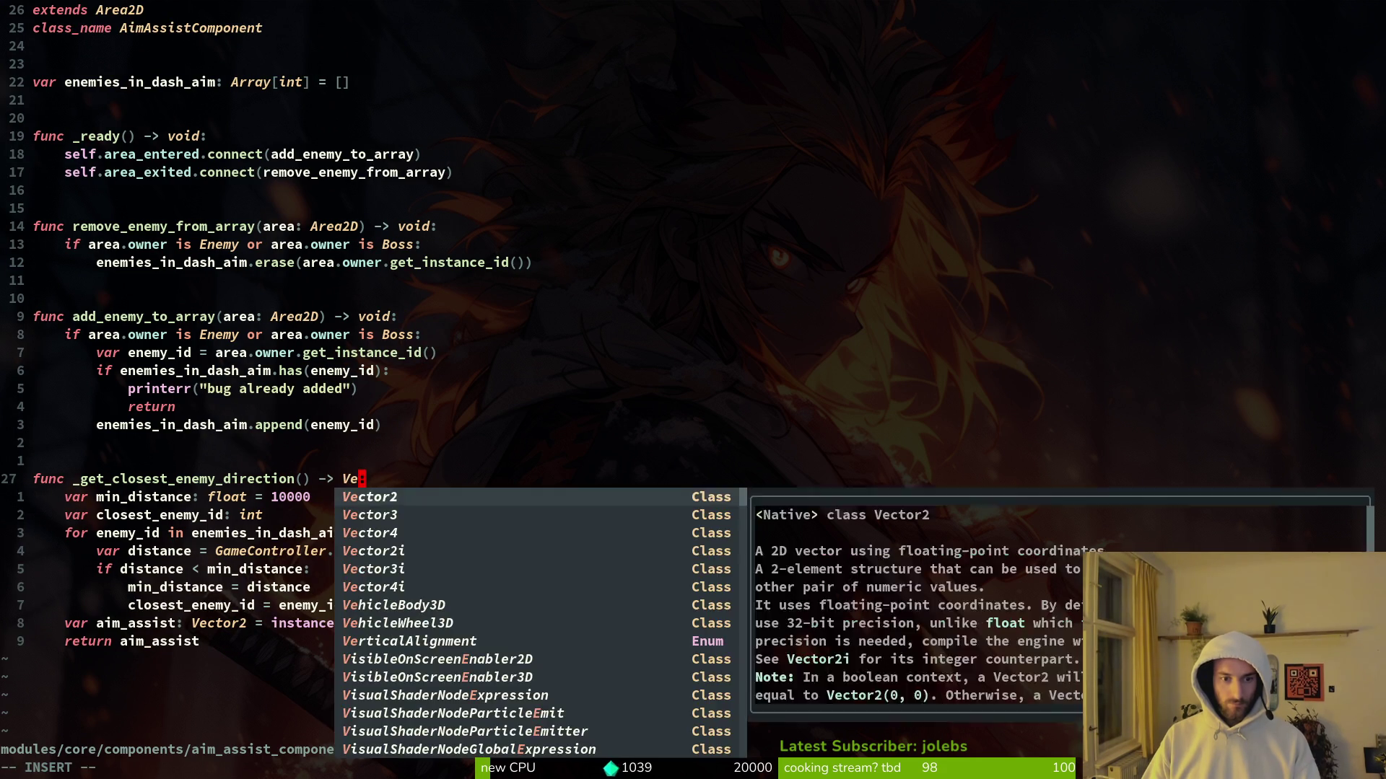
key("Escape")
type(":w")
key("Return")
Step: Search the project files for dashing
key("k")
key("k")
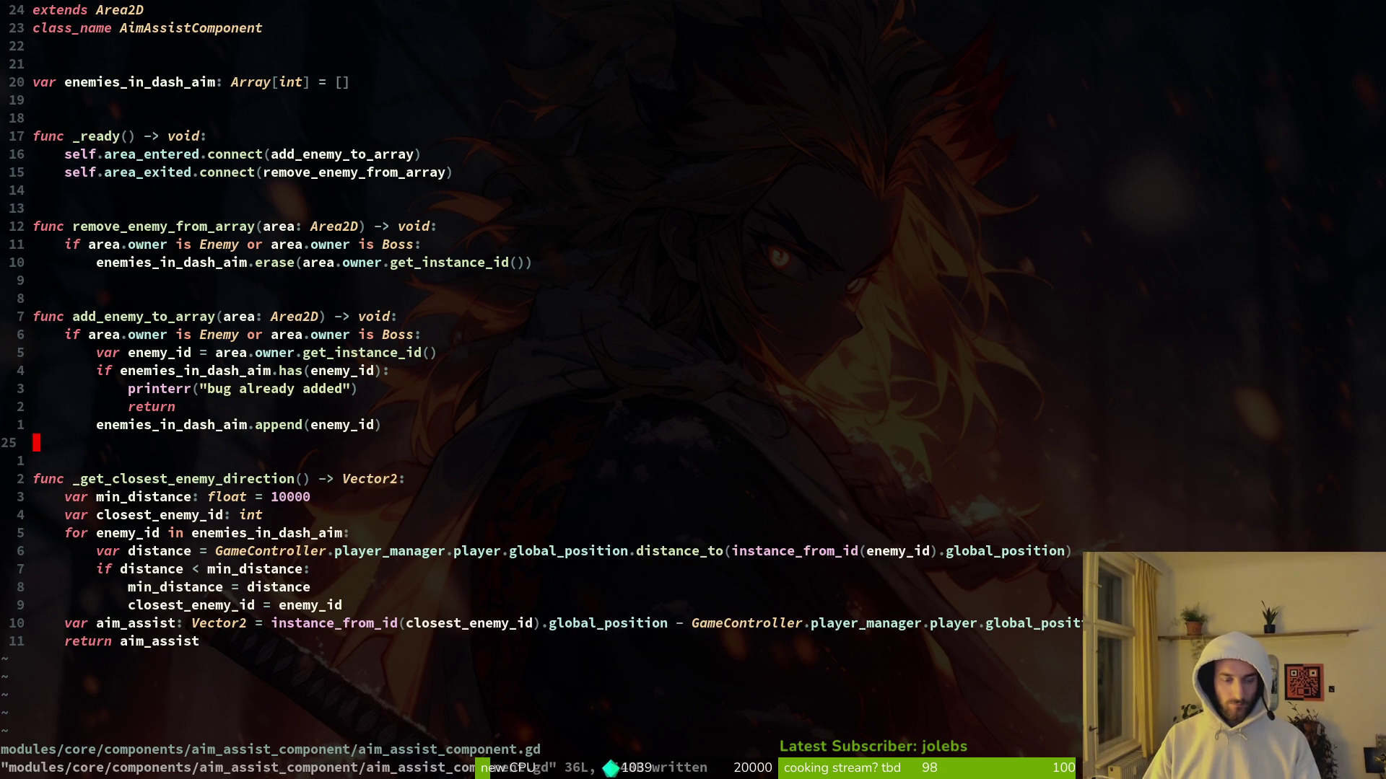
key("space")
key("f")
key("f")
type("dashing")
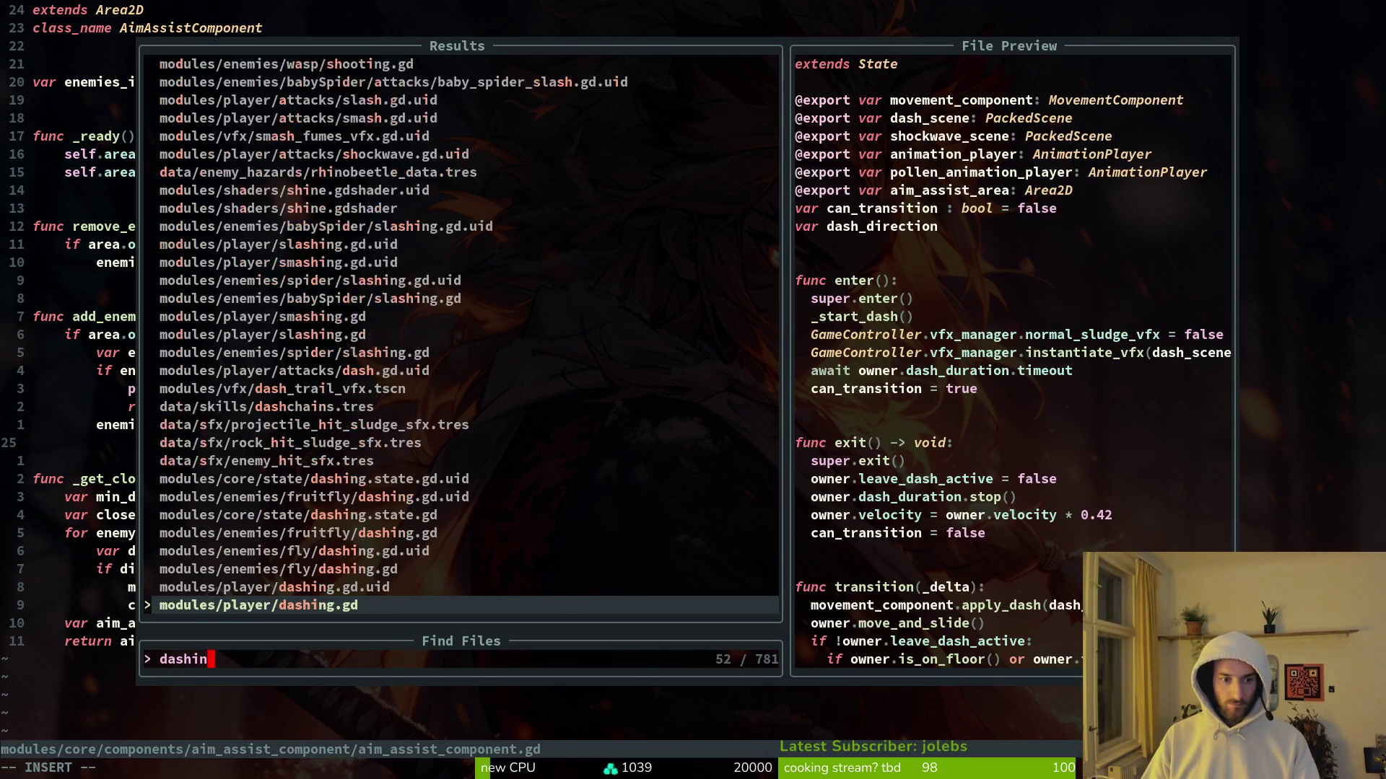
Step: Open modules/player/dashing.gd and look over the _start_dash function
key("Return")
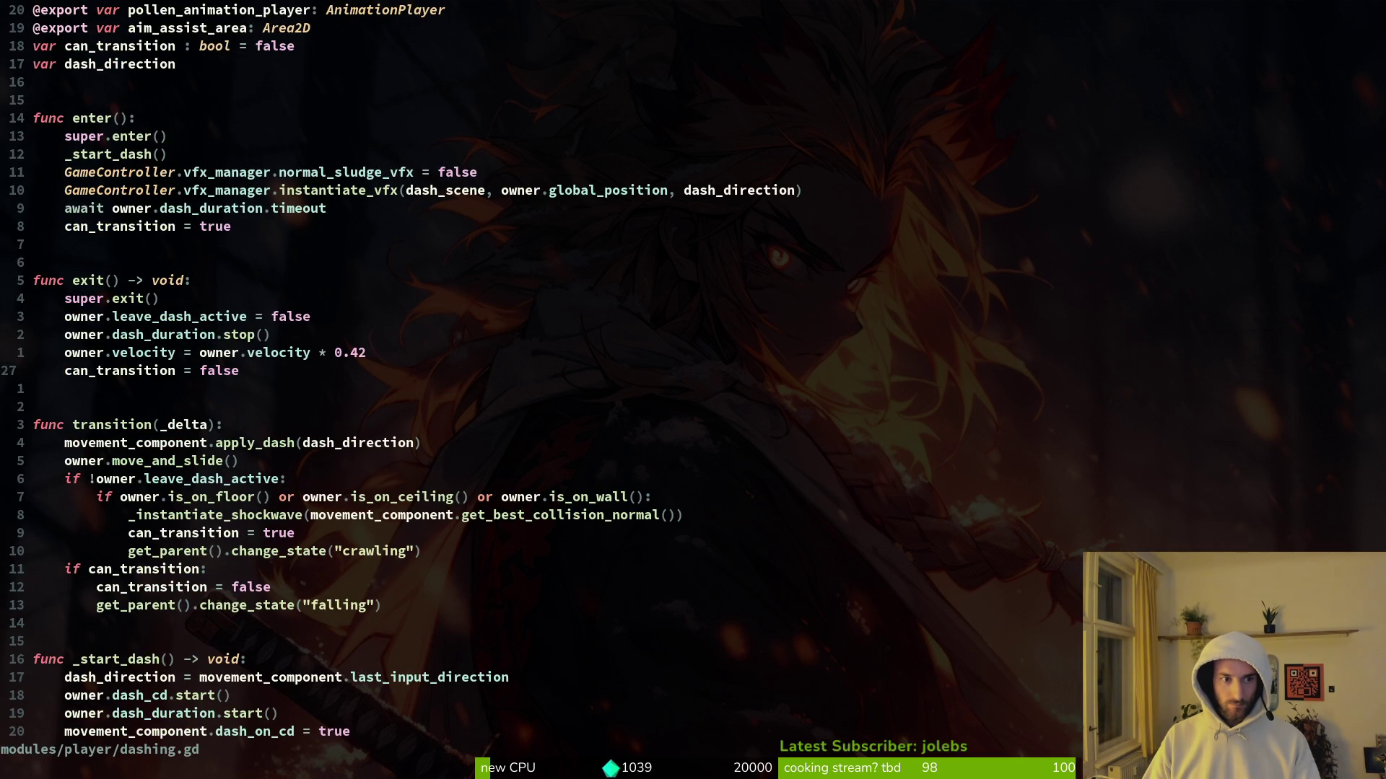
key("ctrl+d")
key("k")
key("k")
key("k")
key("o")
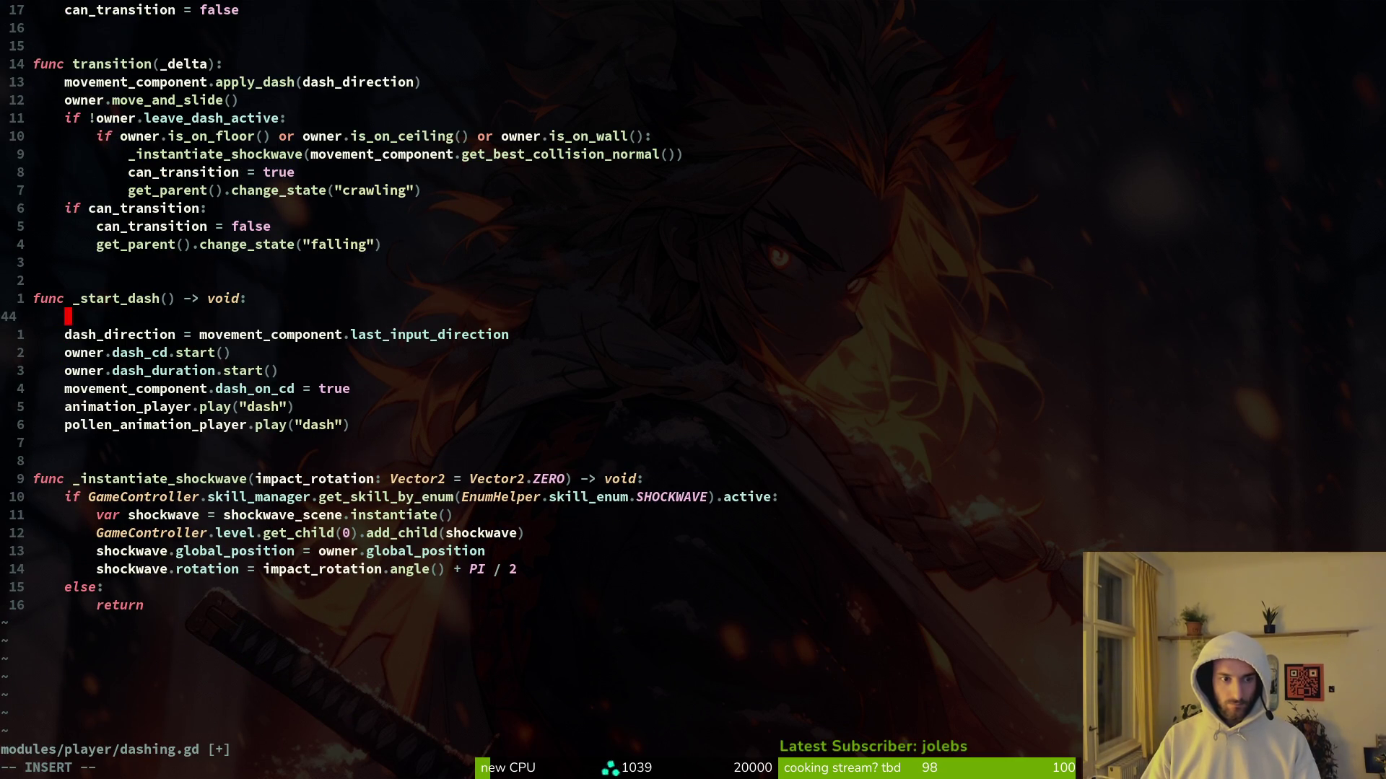
key("Escape")
key("ctrl+u")
key("ctrl+u")
Step: Duplicate the movement_component export as aim_assist_component of type AimAssistComponent
key("k")
key("shift+v")
type("ypcwaim_assis")
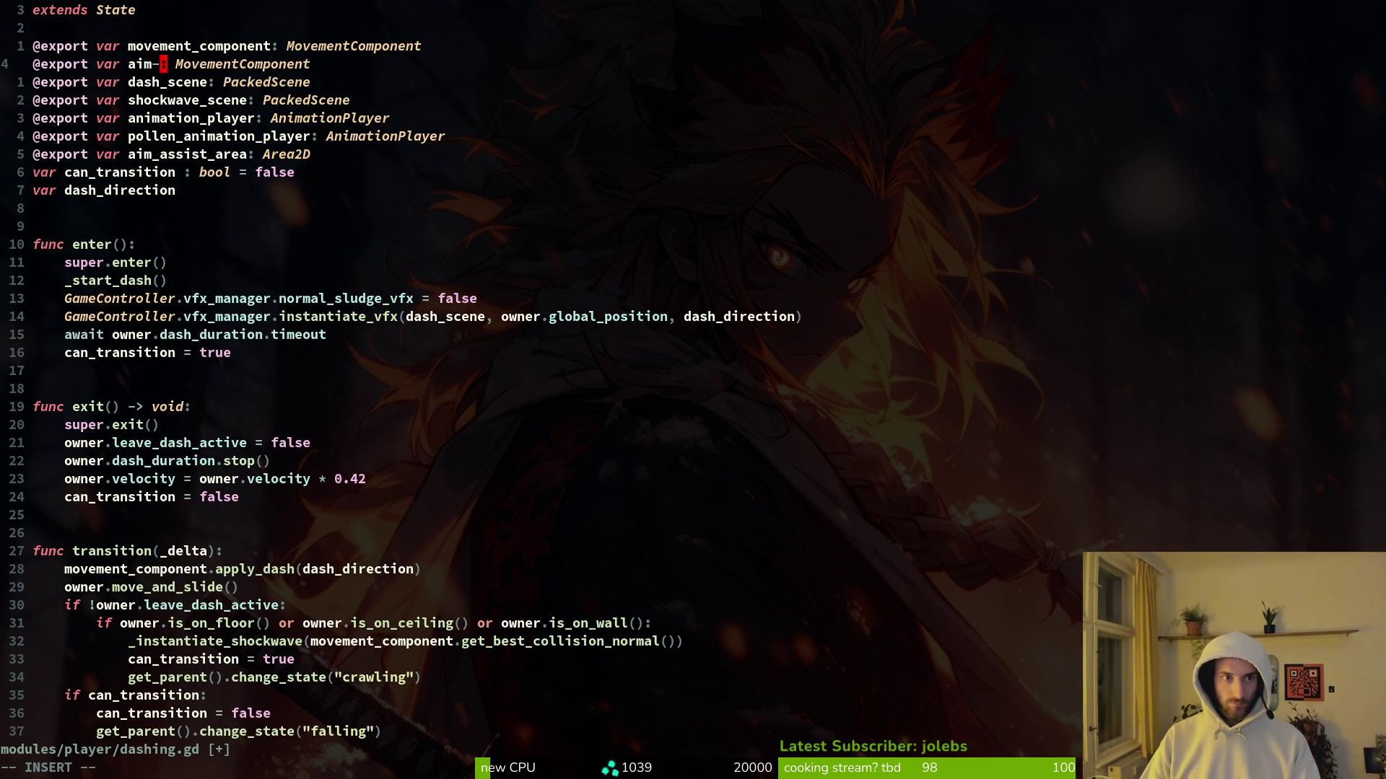
type("t_component")
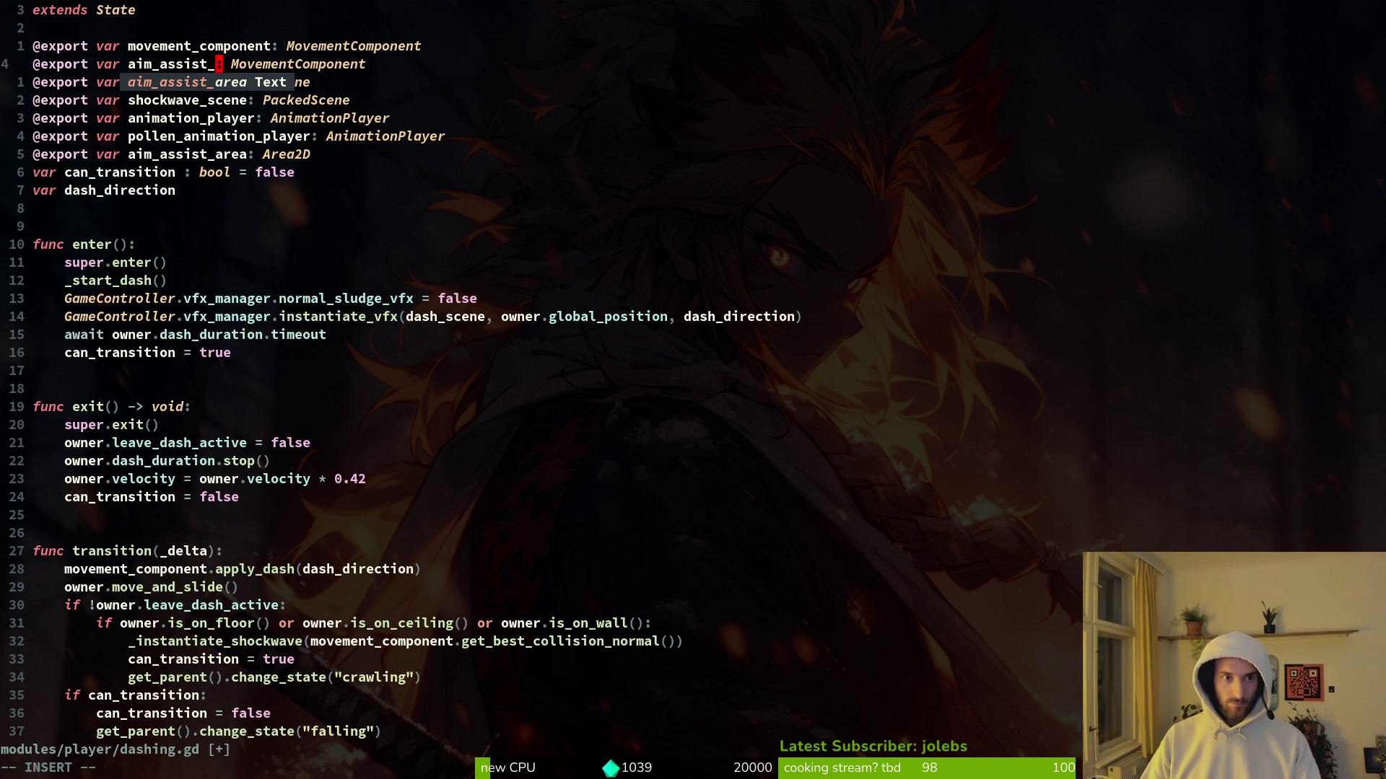
key("Escape")
type("cw")
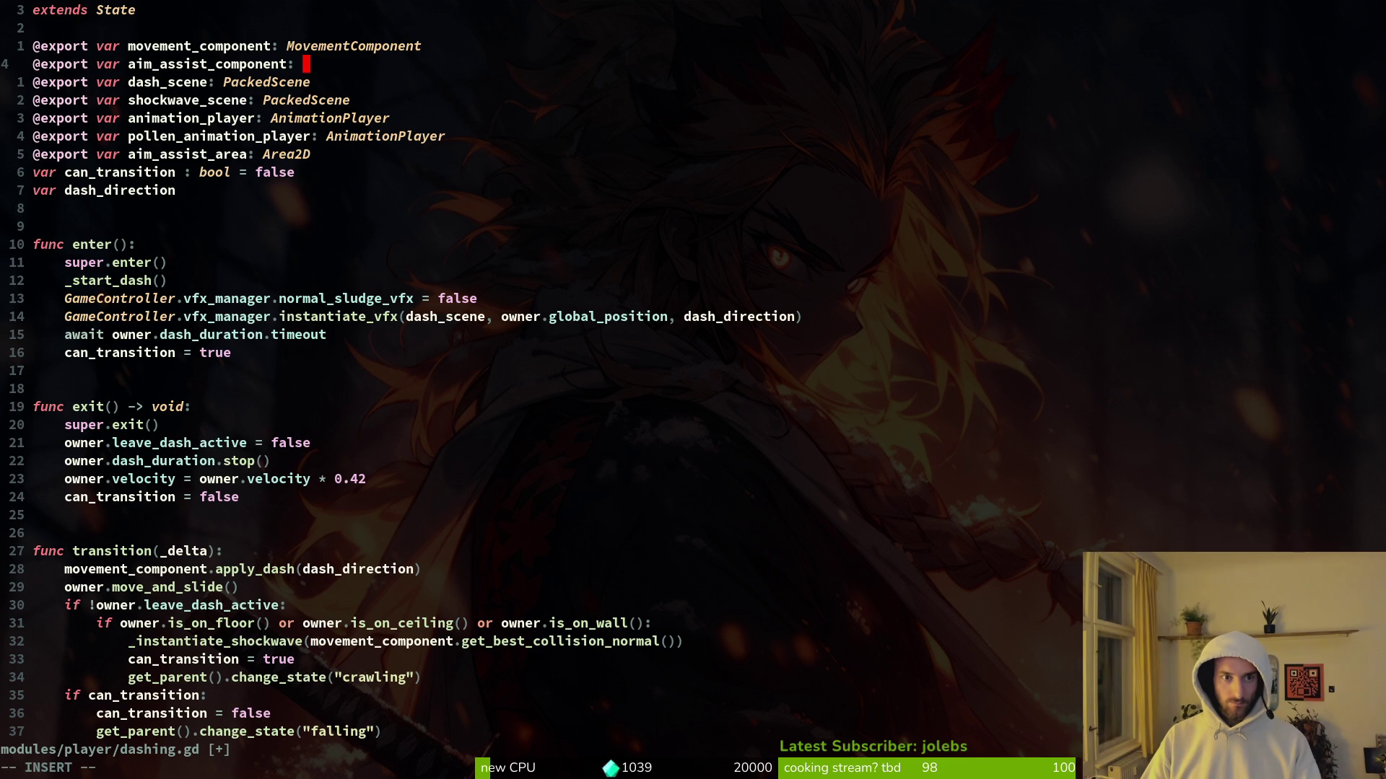
type("AimAssistComponent")
key("Escape")
key("alt+Tab")
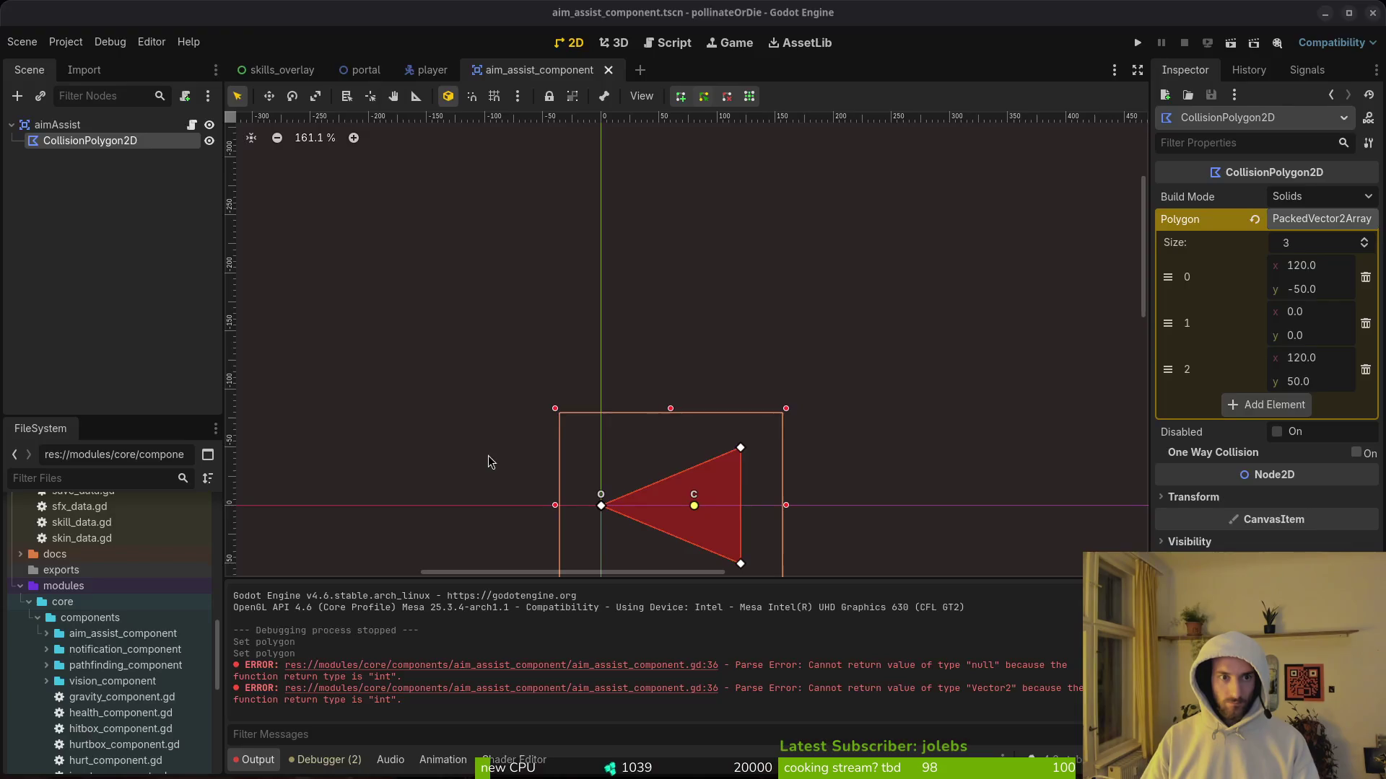
Step: In the player scene, assign aimAssist to finiteStateMachine > dashing's Aim Assist Component and save
left_click(433, 71)
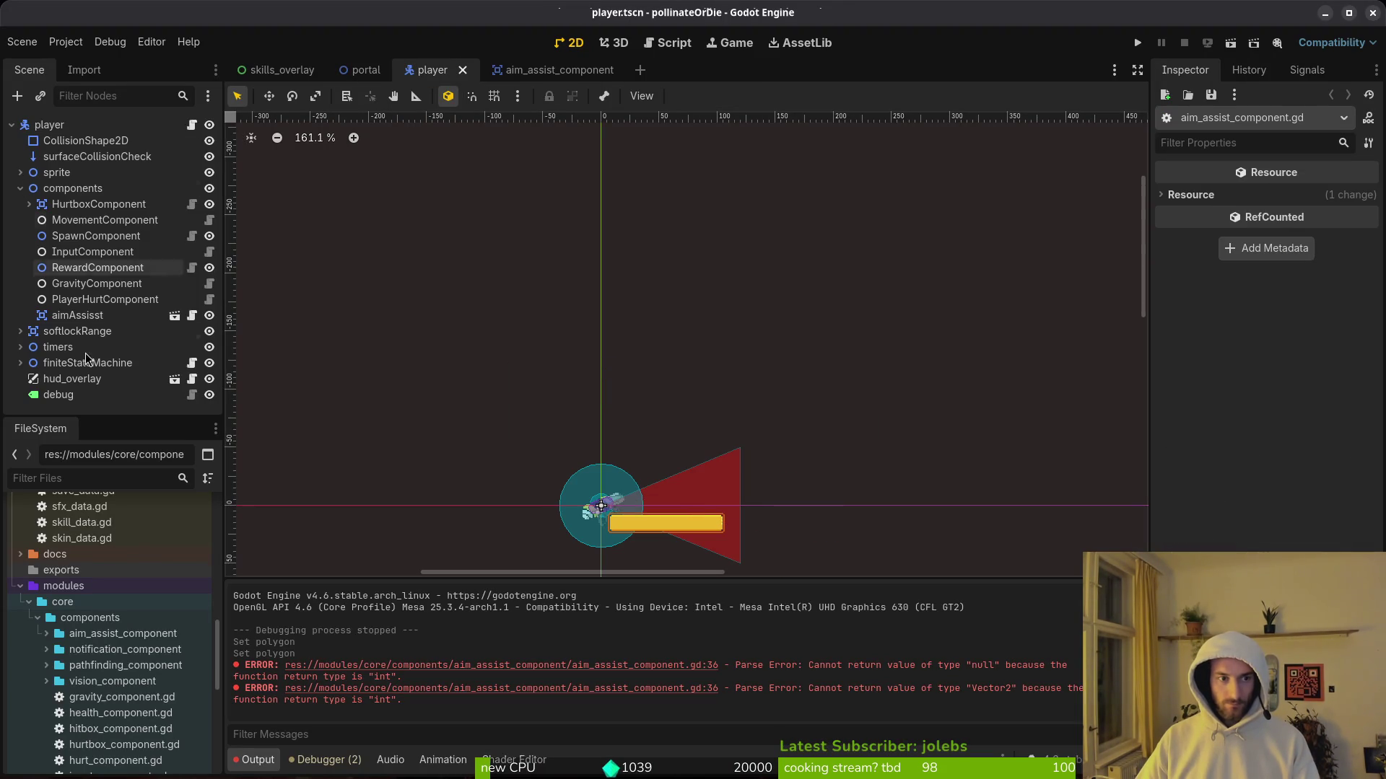
left_click(20, 363)
scroll(149, 319, "down", 3)
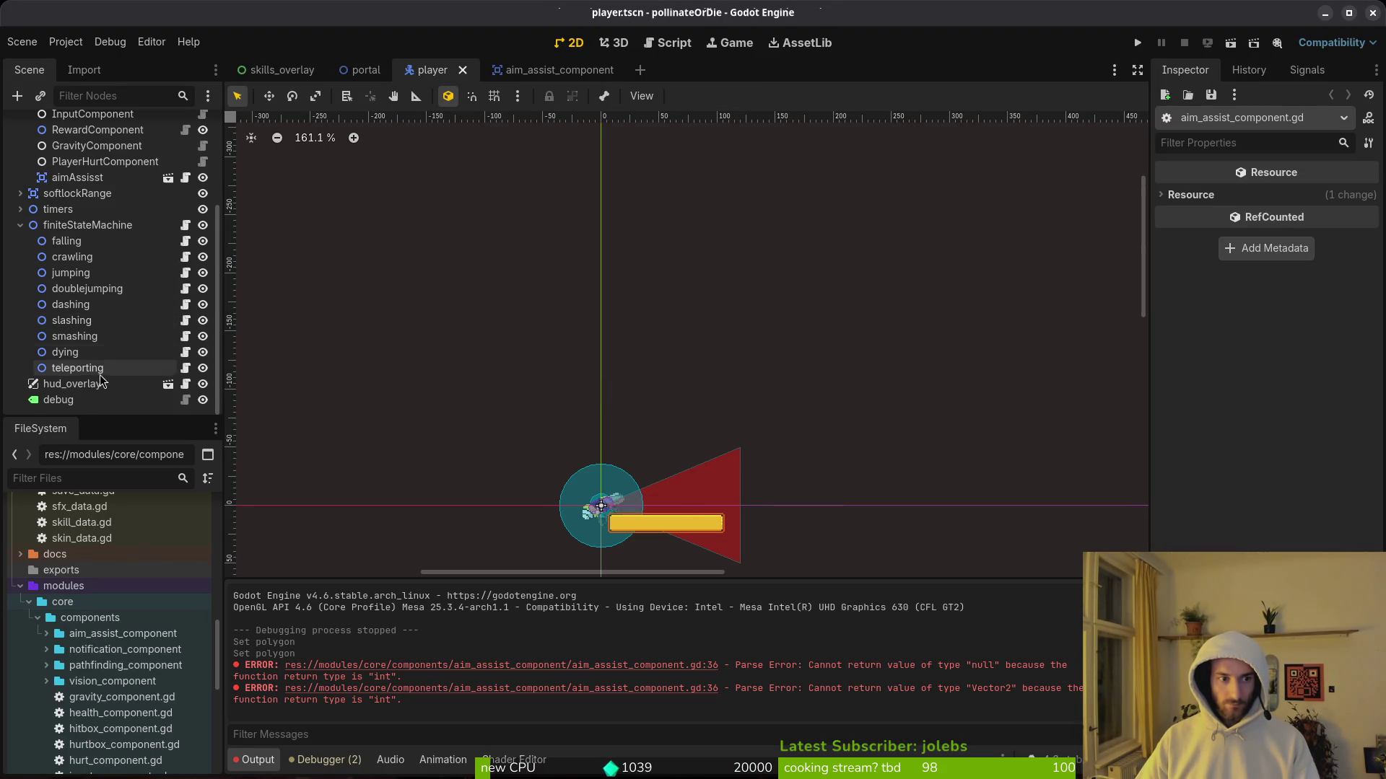
left_click(73, 305)
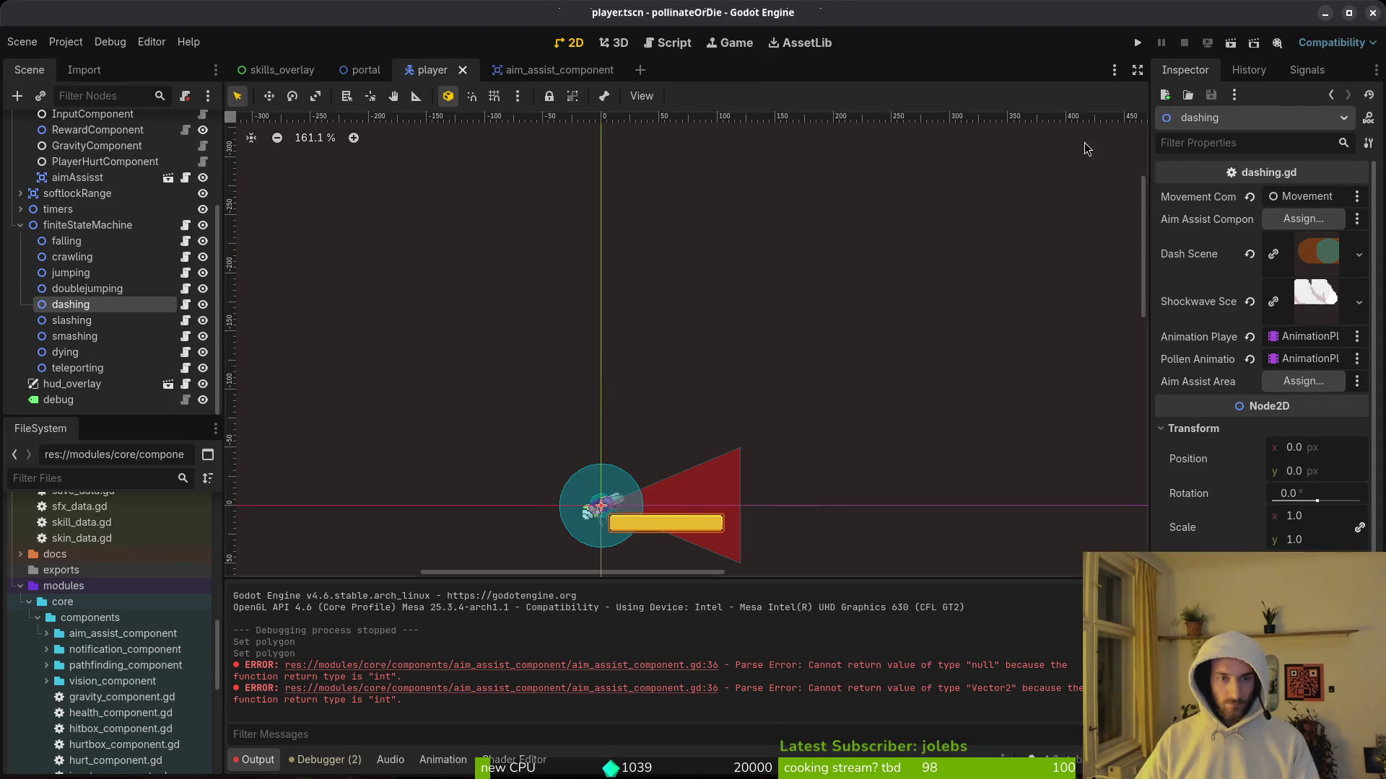
left_click(1296, 218)
left_click(640, 248)
left_click(743, 622)
key("ctrl+s")
key("alt+Tab")
scroll(335, 225, "down", 7)
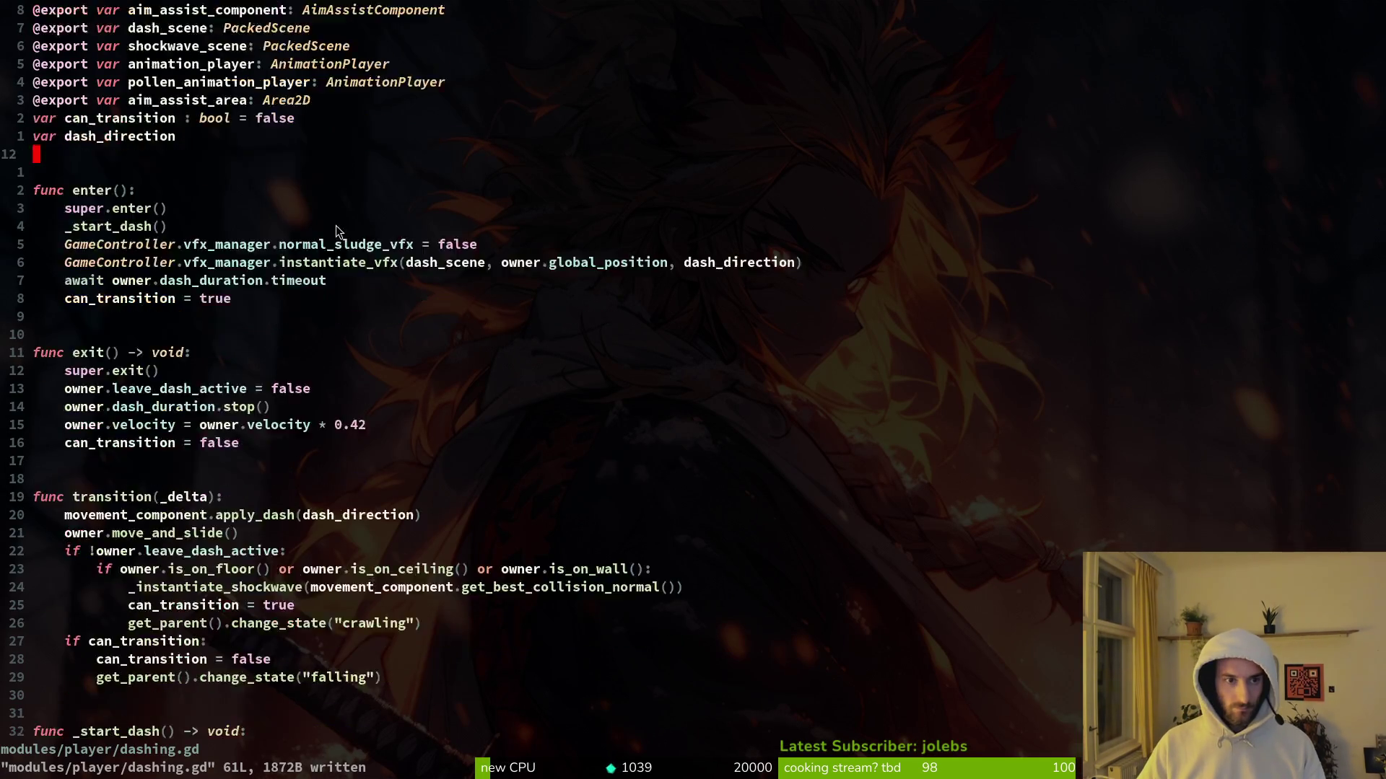
Step: Open an empty line at the start of the _start_dash body in dashing.gd
left_click(116, 426)
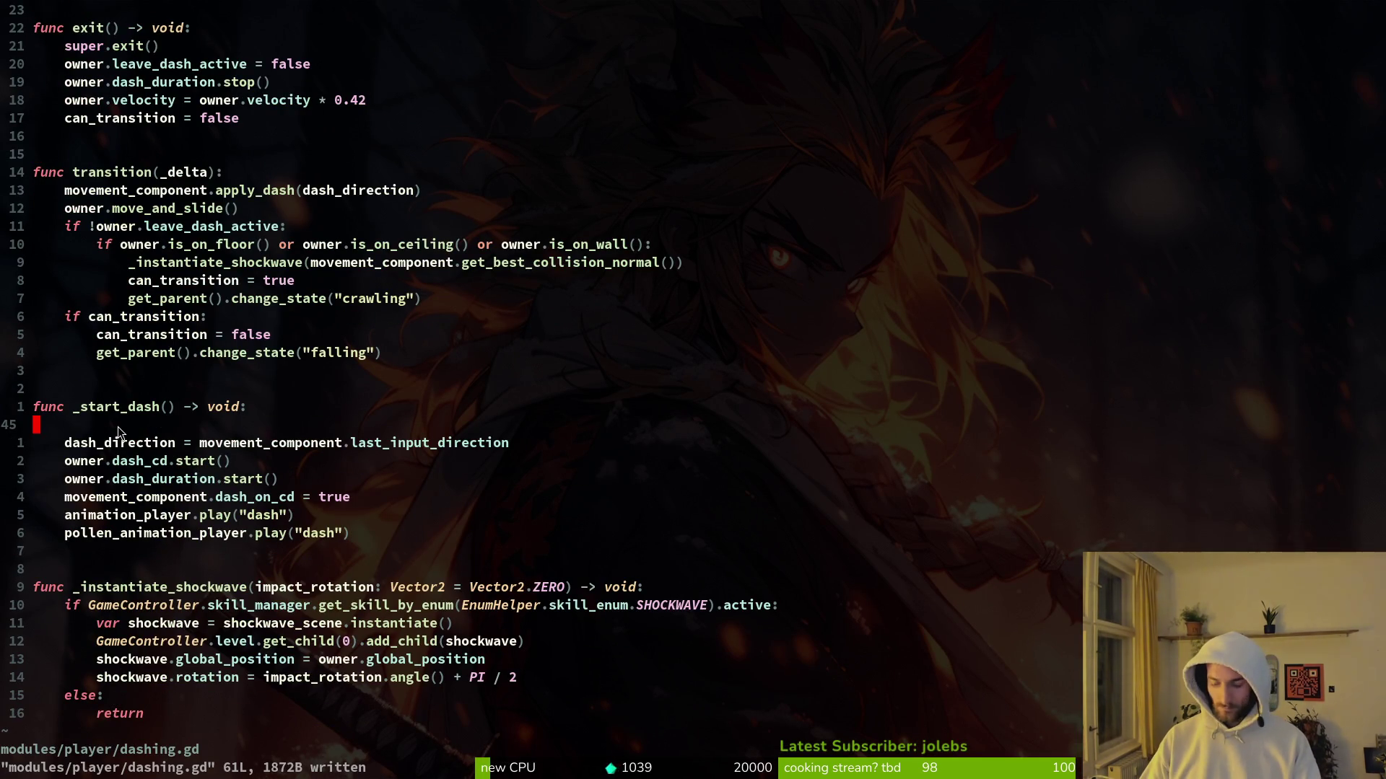
key("j")
key("k")
key("o")
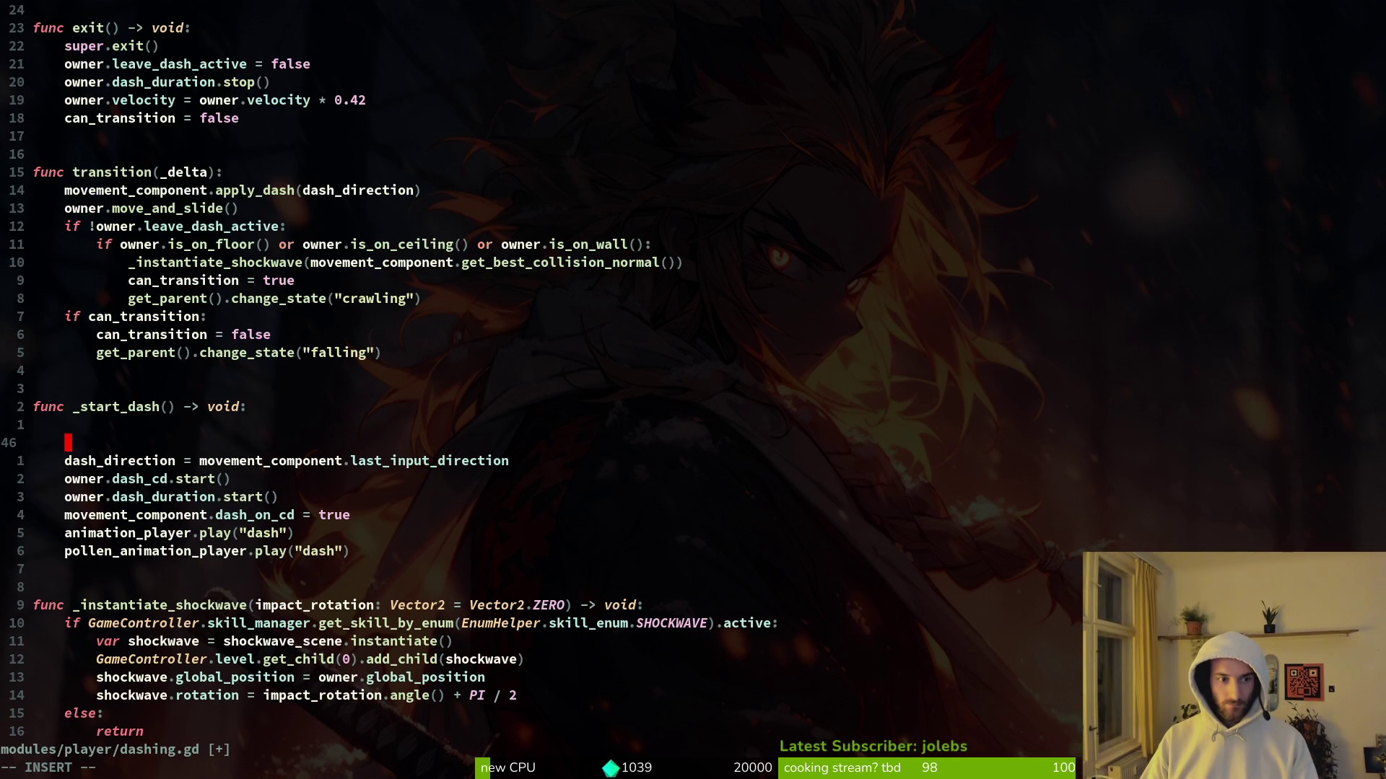
key("Escape")
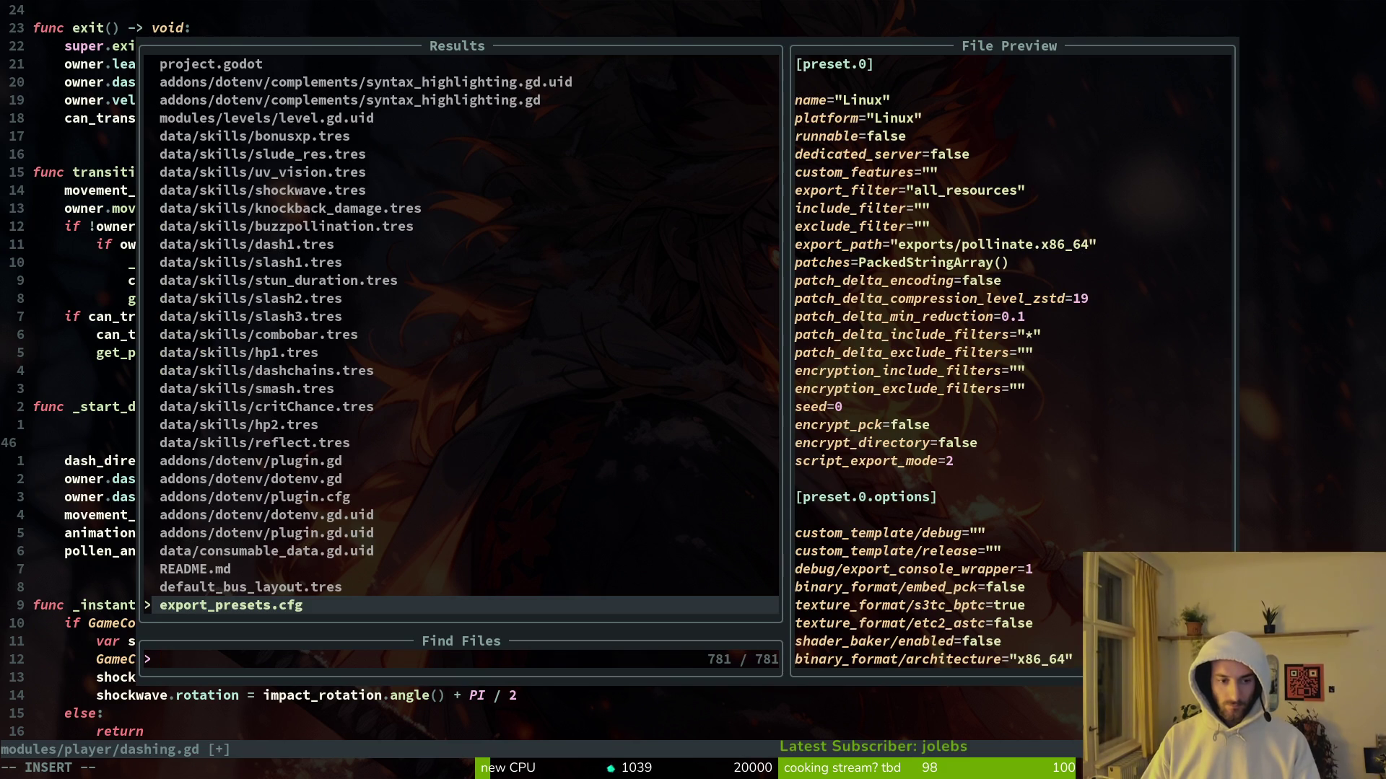
Step: Open aim_assist_component.gd and declare func _enemy_in_range() -> bool:
type("aim")
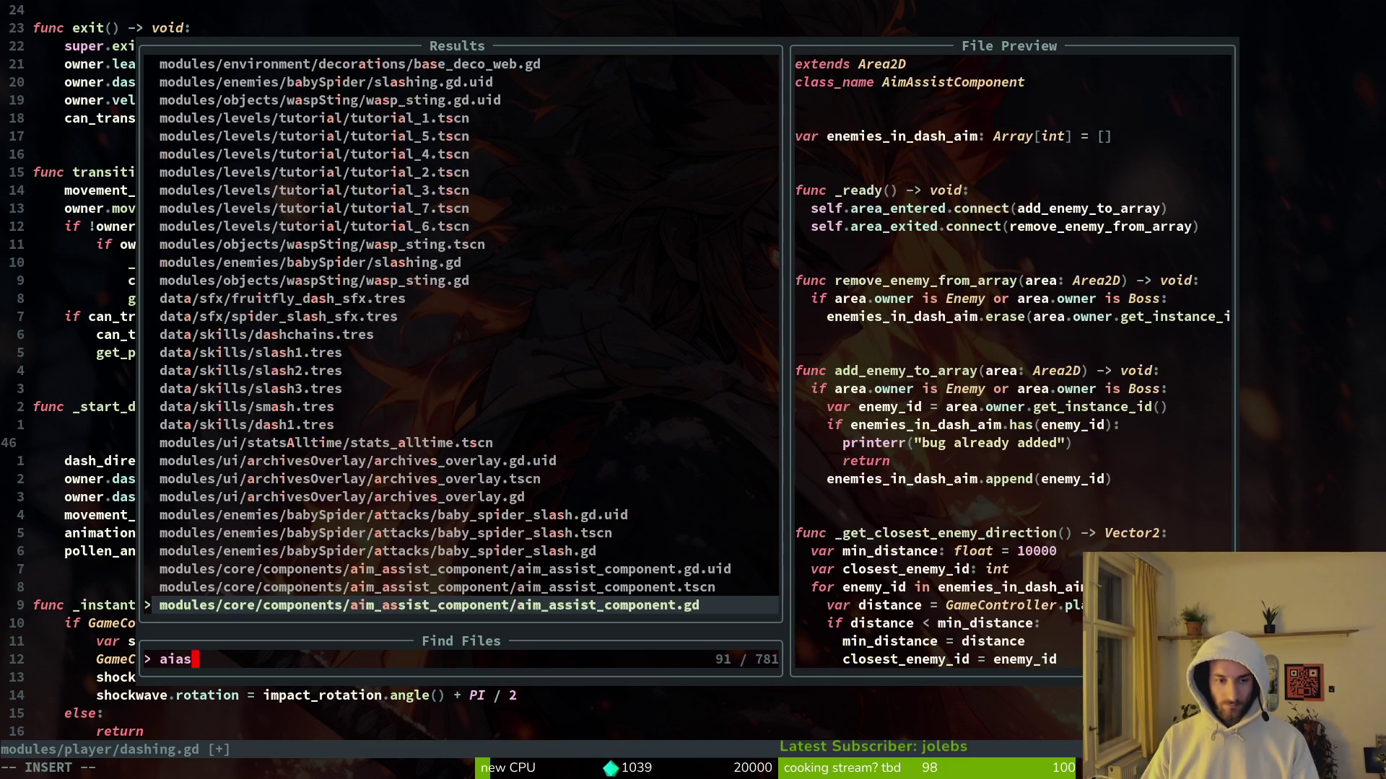
key("Return")
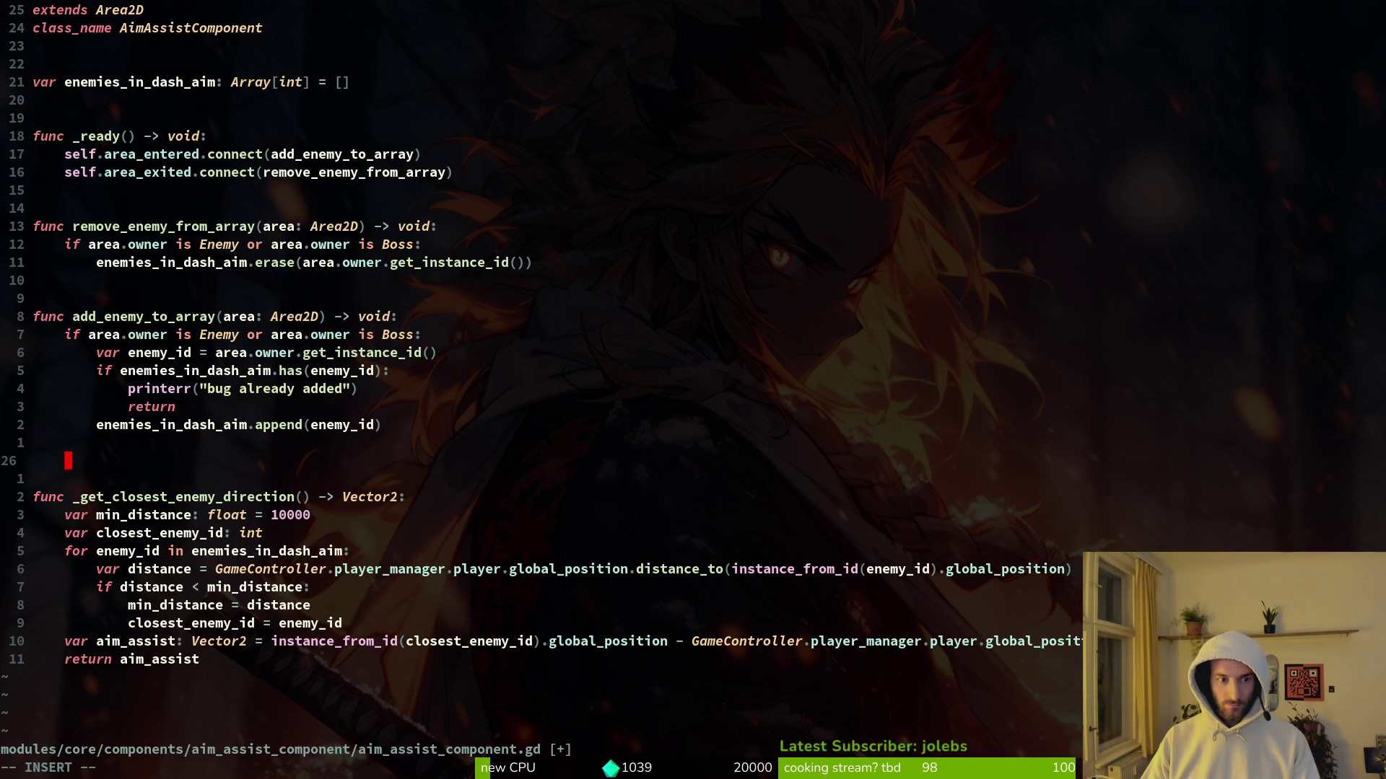
type("nc _get_enem")
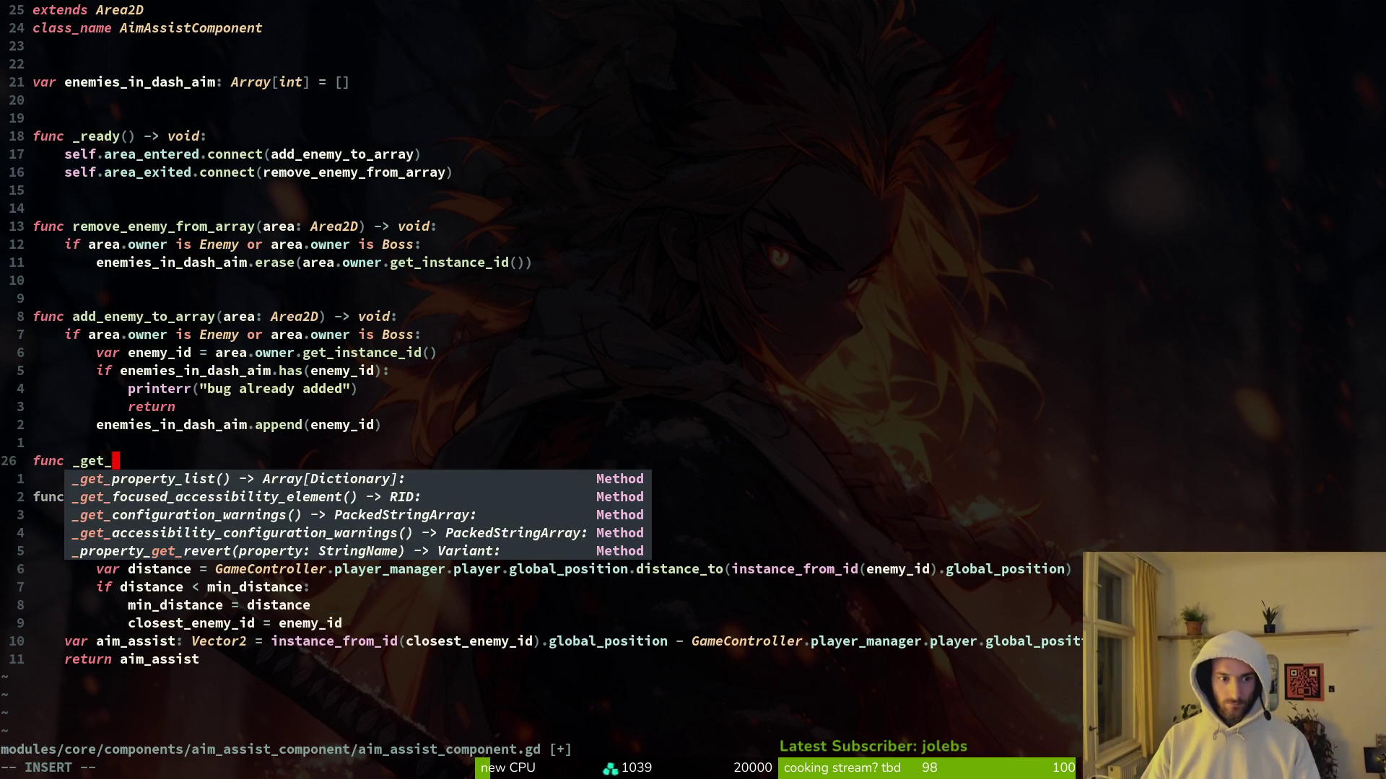
type("ies_in")
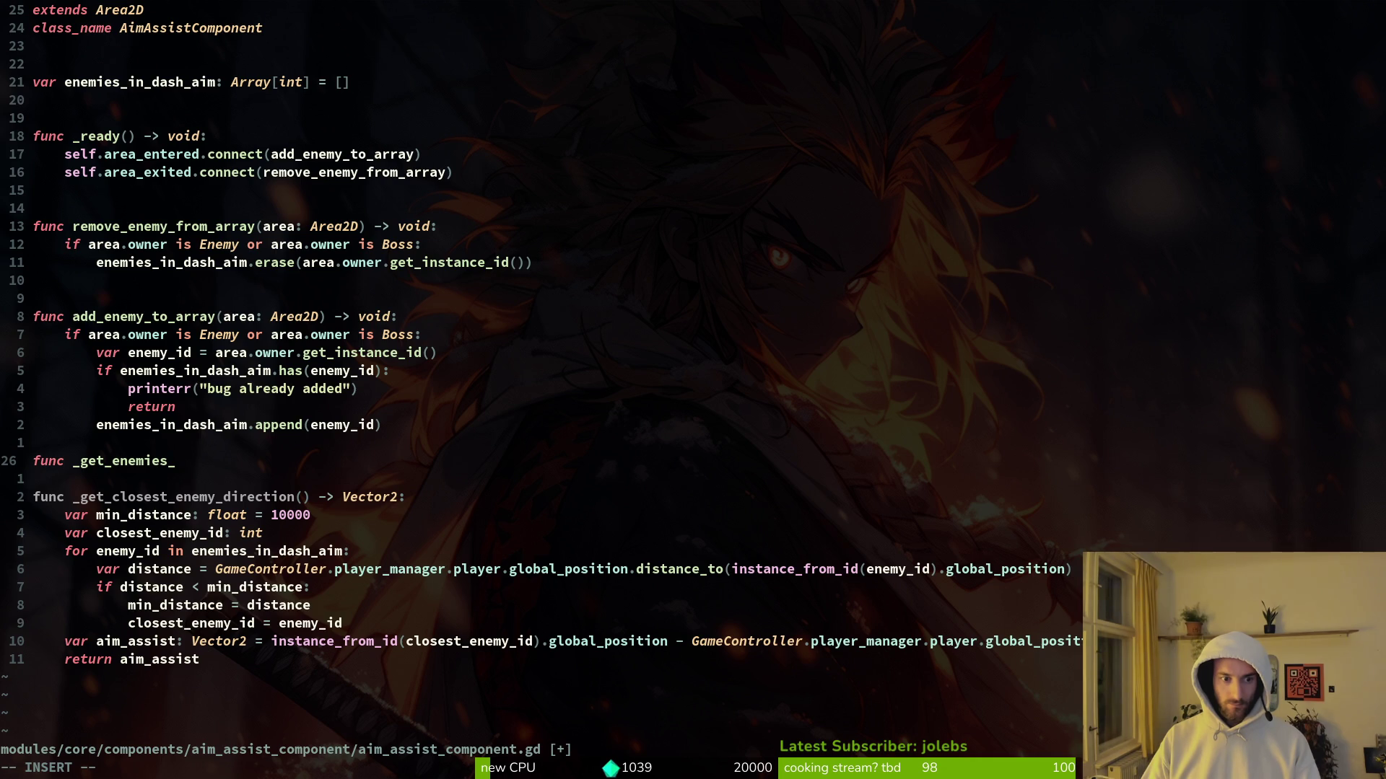
type("_rang")
key("BackSpace")
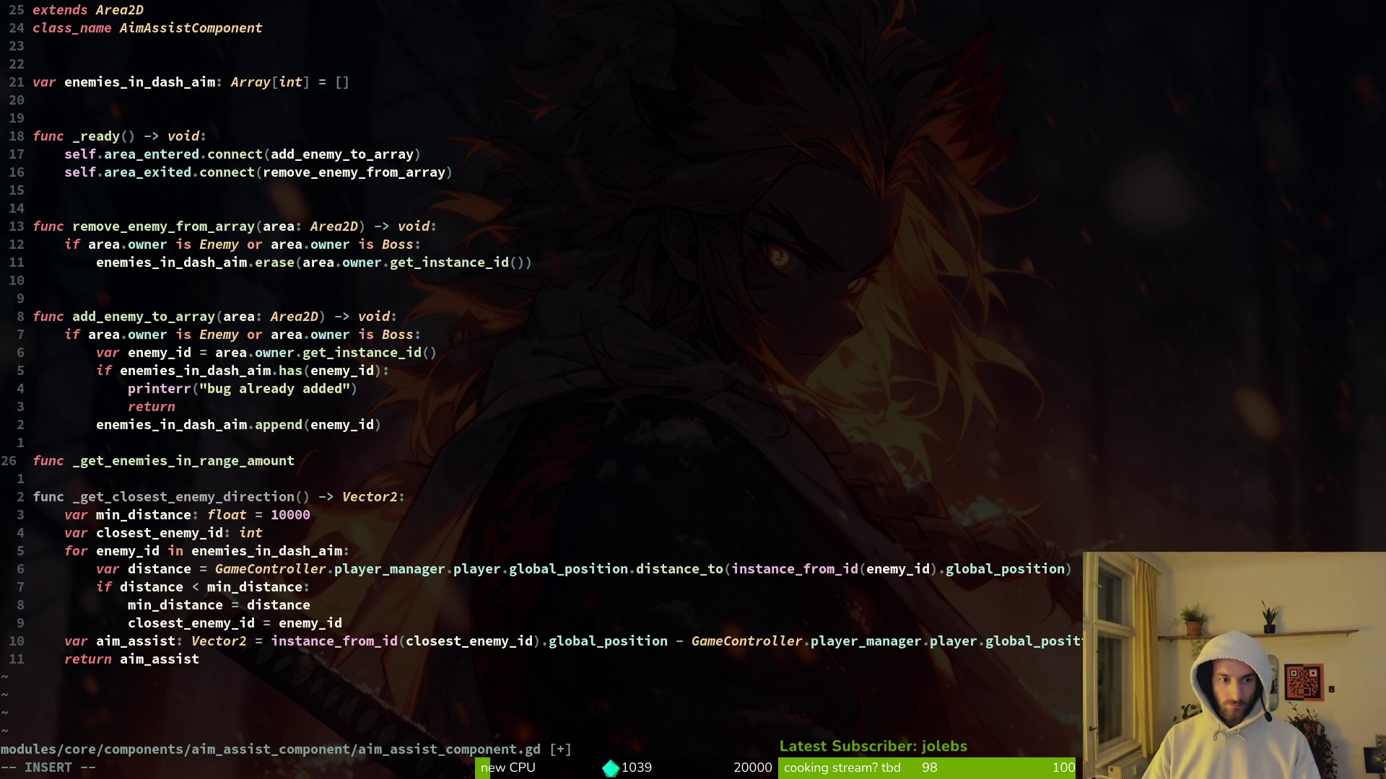
key("BackSpace")
key("BackSpace")
key("BackSpace")
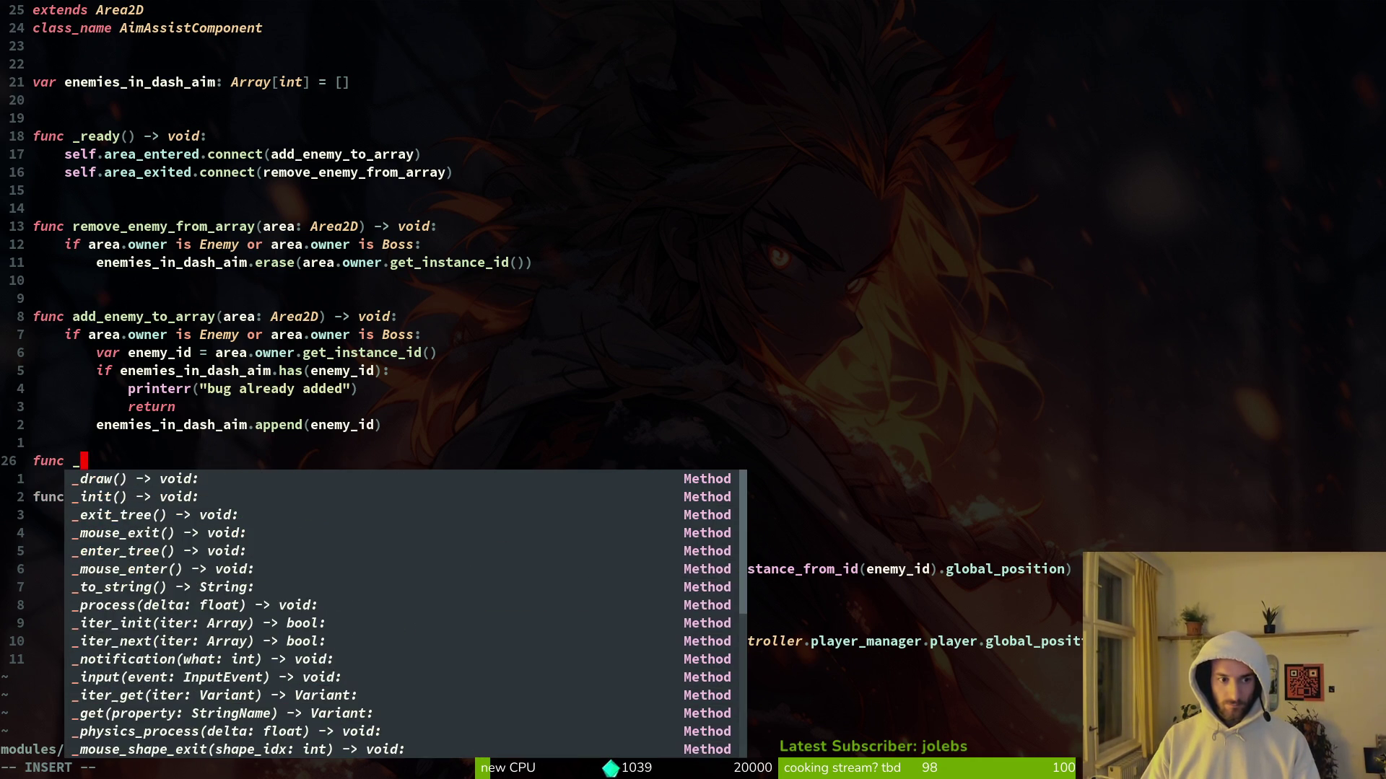
type("enemy_in")
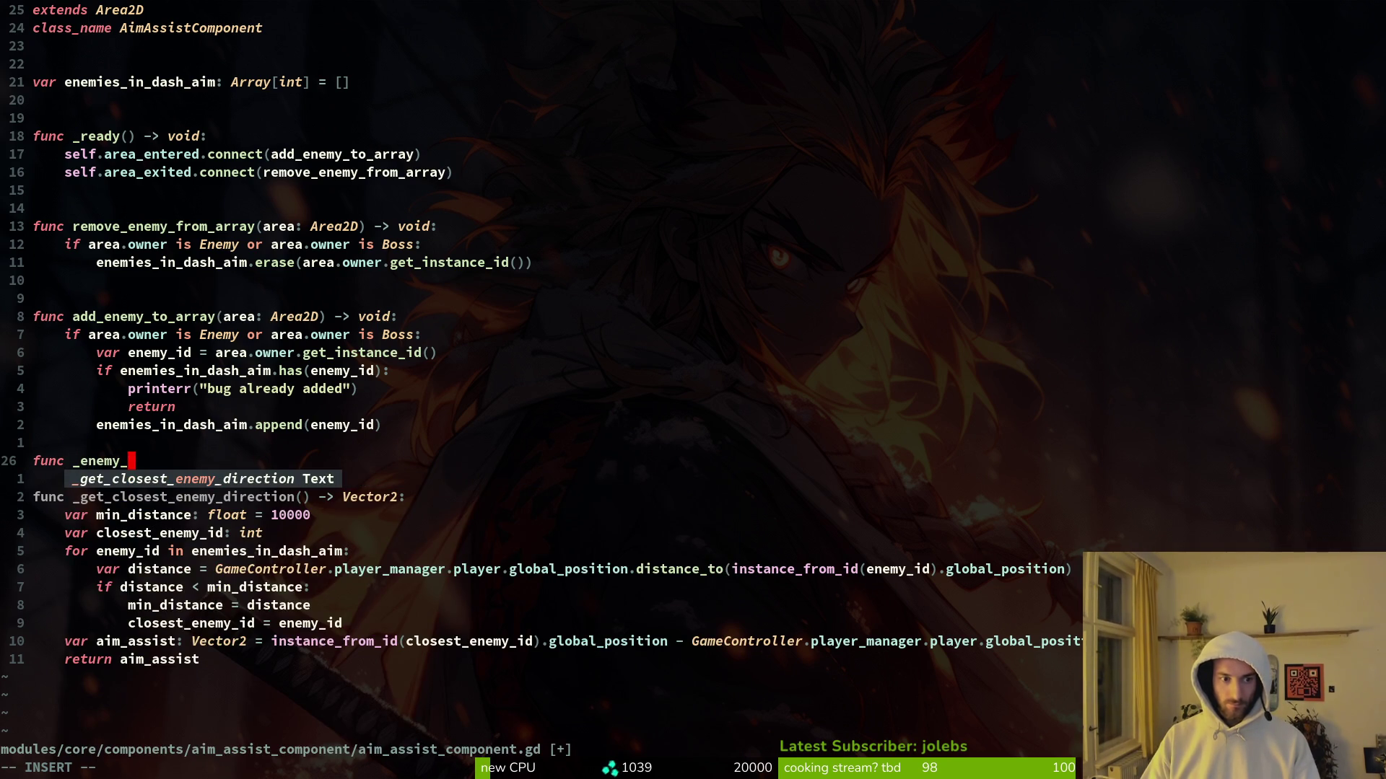
type("_range() -> ")
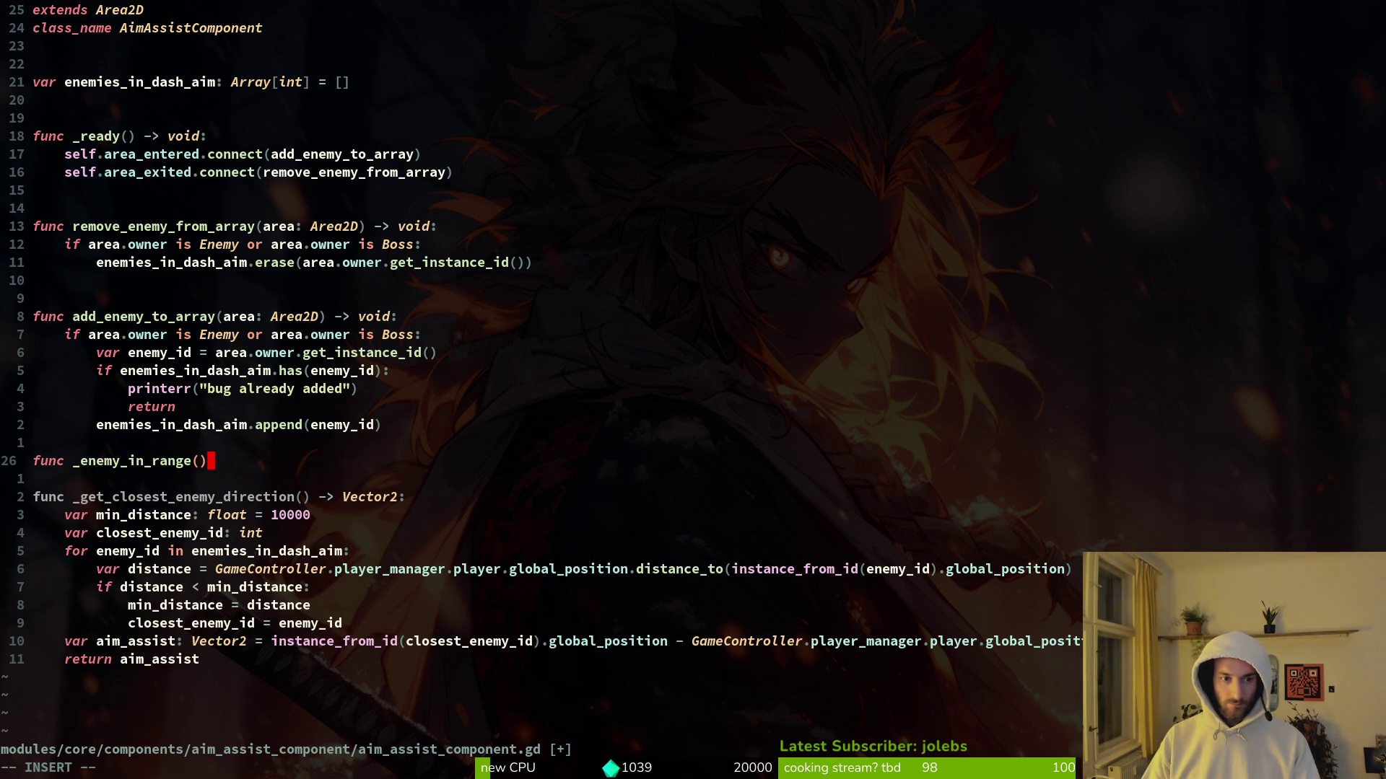
type("bool:")
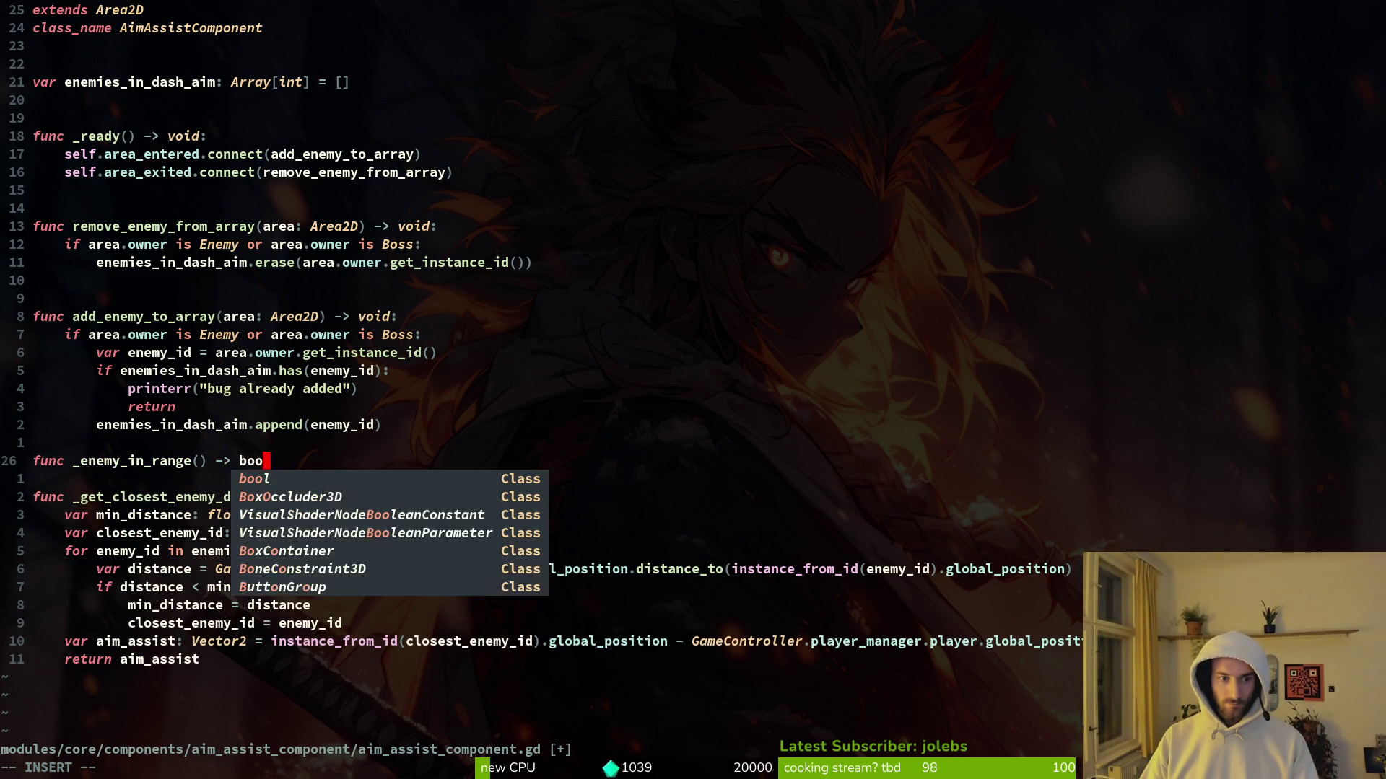
Step: Write 'if enemies_in_dash_aim.size() > 0:' returning true, followed by an else: line
key("Return")
type("if ")
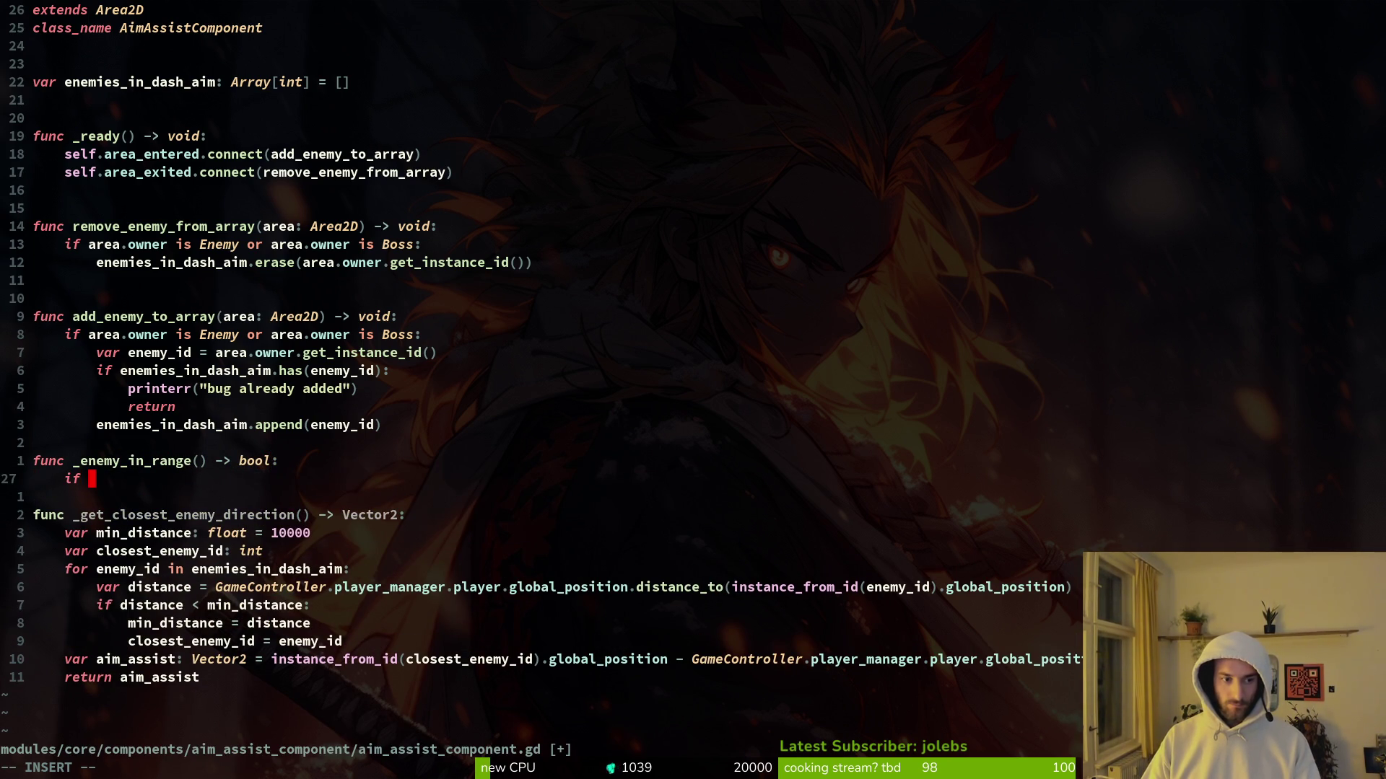
type("enemies_in_dash_aim.si")
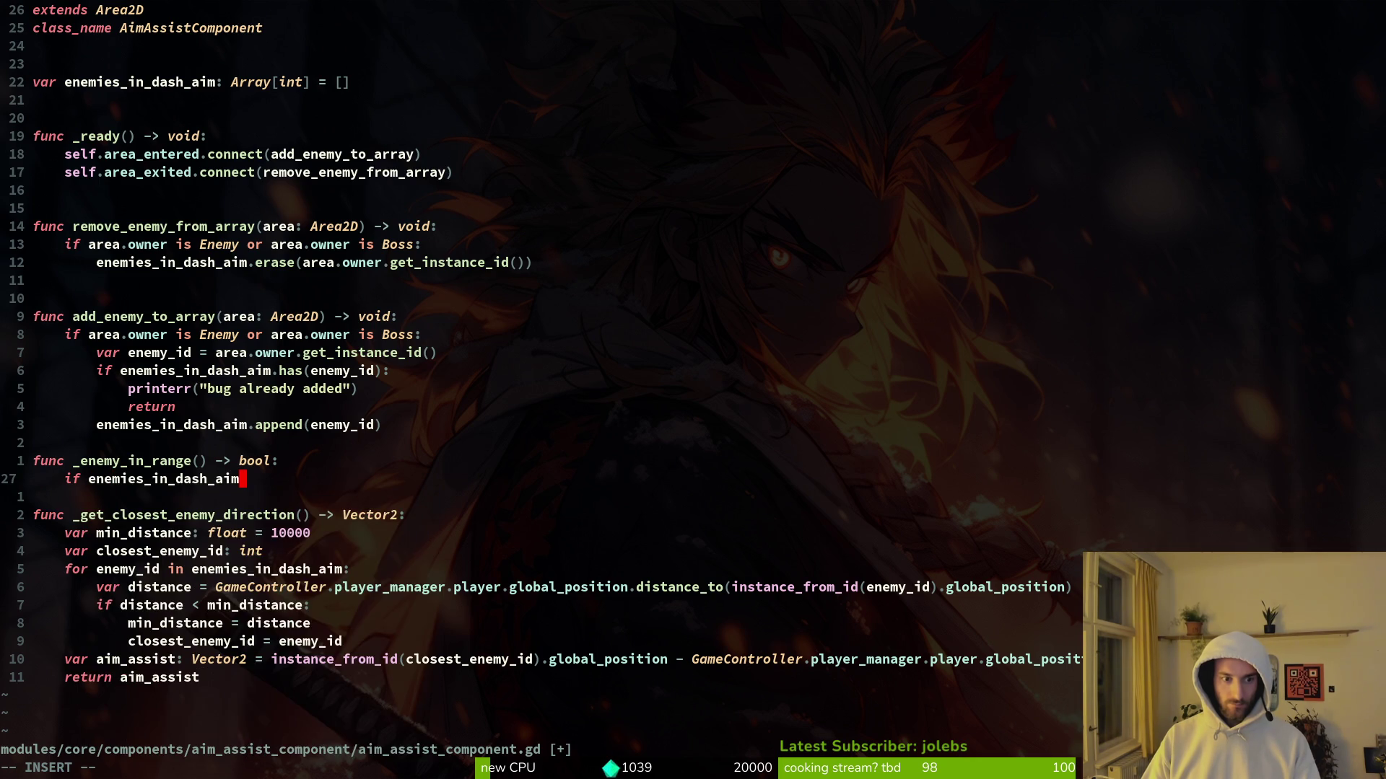
key("Return")
type("> 0")
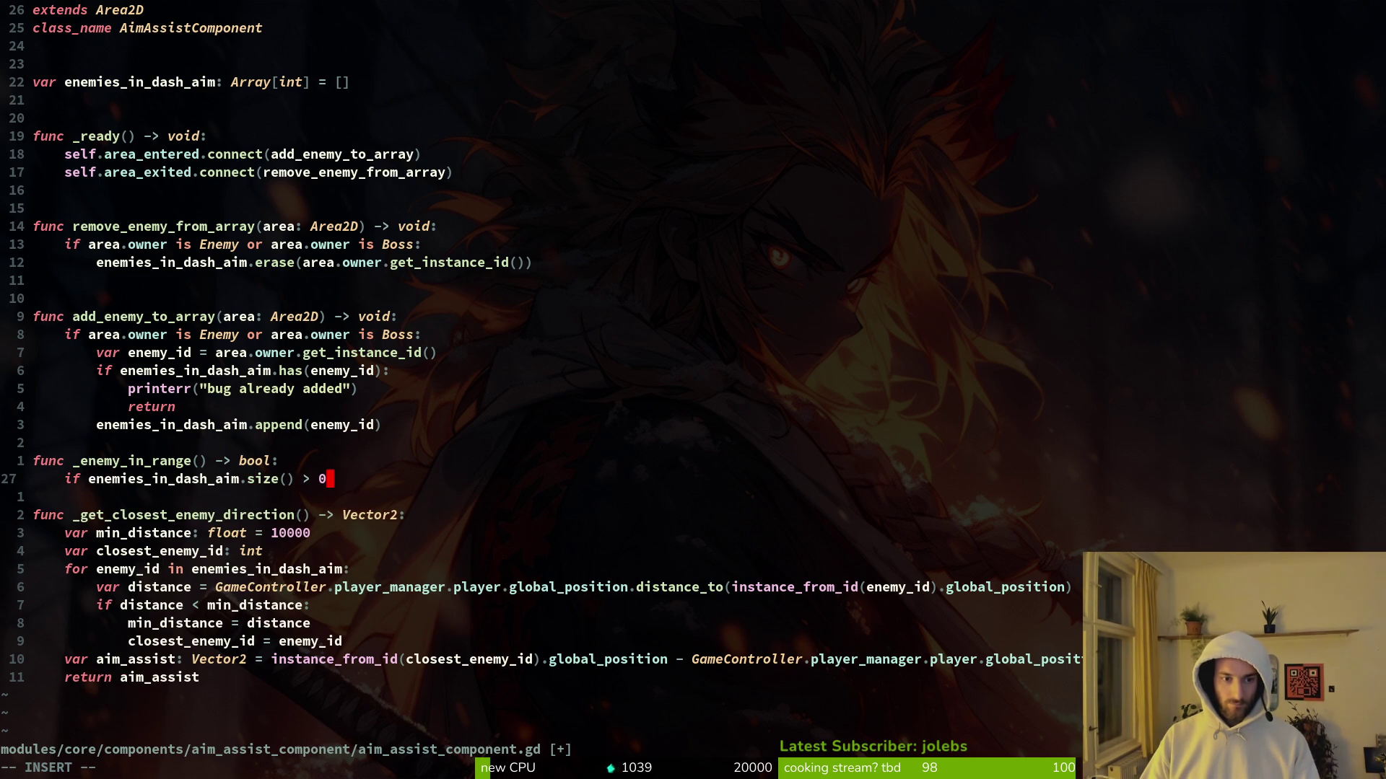
key("Return")
key("BackSpace")
key("BackSpace")
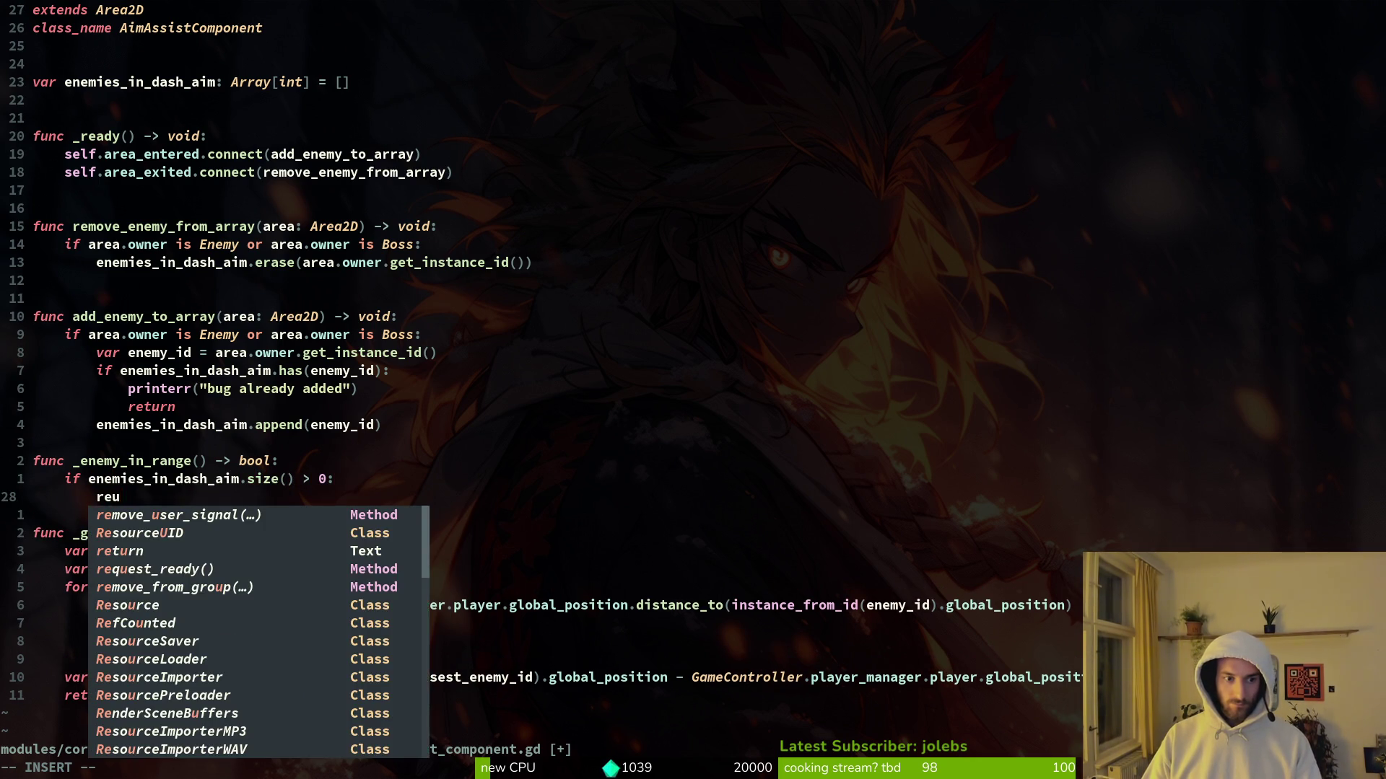
type("t")
type("eturn true")
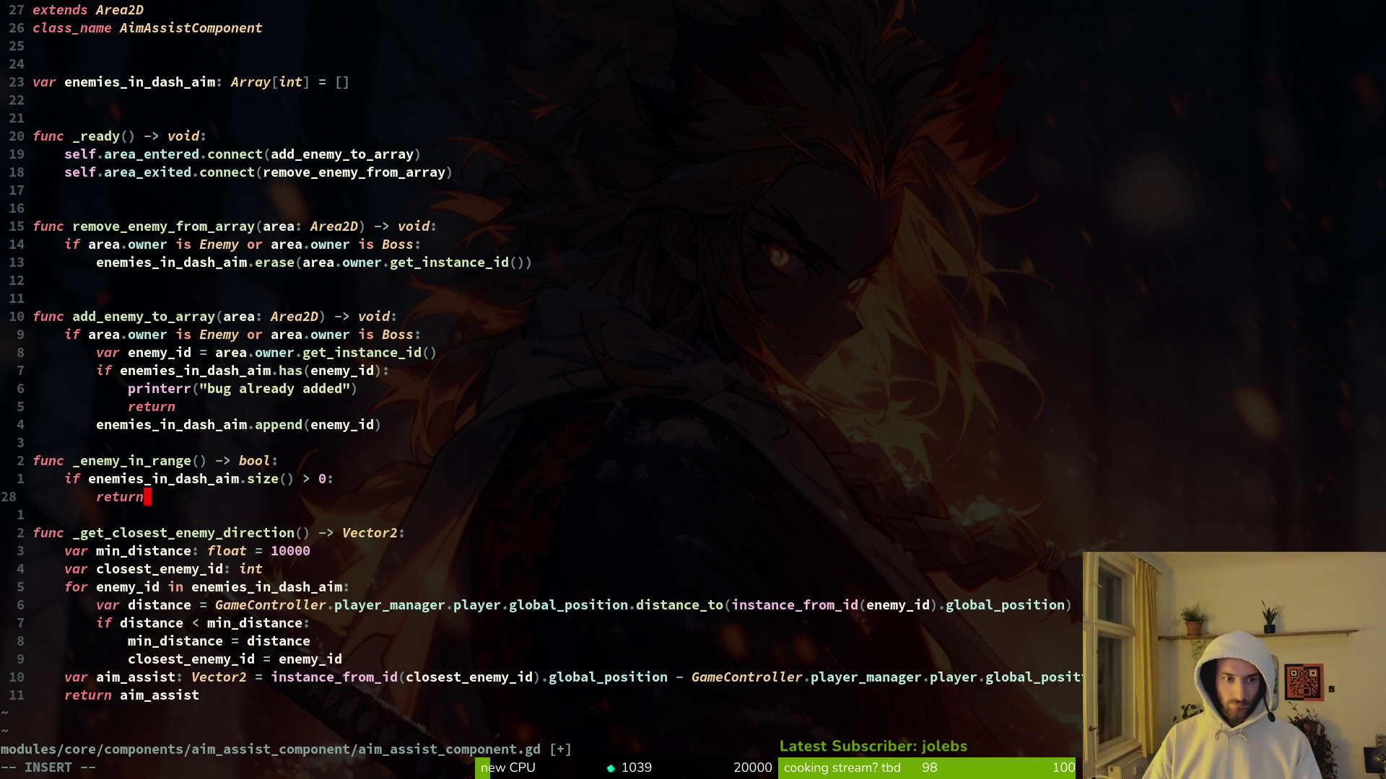
key("BackSpace")
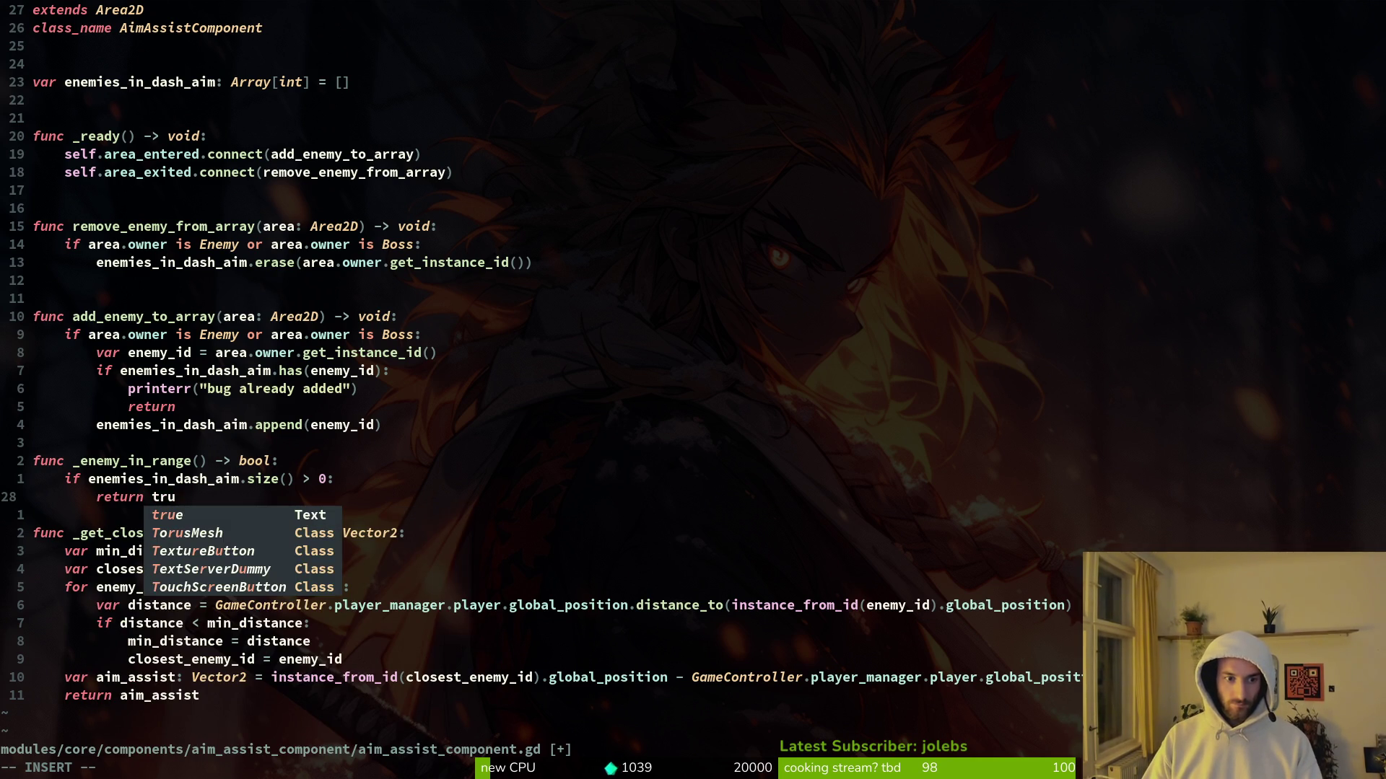
type("e")
key("Return")
type("else:")
Step: Copy the return line under else and change it to return false
key("Escape")
key("k")
key("y")
key("y")
key("j")
key("p")
key("A")
key("BackSpace")
key("BackSpace")
key("BackSpace")
type("false")
key("Return")
Step: Add a blank line above _enemy_in_range and save the file with :w
key("Escape")
key("k")
key("k")
key("k")
key("k")
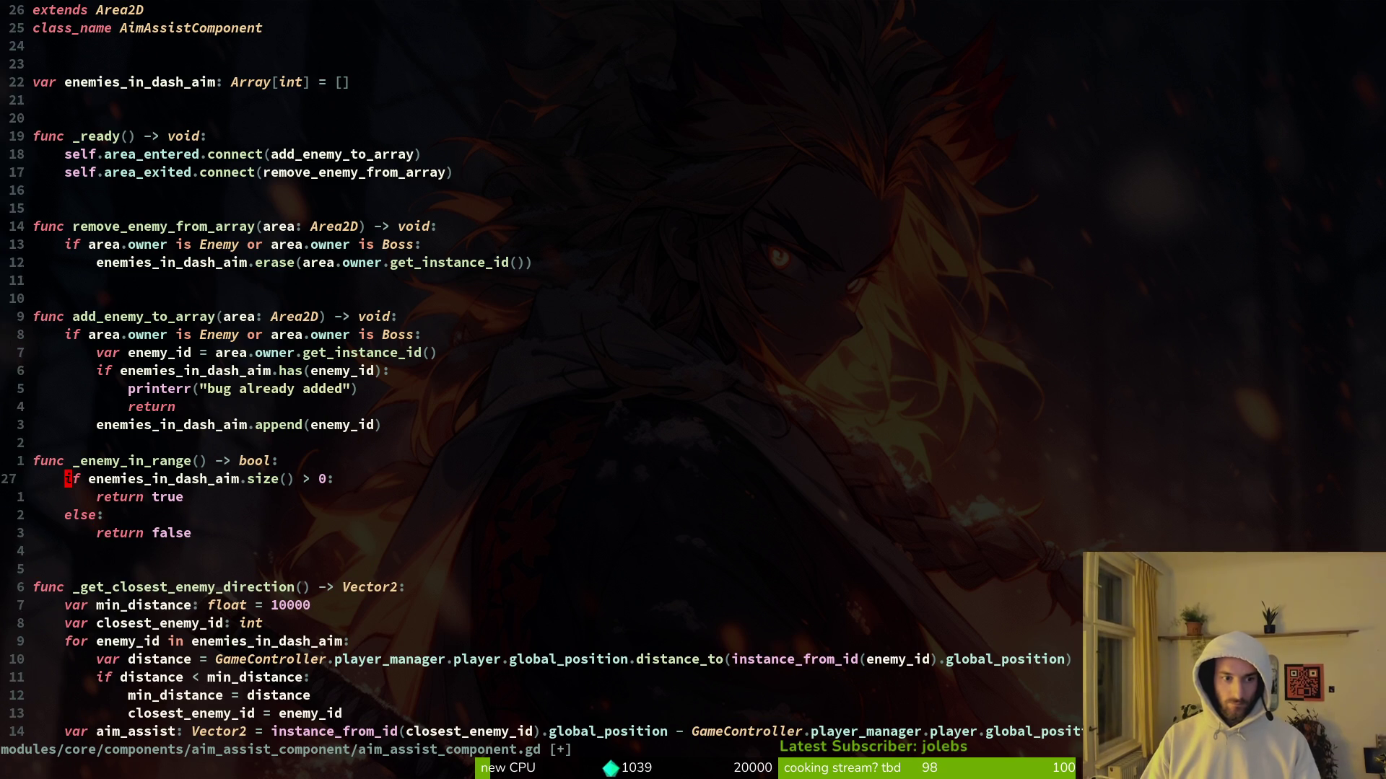
key("O")
key("Escape")
type(":w")
key("Return")
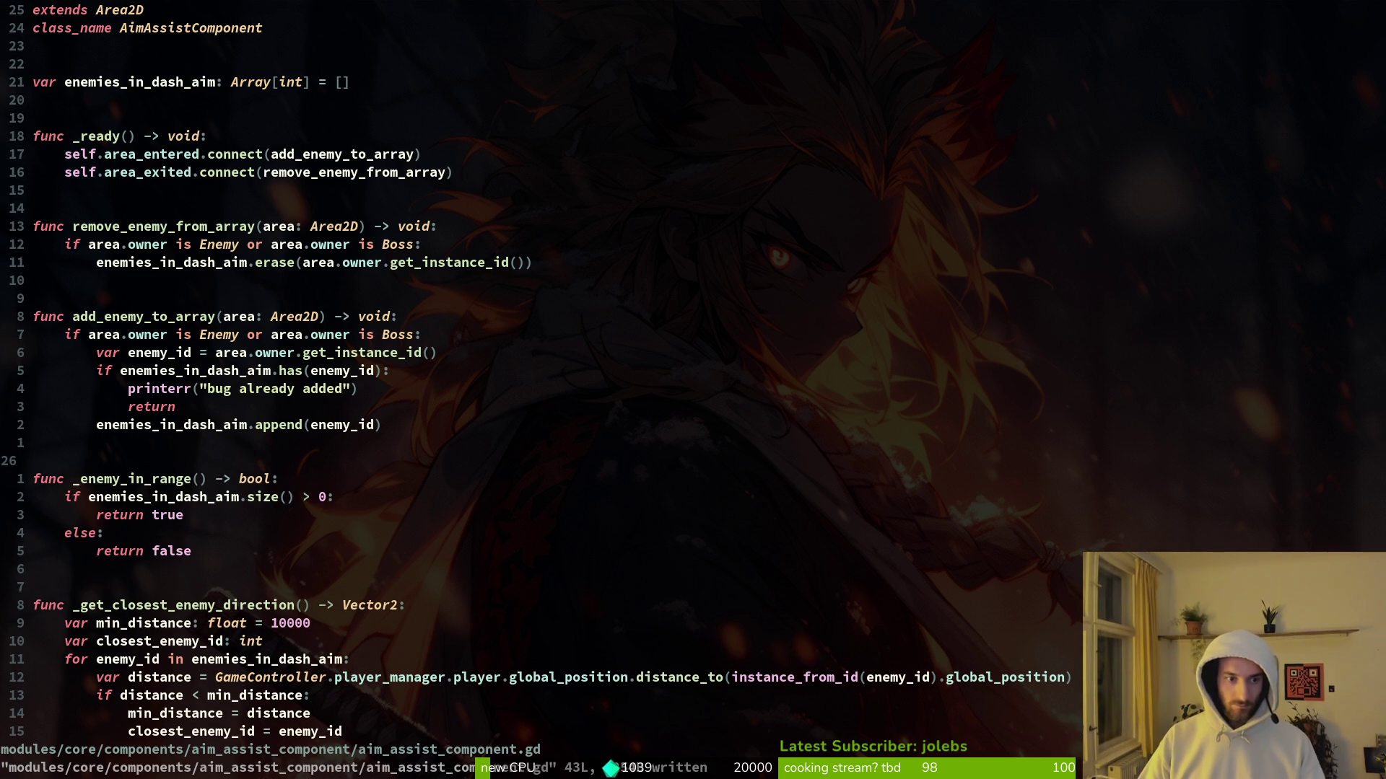
Step: Rename _enemy_in_range to _check_if_enemy_in_range and save aim_assist_component.gd
key("k")
key("k")
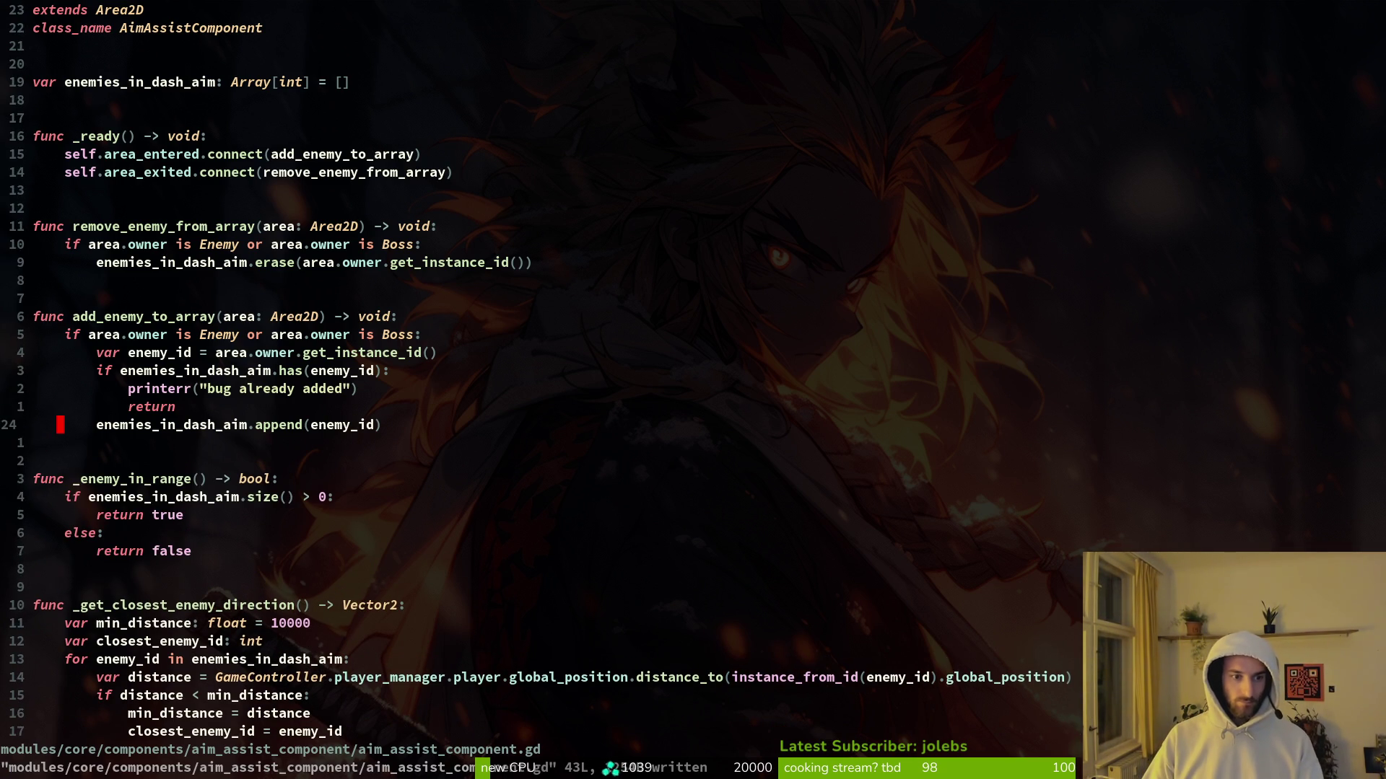
key("j")
key("j")
key("j")
key("k")
key("k")
key("k")
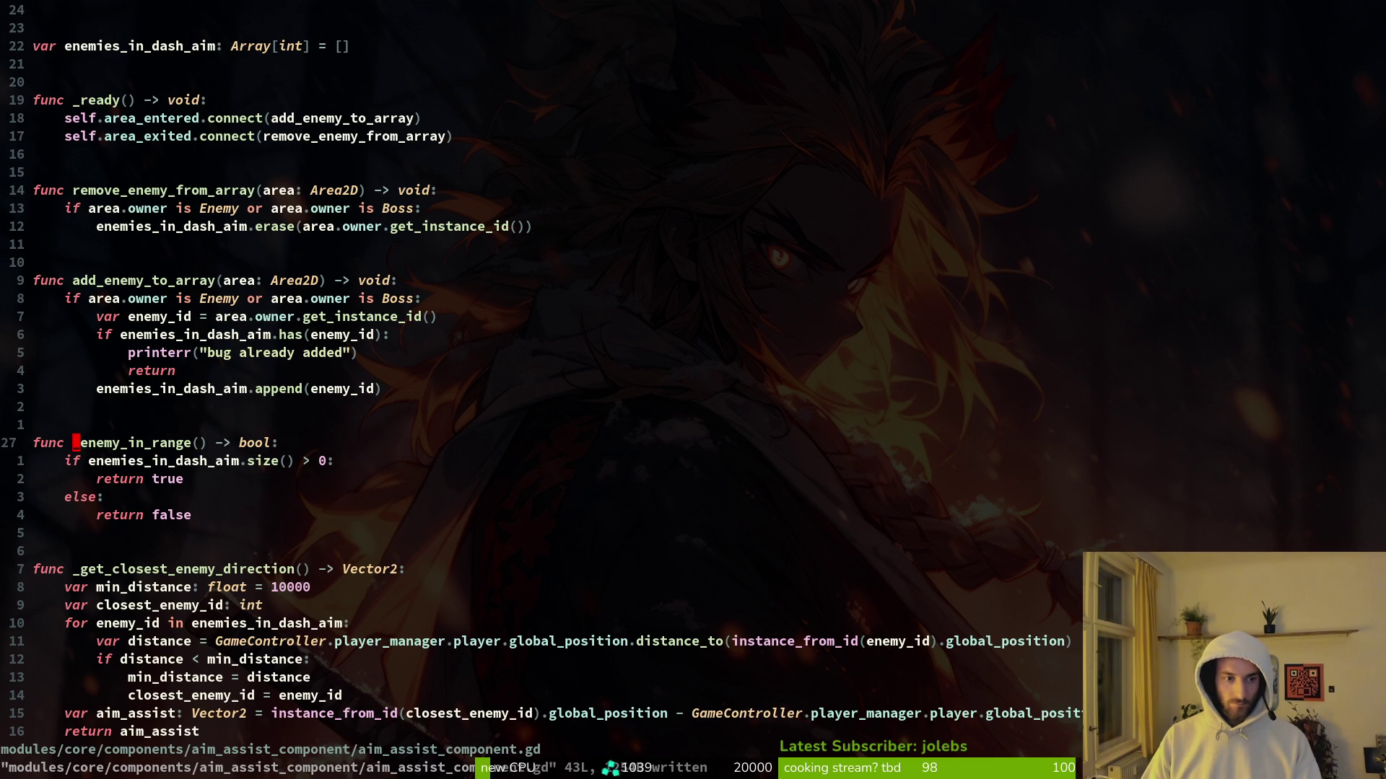
type("a")
type("check_")
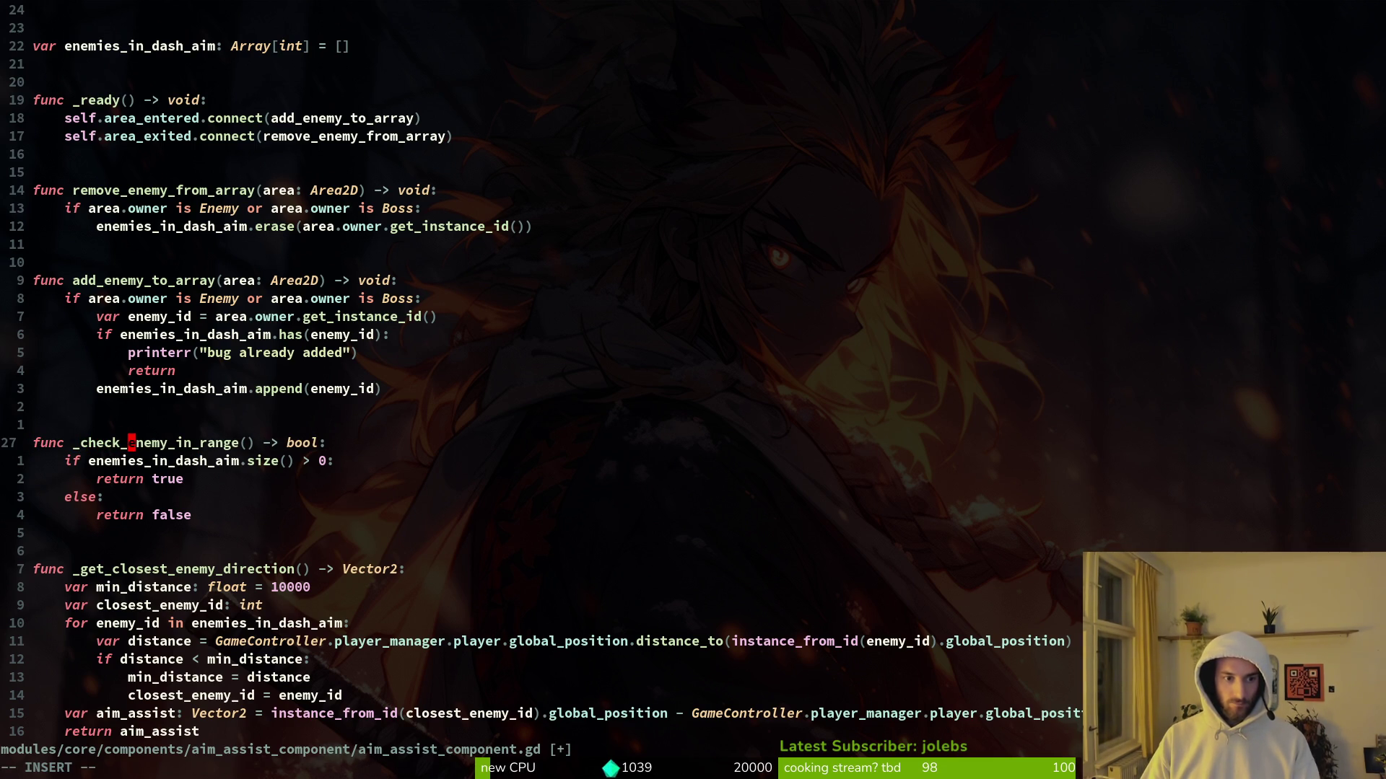
type("if_")
key("Escape")
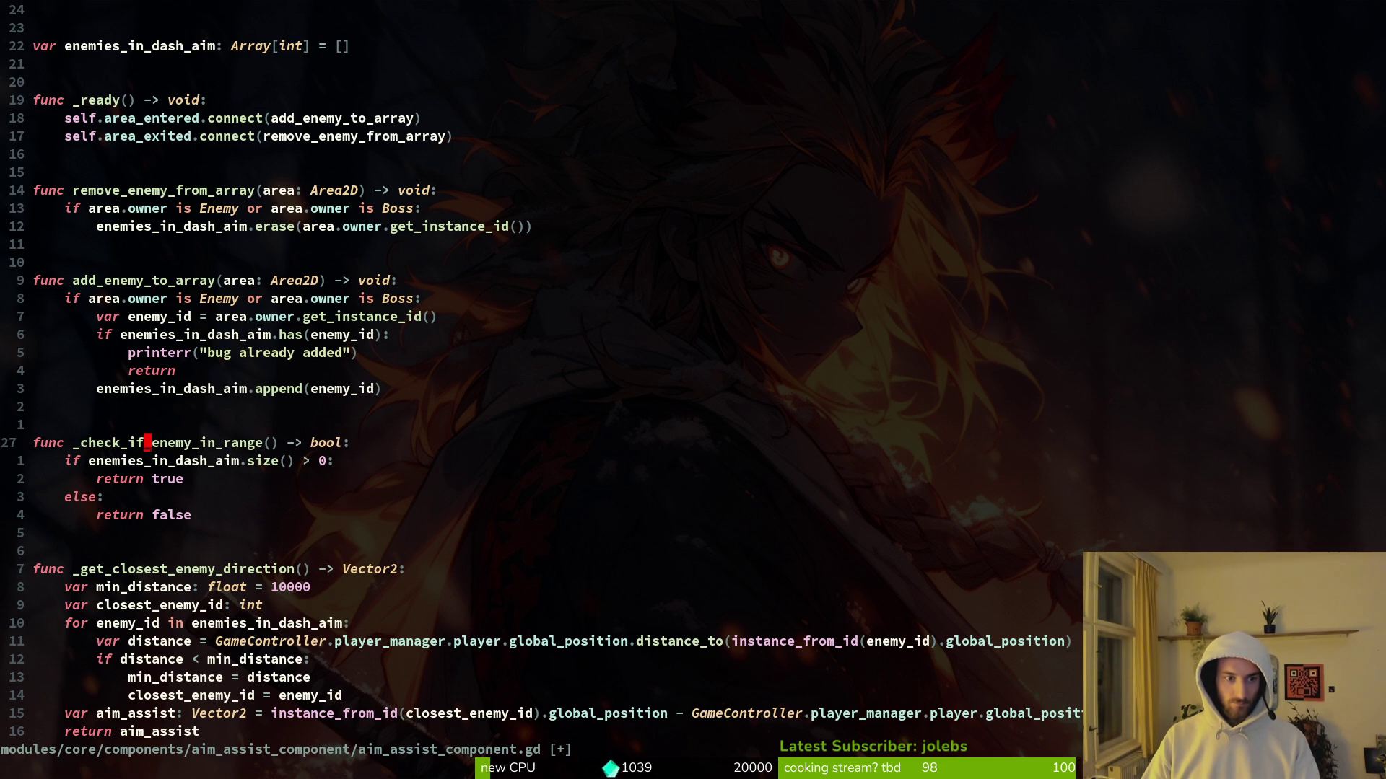
type(":w")
key("Return")
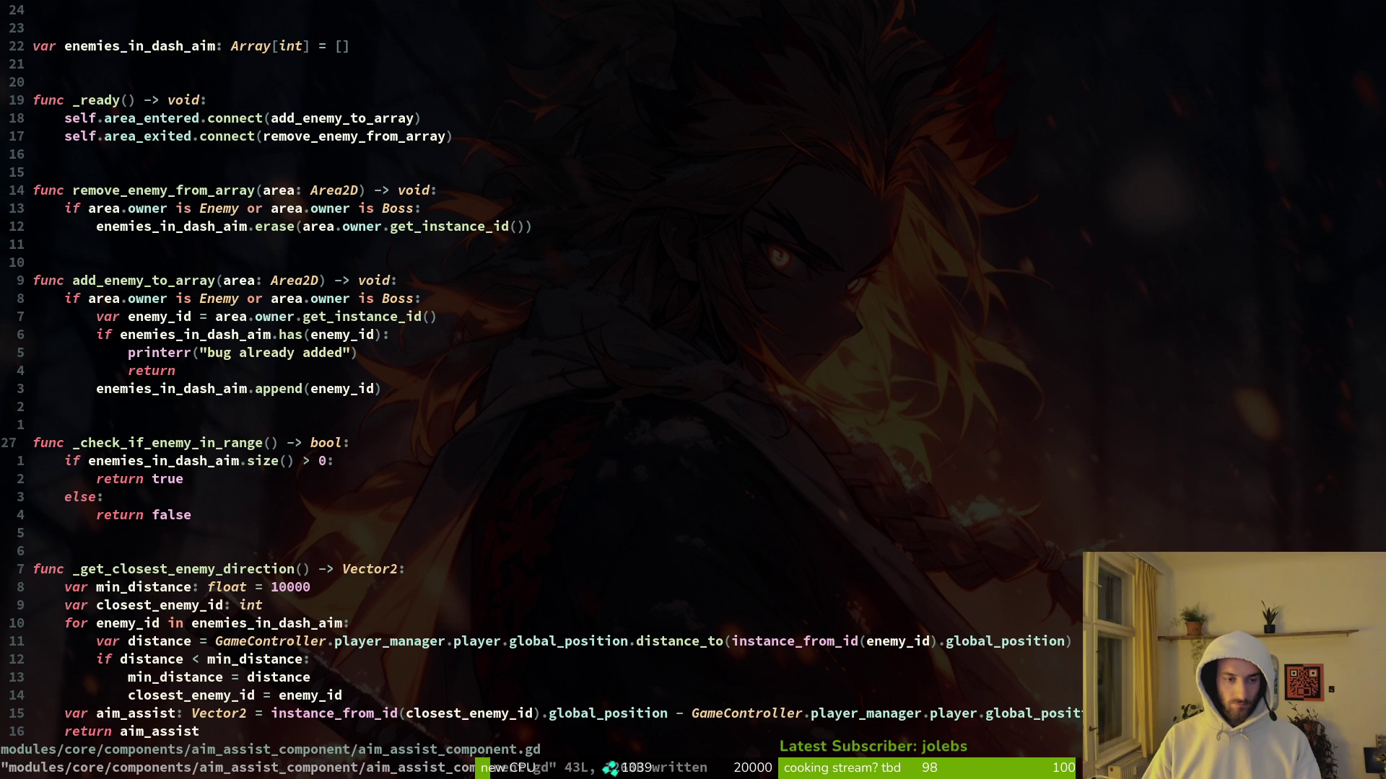
Step: Return to the _check_if_enemy_in_range header and save the component script again
key("v")
key("j")
key("Escape")
key("k")
key("j")
key("k")
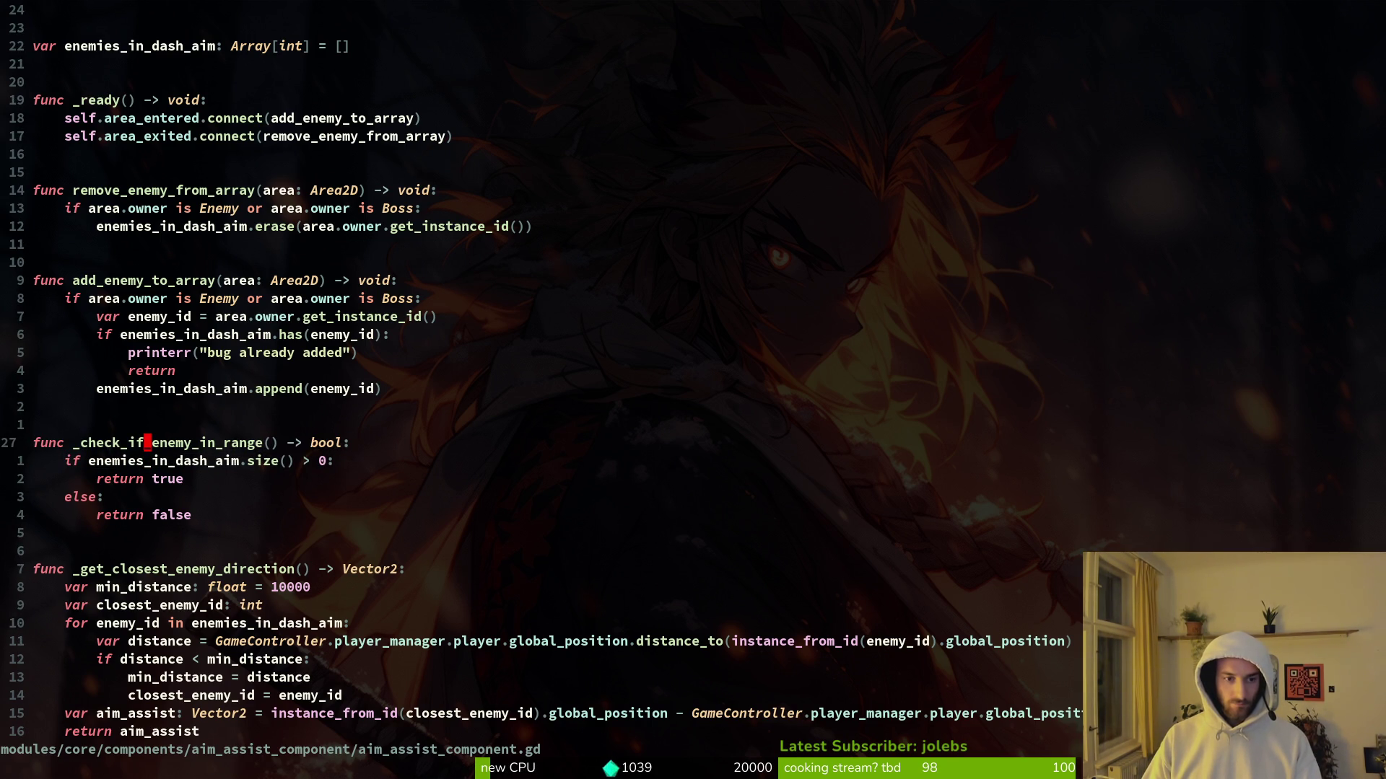
type(":w")
key("Return")
Step: Open a new line in _start_dash and copy the check_if_enemy_in_range name
key("ctrl+6")
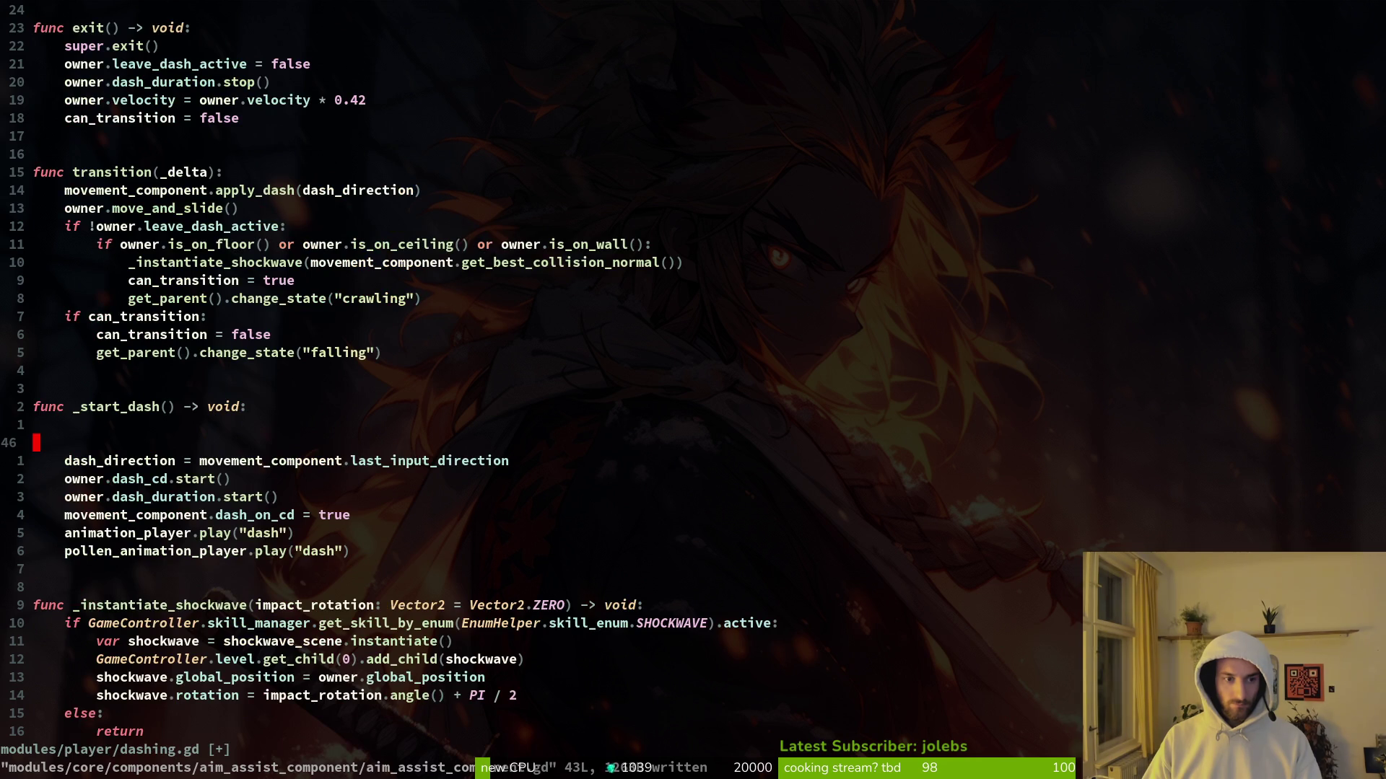
key("o")
key("Escape")
key("ctrl+6")
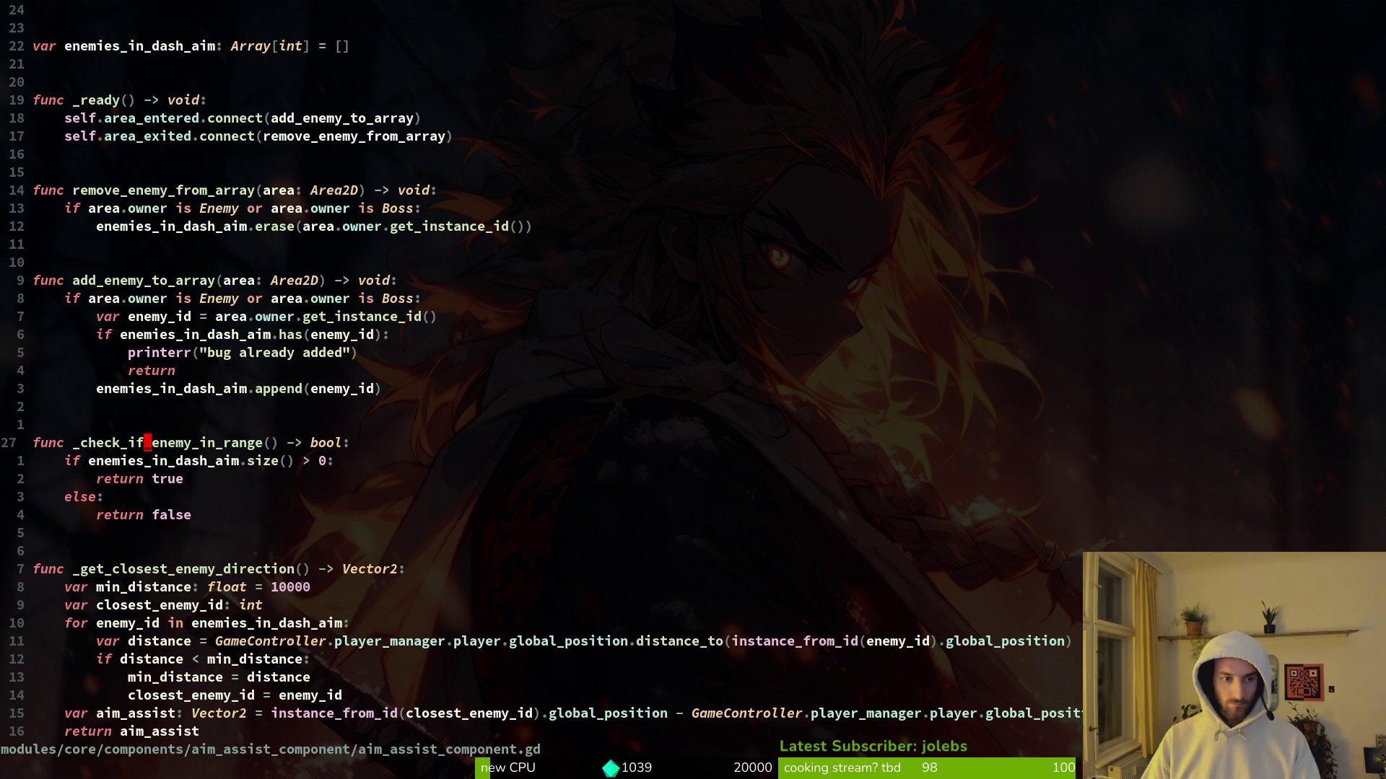
key("y")
key("i")
key("w")
key("ctrl+6")
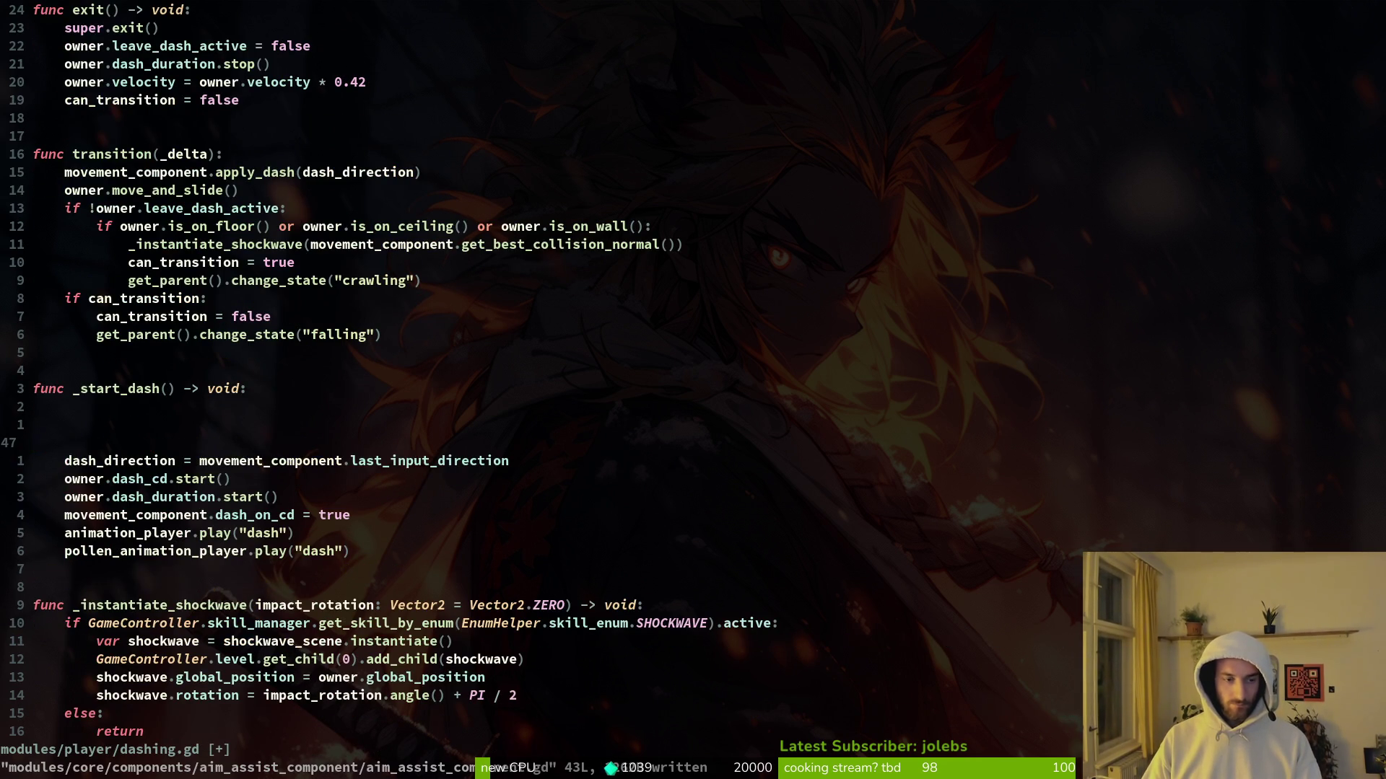
Step: Write aim_assist_component.check_if_enemy_in_range() on the new line using autocompletion
type("S")
type("aimas")
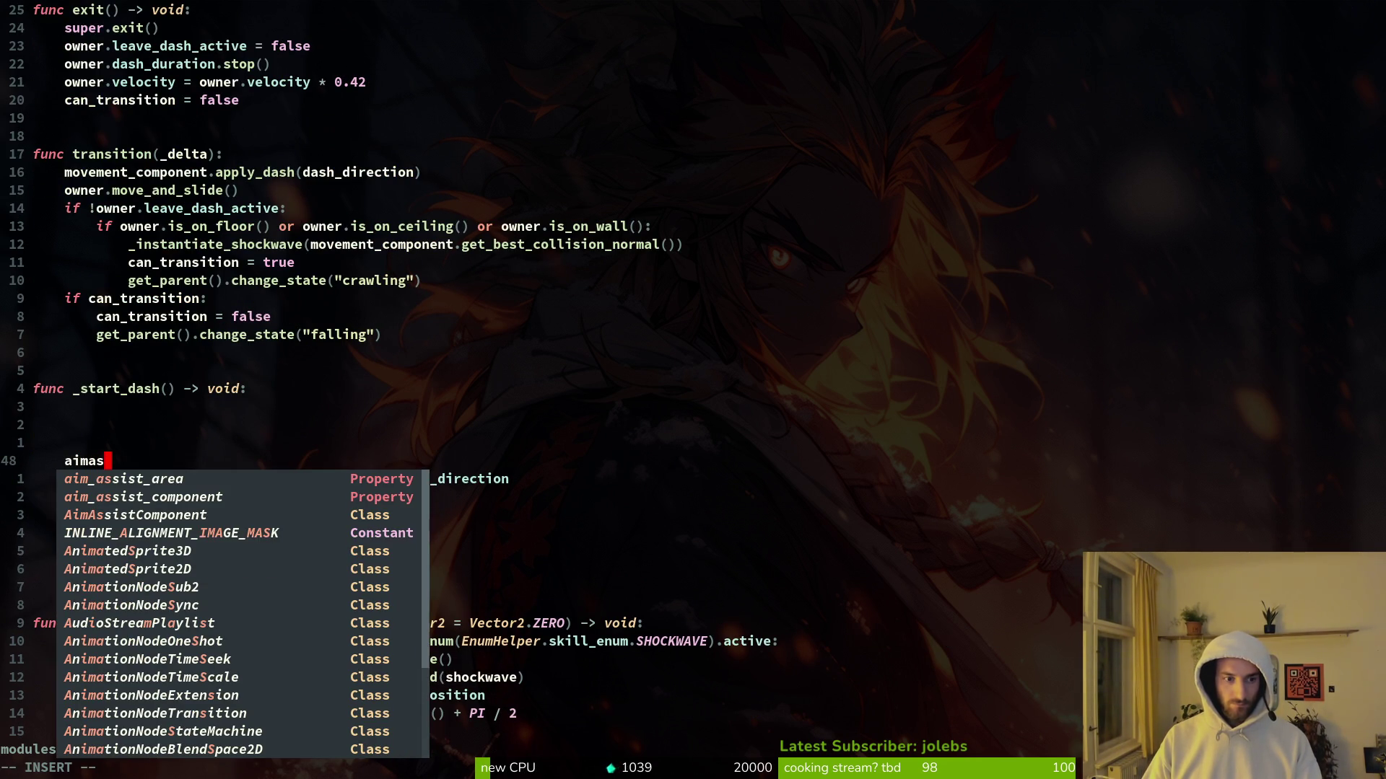
key("Tab")
key("Return")
type(".che")
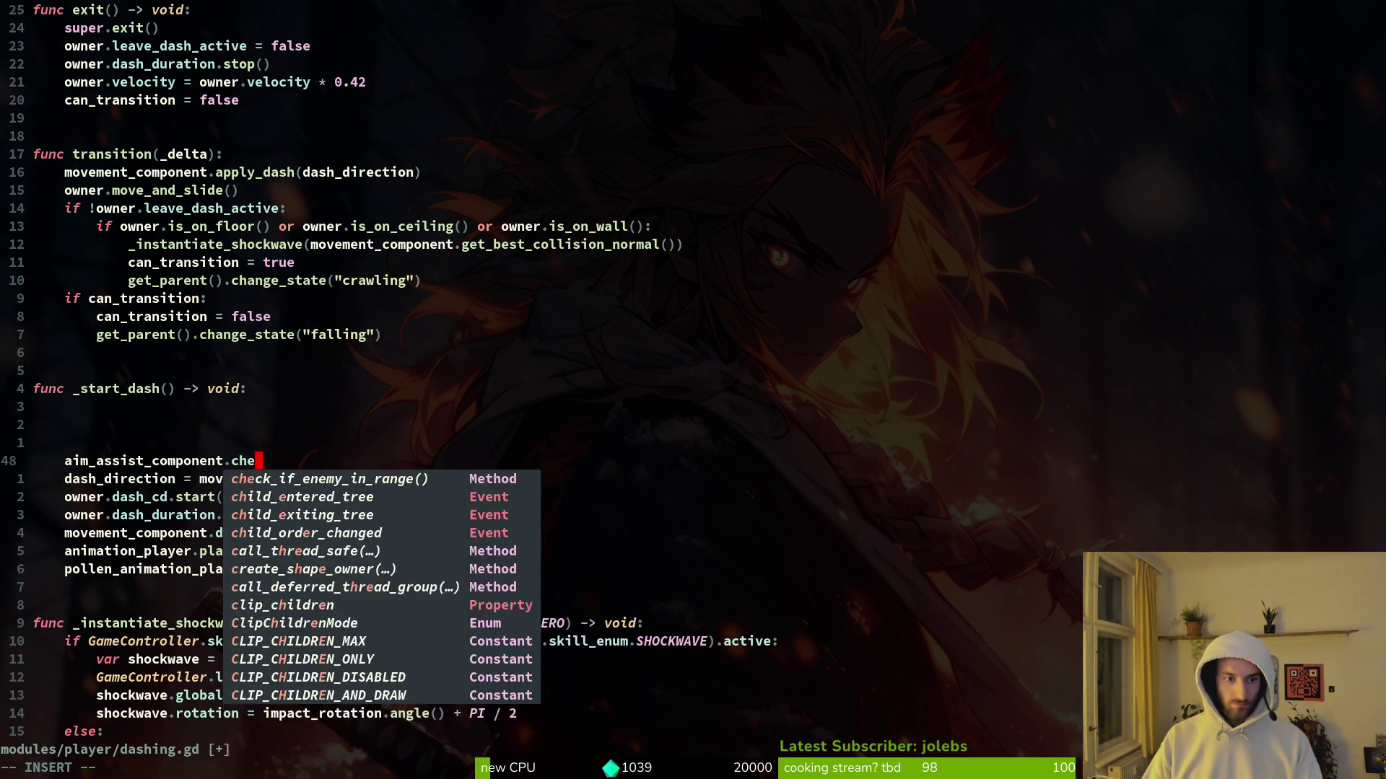
key("Tab")
key("Return")
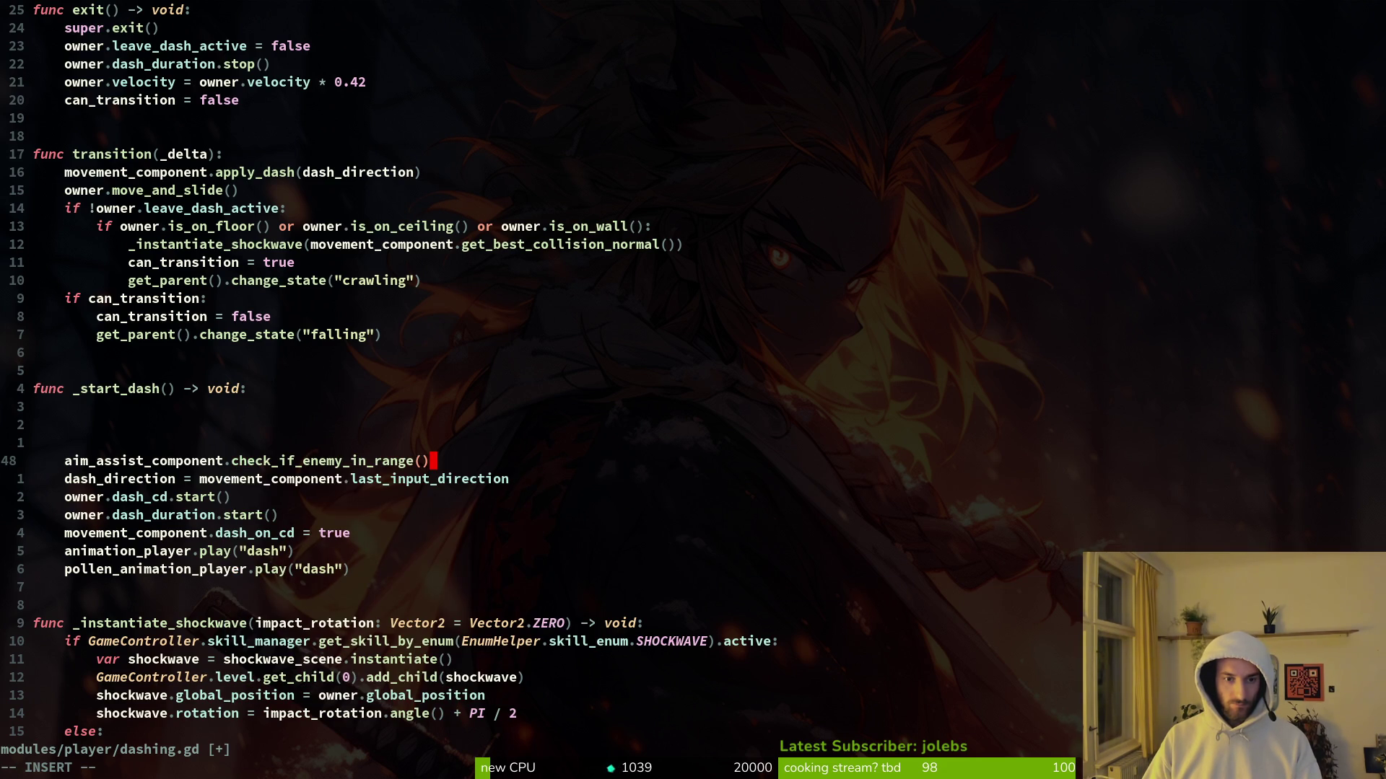
key("Escape")
Step: Turn the call into an 'if ...:' condition with an indented line beneath
type("fi")
key("Escape")
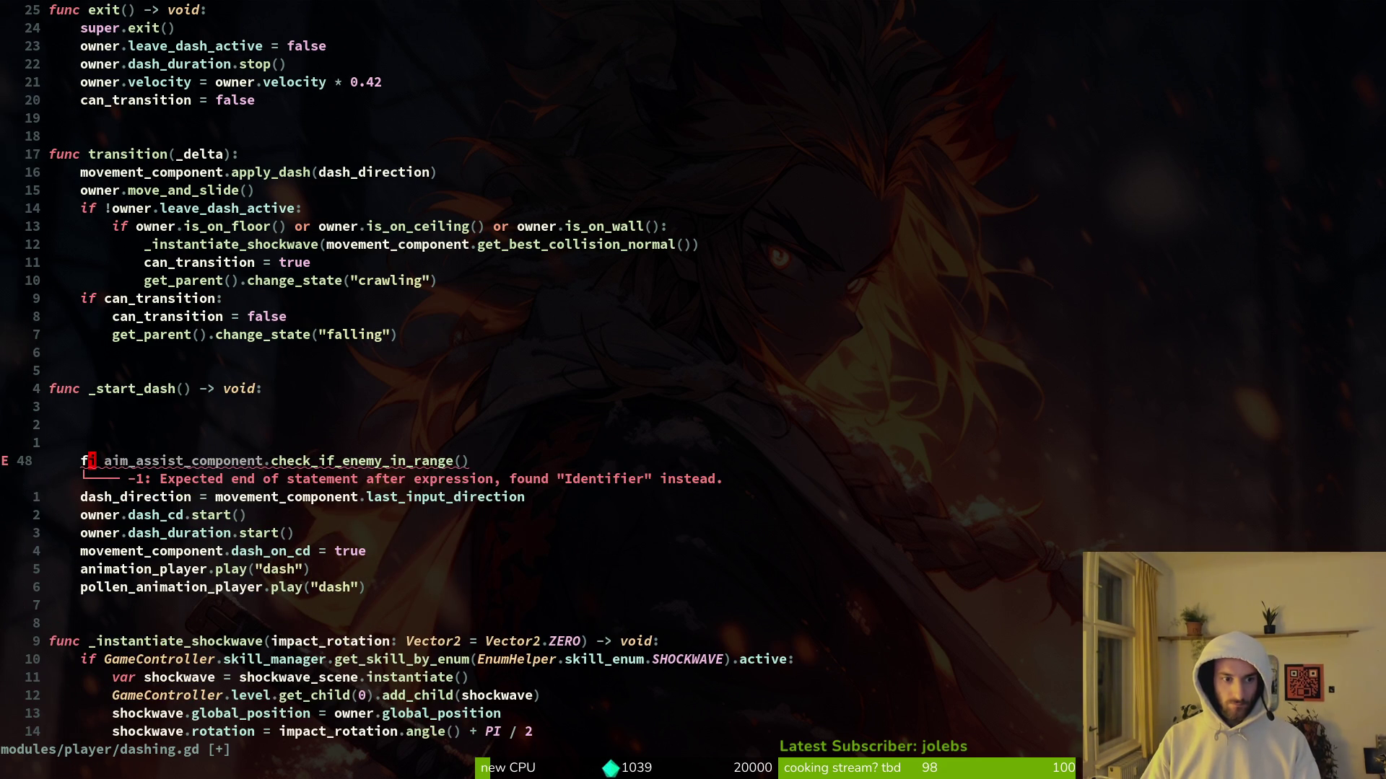
key("BackSpace")
key("Delete")
key("Delete")
type("if")
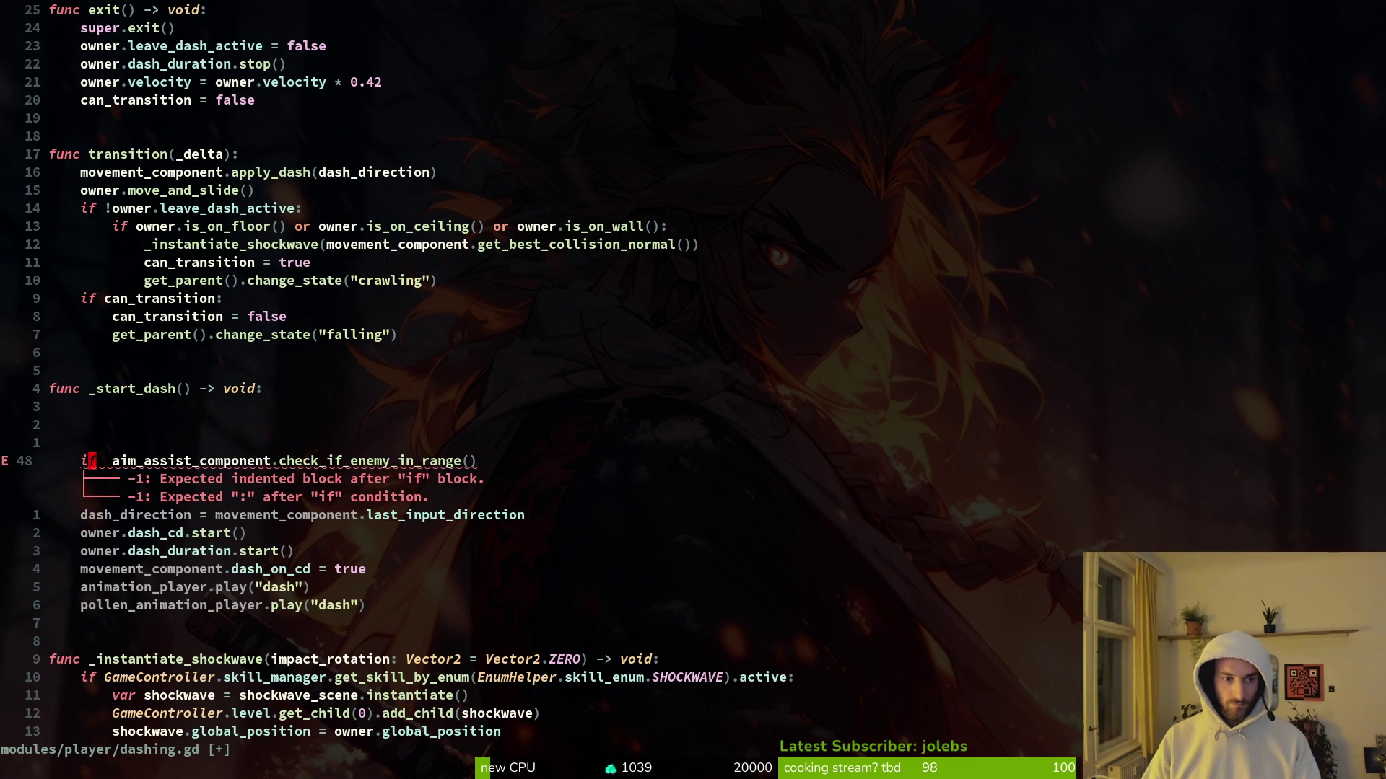
key("Escape")
type("A:")
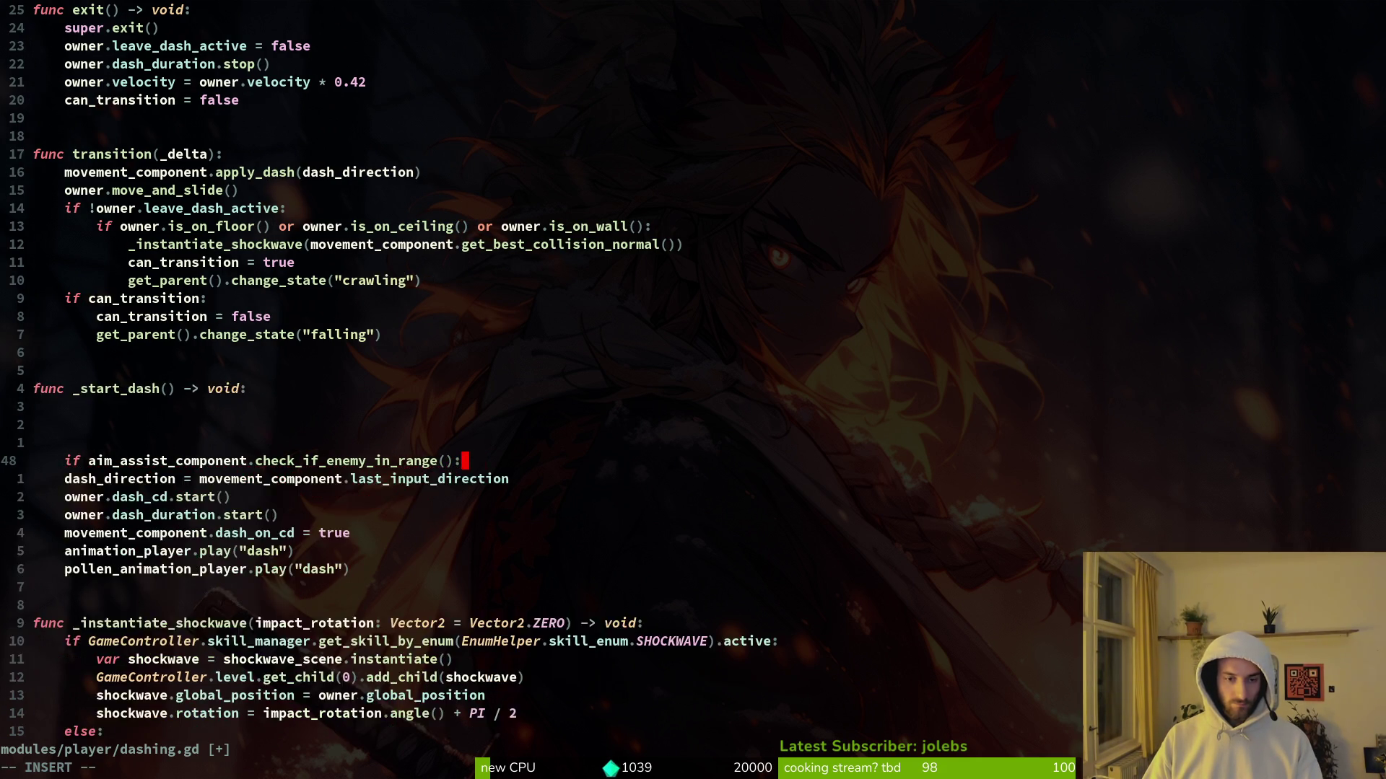
key("Escape")
key("A")
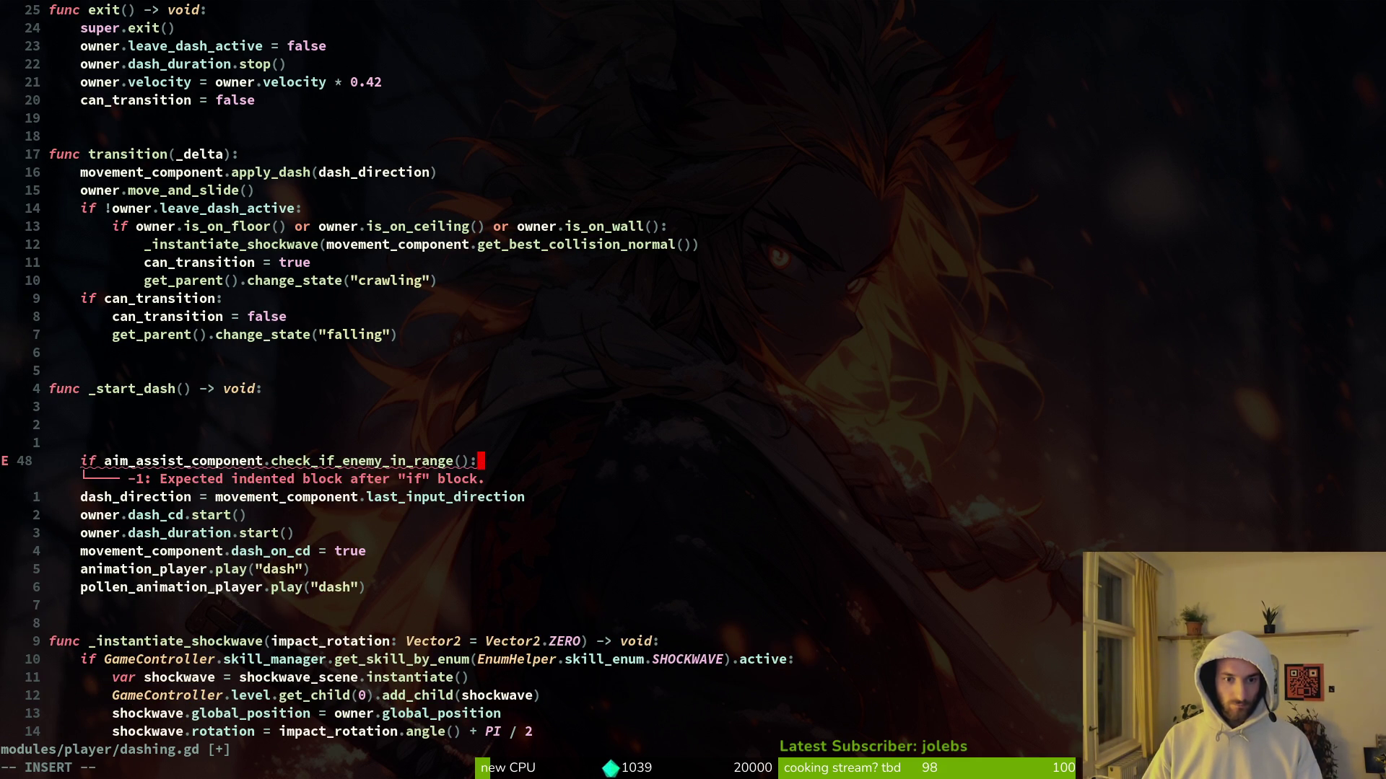
key("Return")
key("Escape")
Step: Rename both the call and the function definition to enemies_in_range, saving each file
type("k")
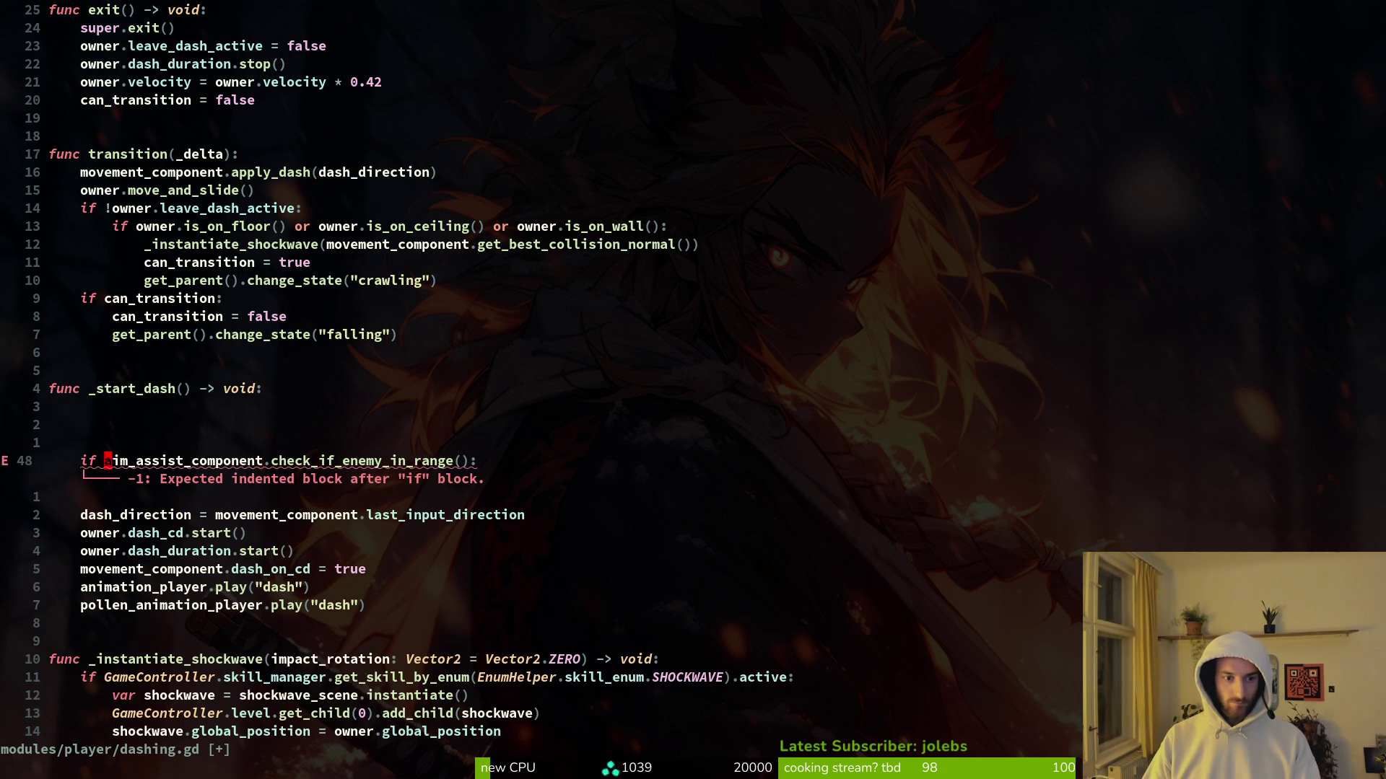
type("cbenemies_")
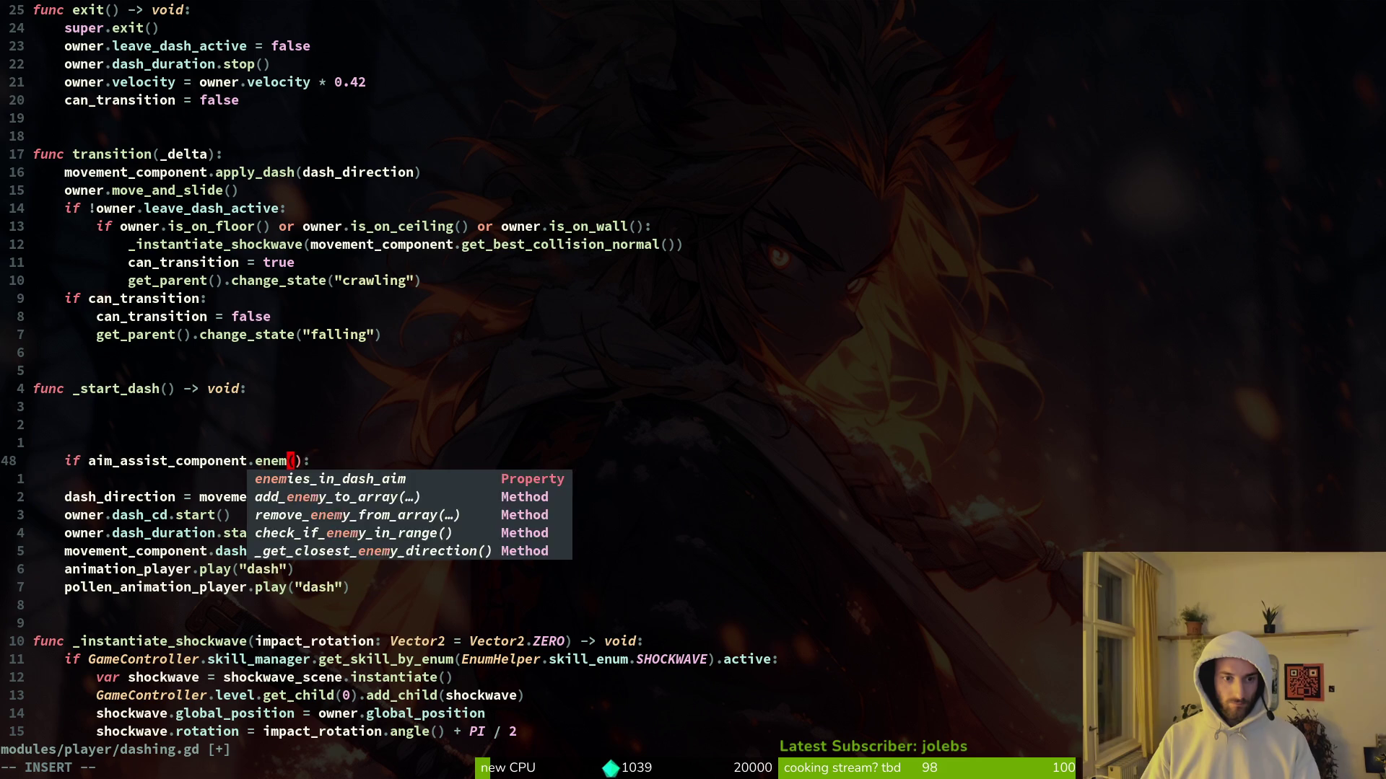
type("range")
key("Escape")
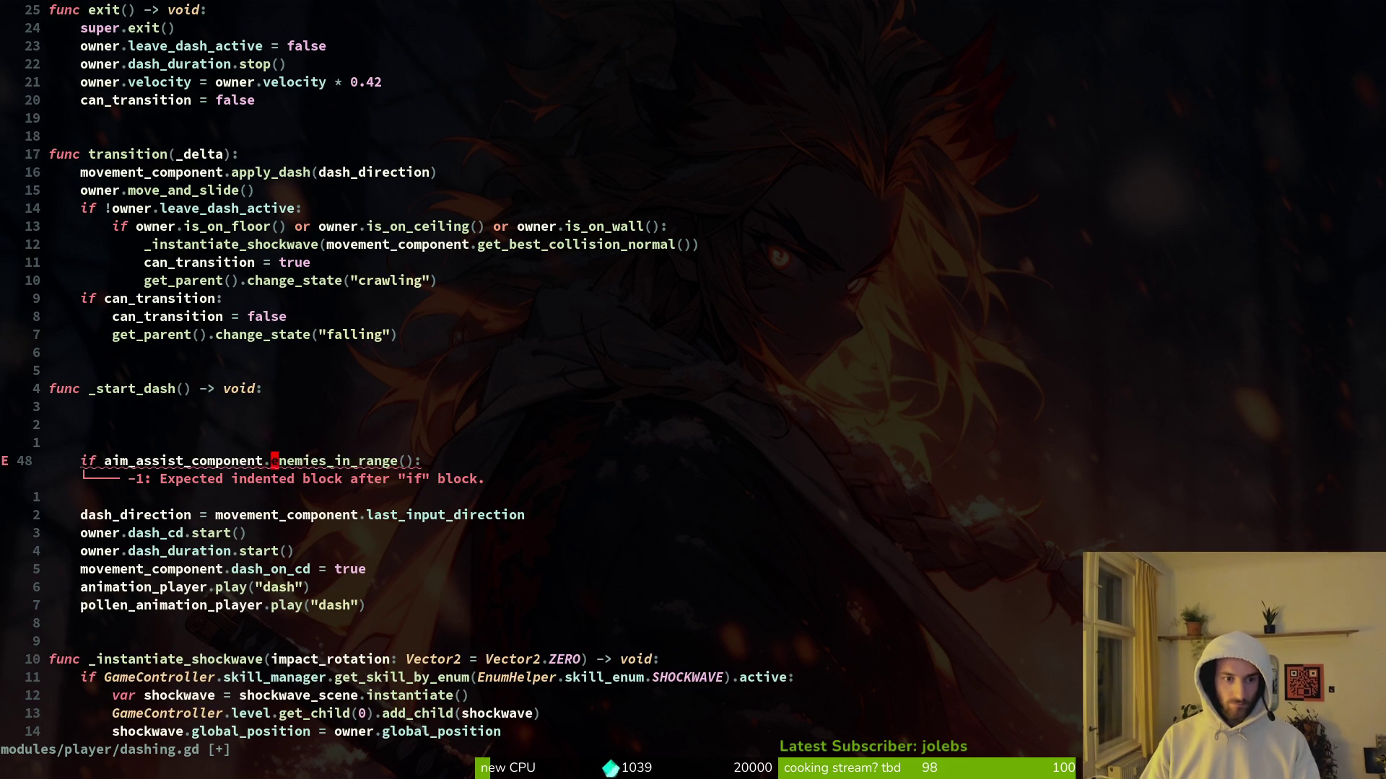
type(":w")
key("Return")
type("gd")
type("cw")
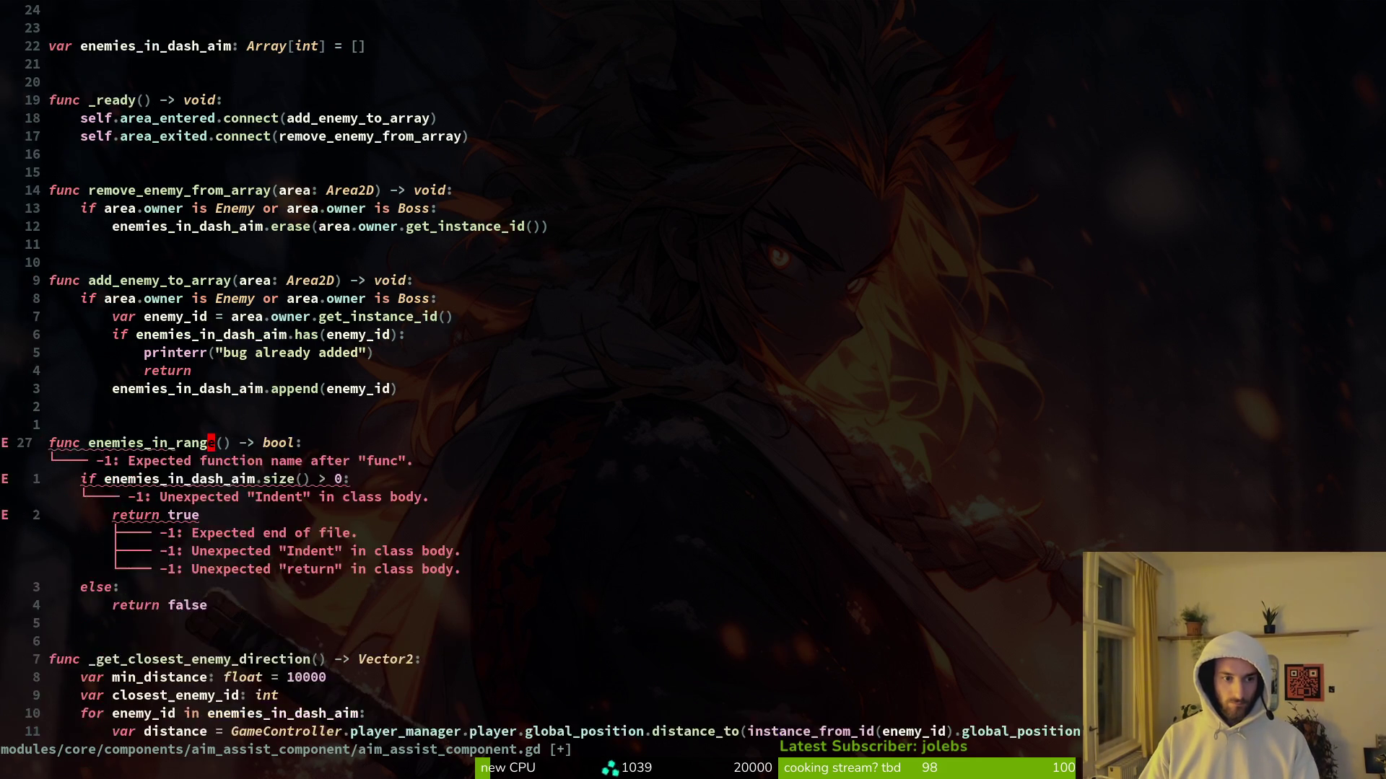
type("enemies_in_range")
key("Escape")
type(":w")
key("Return")
Step: Back in dashing.gd, begin 'dash_direction = aim' inside the if block
key("ctrl+o")
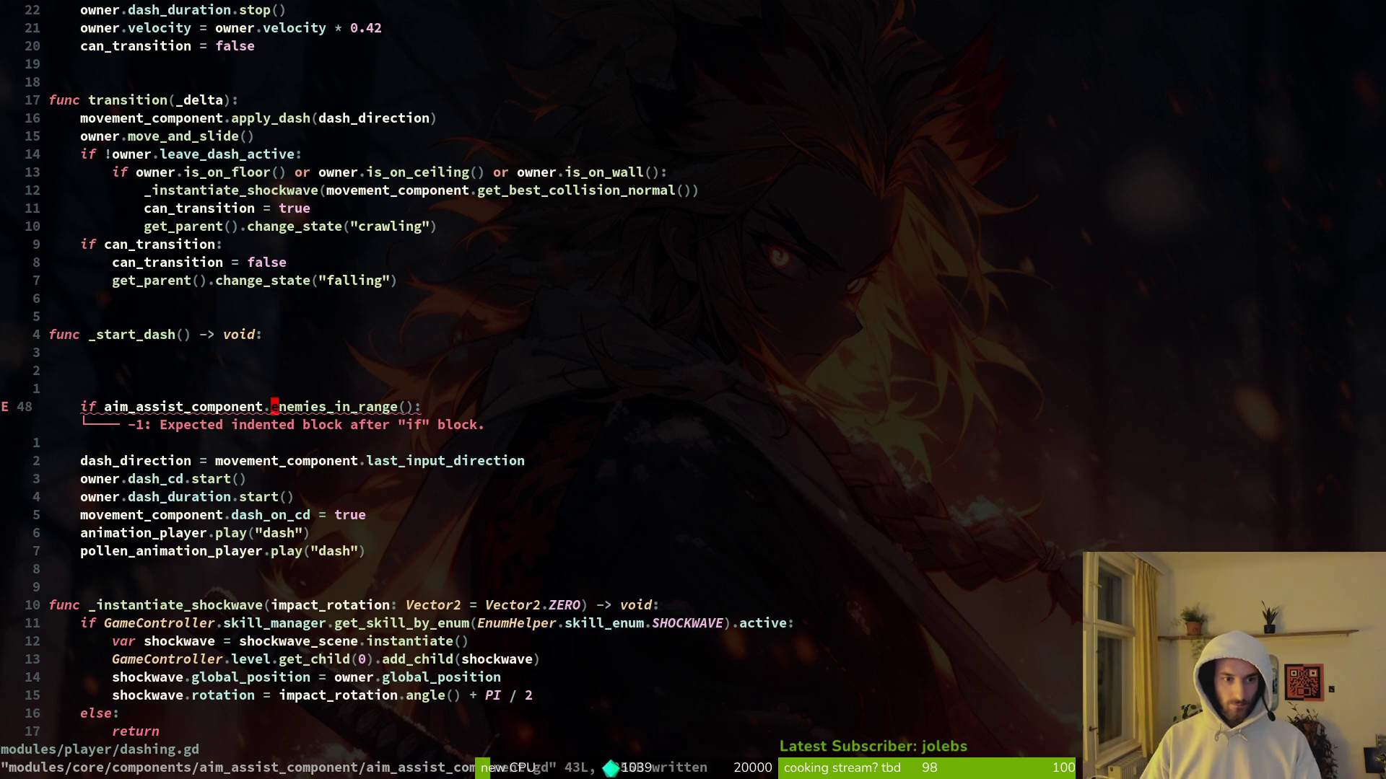
key("o")
type("dash_direction = ")
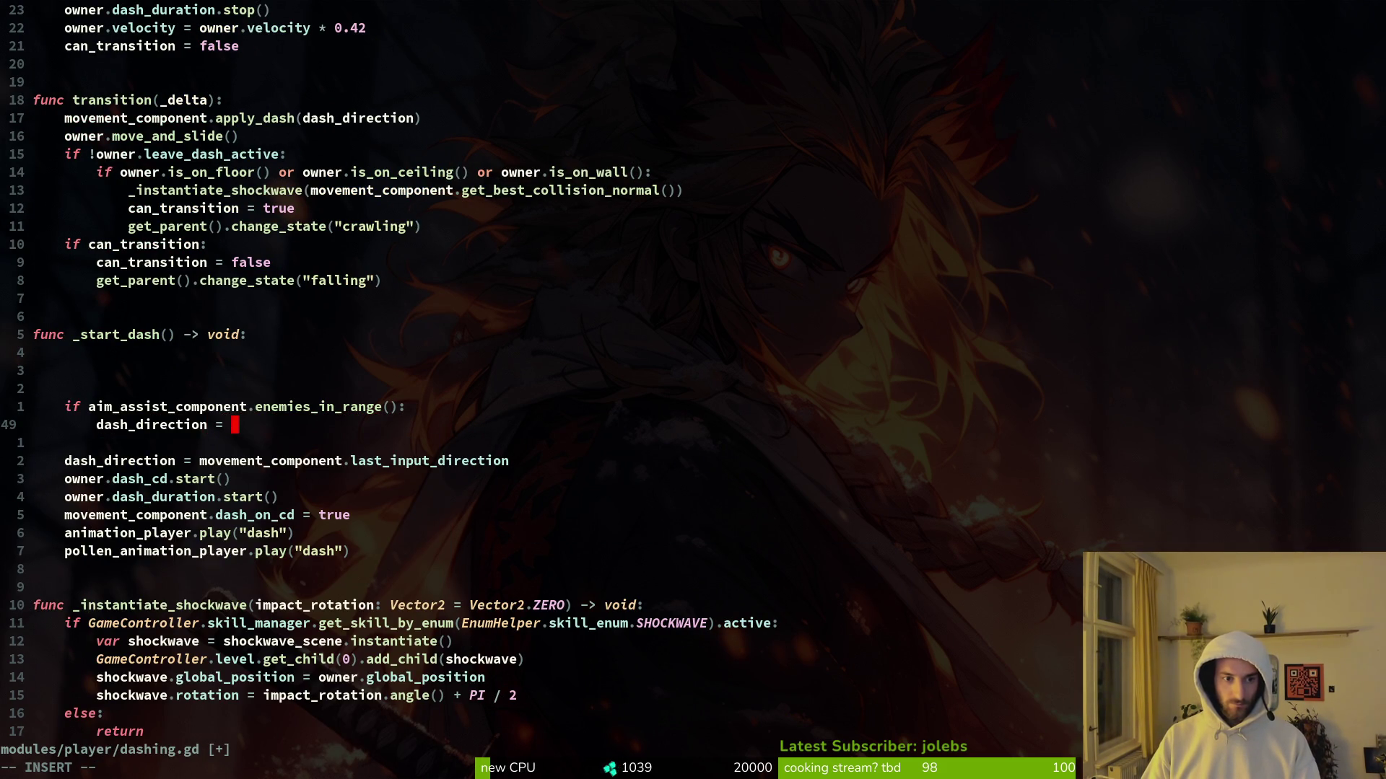
type("aima")
Step: Remove the leading underscore from _get_closest_enemy_direction in the aim assist component
key("Tab")
type(".get")
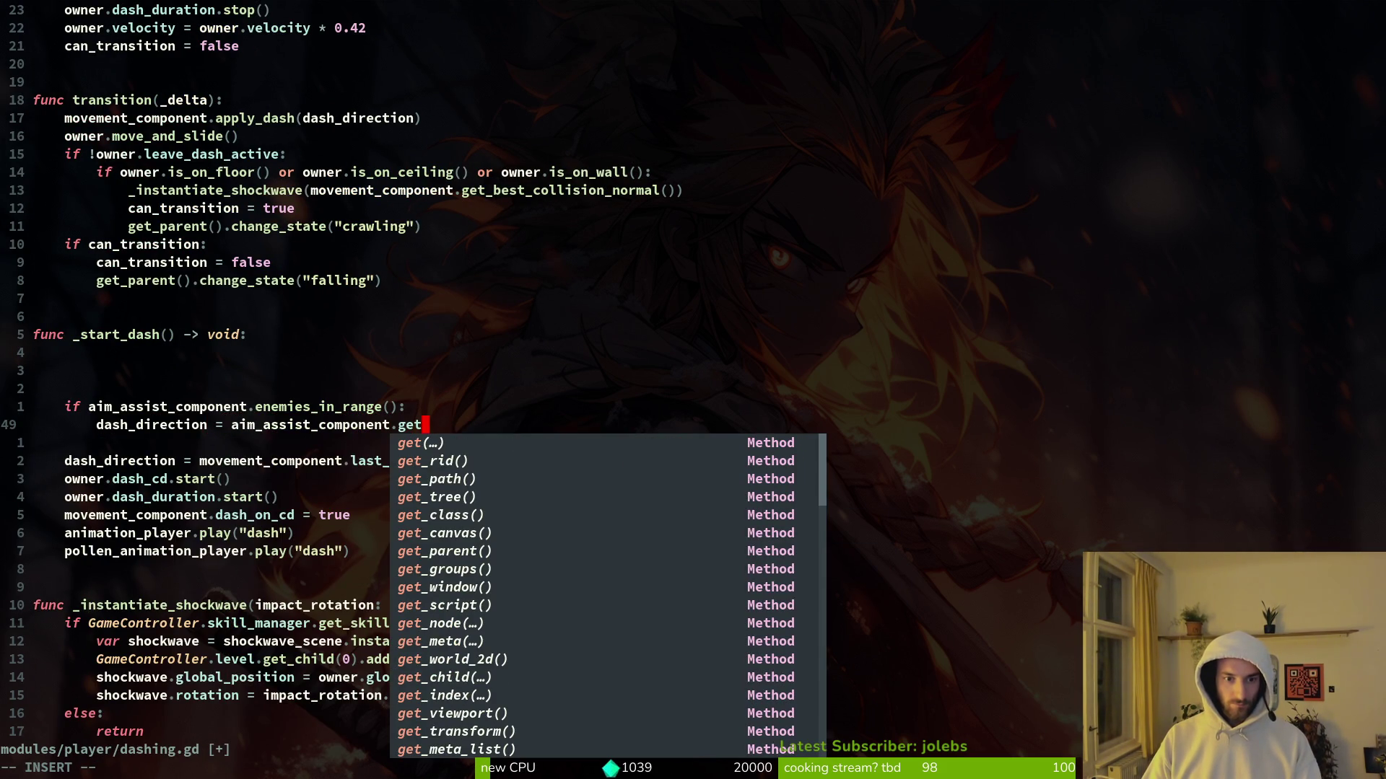
key("BackSpace")
key("BackSpace")
key("BackSpace")
key("Escape")
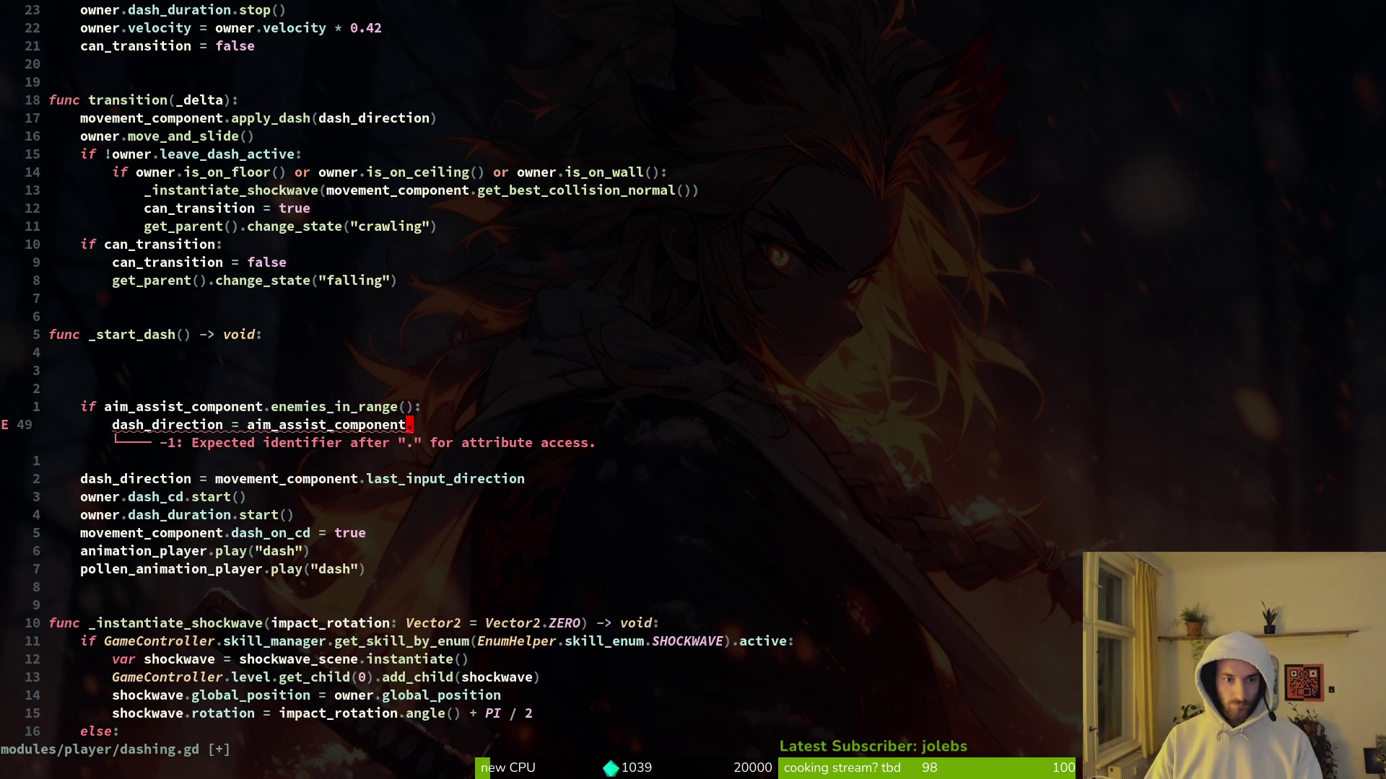
key("k")
key("g")
key("d")
key("j")
key("j")
key("j")
key("j")
key("b")
key("x")
key("ctrl+o")
Step: Complete 'dash_direction = aim_assist_component.get_closest_enemy_direction()' and save dashing.gd
type("A")
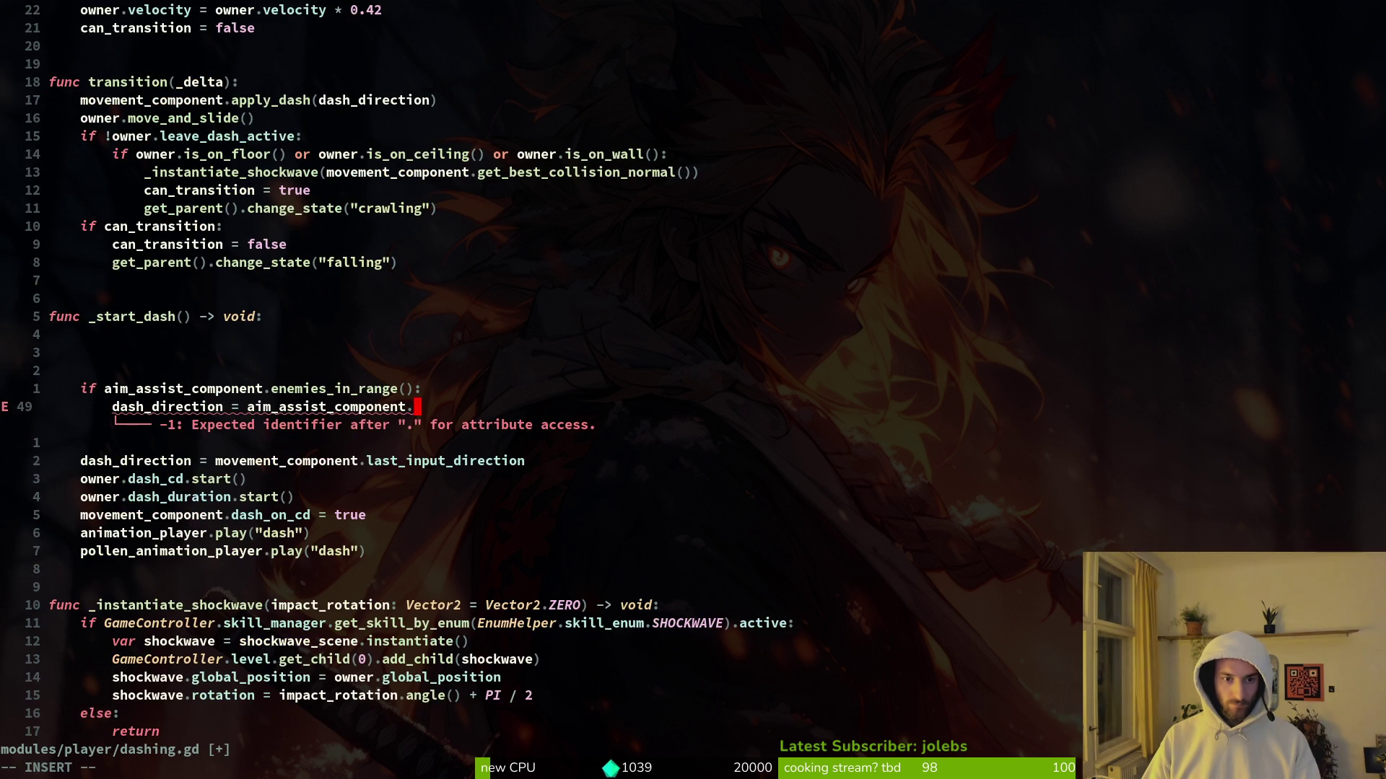
type("getcl")
key("ctrl+n")
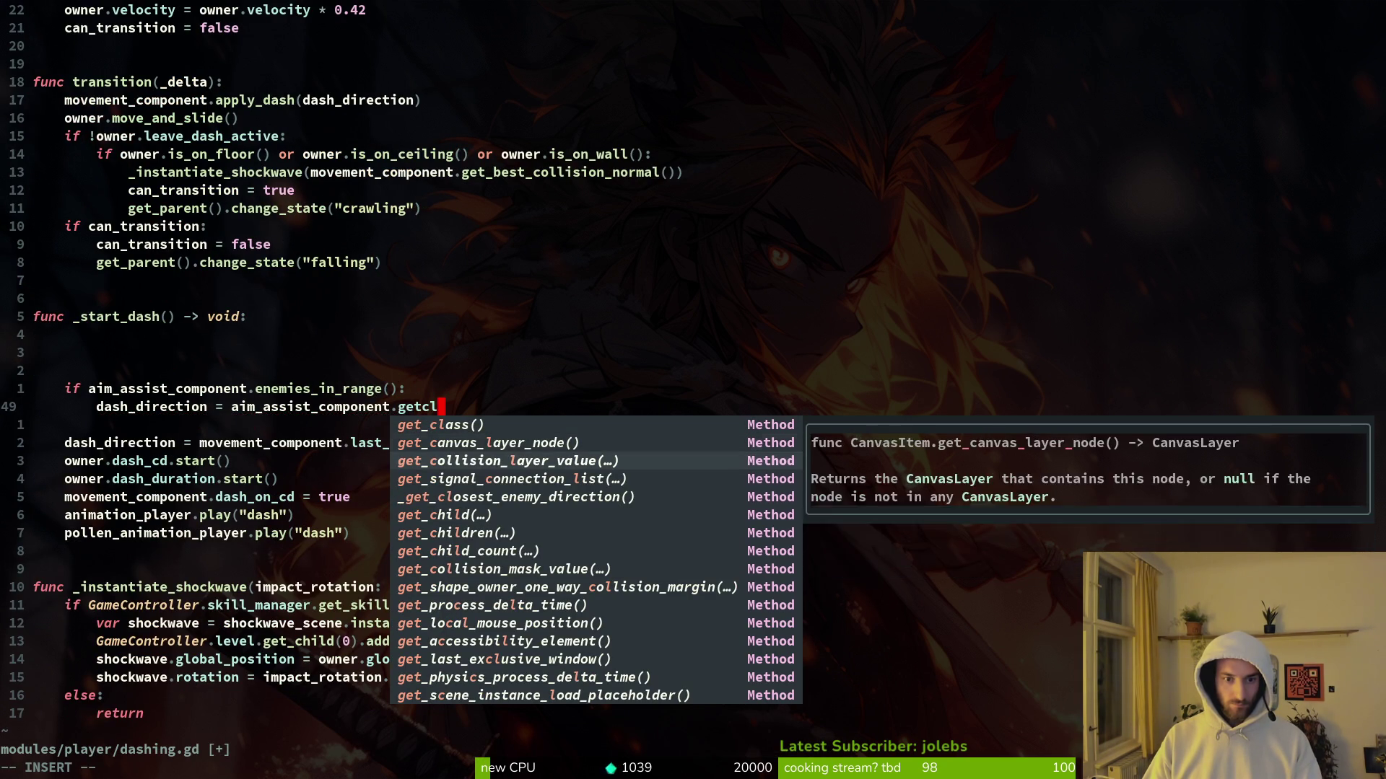
key("ctrl+n")
key("ctrl+n")
key("ctrl+n")
key("Return")
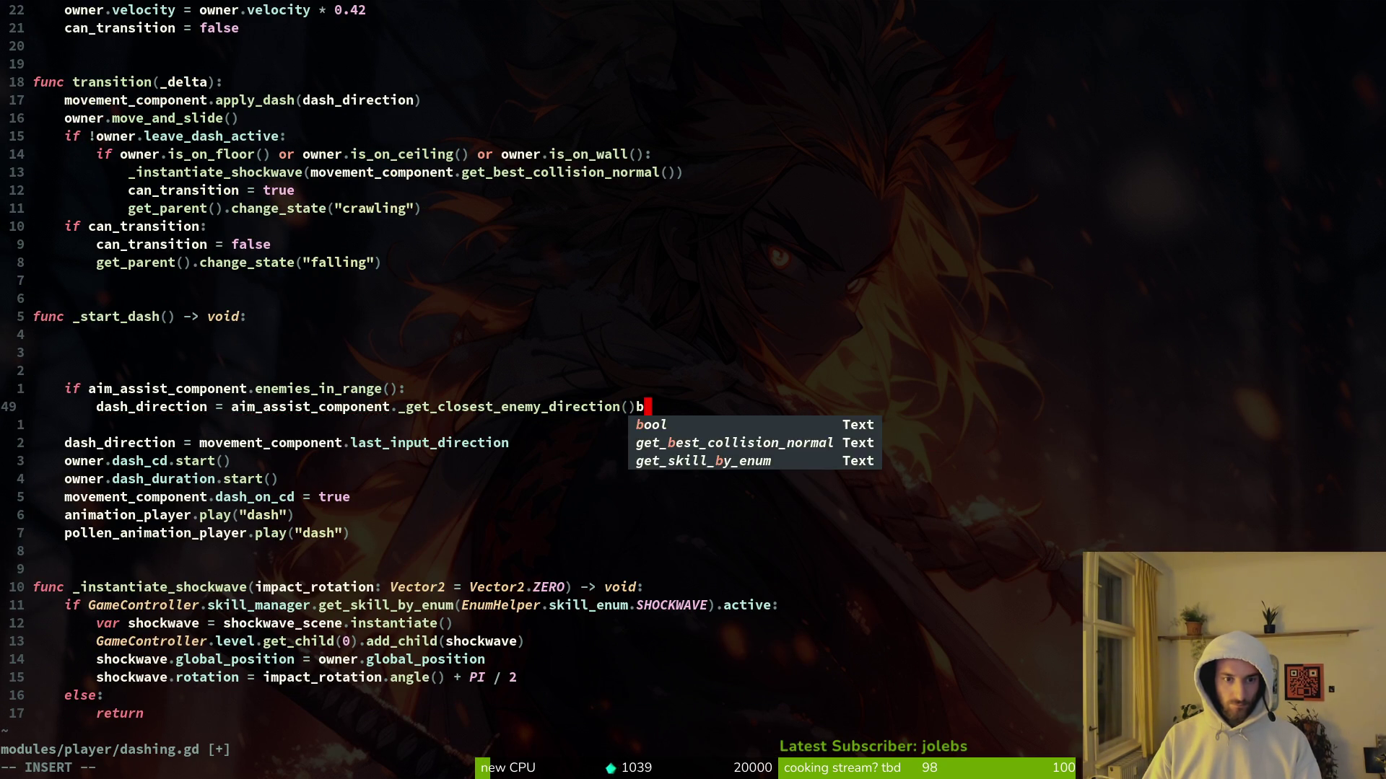
key("Escape")
key("l")
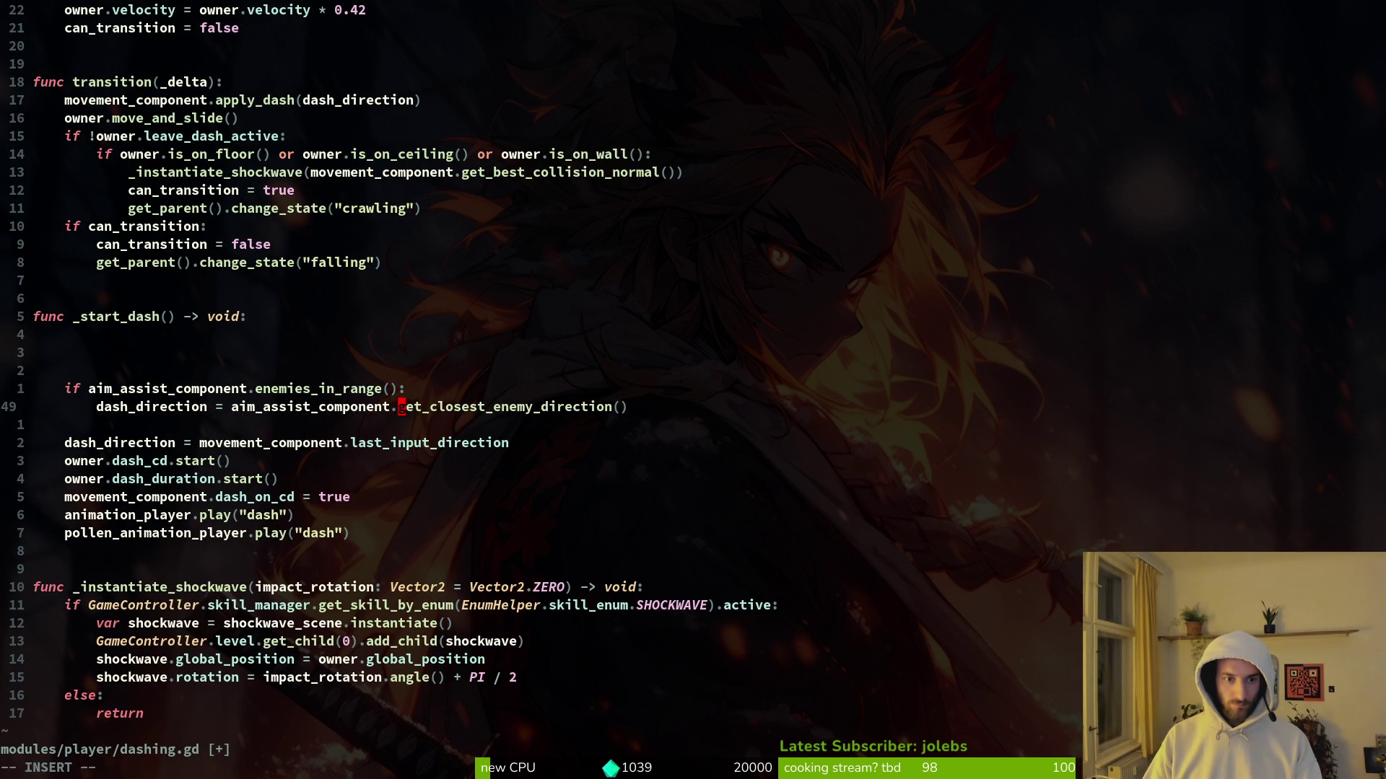
key("ctrl+s")
key("g")
key("d")
key("ctrl+o")
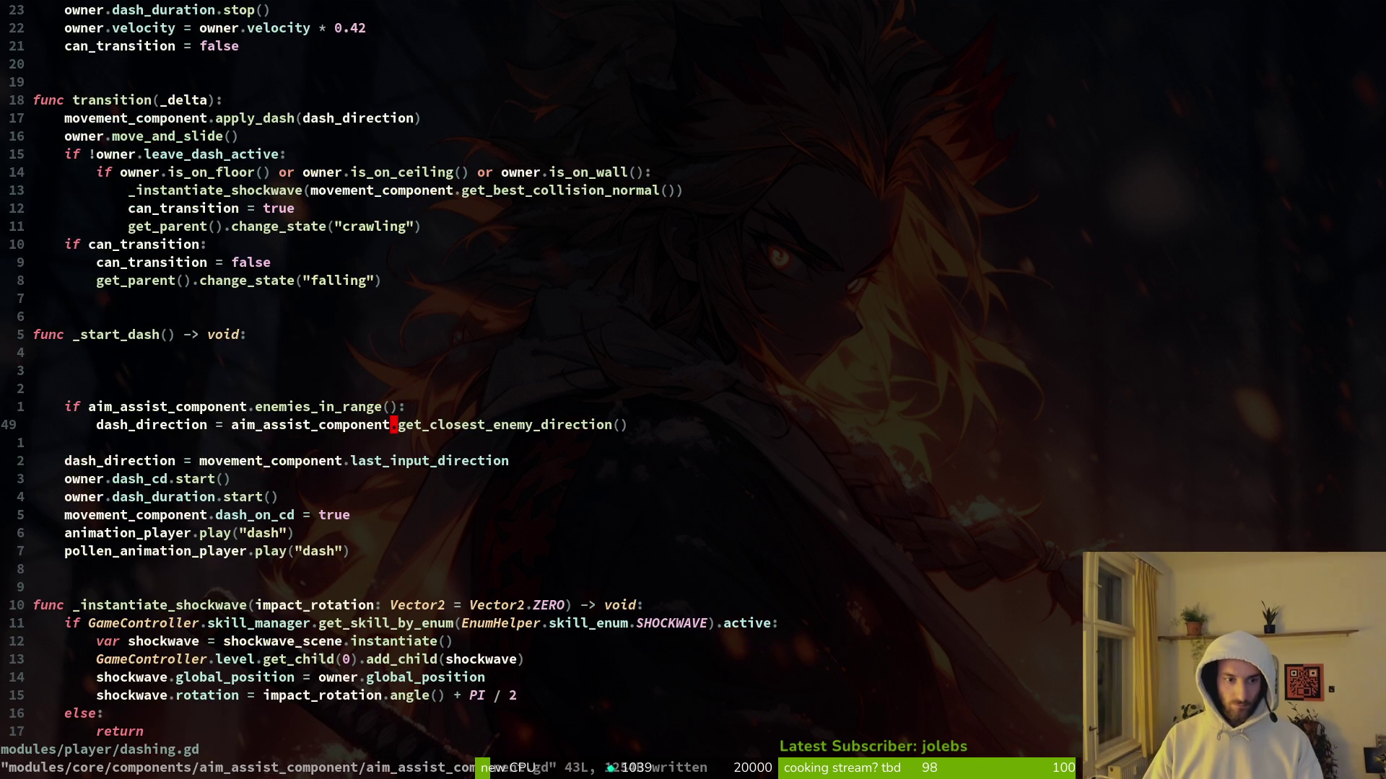
Step: Add an else: branch with the last_input_direction assignment, delete blank lines, and save
type("oelse:")
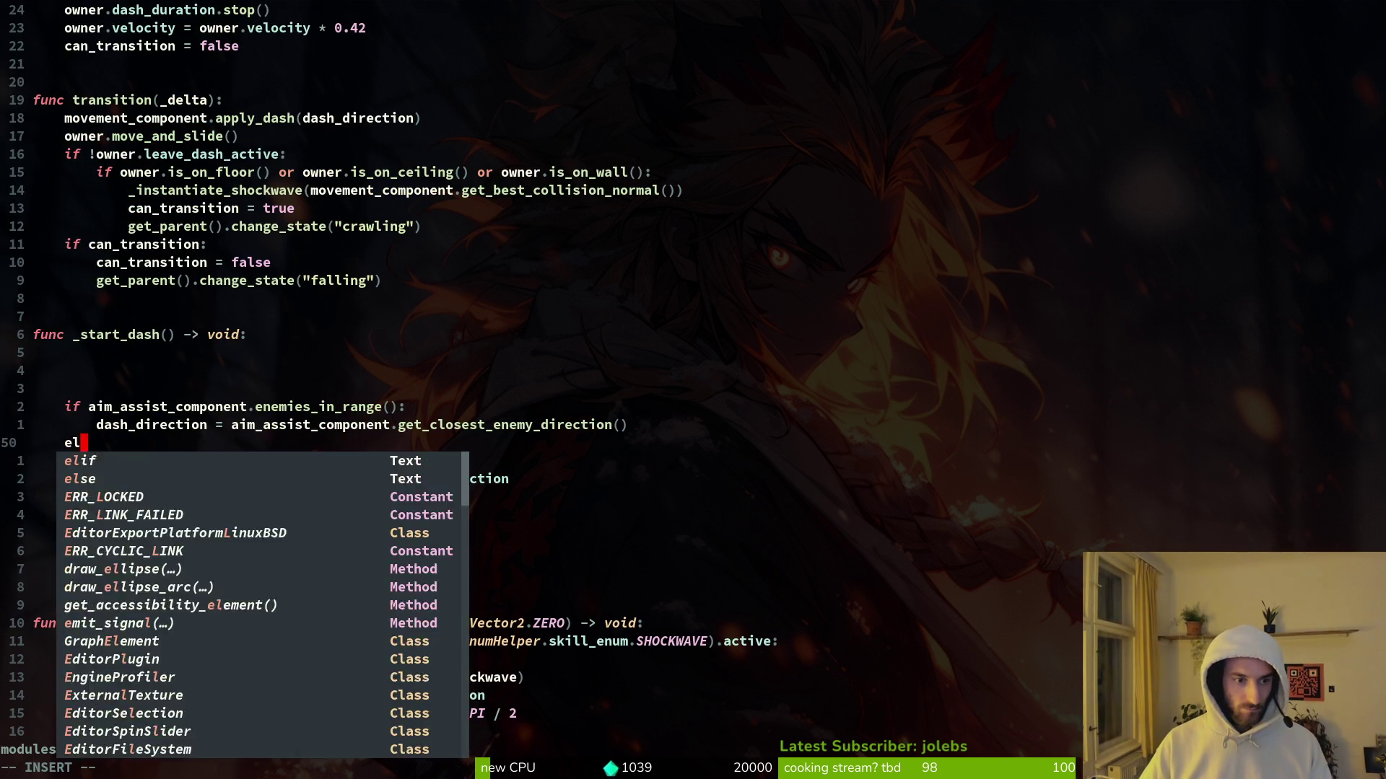
key("Return")
key("Escape")
key("d")
key("d")
key("shift+period")
key("shift+period")
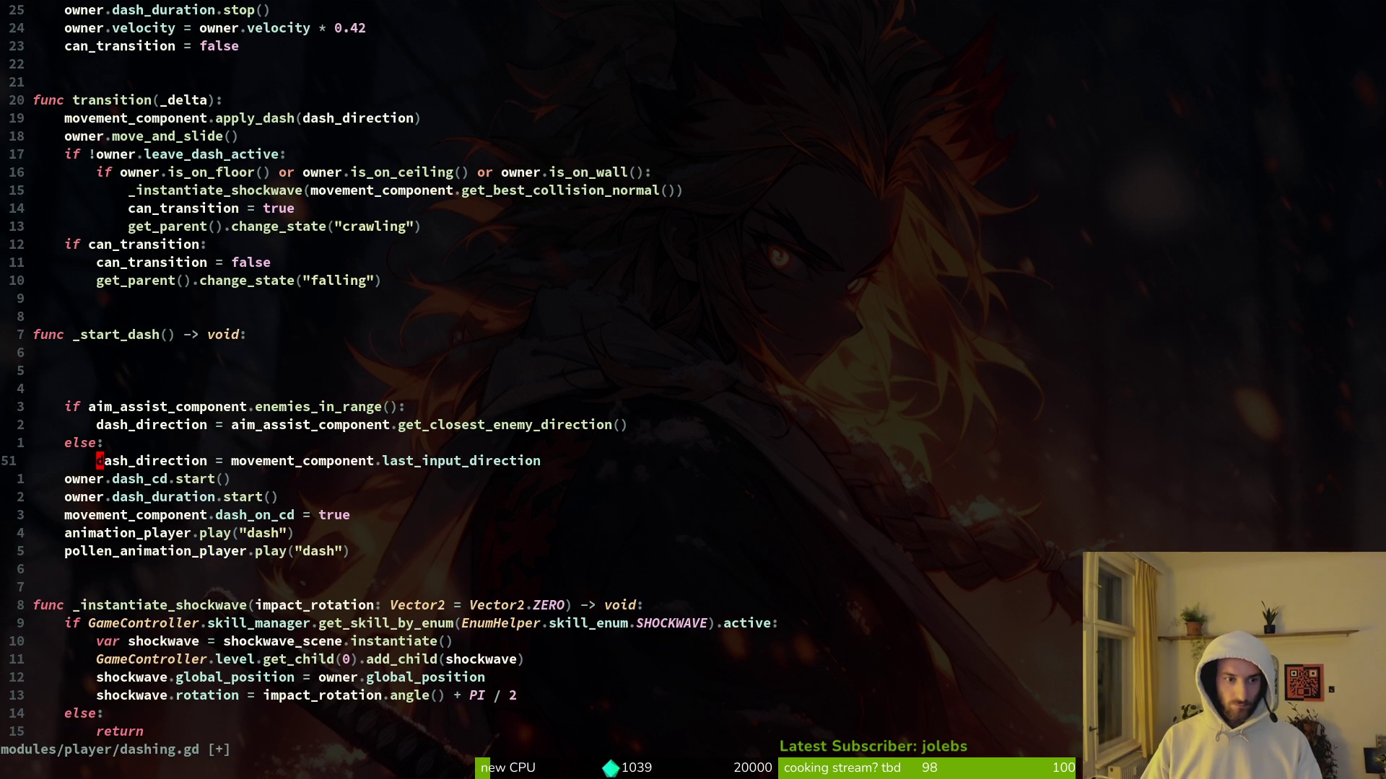
key("ctrl+s")
key("k")
key("k")
key("k")
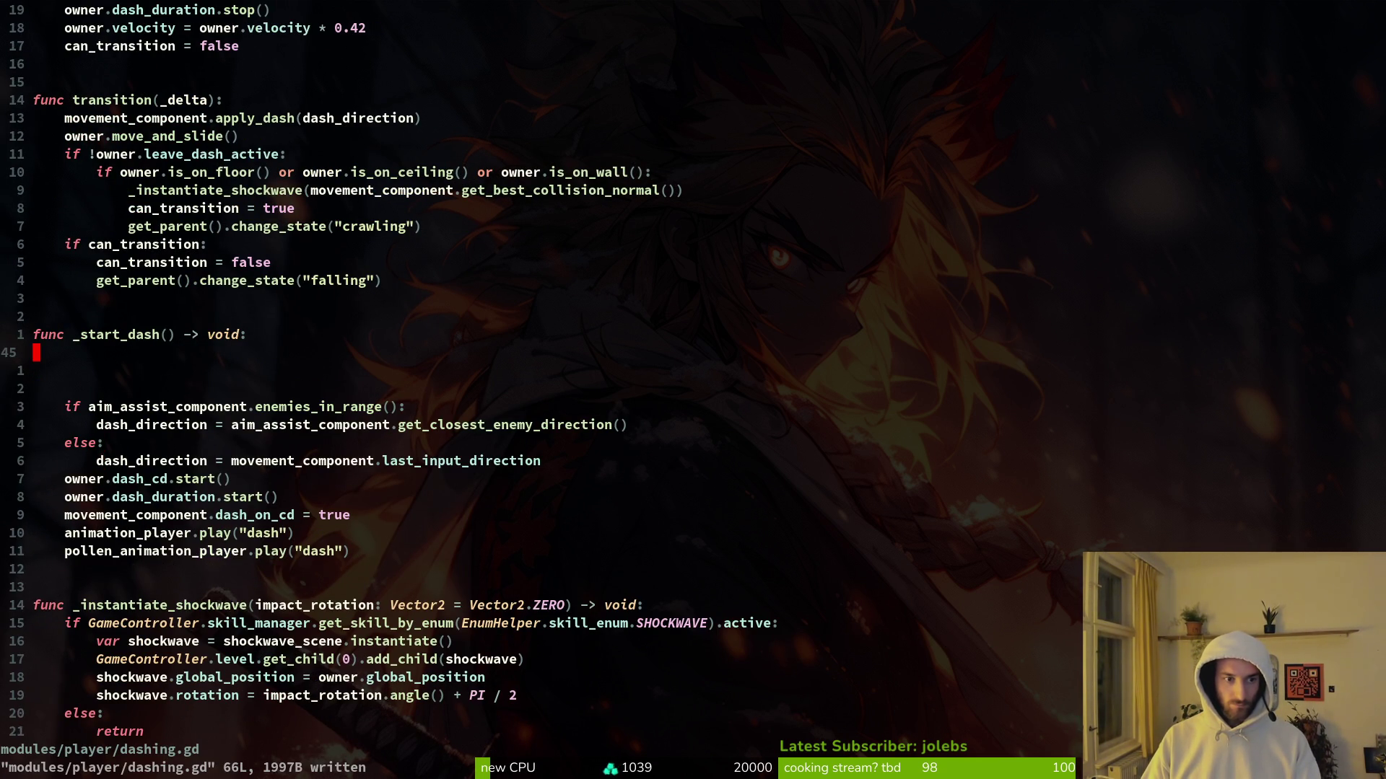
key("d")
key("d")
key("d")
key("ctrl+s")
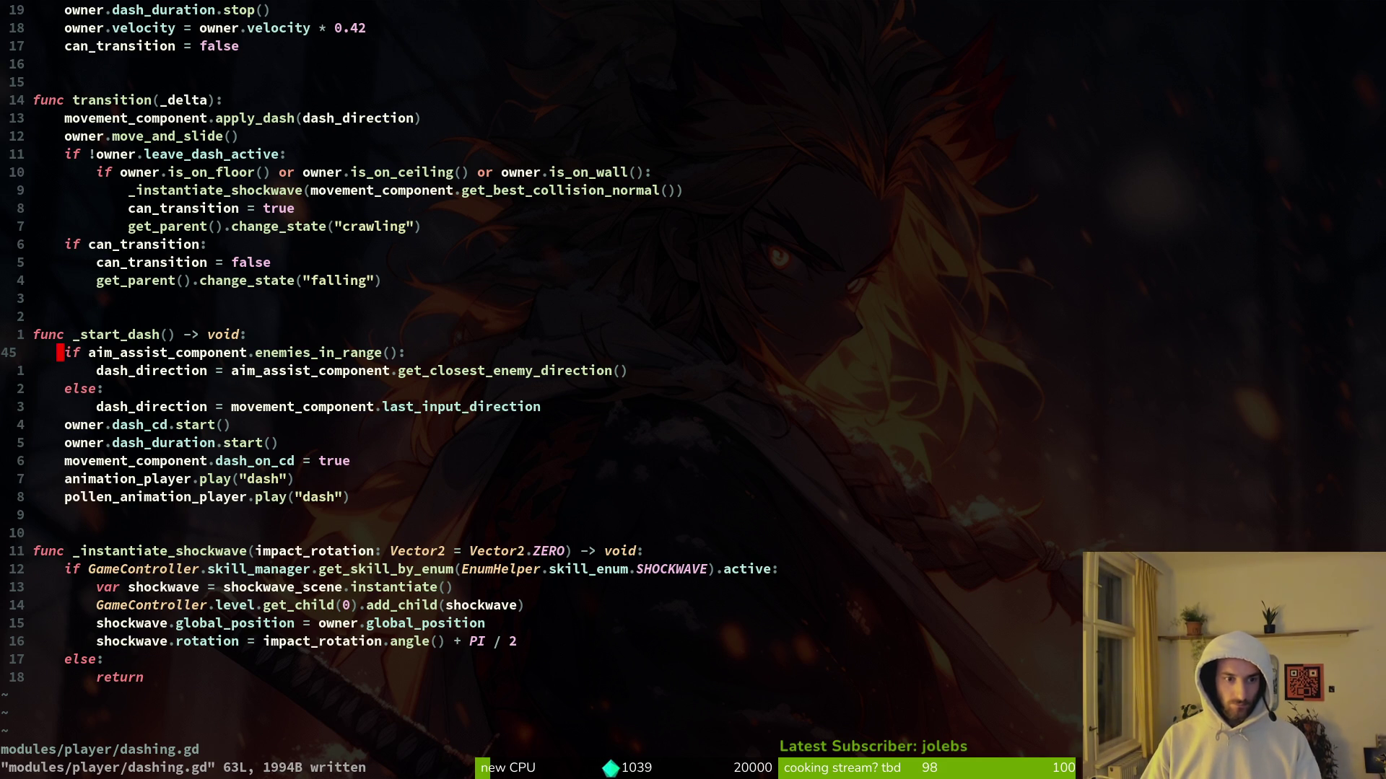
key("alt+Tab")
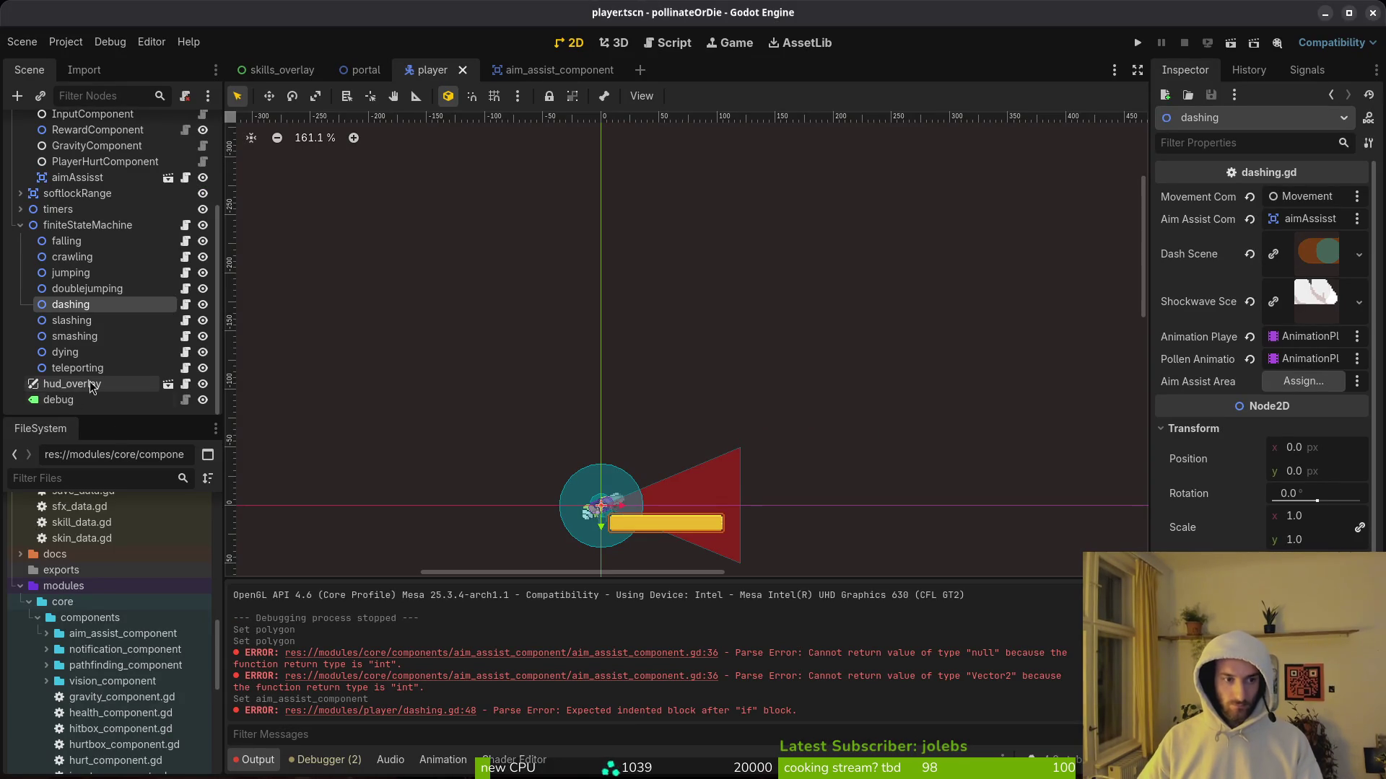
Step: Save the player scene, run the game with F5, and try enemy-aimed dashes in the level
key("ctrl+s")
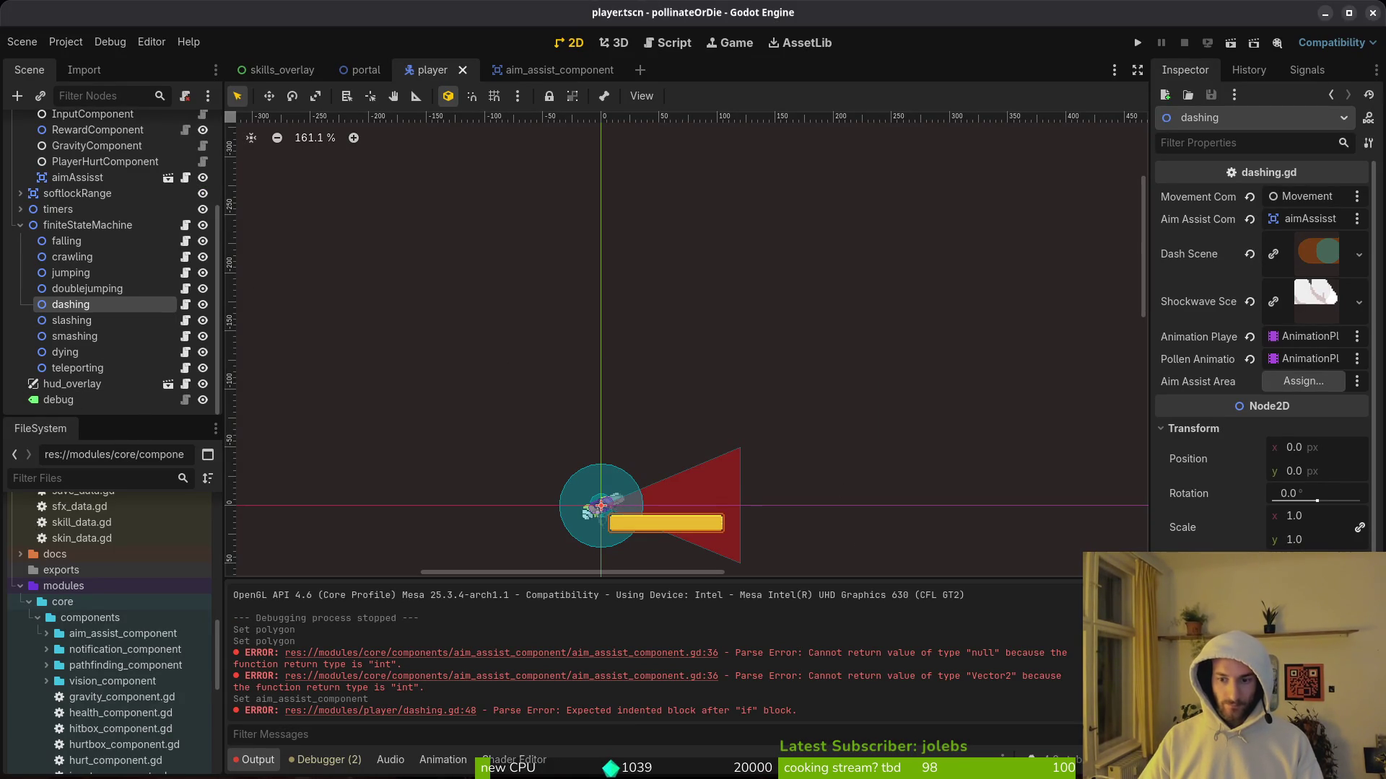
key("F5")
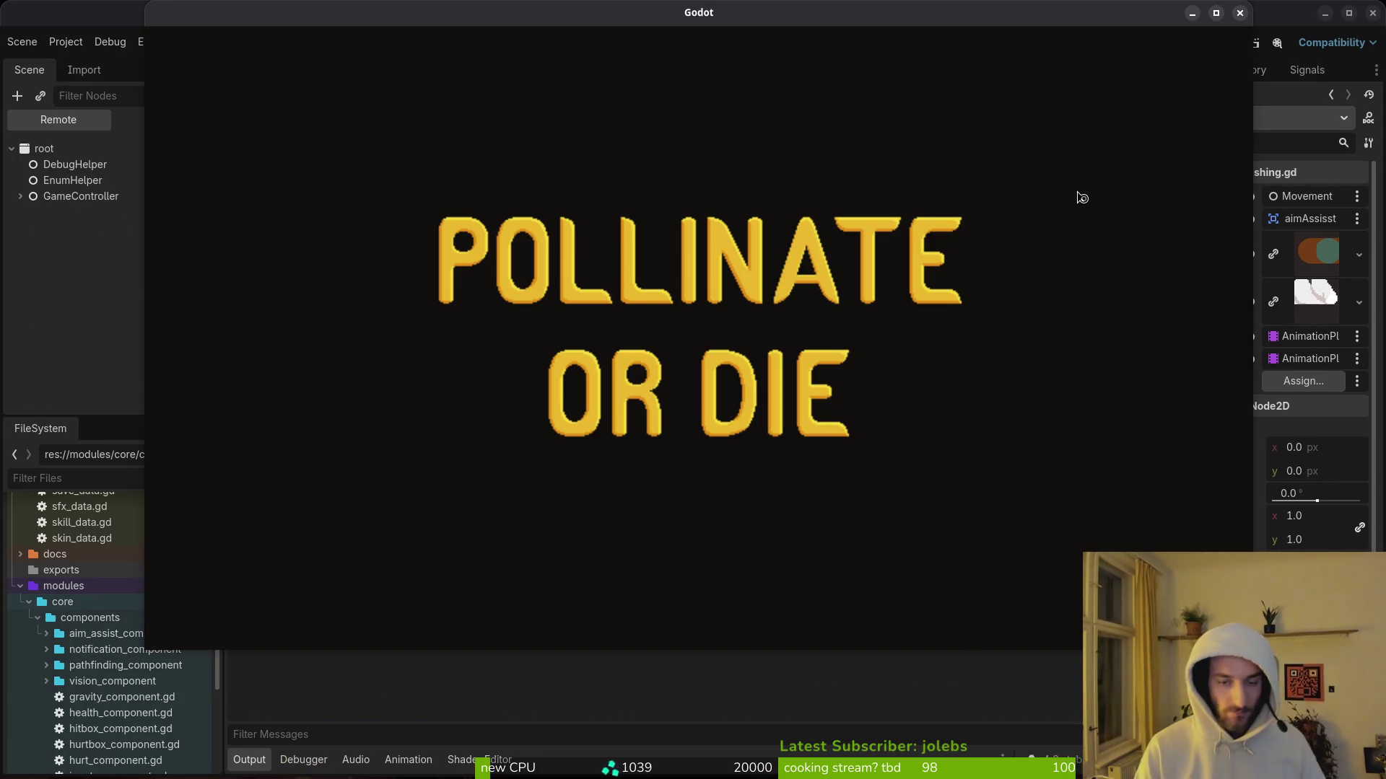
key("Return")
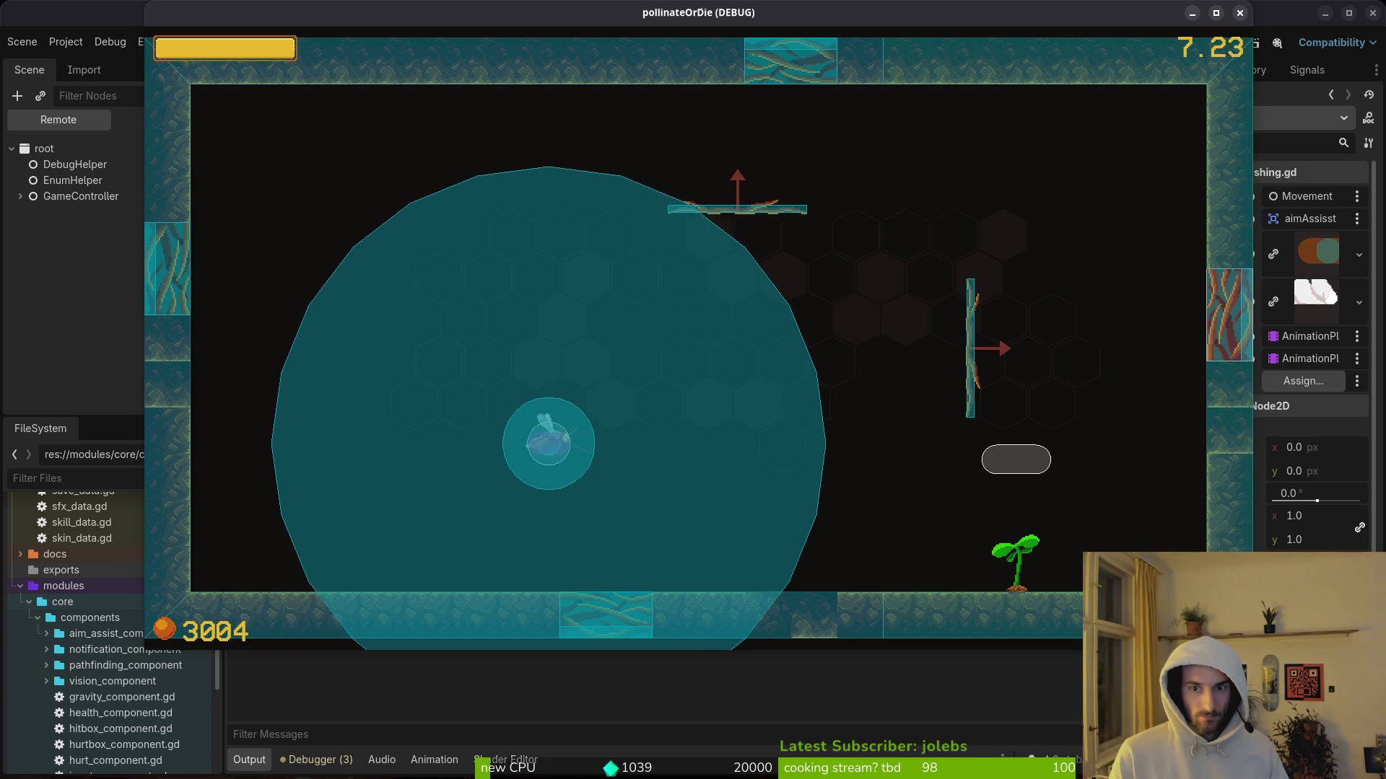
left_click(1237, 15)
key("alt+Tab")
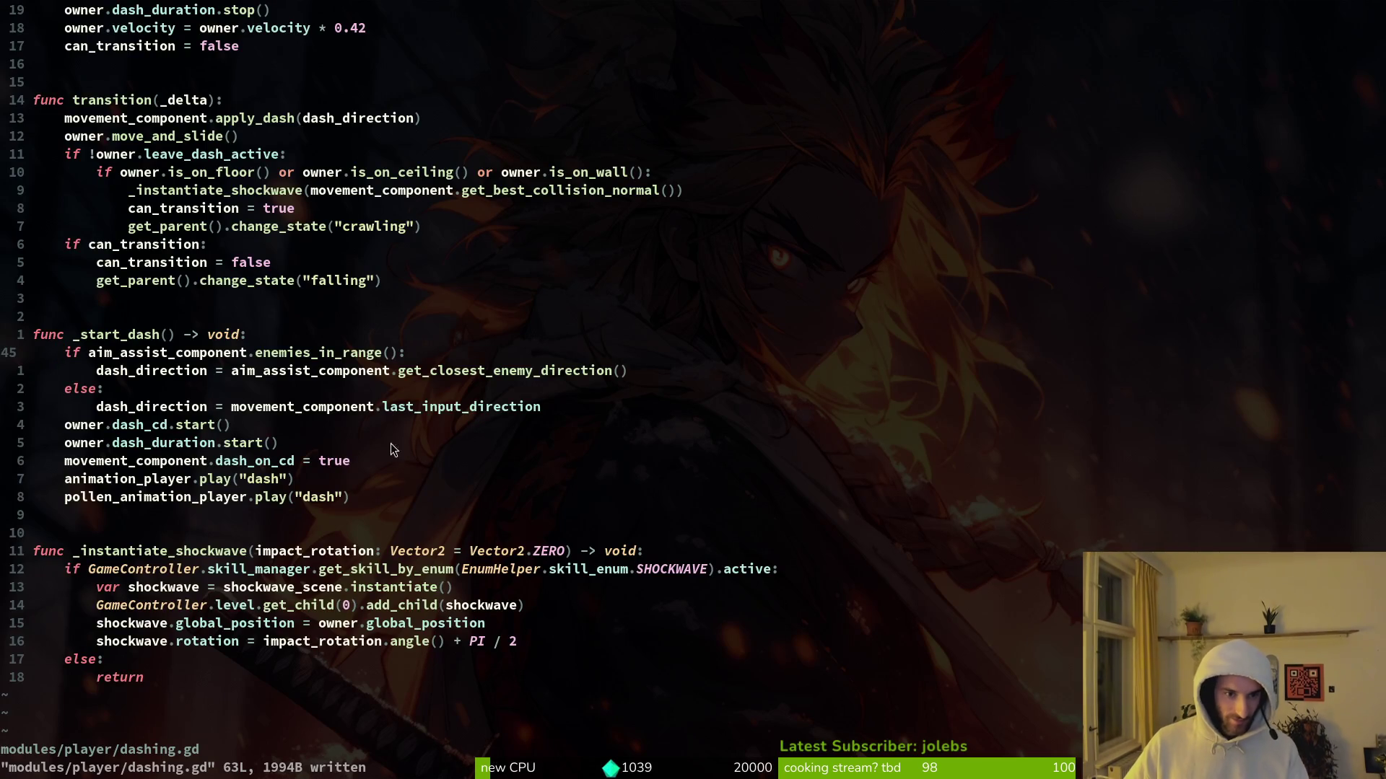
Step: Add print_debug(dash_direction) below the aim-assist dash_direction assignment and save
left_click(518, 375)
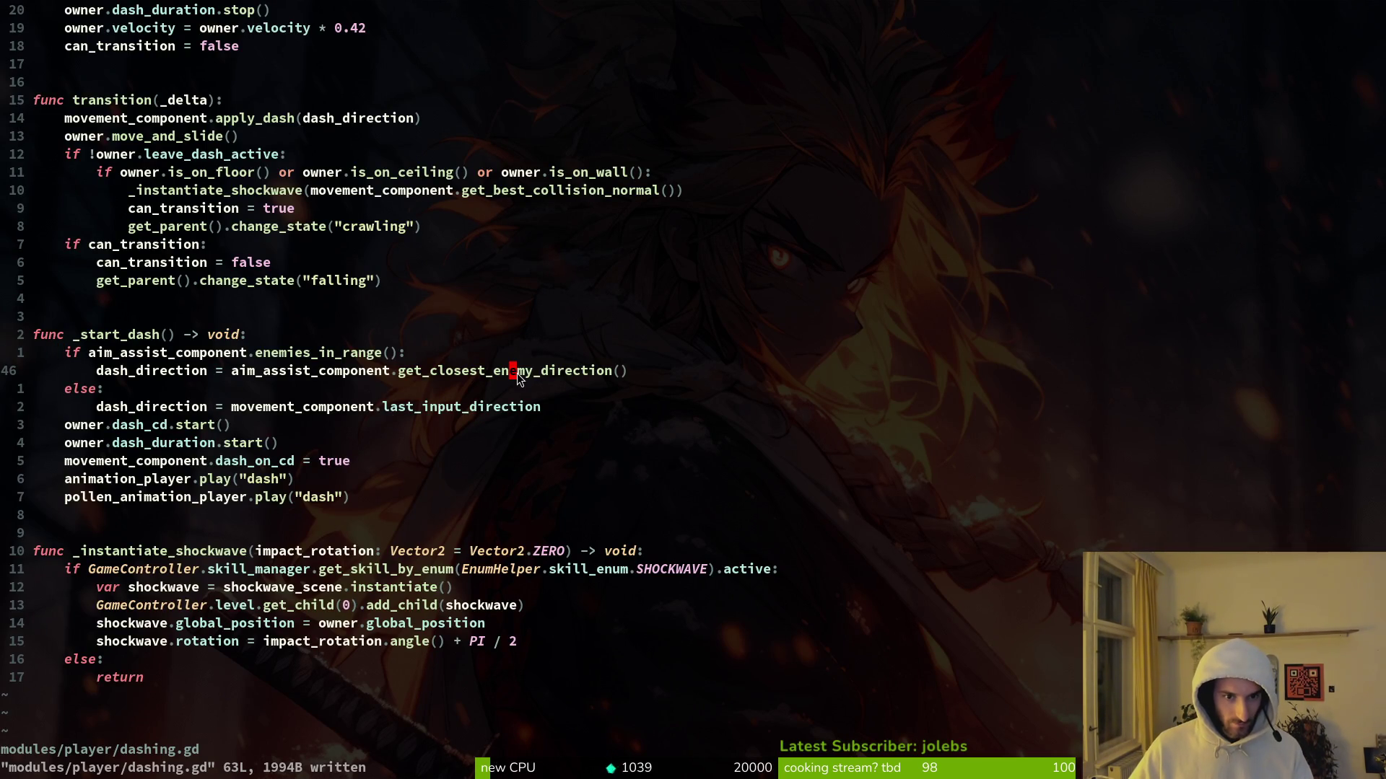
key("j")
type("koint_debug(dash_direction)")
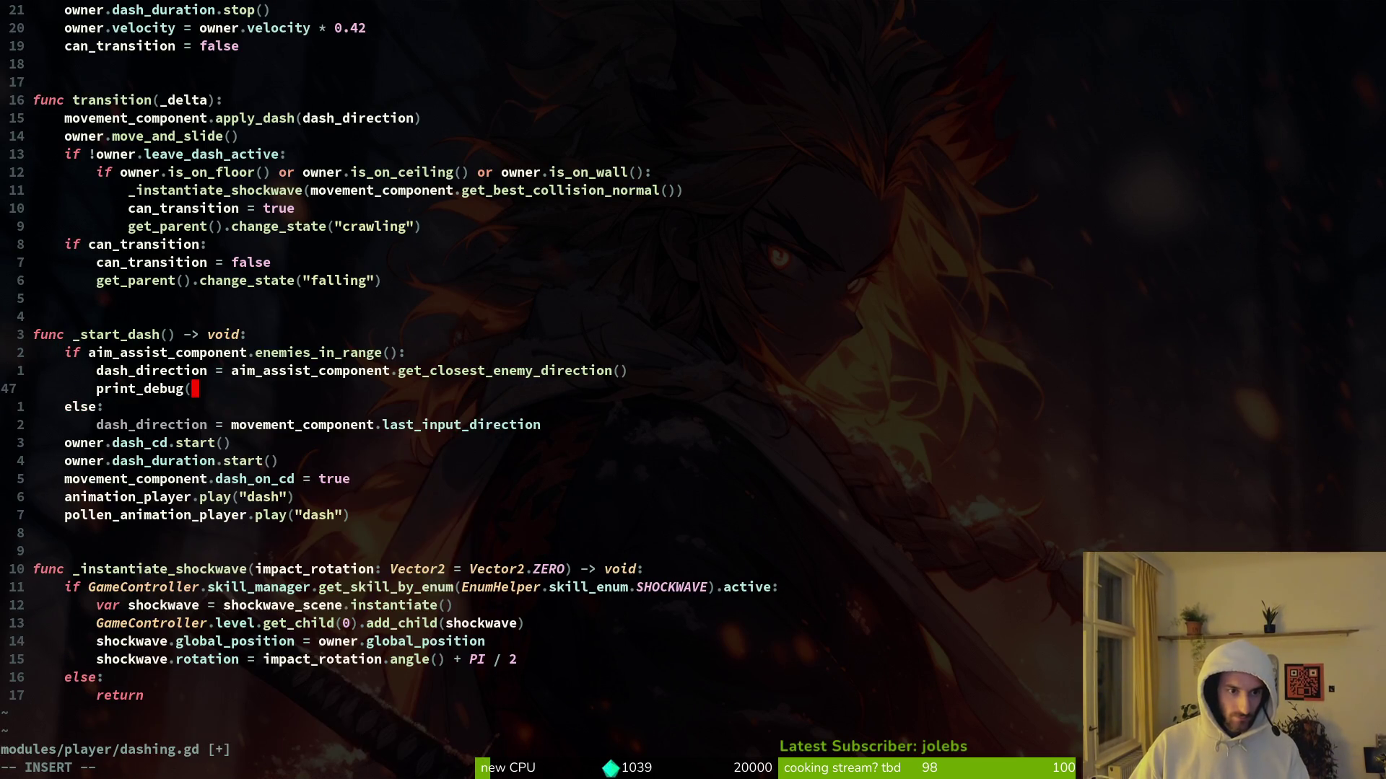
key("Escape")
type(":w")
key("Return")
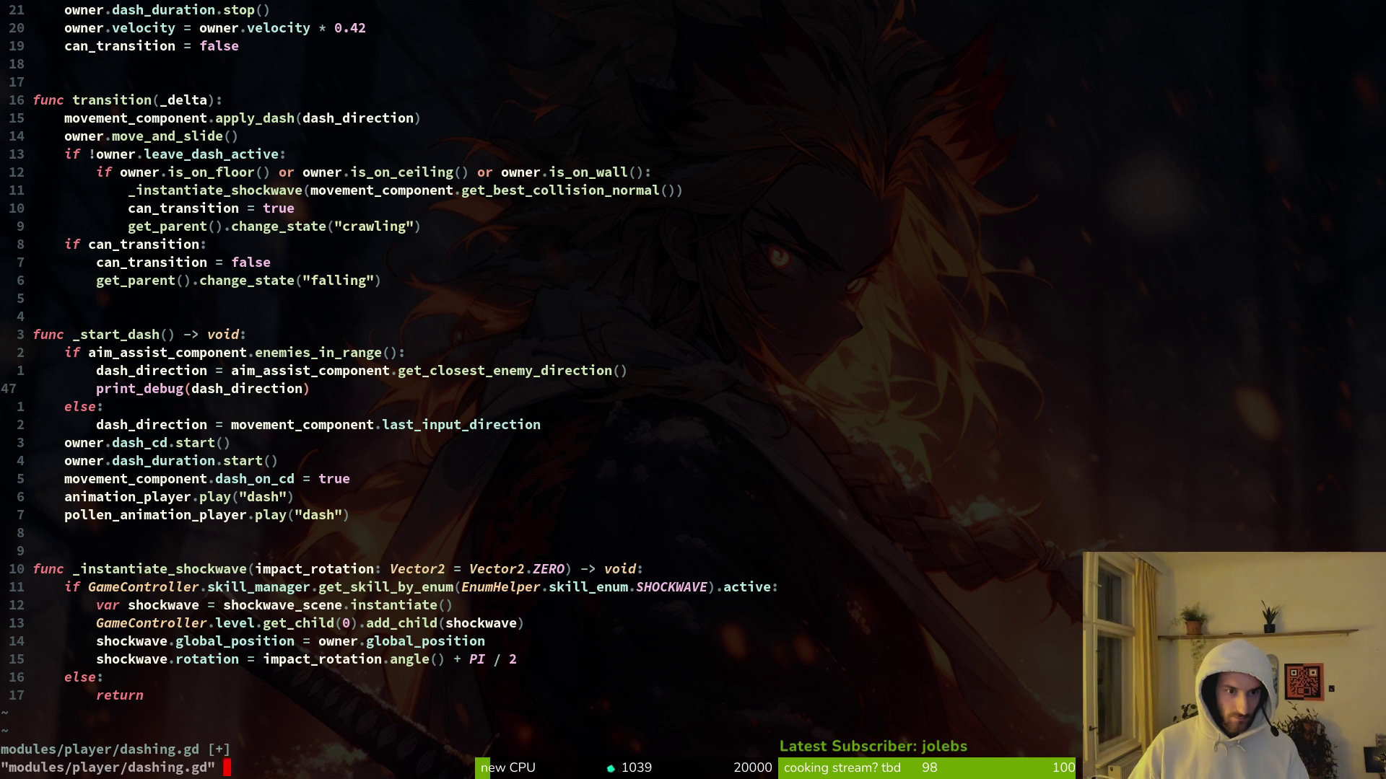
Step: Copy the print_debug line under the fallback assignment, save, and relaunch the game in Godot
key("y")
key("y")
key("j")
key("p")
key("d")
key("d")
type("print_debug(dash_direction")
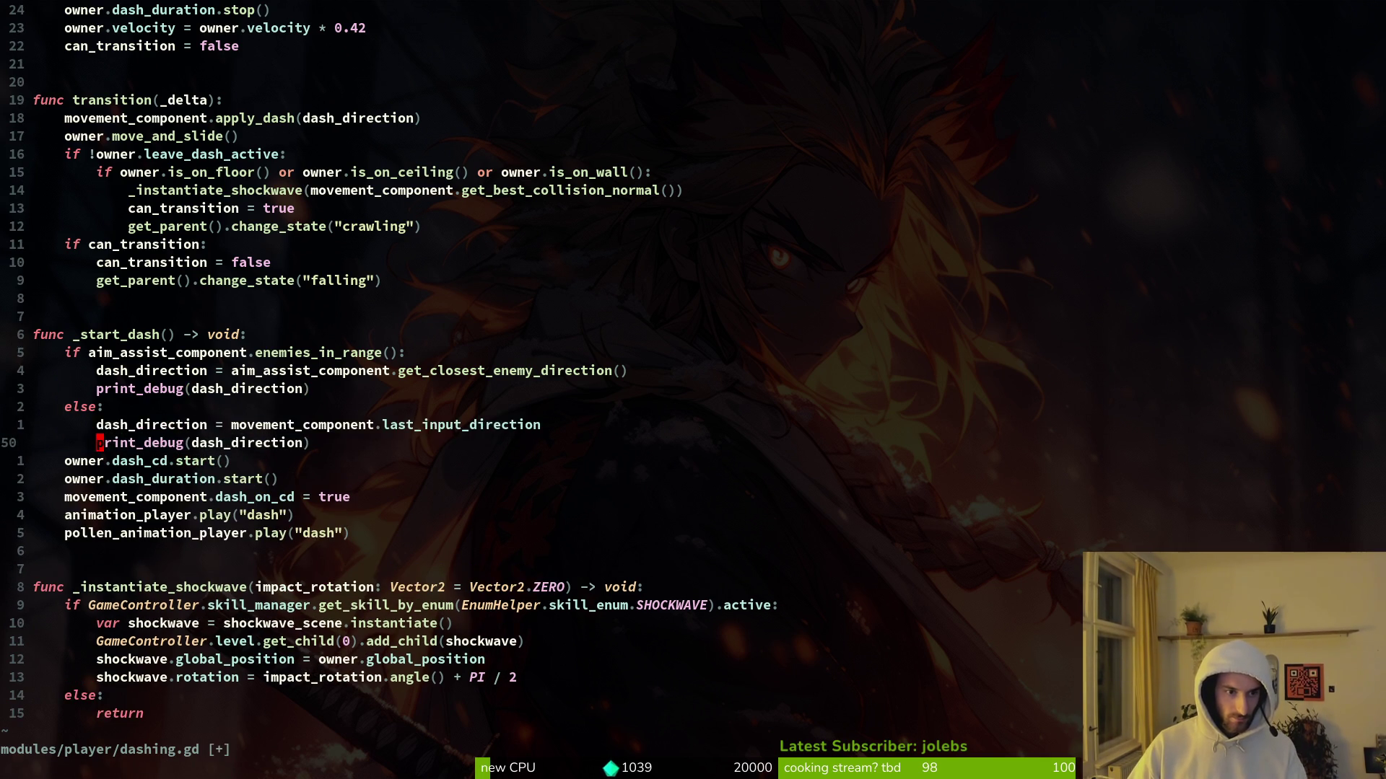
type(":w")
key("Return")
key("alt+Tab")
key("F5")
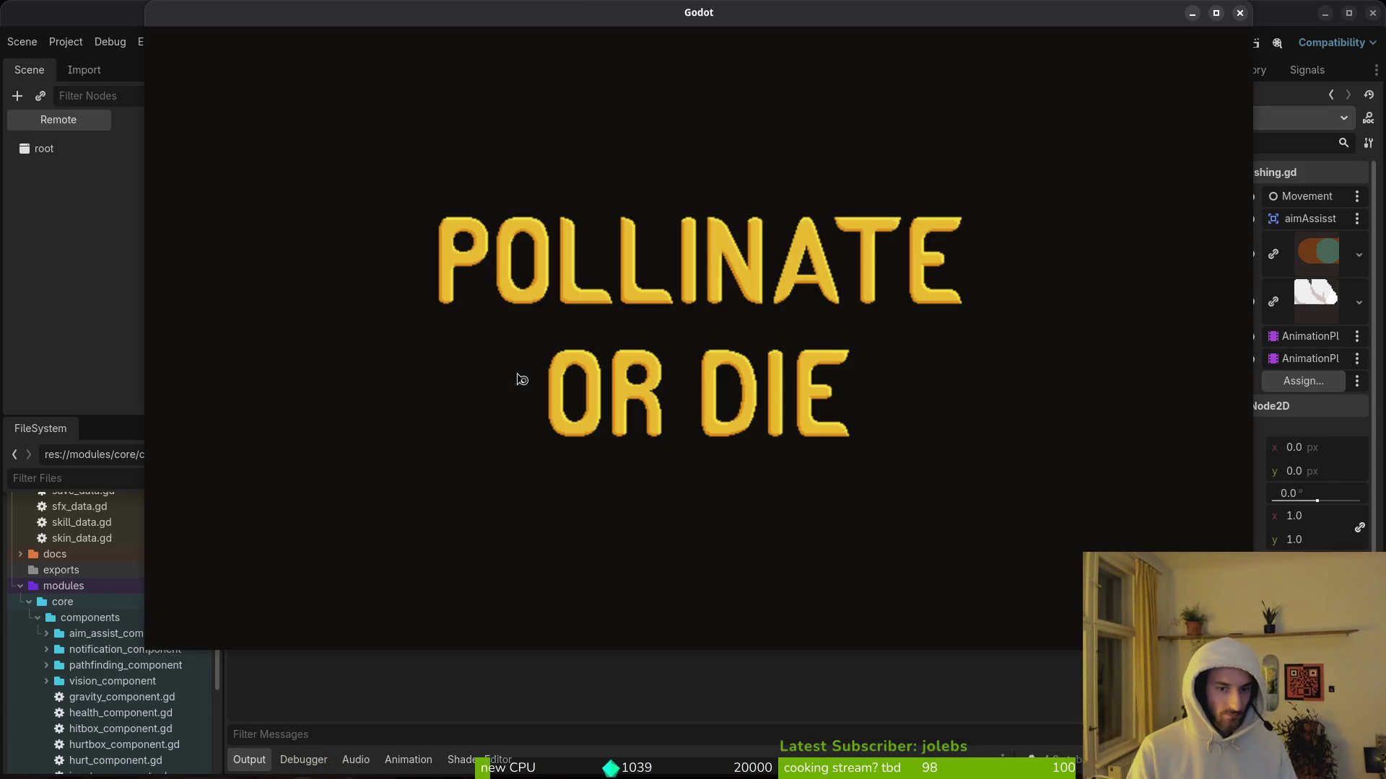
Step: Enter the level and dash twice so dashing.gd logs dash directions, then close the game
key("Return")
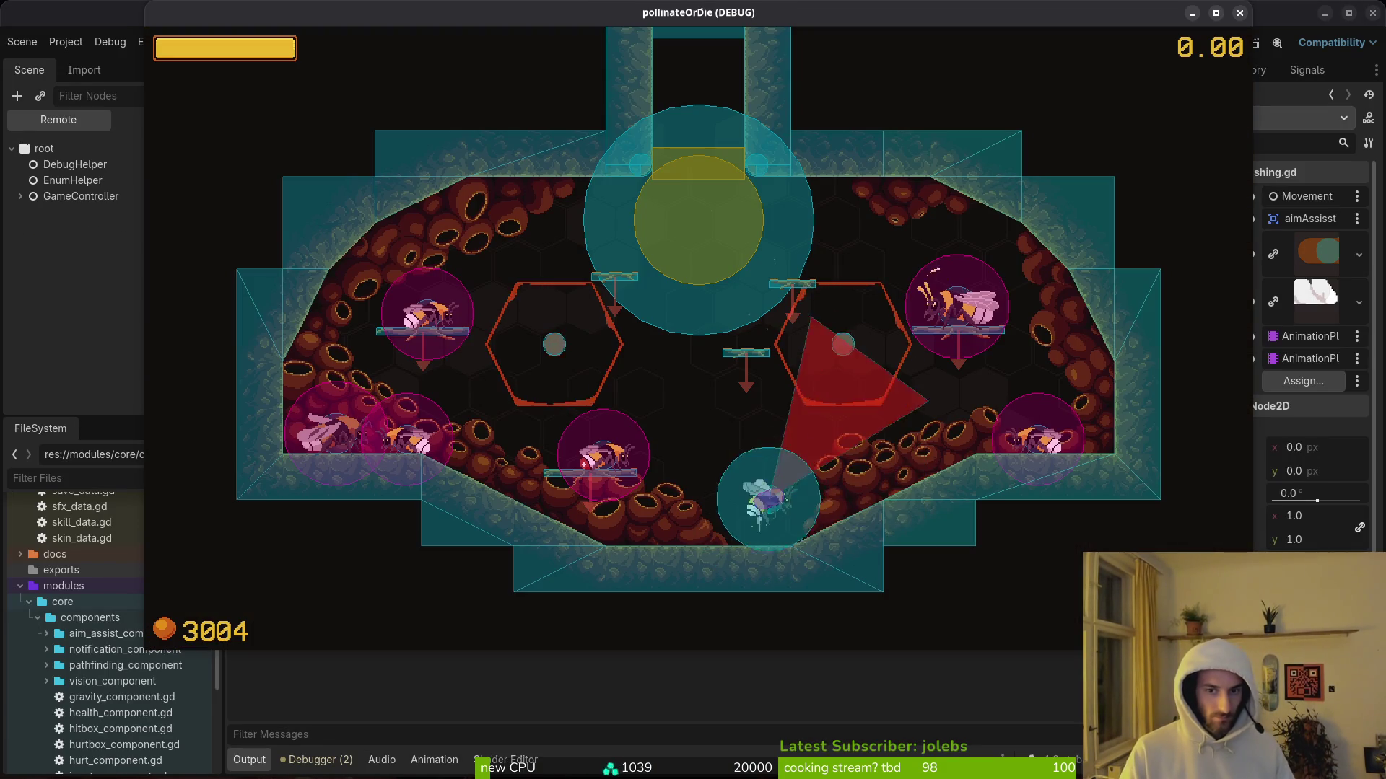
key("space")
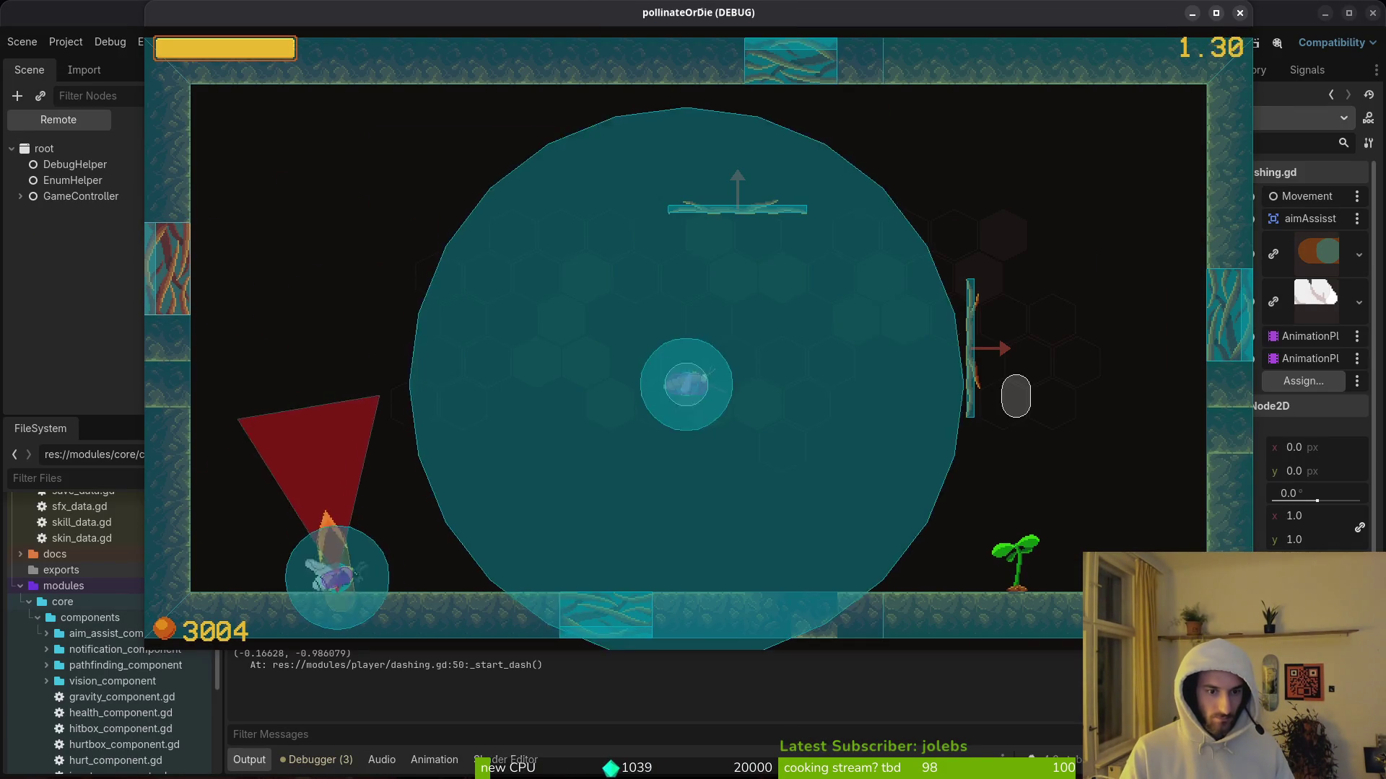
key("space")
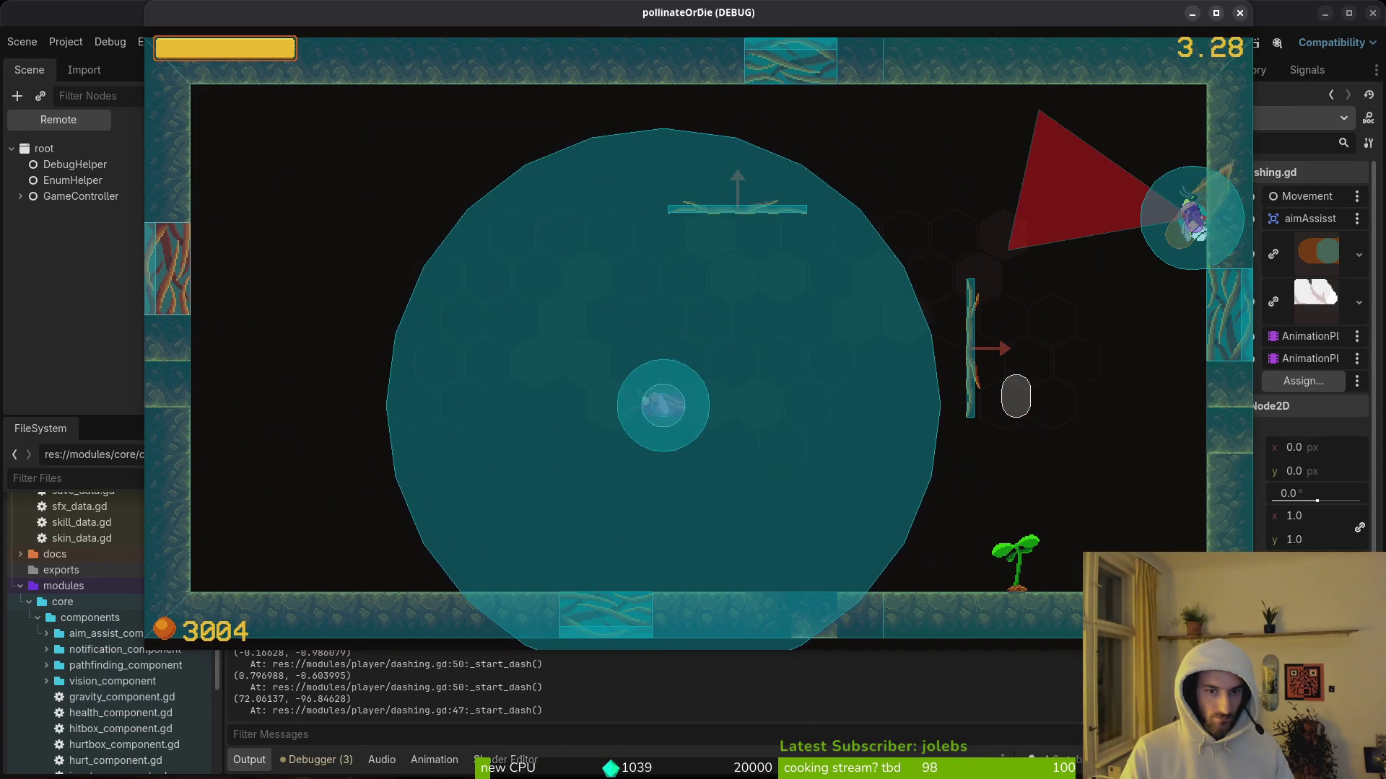
key("Escape")
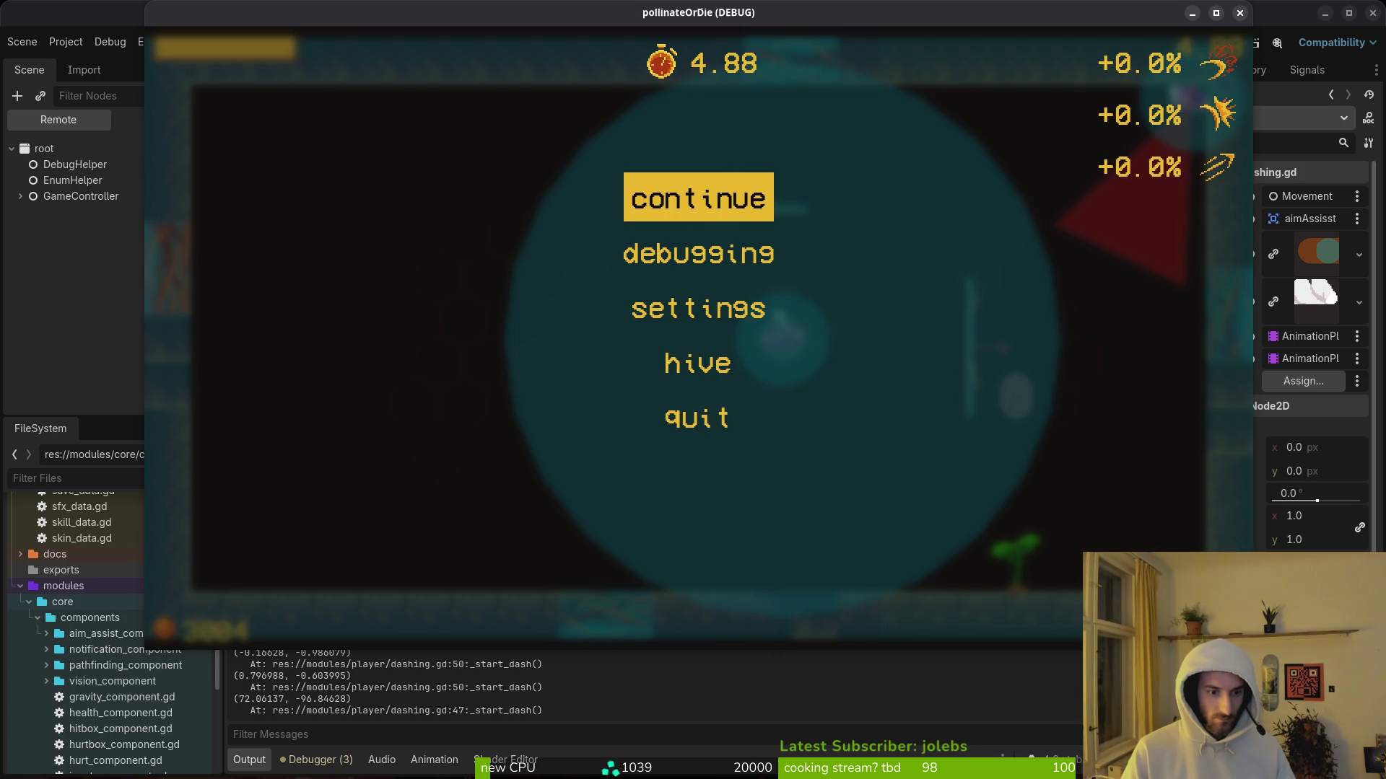
key("alt+F4")
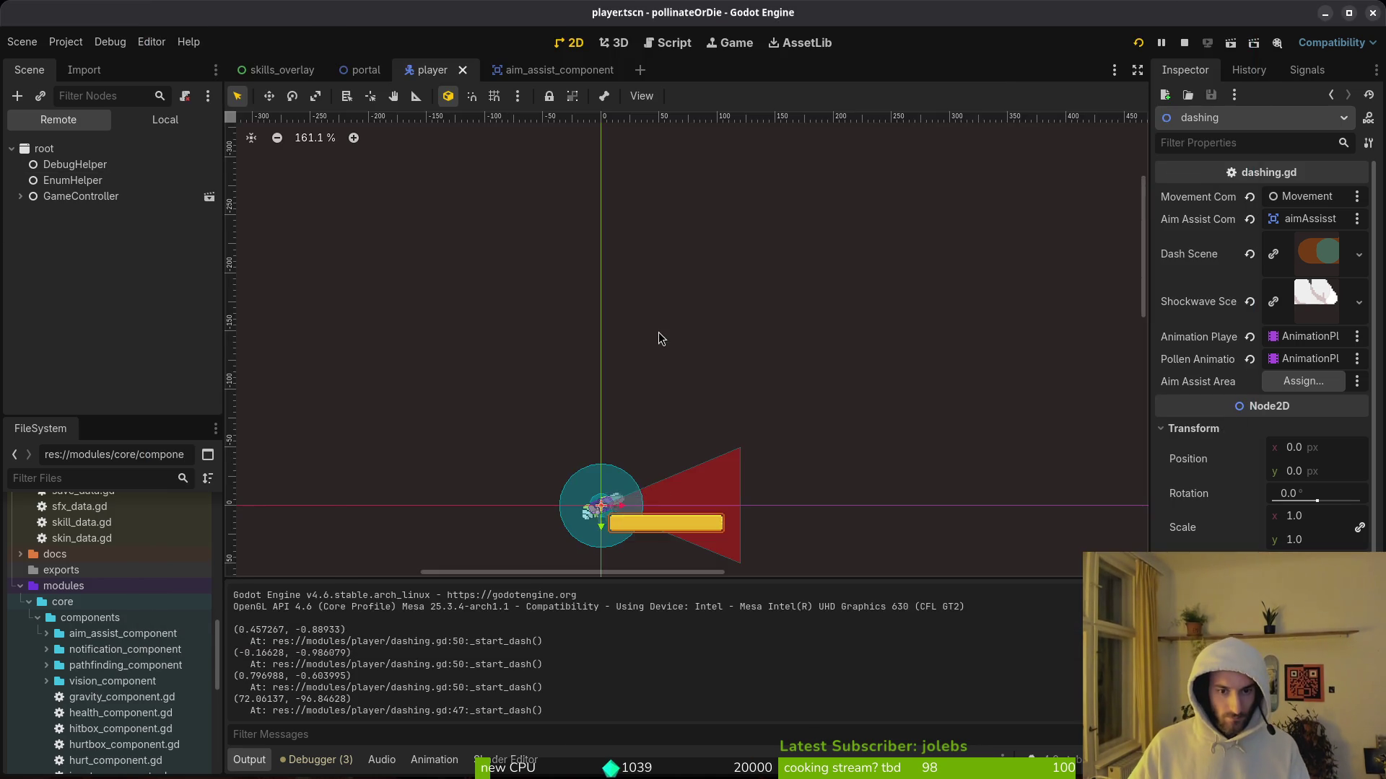
key("alt+Tab")
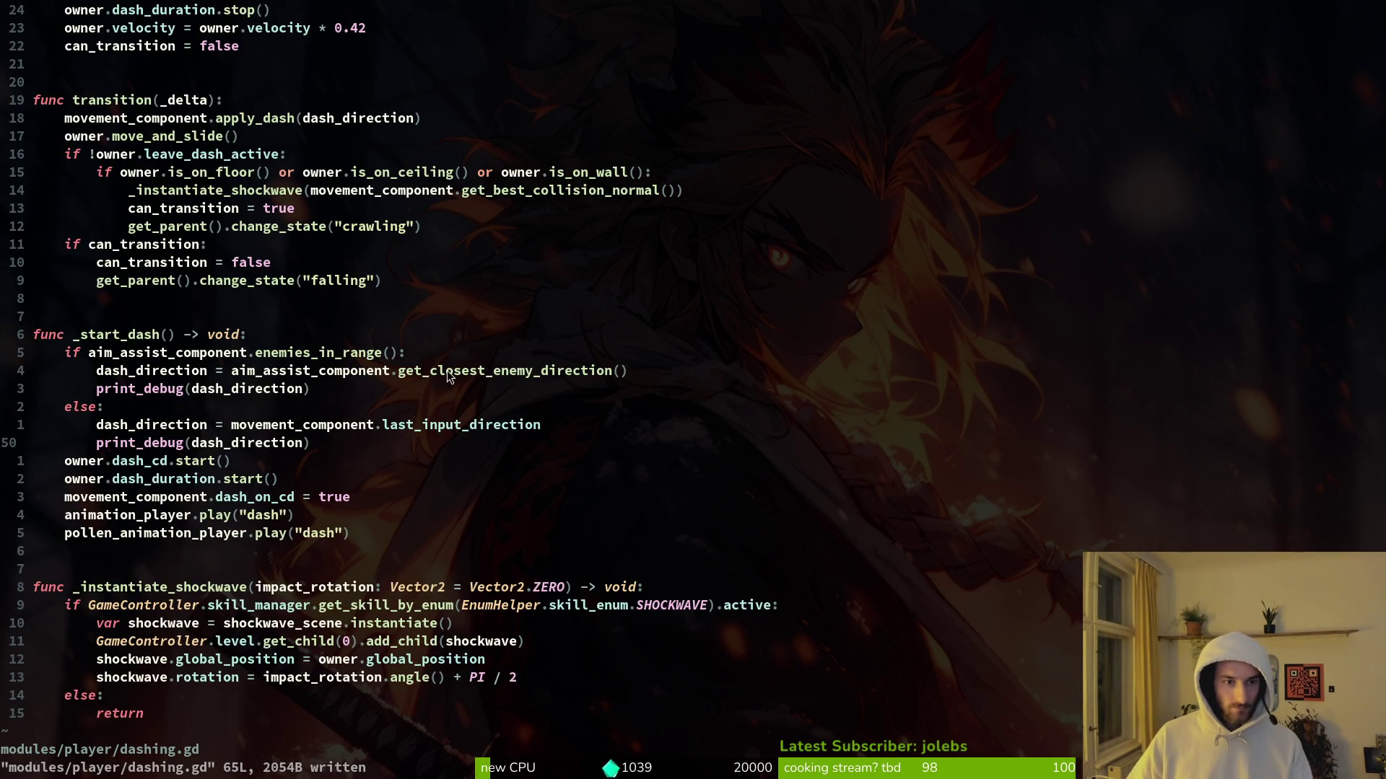
Step: Make get_closest_enemy_direction return aim_assist.normalized() and save aim_assist_component.gd
key("g")
key("d")
key("j")
key("j")
key("j")
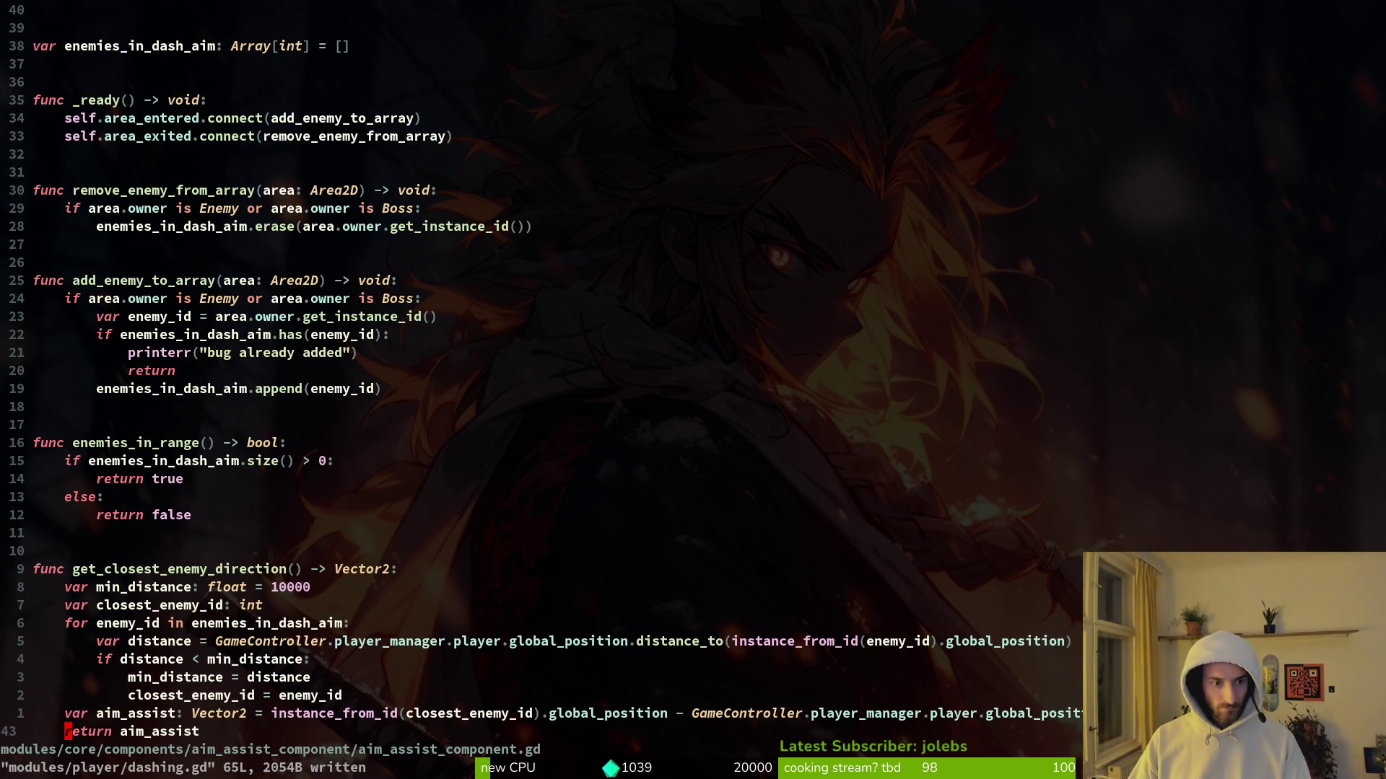
type("A")
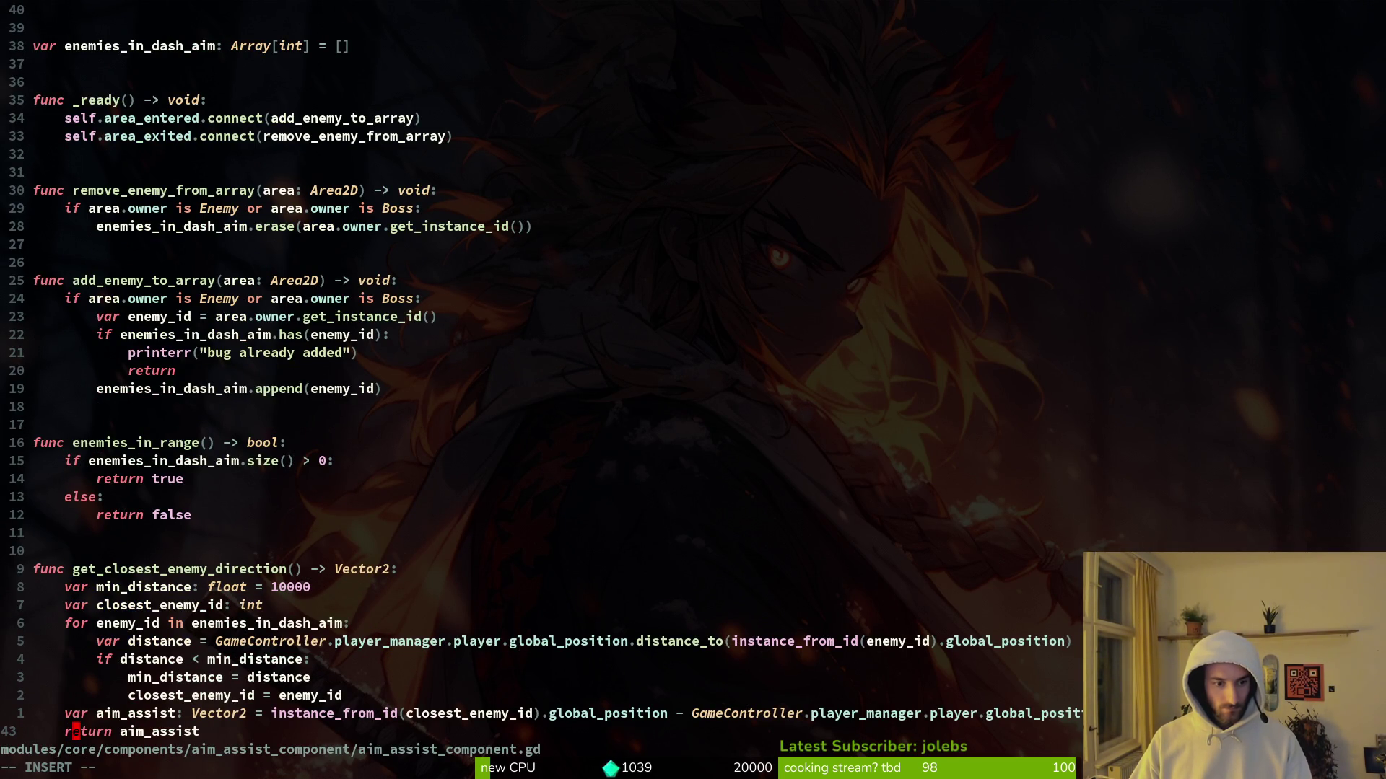
type(".nom")
key("Return")
key("Escape")
type(":w")
key("Return")
key("alt+Tab")
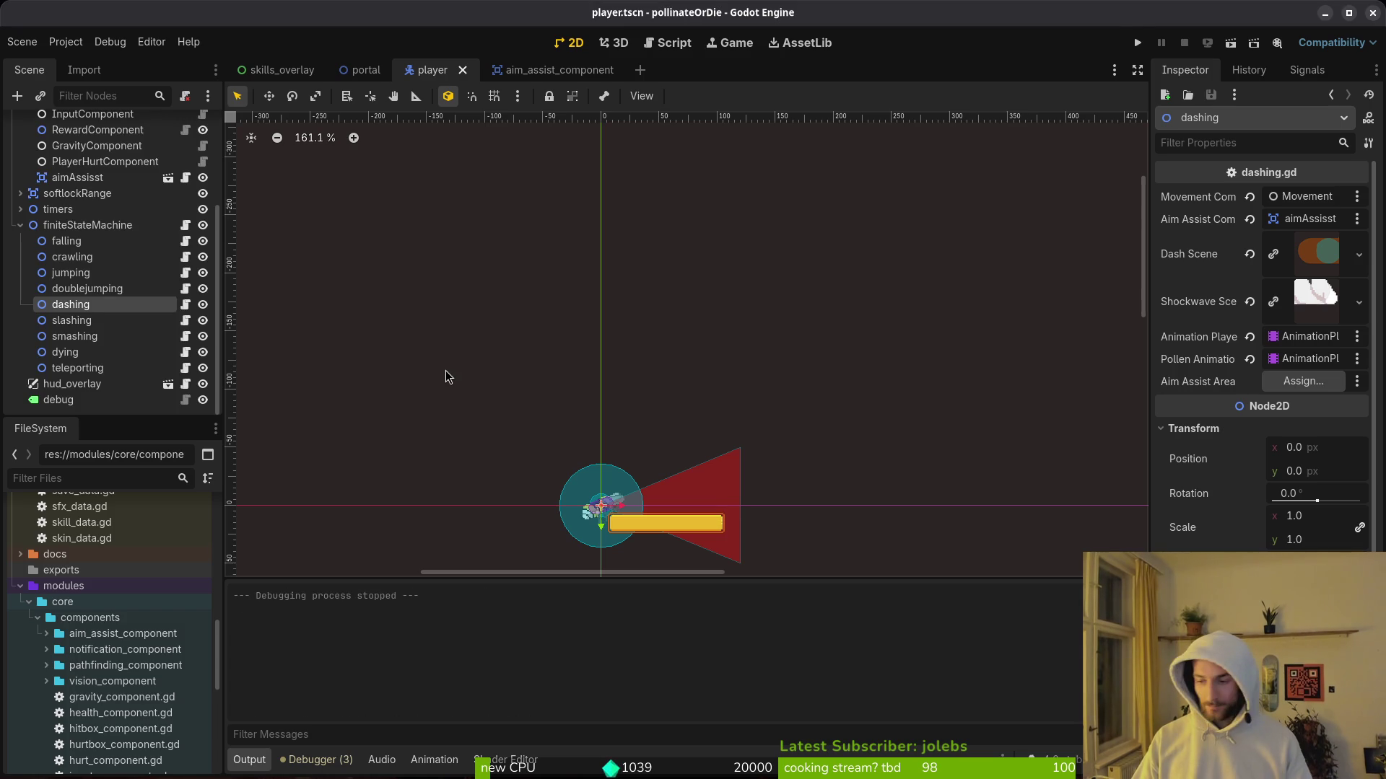
Step: Launch the game and dash up past the flower and toward the upper-right enemies
key("F5")
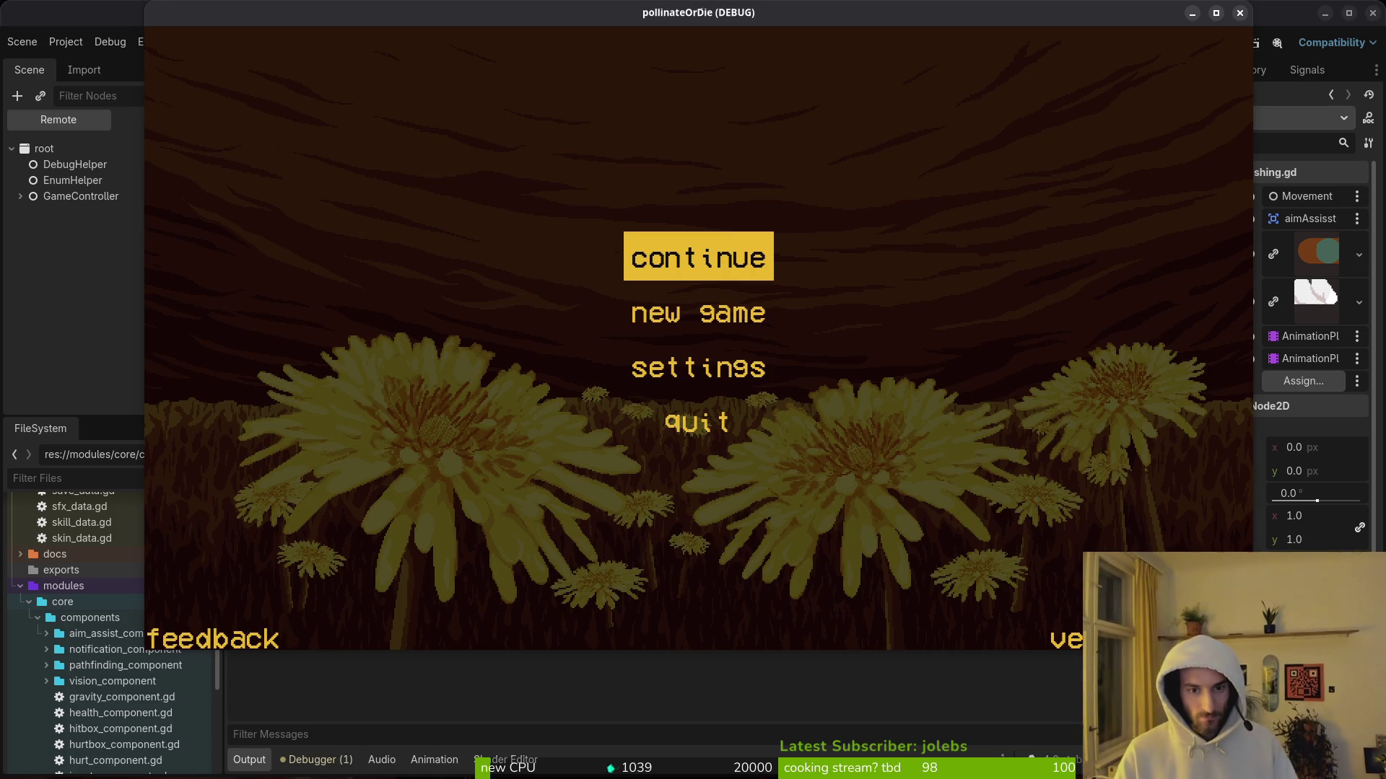
key("Return")
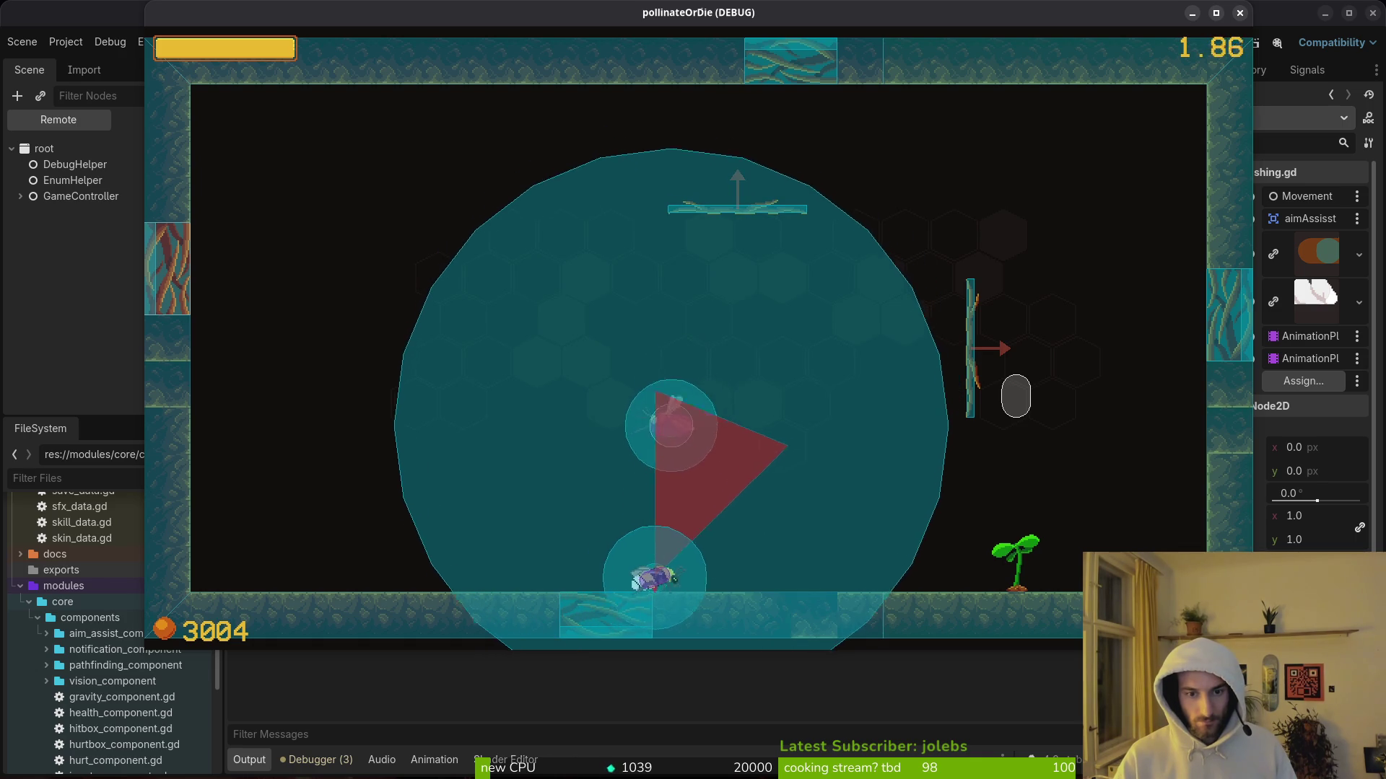
key("space")
key("space")
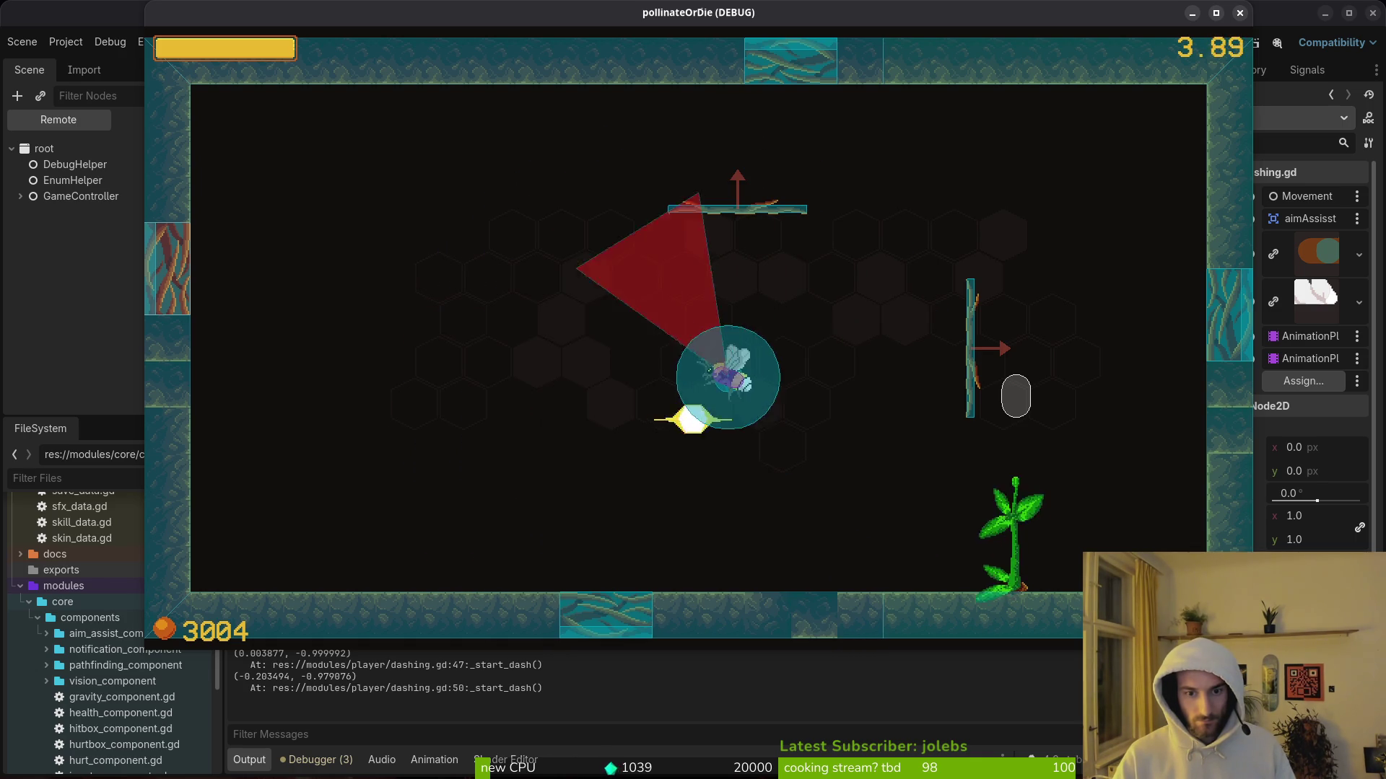
key("space")
key("space")
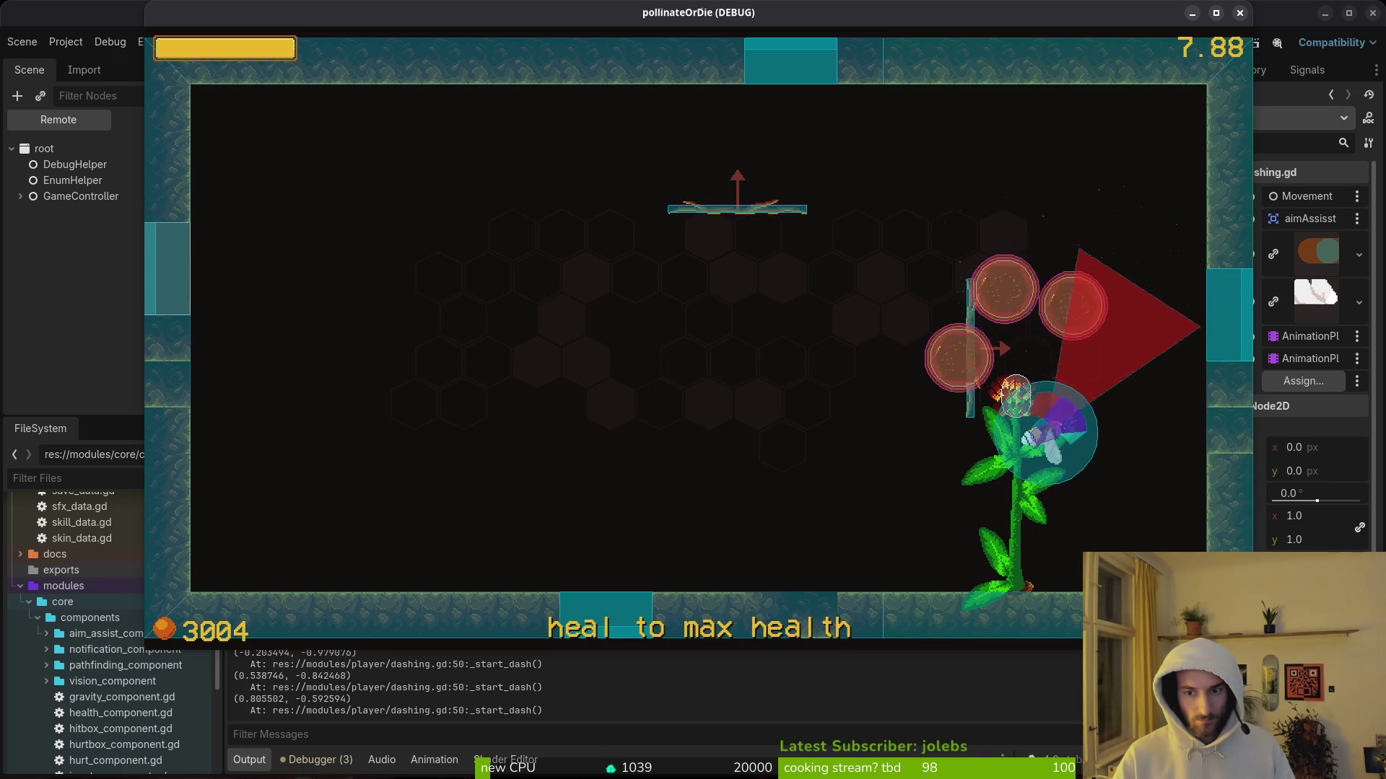
key("space")
key("space")
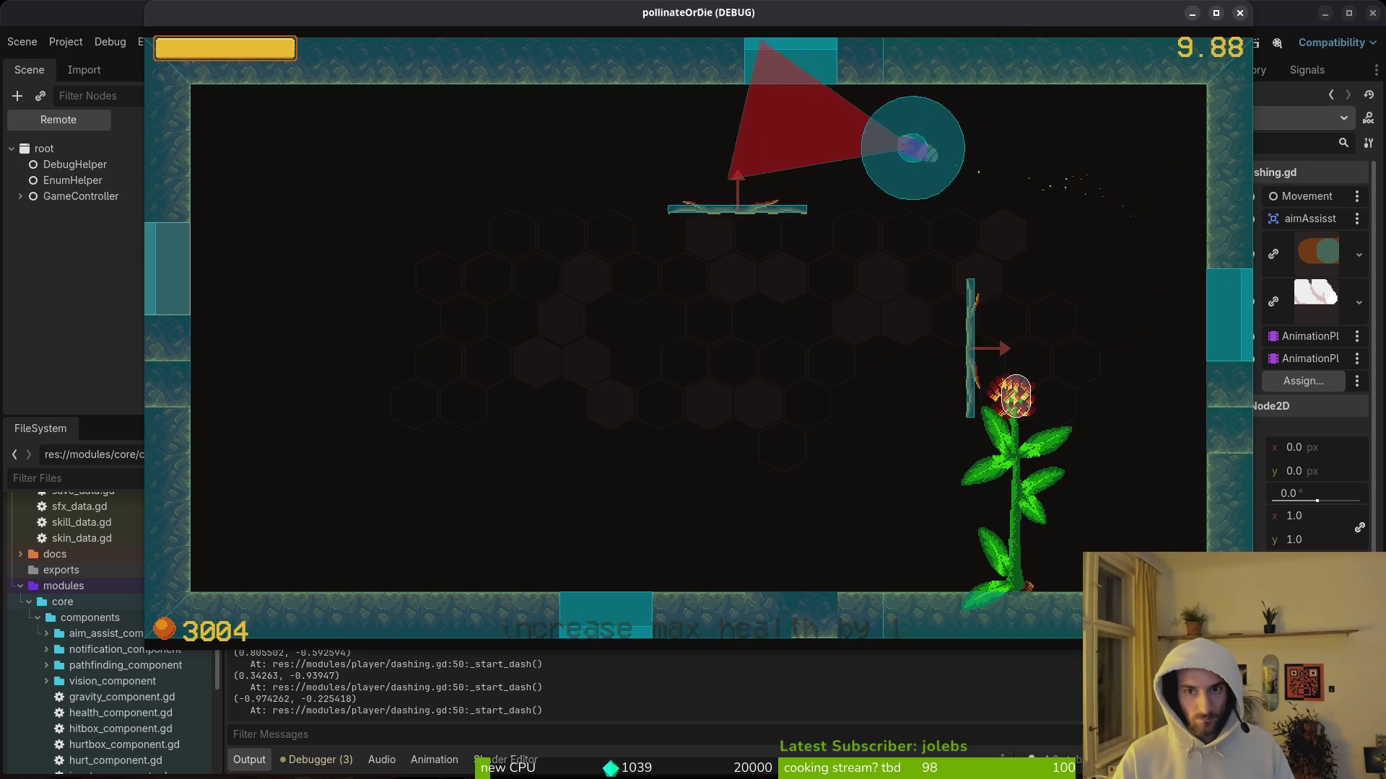
key("space")
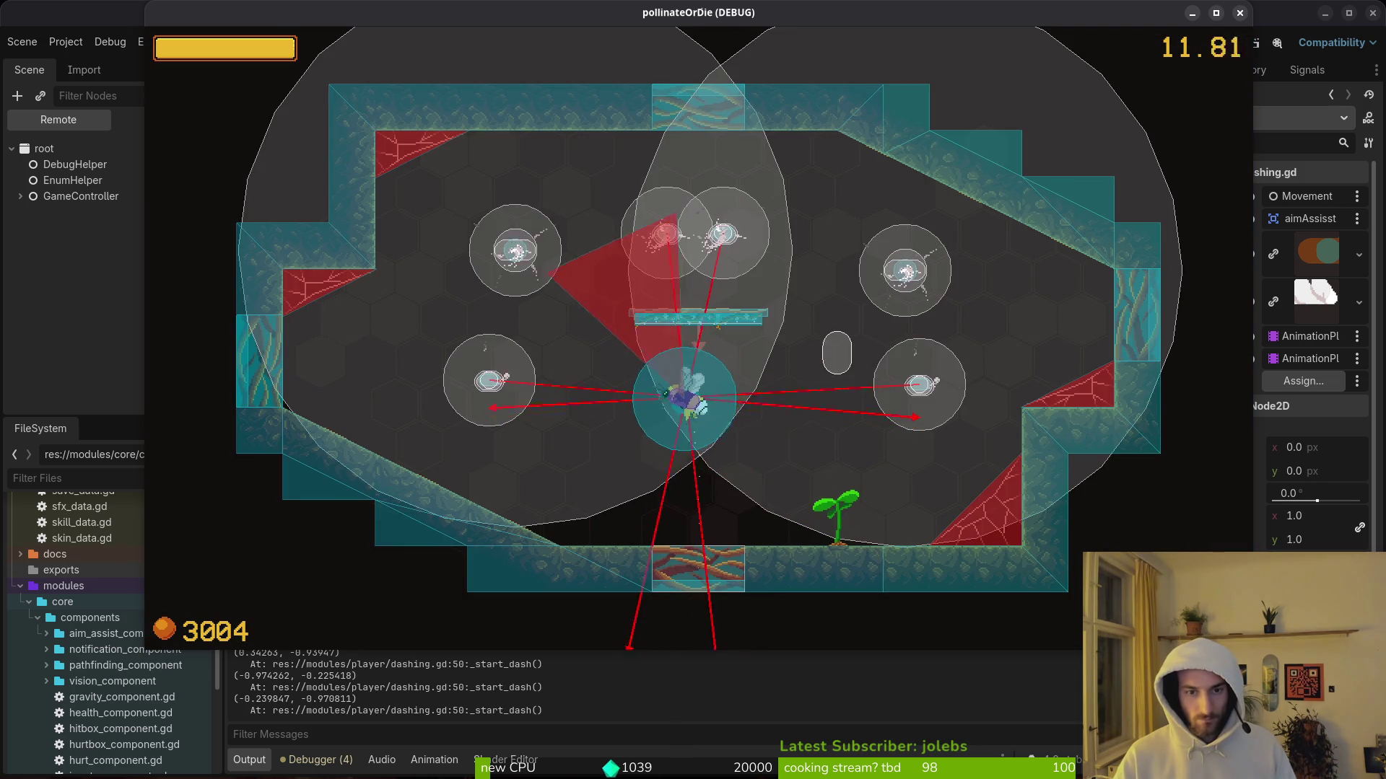
key("space")
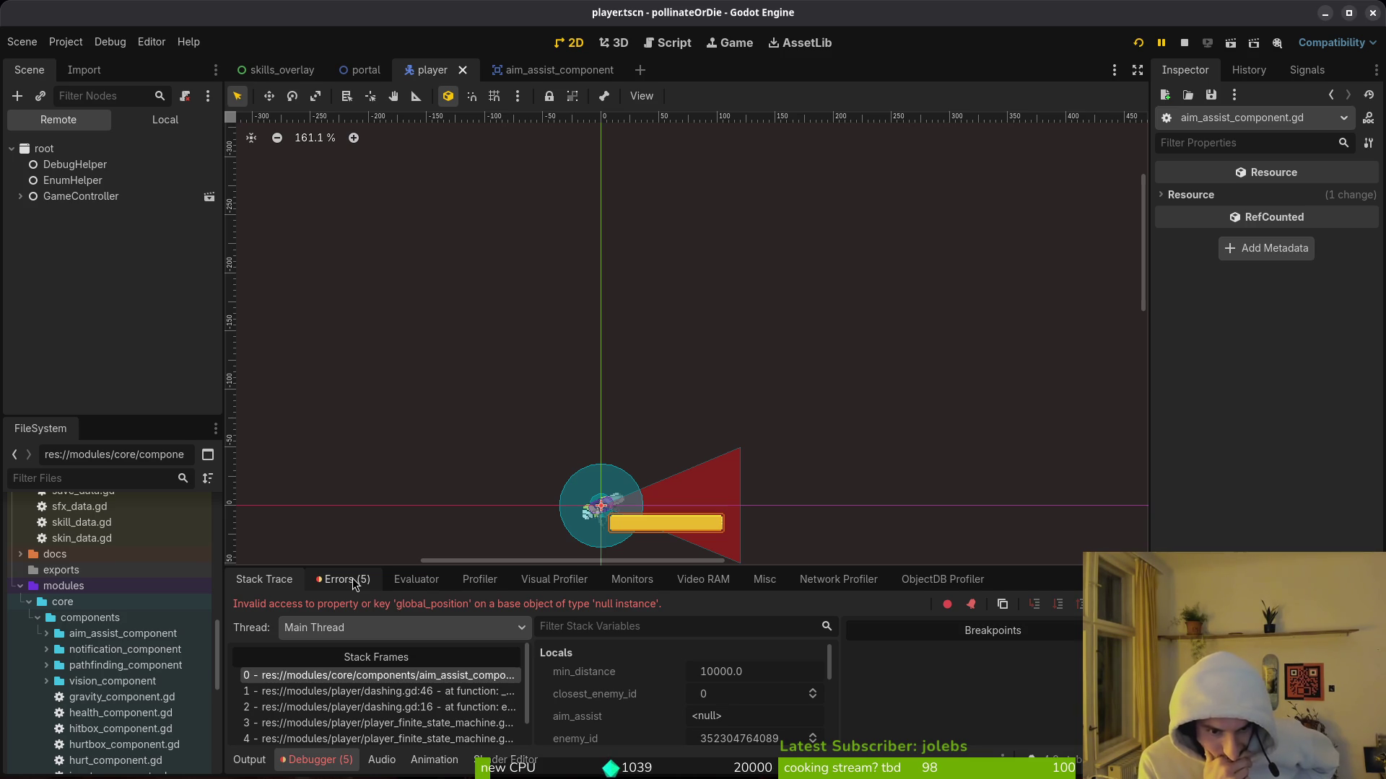
Step: Read the null-instance global_position error in the Debugger Errors list, then close the game
left_click(354, 585)
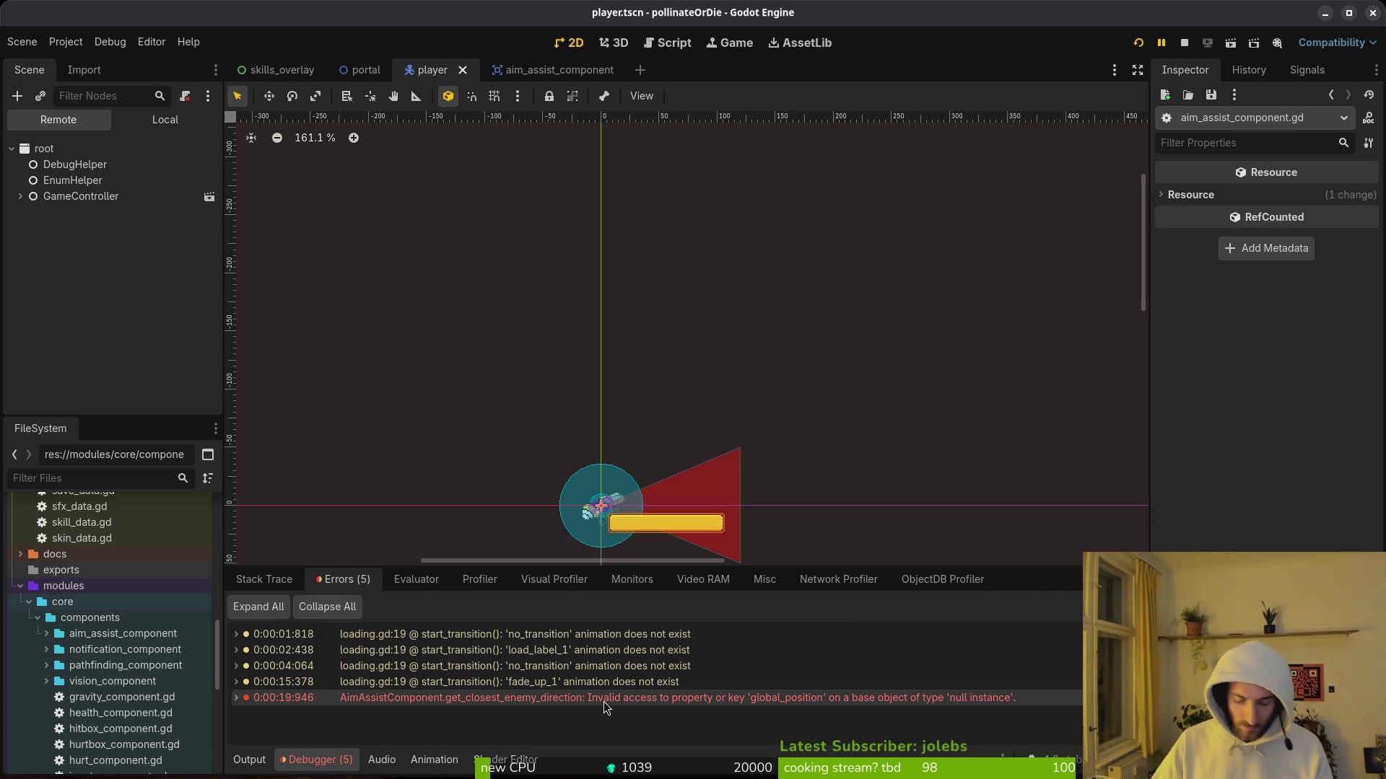
key("F12")
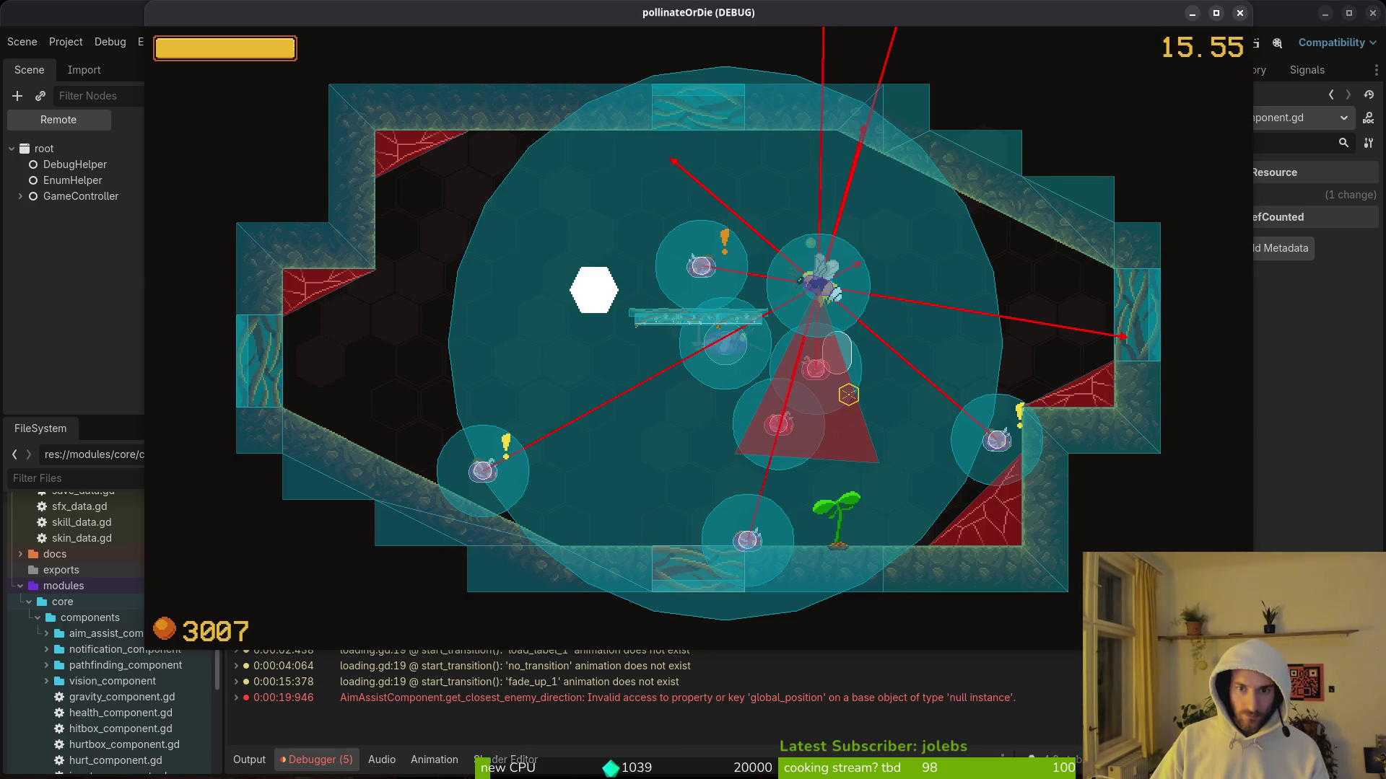
key("F8")
key("alt+Tab")
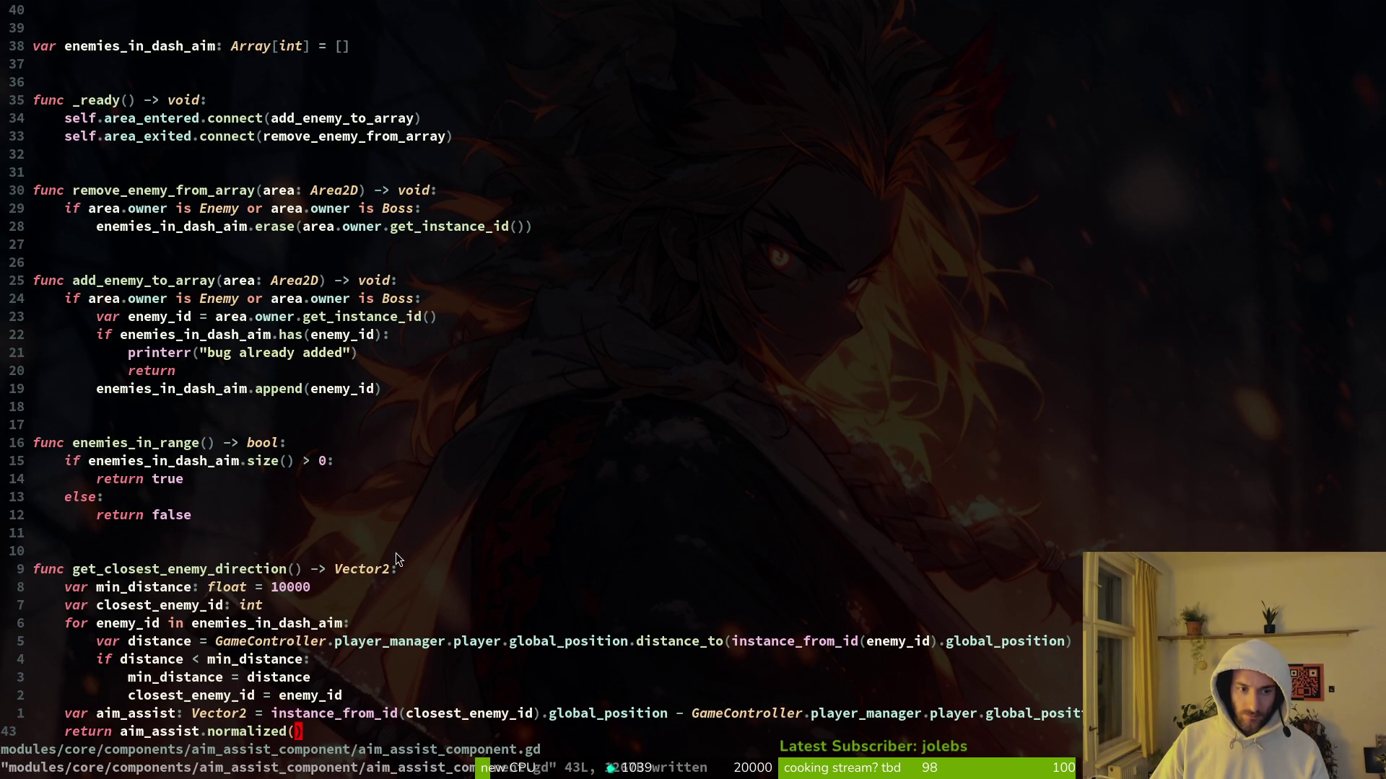
Step: Duplicate the area_exited.connect(remove_enemy_from_array) line in aim_assist_component.gd's _ready
scroll(395, 559, "down", 2)
left_click(148, 462)
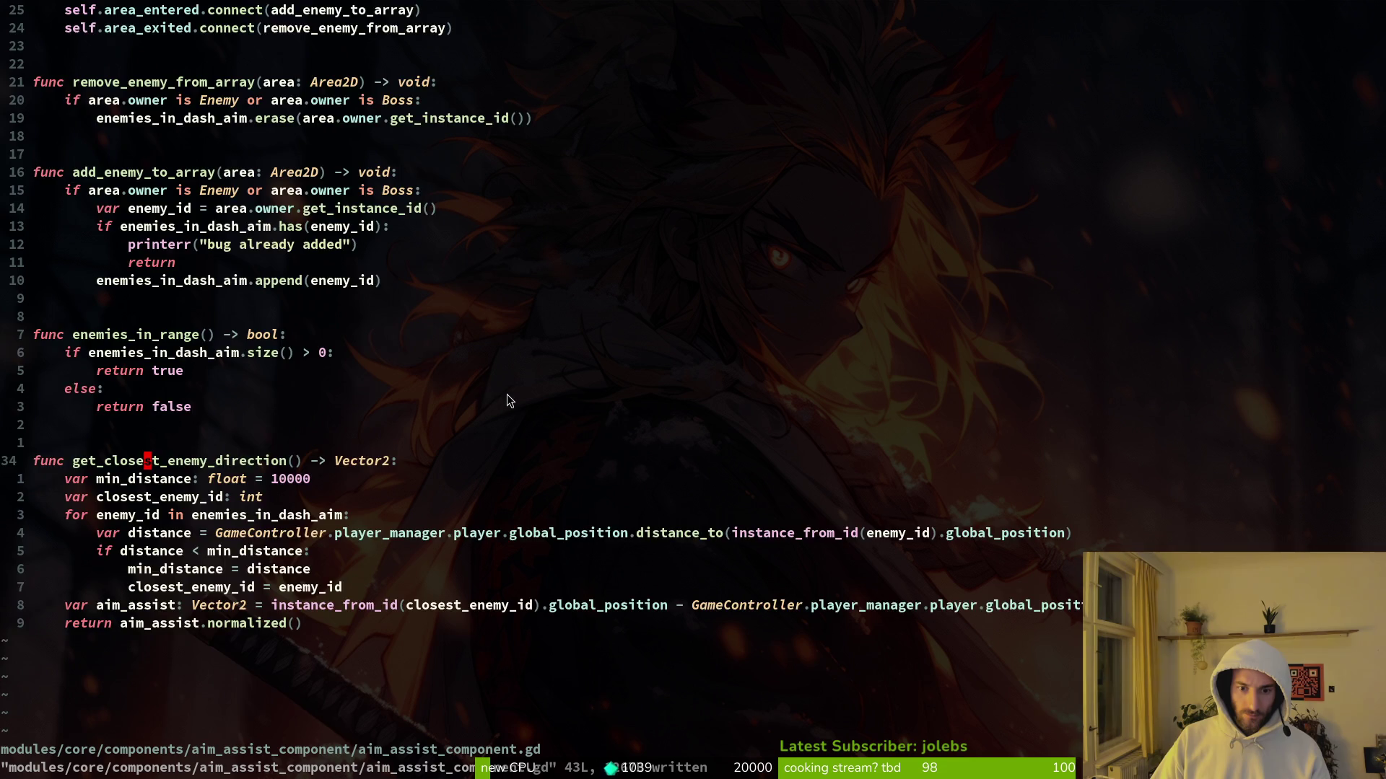
scroll(315, 261, "up", 3)
left_click(108, 176)
key("y")
key("y")
key("p")
Step: Open player.gd with the file finder, after briefly landing on floating_platform_large.tscn
key("space")
key("f")
key("f")
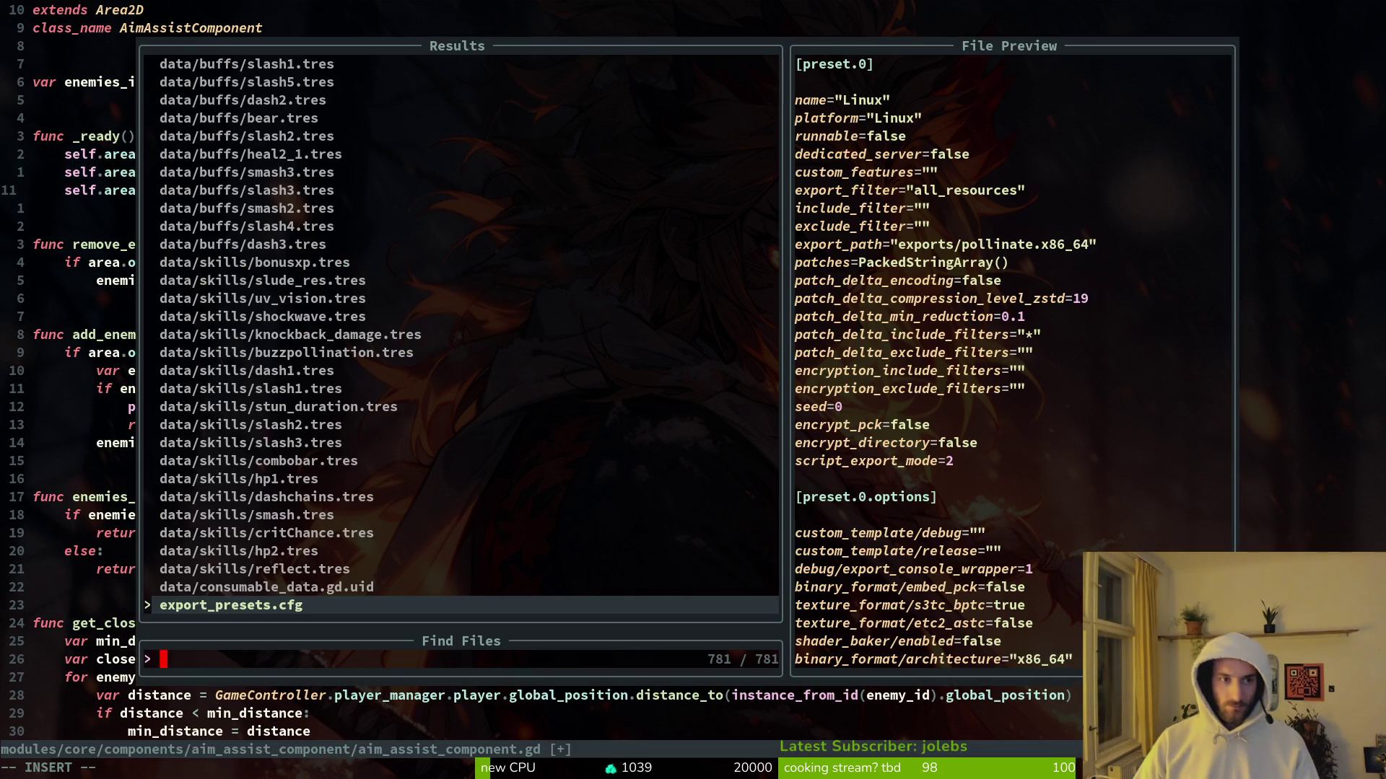
type("plgl")
key("Return")
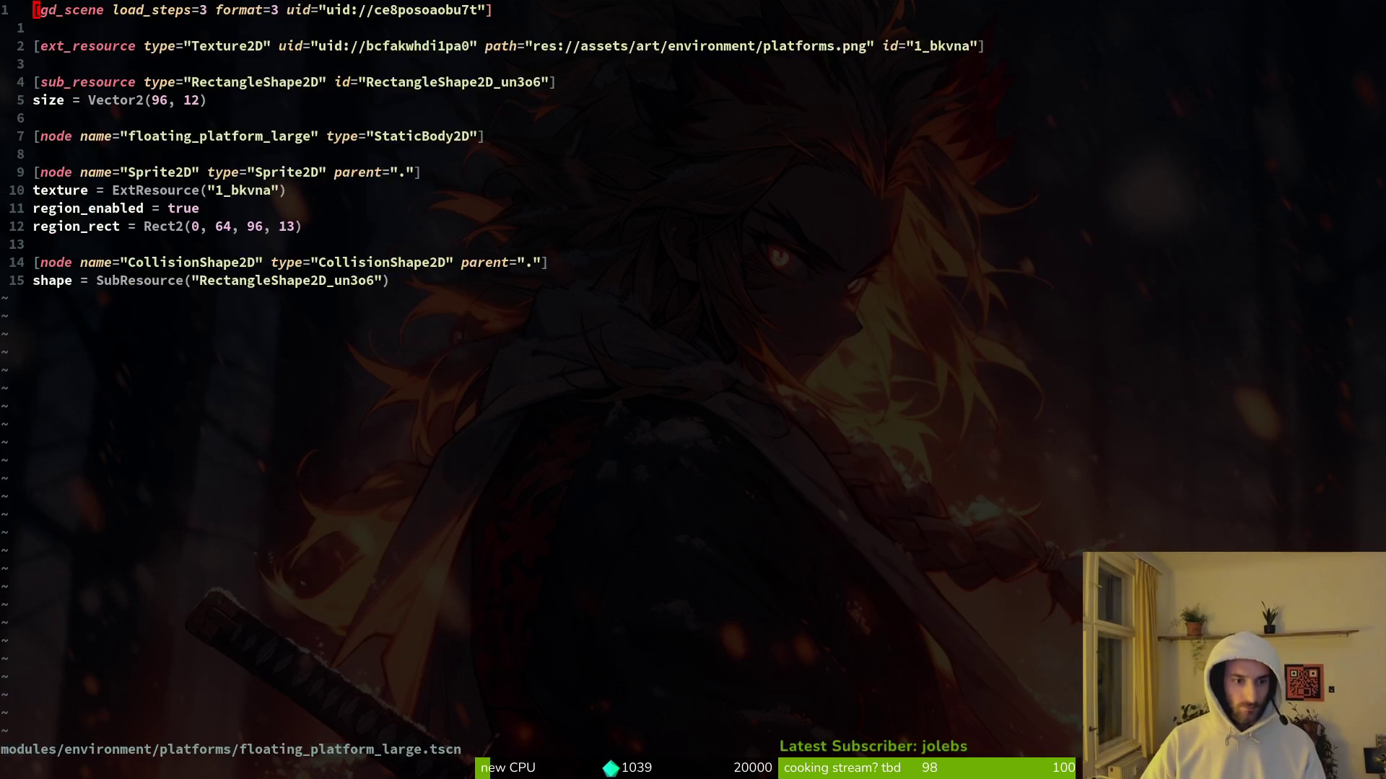
key("space")
key("f")
key("f")
type("plpl")
key("Return")
Step: Copy the emit_enemy_died and emit_boss_died signal connection lines in player.gd
key("k")
key("k")
key("k")
key("1")
key("0")
key("j")
key("shift+v")
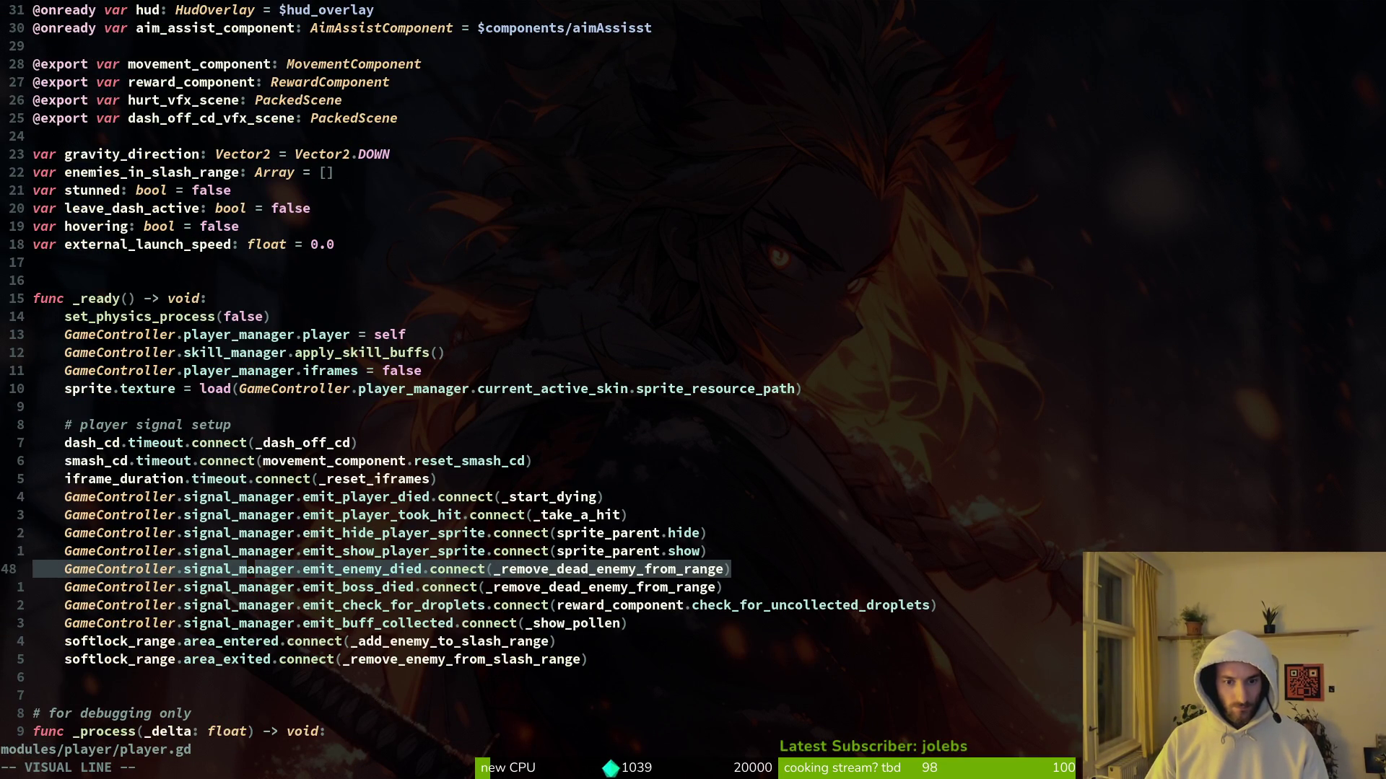
key("y")
Step: Open aim_assist_component.gd by searching 'aim' in the file finder
key("ctrl+6")
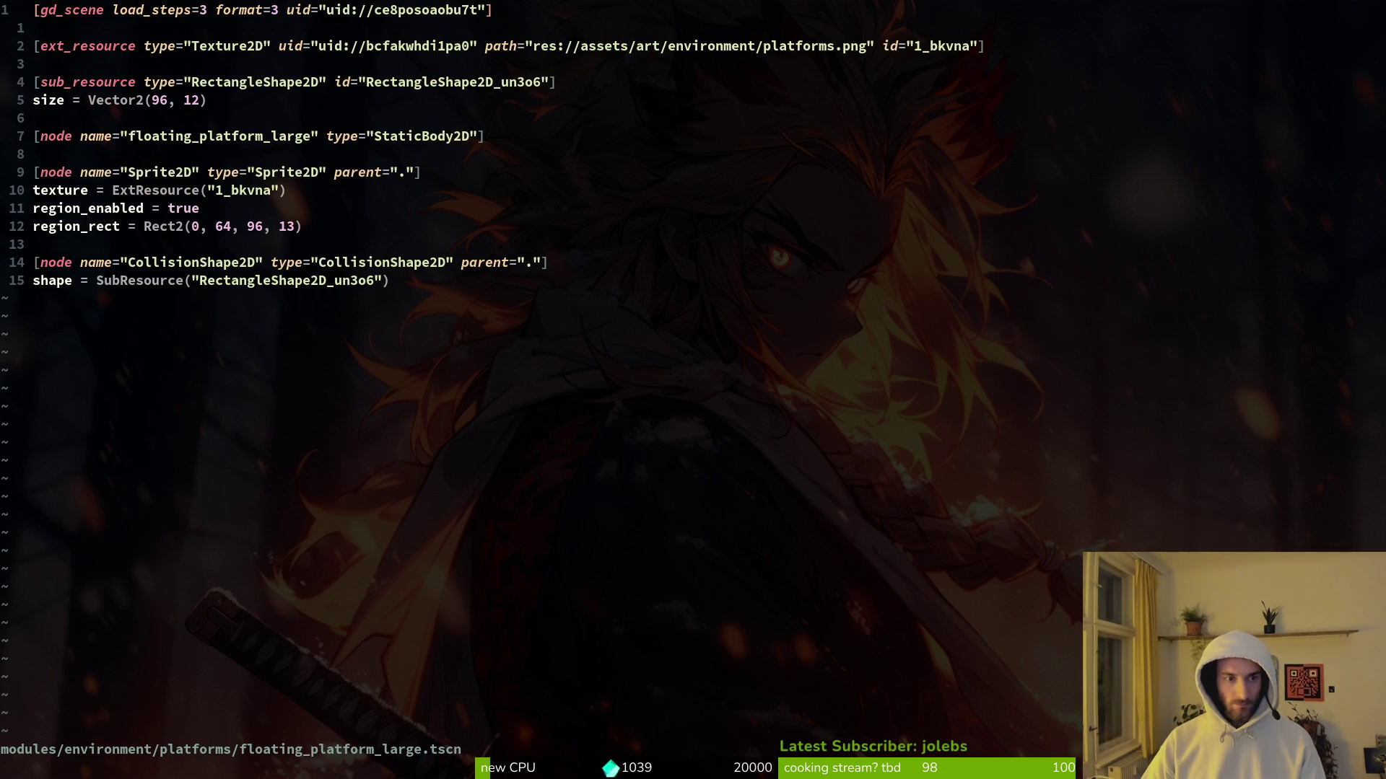
key("space")
key("f")
key("f")
type("aim")
key("Return")
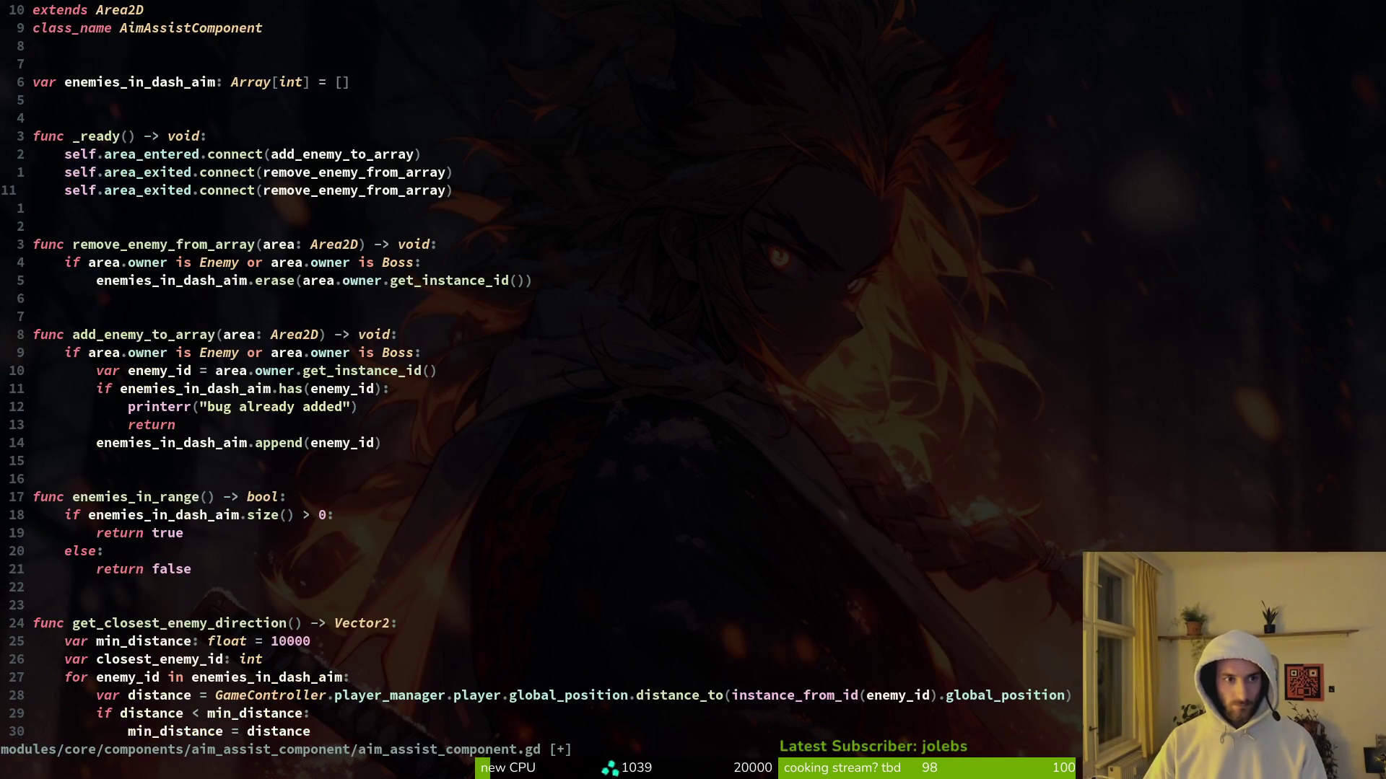
Step: Paste the death-signal connections into _ready, remove the duplicate area_exited line, and save
key("j")
key("p")
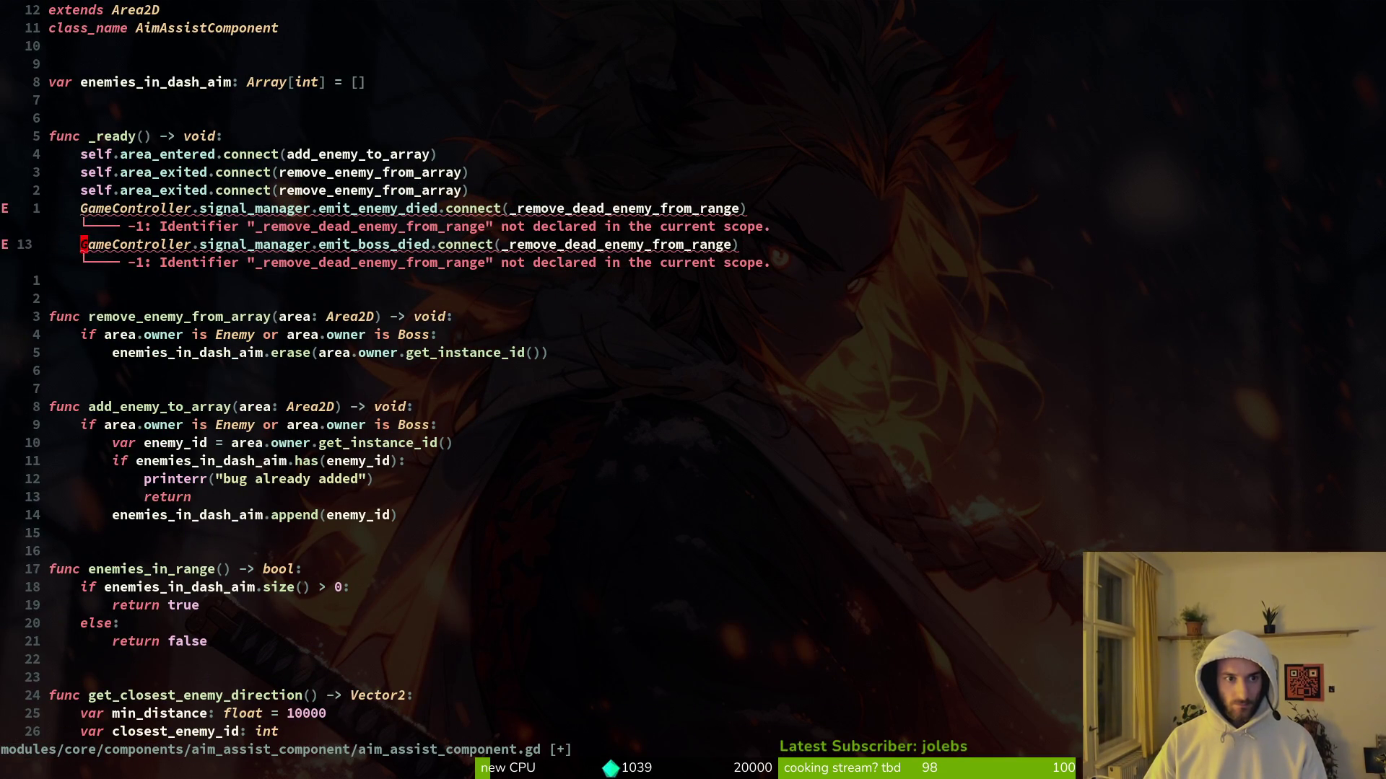
key("d")
key("d")
type(":w")
key("Return")
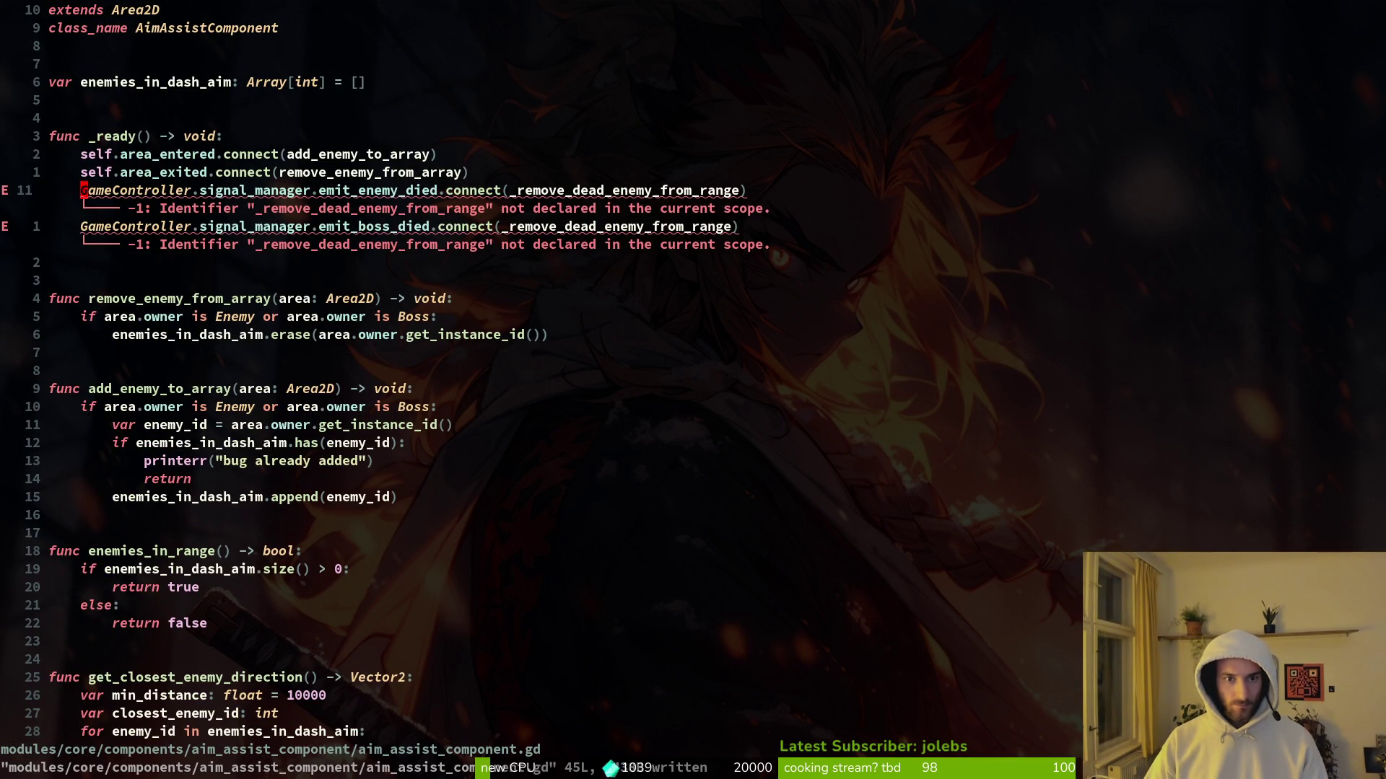
Step: Point the enemy-died connection at the remove_enemy_from_array handler
type("cwi")
key("Escape")
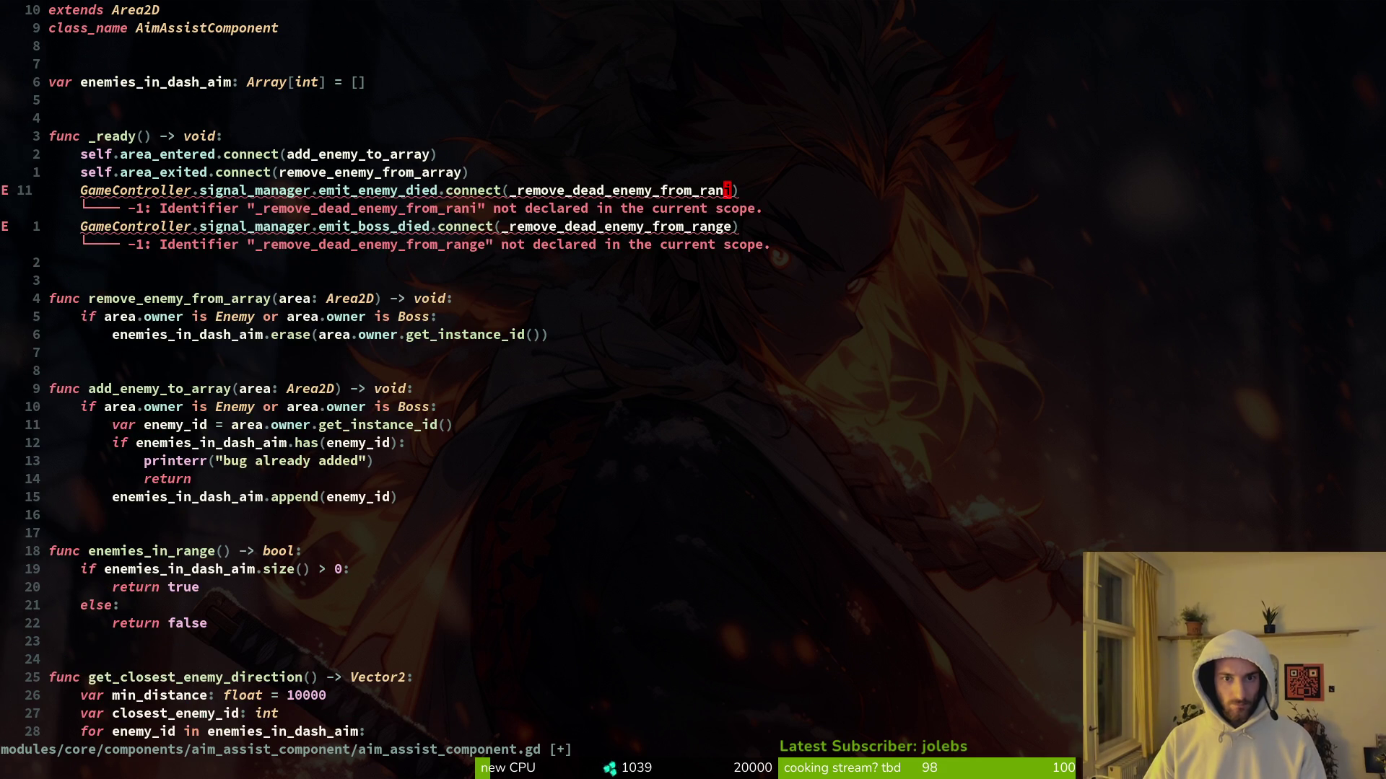
type("ciw_rem")
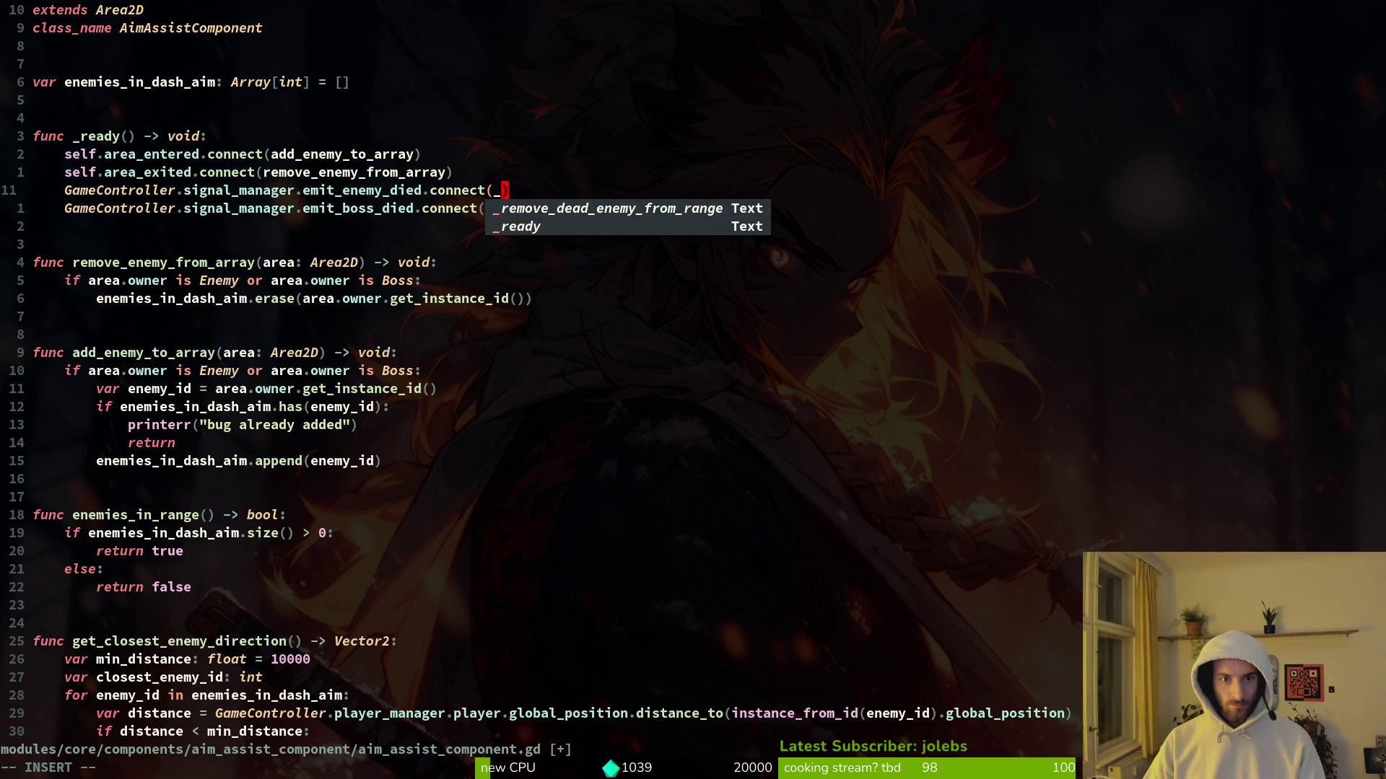
key("Escape")
key("k")
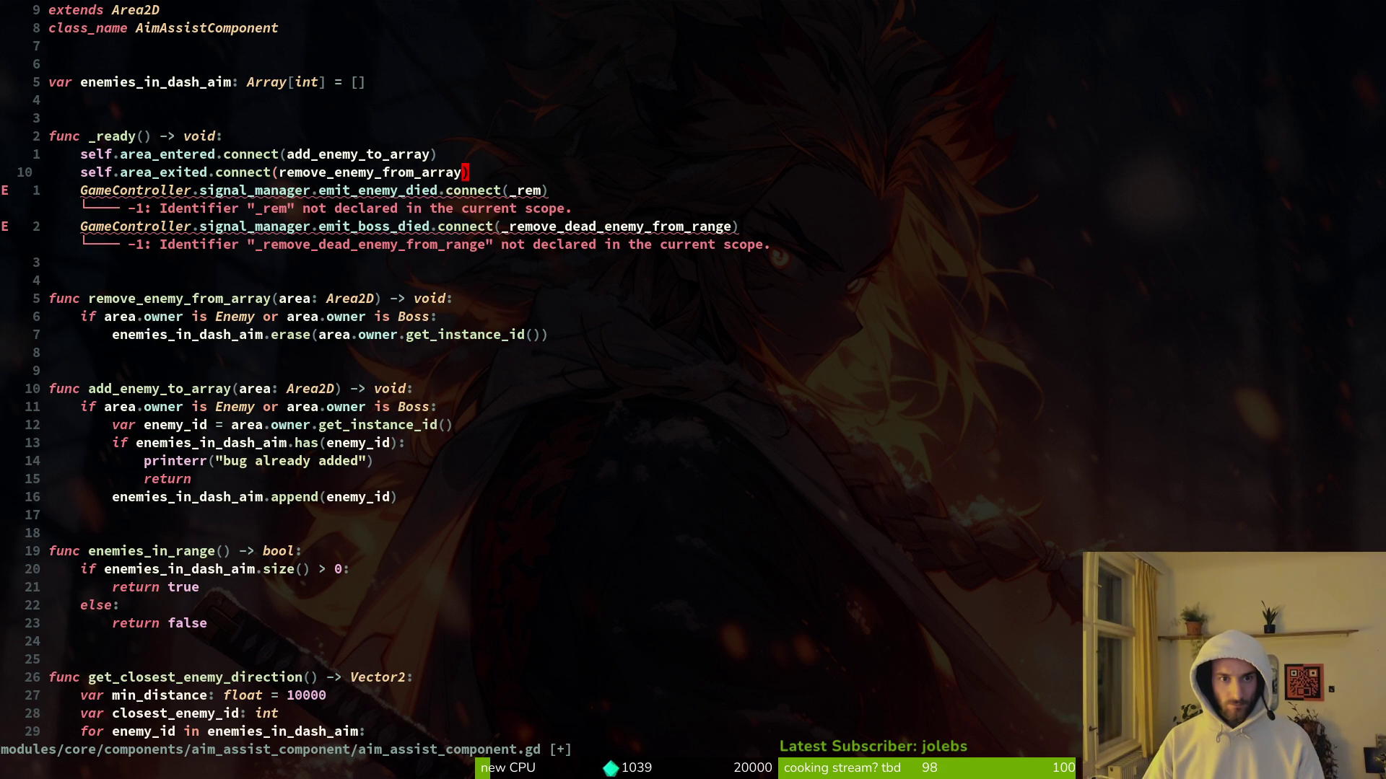
key("y")
key("i")
key("w")
key("j")
key("f")
key("period")
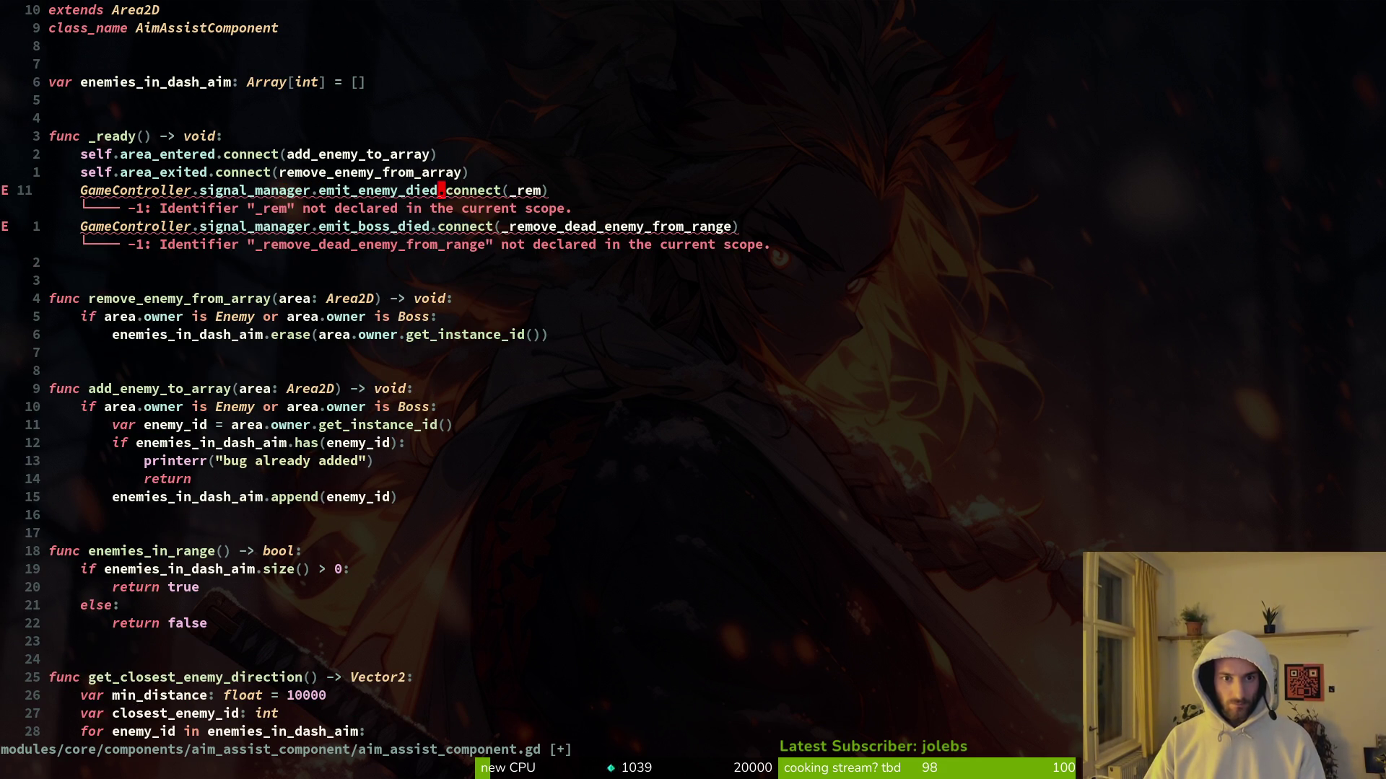
key("v")
key("i")
key("w")
key("p")
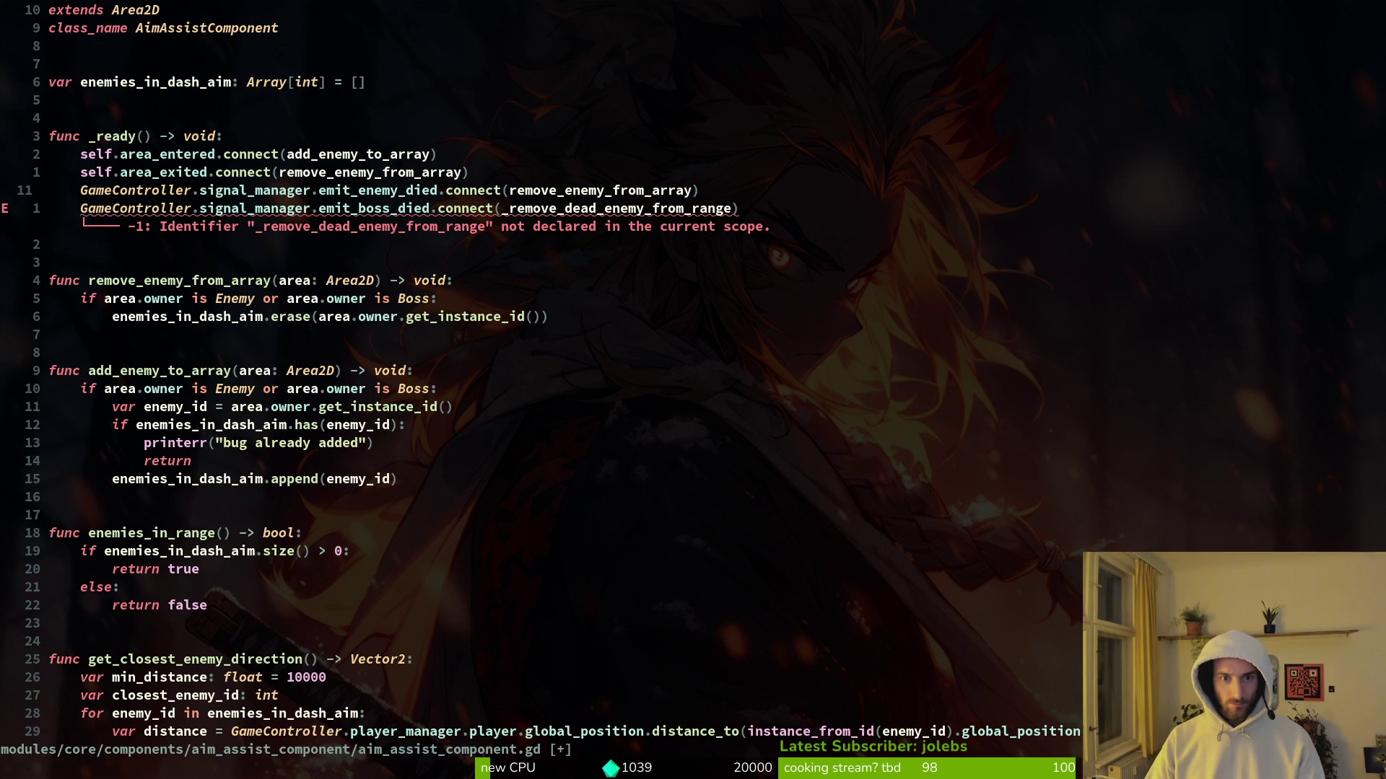
Step: Copy the four-line _remove_dead_enemy_from_range function from player.gd
key("ctrl+o")
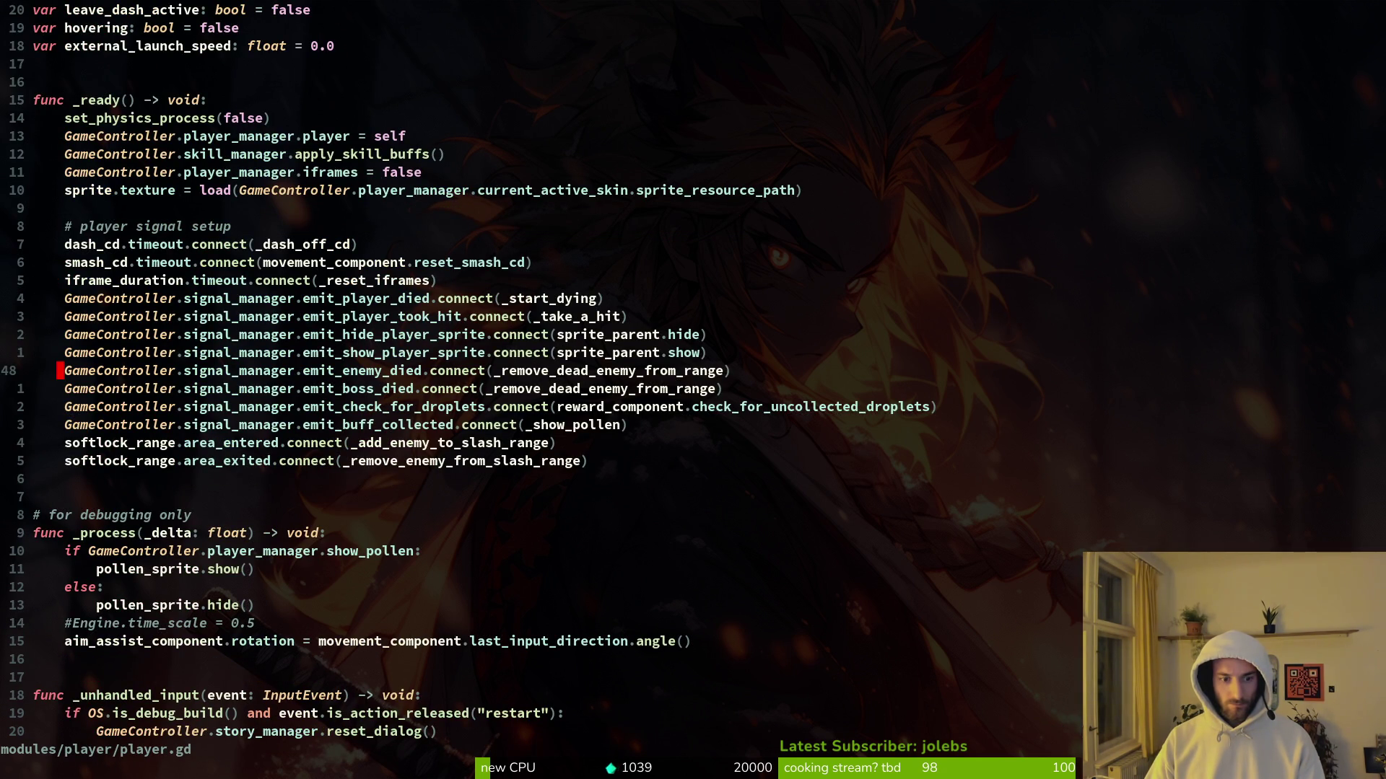
key("ctrl+d")
key("ctrl+d")
key("ctrl+d")
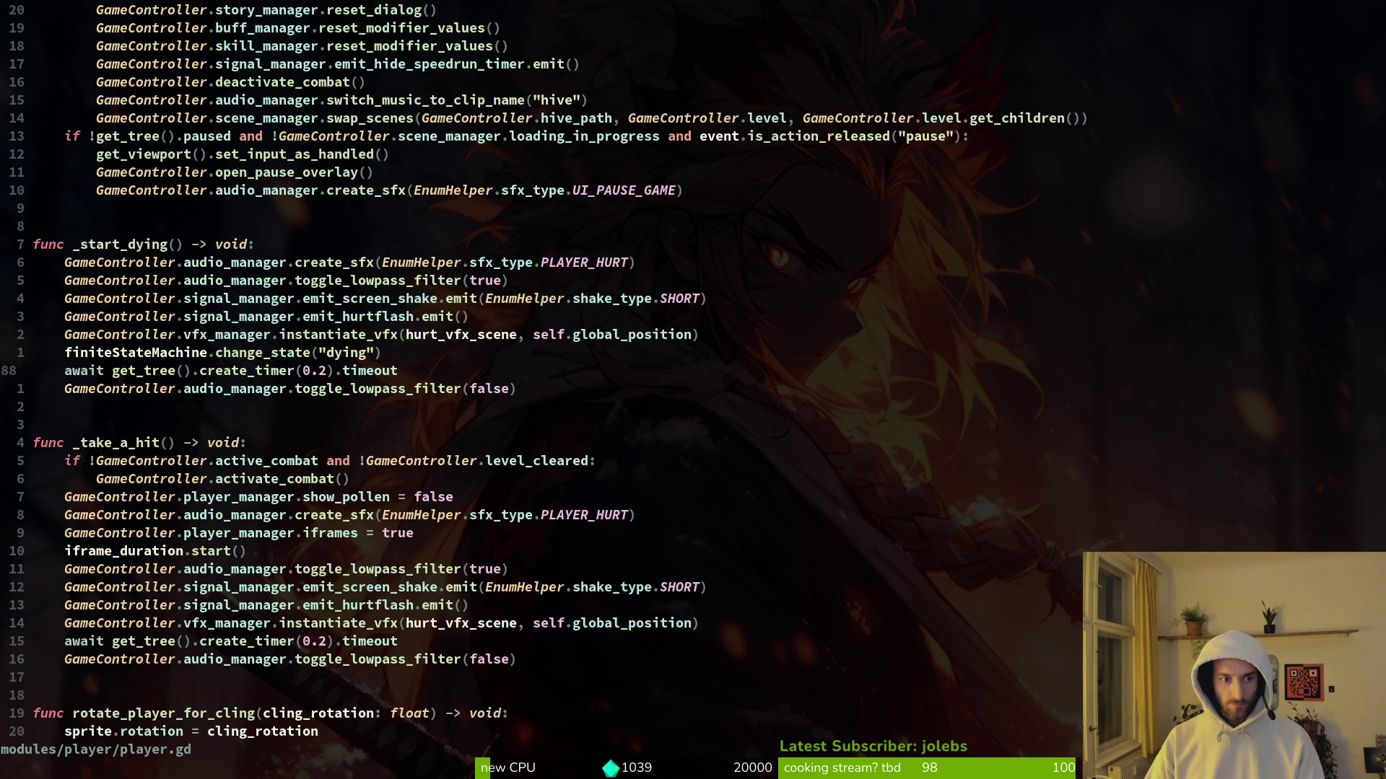
key("ctrl+d")
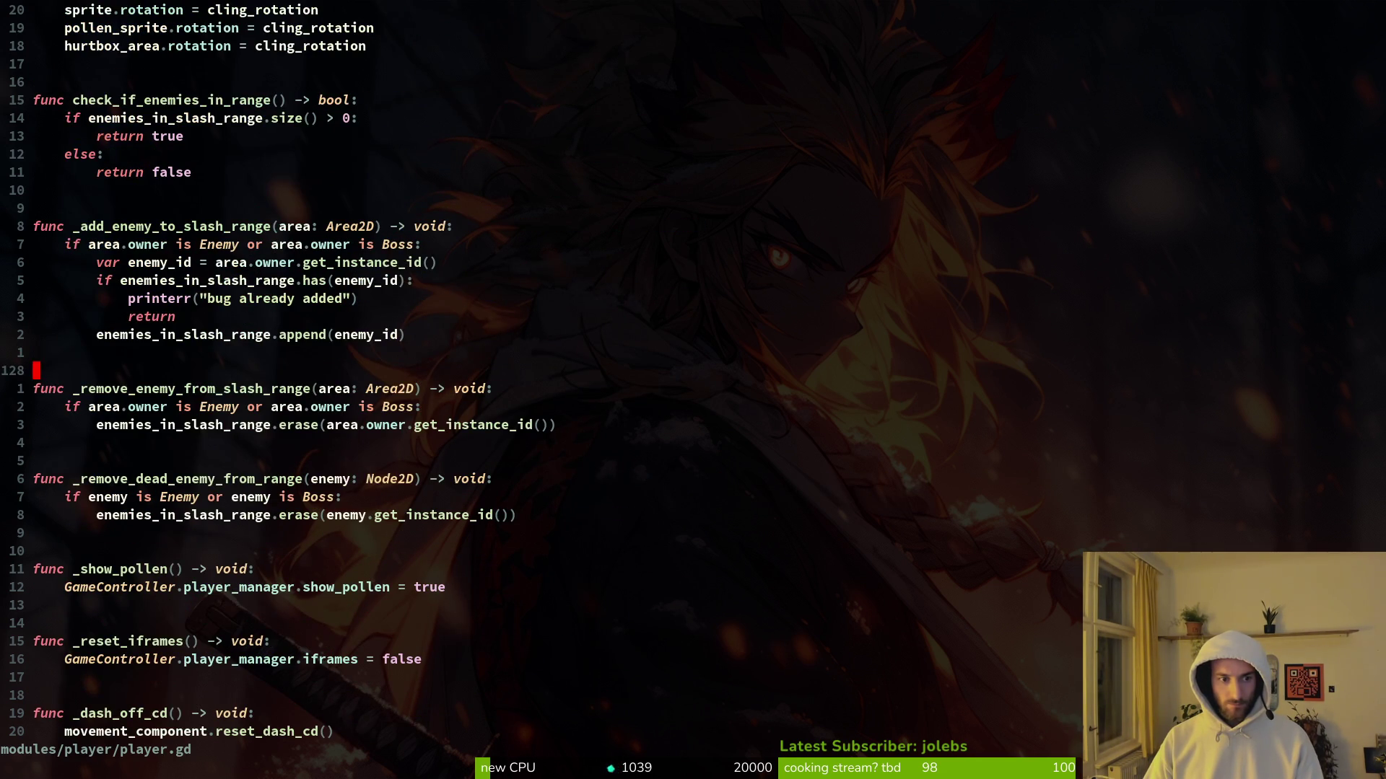
key("j")
key("shift+v")
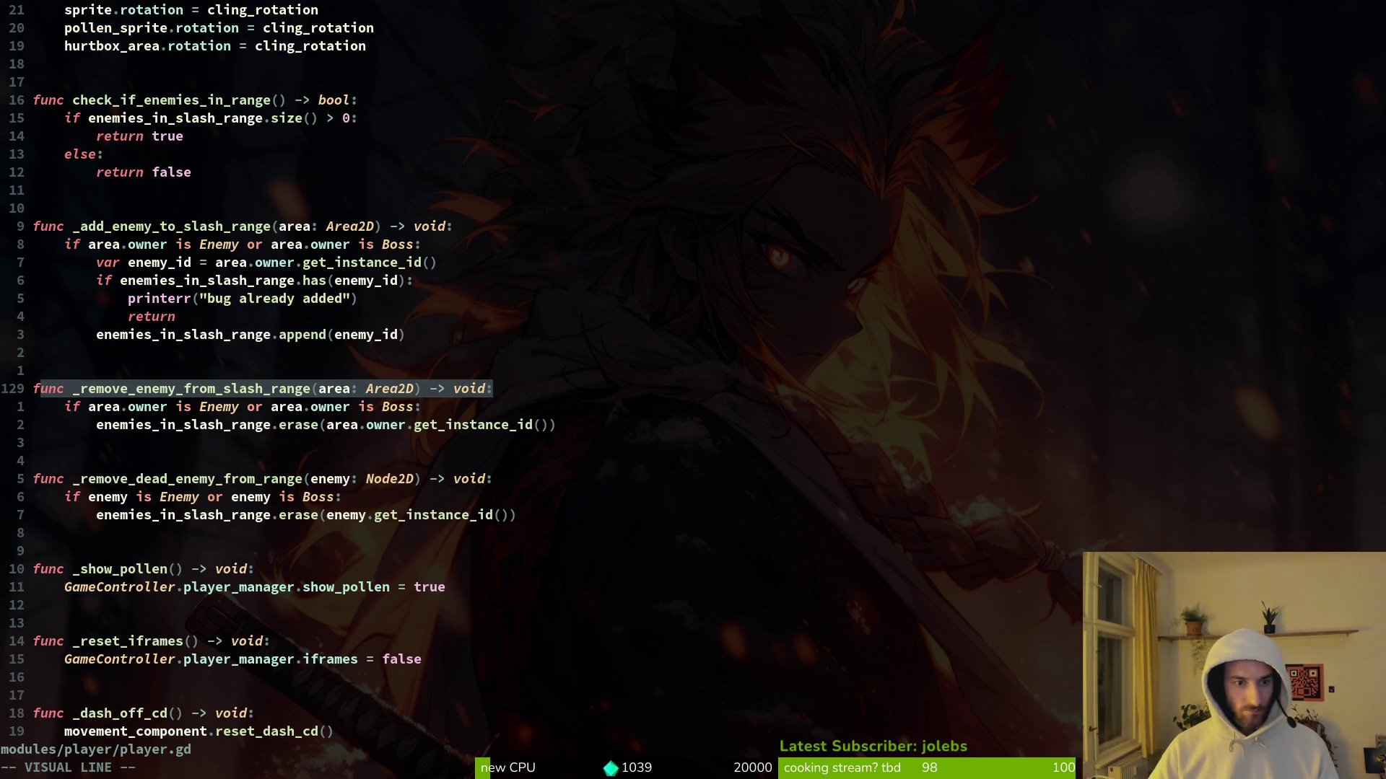
key("j")
key("j")
key("j")
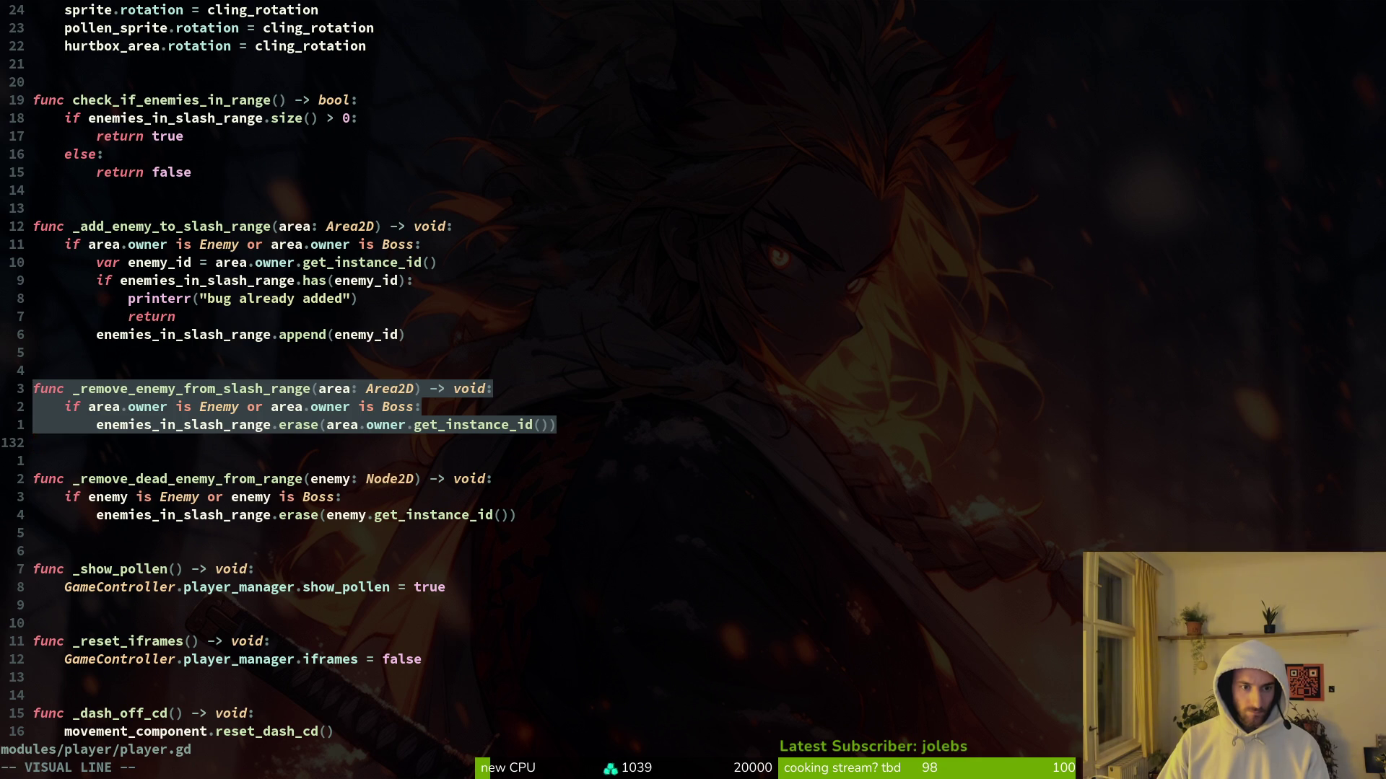
key("Escape")
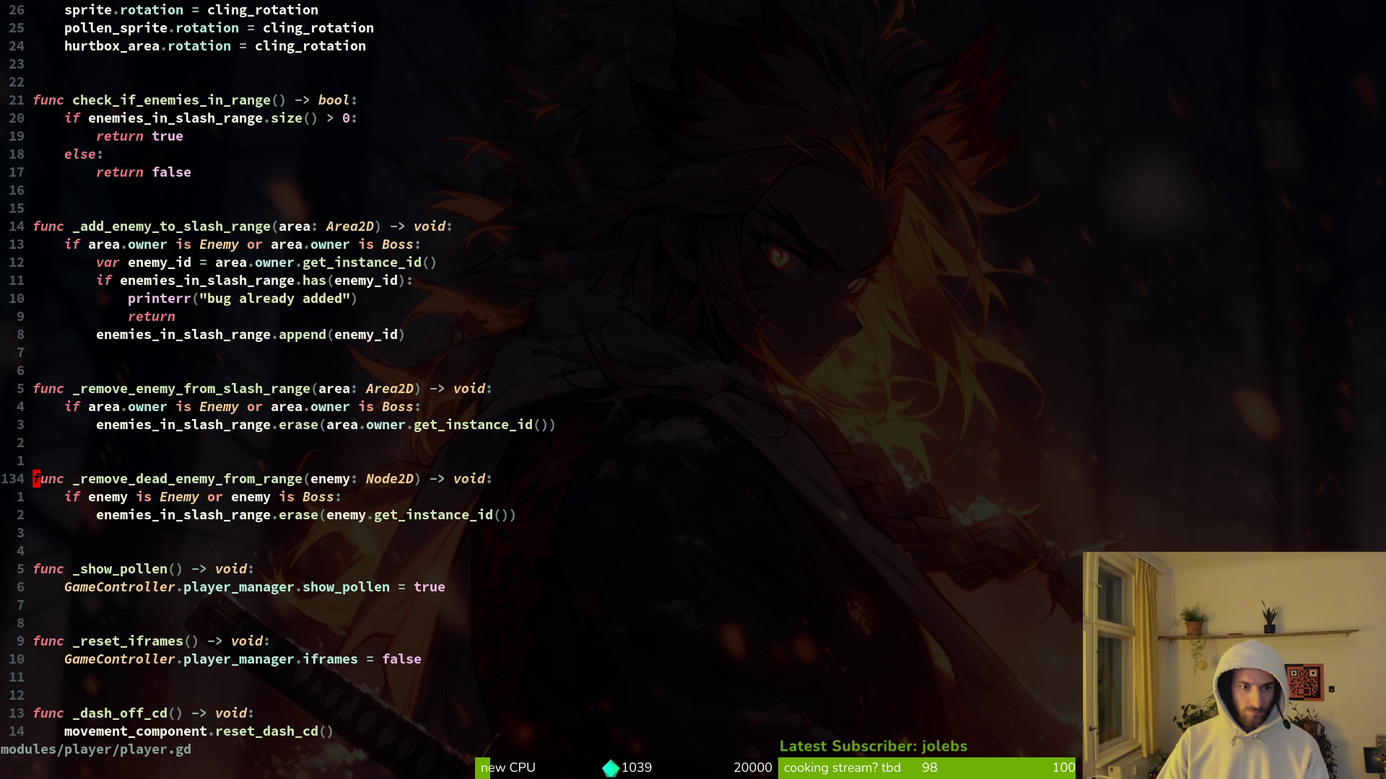
key("shift+v")
key("j")
key("j")
key("j")
key("y")
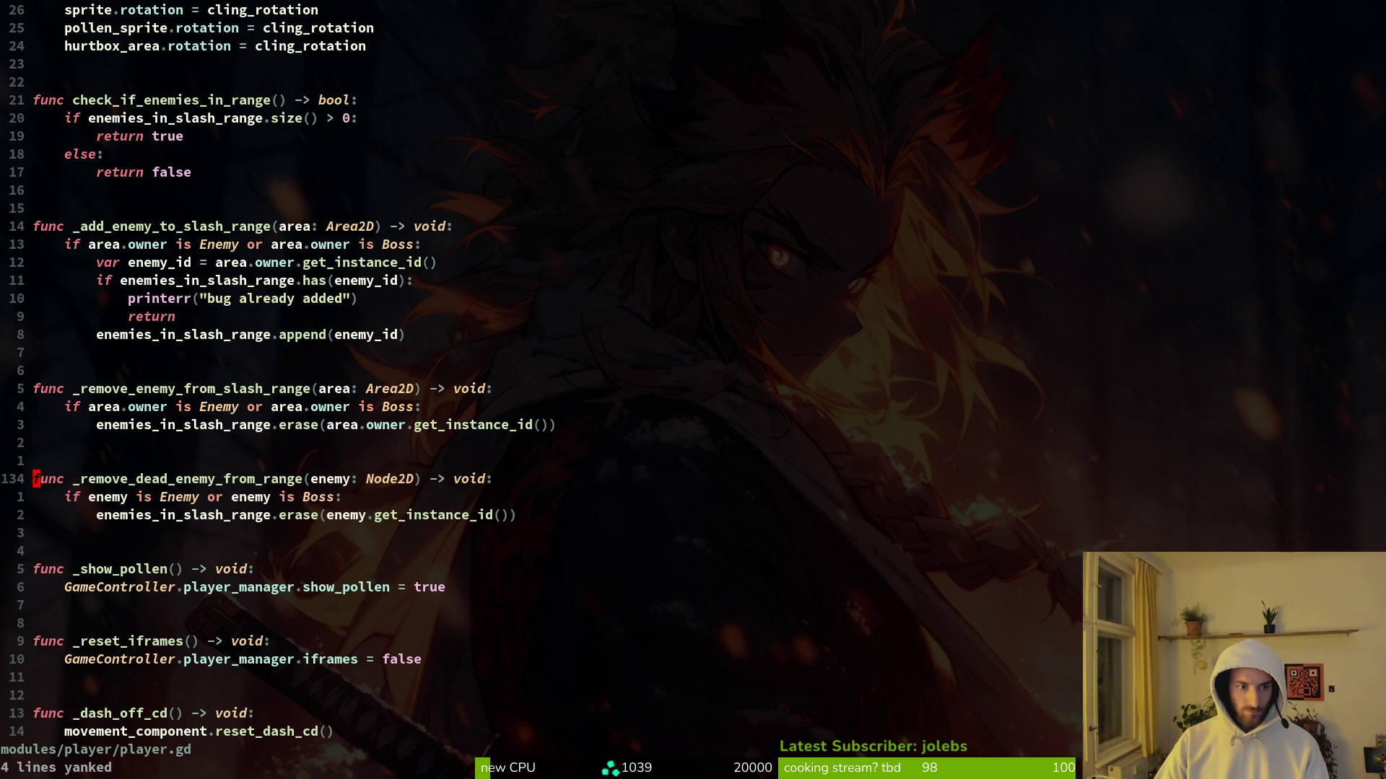
Step: Return to aim_assist_component.gd at the empty line after remove_enemy_from_array
key("ctrl+6")
key("j")
key("1")
key("0")
key("j")
key("k")
key("braceleft")
Step: Paste _remove_dead_enemy_from_range below remove_enemy_from_array with a blank line above it
key("p")
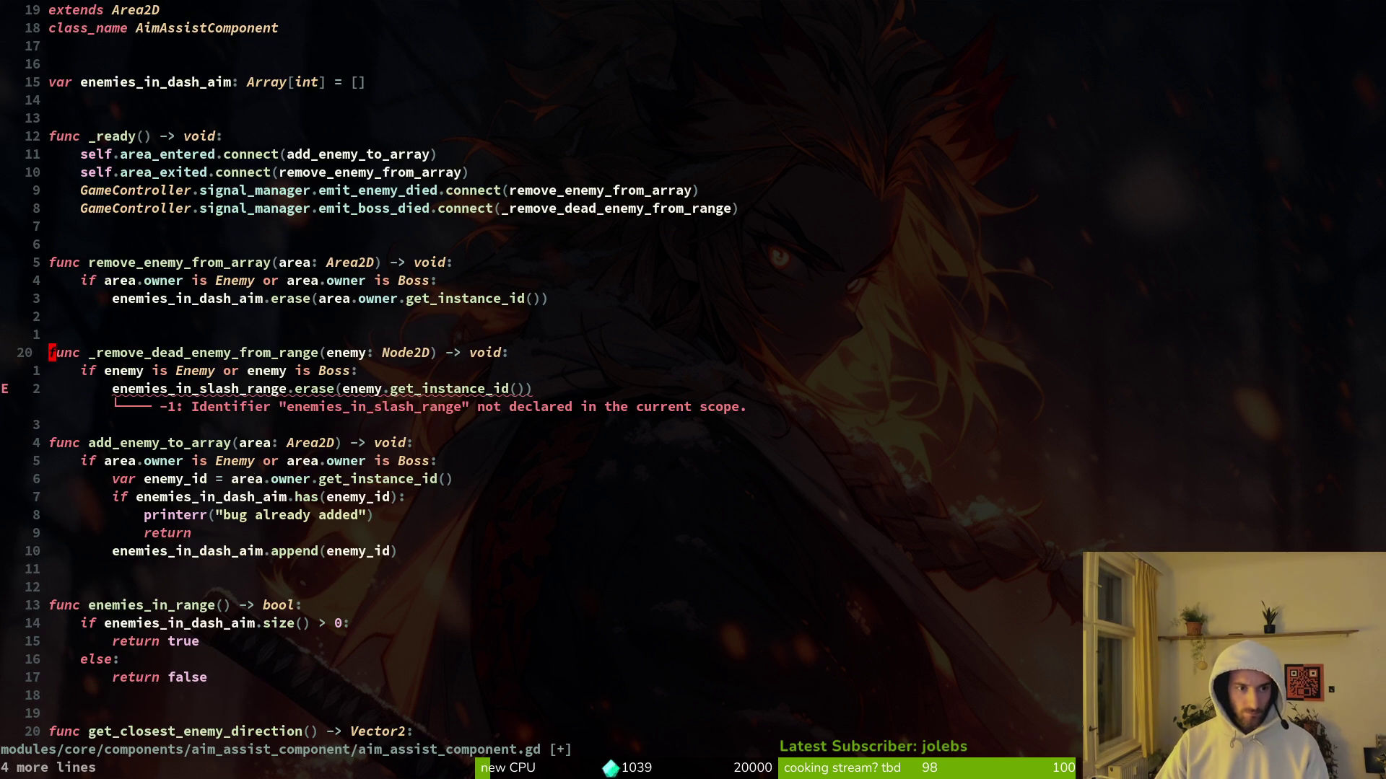
key("O")
key("Escape")
type("ow")
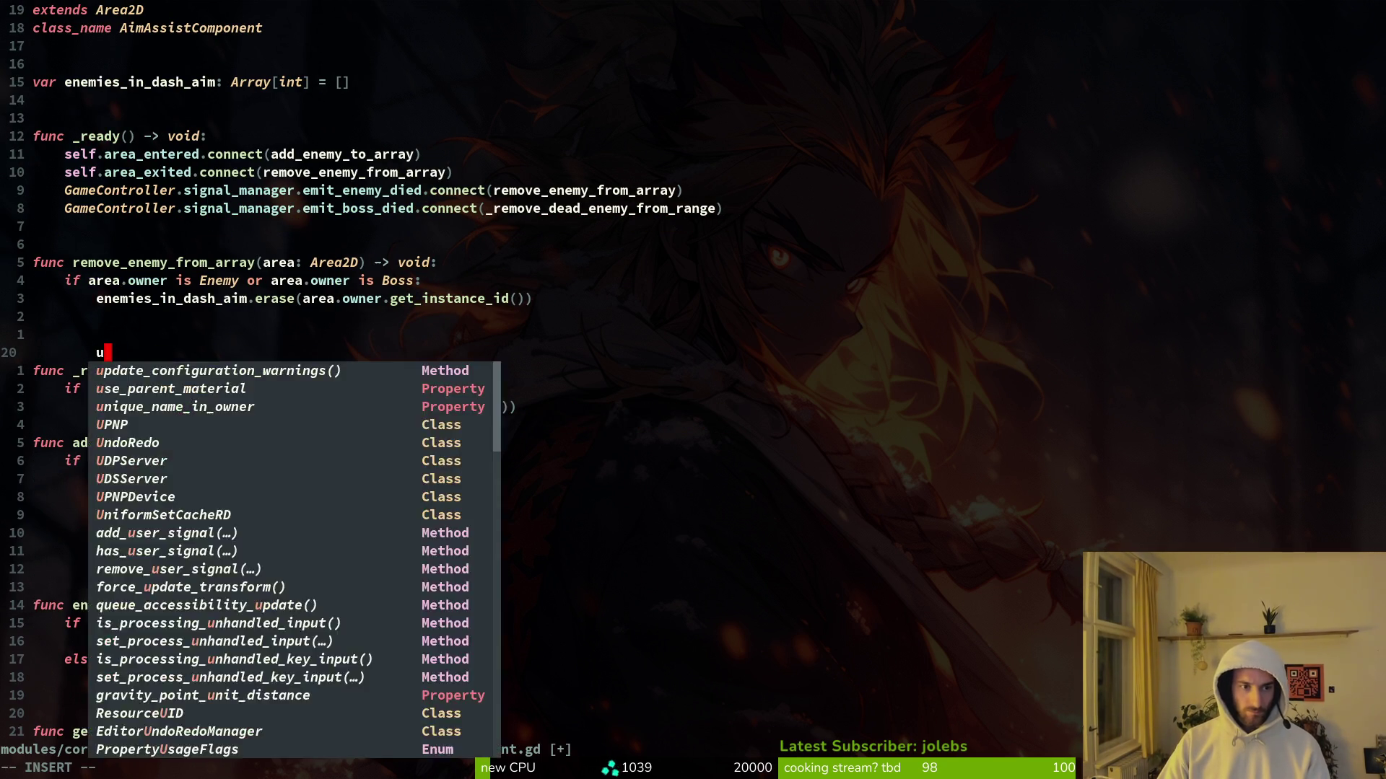
key("Escape")
key("u")
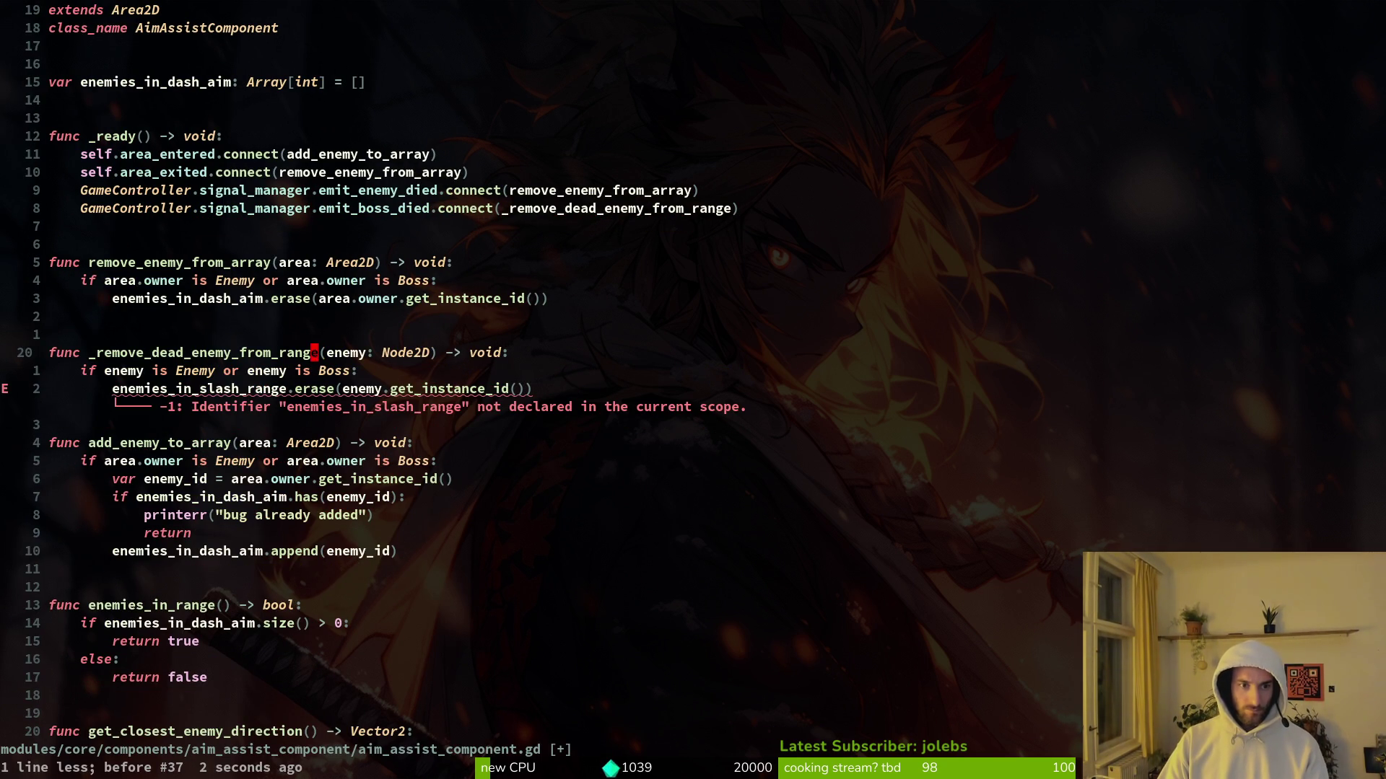
Step: Rename the pasted function to _remove_dead_enemy_from_array and save
type("ciw_remove")
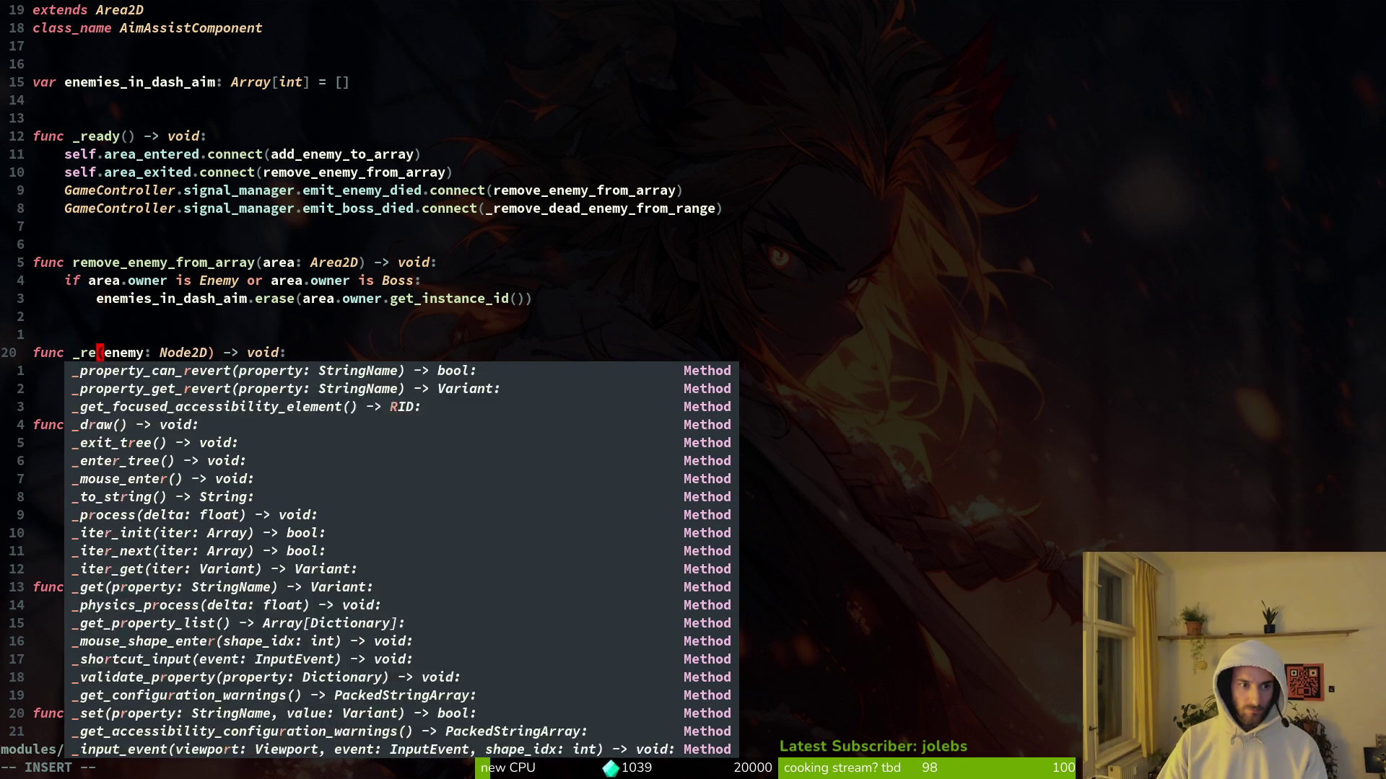
type("_dead_enemy")
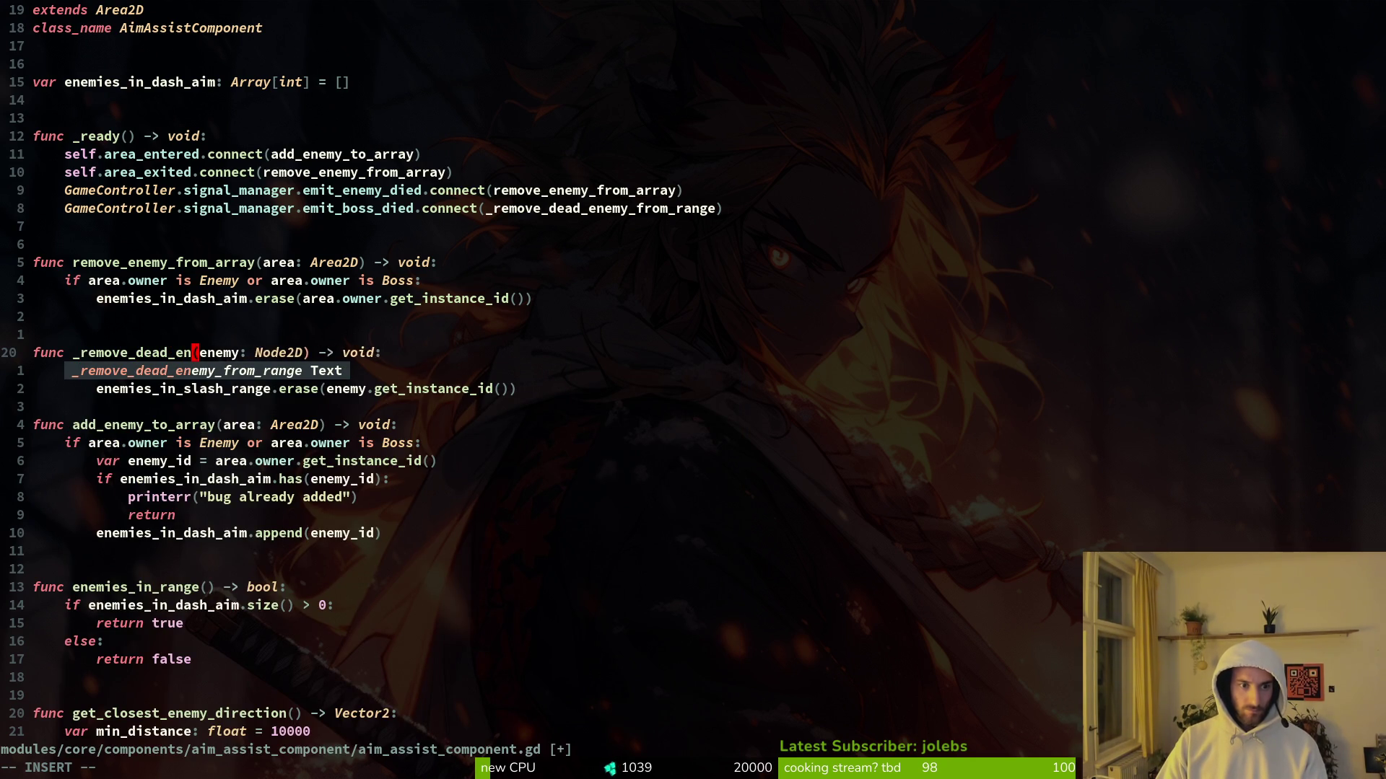
type("_form_arr")
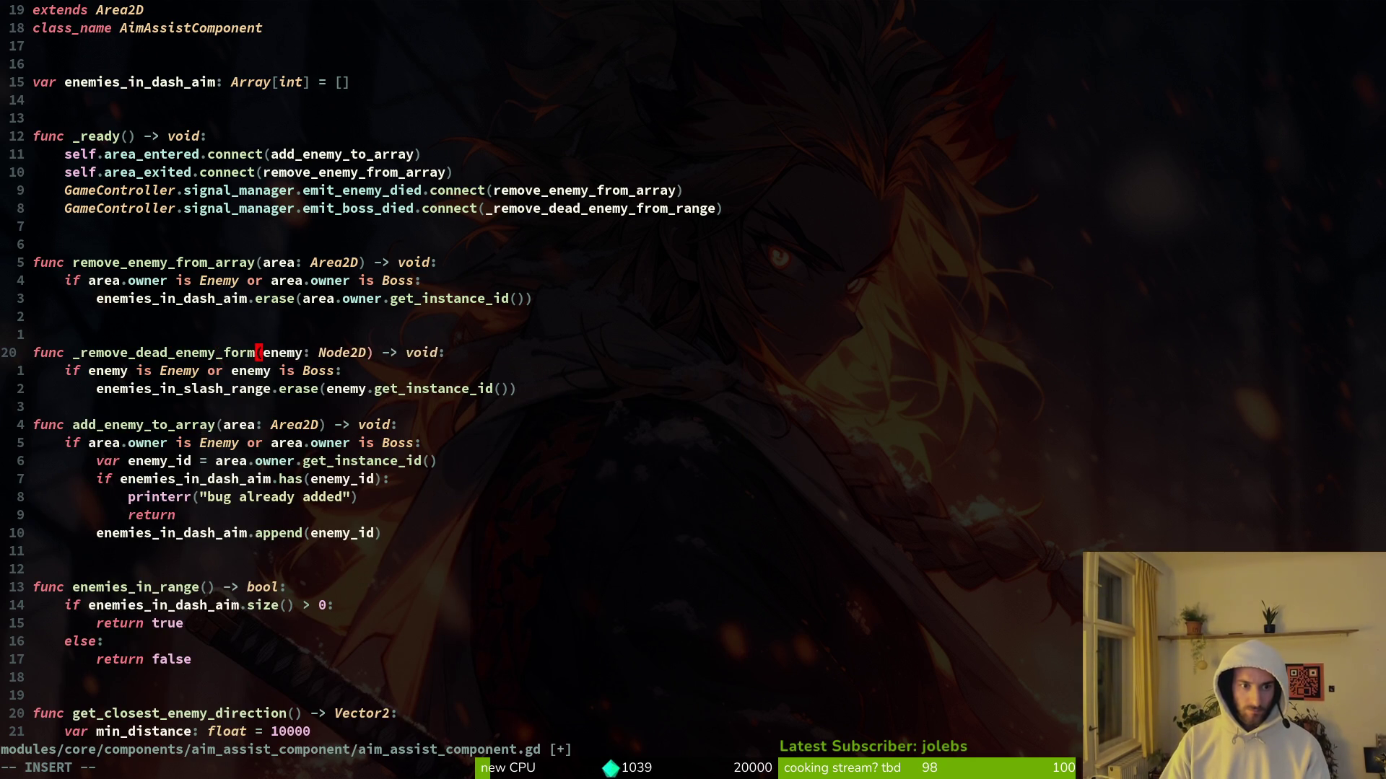
key("BackSpace")
key("BackSpace")
key("BackSpace")
type("rom_ar")
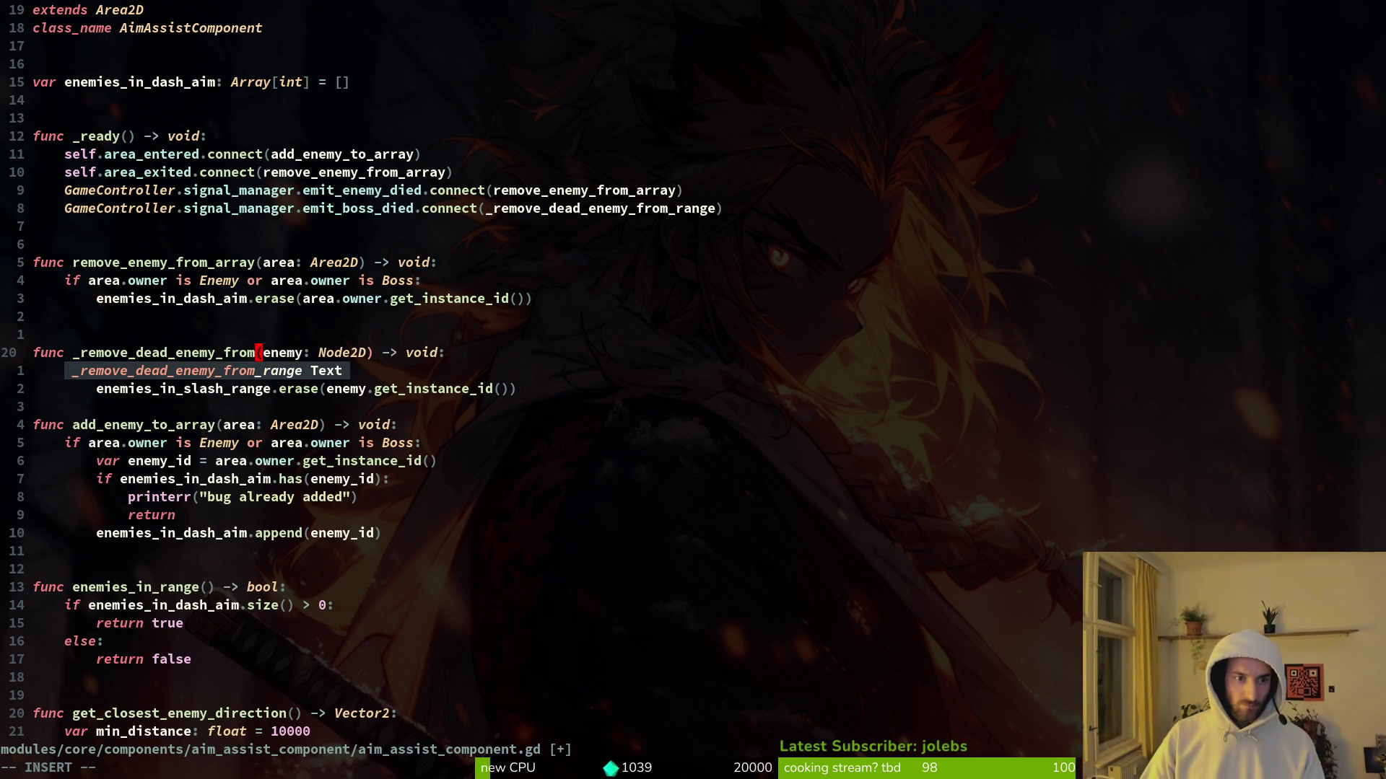
type("ray")
key("Escape")
type(":w")
key("Return")
Step: Make it erase from enemies_in_dash_aim, add a blank line between functions, and save
key("j")
type("j")
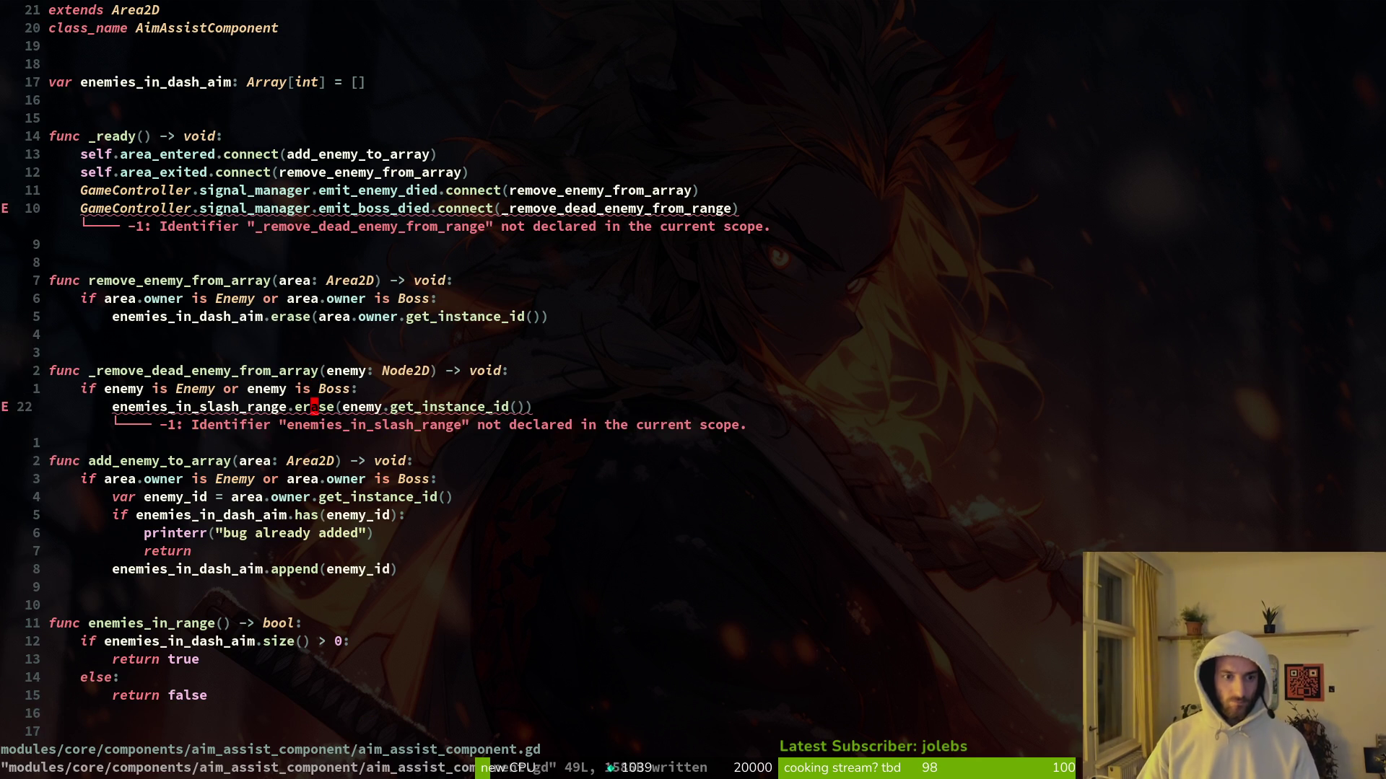
type("ceen")
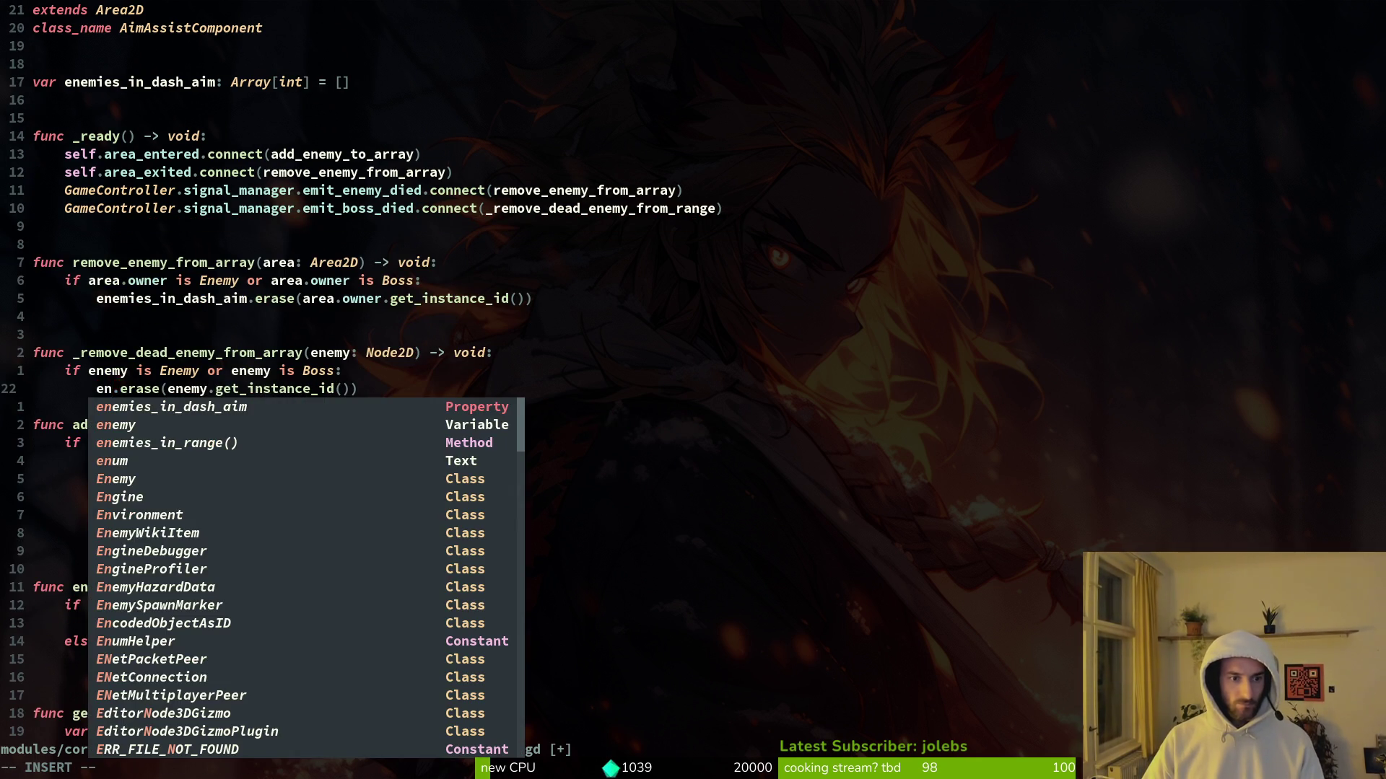
key("Return")
key("Escape")
key("k")
key("k")
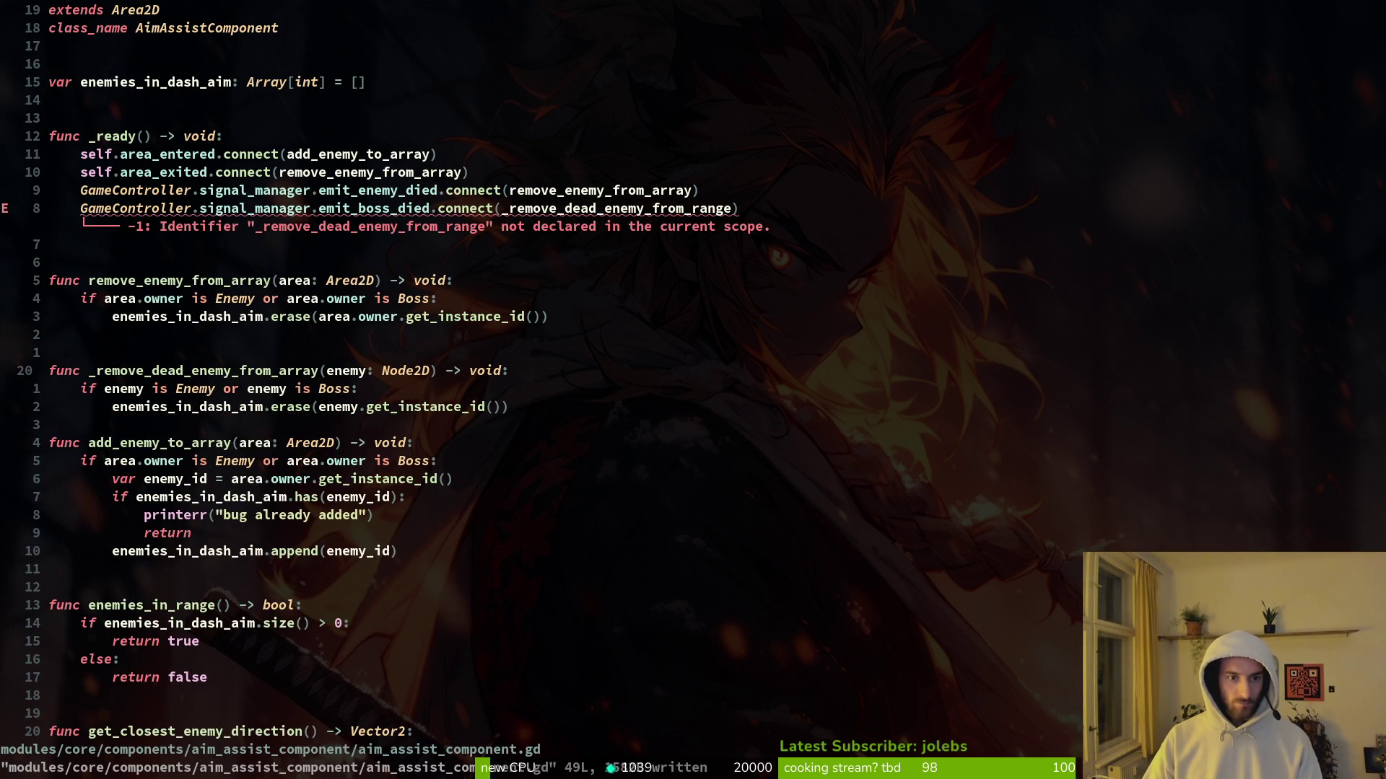
key("j")
key("j")
key("j")
key("O")
key("Escape")
type(":w")
key("Return")
key("k")
key("k")
key("k")
key("k")
key("k")
key("k")
Step: Wire both boss-died and enemy-died connections to _remove_dead_enemy_from_array and save
key("j")
key("$")
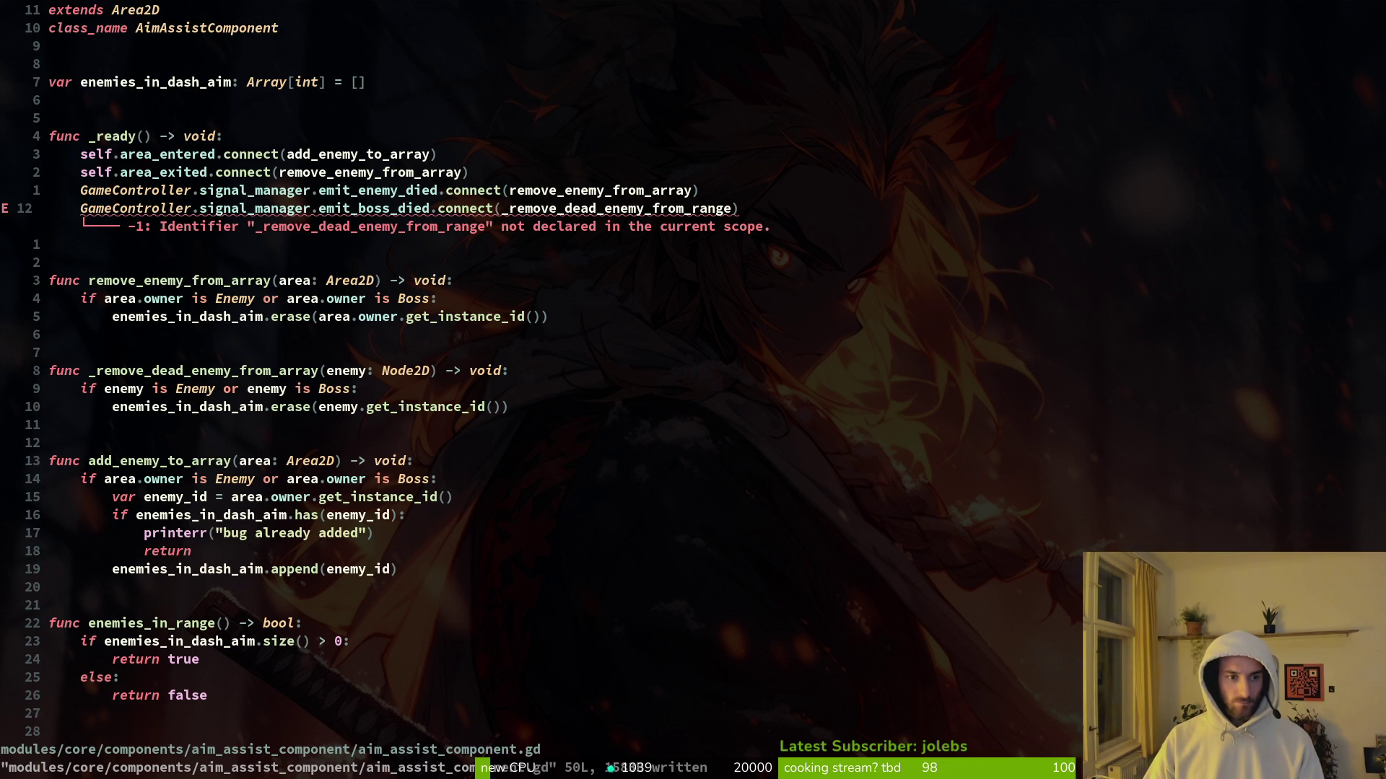
type("ci(_rem")
key("Return")
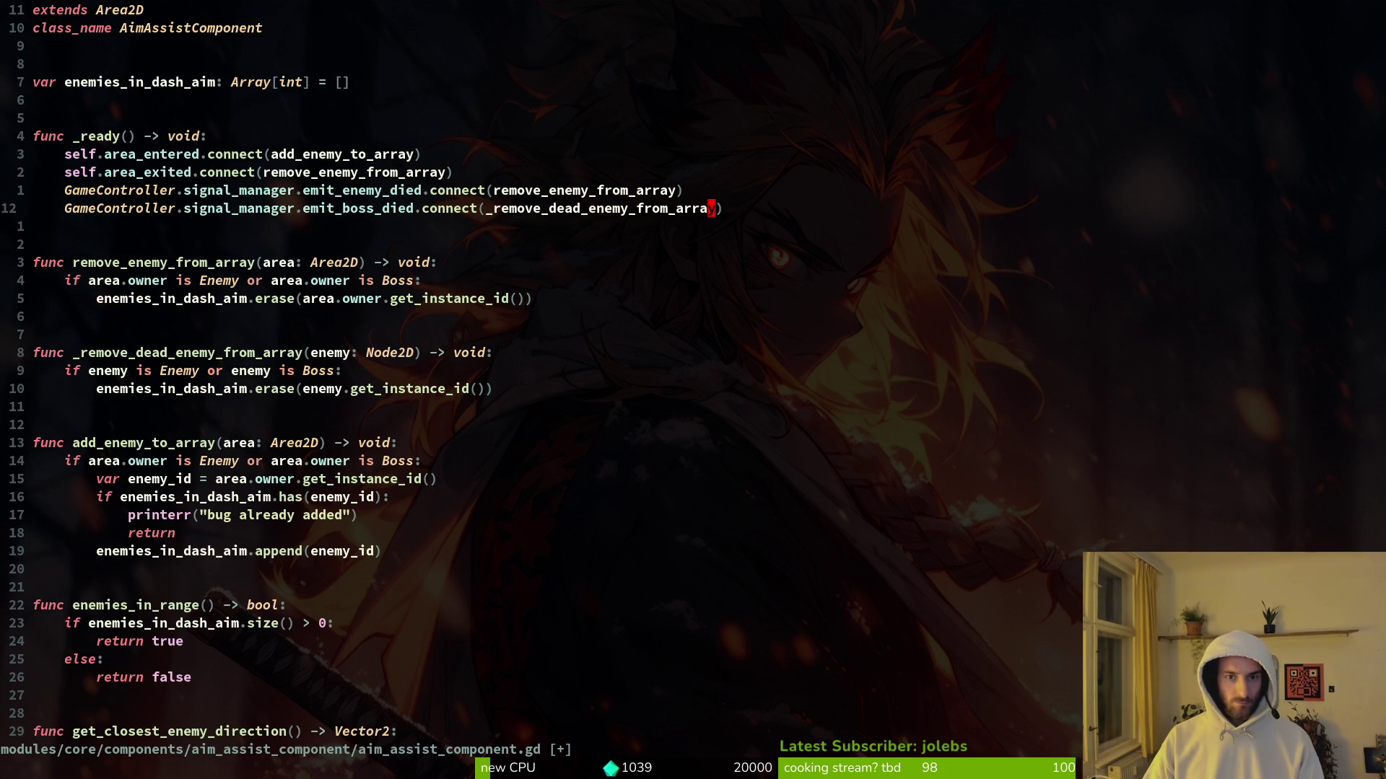
type("p:w")
key("Return")
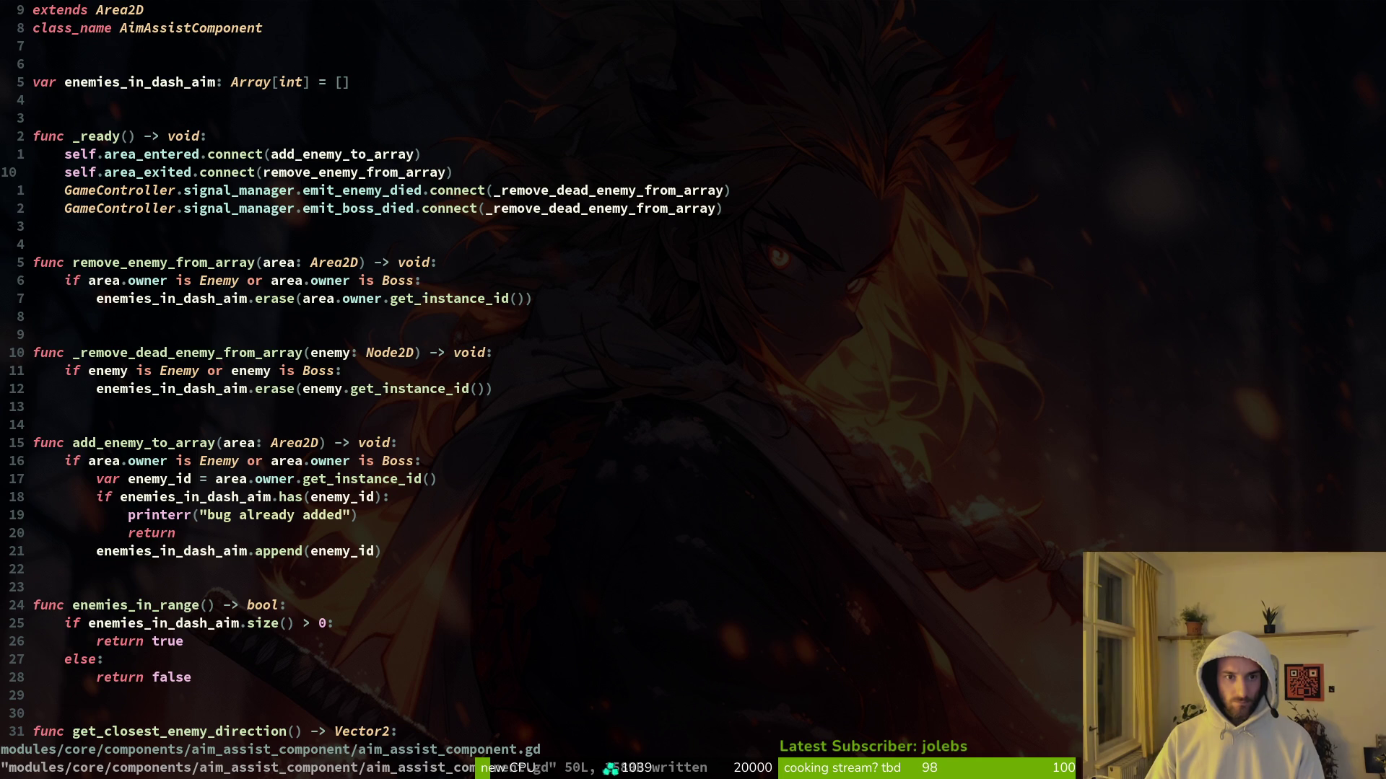
Step: Add an underscore prefix to the remove_enemy_from_array reference and save
type("i_")
key("Escape")
key("k")
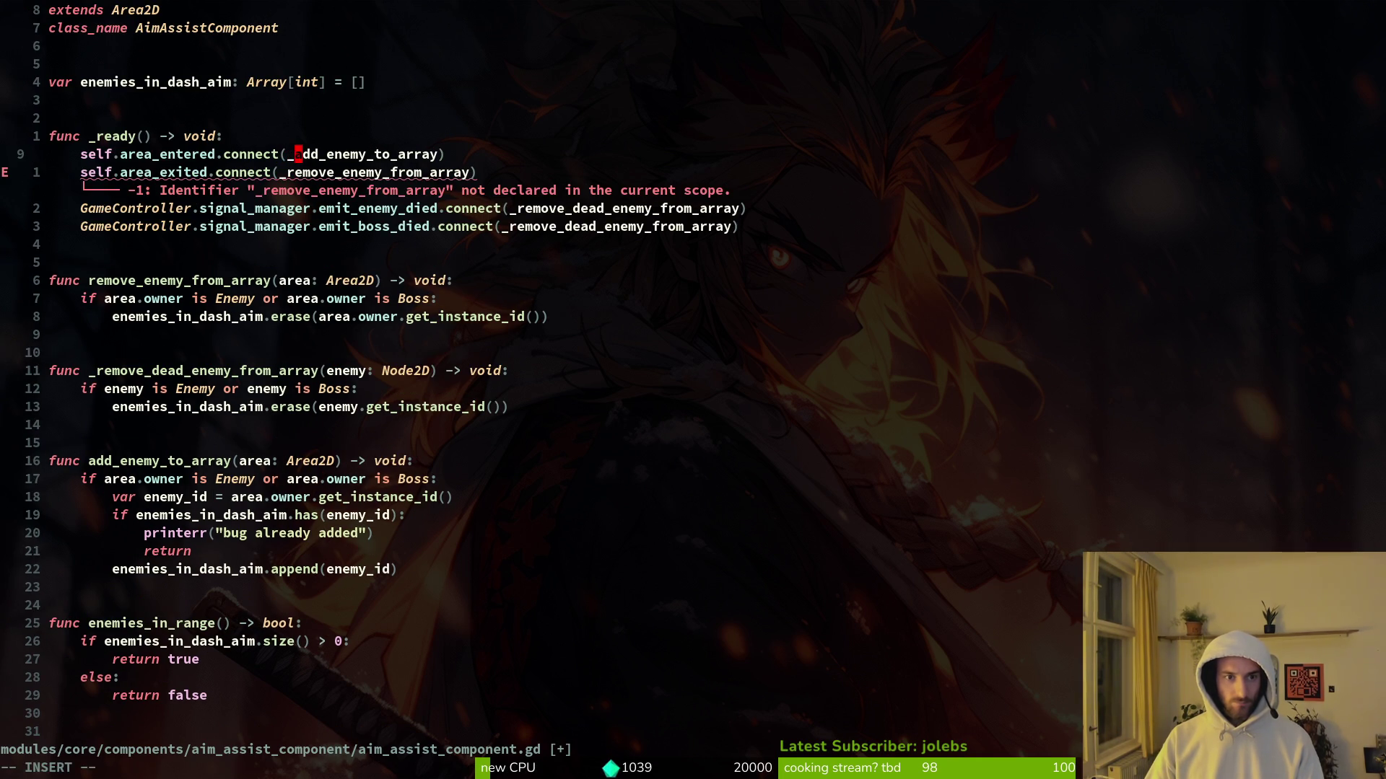
key("Escape")
type(":w")
key("Return")
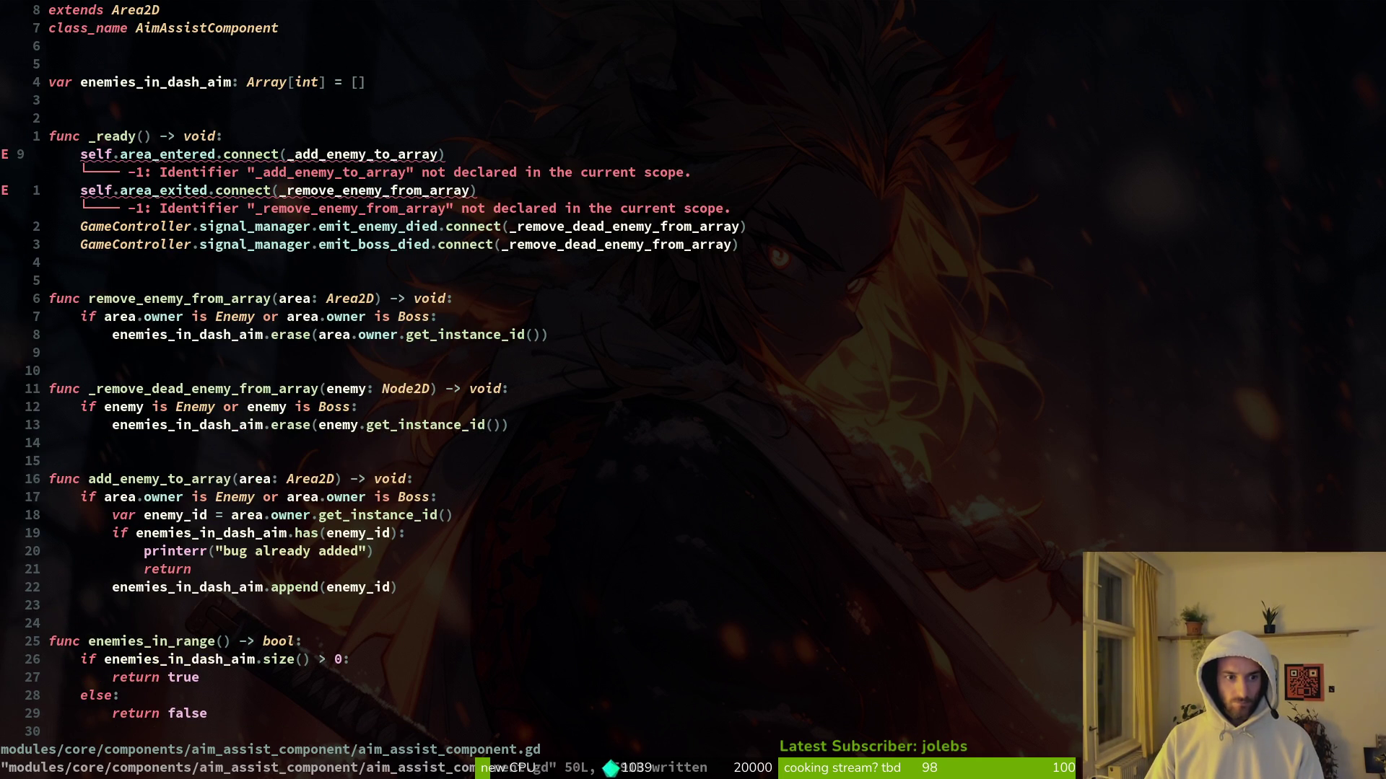
Step: Rename the handler definitions to _remove_enemy_from_array and _add_enemy_to_array, and save
key("5")
key("j")
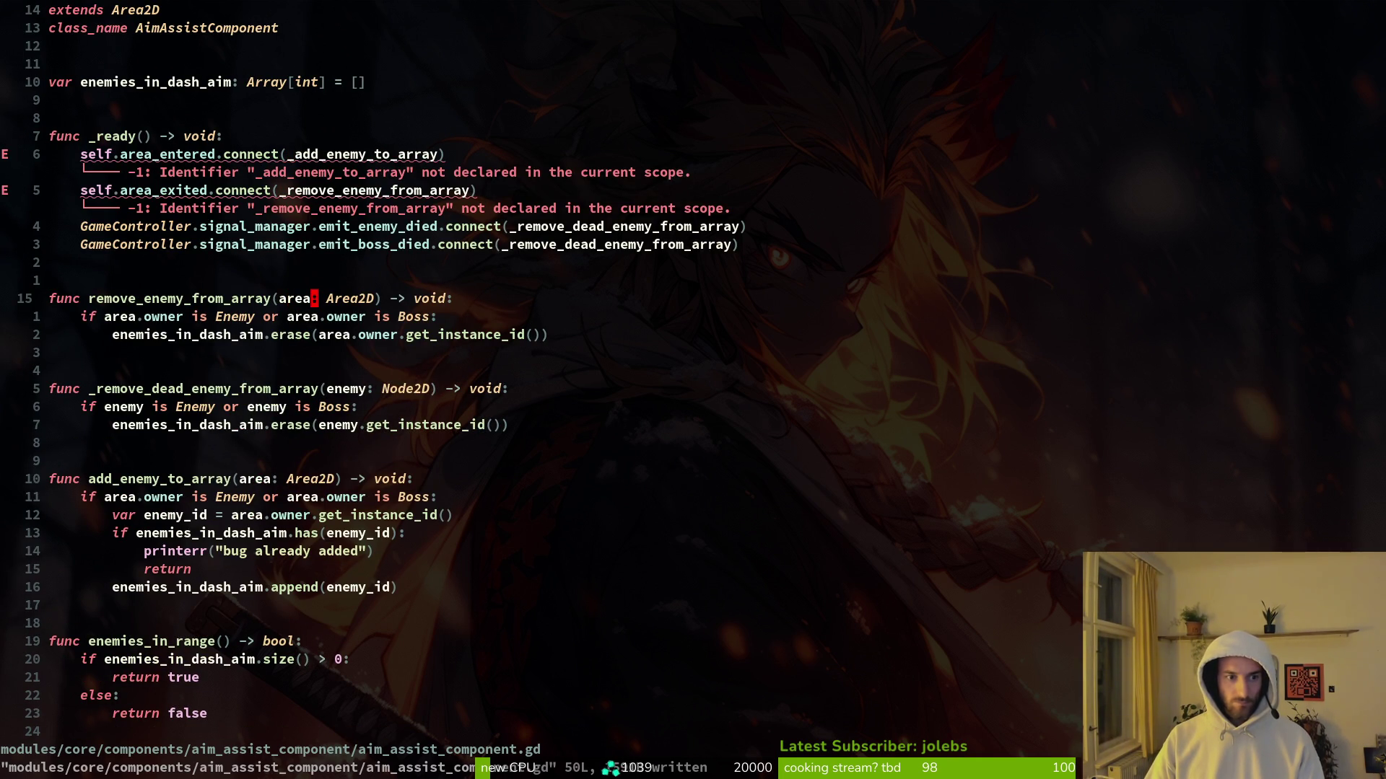
type("i_")
key("Escape")
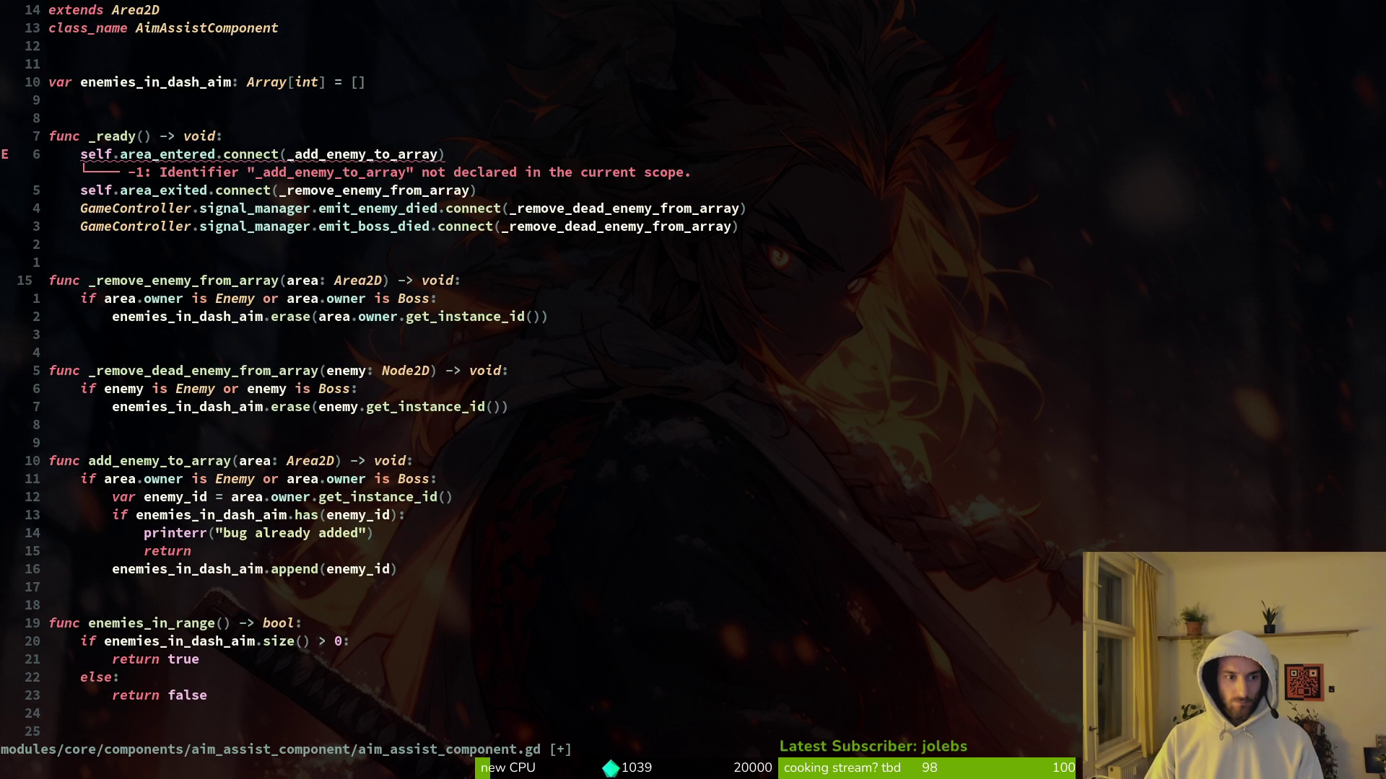
type("10ji_")
key("Escape")
type(":w")
key("Return")
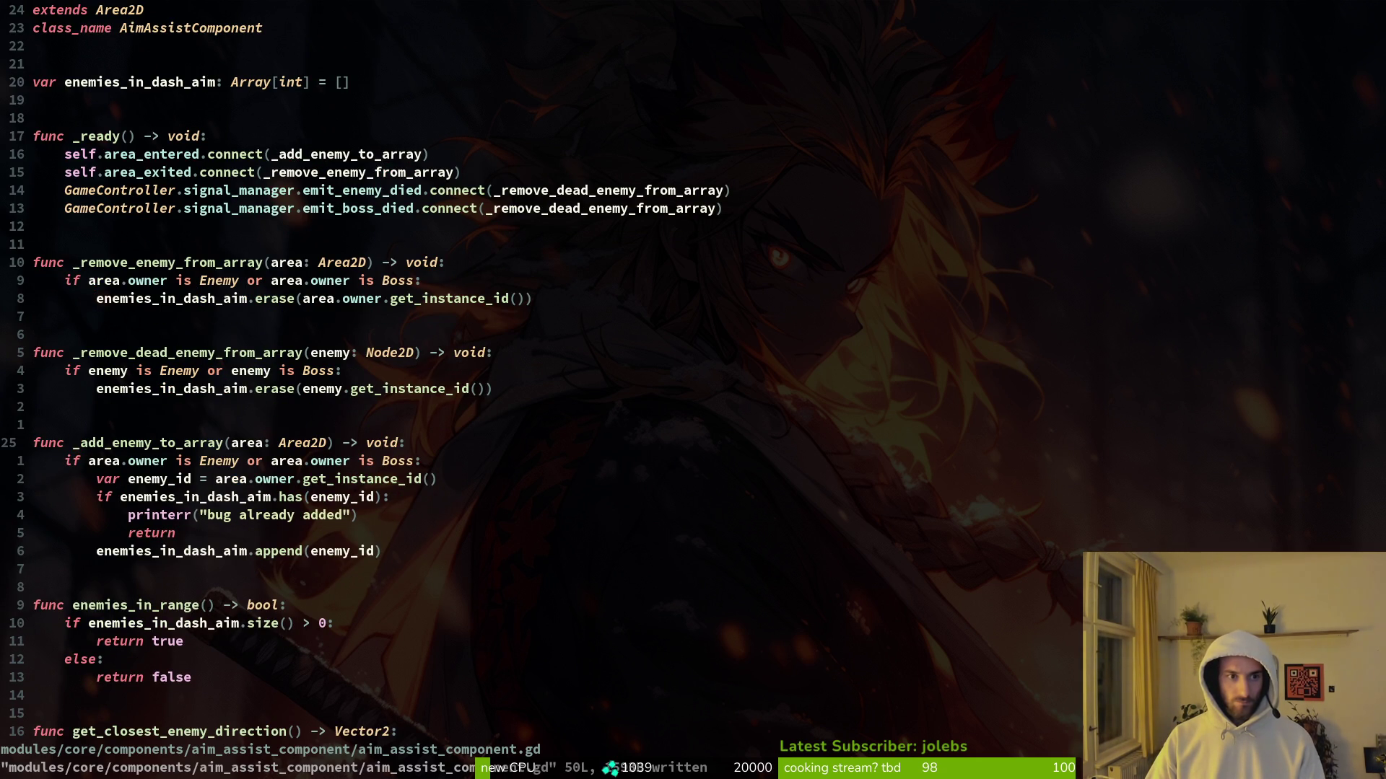
Step: Check get_closest_enemy_direction, then return to the top of the file
key("2")
key("0")
key("j")
key("2")
key("0")
key("k")
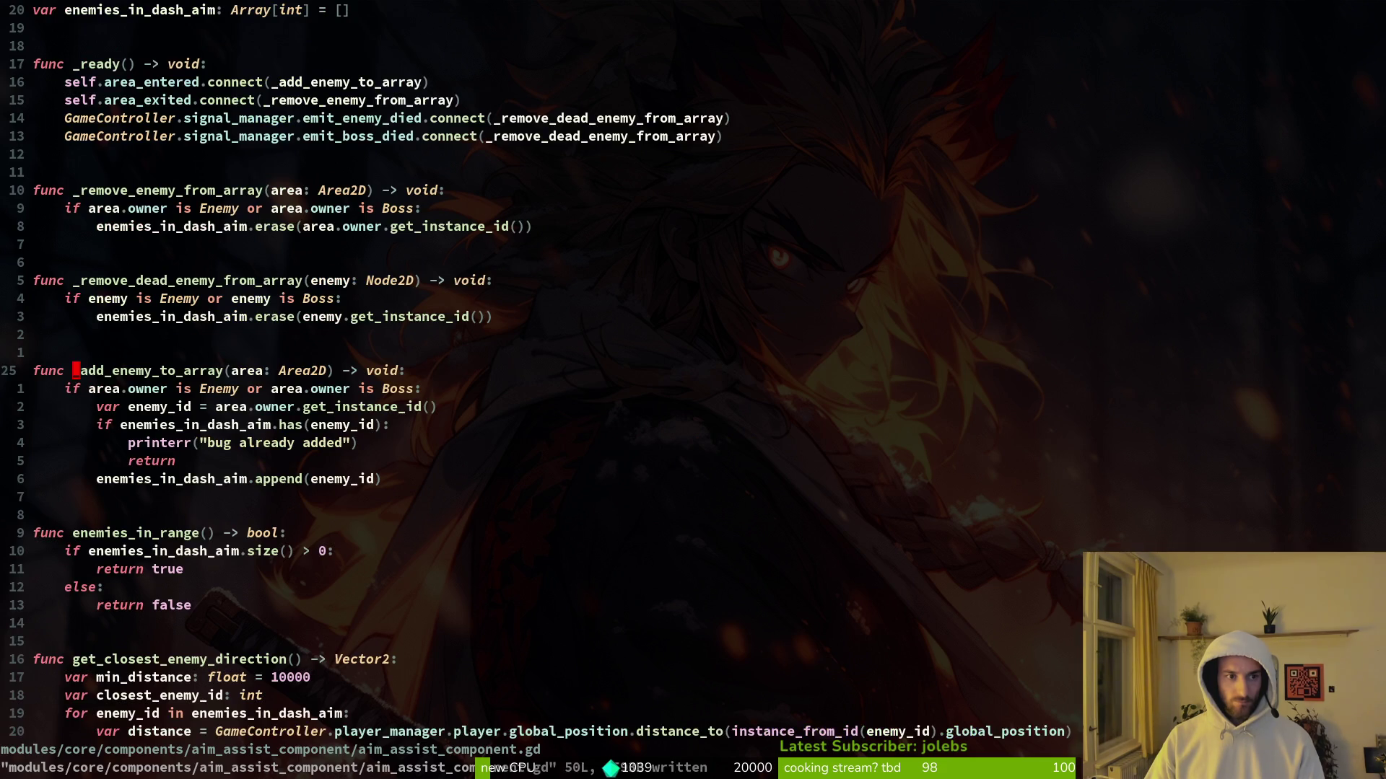
key("alt+Tab")
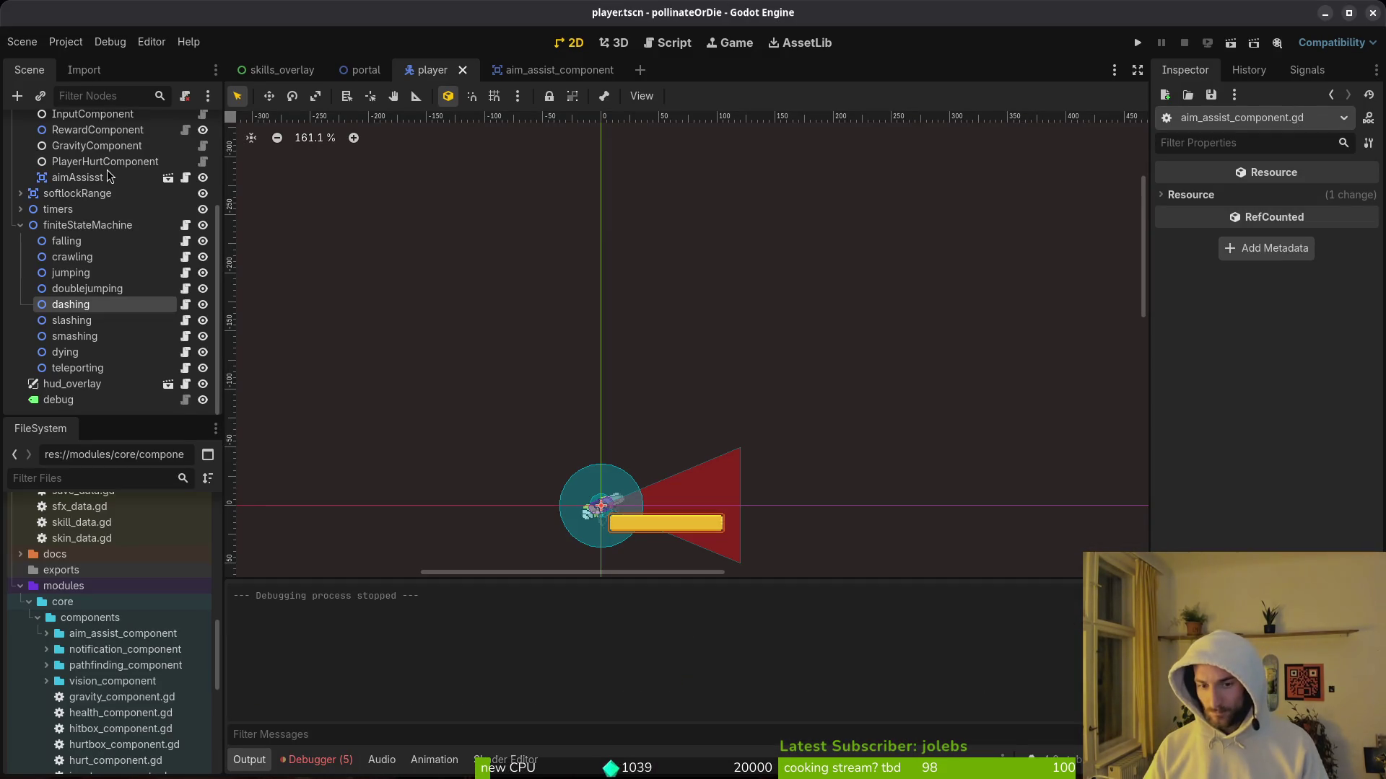
Step: Run the game from the main menu and fly the bee into the next level
key("F5")
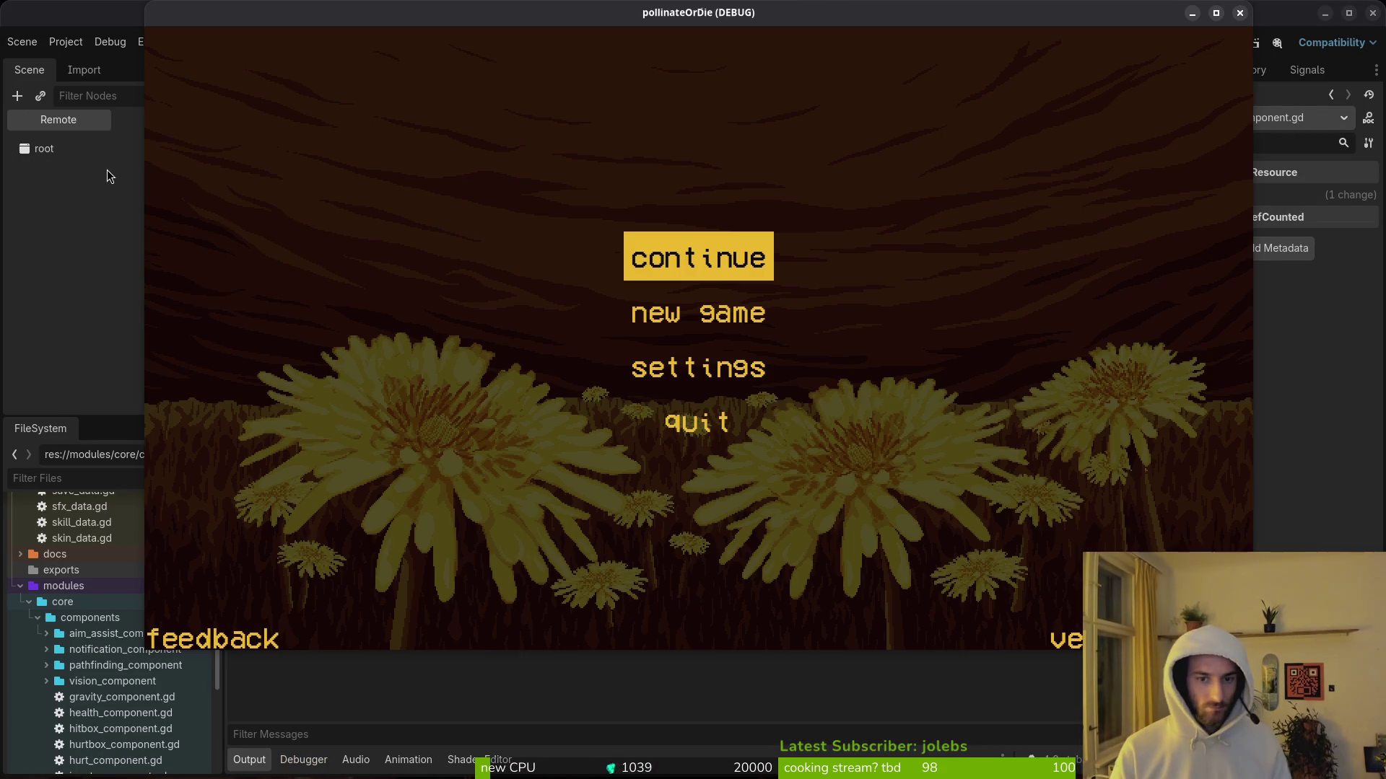
key("Return")
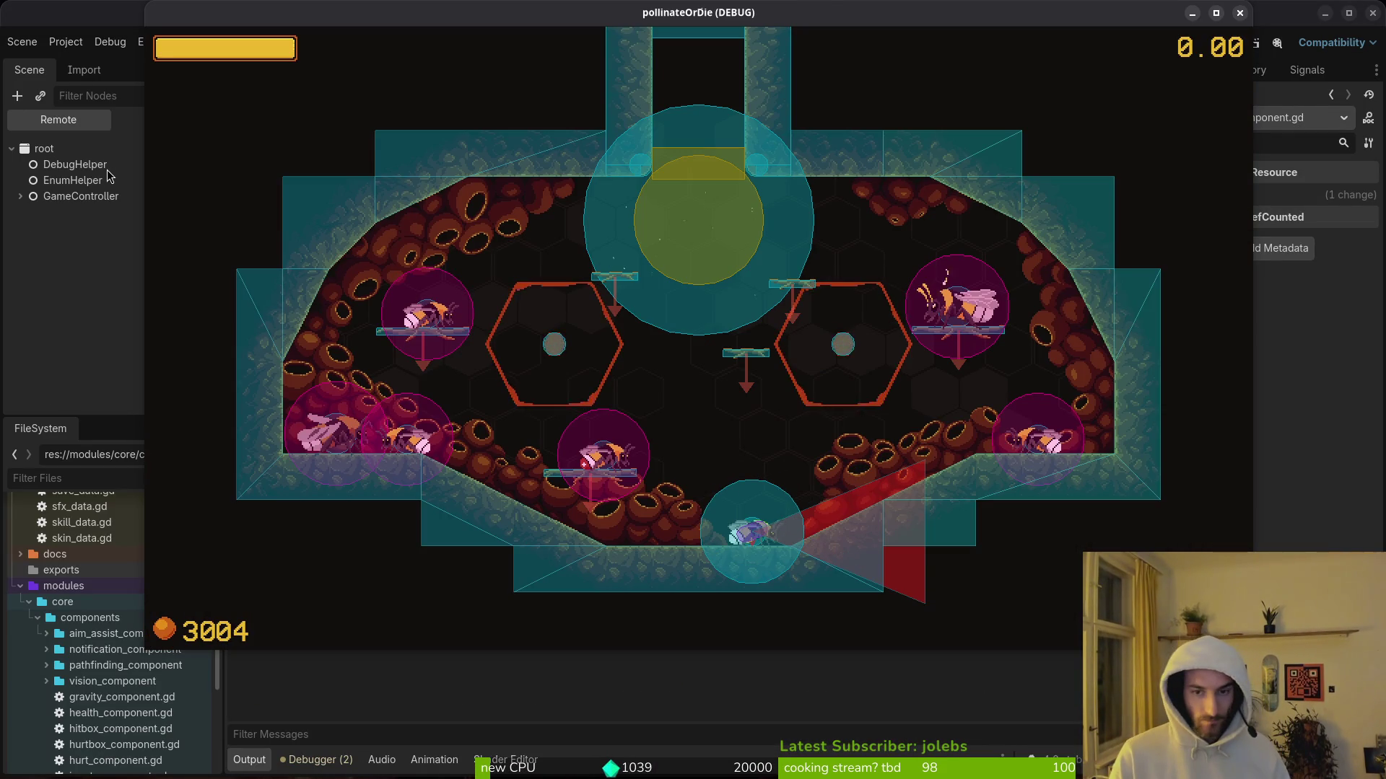
key("d")
key("w")
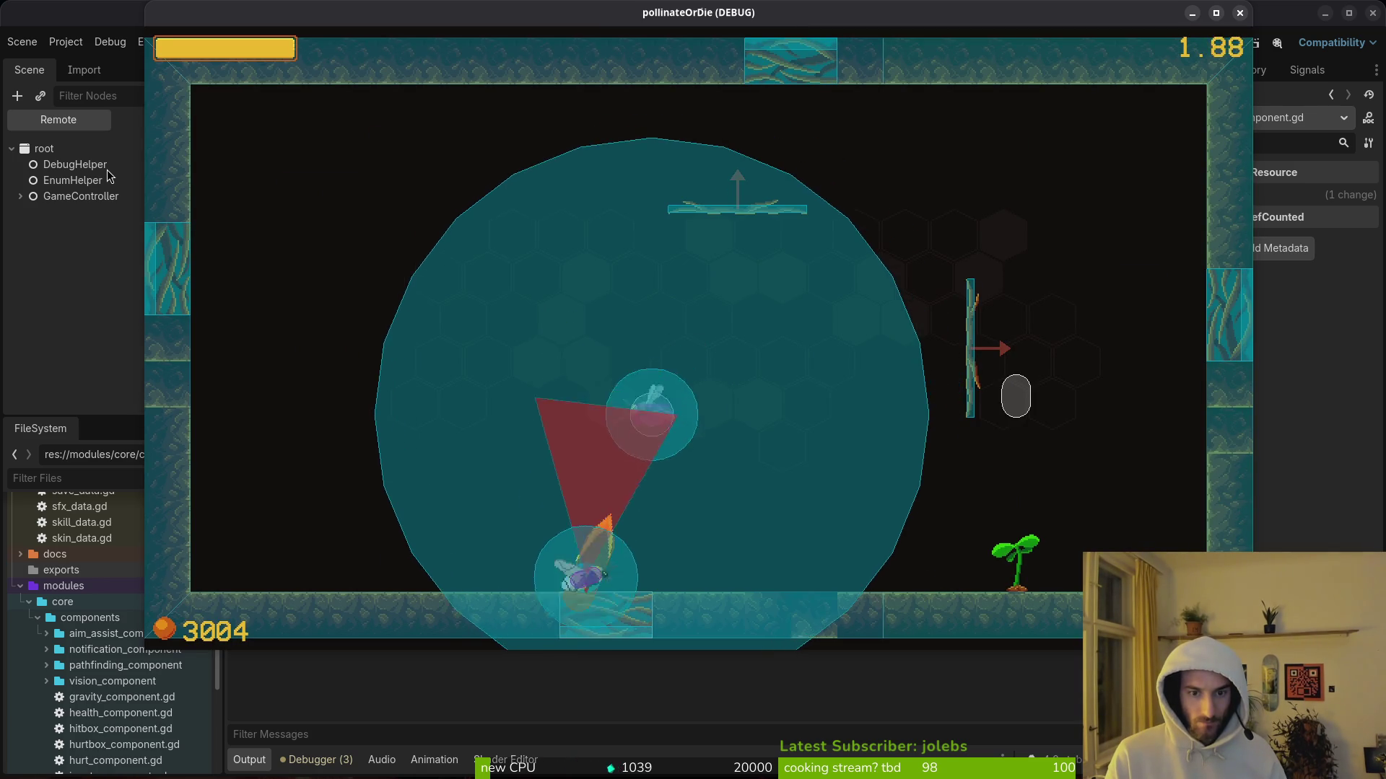
Step: Dash at the closest enemies across several rooms to check the aim-assist cone, then pause
key("space")
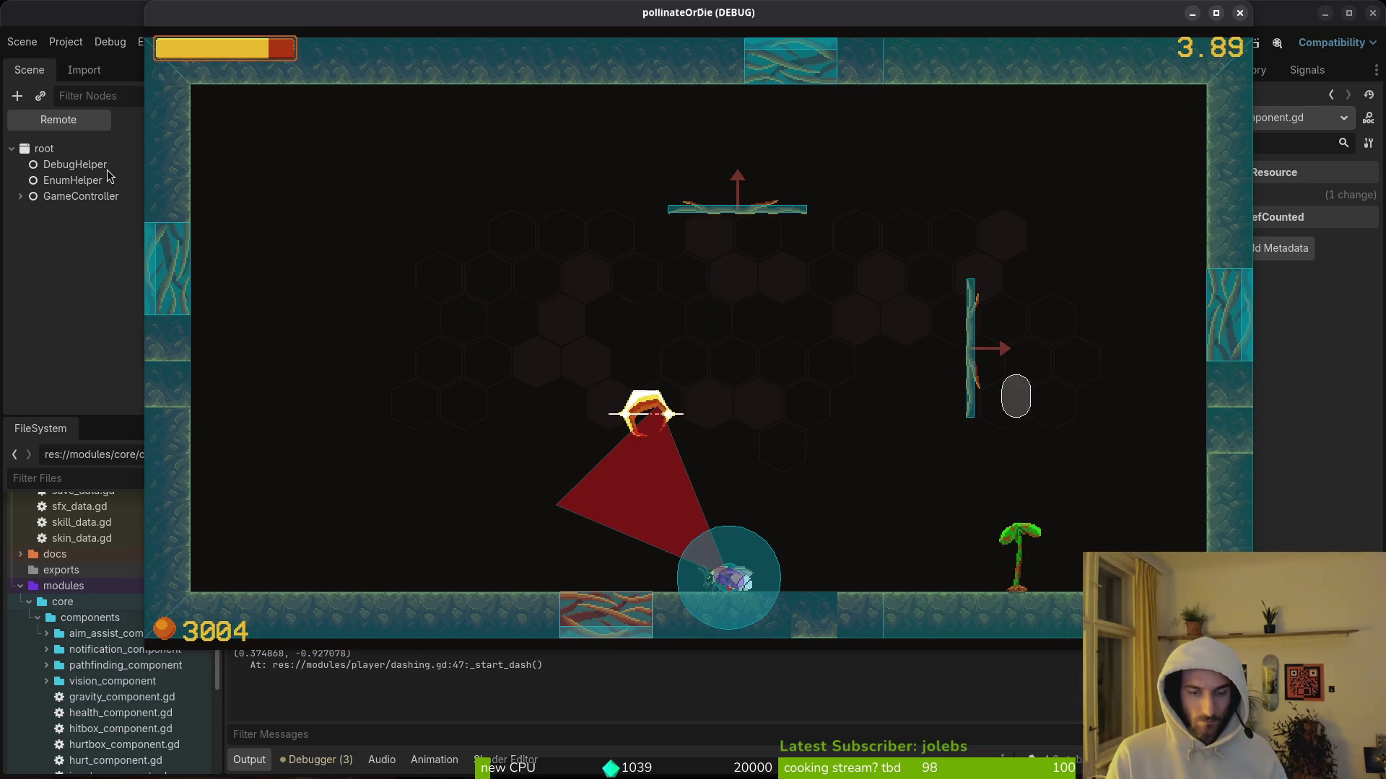
key("a")
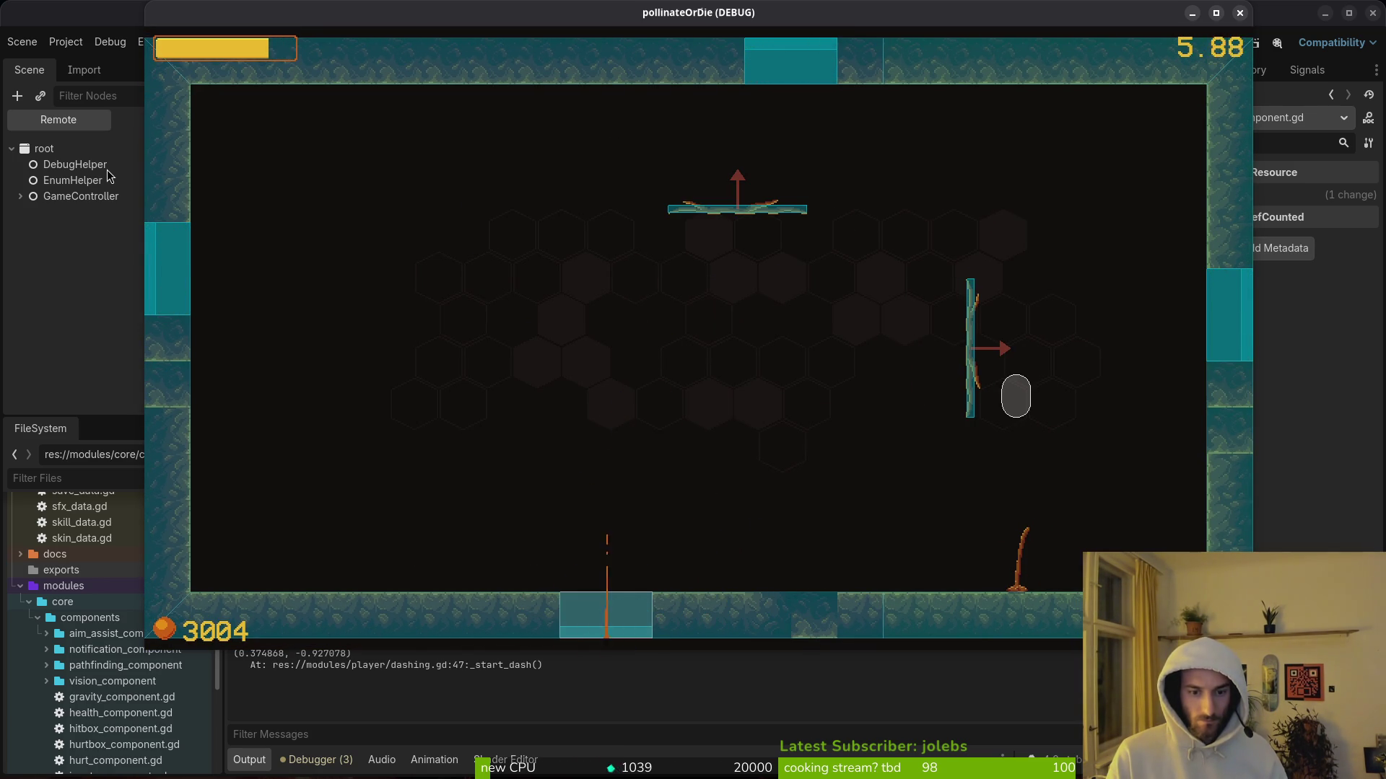
key("space")
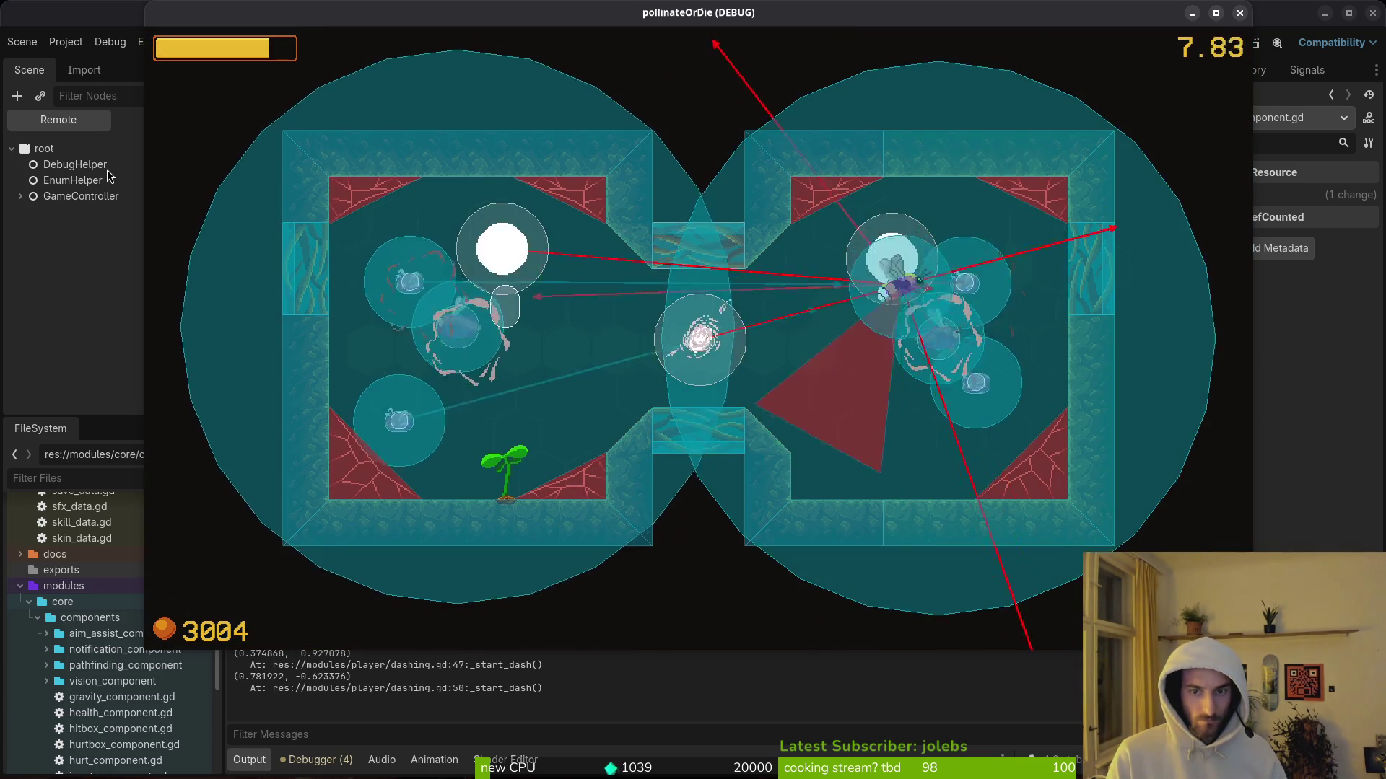
key("space")
key("space")
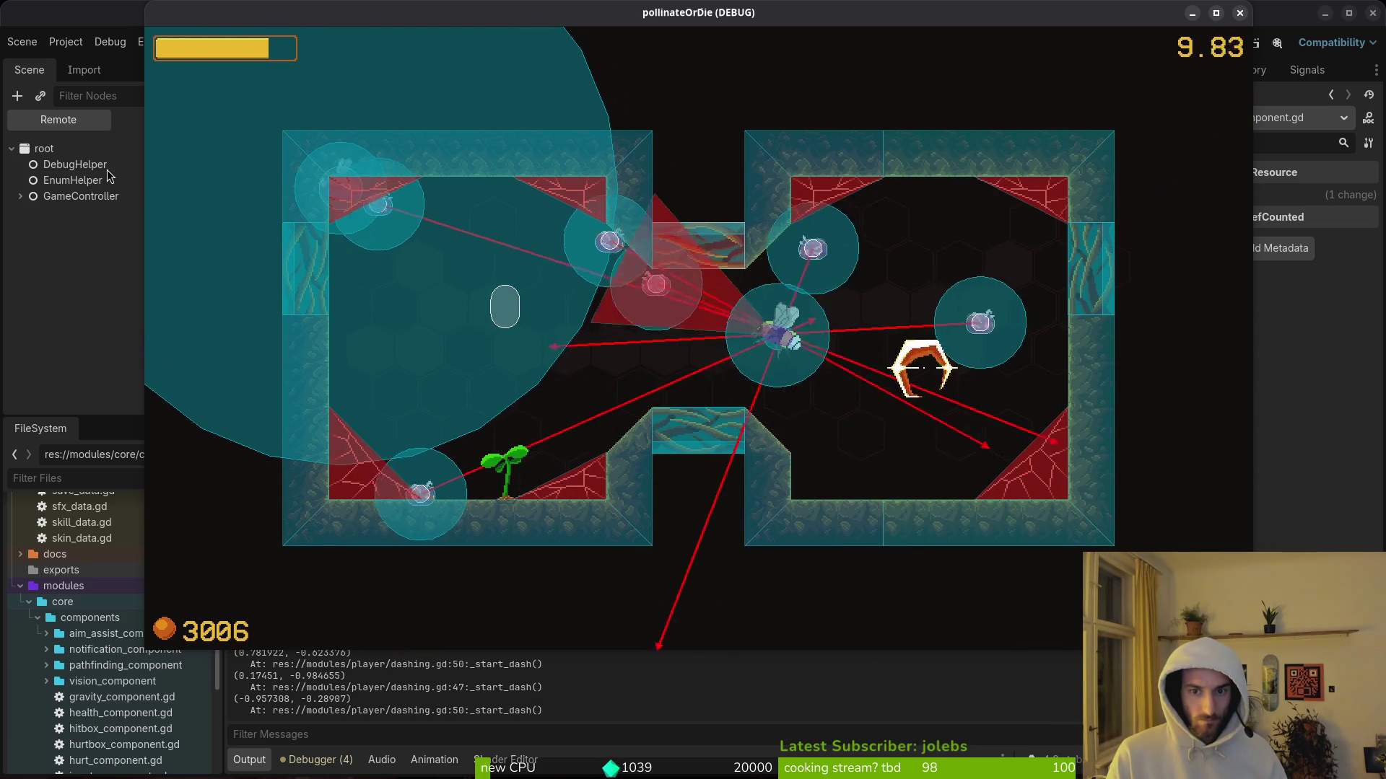
key("space")
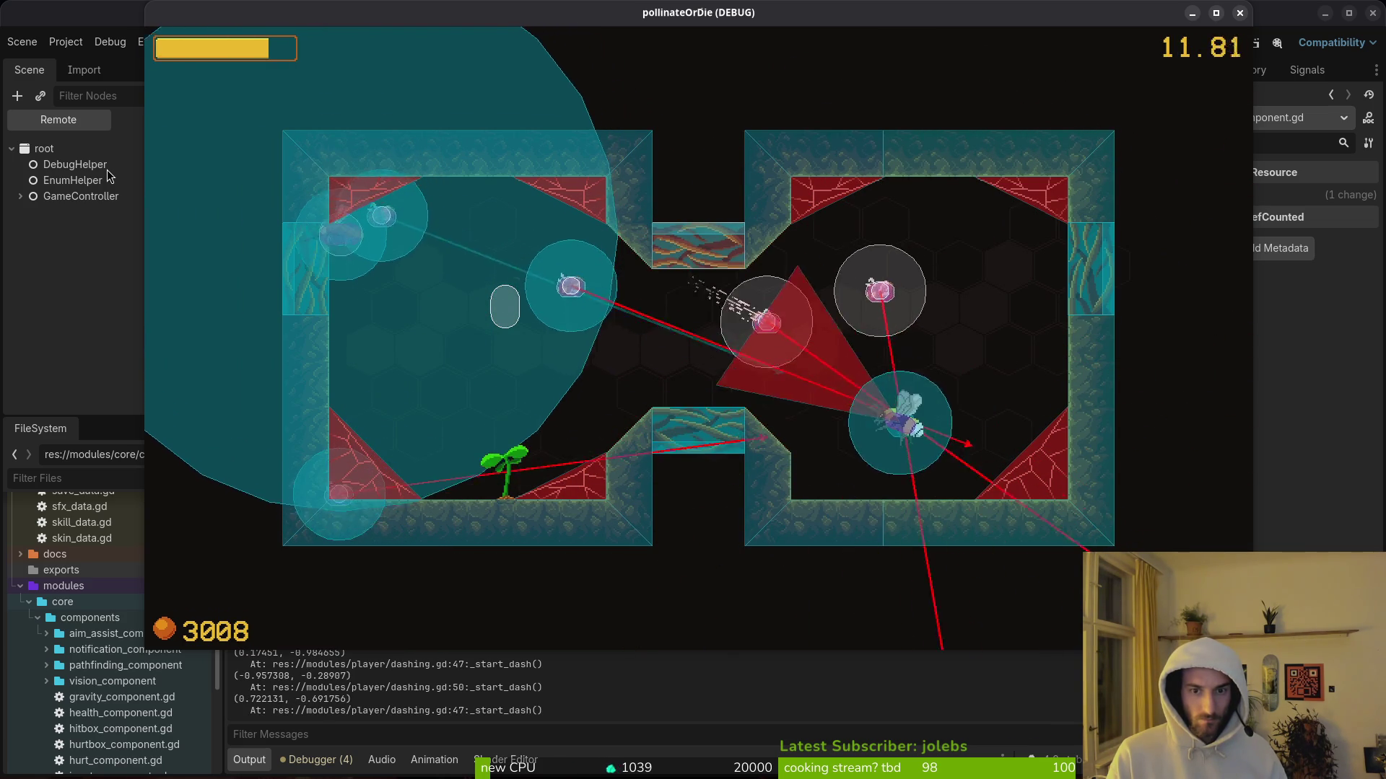
key("space")
key("space")
key("space")
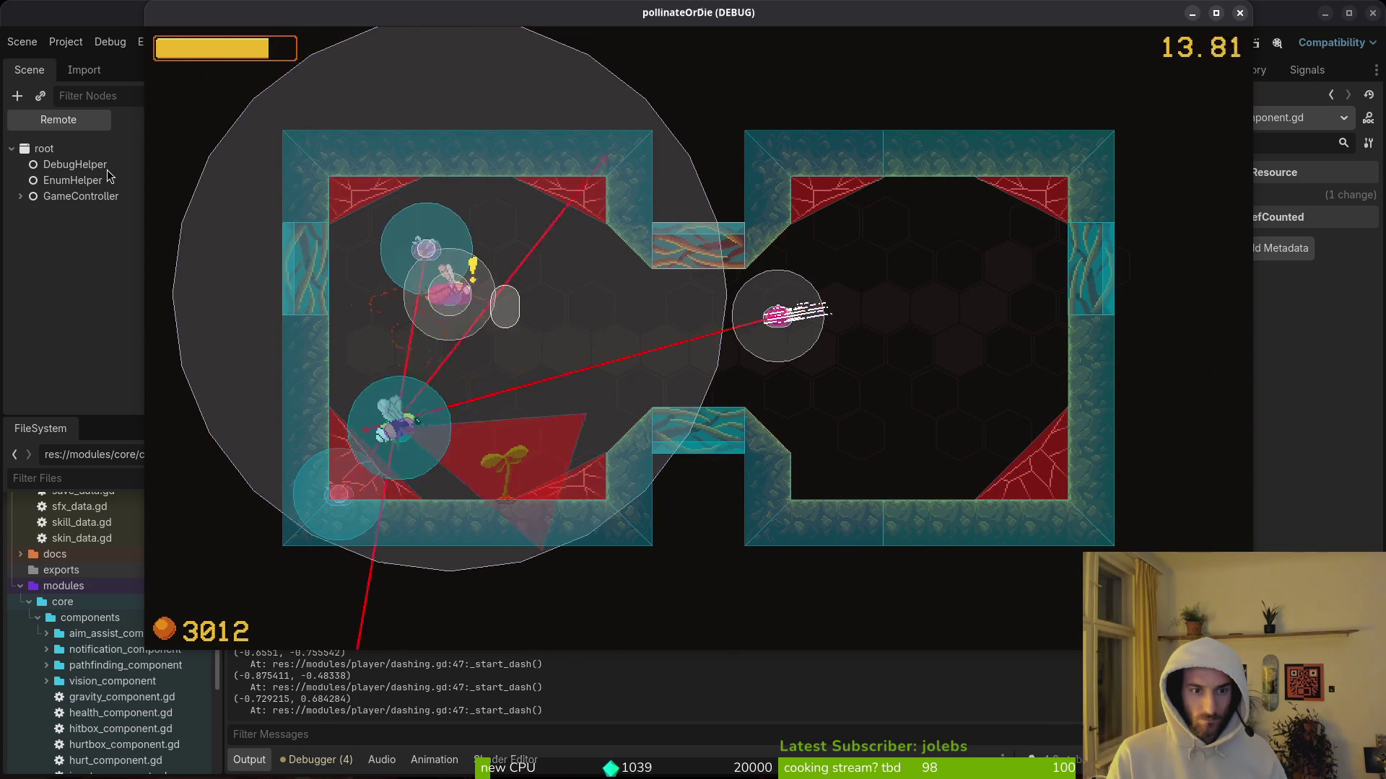
key("space")
key("space")
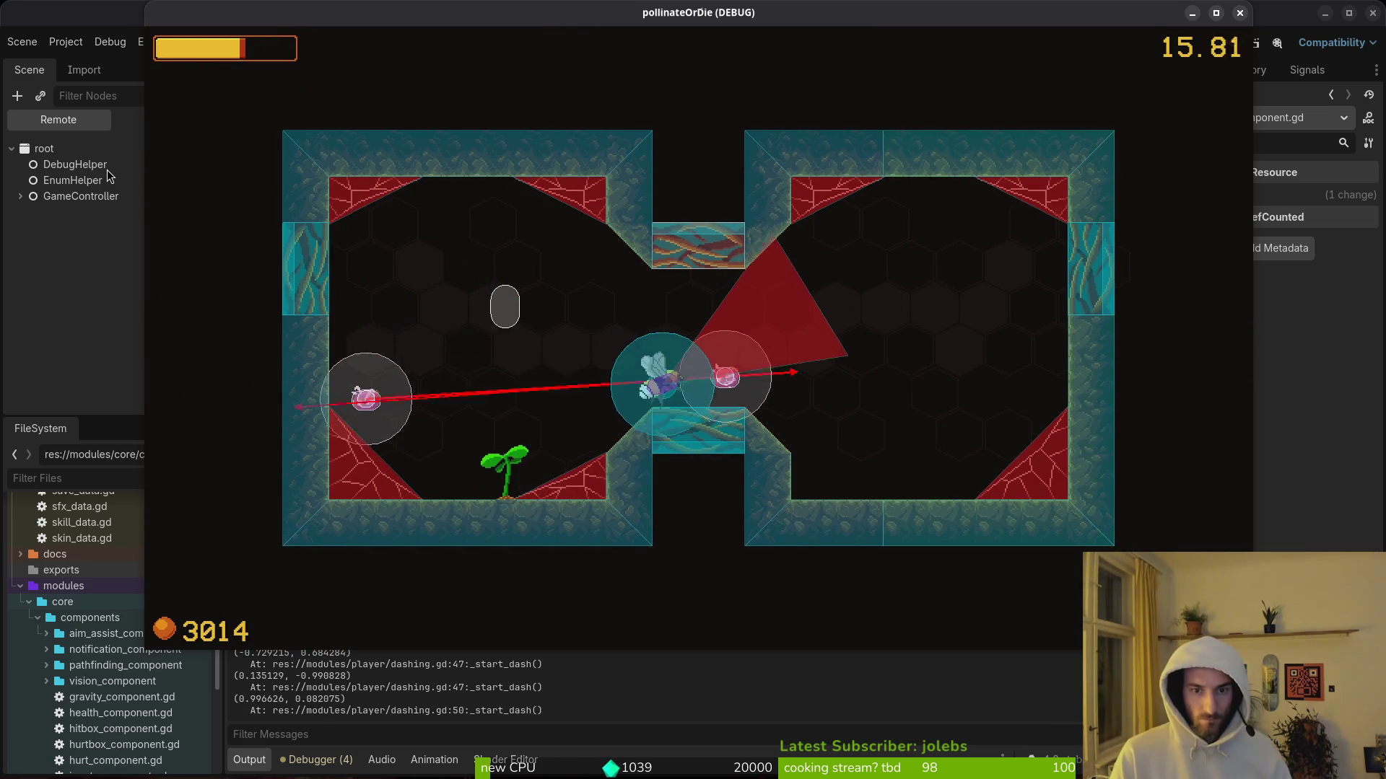
key("Escape")
key("alt+Tab")
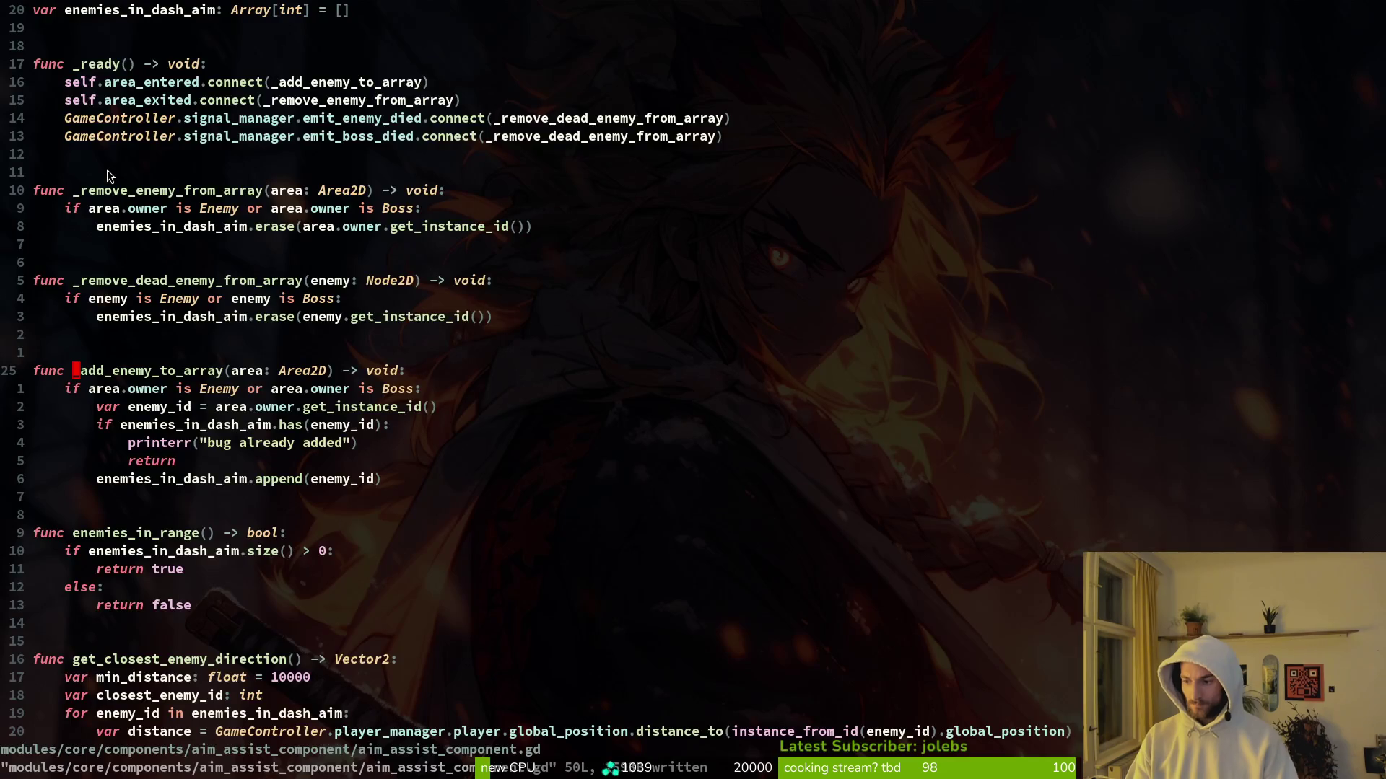
Step: Open debug.helper.gd via the fuzzy finder, save it with :w, and stop the running game with F8
key("space")
key("f")
key("f")
type("deb")
key("Return")
type(":w")
key("Return")
key("alt+Tab")
key("F8")
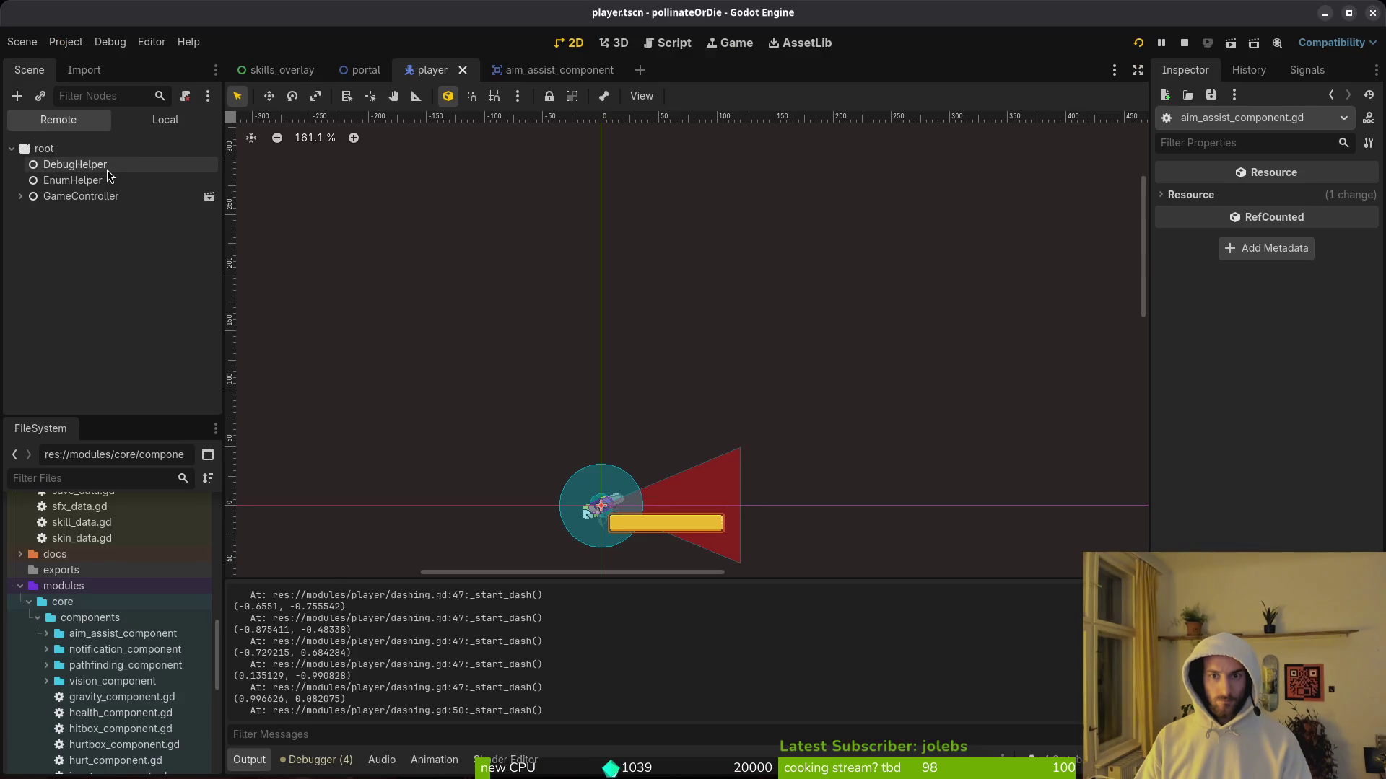
Step: Rerun the game and dash at the cave's enemies with no collision shapes drawn, then pause
left_click(1138, 44)
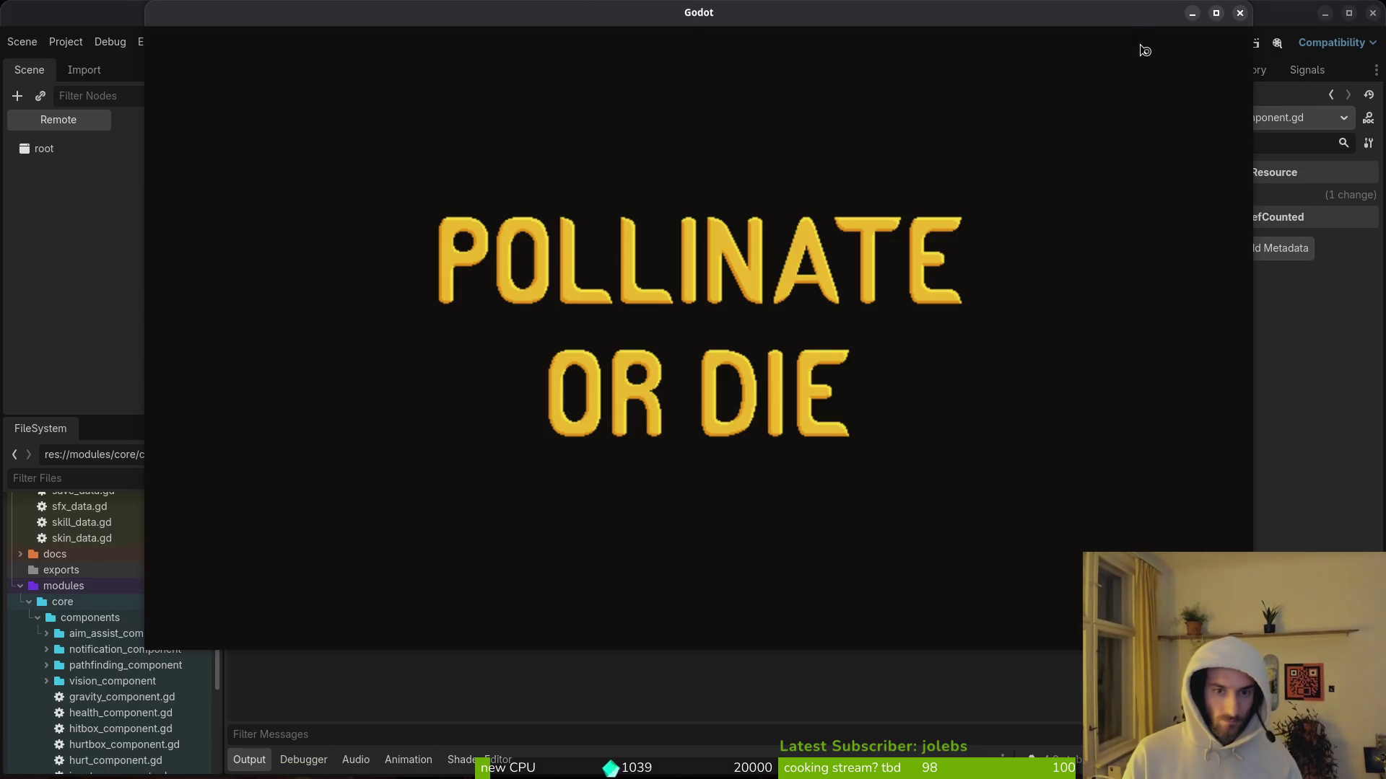
key("Return")
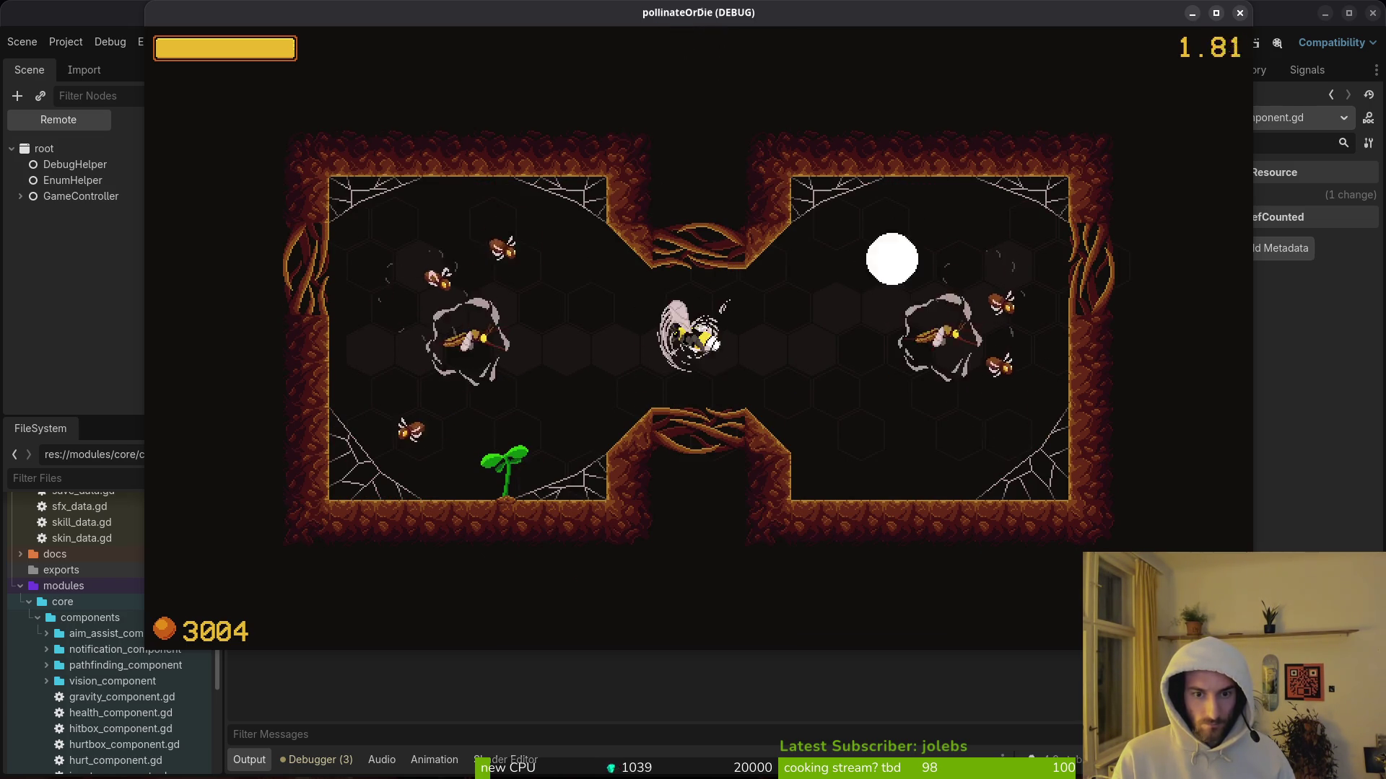
key("space")
key("space")
key("space")
key("space")
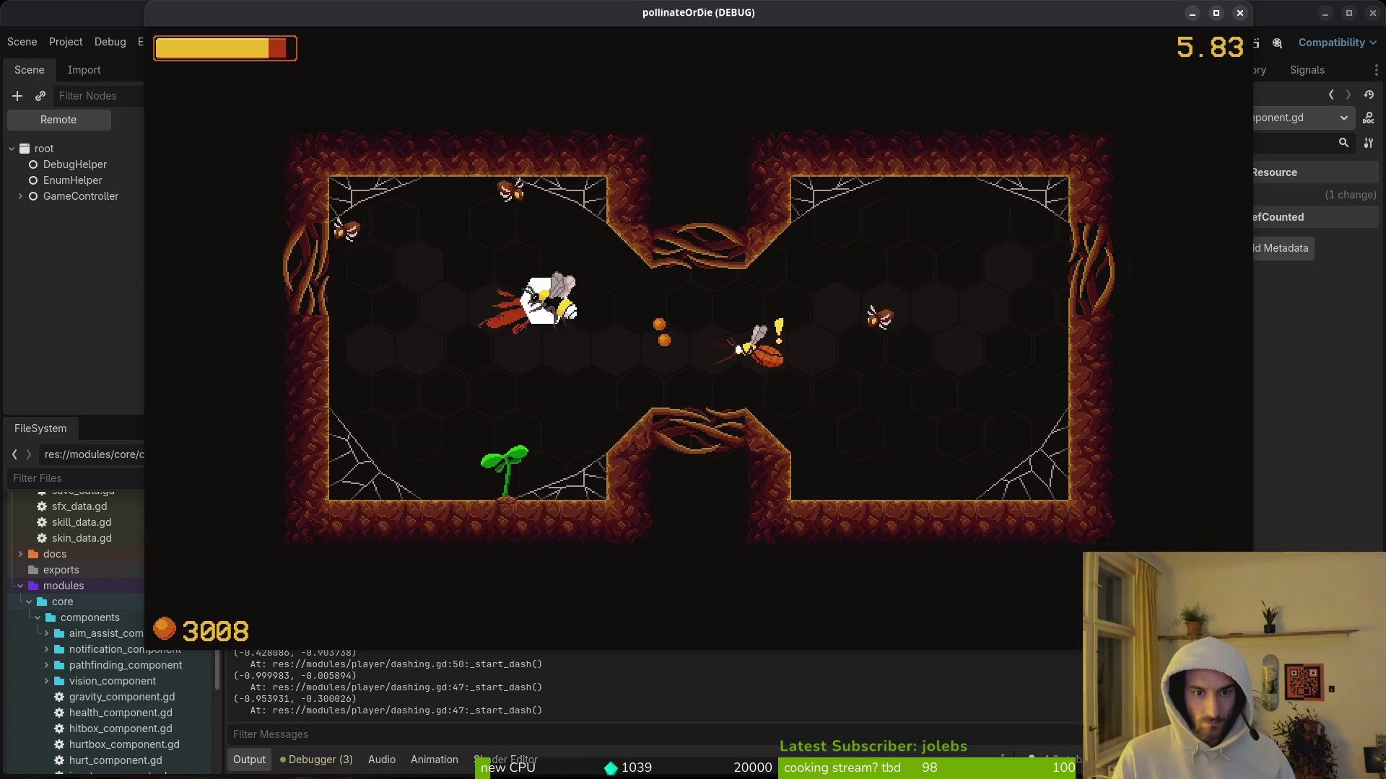
key("space")
key("space")
key("space")
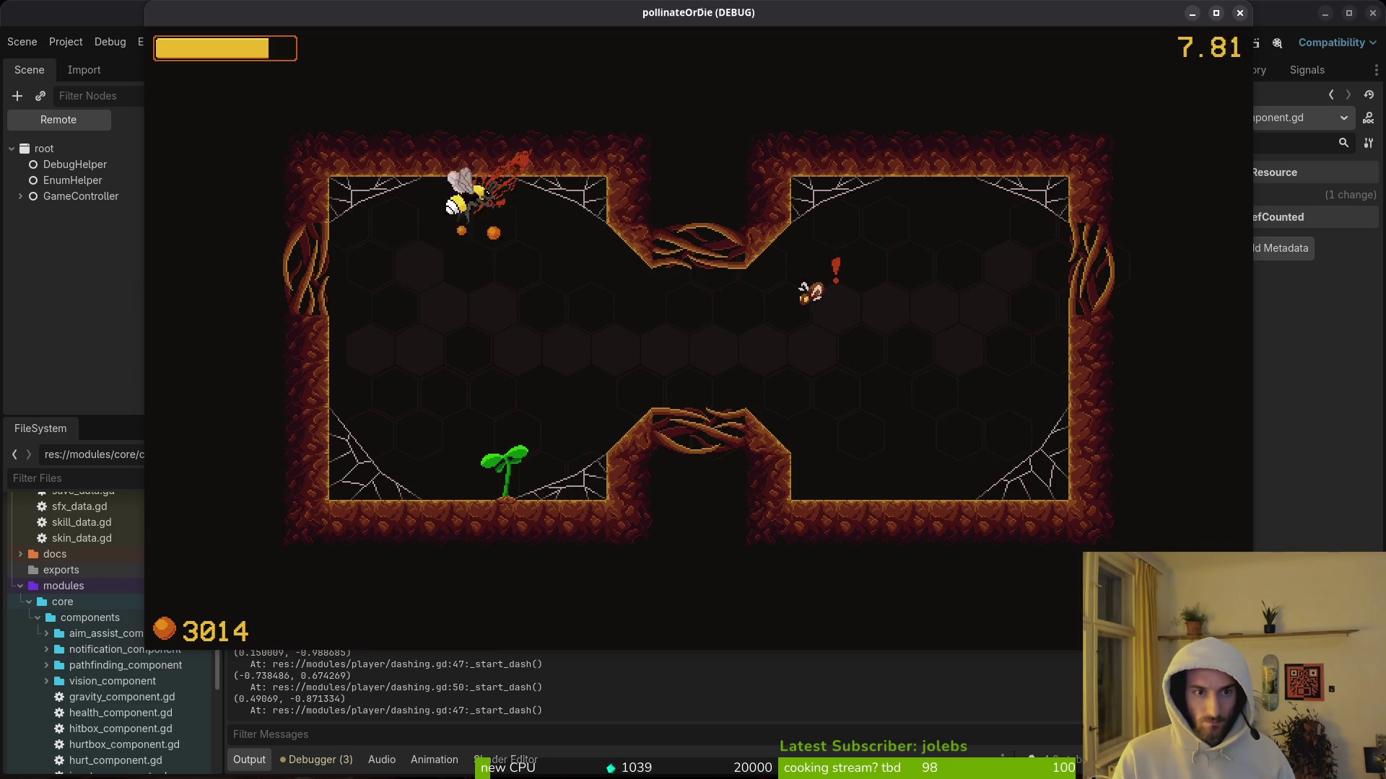
key("space")
key("space")
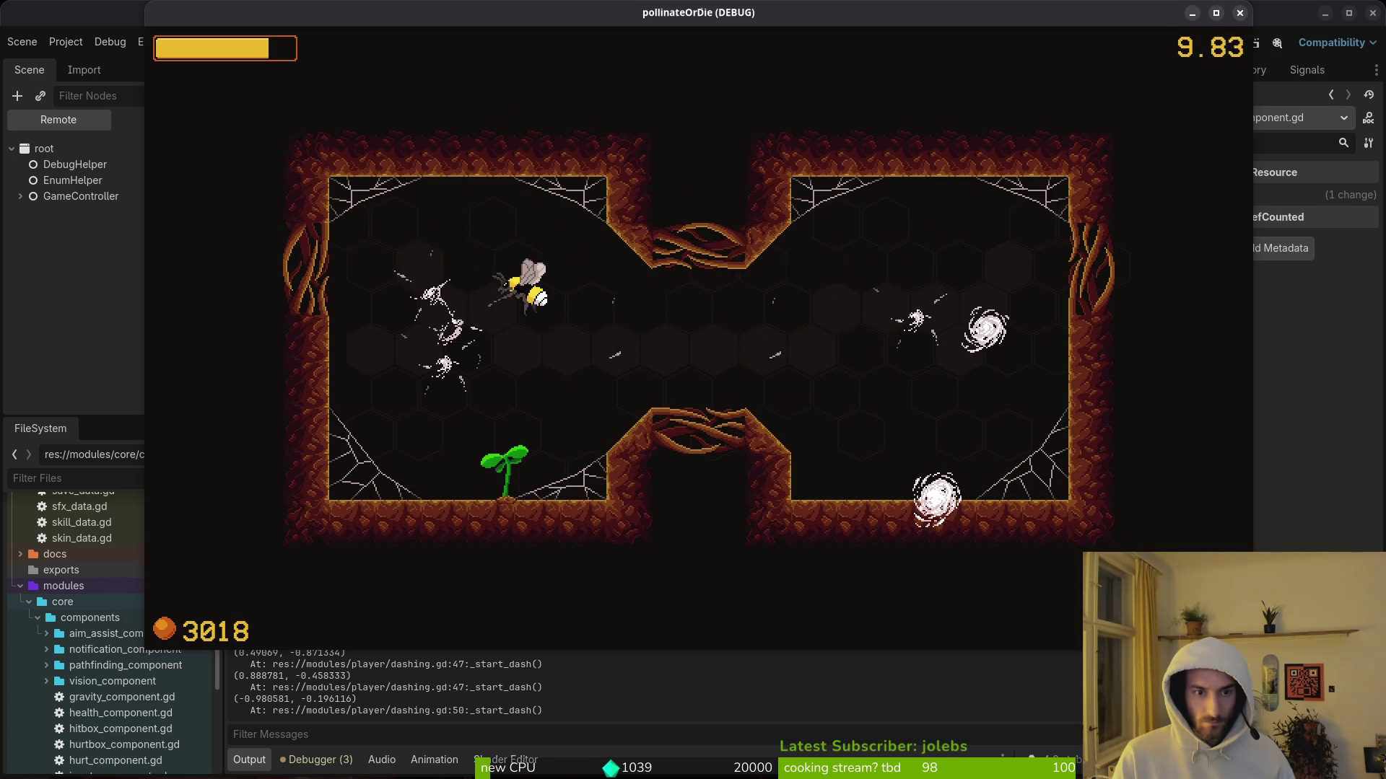
key("space")
key("space")
key("space")
key("space")
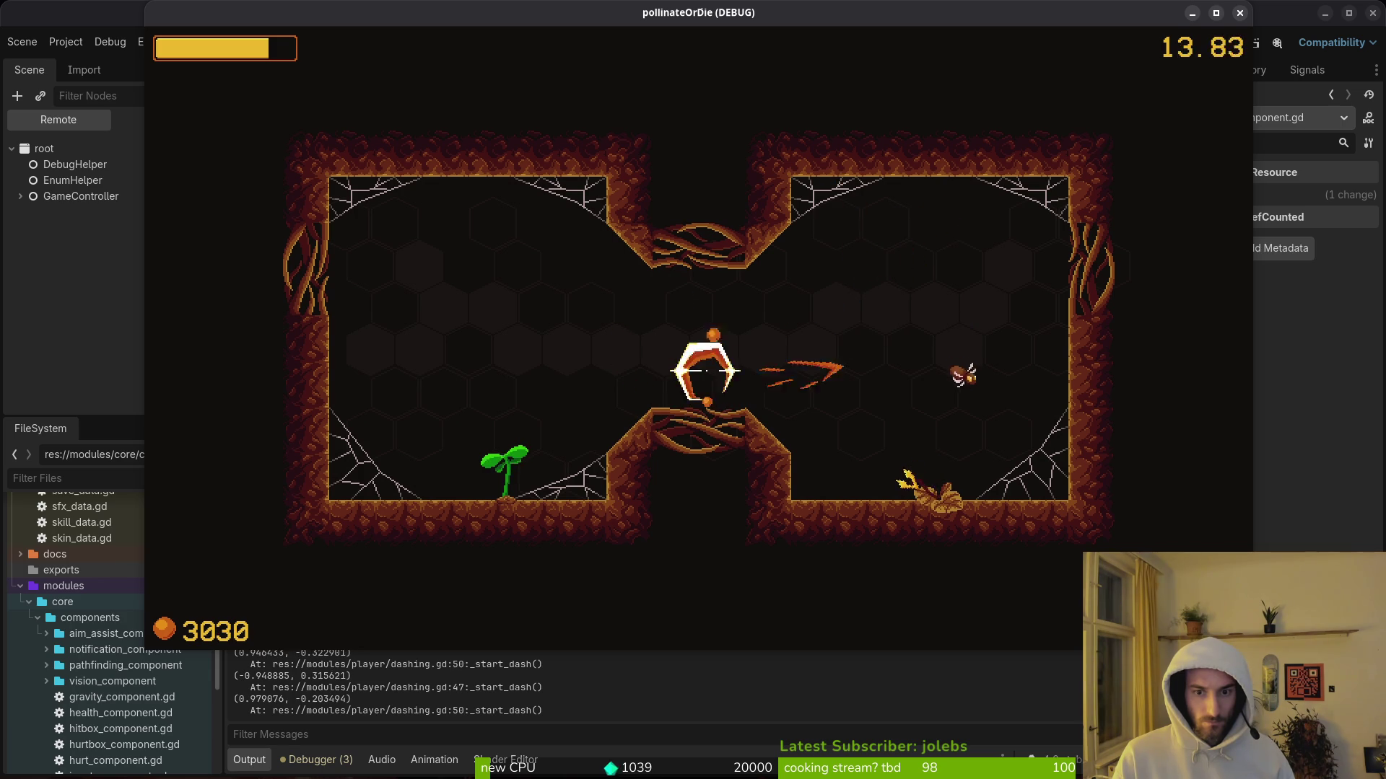
key("space")
key("space")
key("space")
key("space")
key("space")
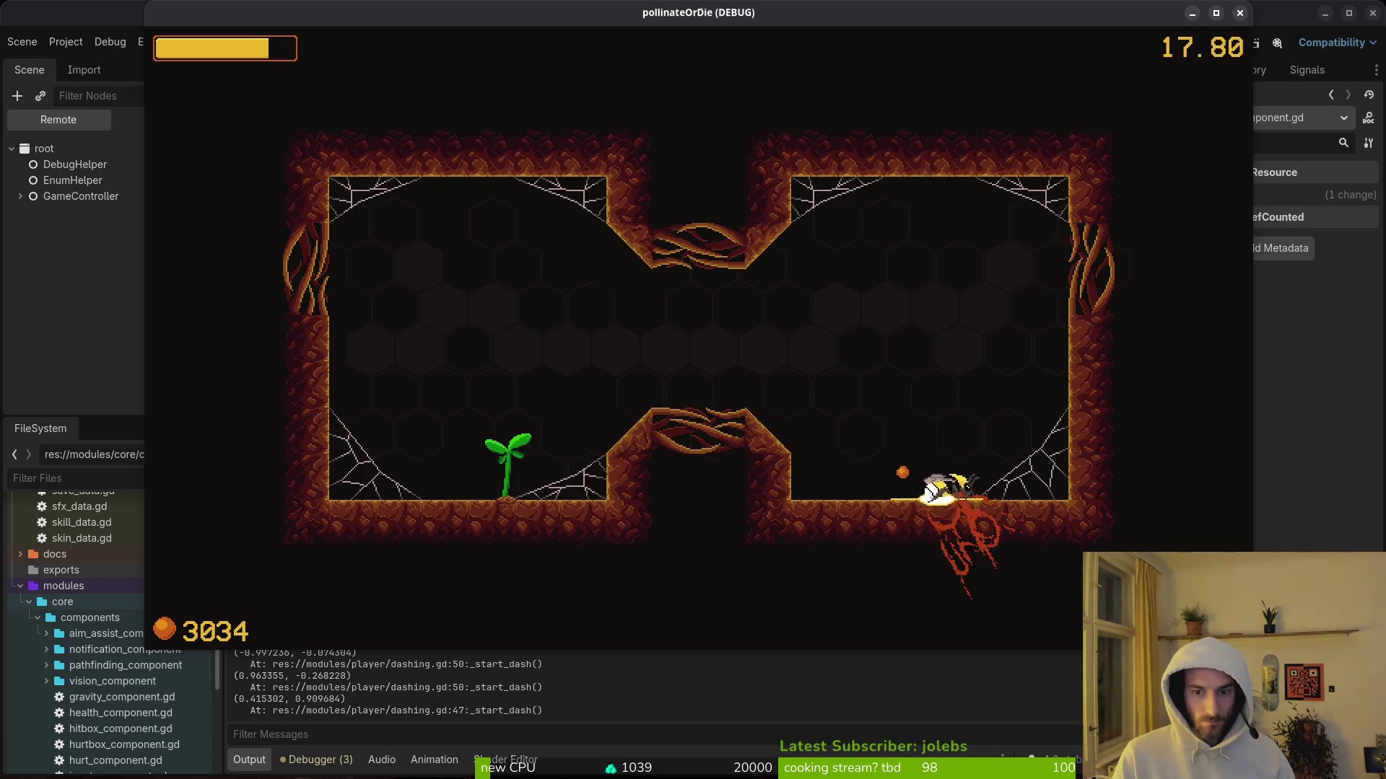
key("space")
key("space")
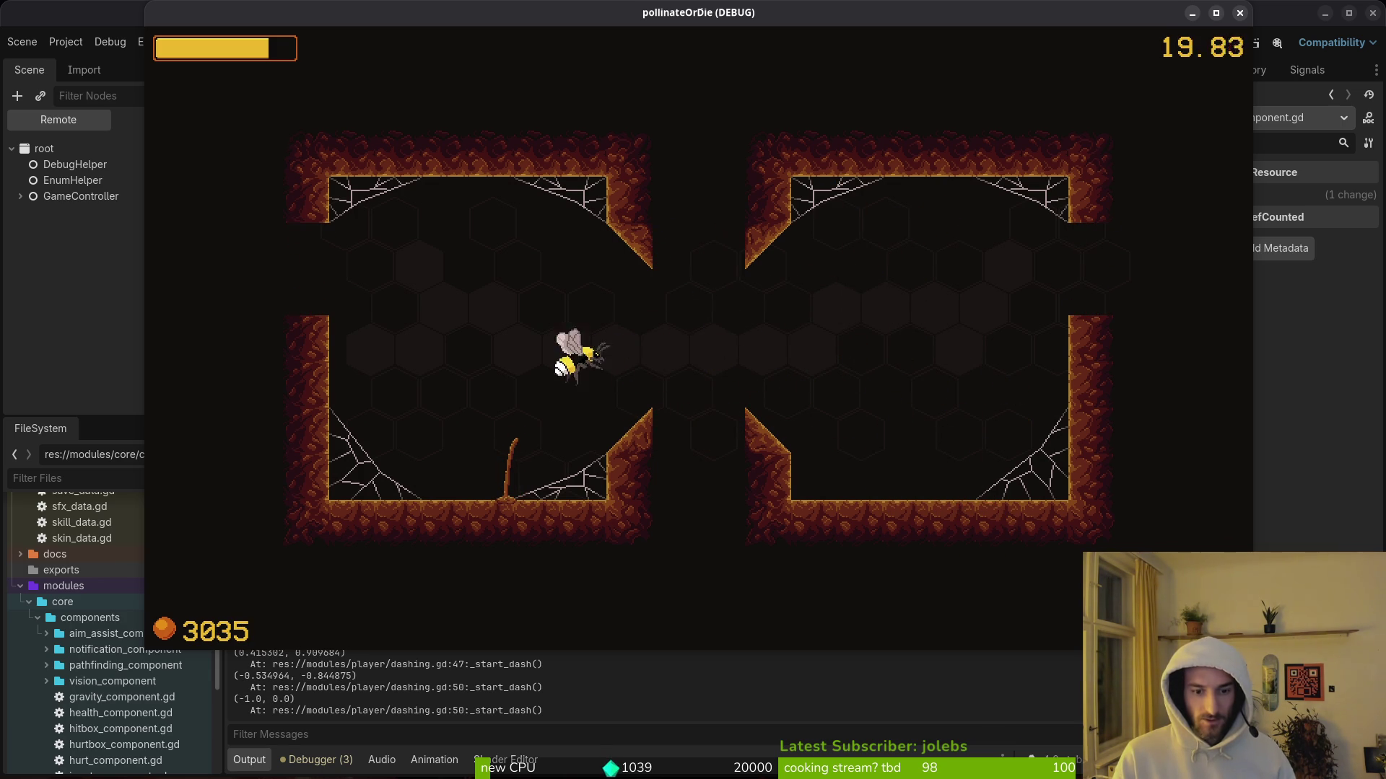
key("Escape")
left_click(560, 777)
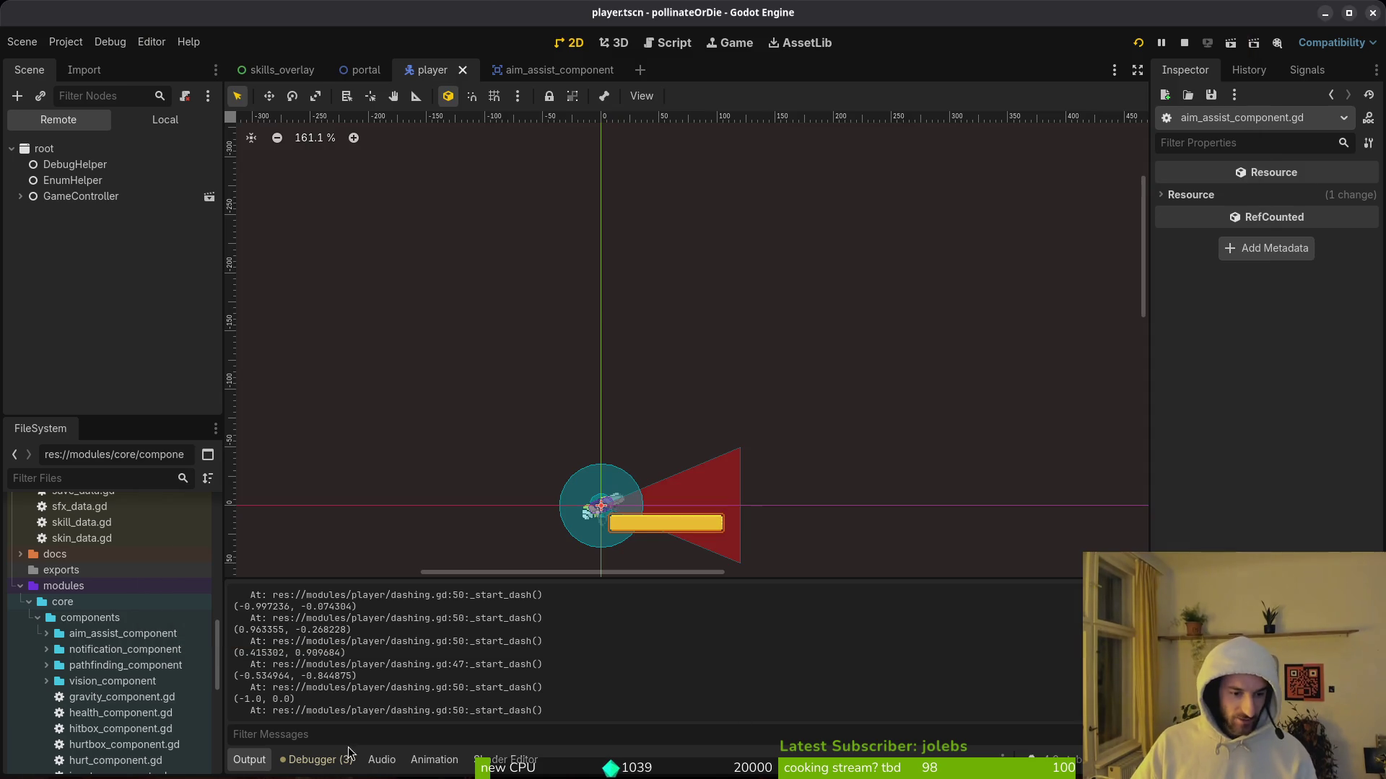
Step: Show the FPS graph in the debugger's performance monitors
left_click(316, 760)
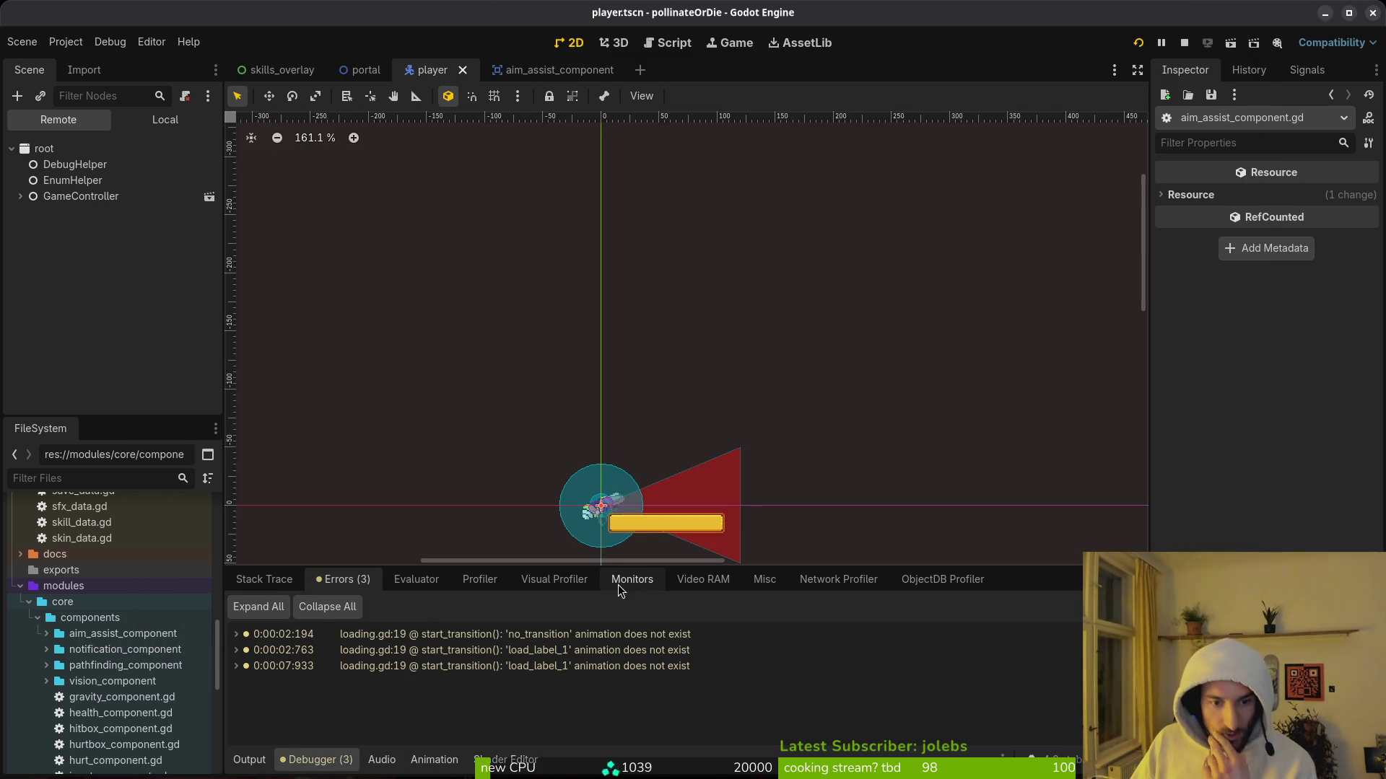
left_click(631, 579)
left_click(280, 647)
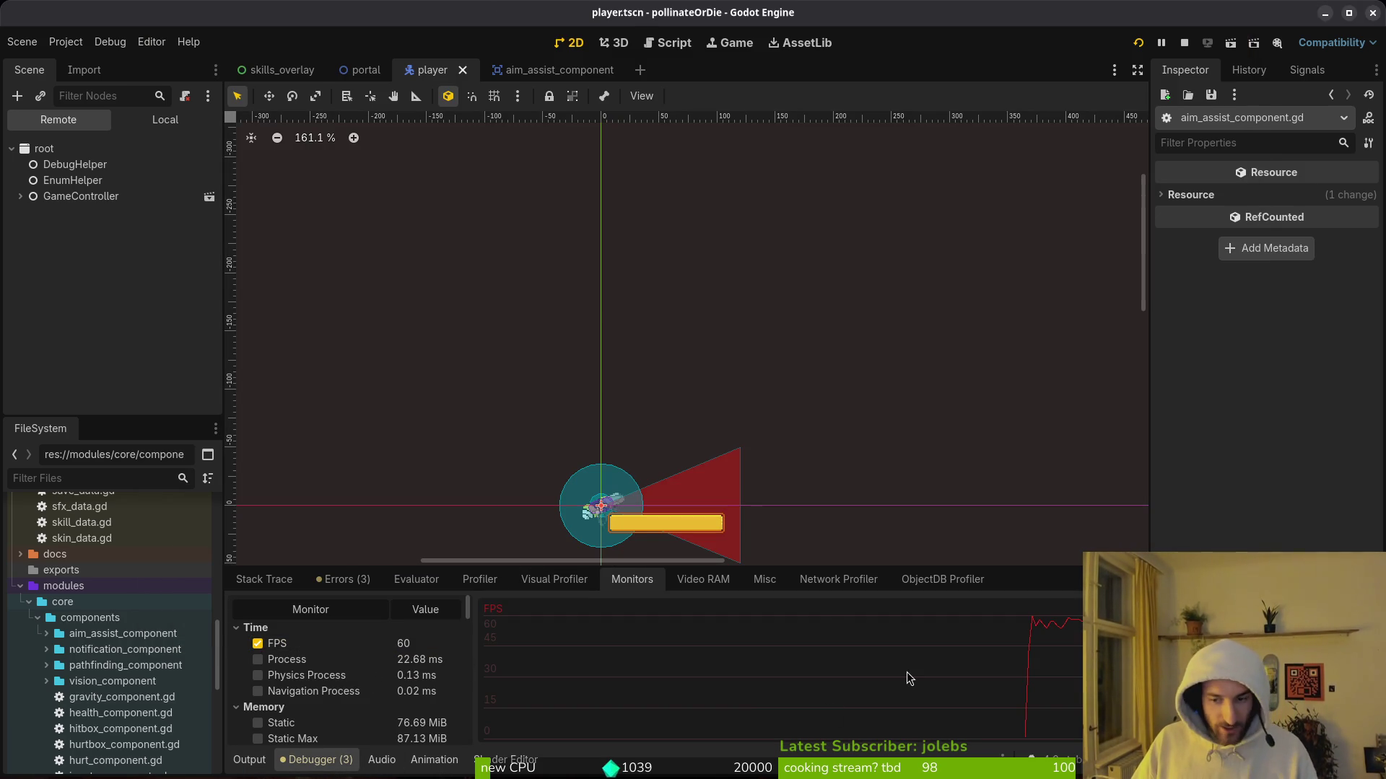
Step: Bring the paused pollinateOrDie (DEBUG) window back to the front to resume playing
key("alt+Tab")
left_click(1018, 20)
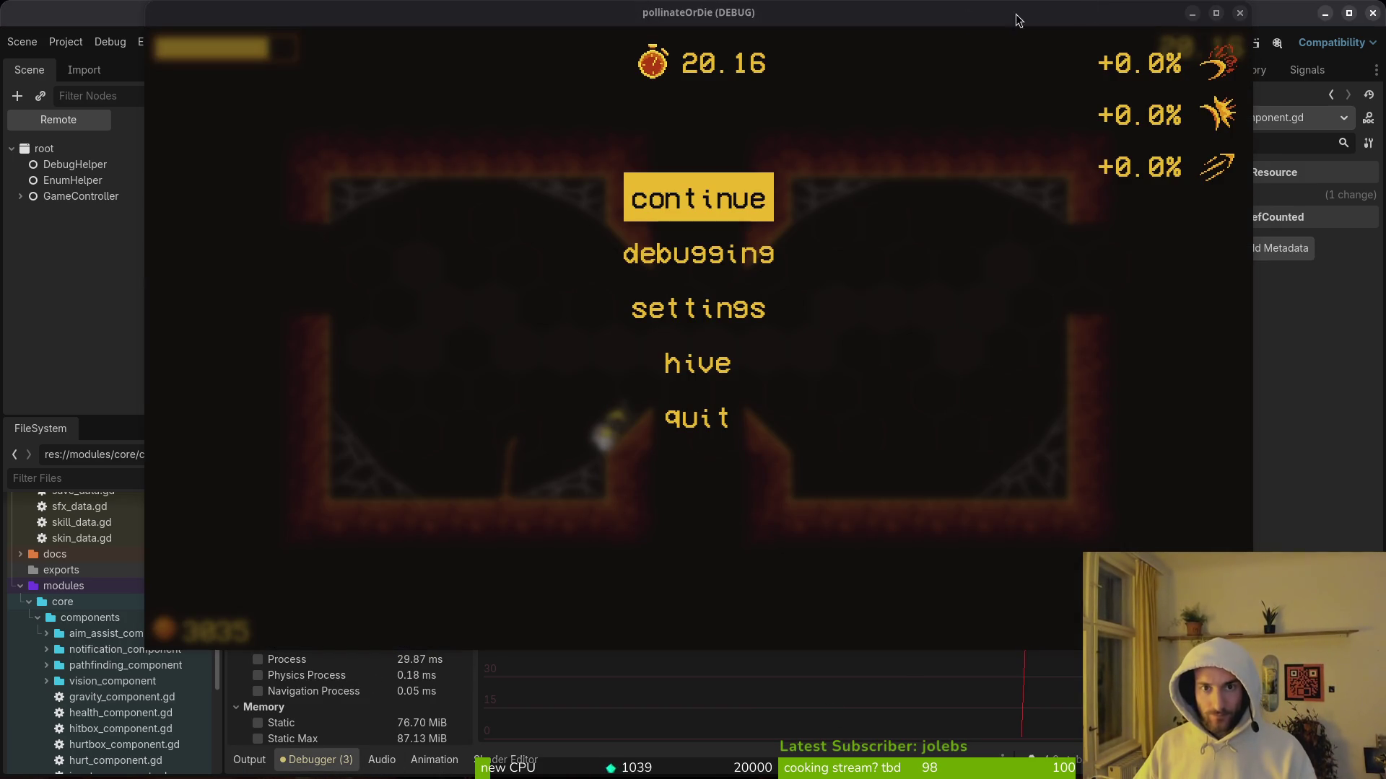
left_click(821, 21)
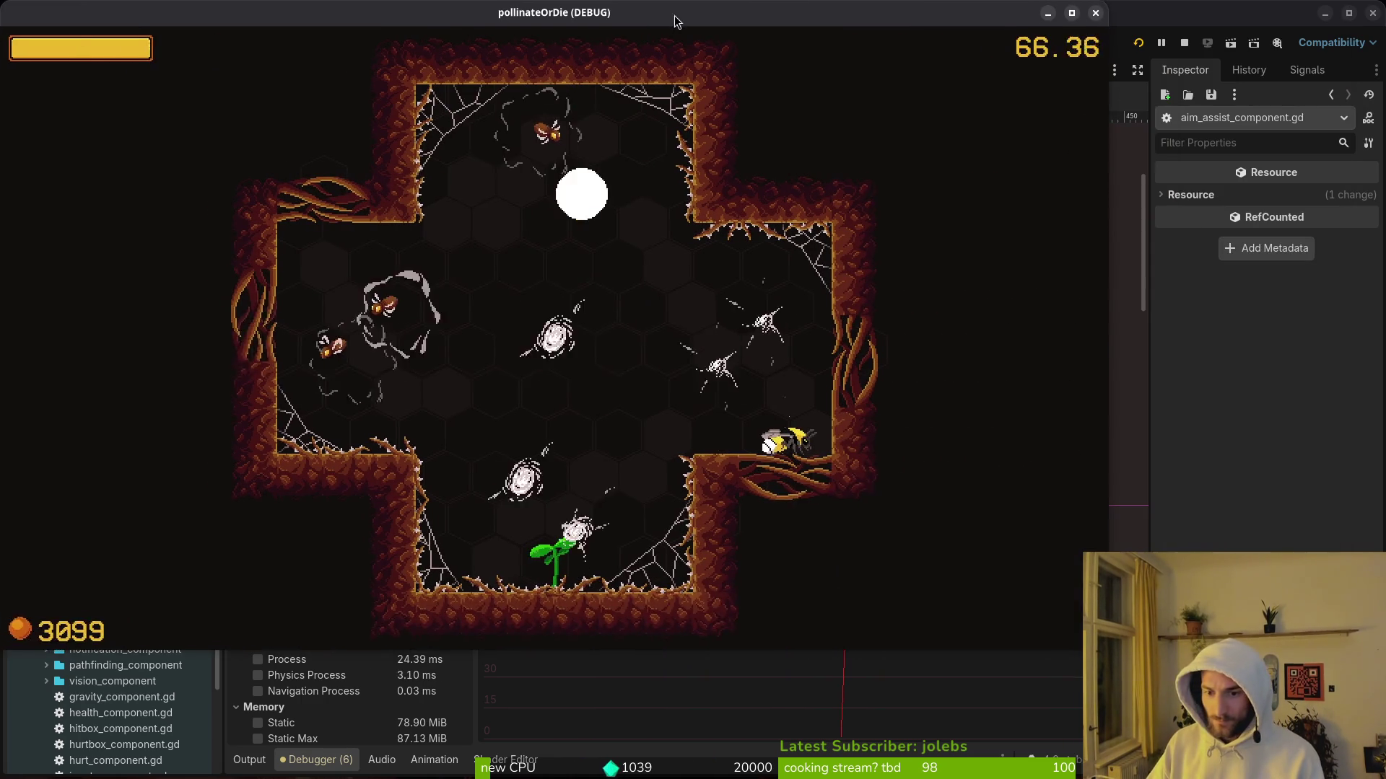
Step: Fly around the first room dashing at enemies, then collect the upgrade hex
mouse_move(675, 15)
left_mouse_down()
mouse_move(661, 32)
mouse_move(665, 14)
left_mouse_up()
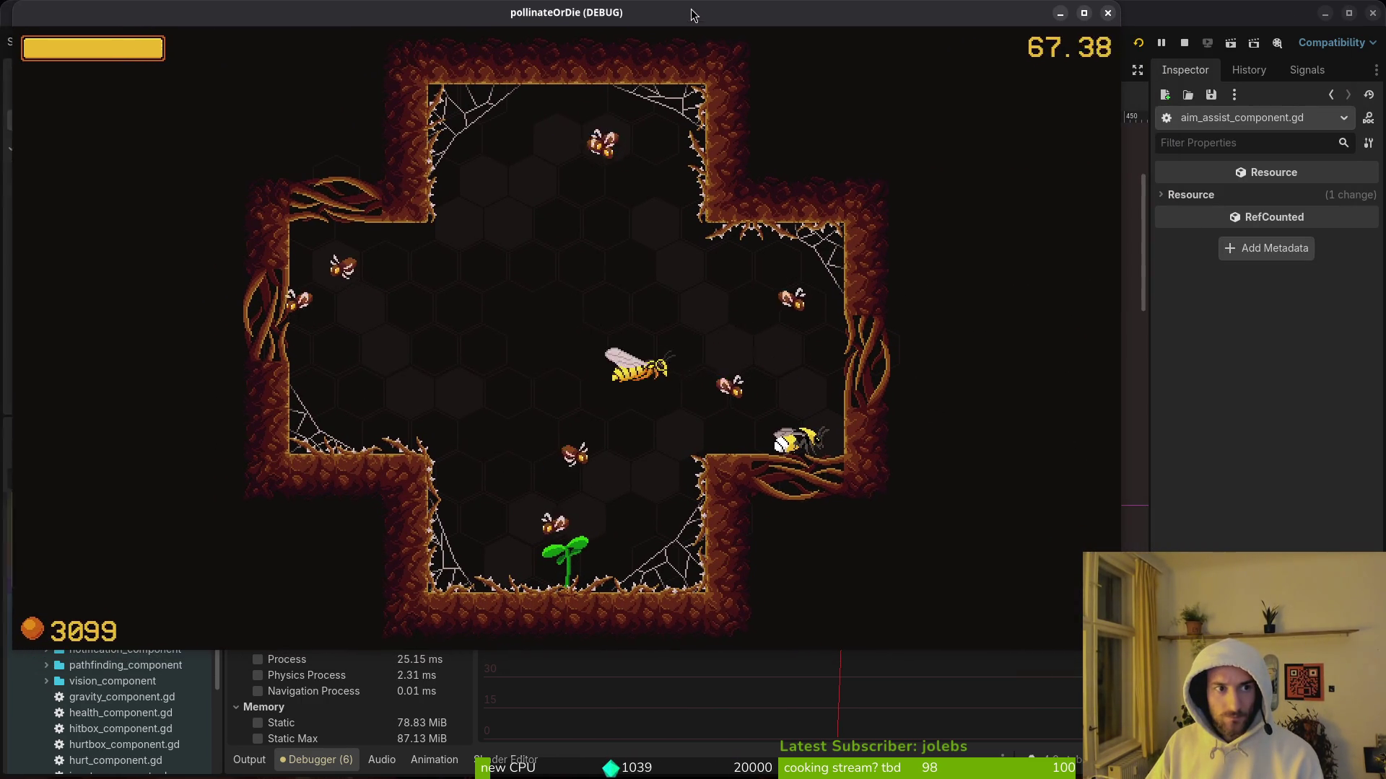
key("w")
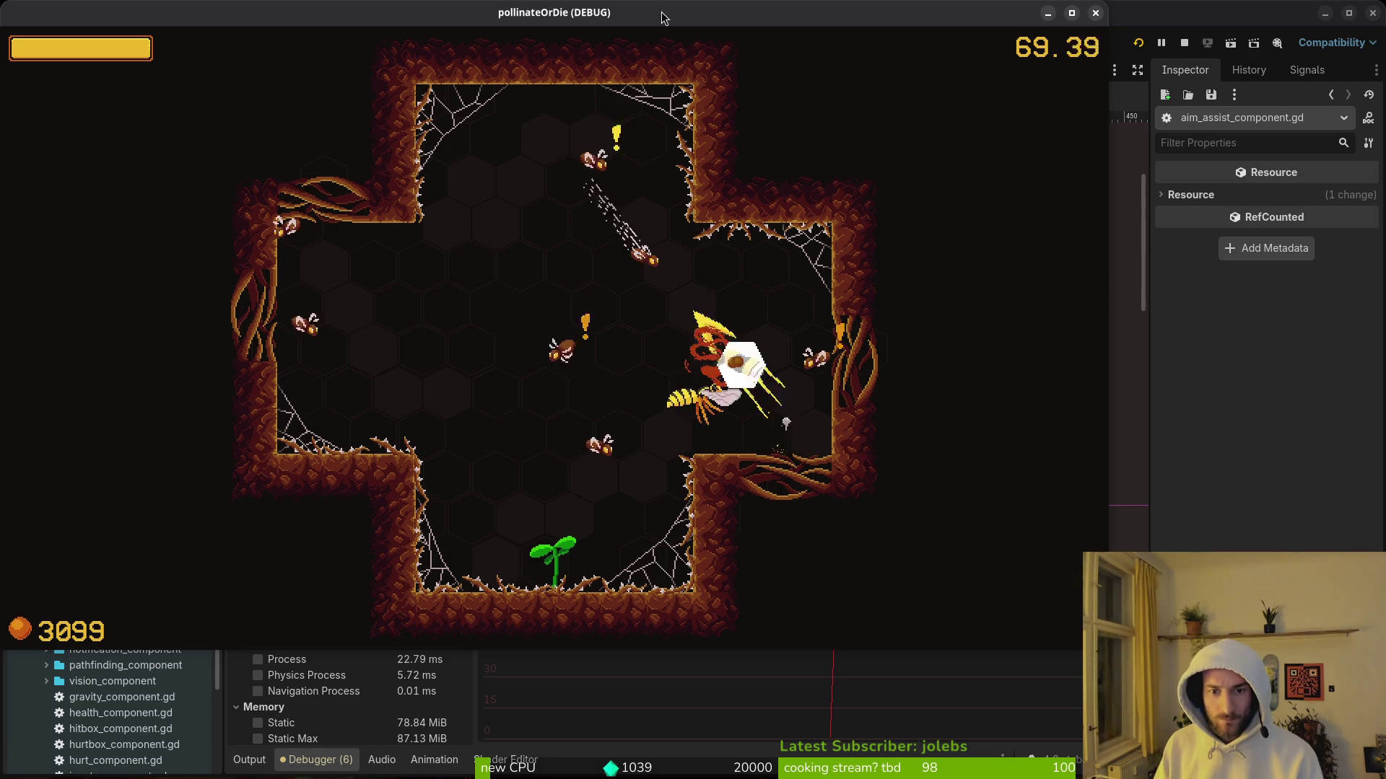
key("s")
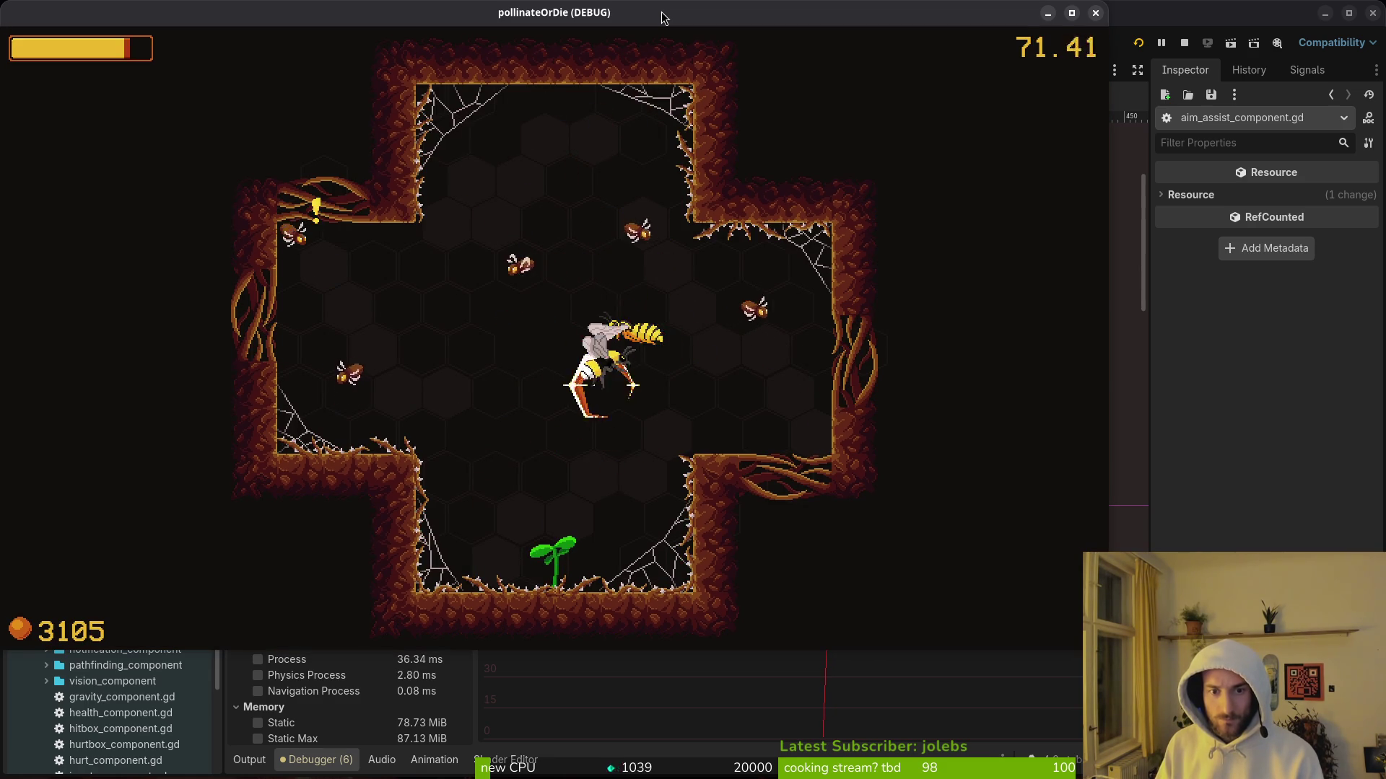
key("a")
key("d")
key("w")
key("s")
key("w")
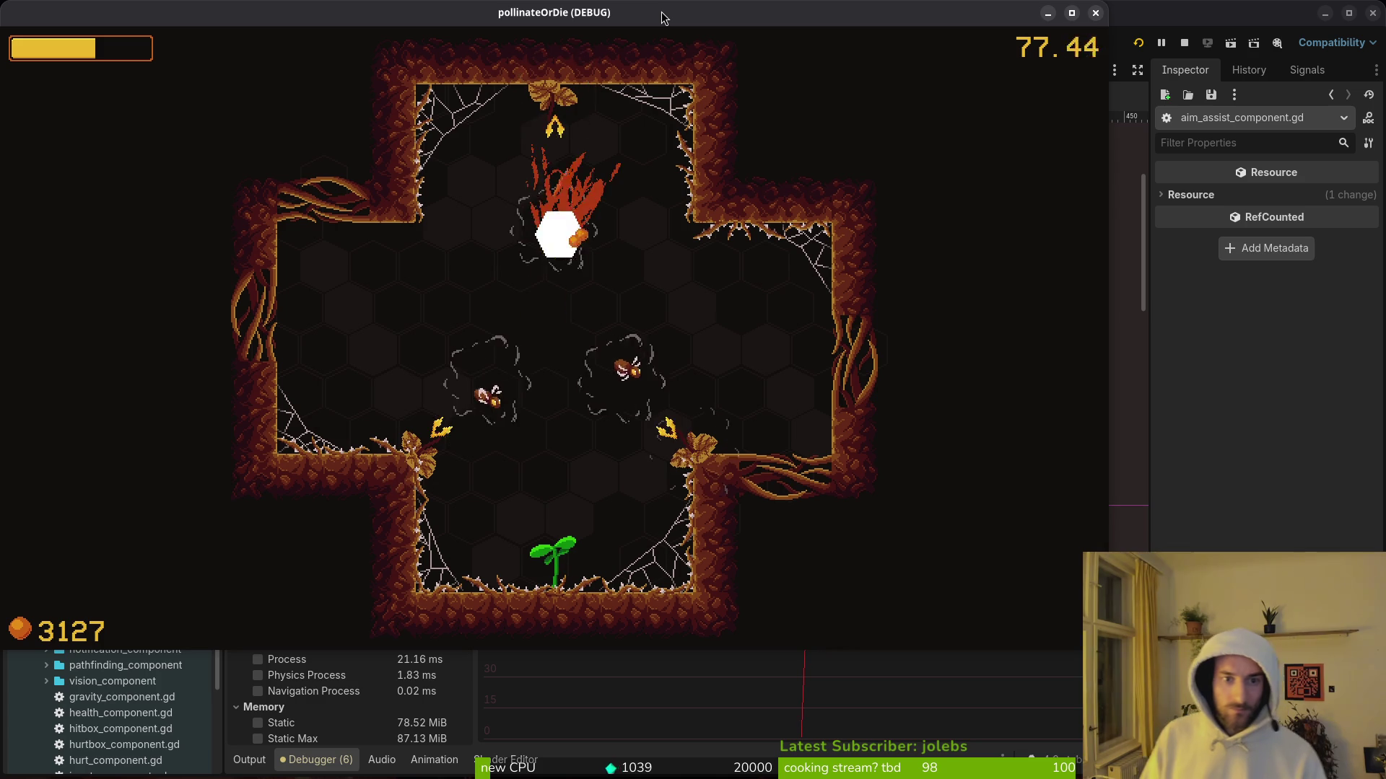
key("s")
key("a")
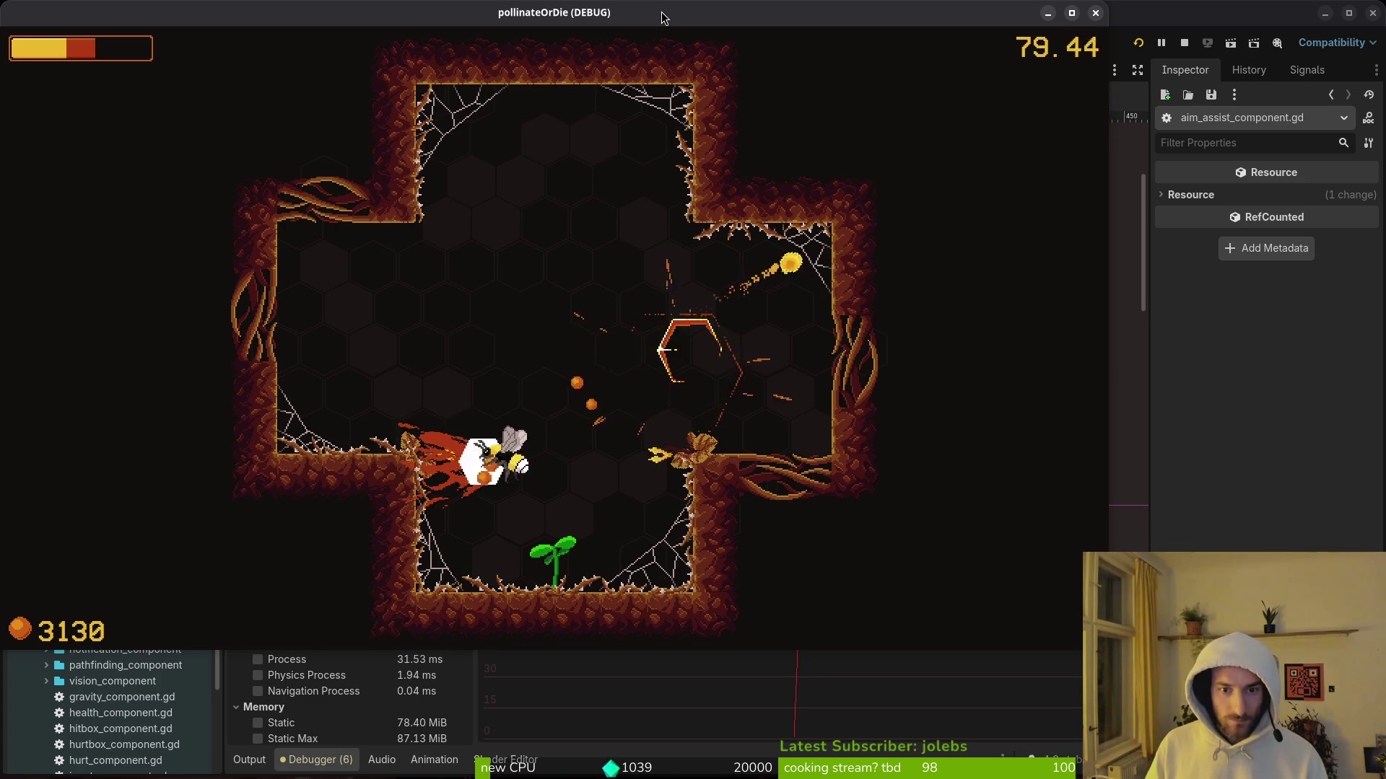
key("d")
key("a")
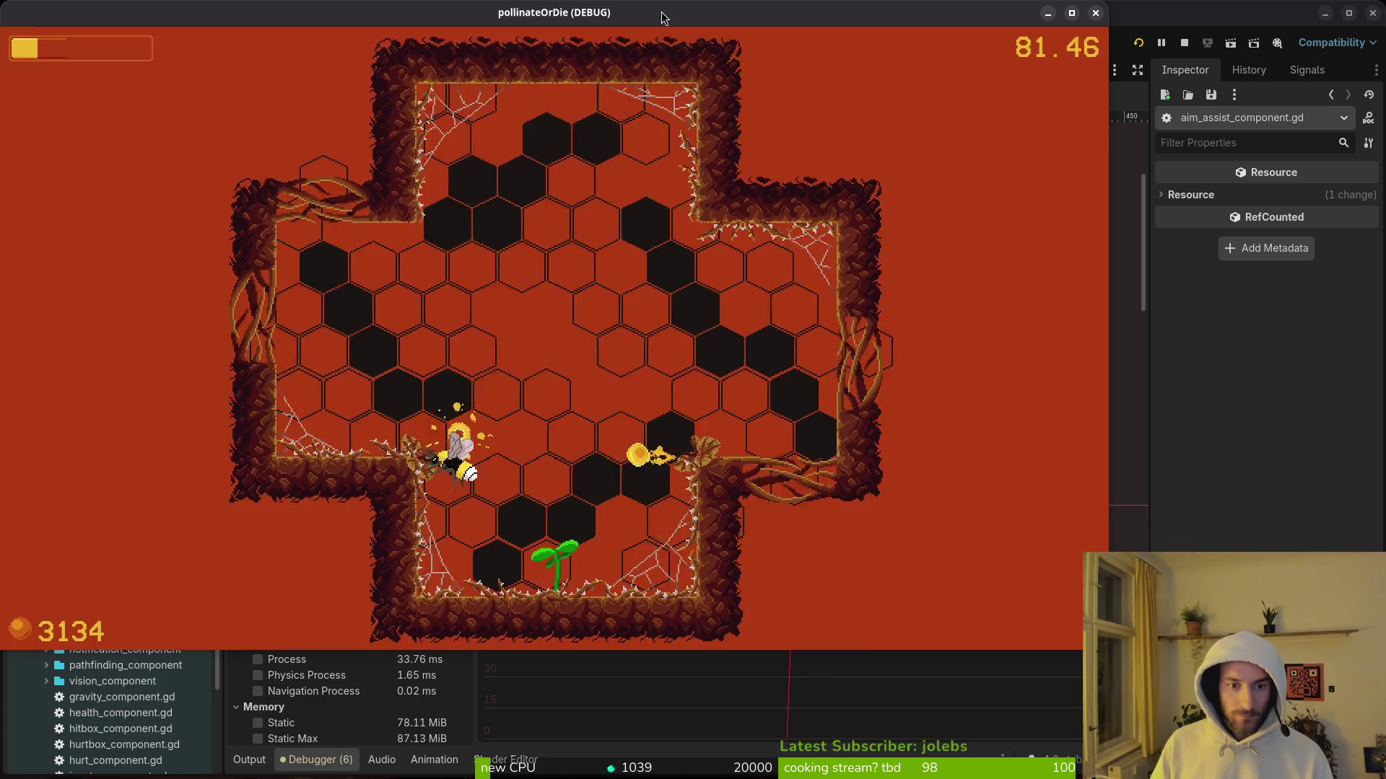
key("w")
key("d")
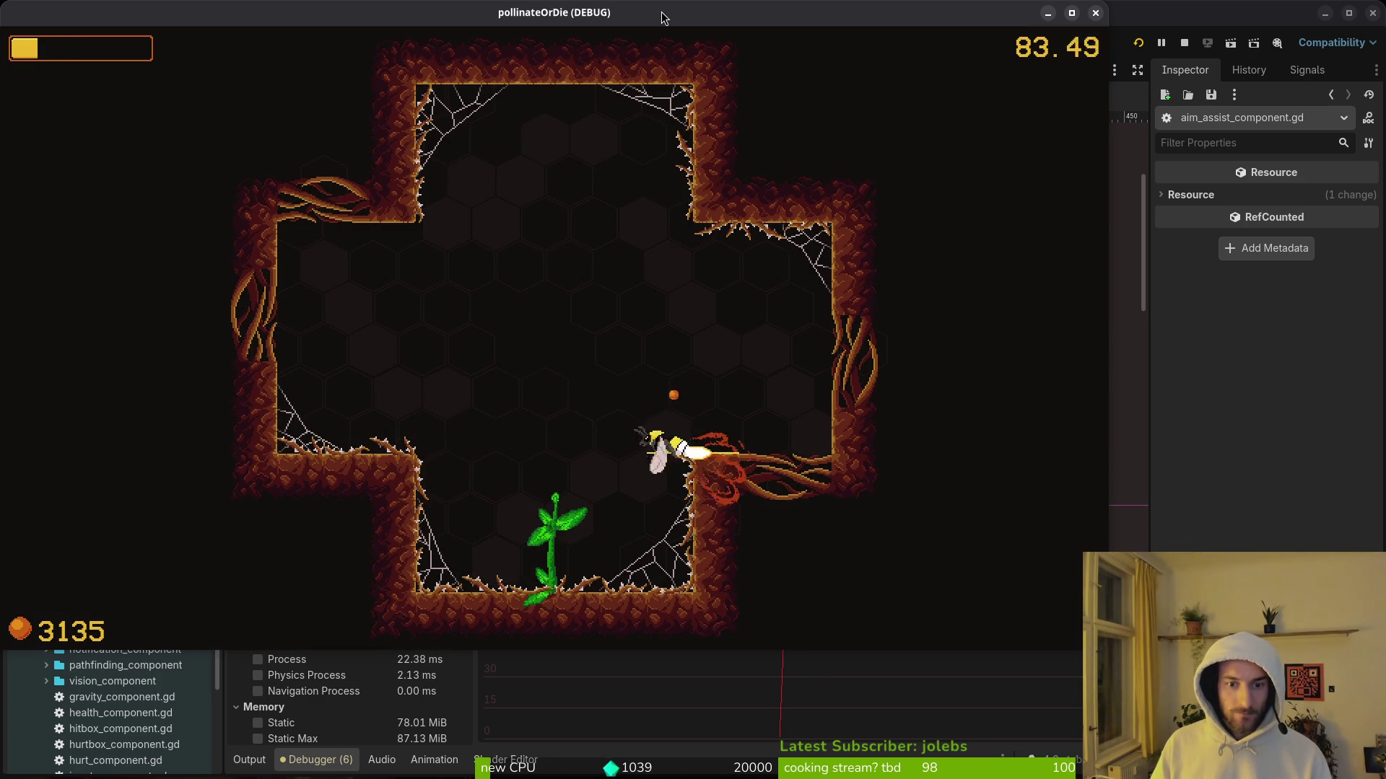
key("a")
key("a")
key("d")
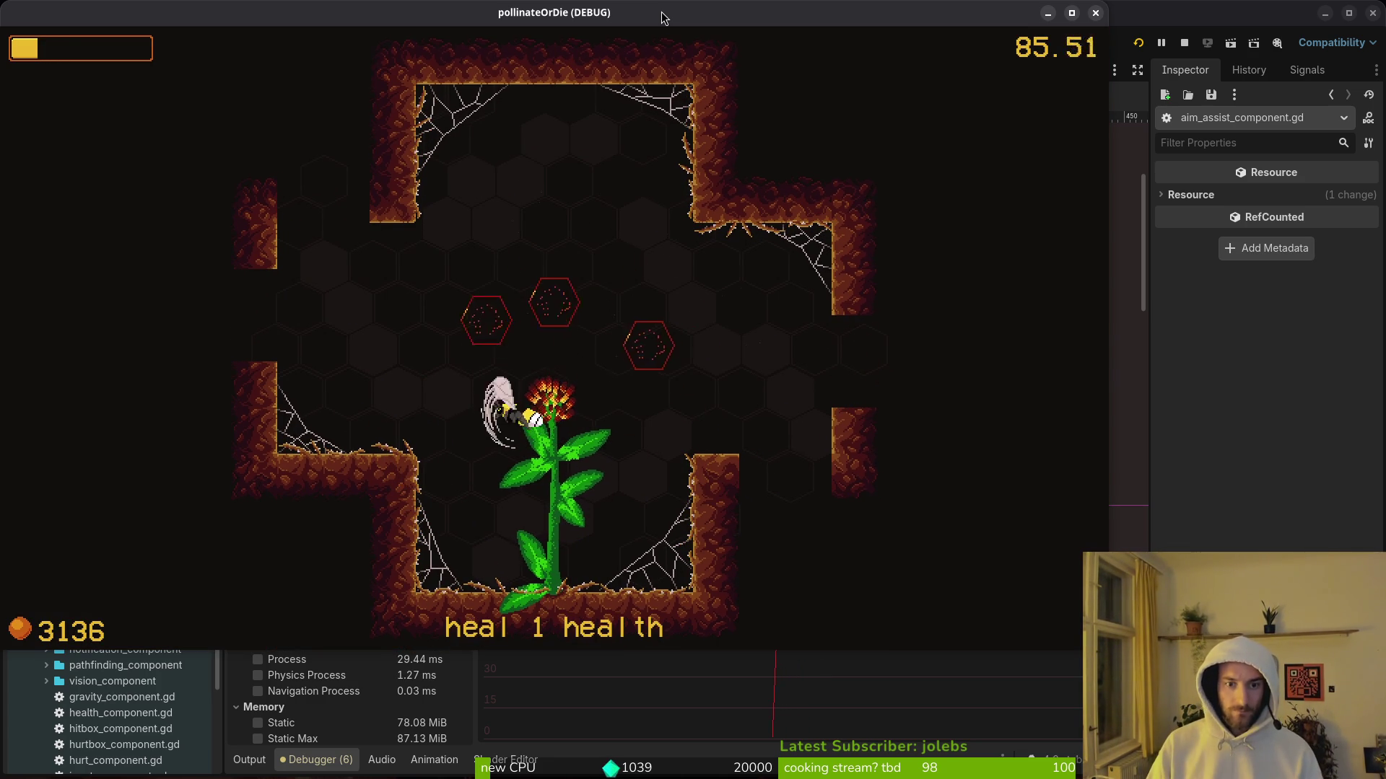
key("w")
key("d")
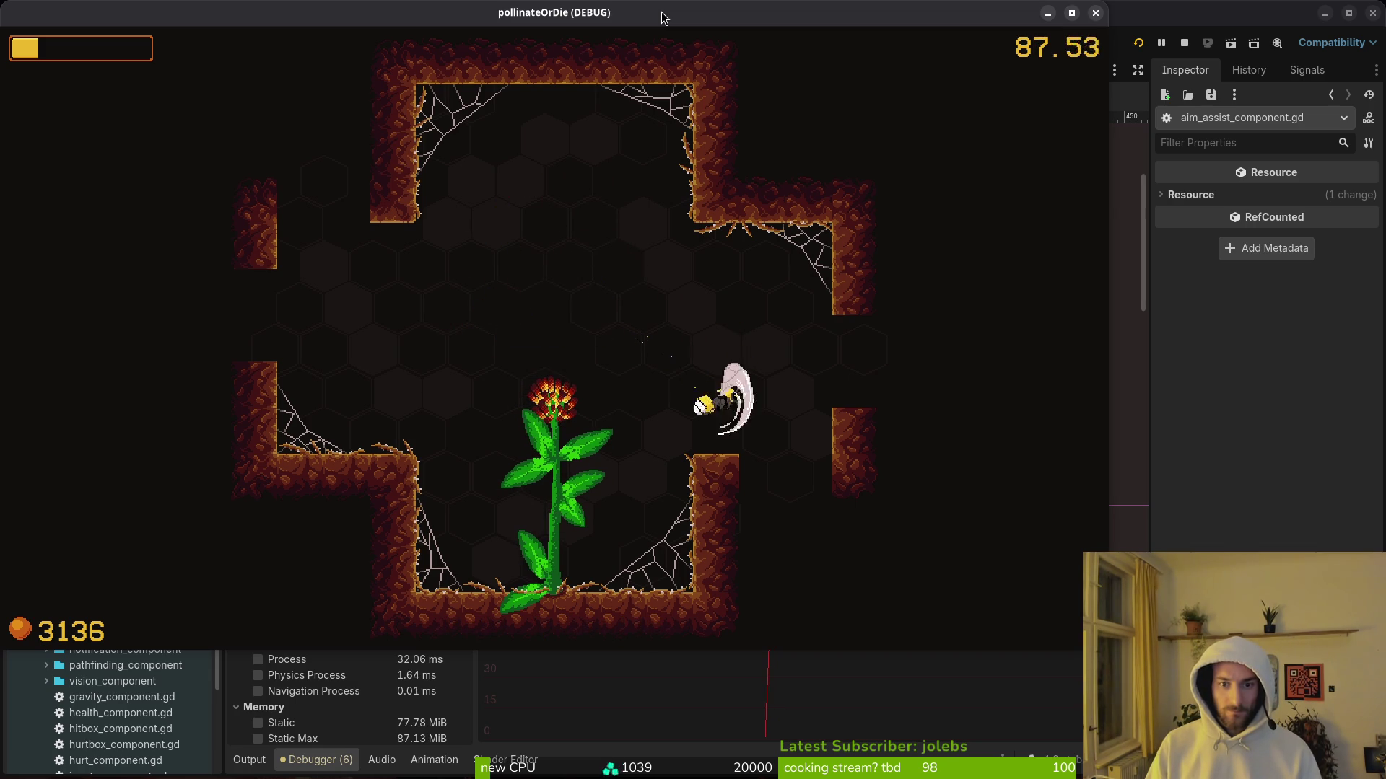
Step: Move into the next room, dash at its enemies, then close the debug game window
key("s")
key("a")
key("d")
key("w")
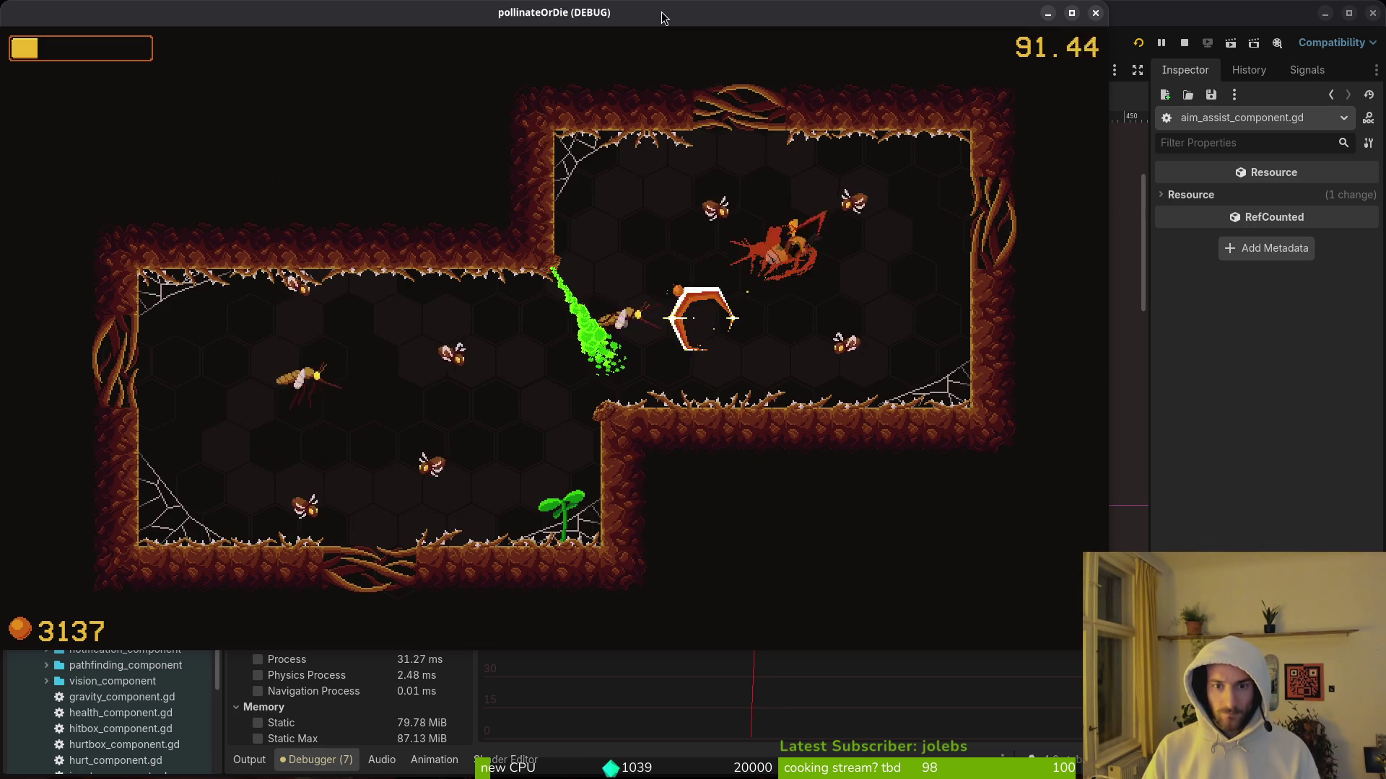
key("s")
key("a")
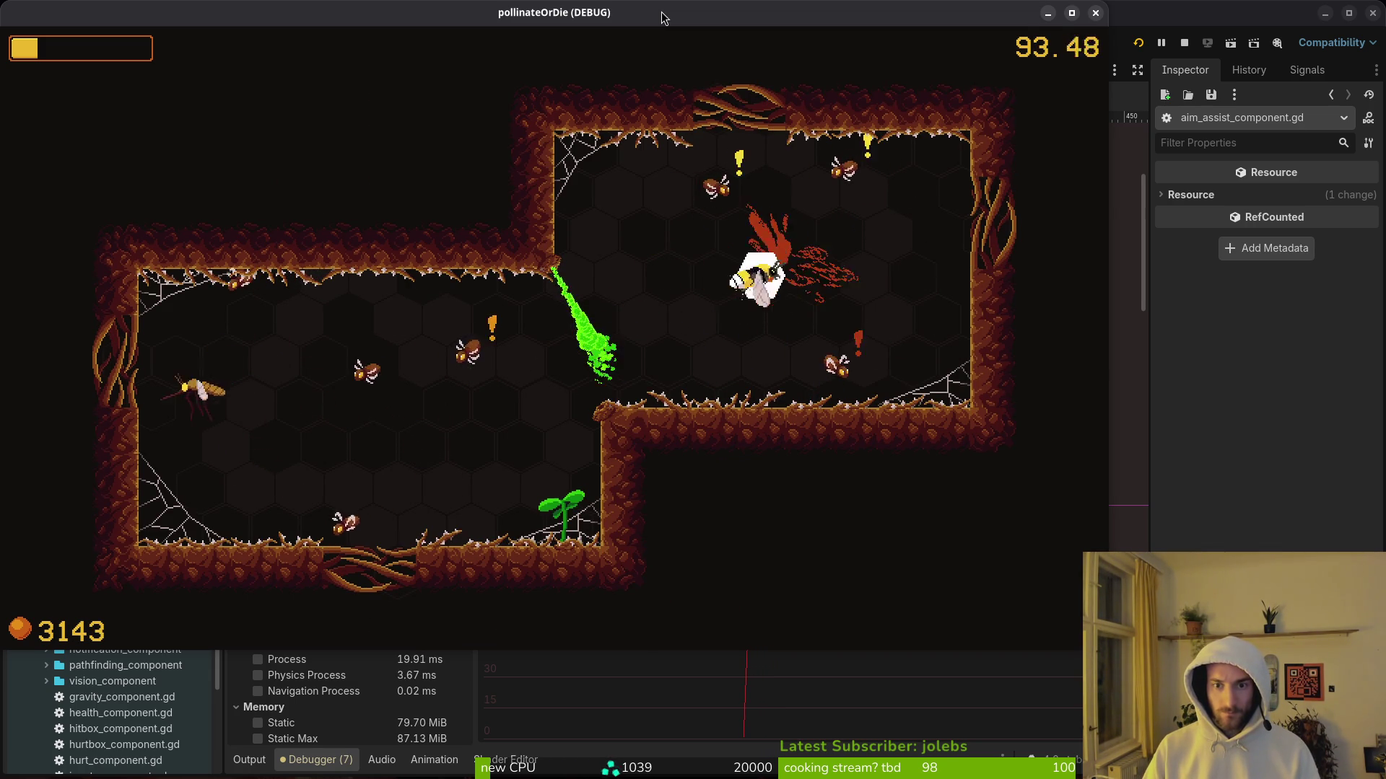
key("w")
key("a")
key("s")
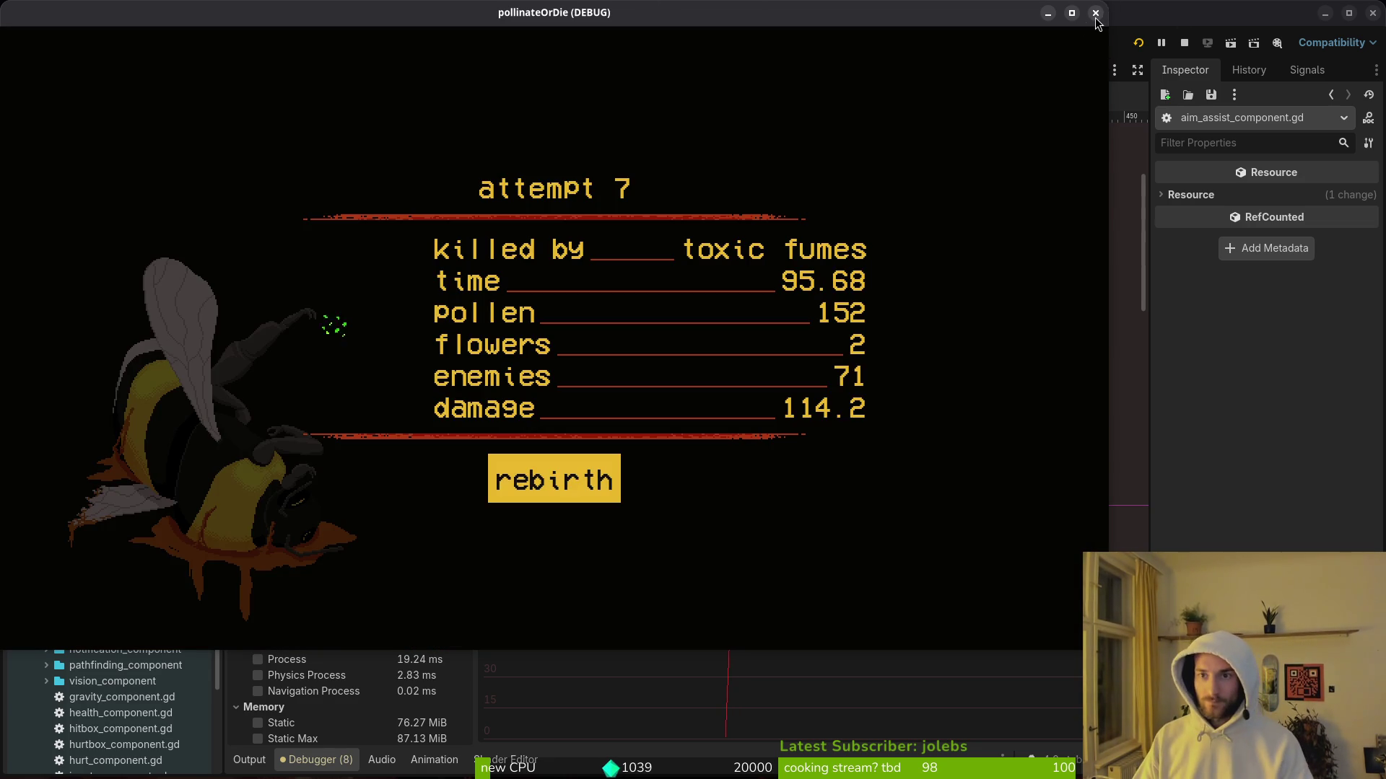
left_click(1096, 14)
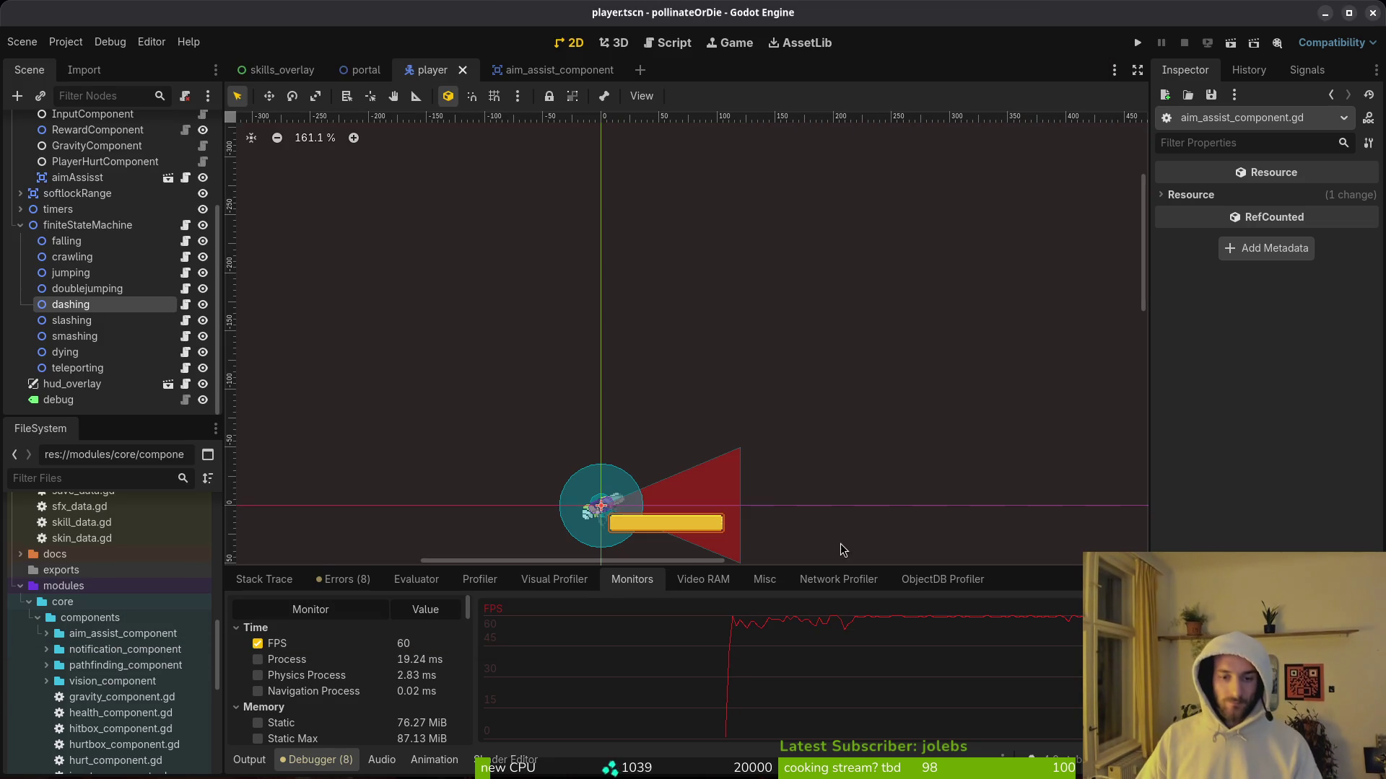
Step: Set the aim cone's first CollisionPolygon2D vertex to (140, -25) in the aim_assist_component scene
left_click(548, 70)
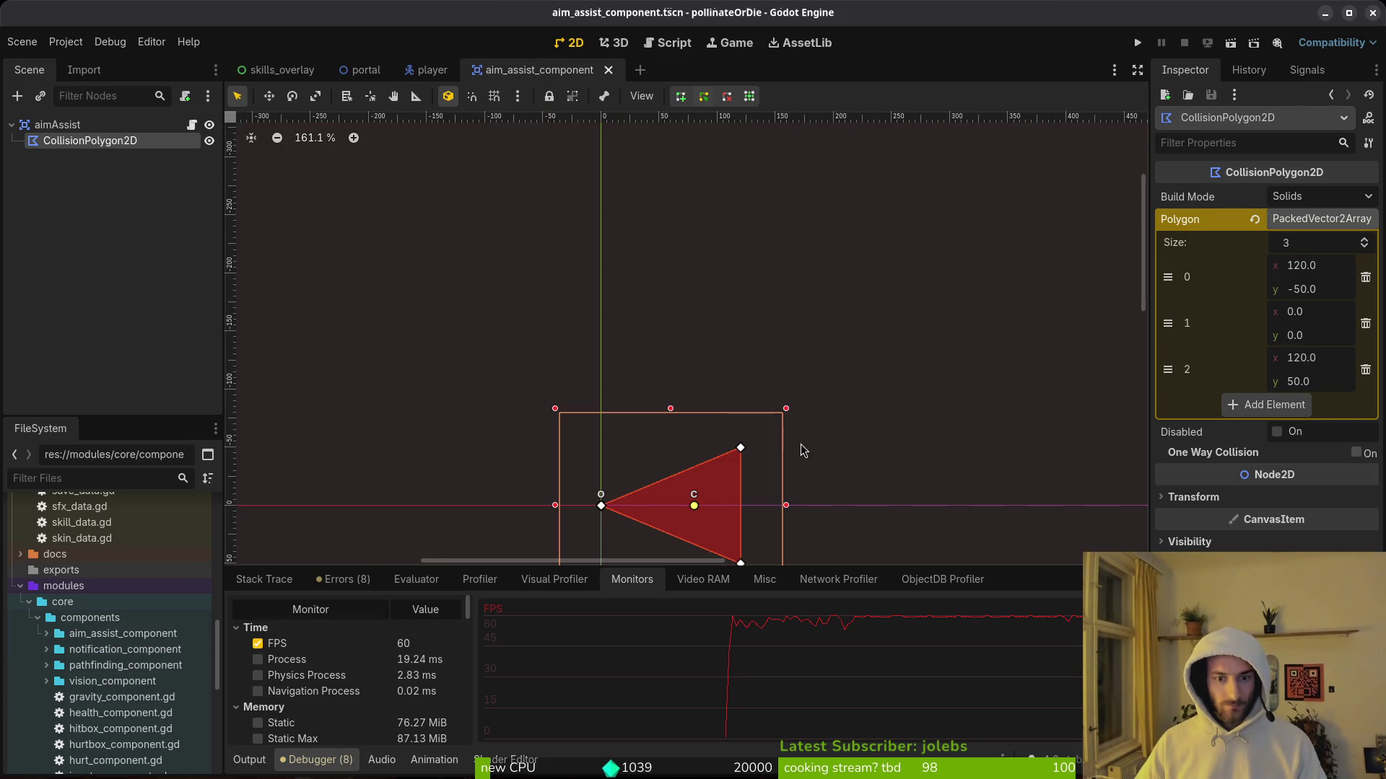
scroll(812, 361, "down", 5)
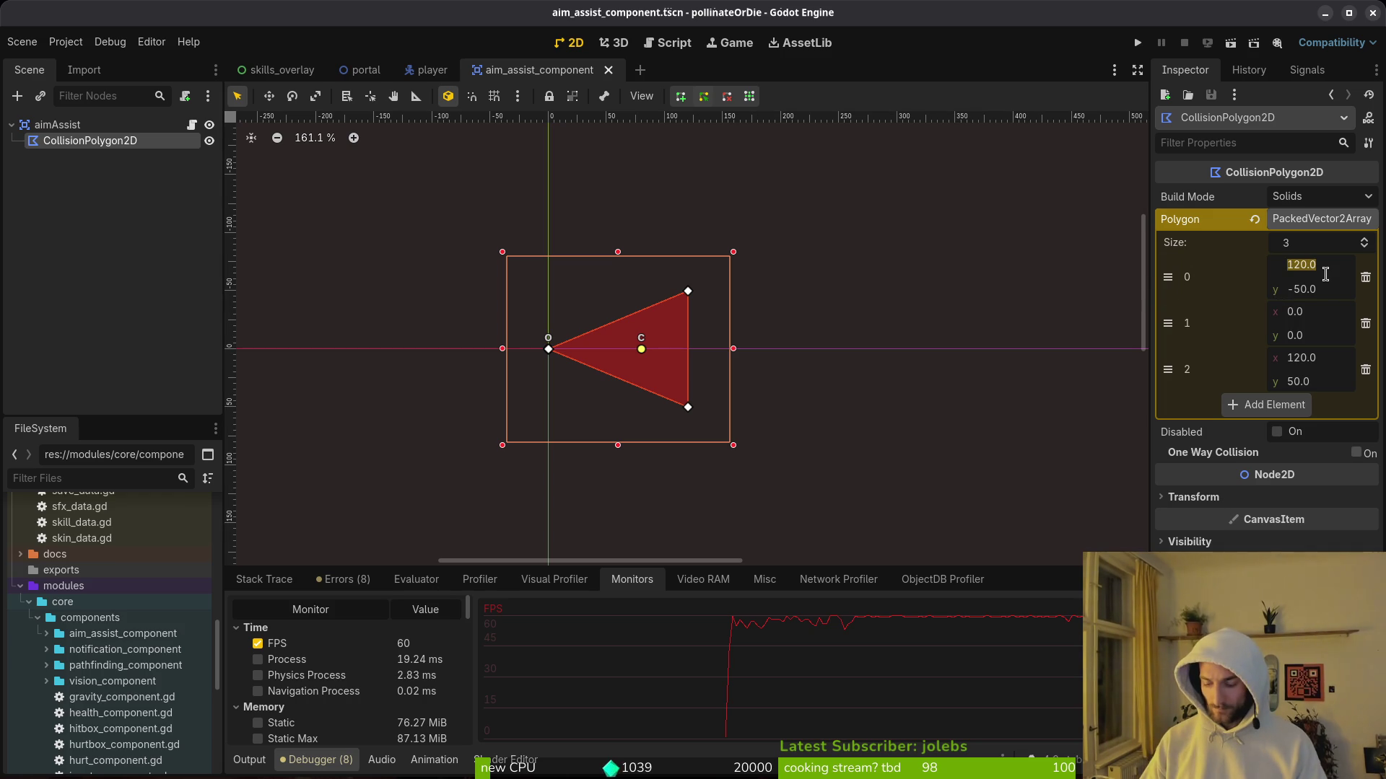
key("Return")
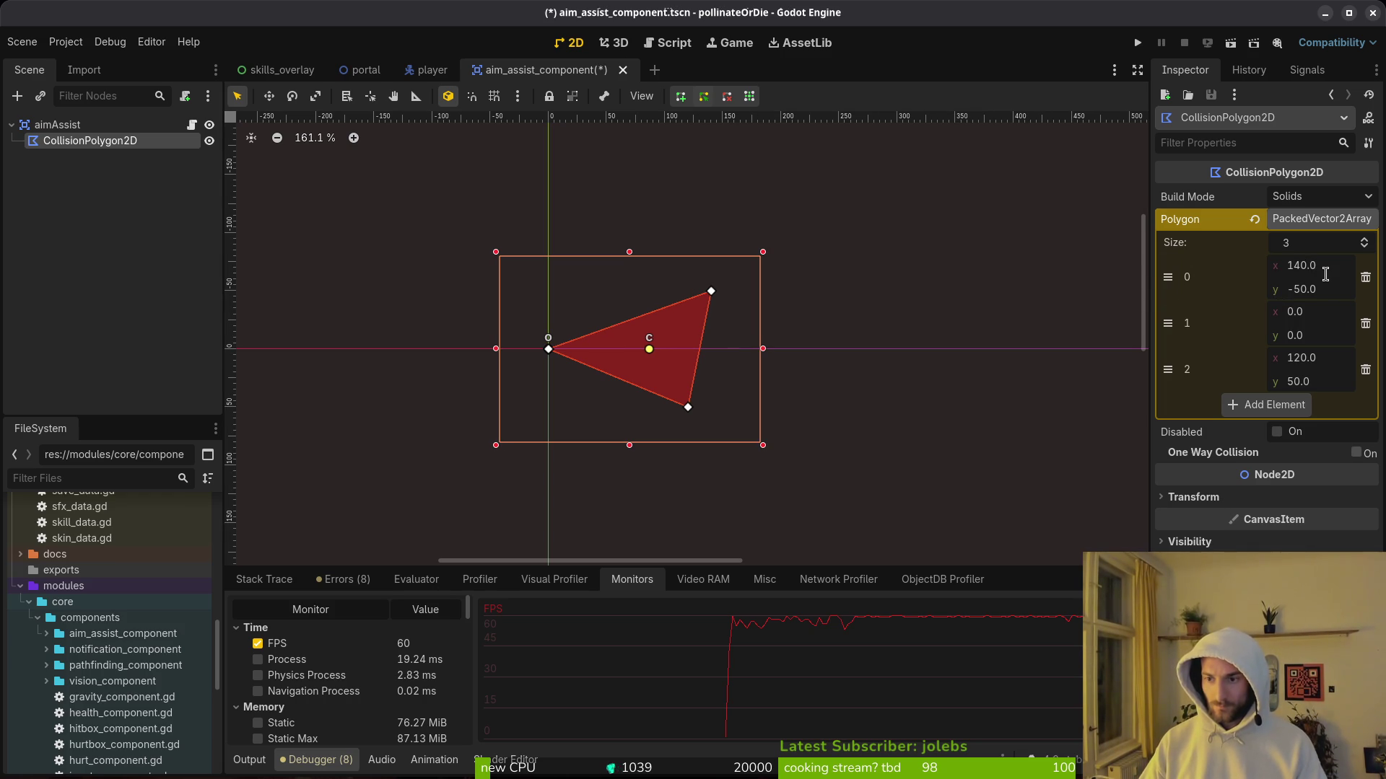
left_click(1337, 288)
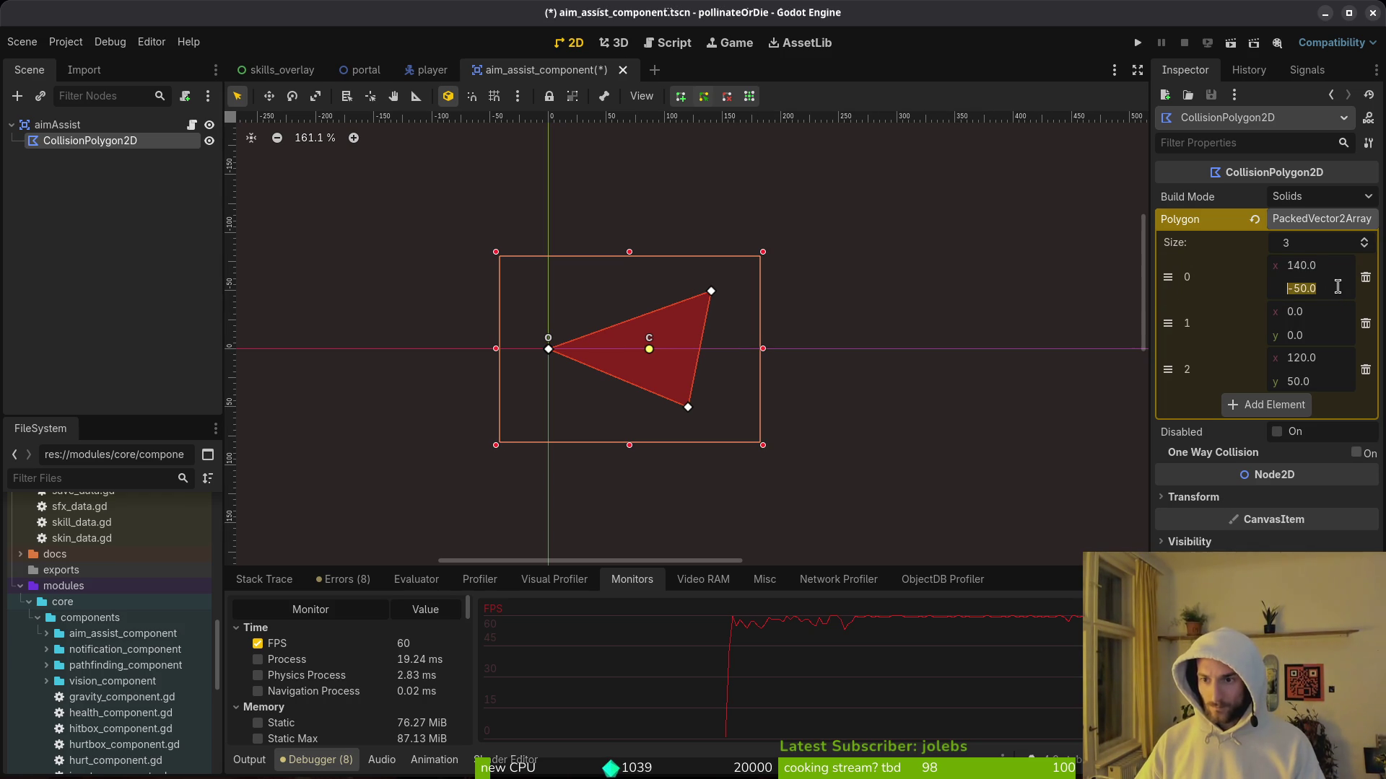
key("Return")
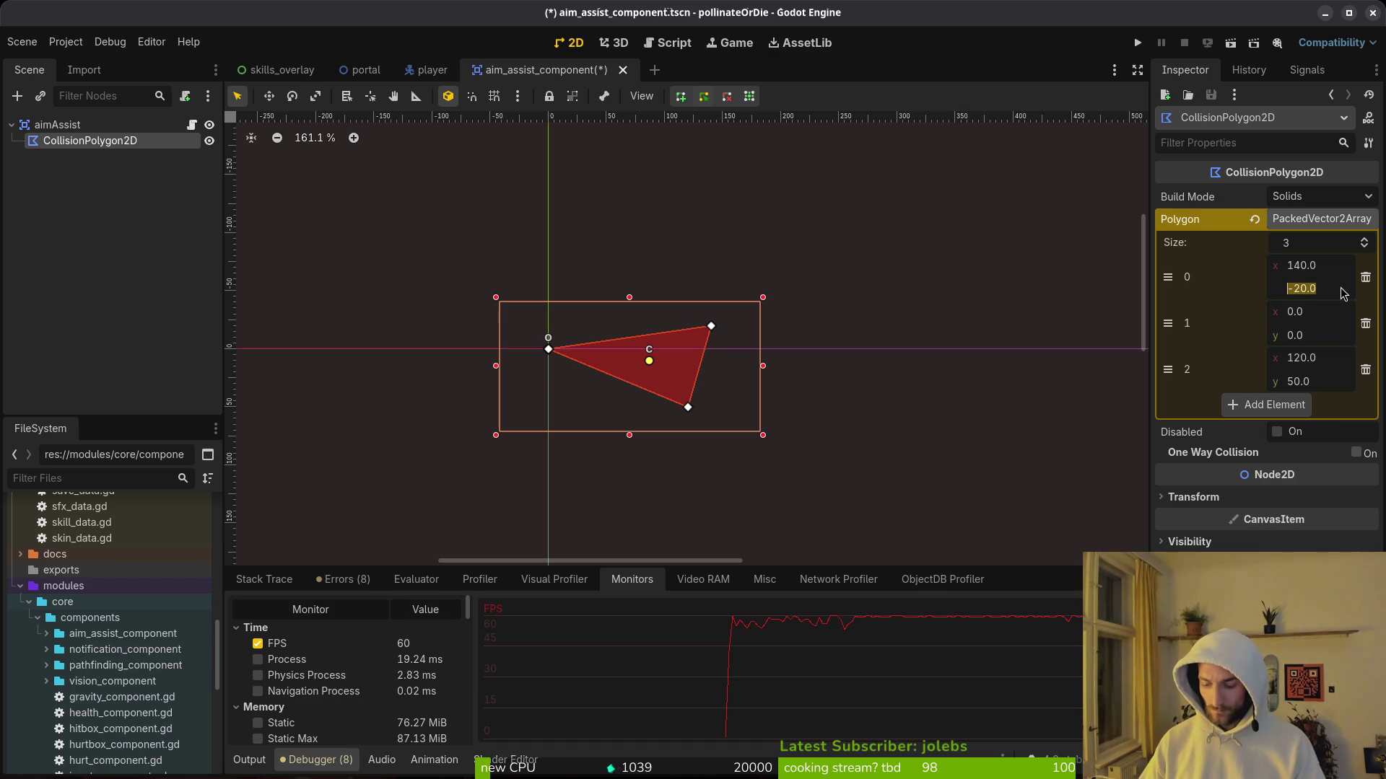
type("25")
key("Return")
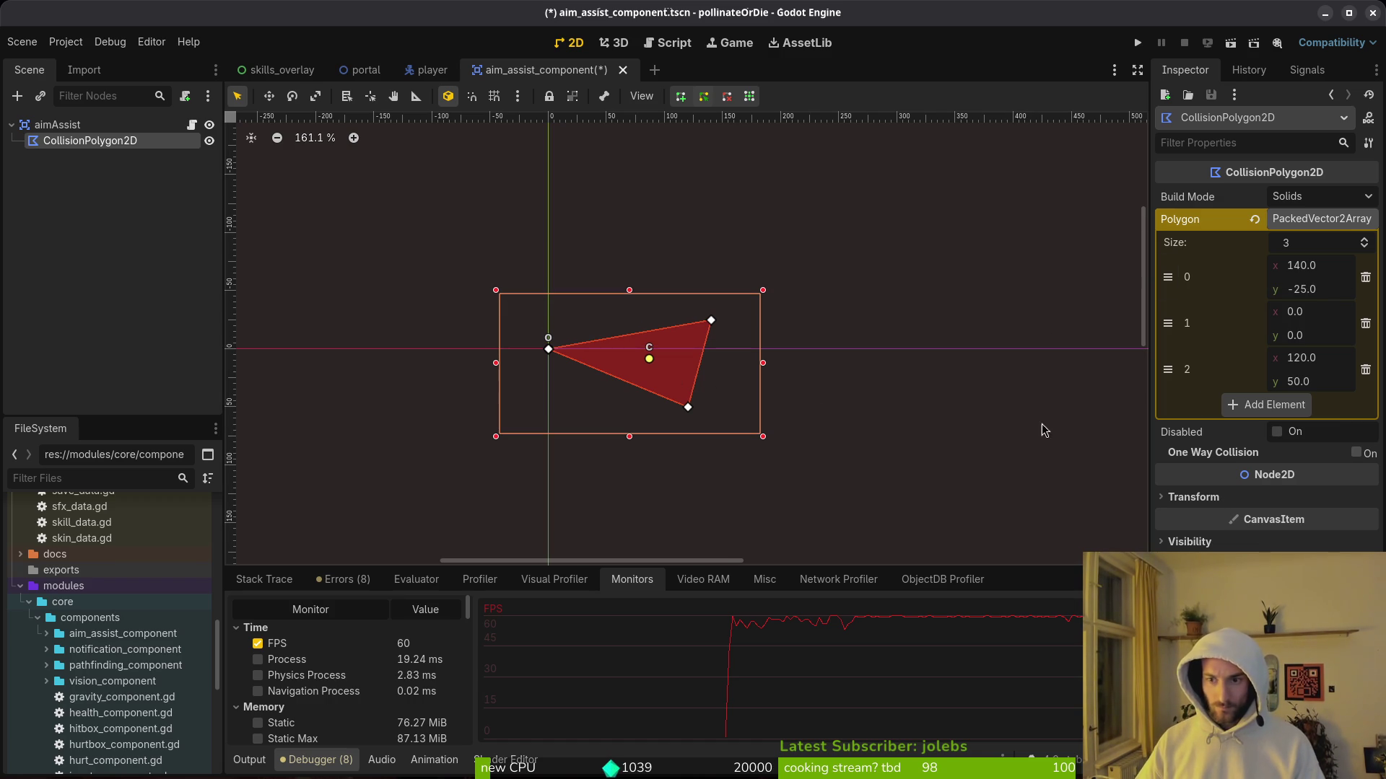
Step: Set the third vertex to (140, 25), save the scene, and run the project
key("Return")
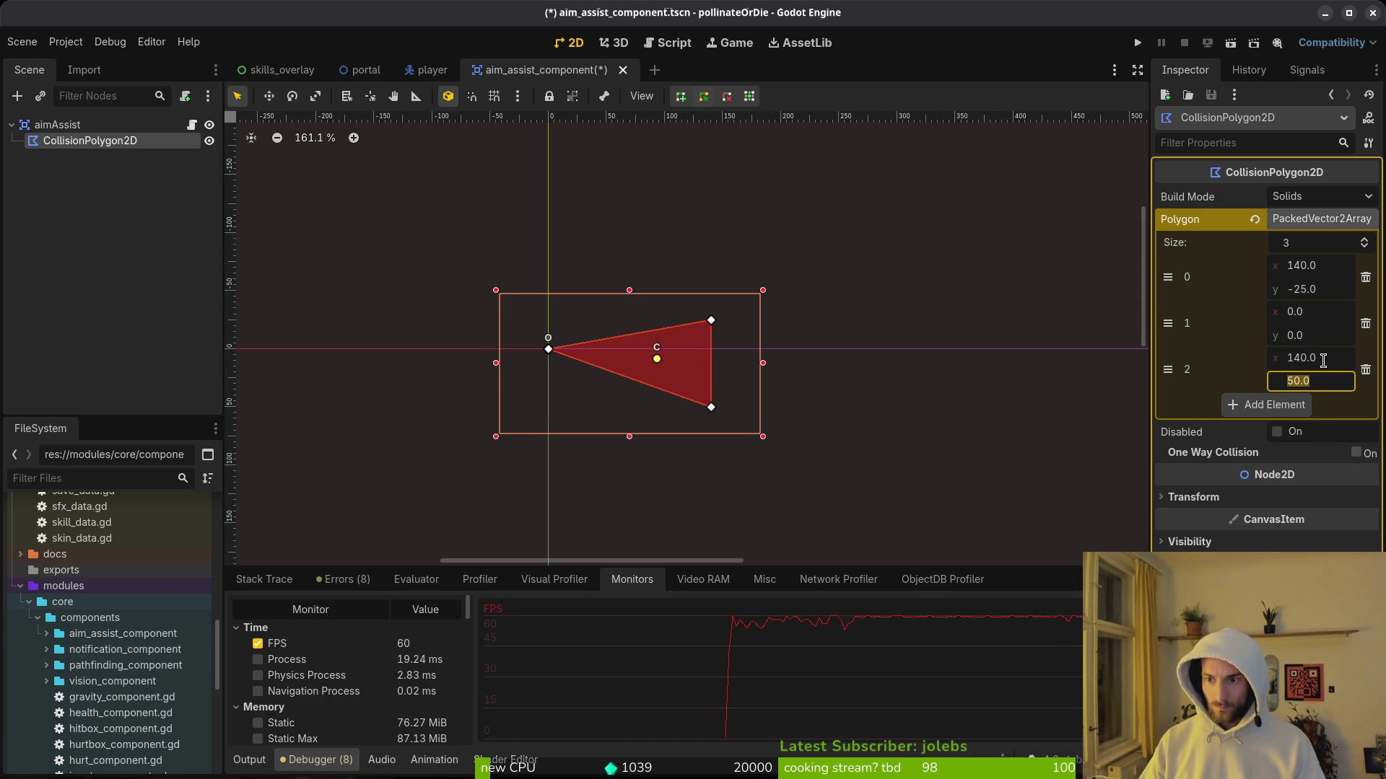
type("5")
key("Return")
key("ctrl+s")
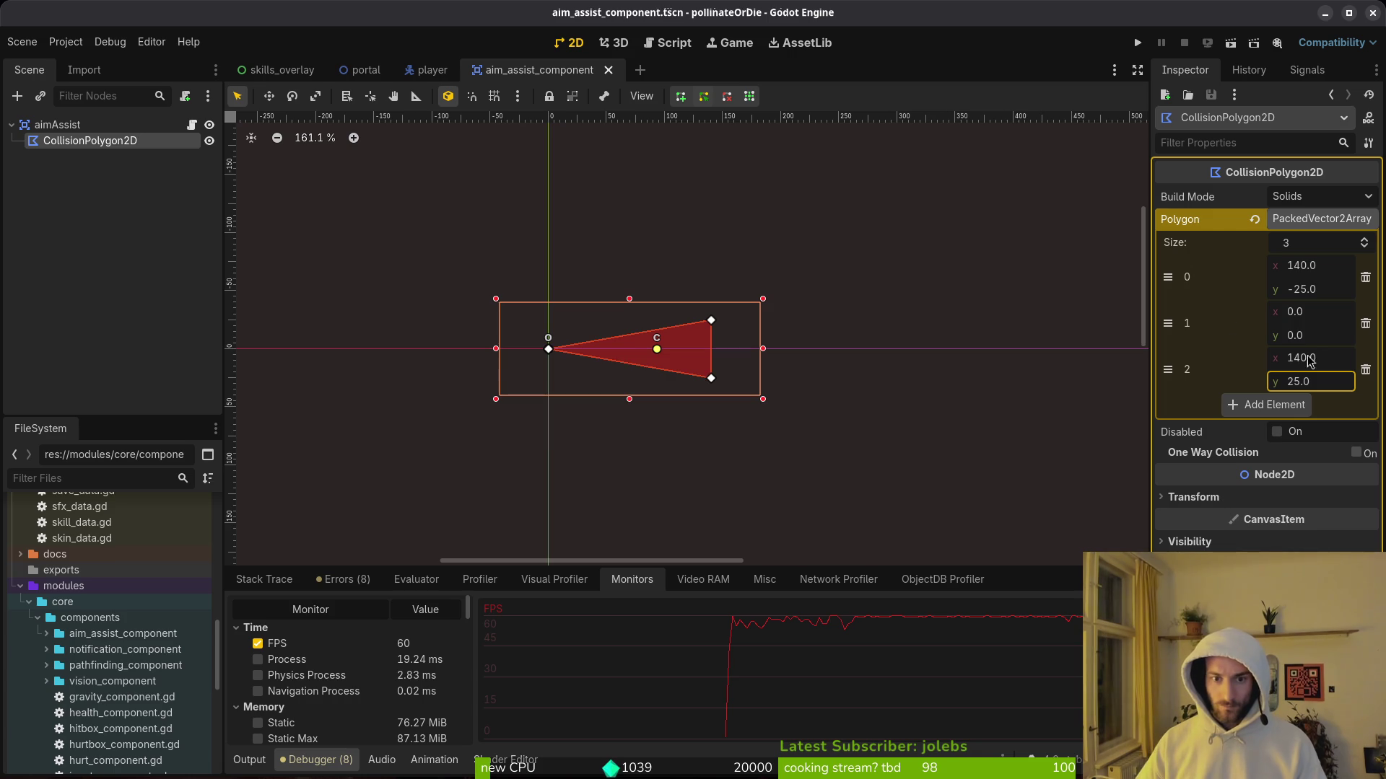
left_click(1135, 44)
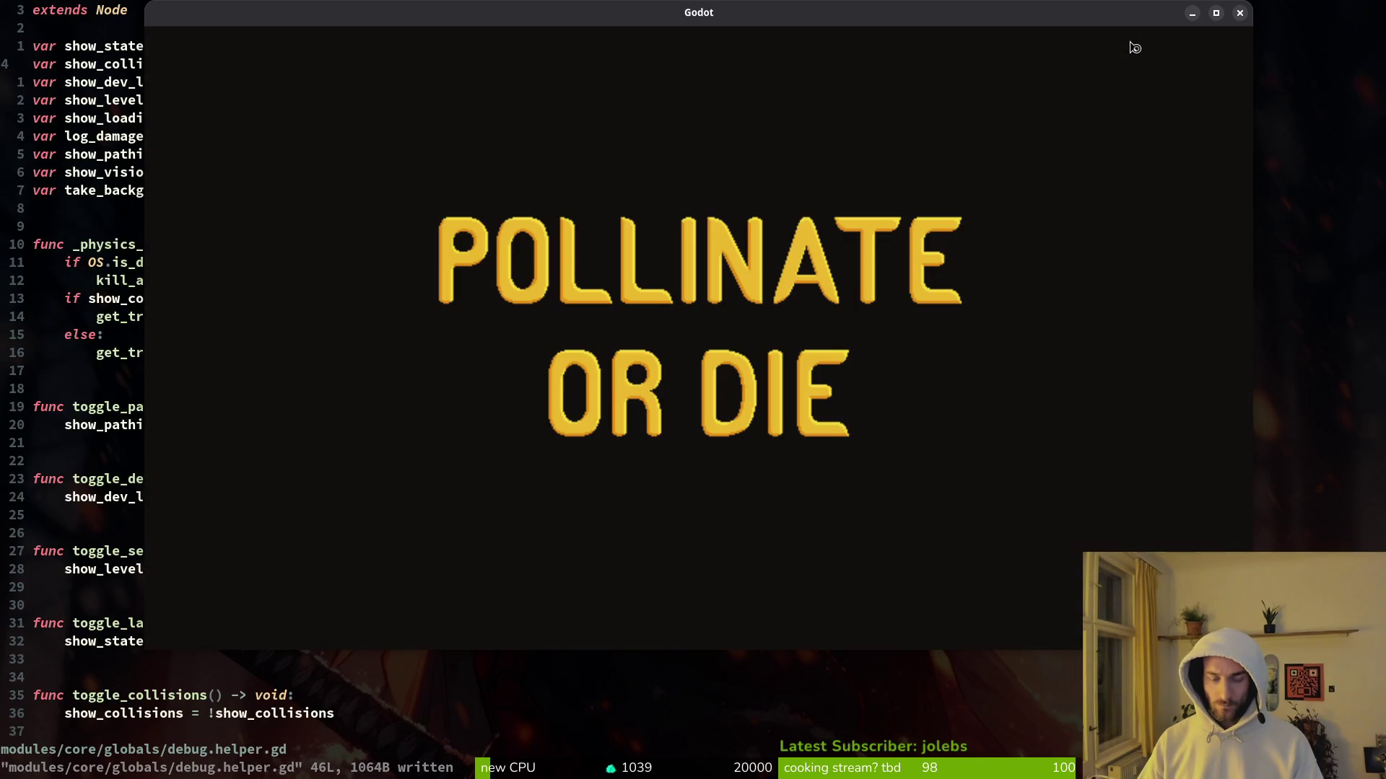
Step: Close the game, restore show_loading_screen to true in debug.helper.gd, and save
key("alt+F4")
key("space")
key("f")
key("f")
type("debu")
key("Return")
key("u")
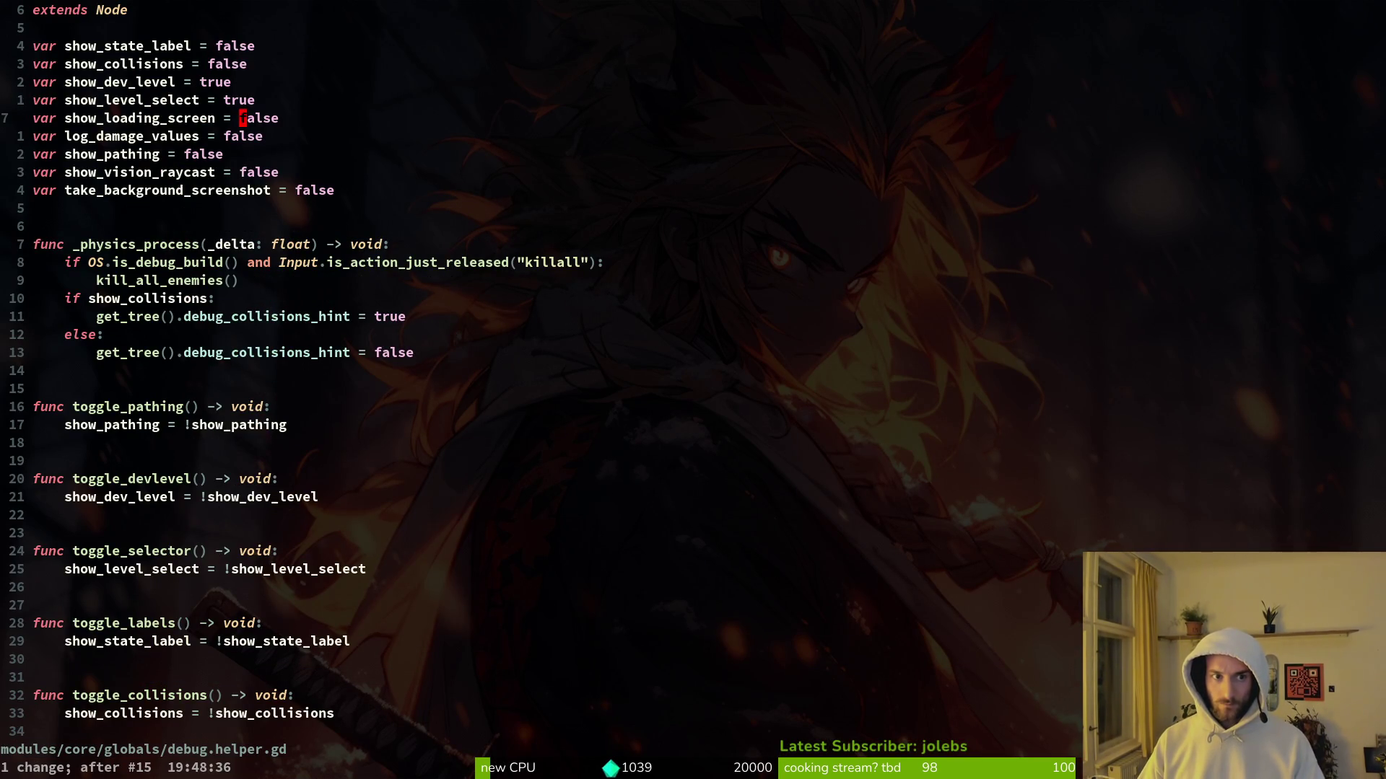
key("ctrl+s")
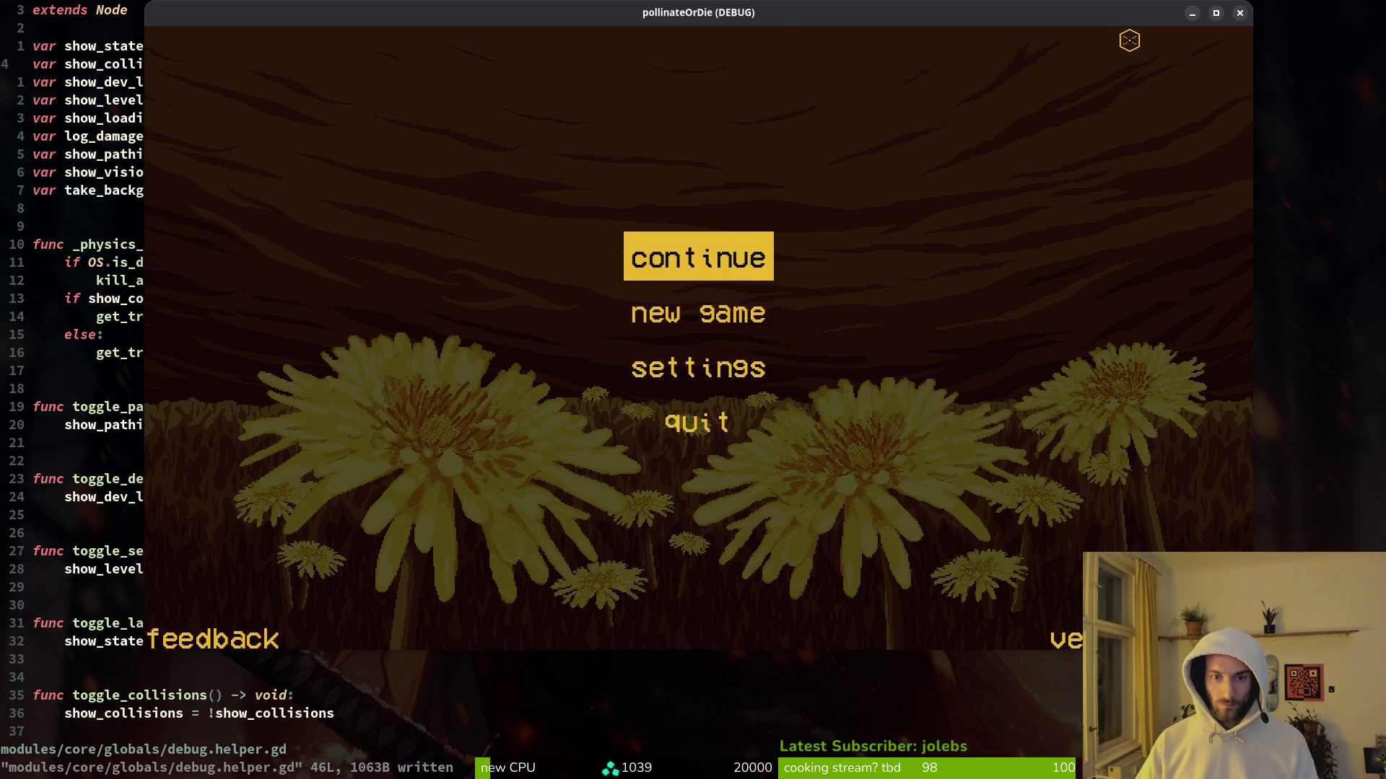
Step: Enter the hive level, pause, and turn on the collisions display in the debugging options
key("Return")
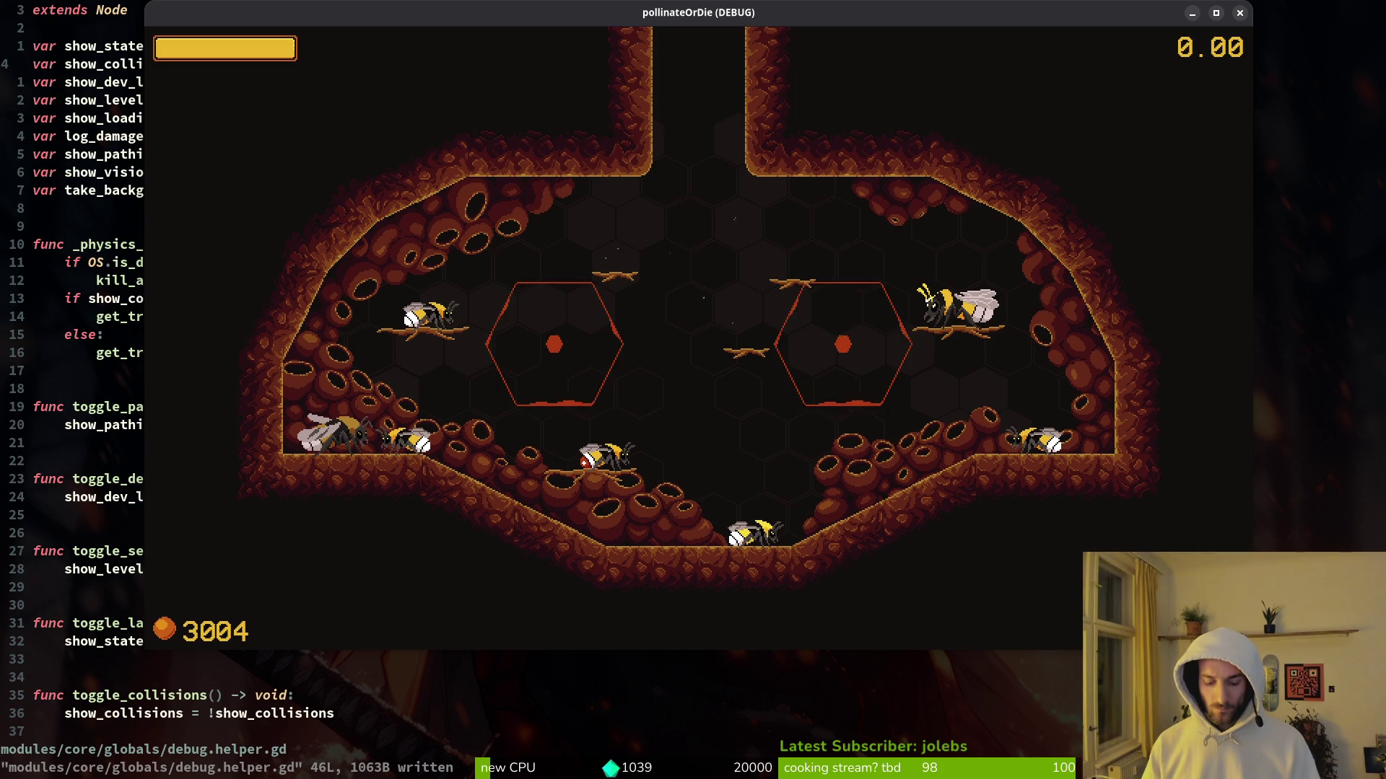
key("Escape")
key("Down")
key("Return")
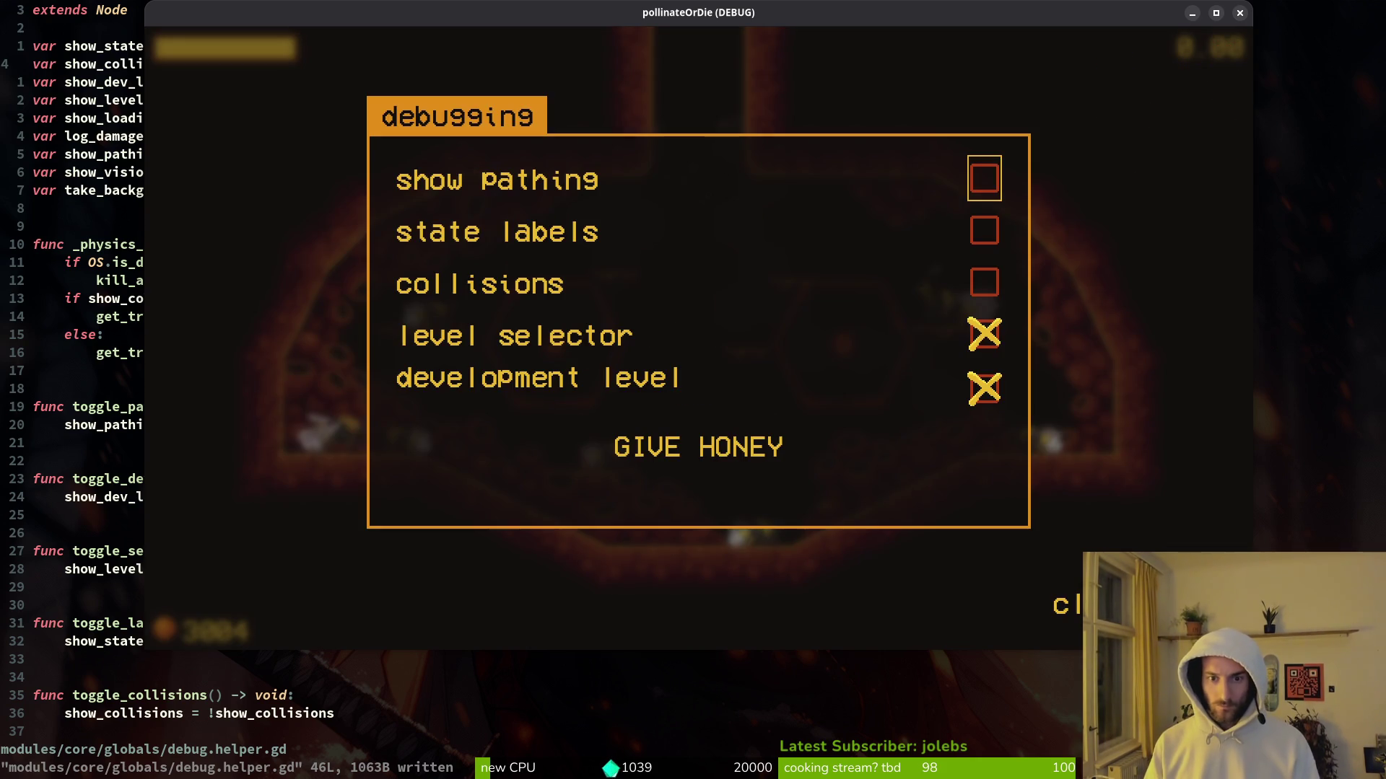
key("Escape")
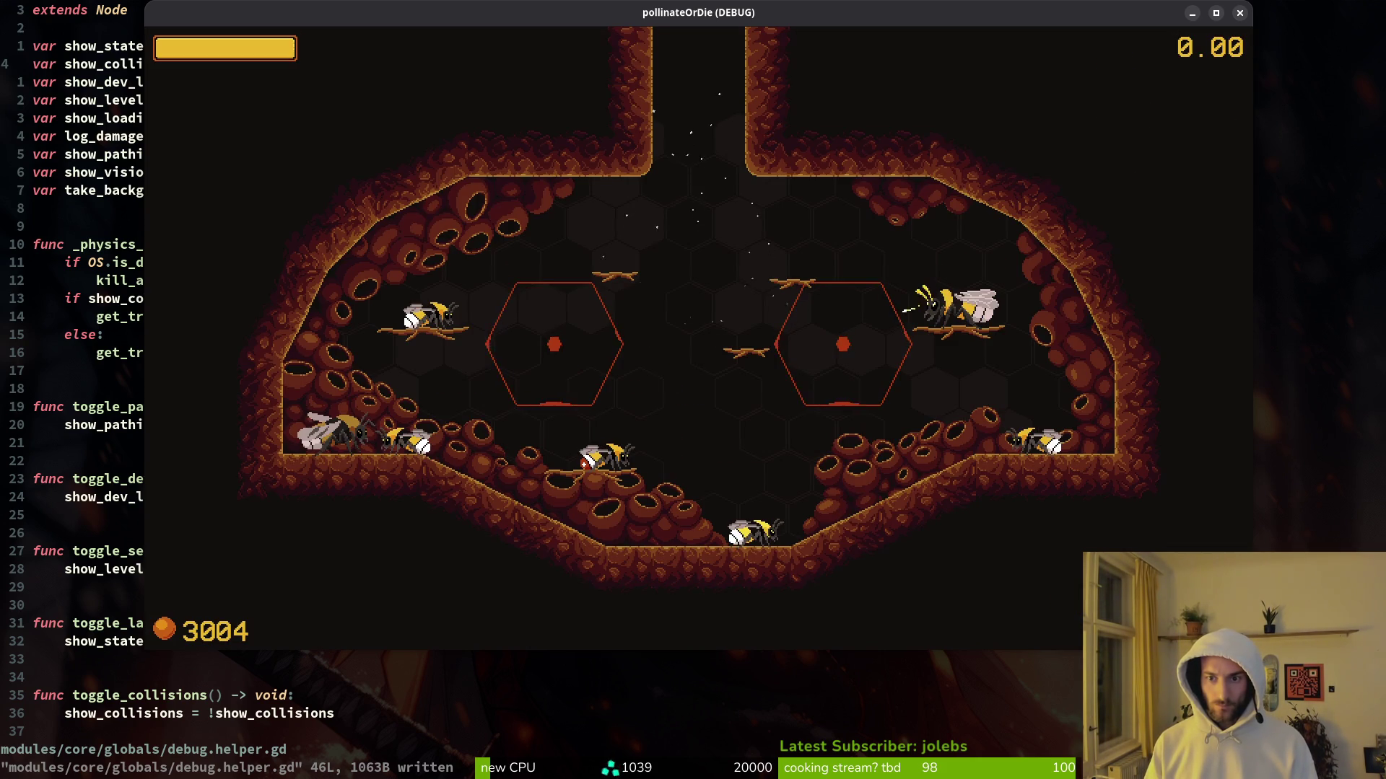
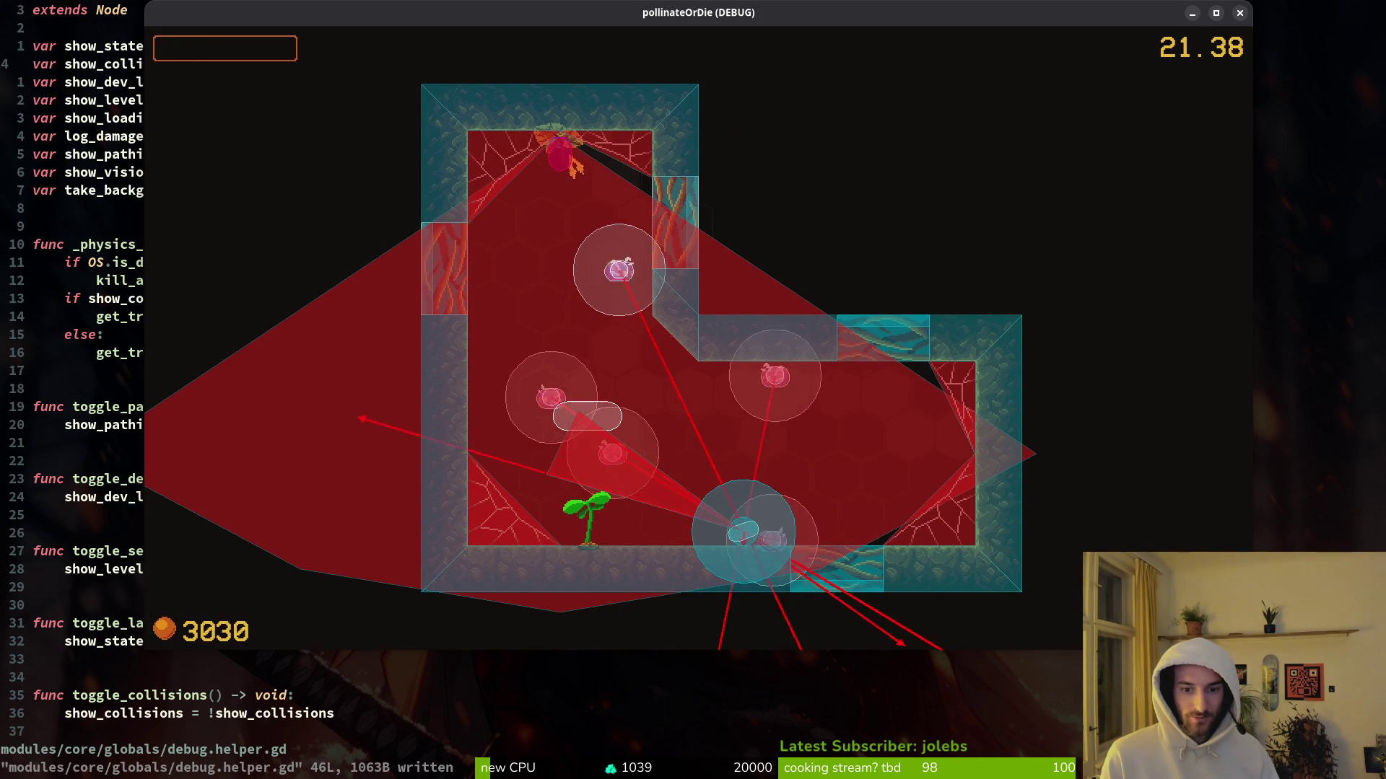
Step: Restart the run, close the game, and return to the aim_assist_component scene
key("Return")
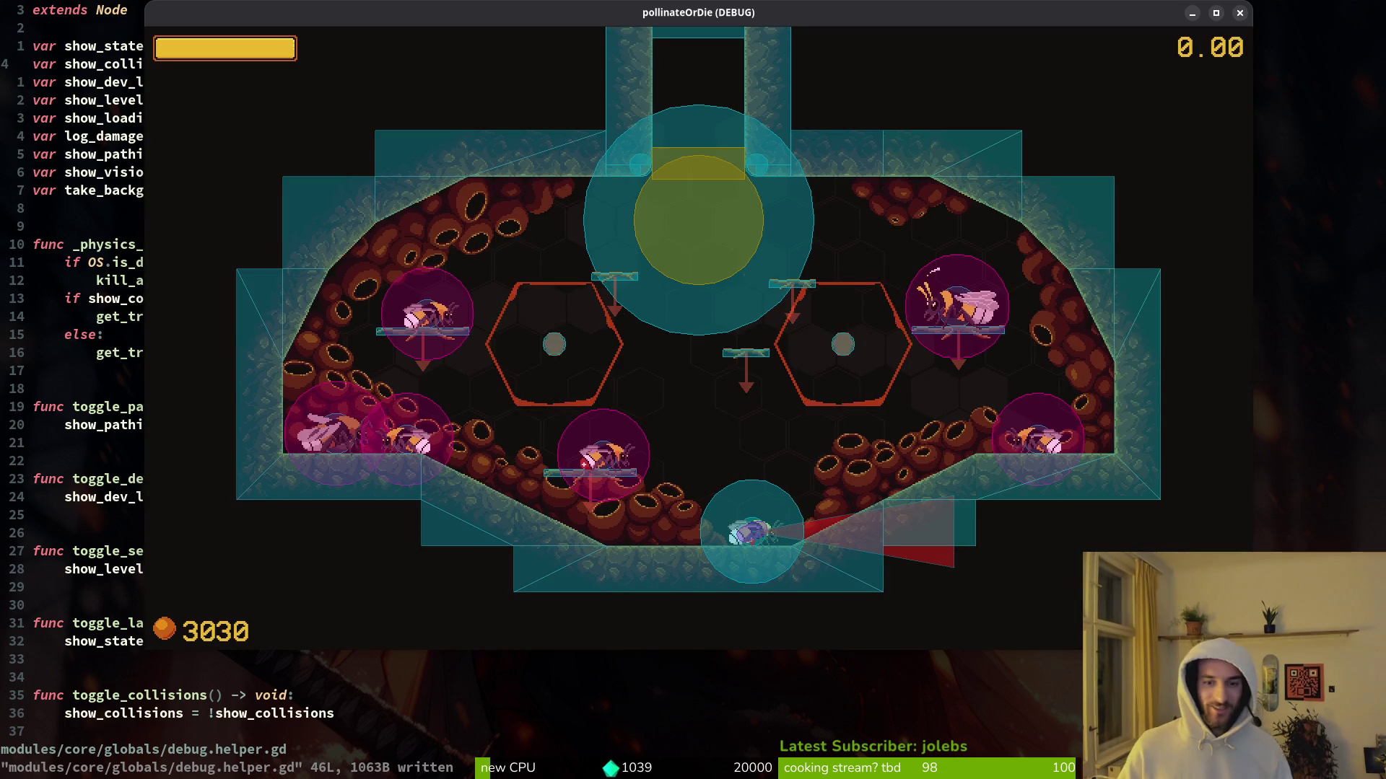
key("Escape")
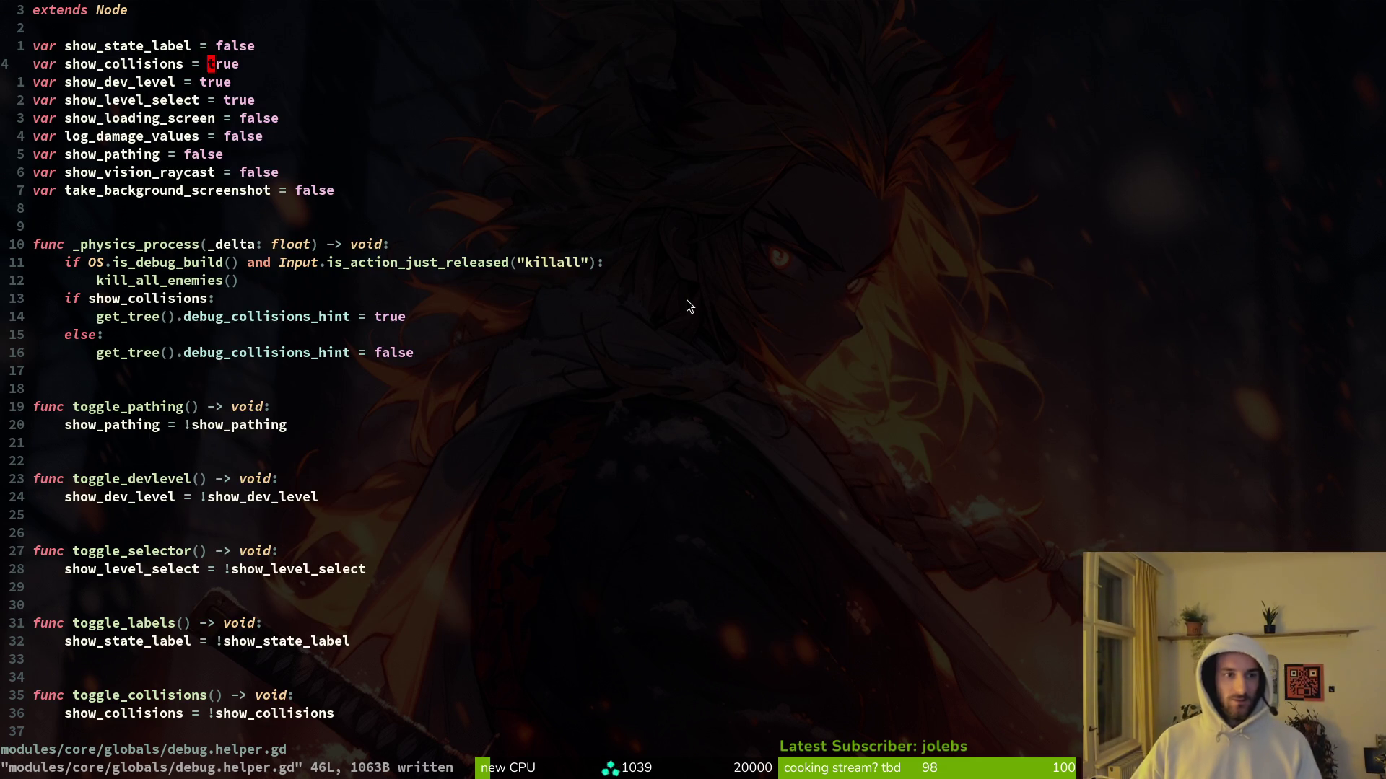
key("alt+Tab")
key("alt+Tab")
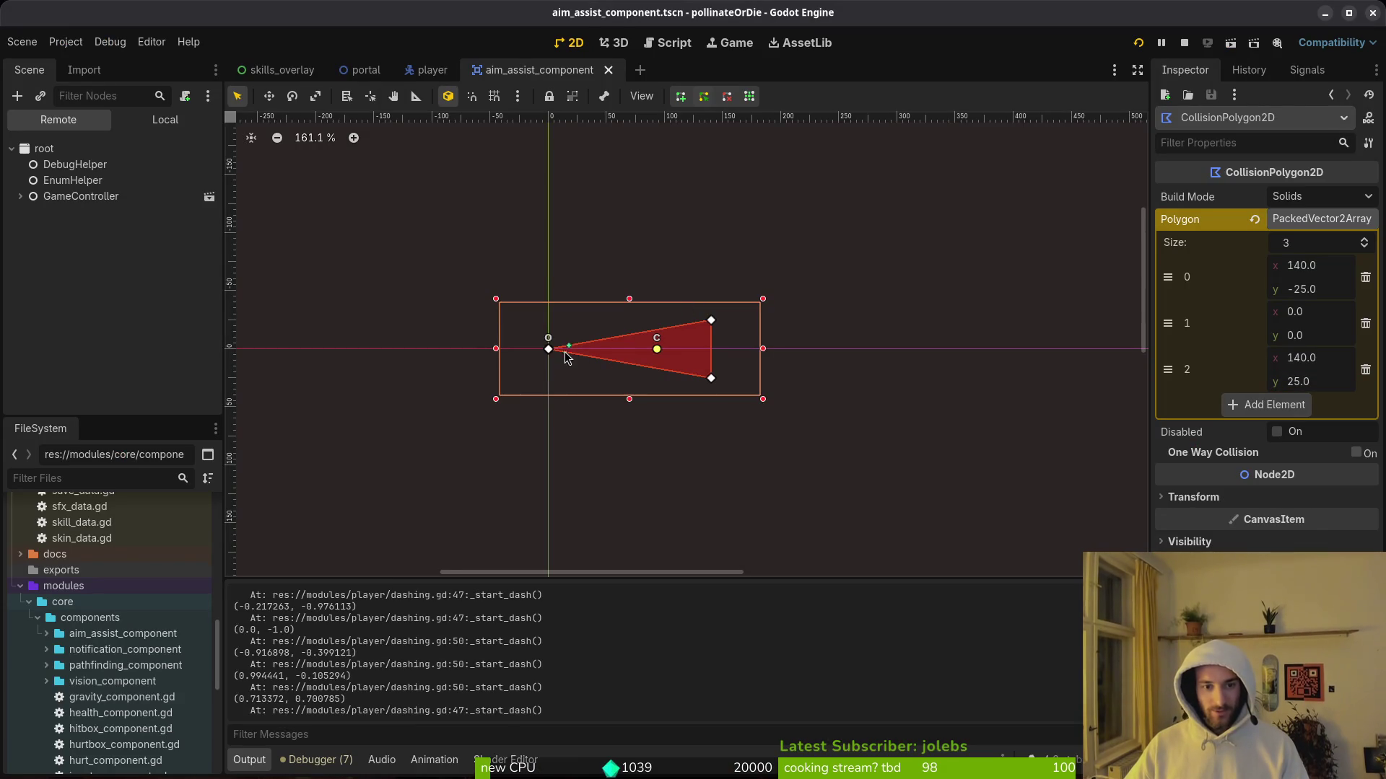
Step: Reshape the collision triangle into a flat-tipped wedge with points at (30, -5) and (30, 5)
scroll(564, 352, "up", 6)
mouse_move(531, 371)
left_mouse_down()
mouse_move(635, 372)
mouse_move(619, 373)
mouse_move(657, 345)
mouse_move(663, 376)
left_mouse_up()
left_click(658, 380)
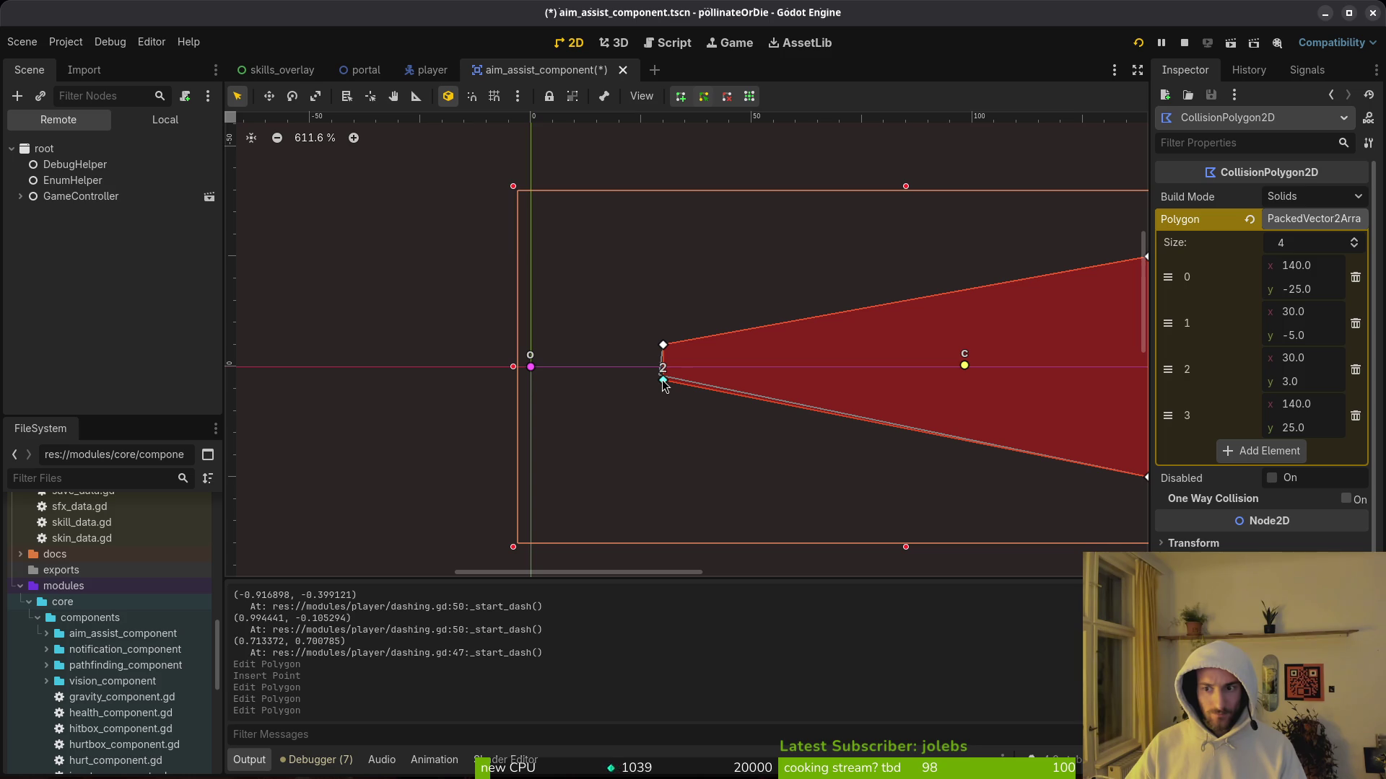
left_click_drag(662, 381, 663, 380)
scroll(710, 378, "down", 2)
scroll(710, 379, "up", 8)
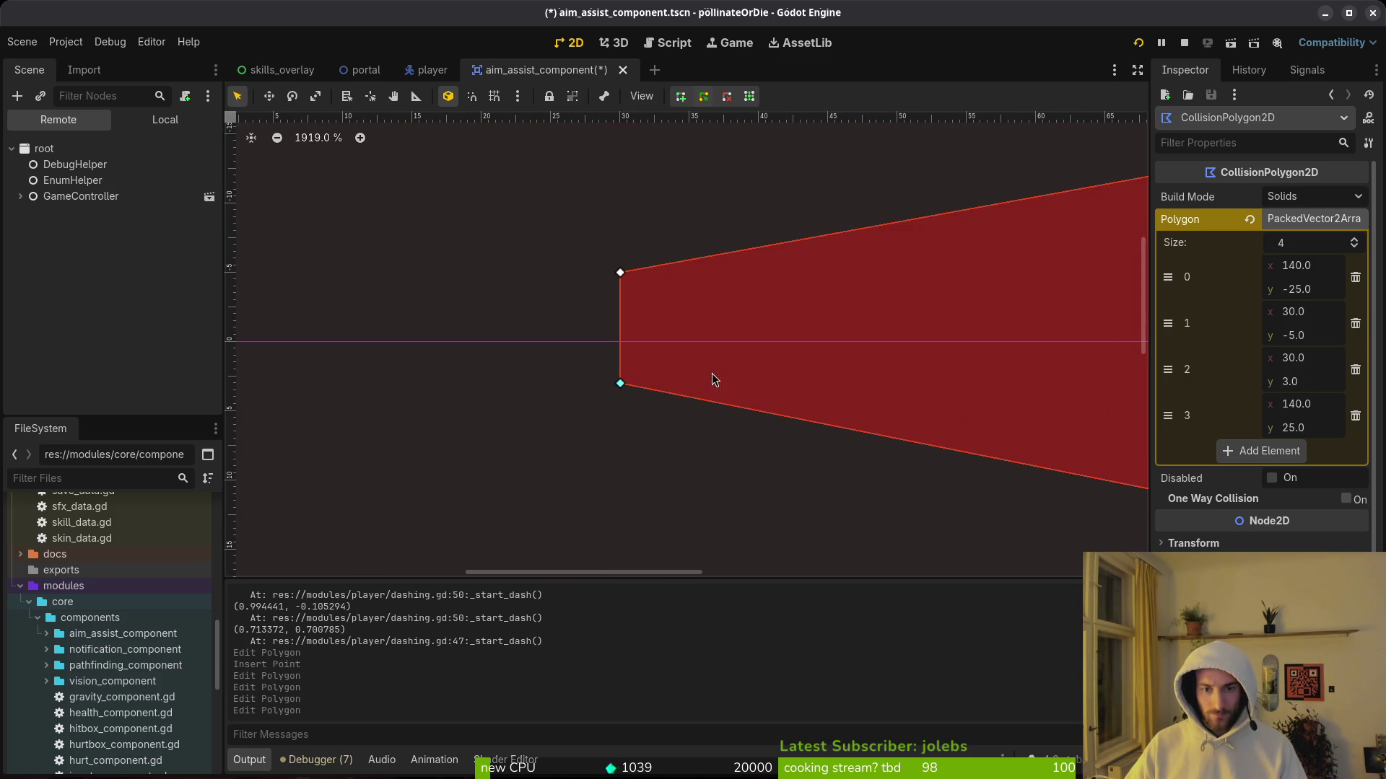
left_click_drag(620, 383, 620, 391)
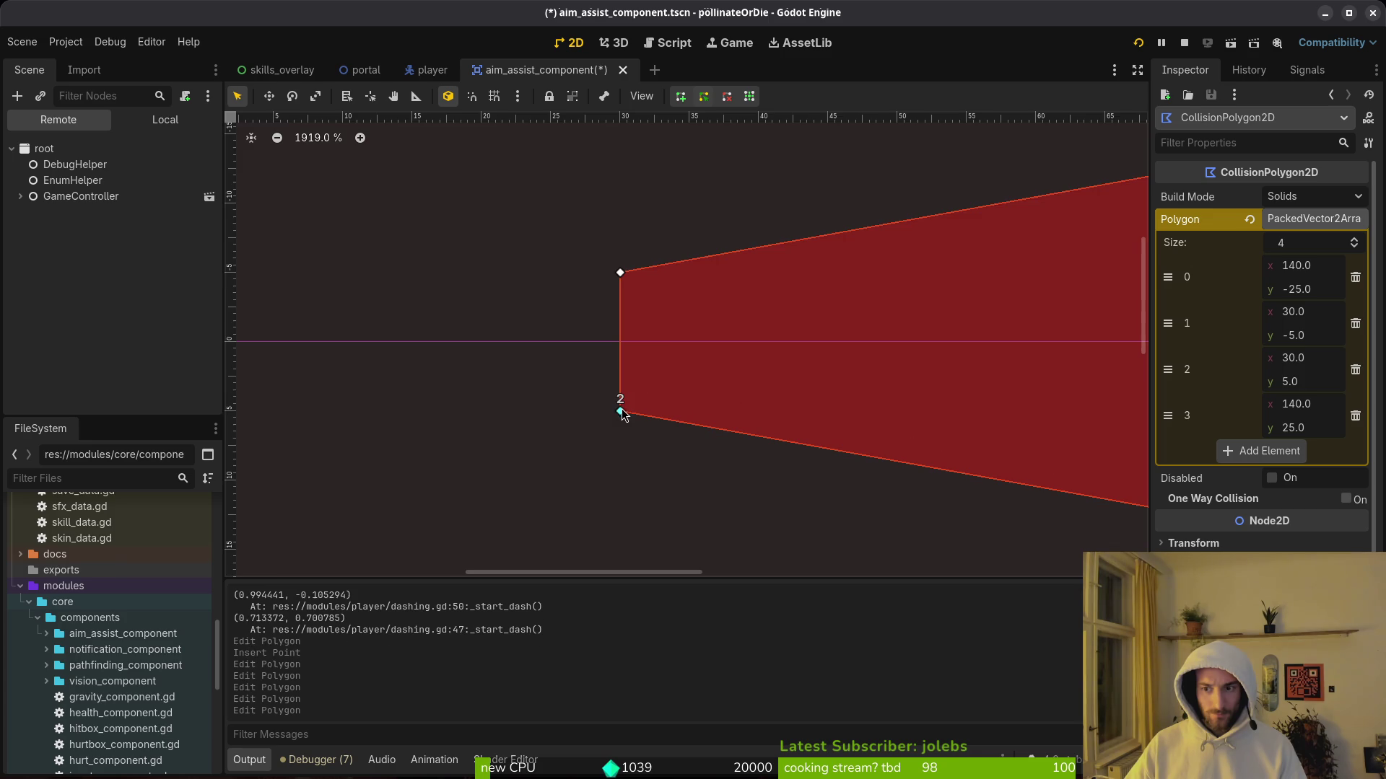
scroll(812, 343, "down", 4)
scroll(812, 342, "down", 5)
Step: Save the aim assist scene and relaunch the game to test the new shape
key("ctrl+s")
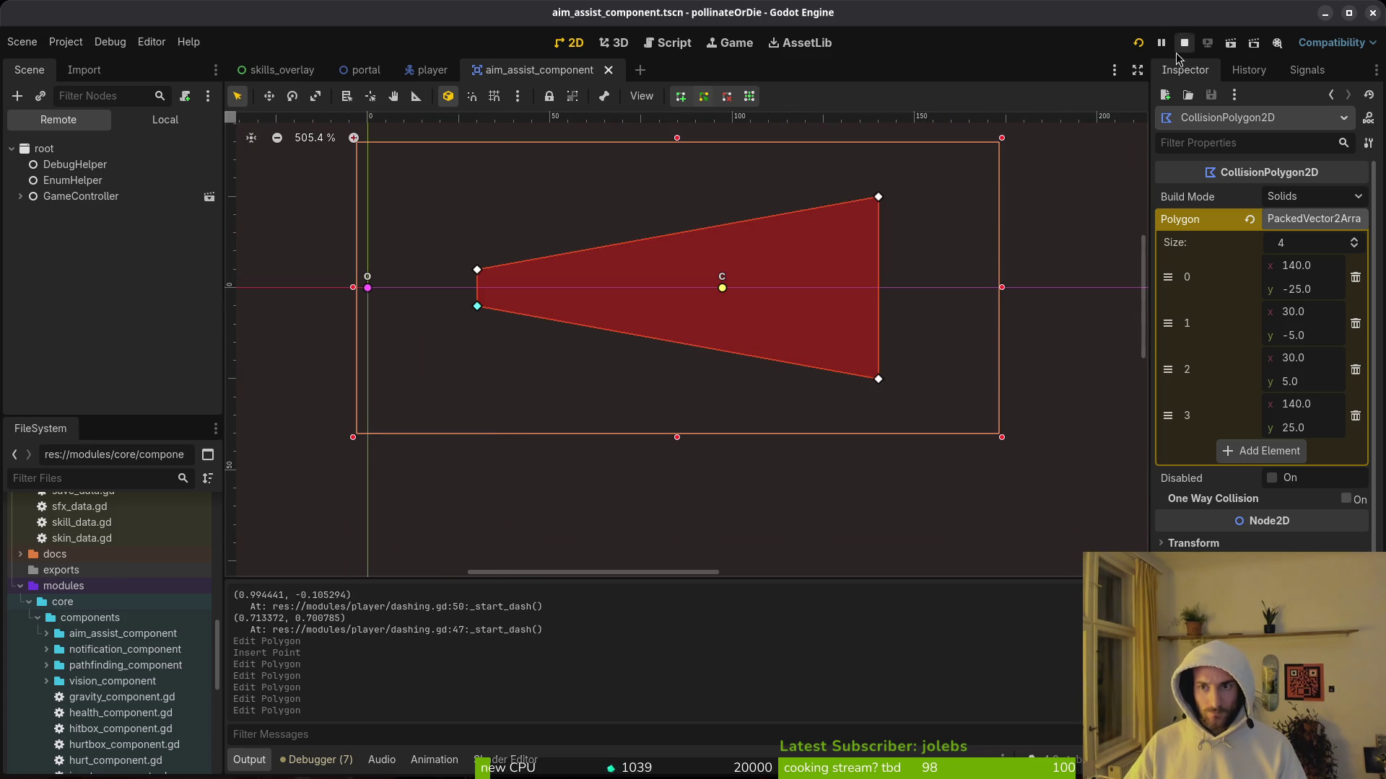
left_click(1143, 43)
left_click(1143, 43)
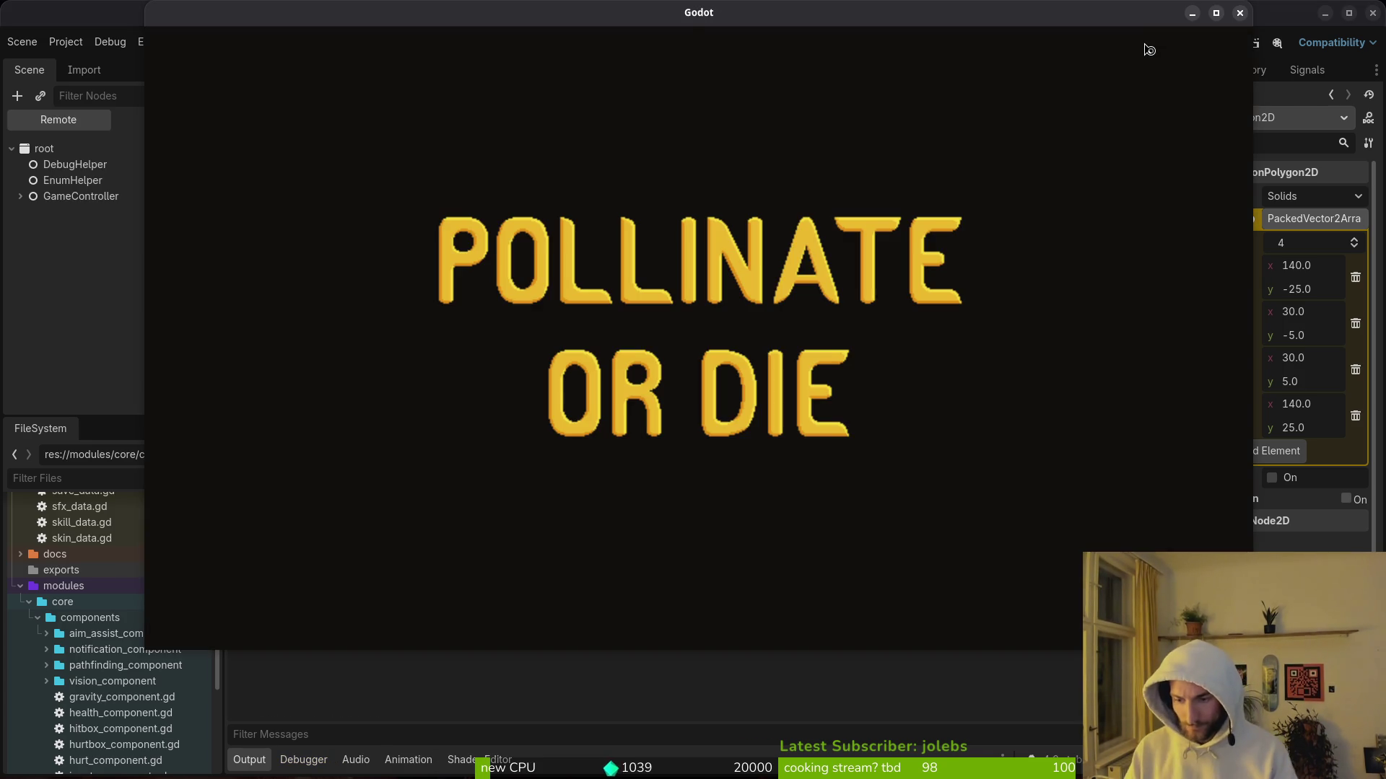
Step: Enter a level and chain dashes through enemies to test the narrowed cone, then close the game
key("Return")
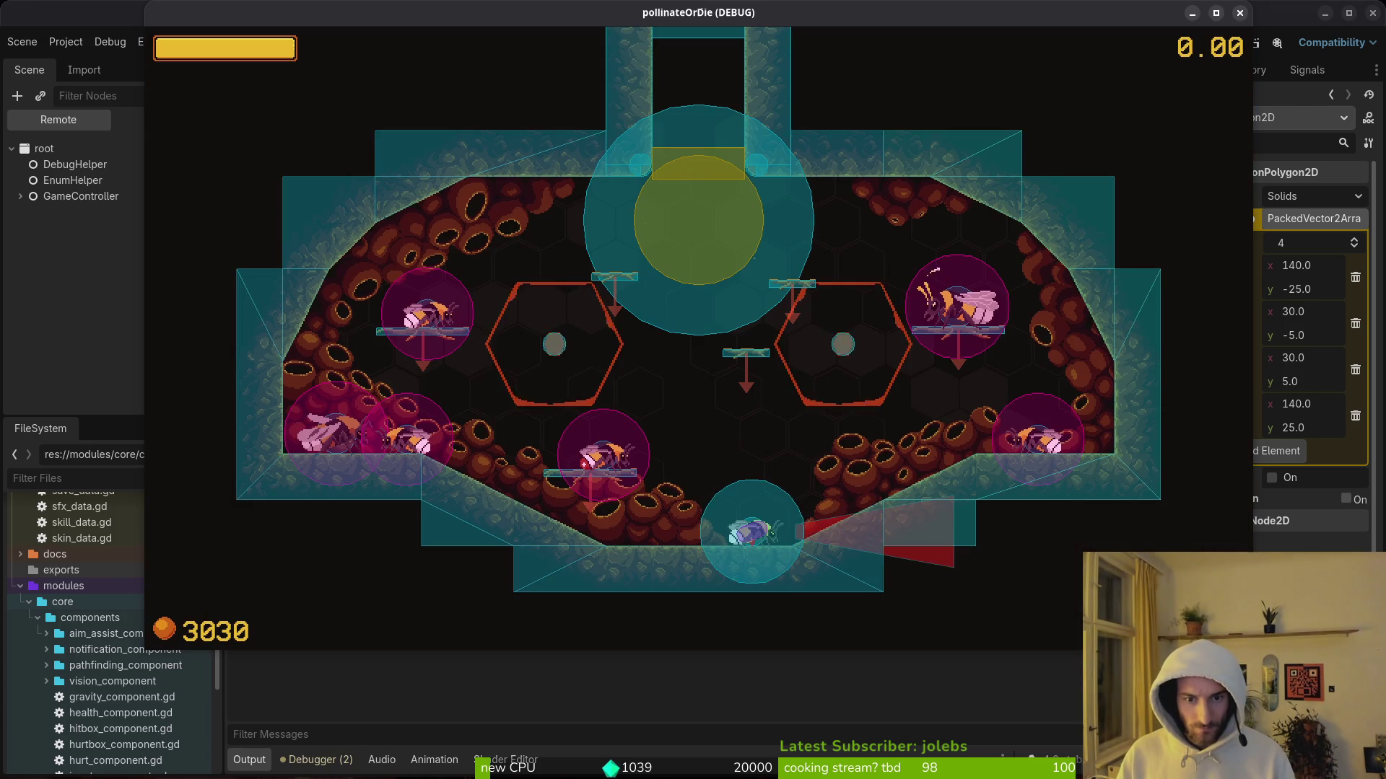
key("w")
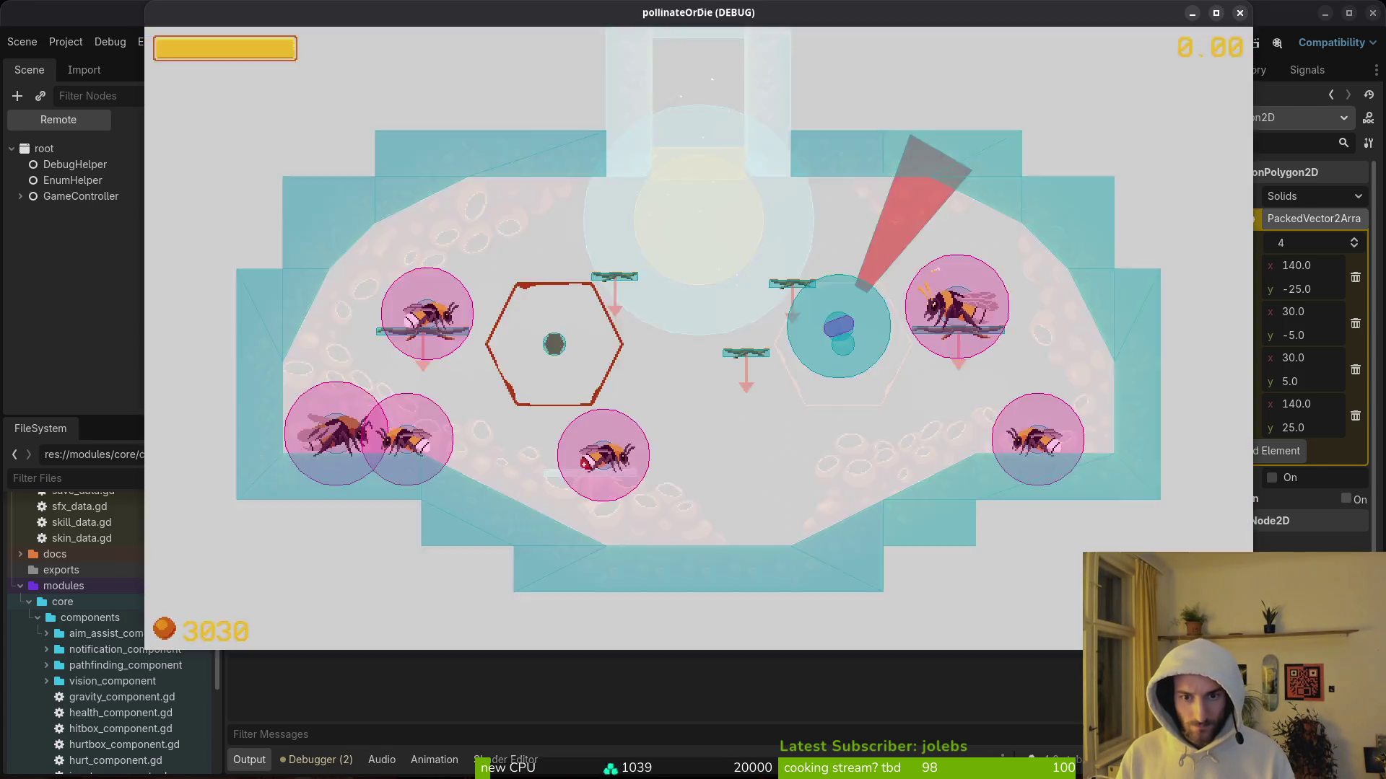
key("space")
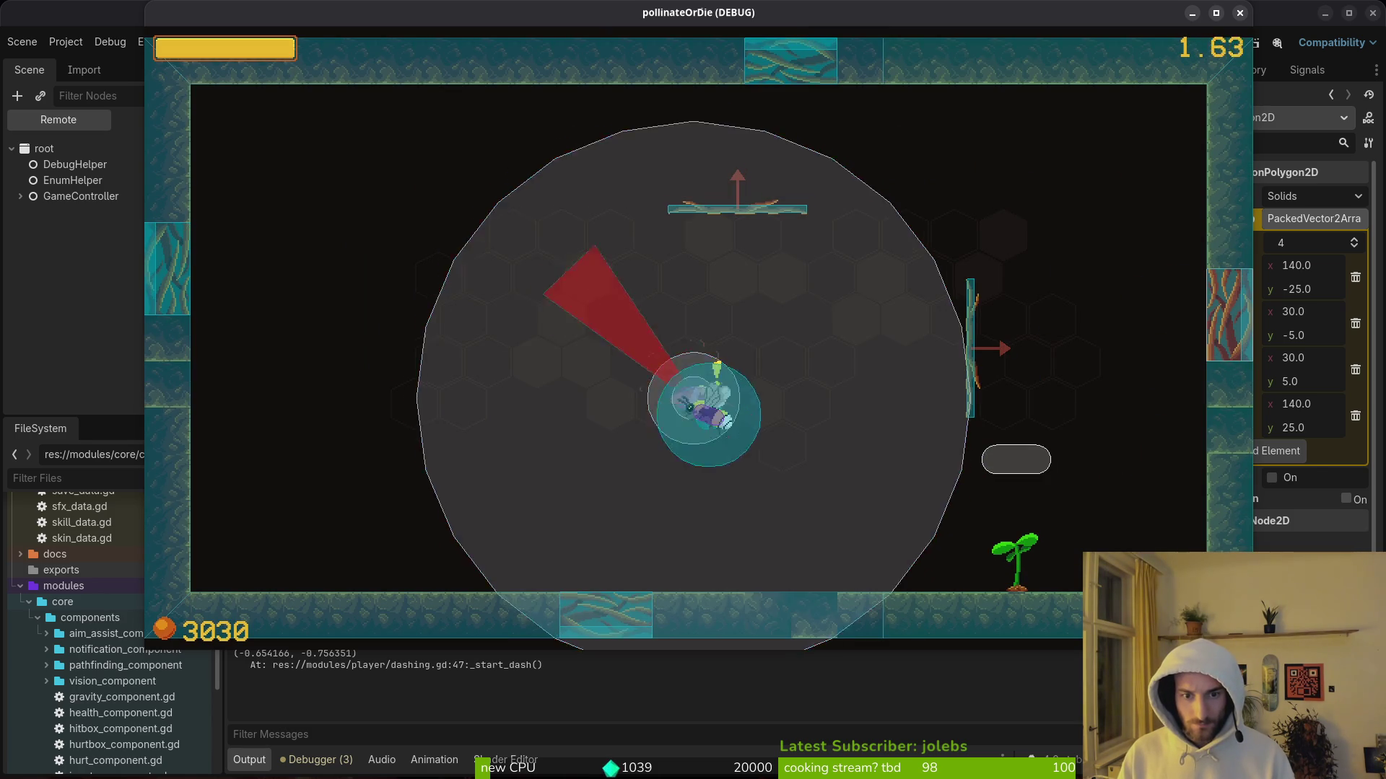
key("space")
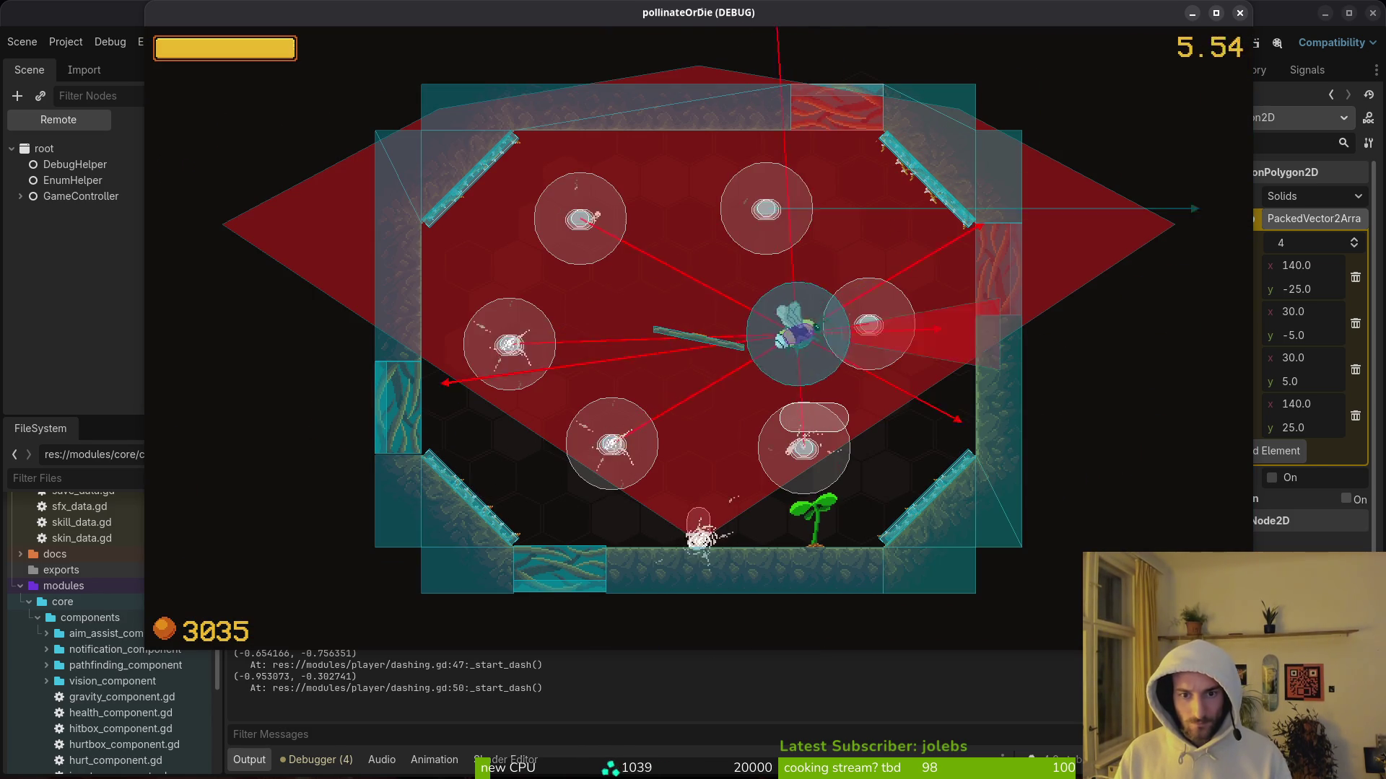
key("space")
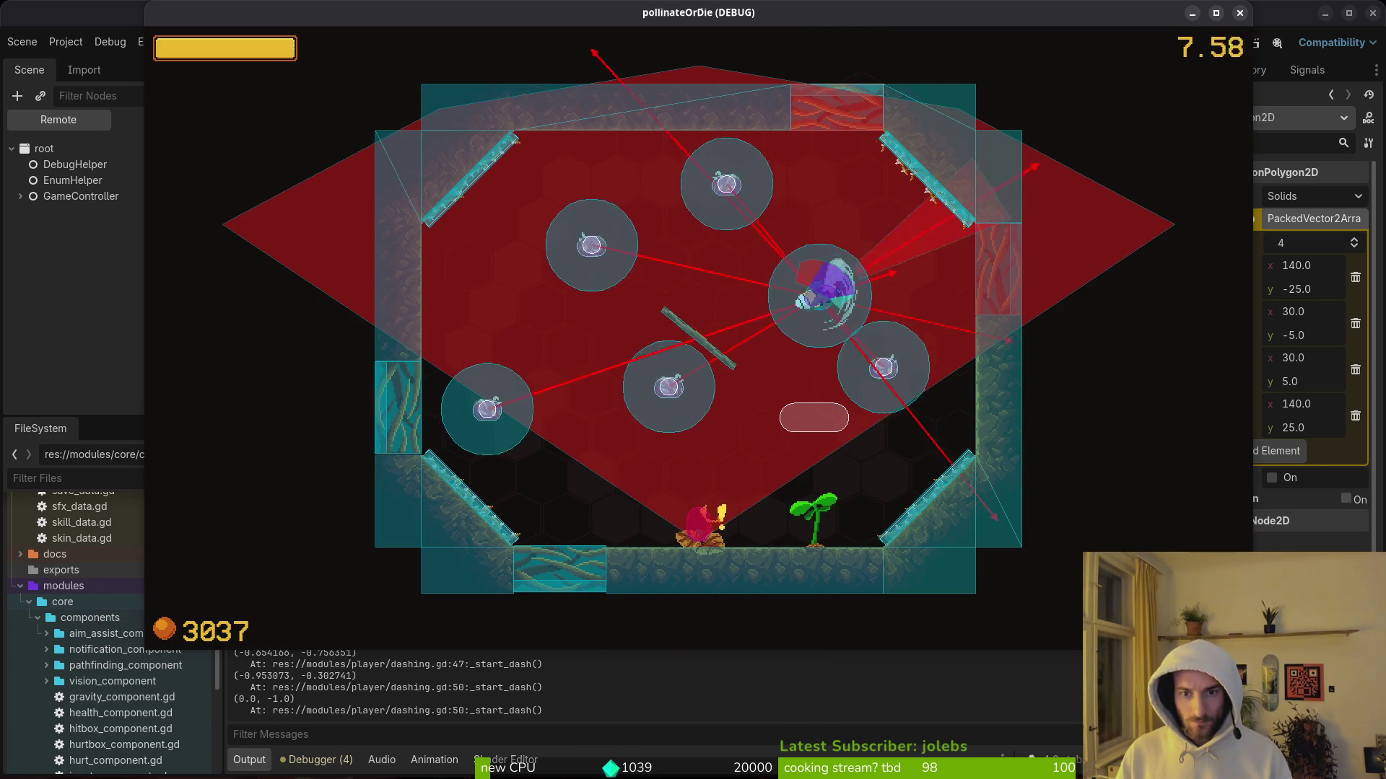
key("space")
key("space")
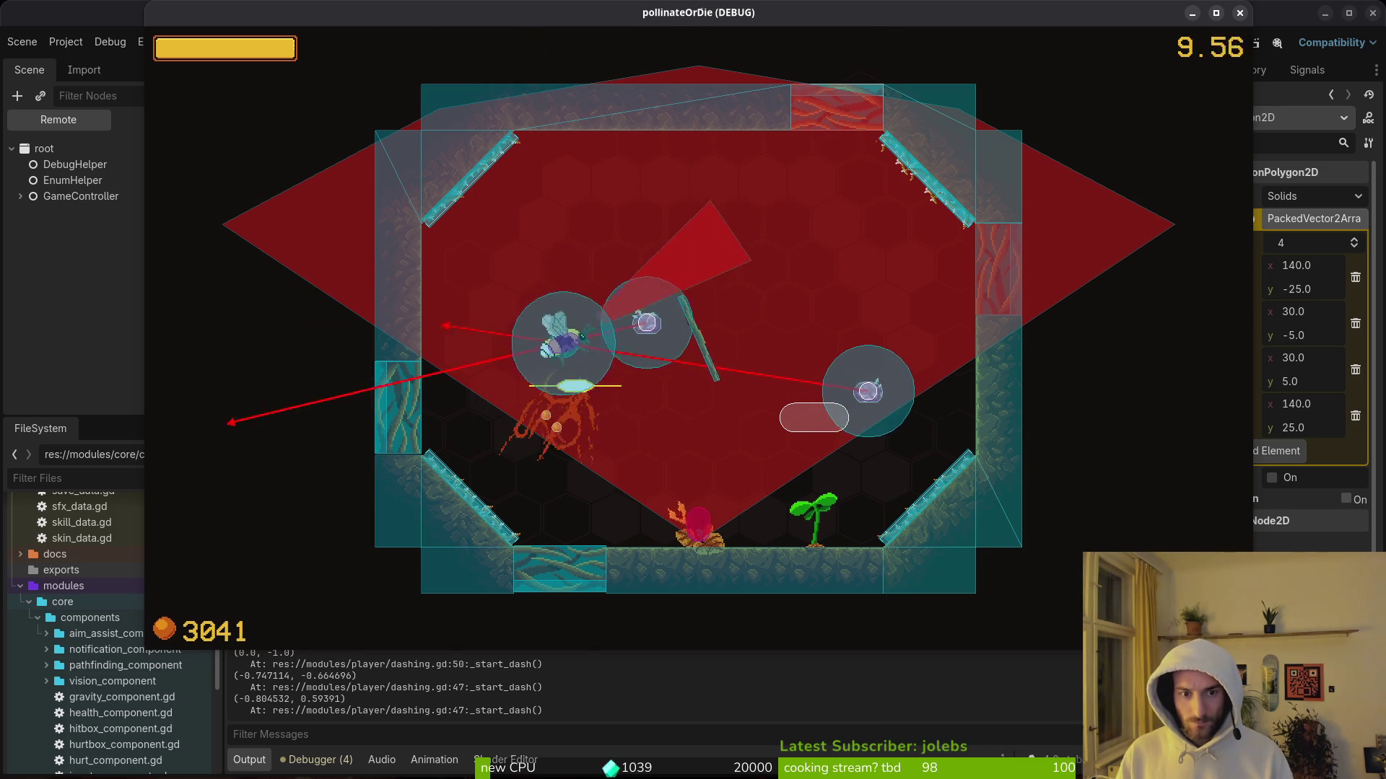
key("space")
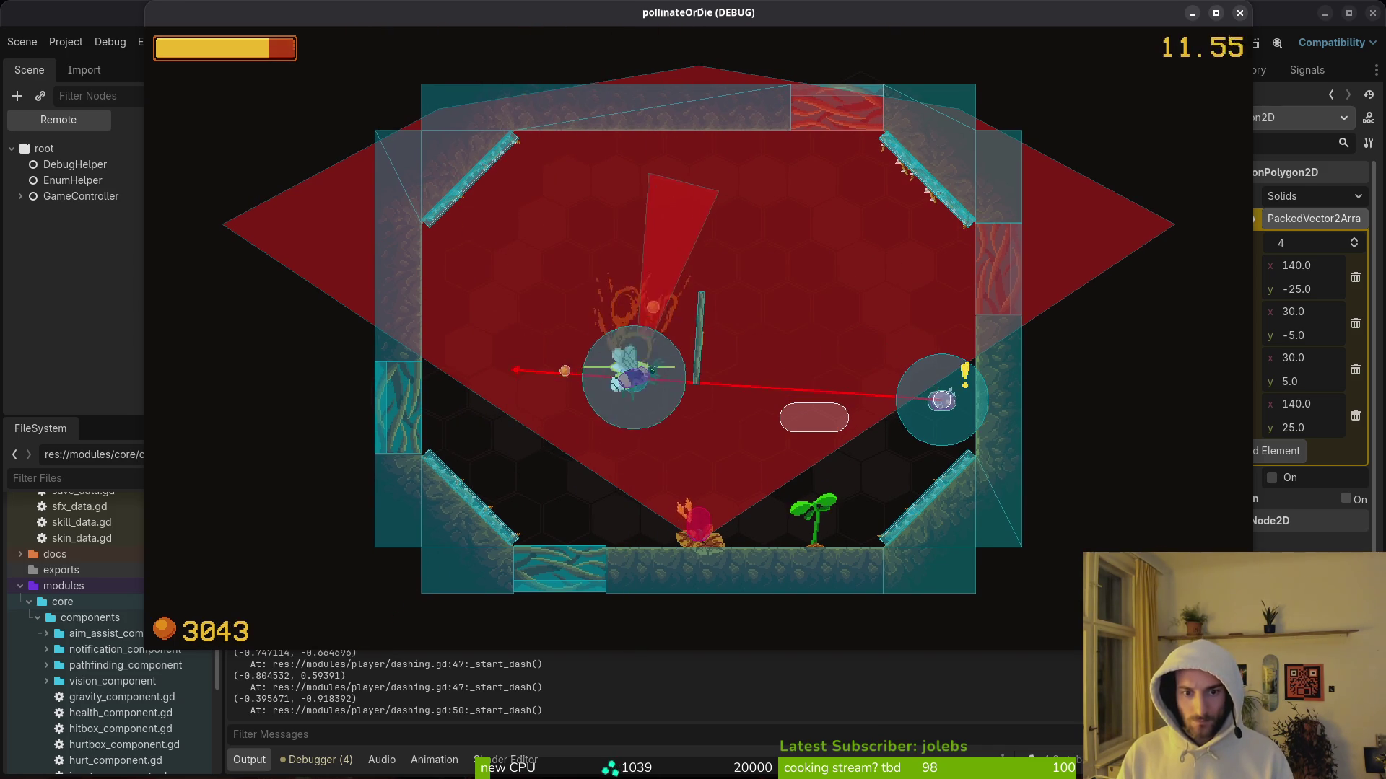
key("space")
key("space")
key("space")
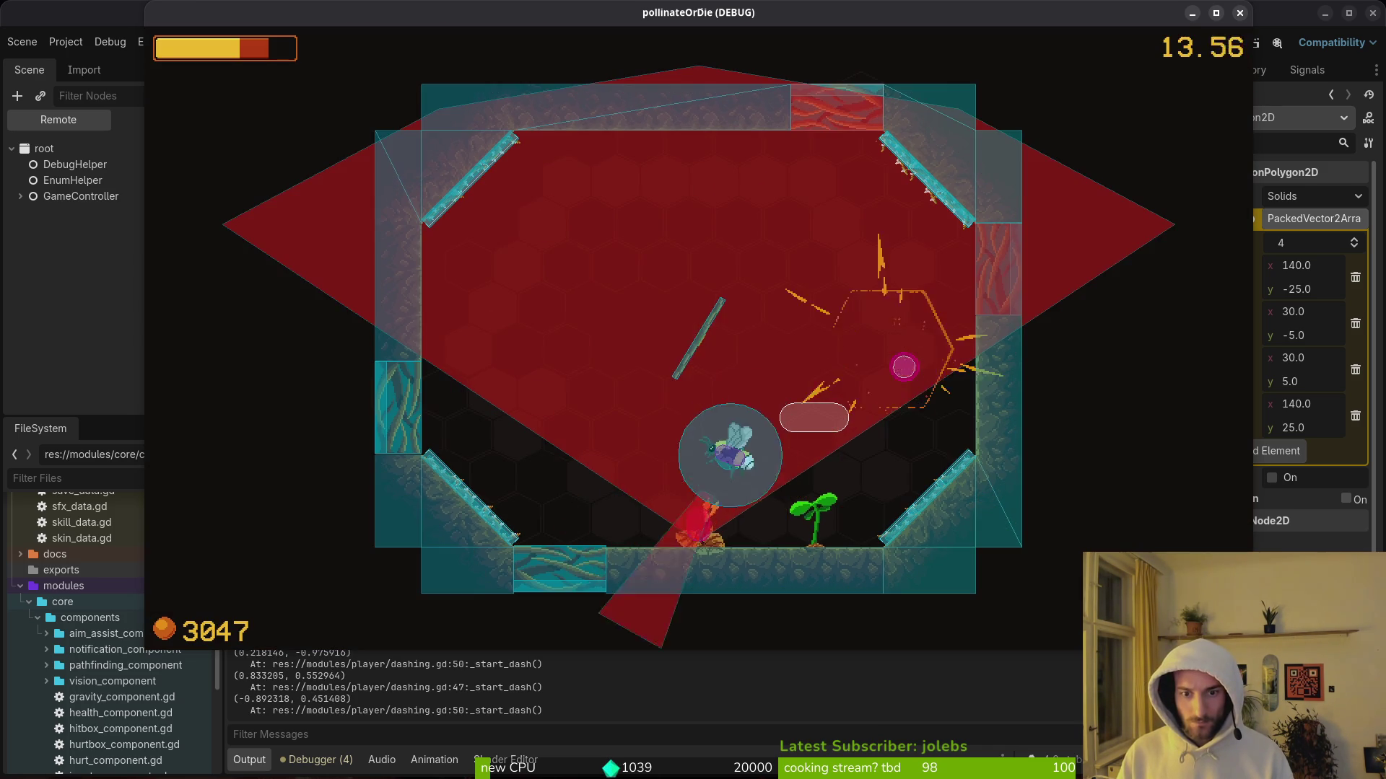
key("space")
key("space")
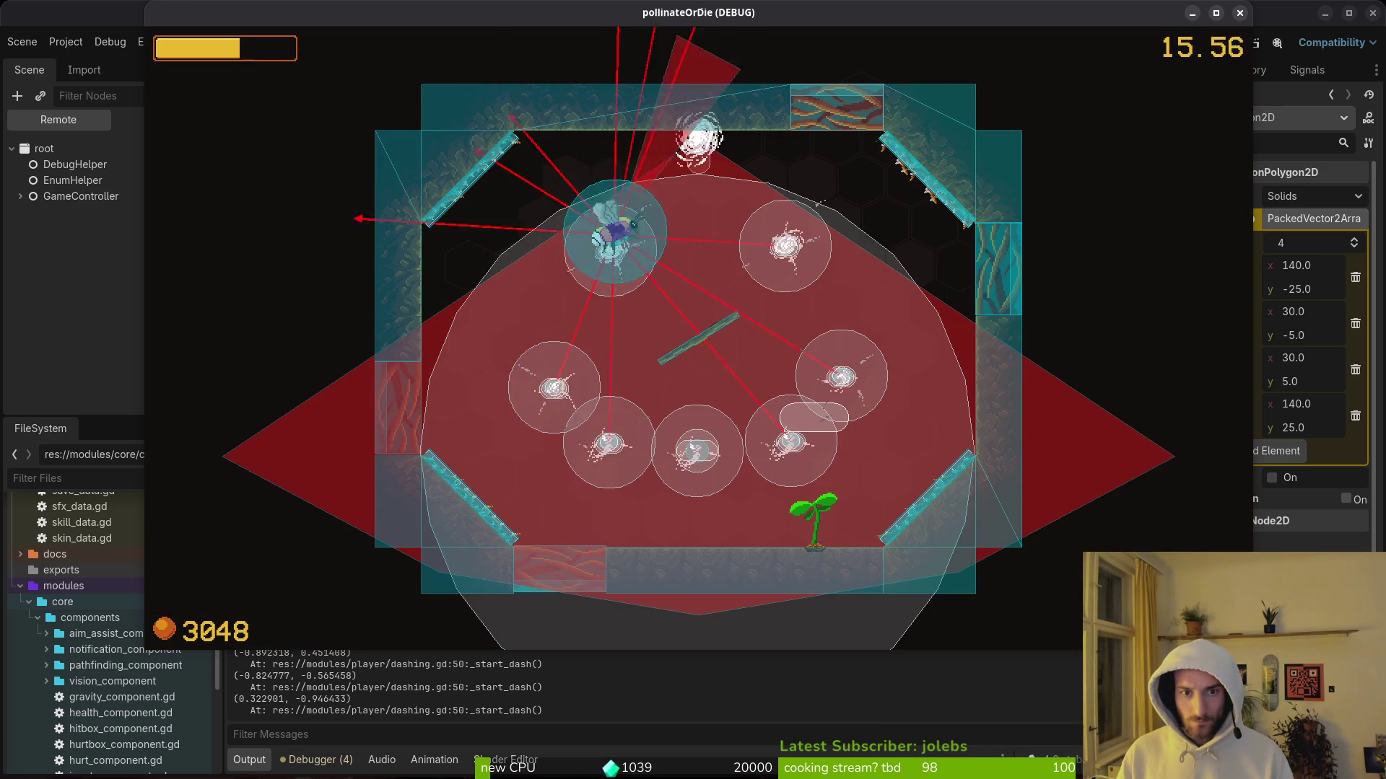
key("space")
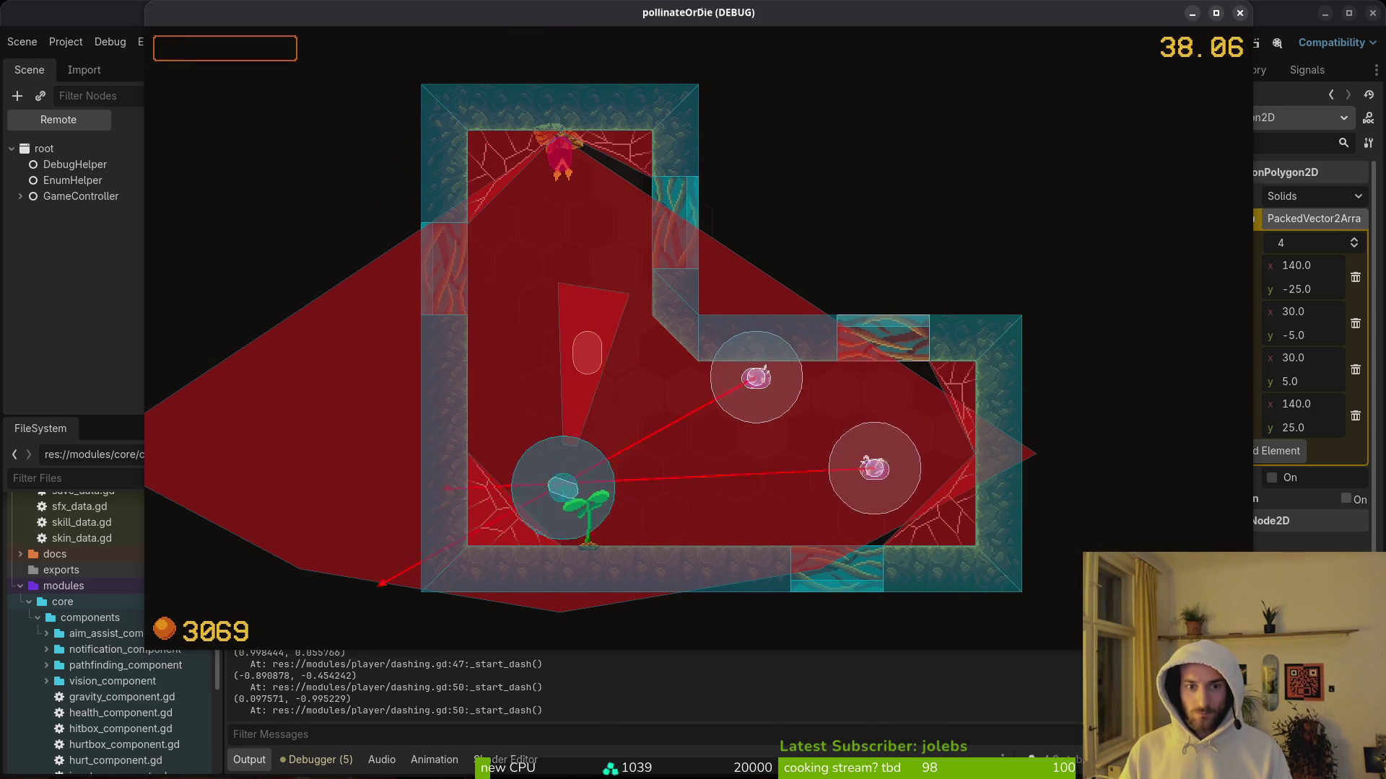
key("Return")
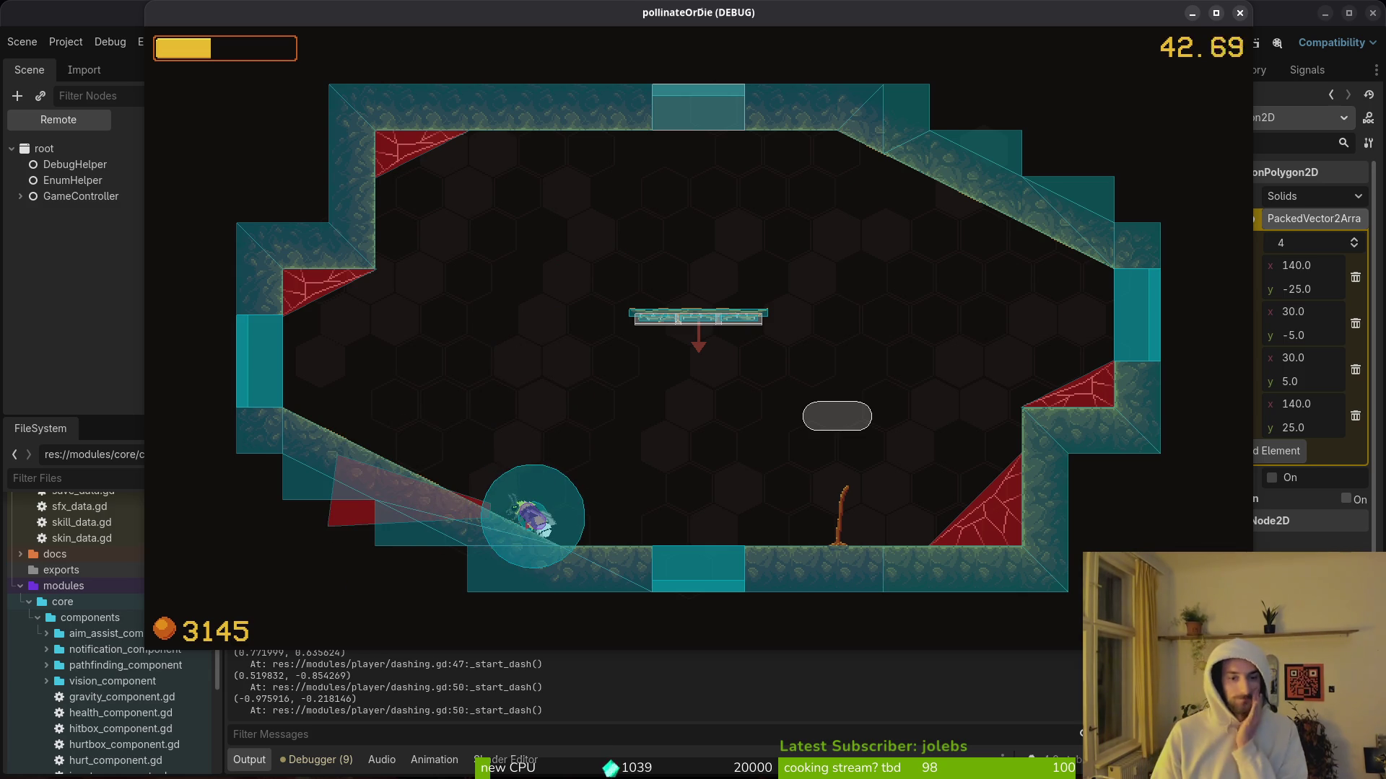
left_click(1240, 14)
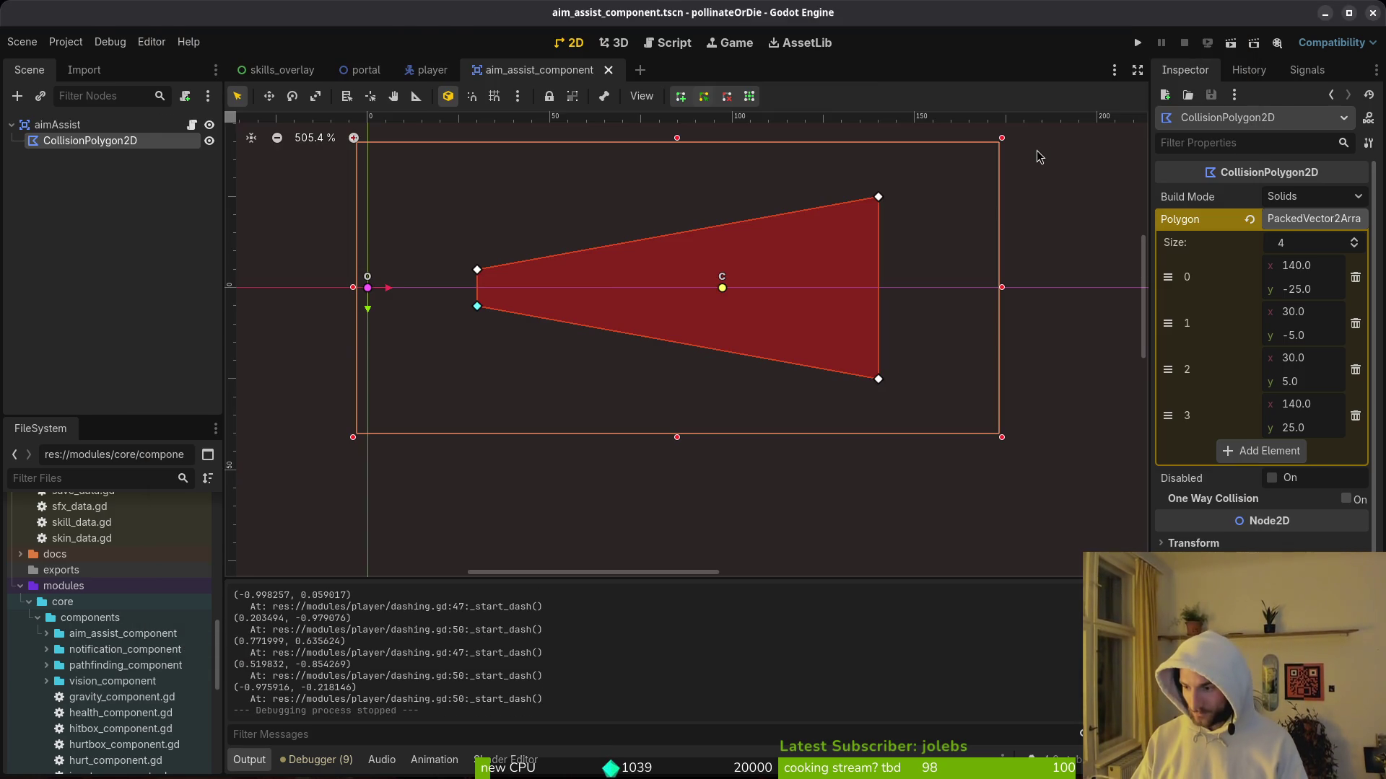
key("alt+Tab")
key("Return")
key("alt+Tab")
key("F5")
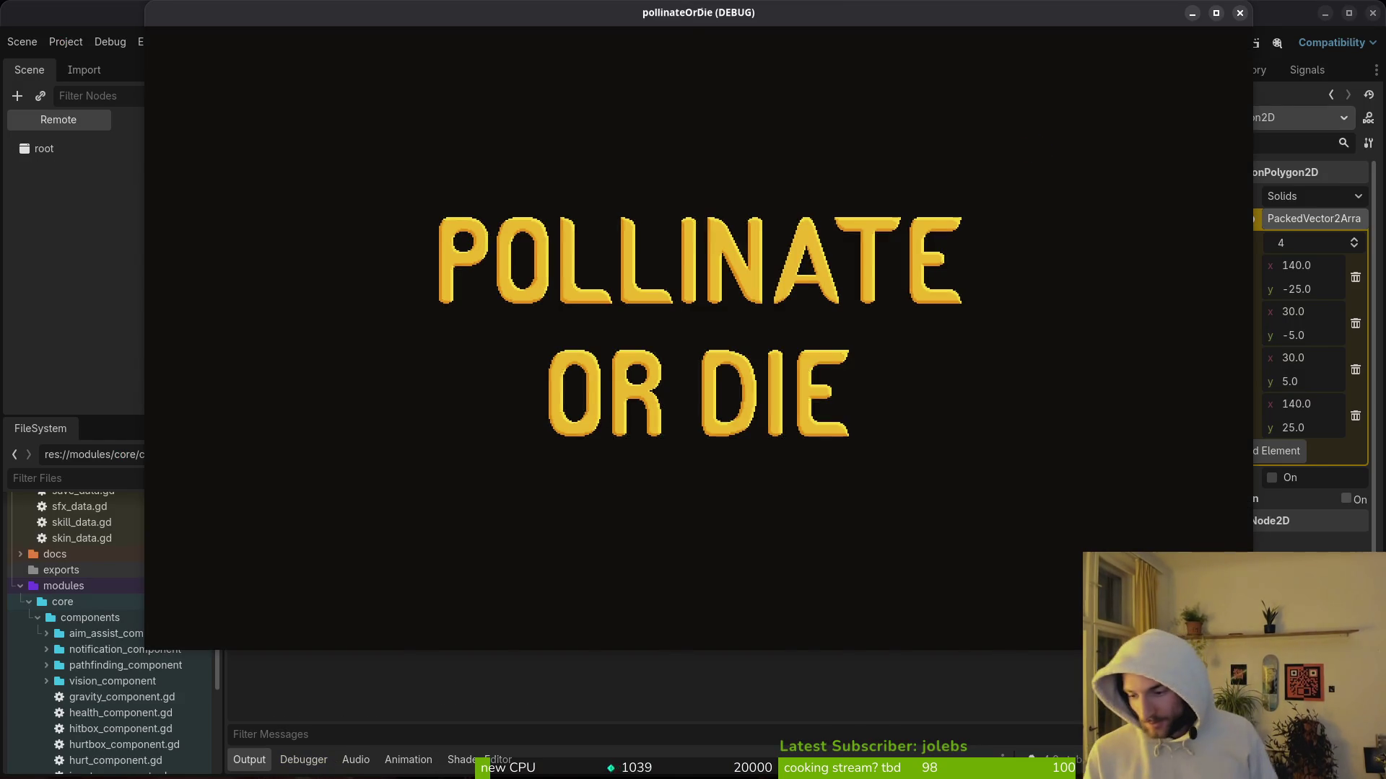
key("Return")
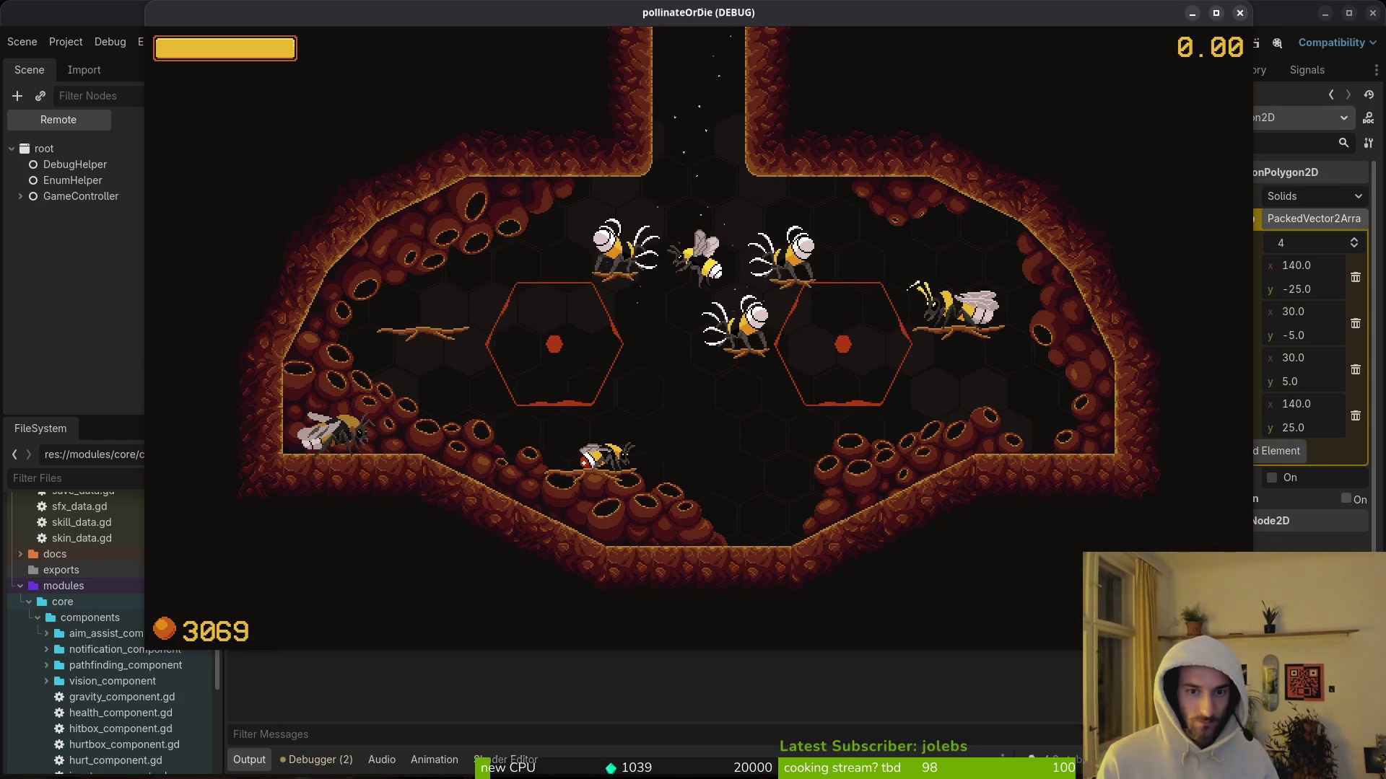
key("w")
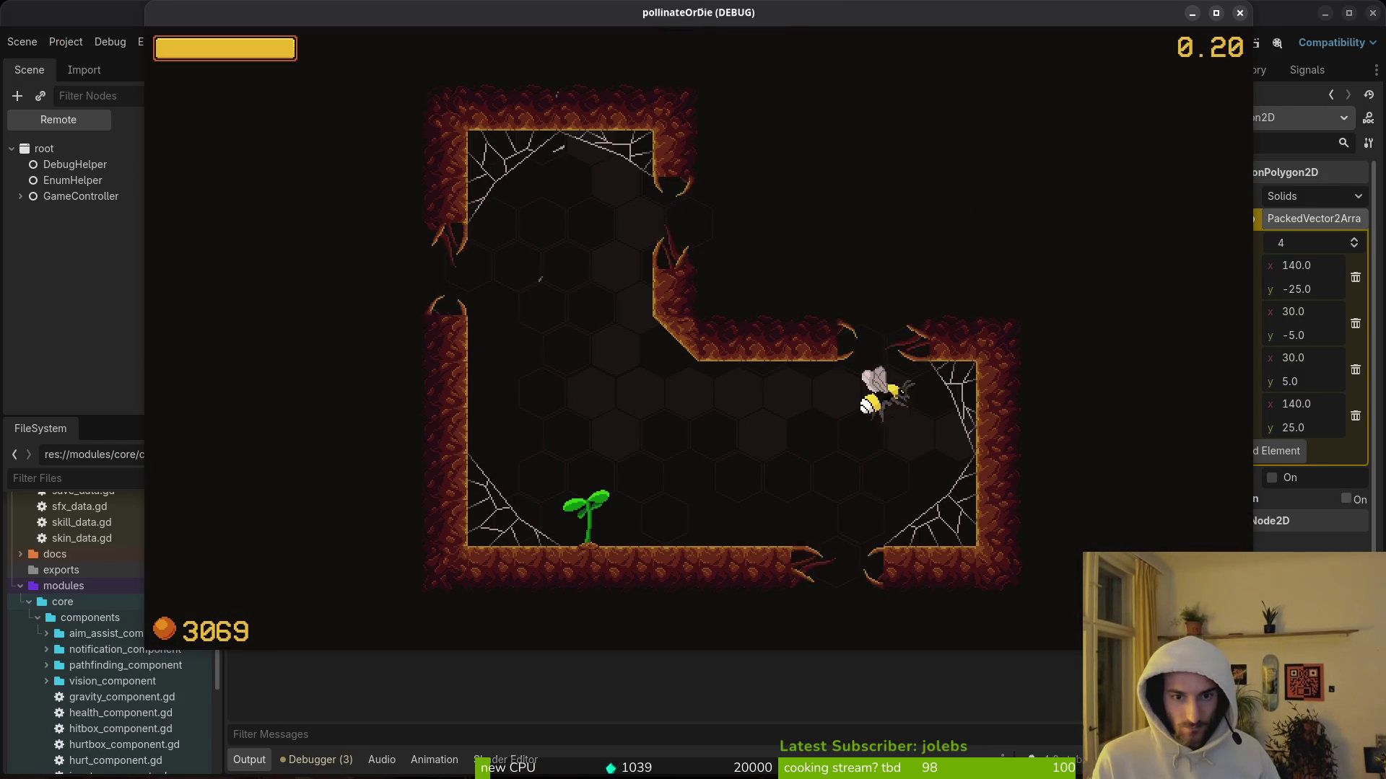
key("shift")
key("shift")
key("shift")
key("shift")
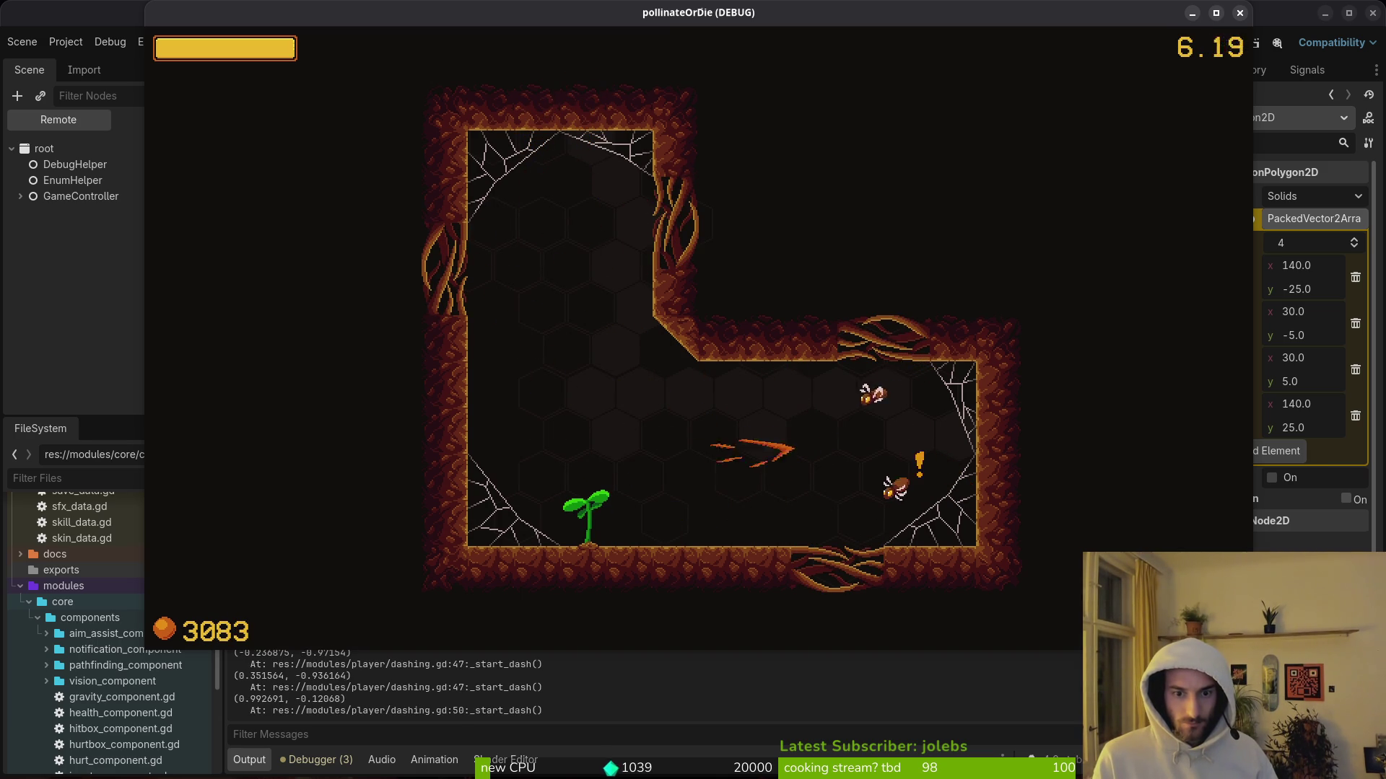
key("shift")
key("shift")
key("shift")
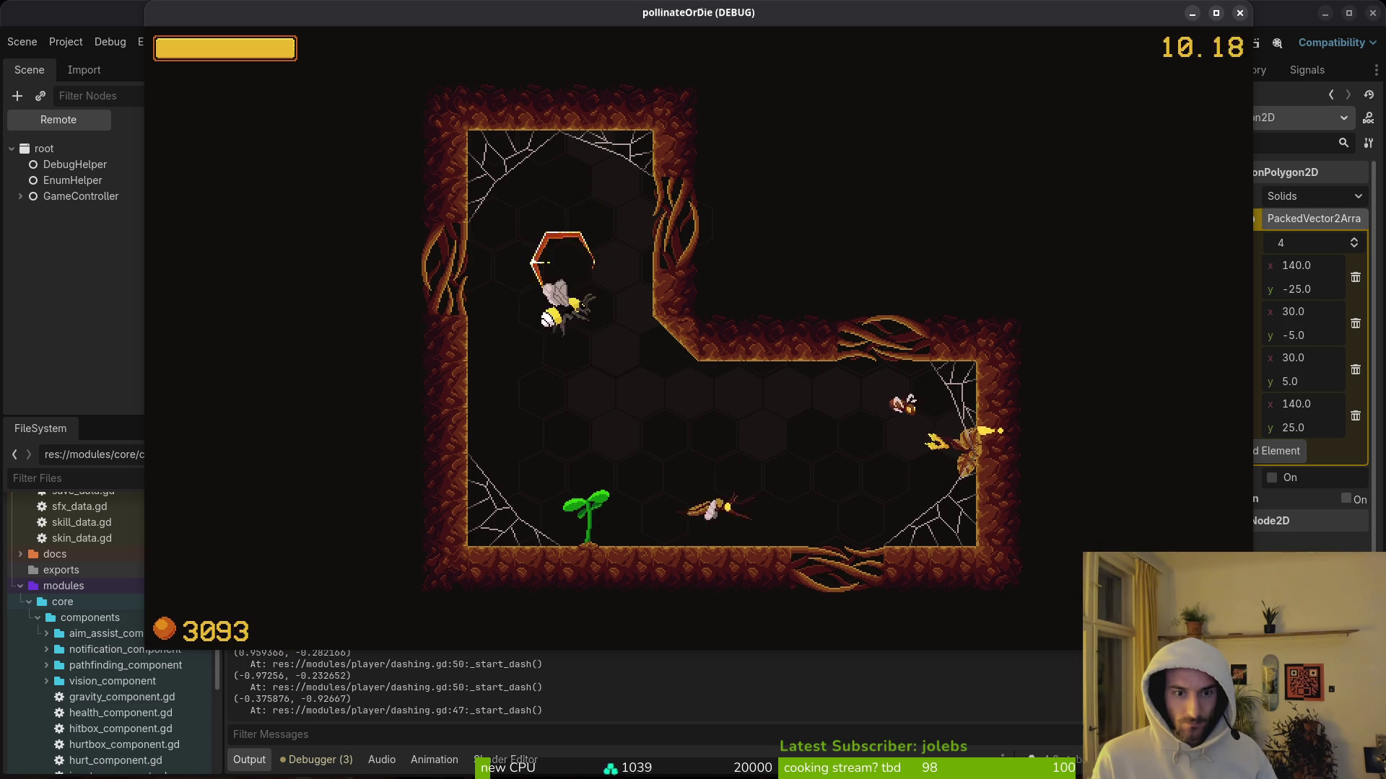
key("shift")
key("shift")
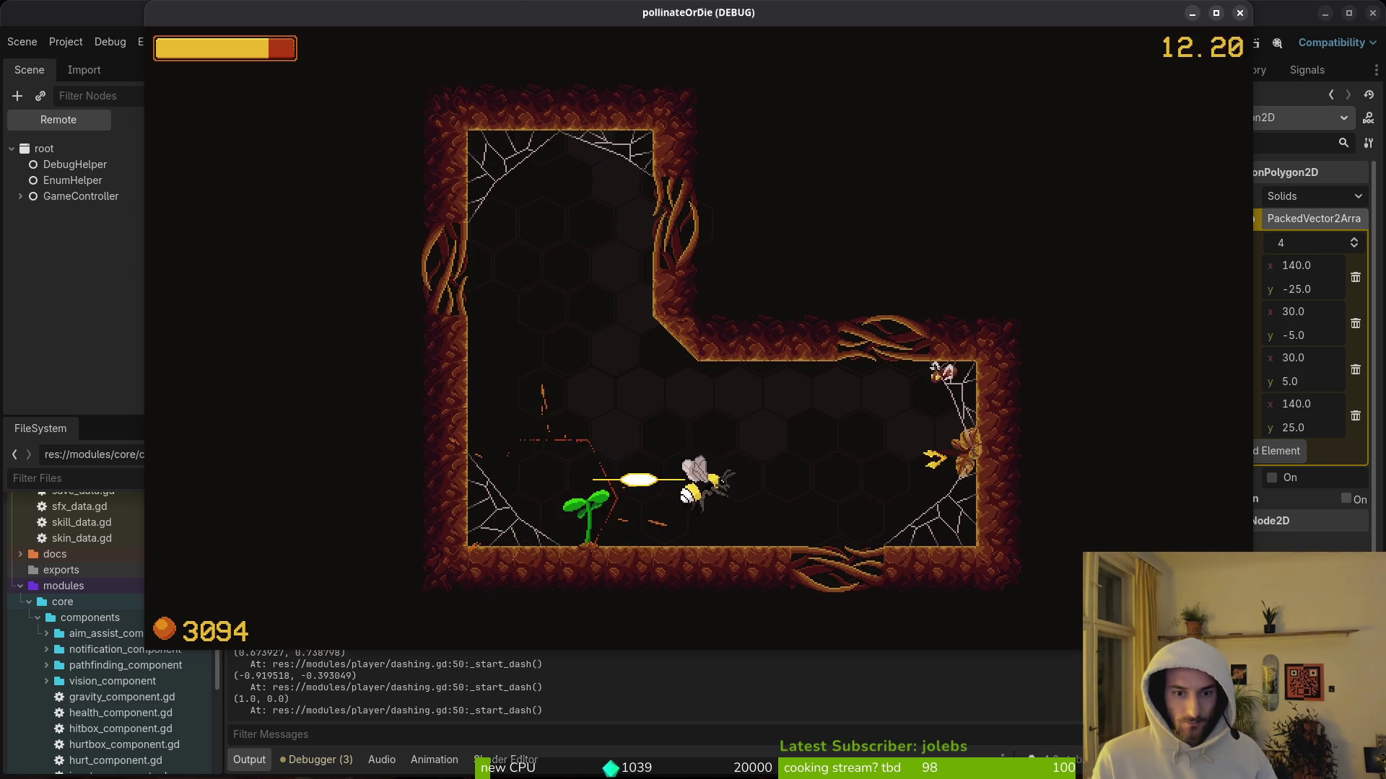
key("shift")
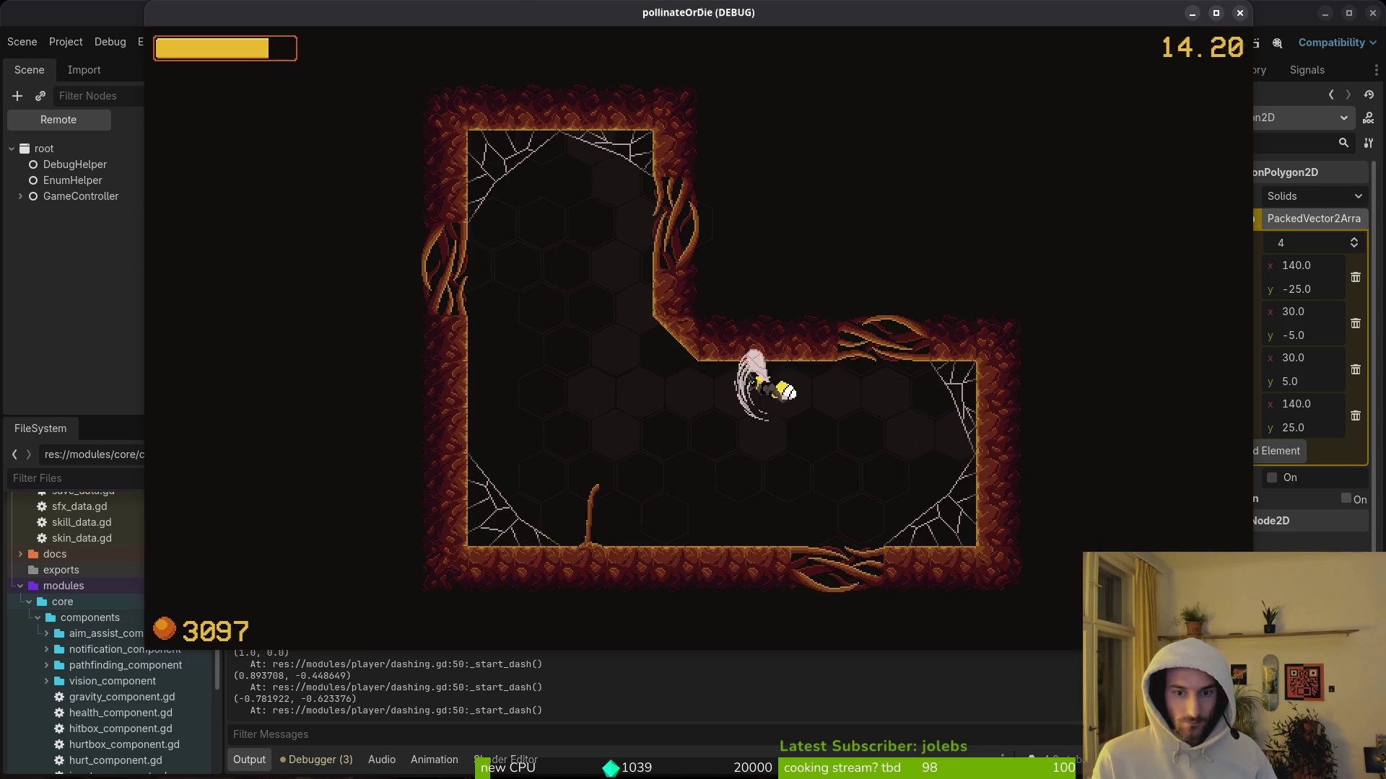
key("shift")
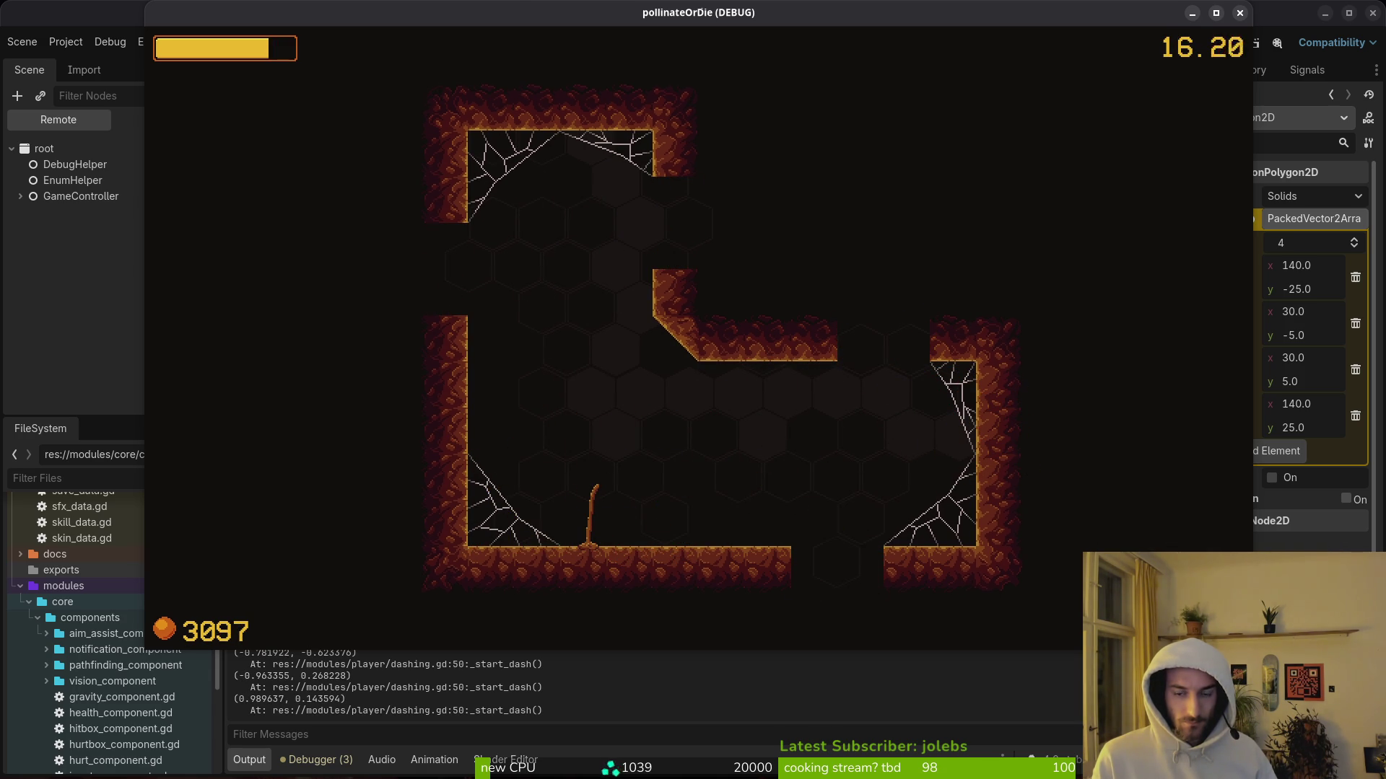
key("shift")
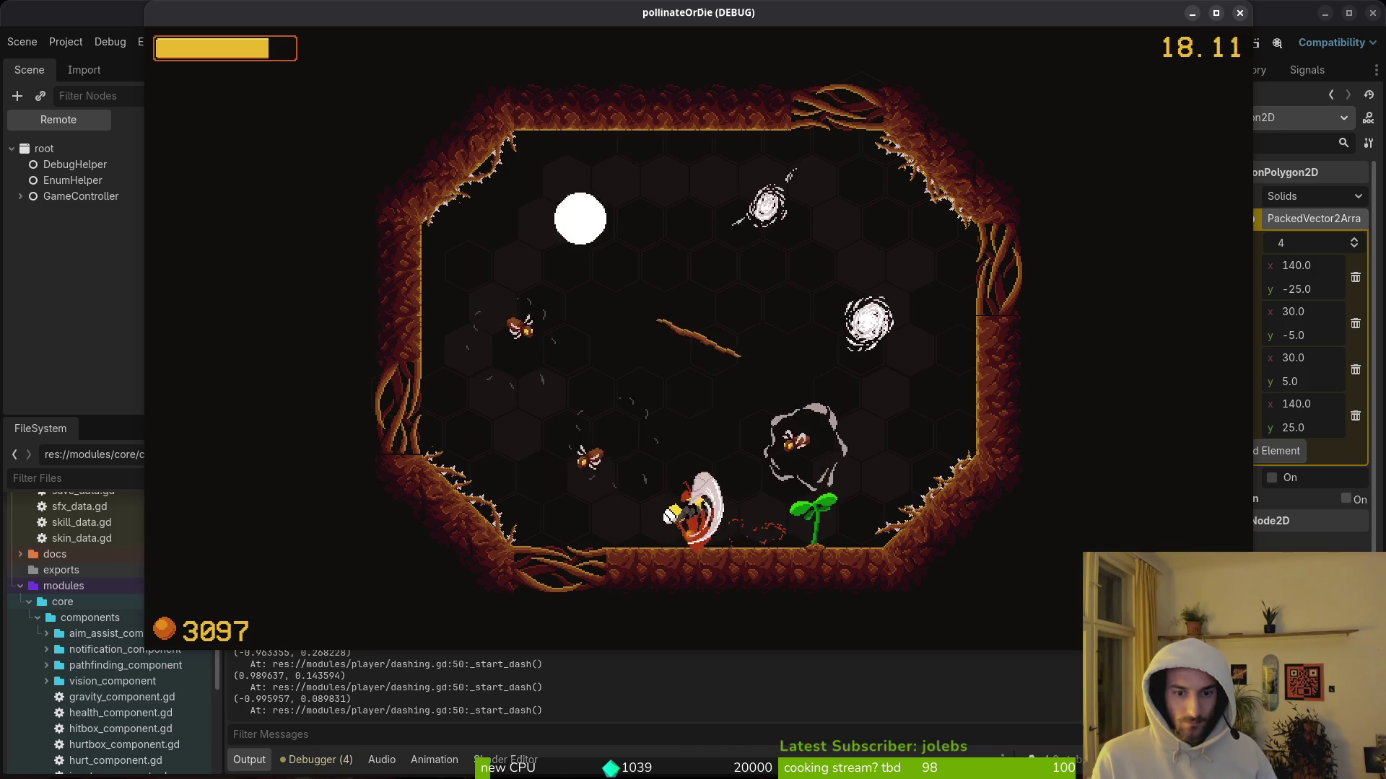
key("shift")
key("shift")
key("shift")
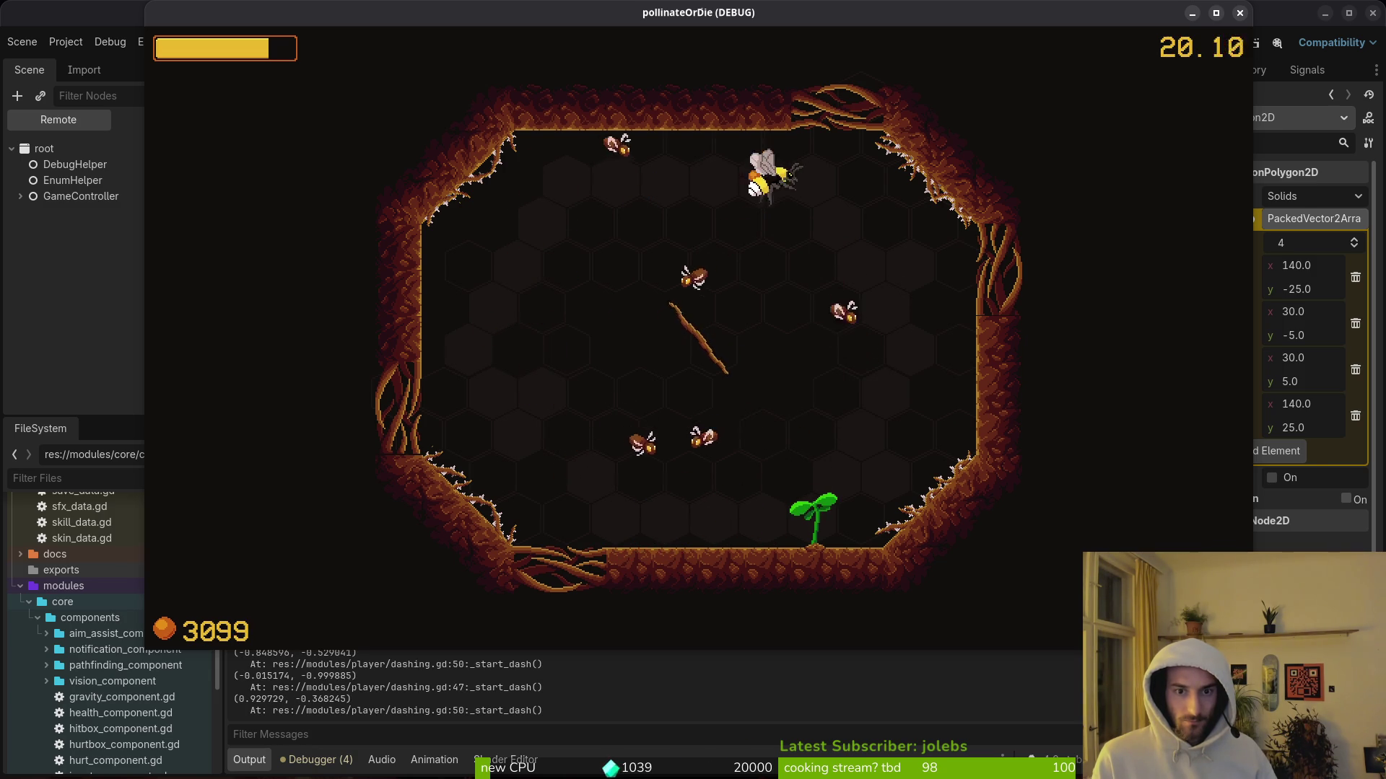
key("shift")
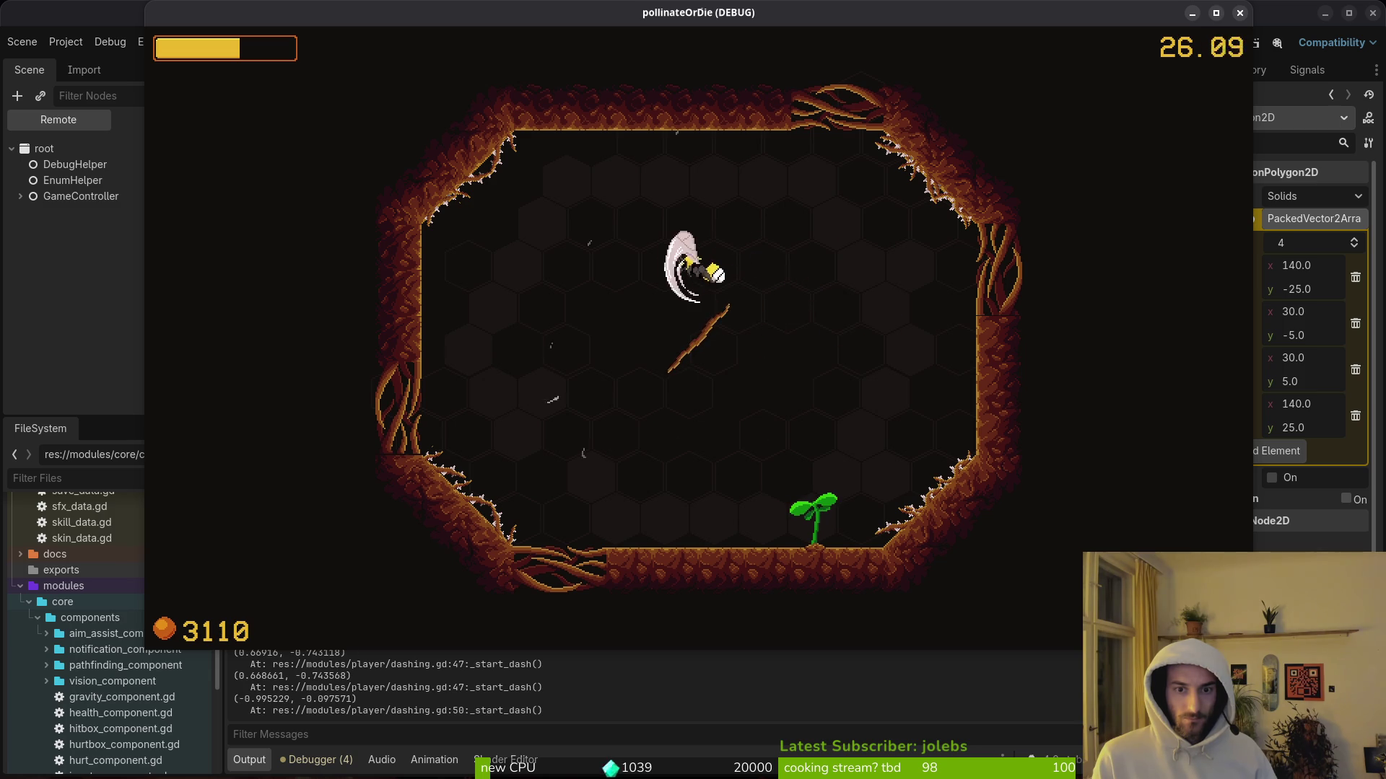
key("shift")
key("shift")
key("shift")
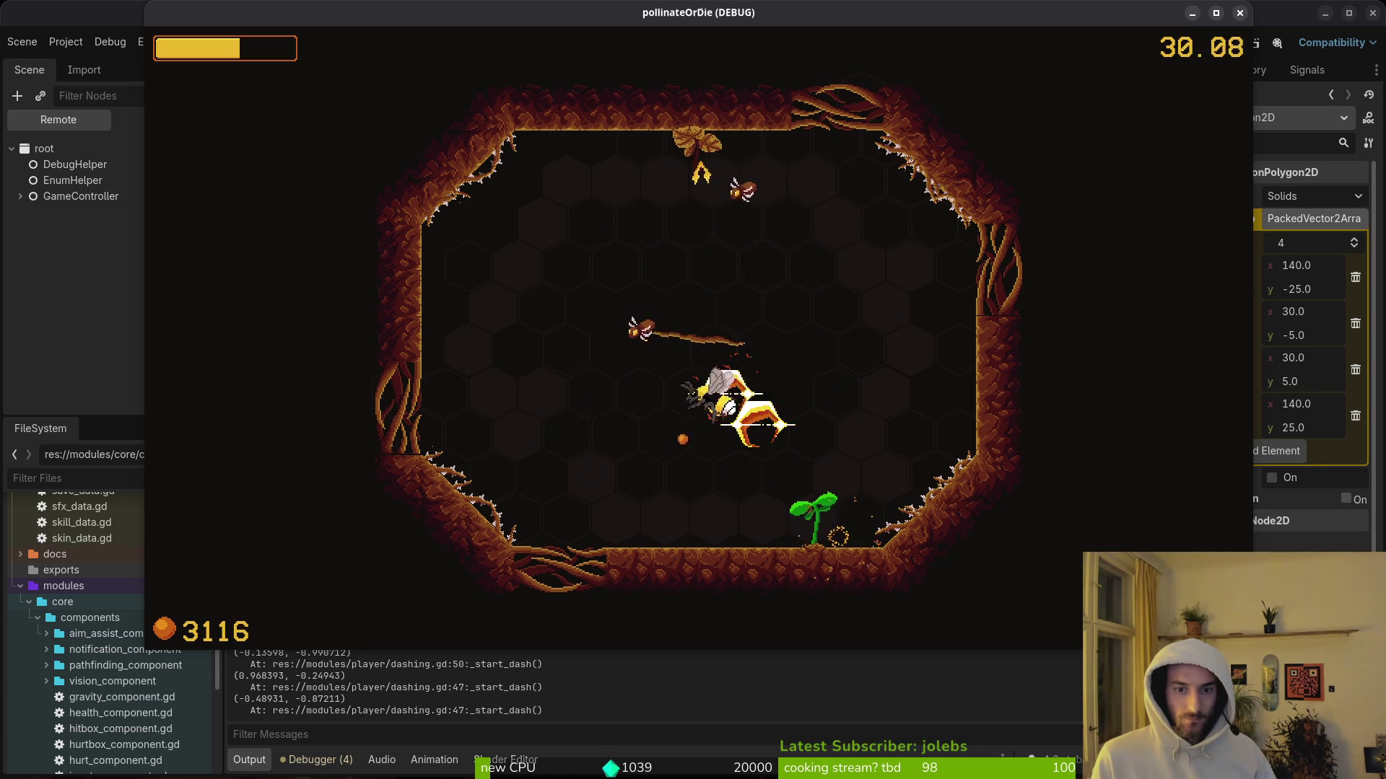
key("shift")
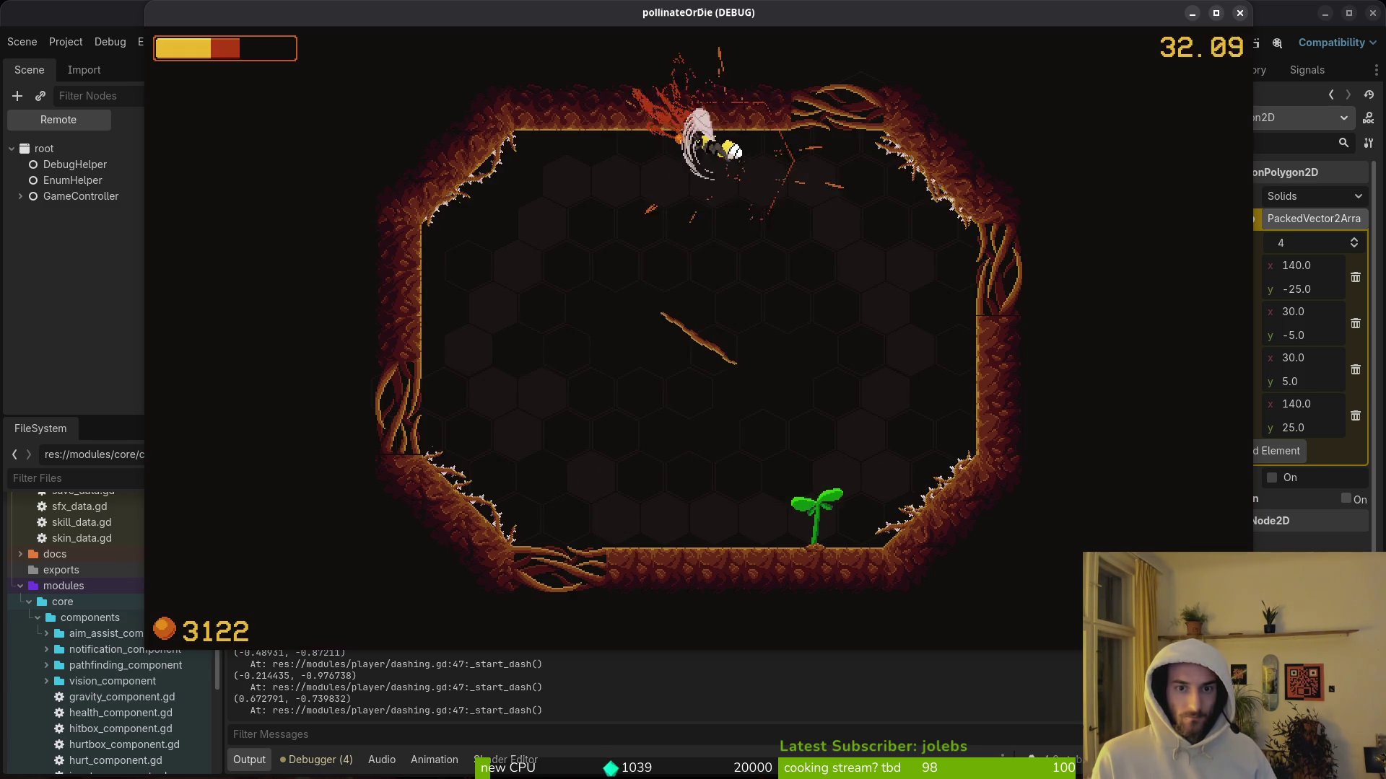
key("shift")
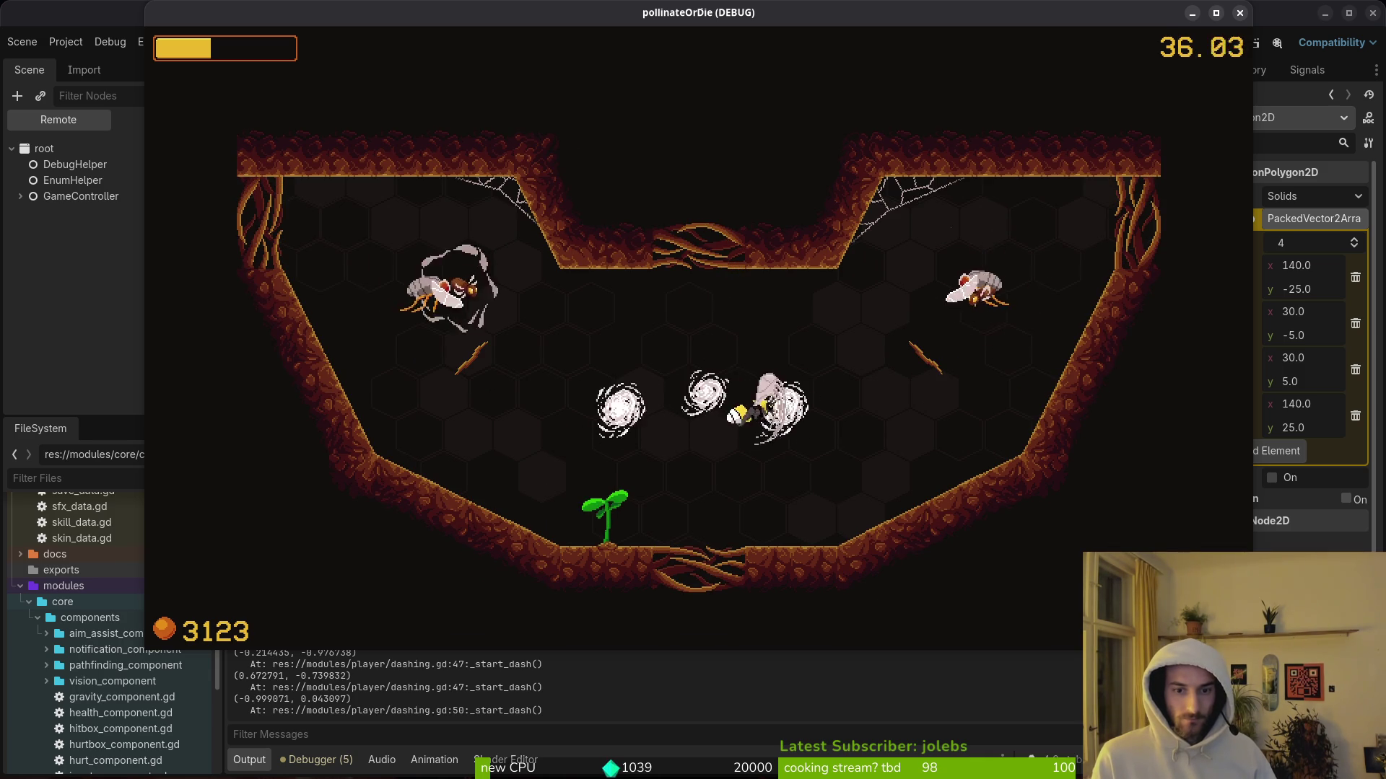
key("shift")
key("shift")
key("shift")
key("shift")
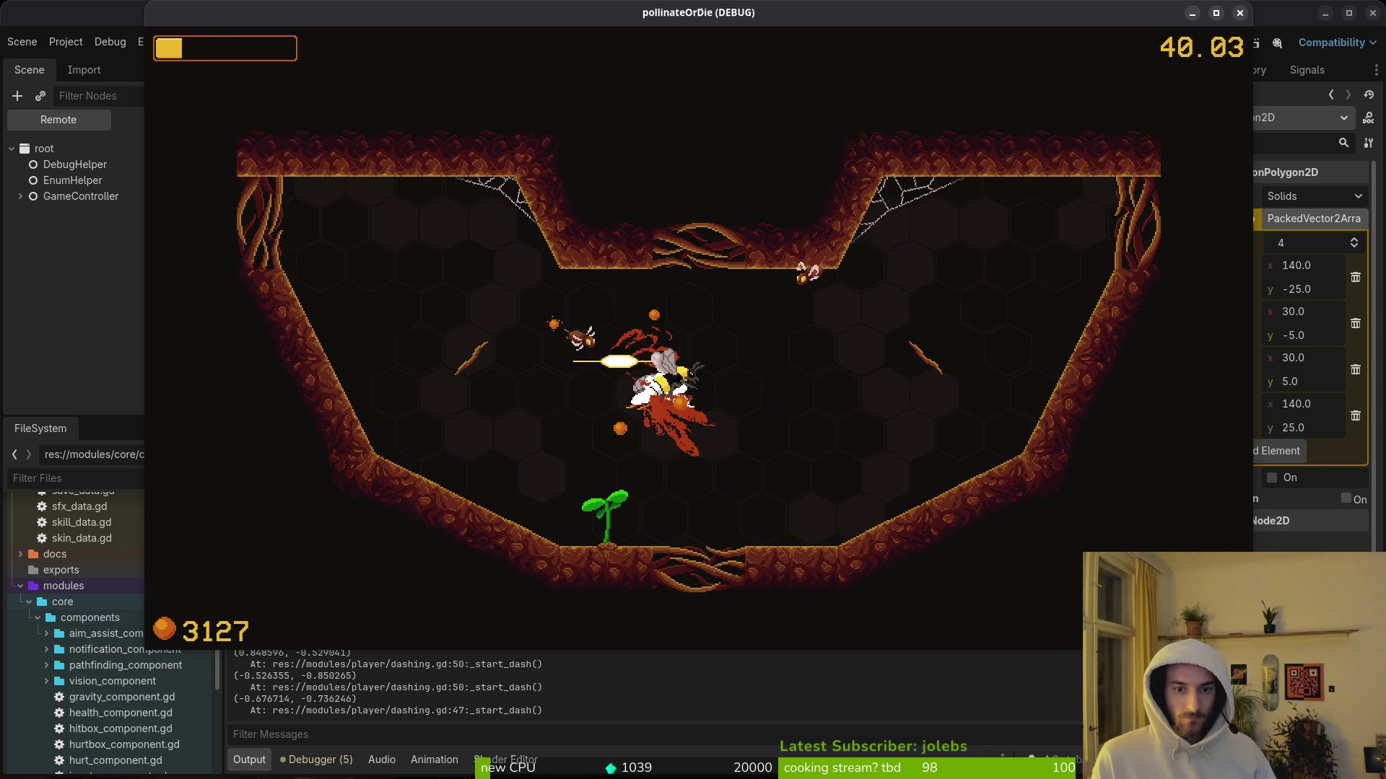
key("shift")
key("shift")
key("shift")
key("shift")
key("shift")
key("shift")
key("shift")
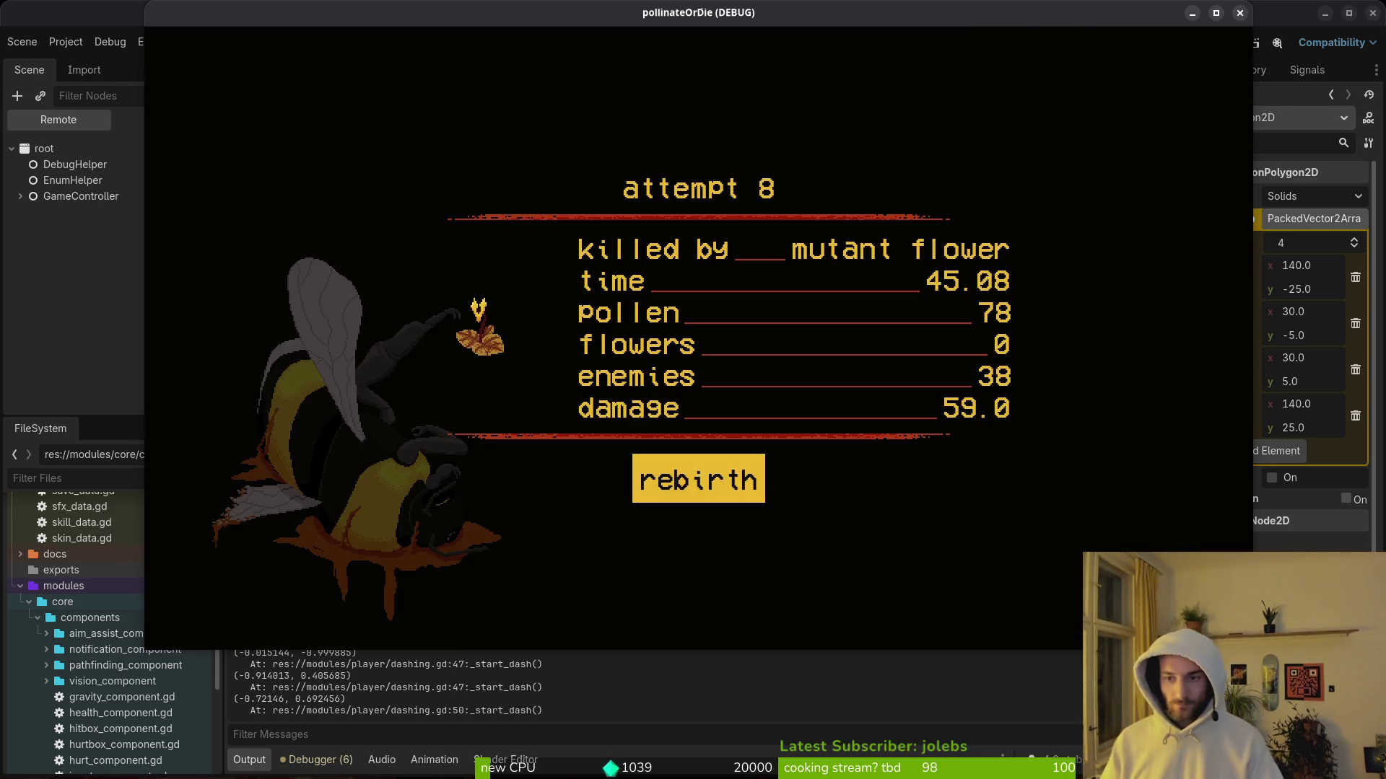
left_click(1378, 314)
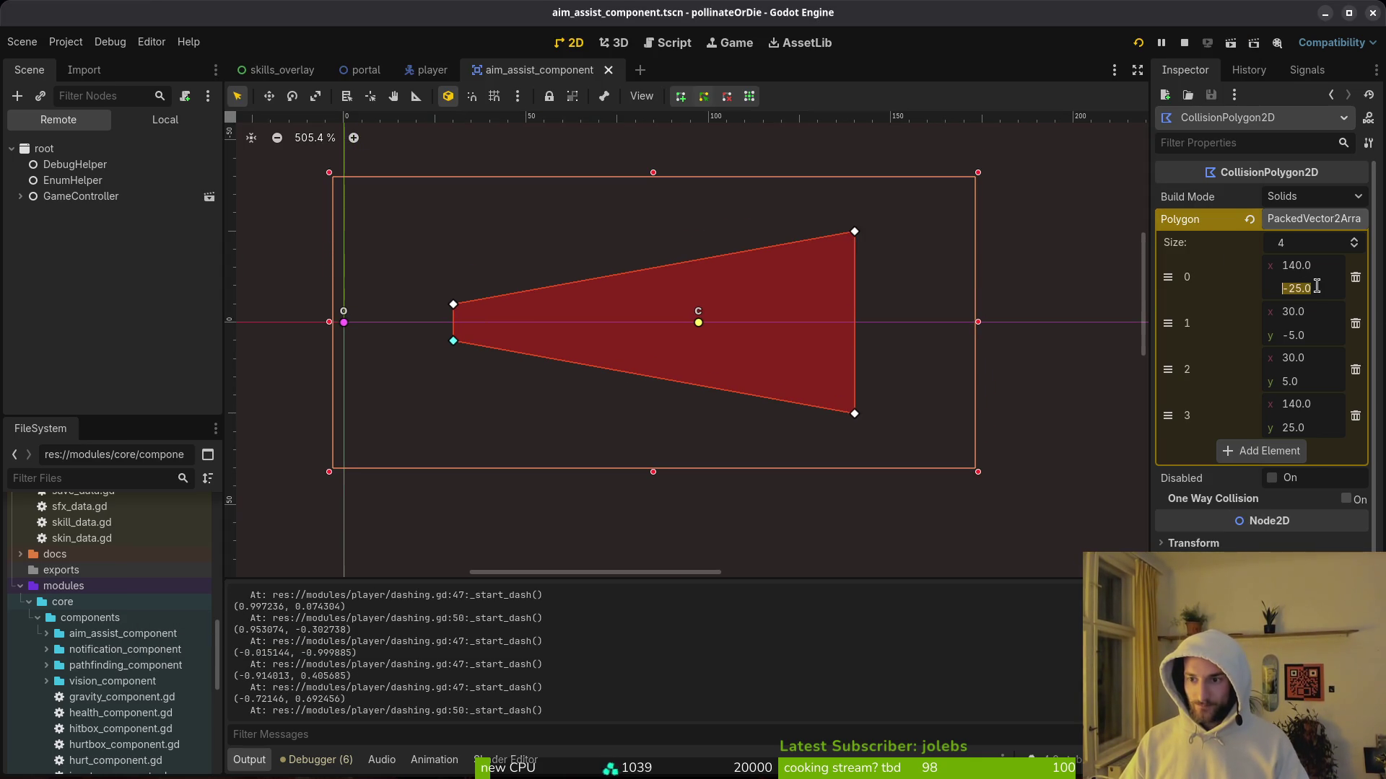
Step: Set polygon point 0 y to -30 and point 3 y to 30, then stop and relaunch the game
key("Return")
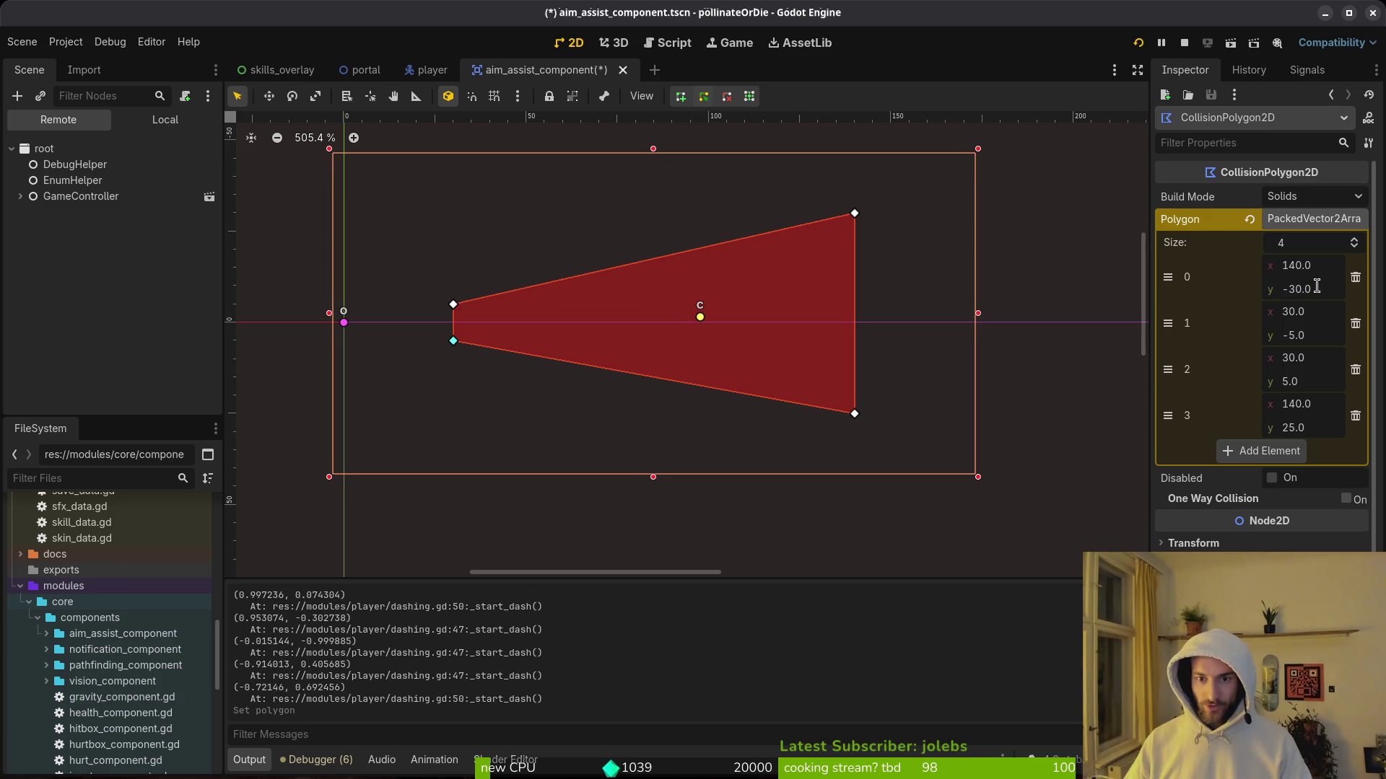
type("30")
key("Return")
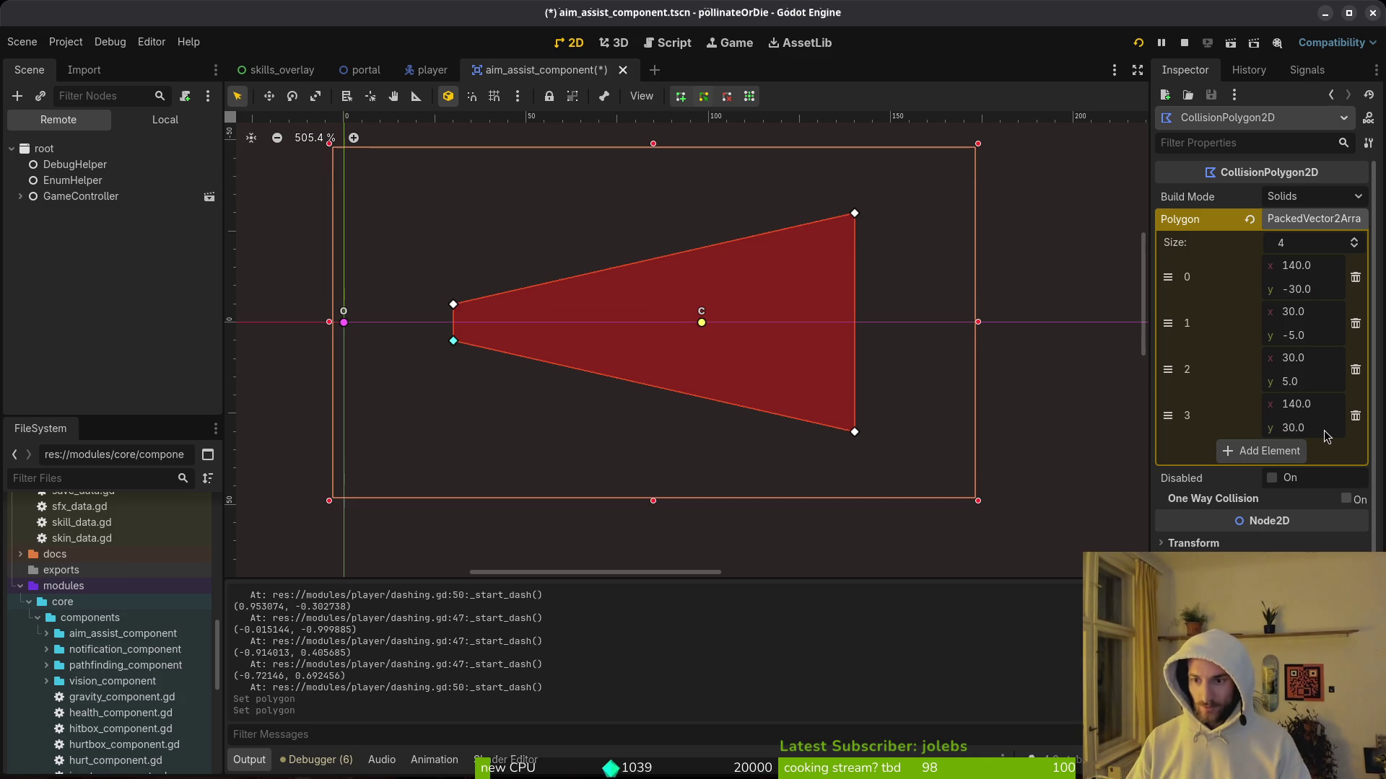
scroll(785, 382, "down", 3)
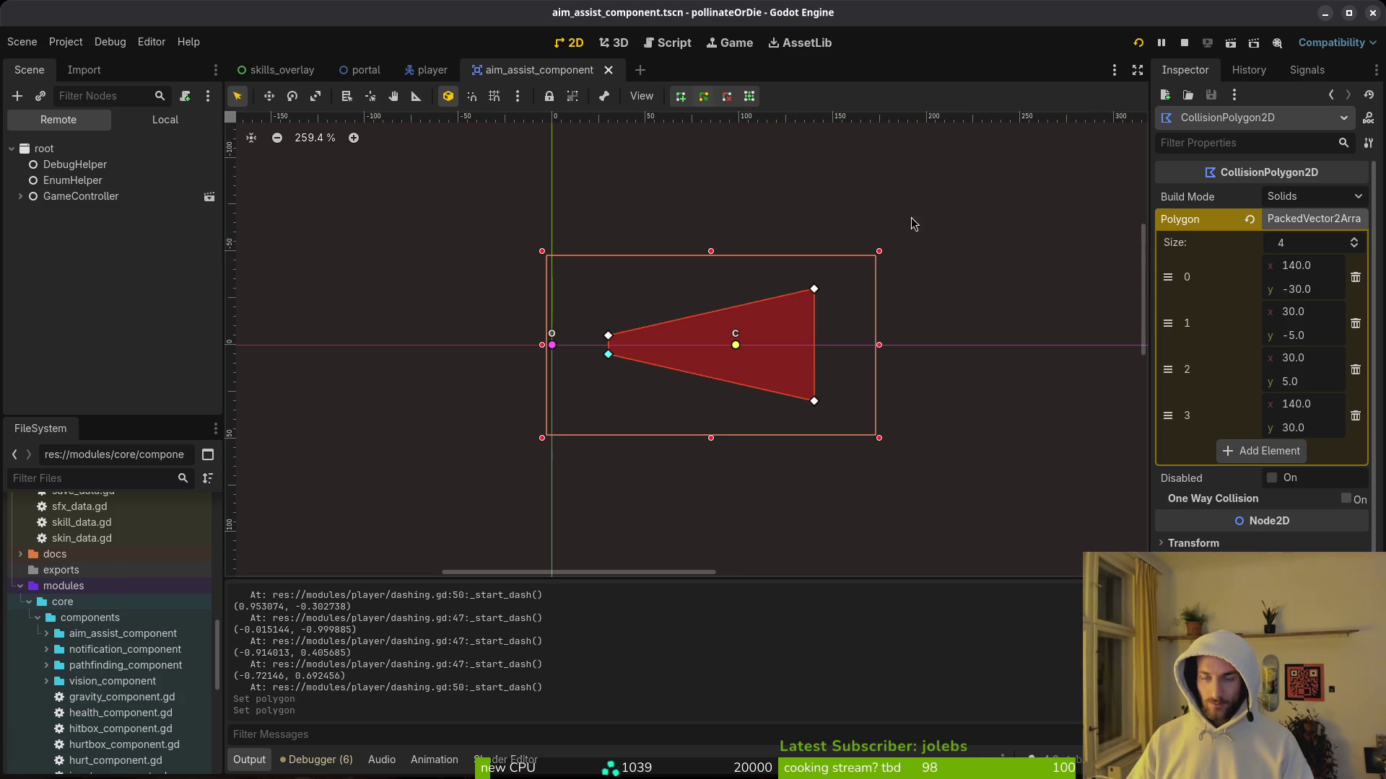
left_click(1145, 46)
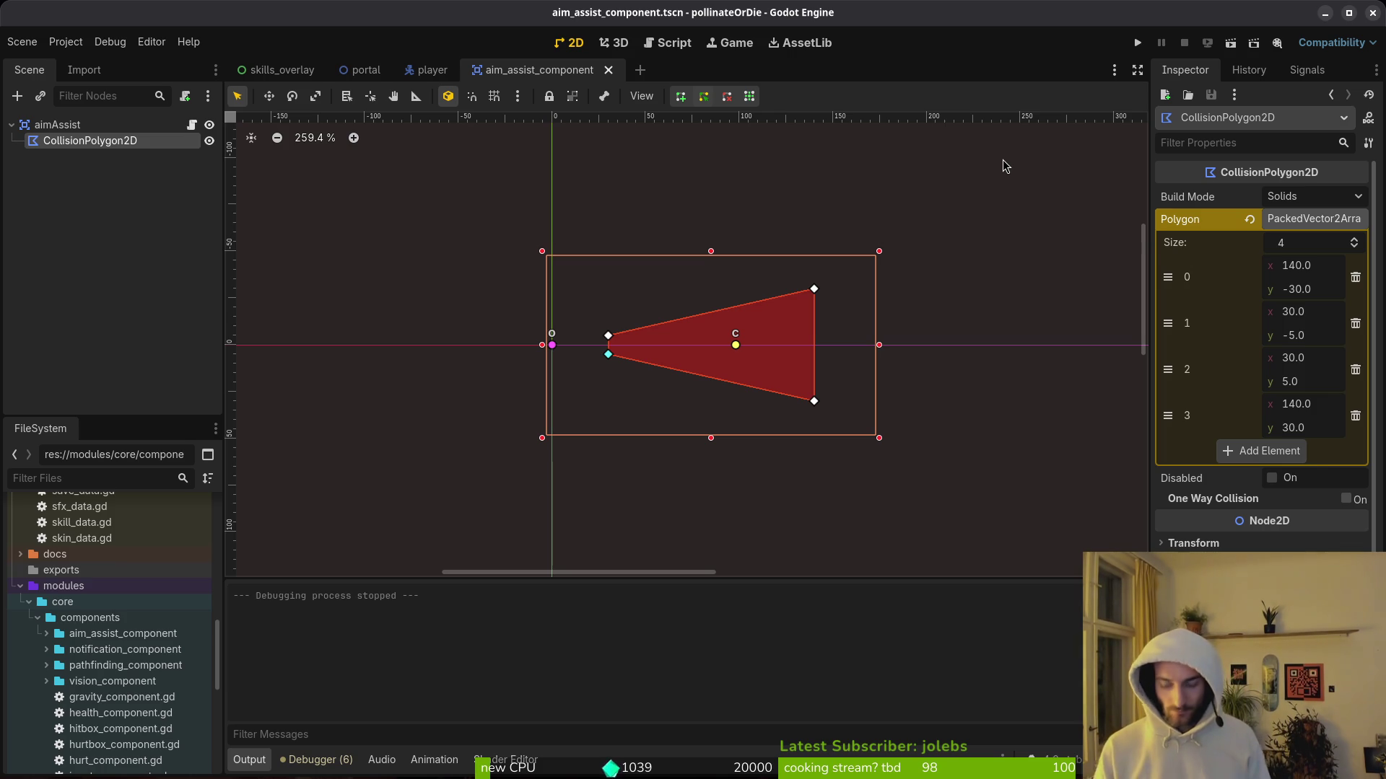
key("F5")
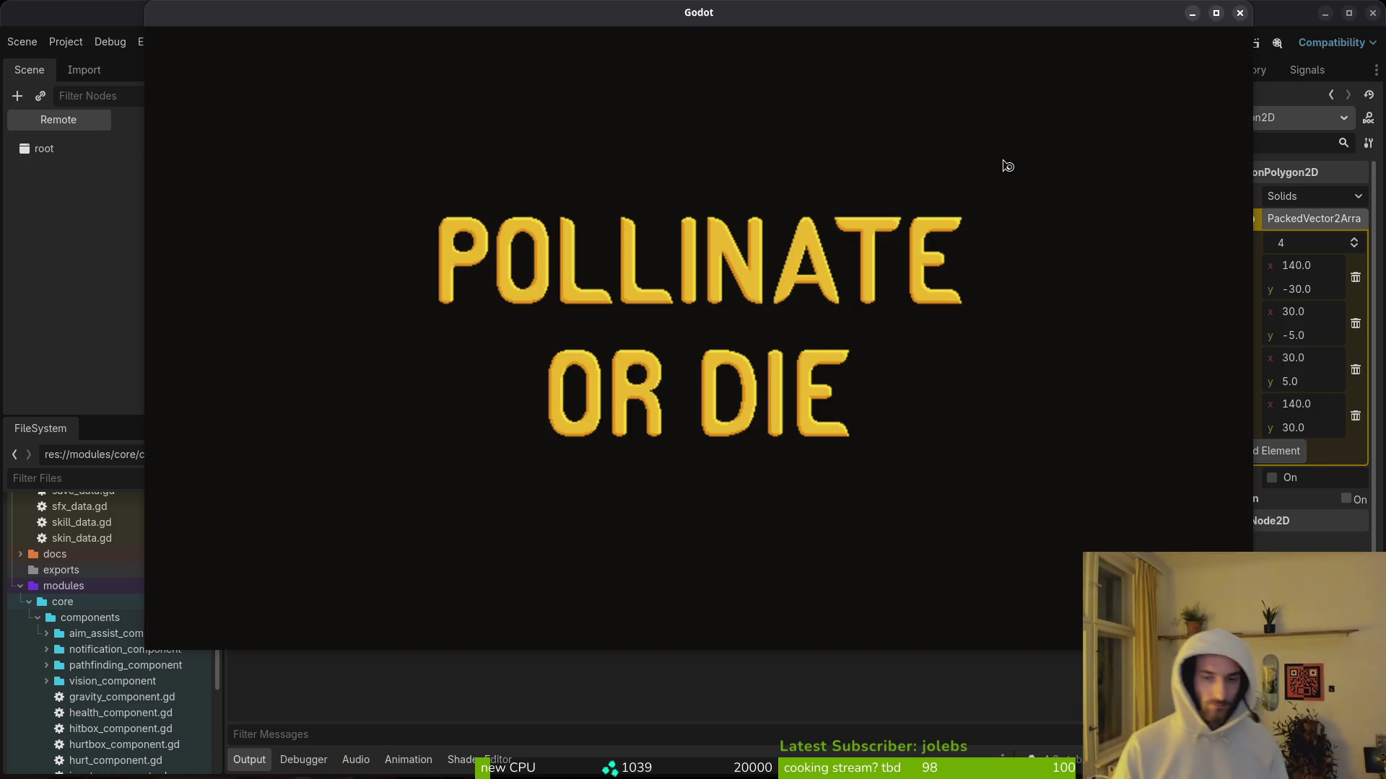
Step: Start from the main menu and dash the bee at enemies around the room with the wider cone
key("Return")
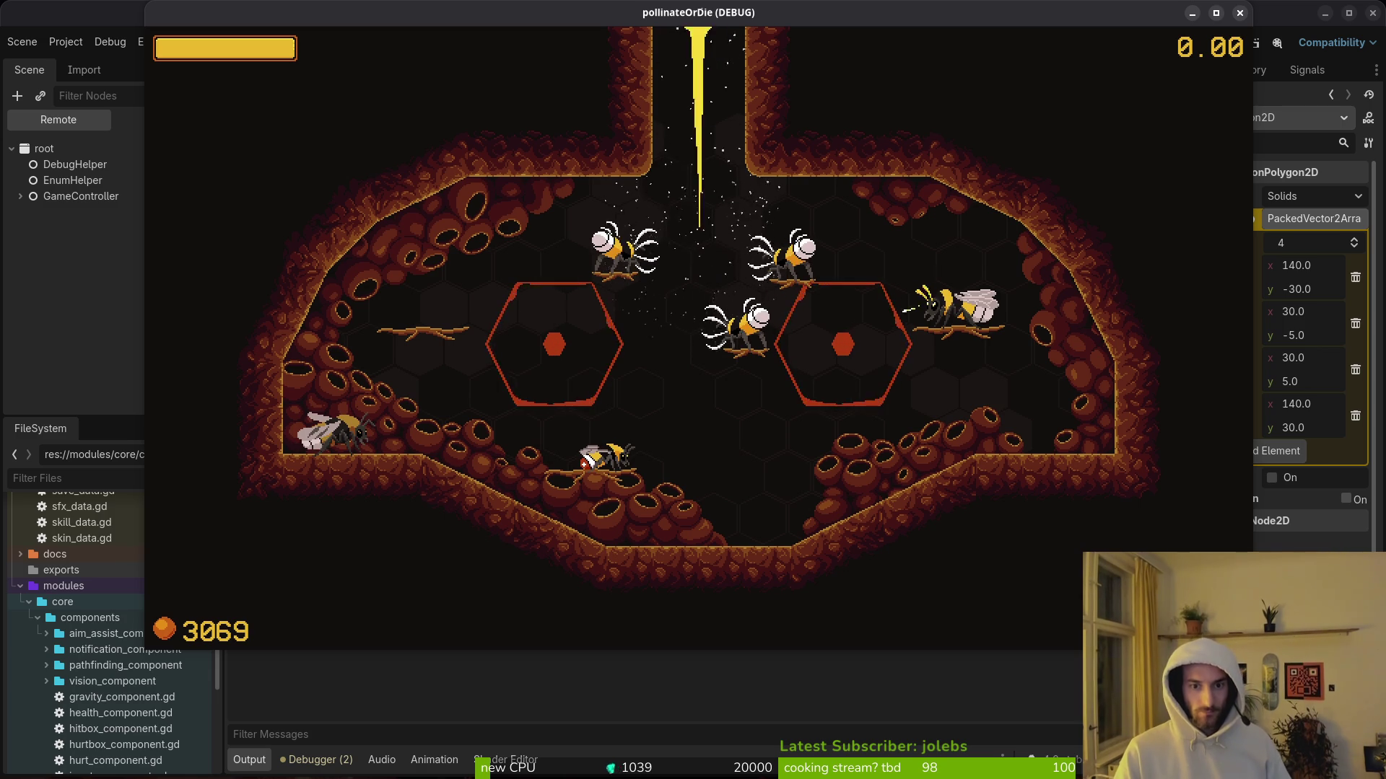
key("space")
key("space")
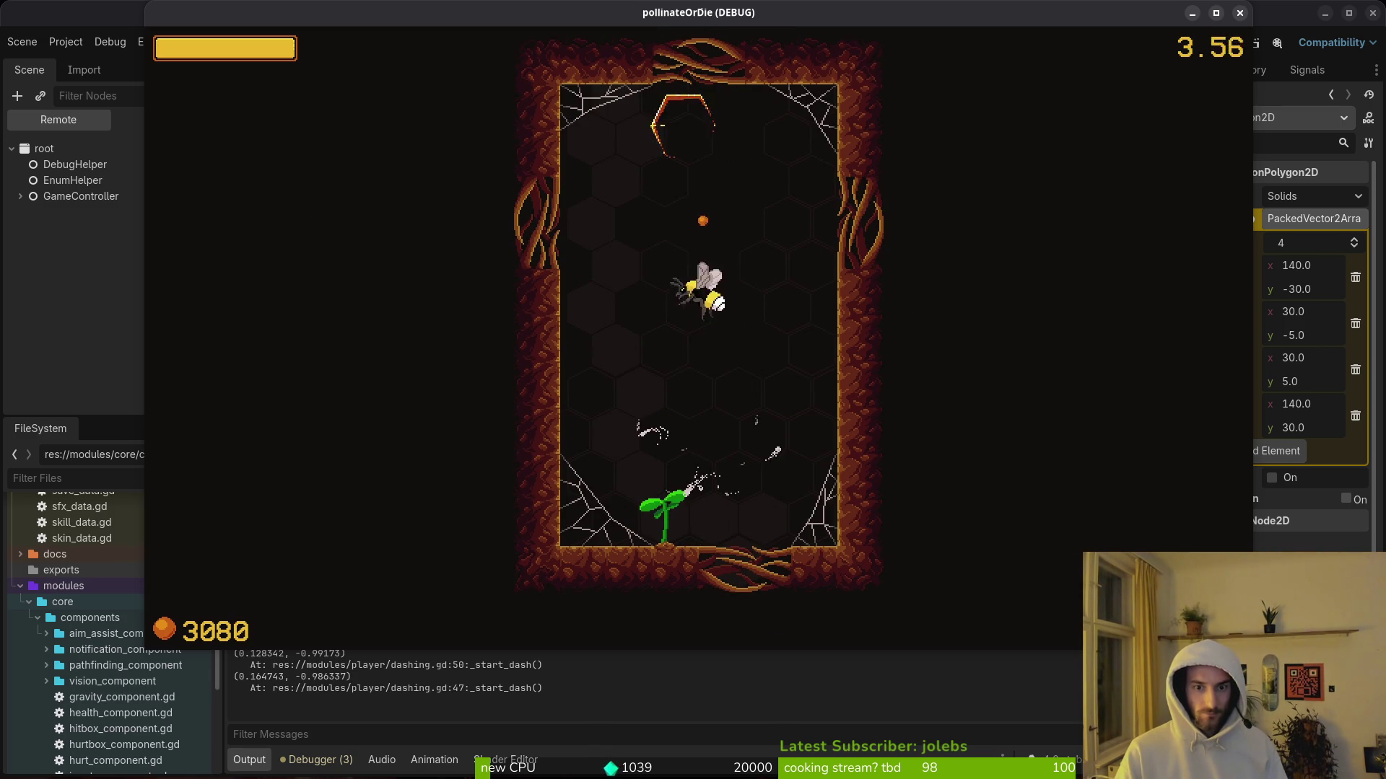
key("space")
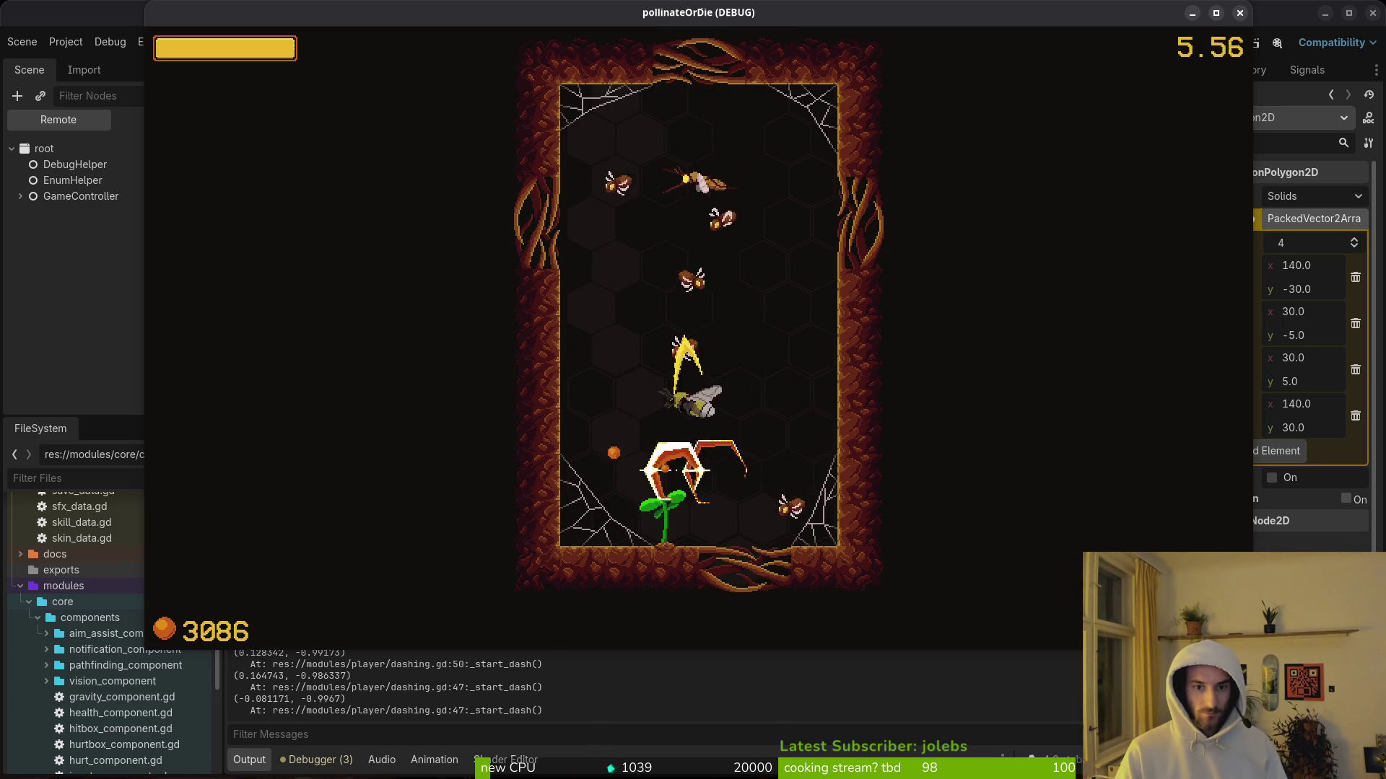
key("space")
key("space")
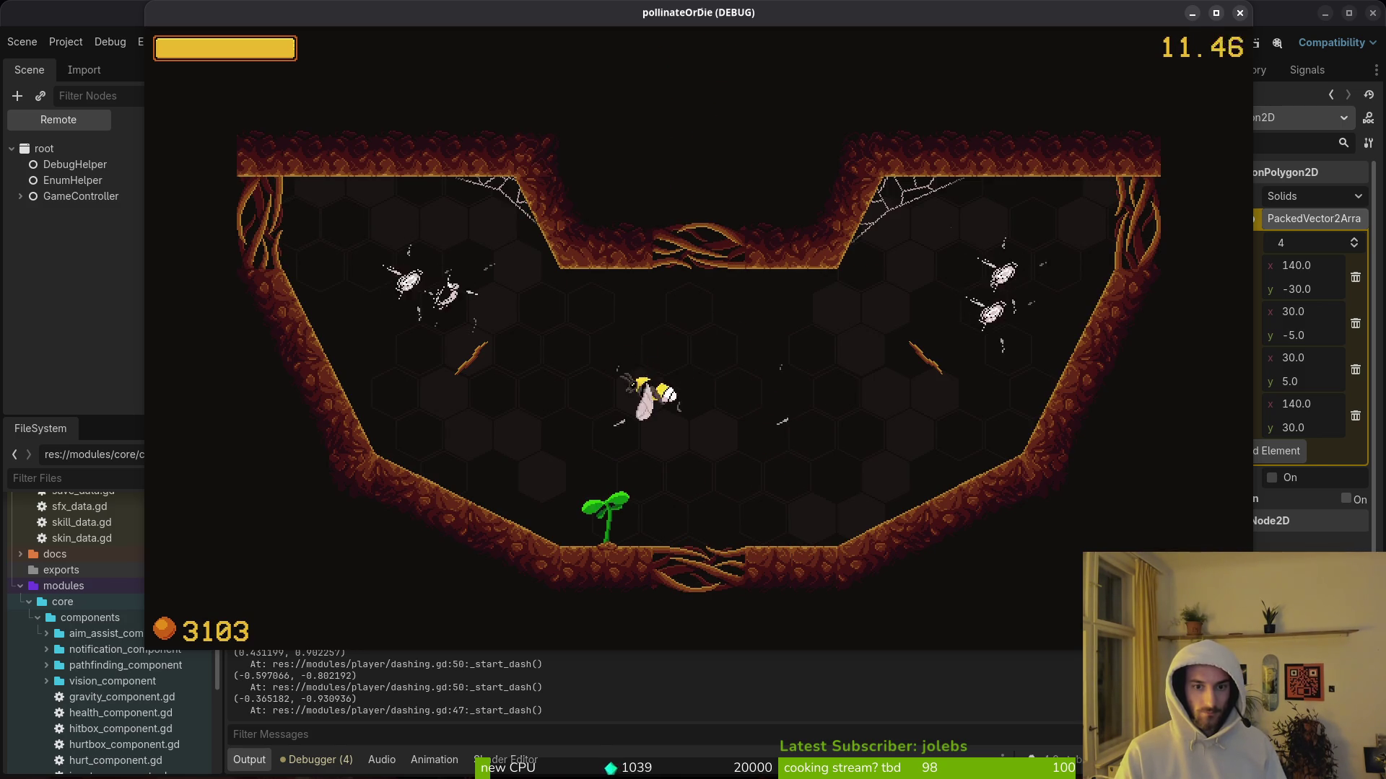
key("space")
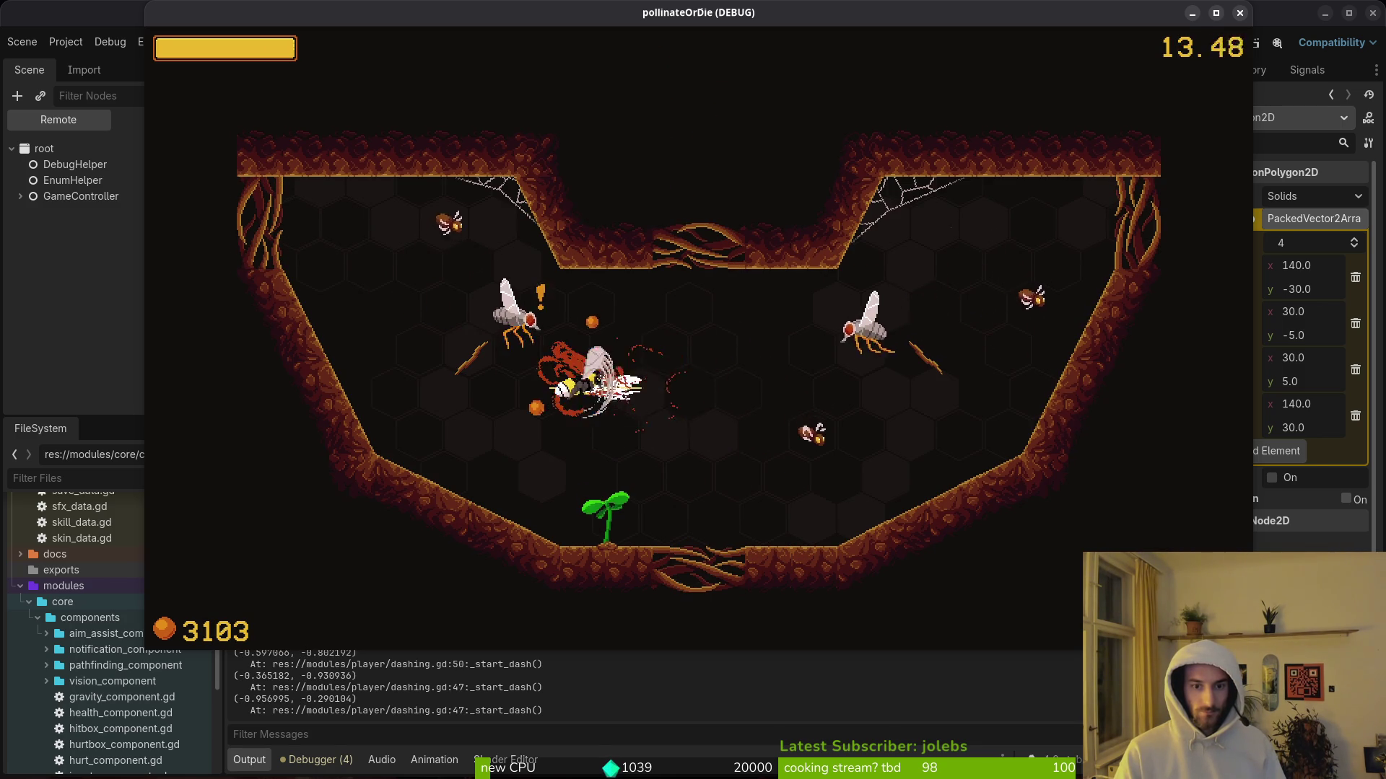
key("space")
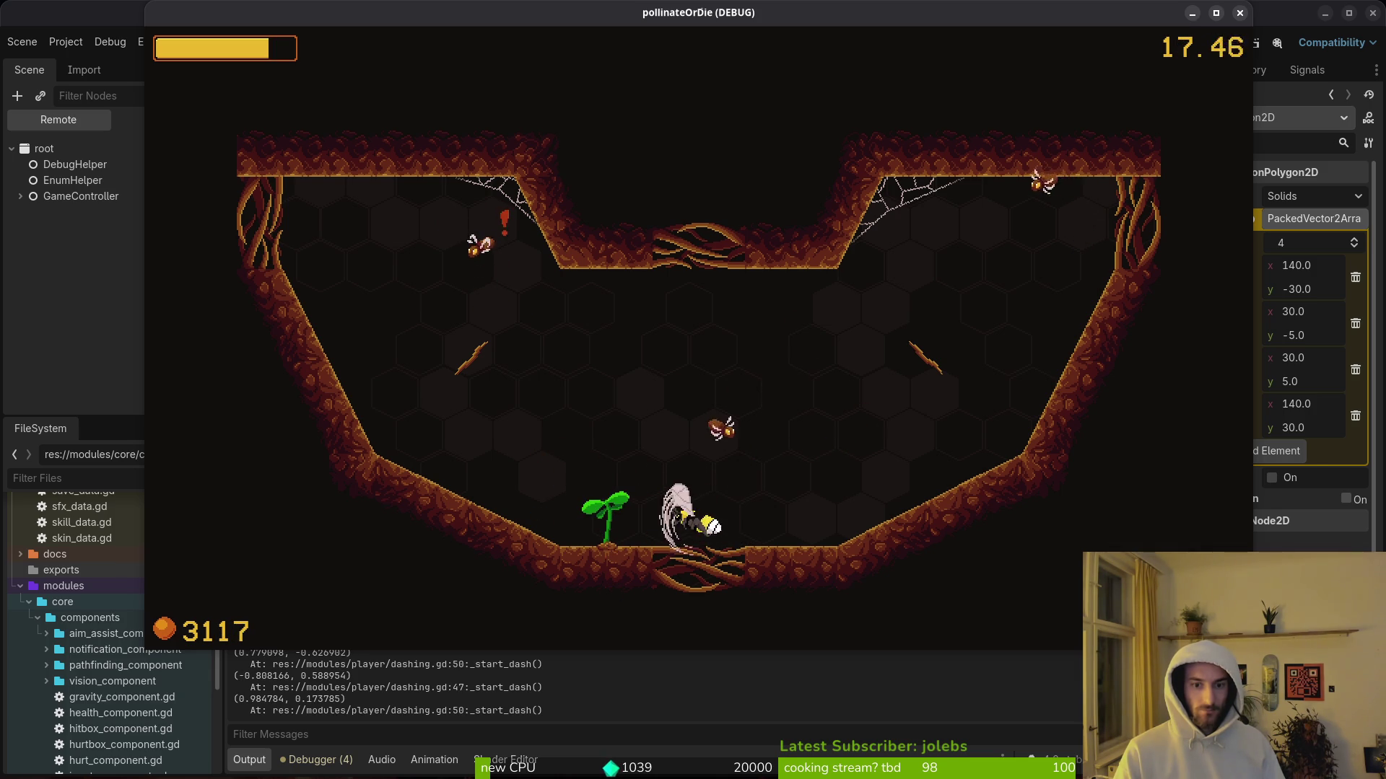
key("space")
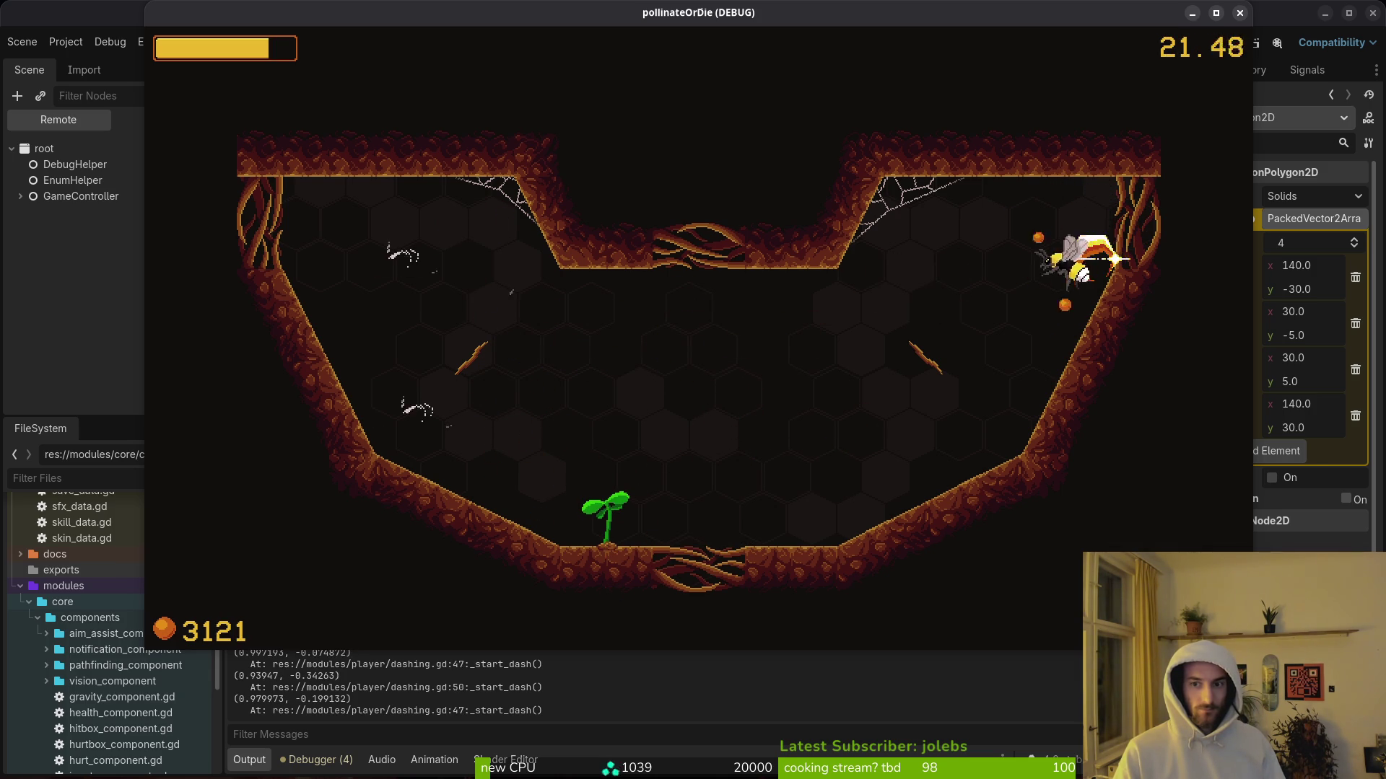
key("a")
key("s")
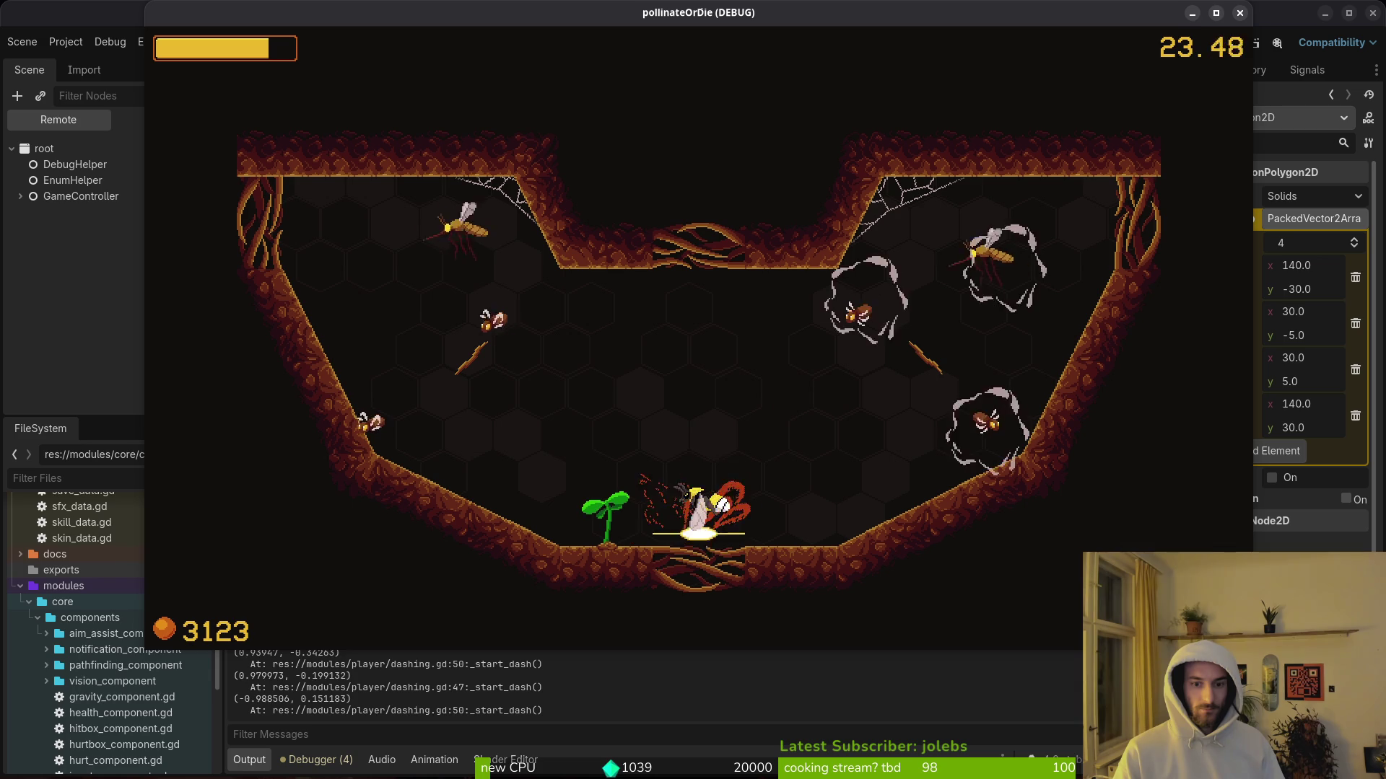
key("space")
key("space")
key("space")
key("space")
key("space")
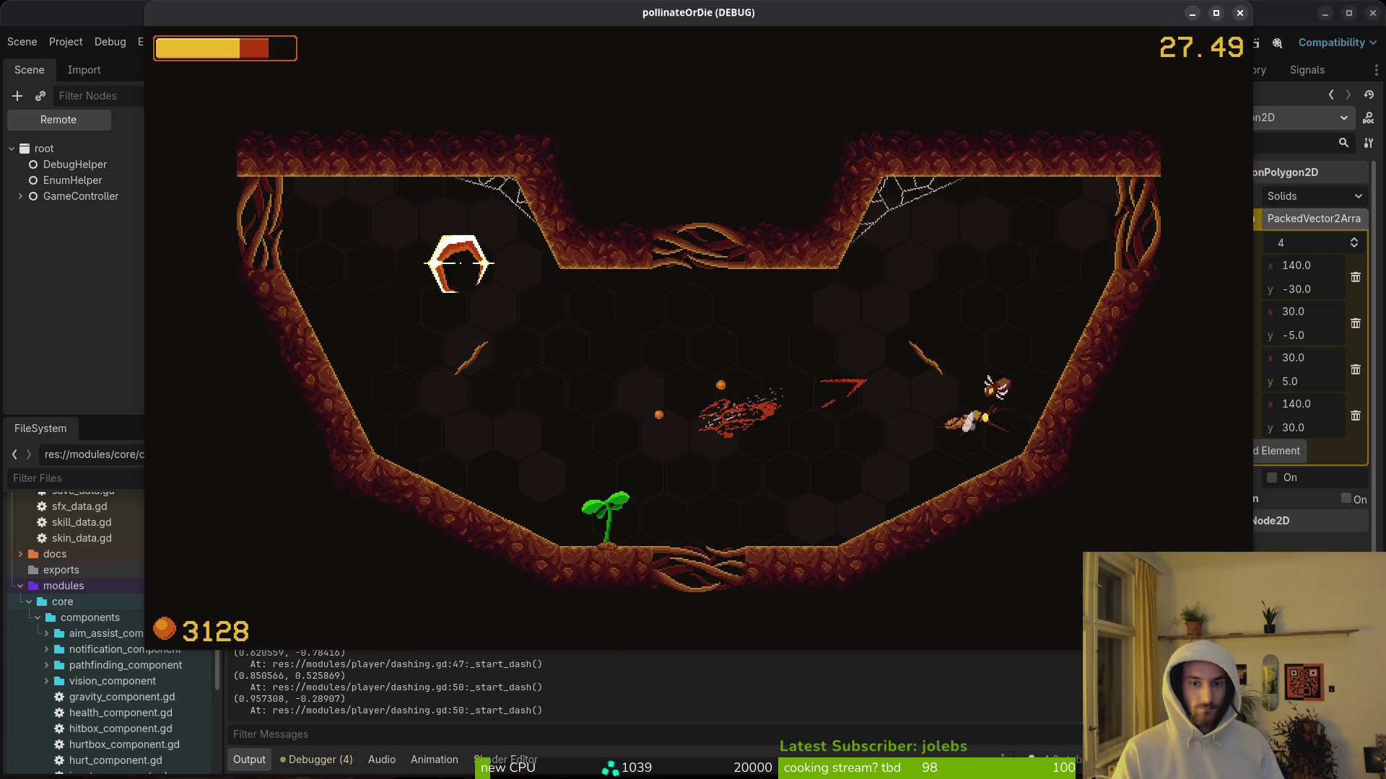
key("space")
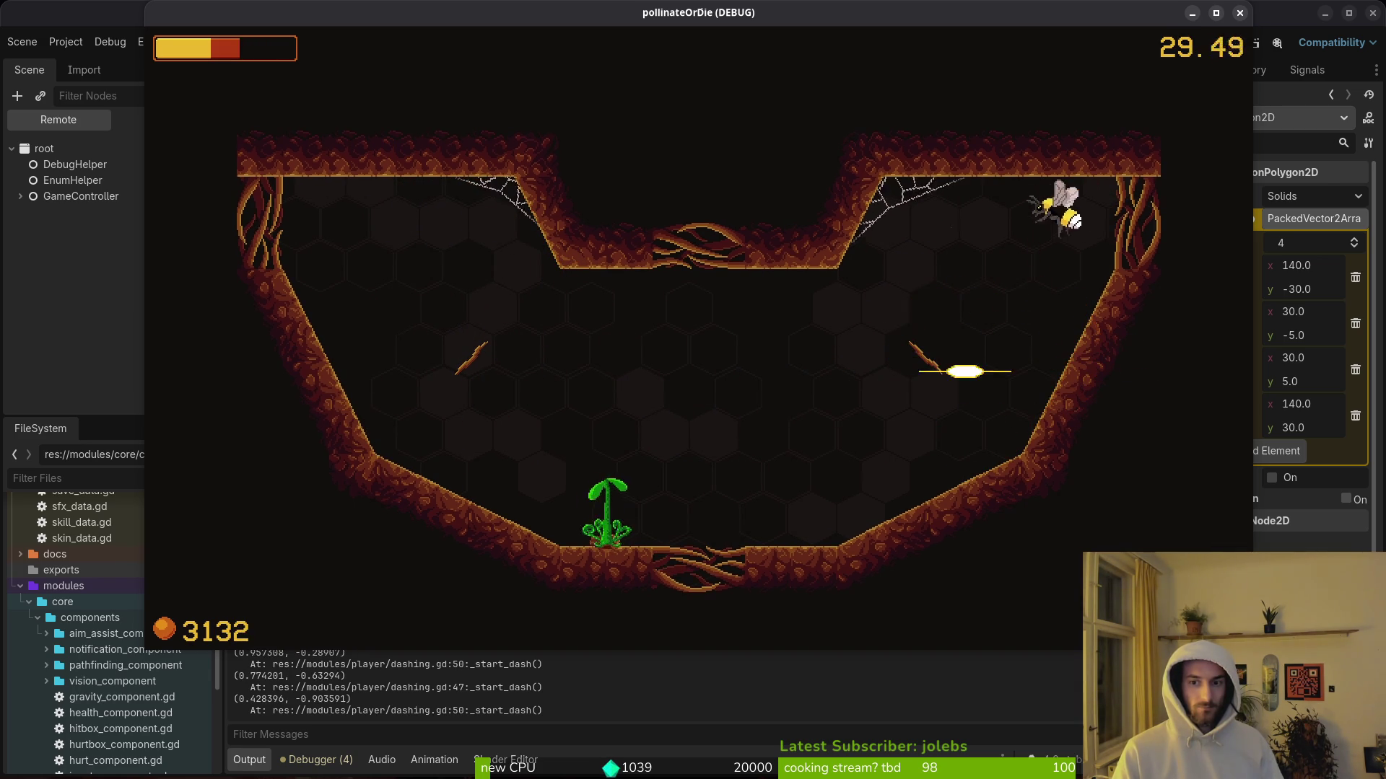
key("space")
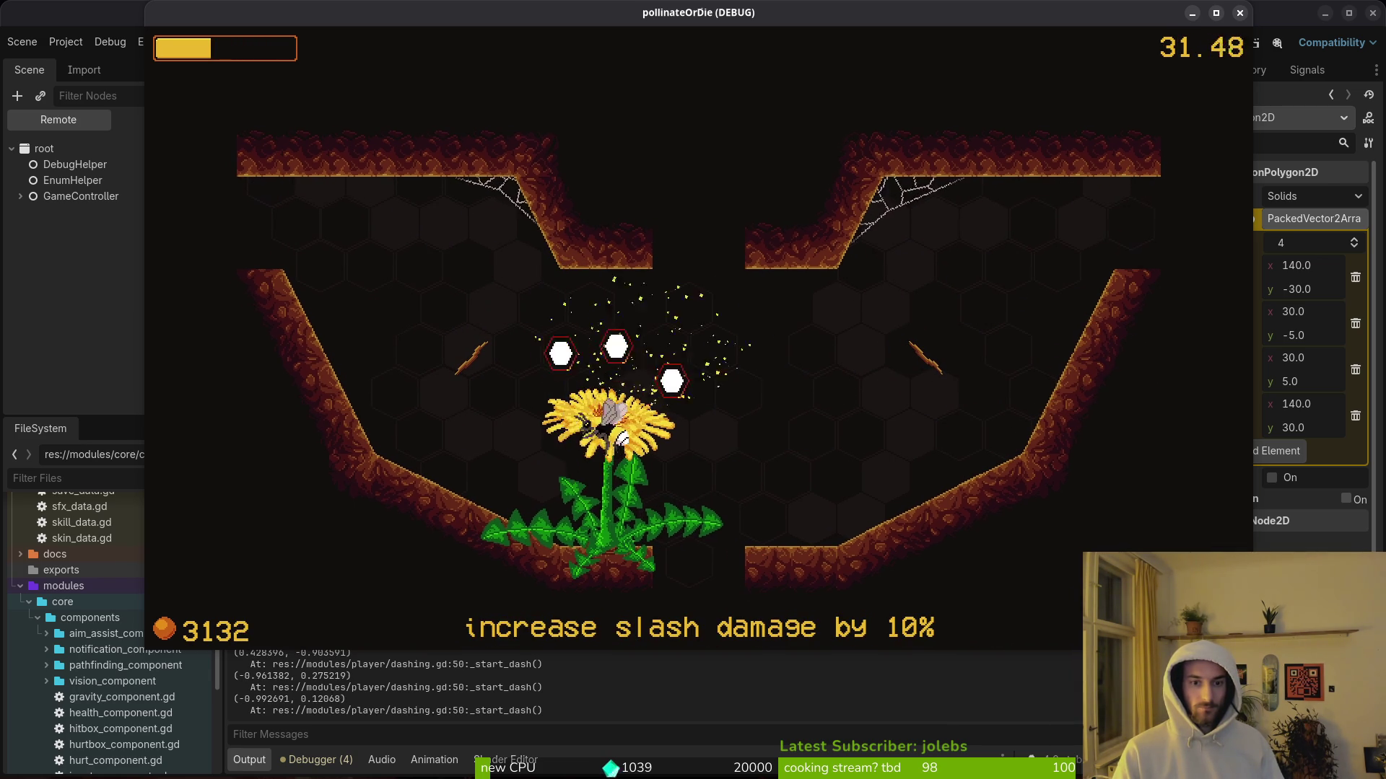
Step: Grab the heal upgrade and dash the bee through the next room and lower corridor
key("space")
key("space")
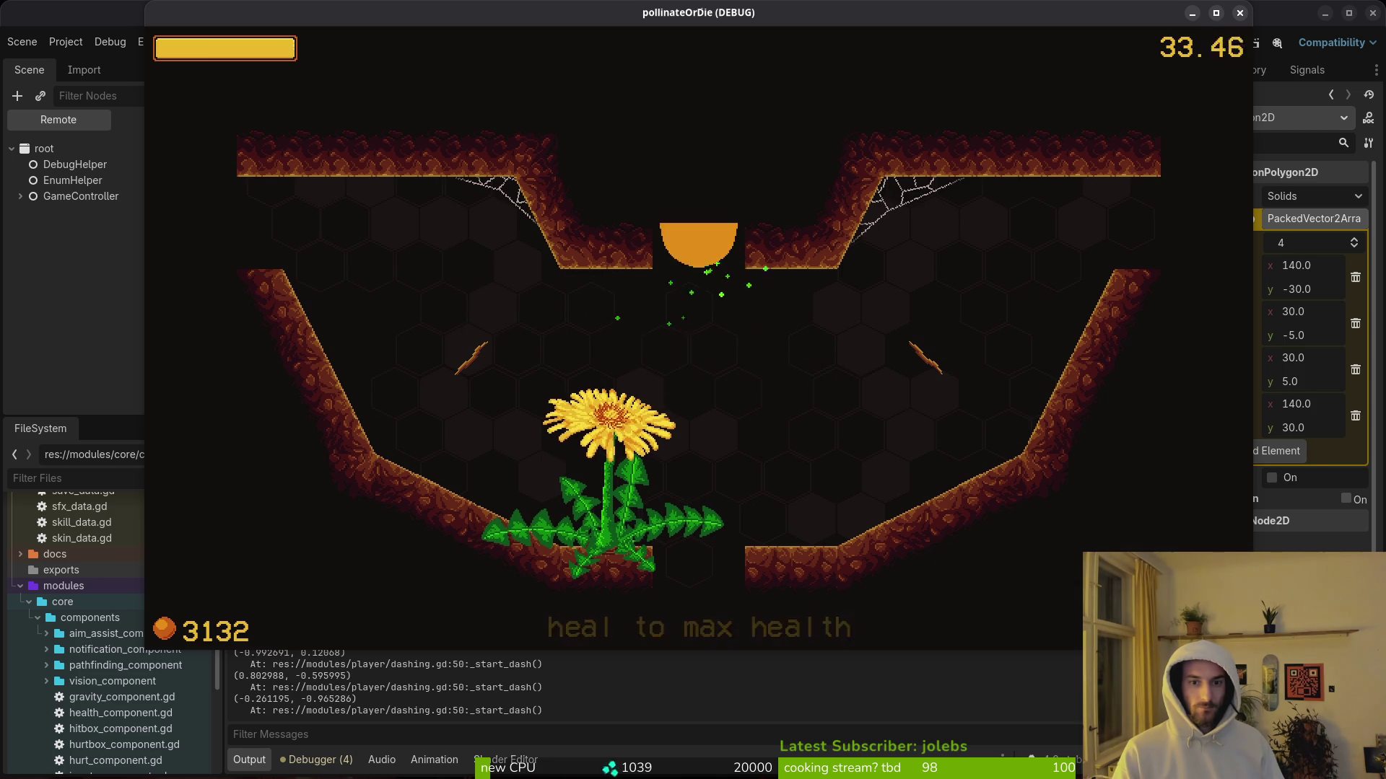
key("w")
key("space")
key("space")
key("space")
key("space")
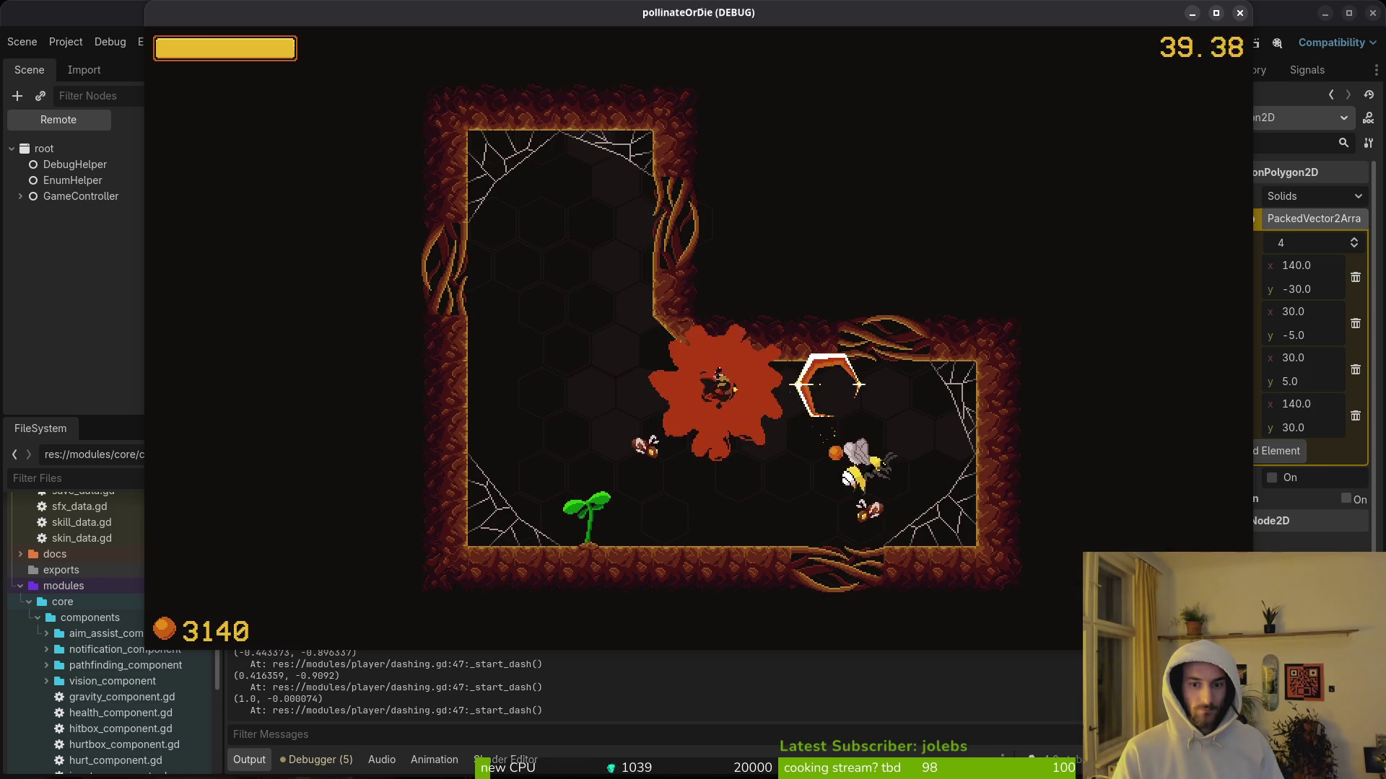
key("space")
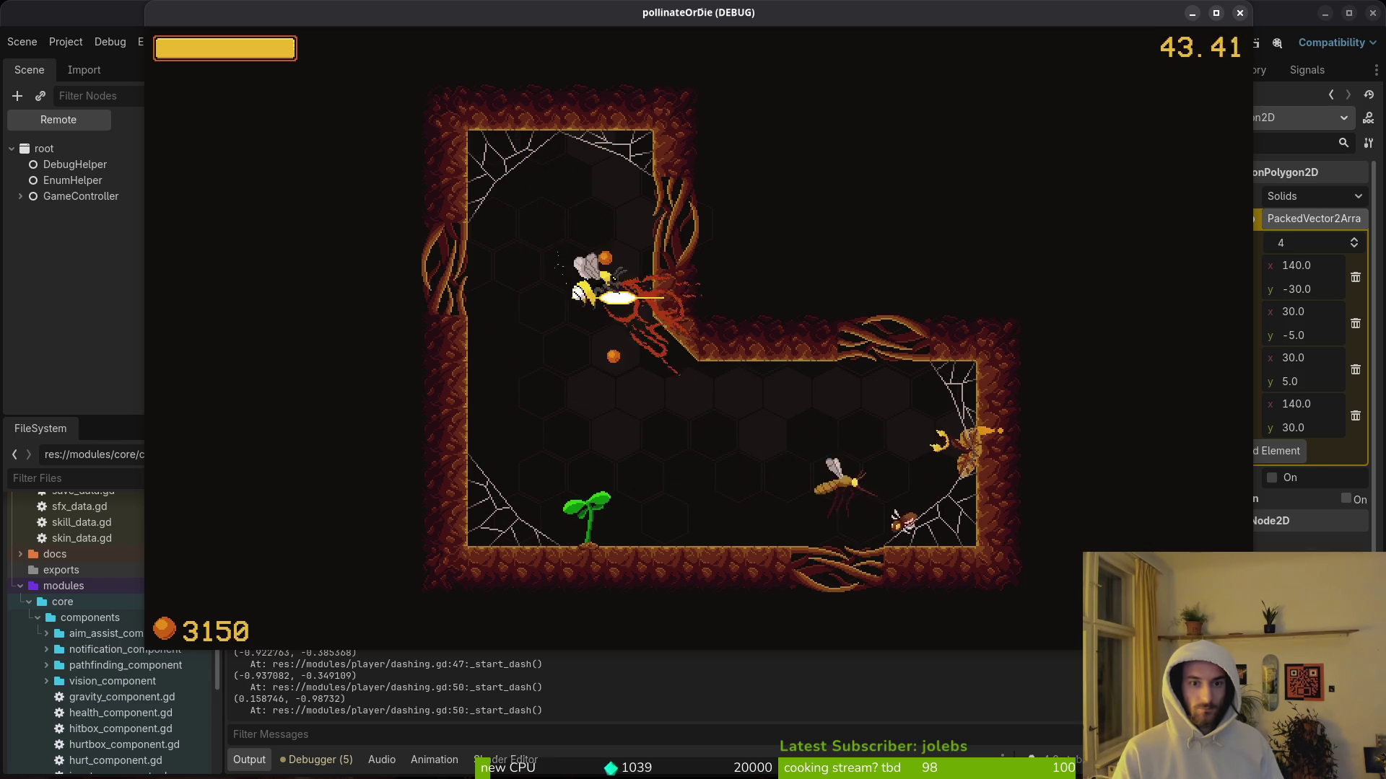
key("space")
key("space")
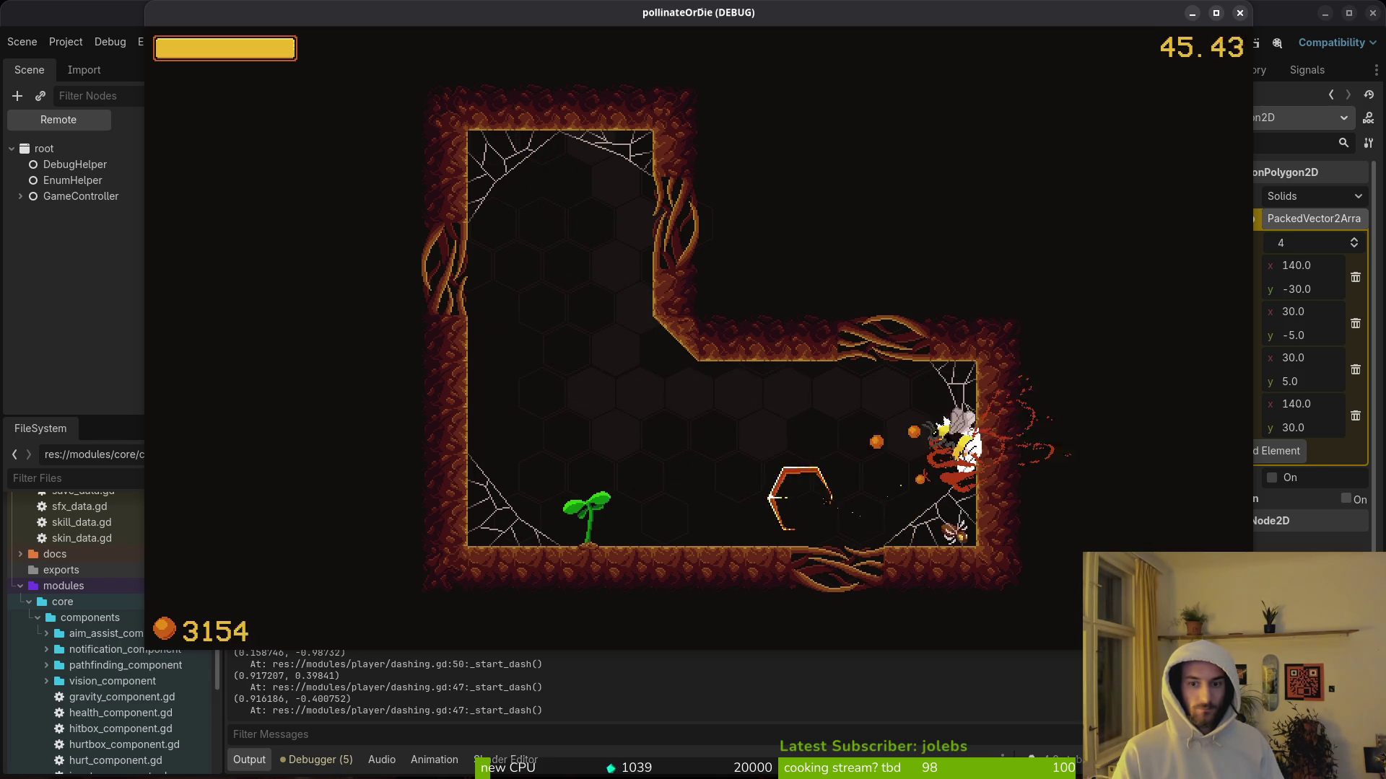
key("space")
key("space")
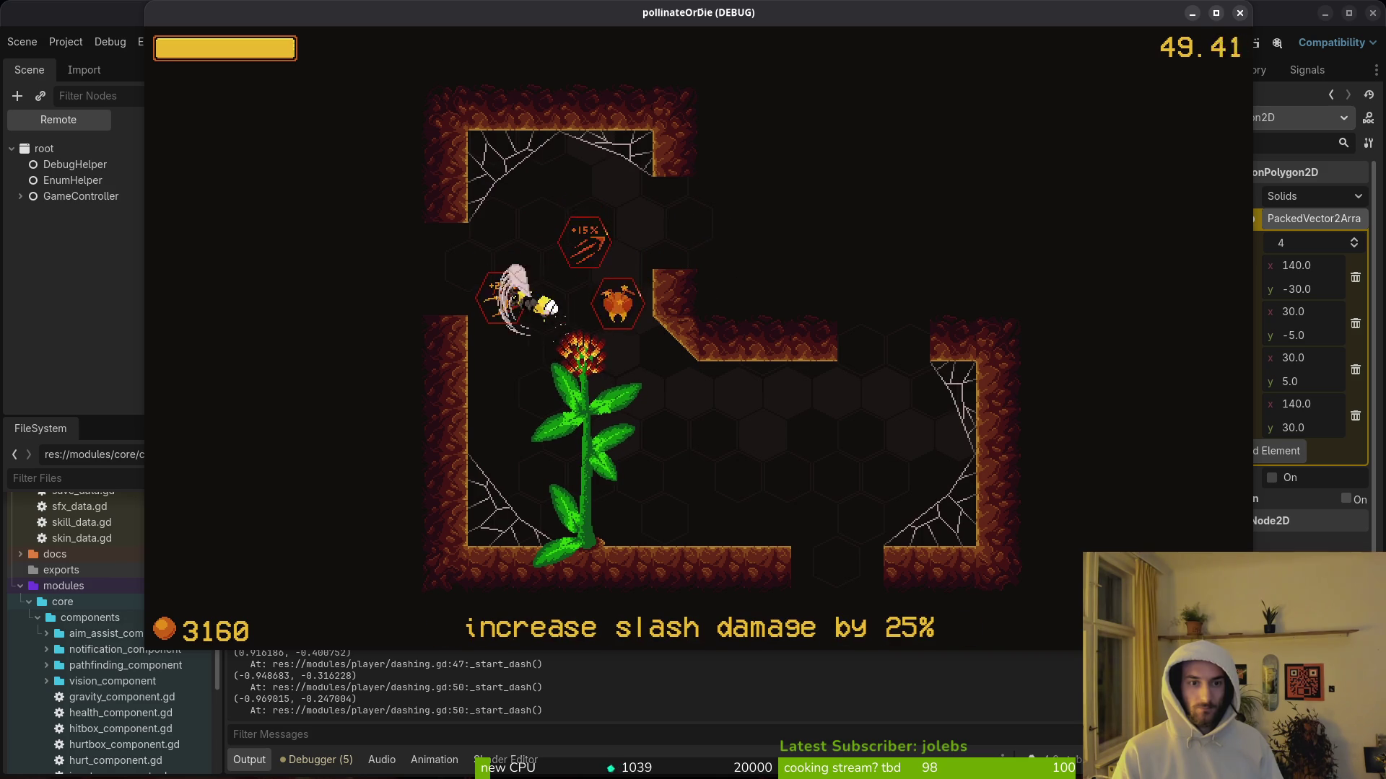
key("space")
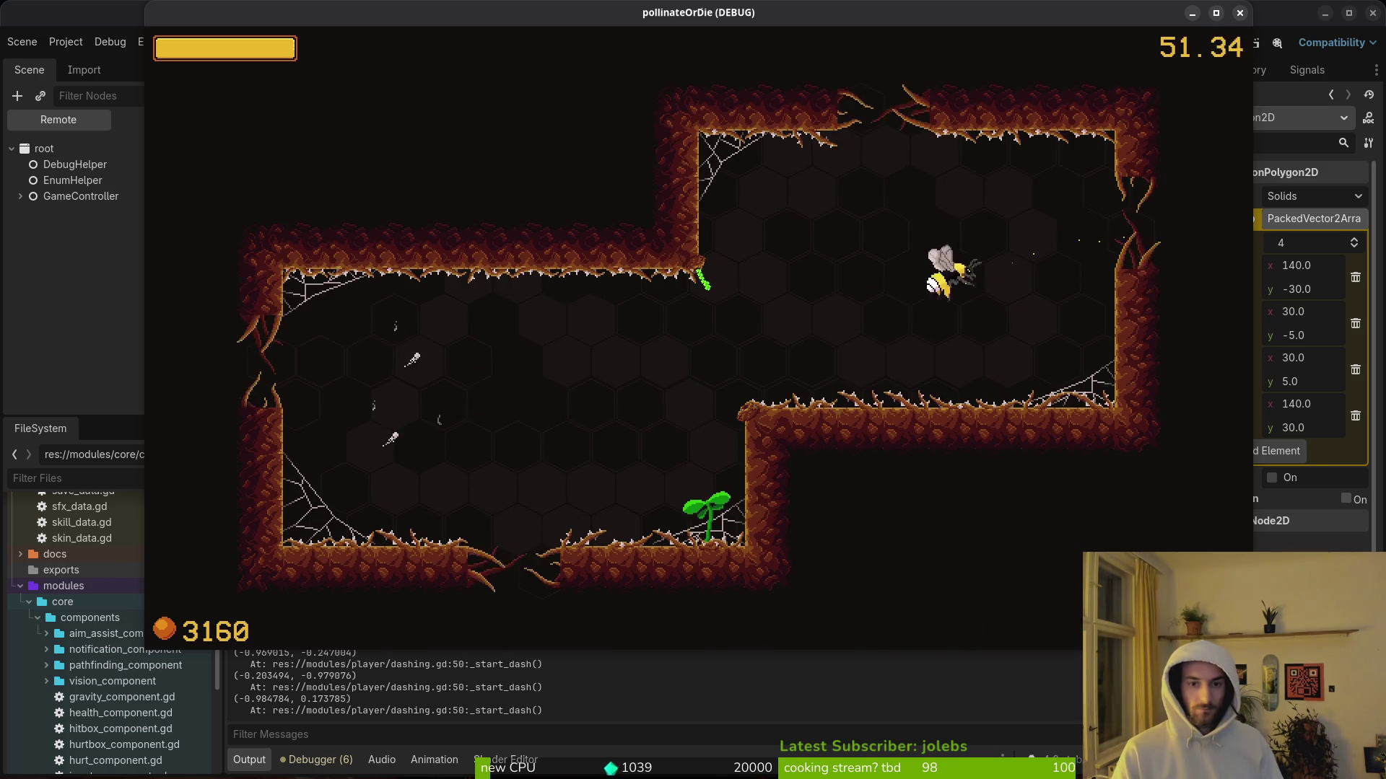
key("space")
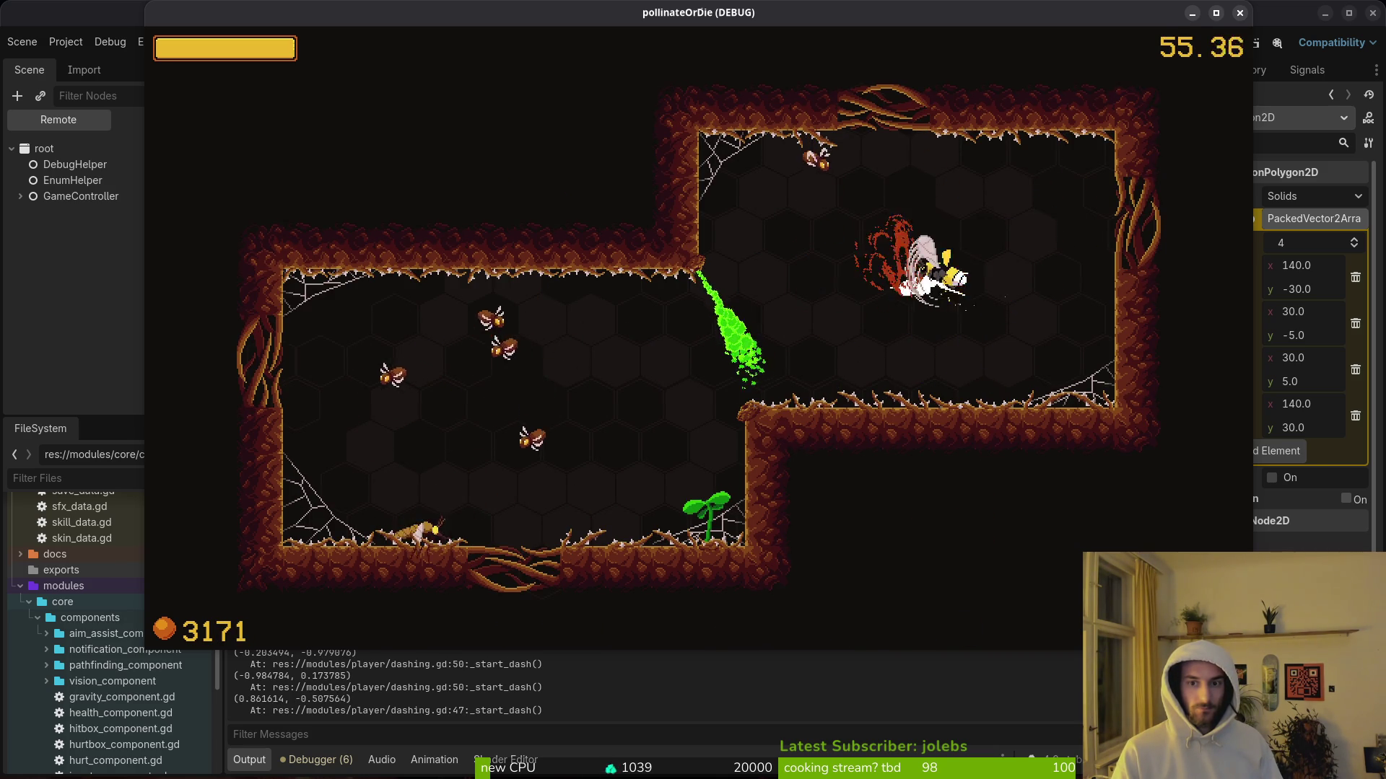
key("space")
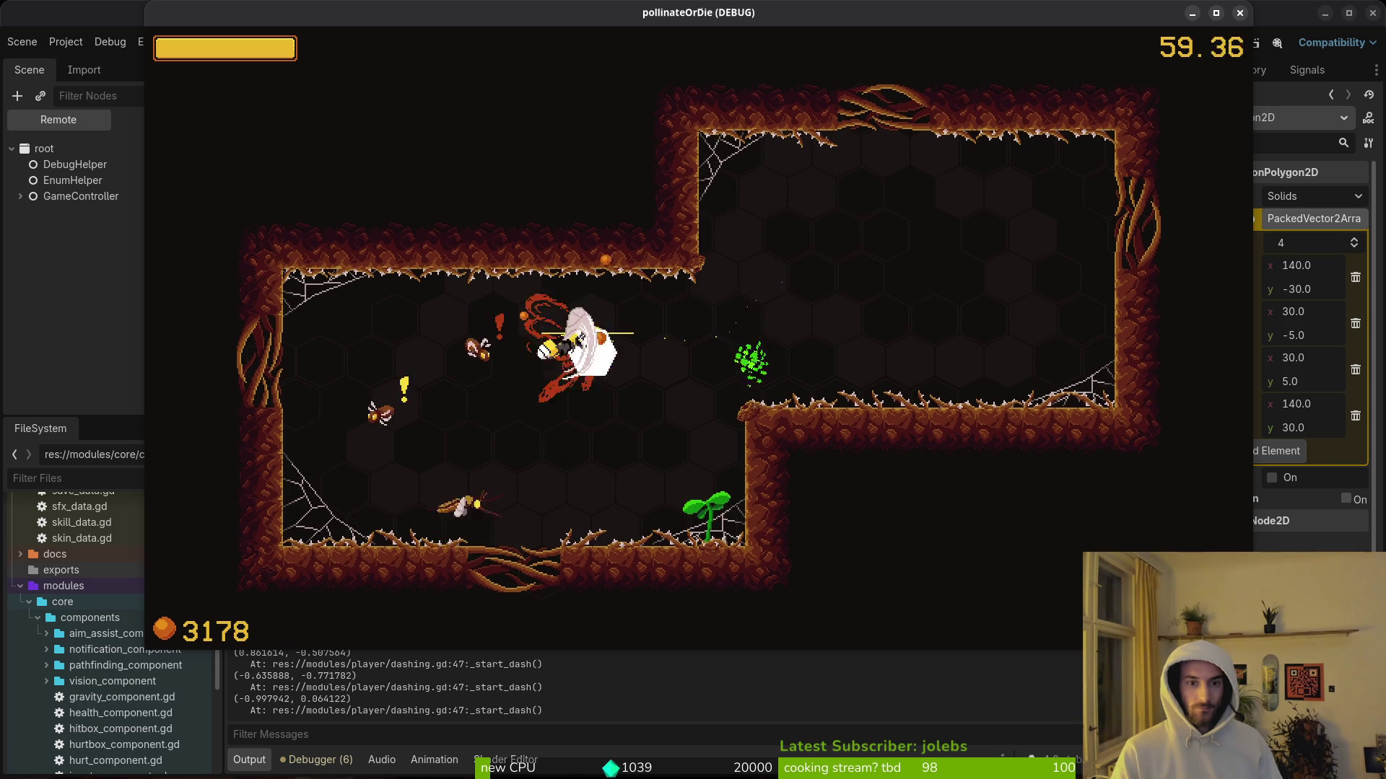
key("space")
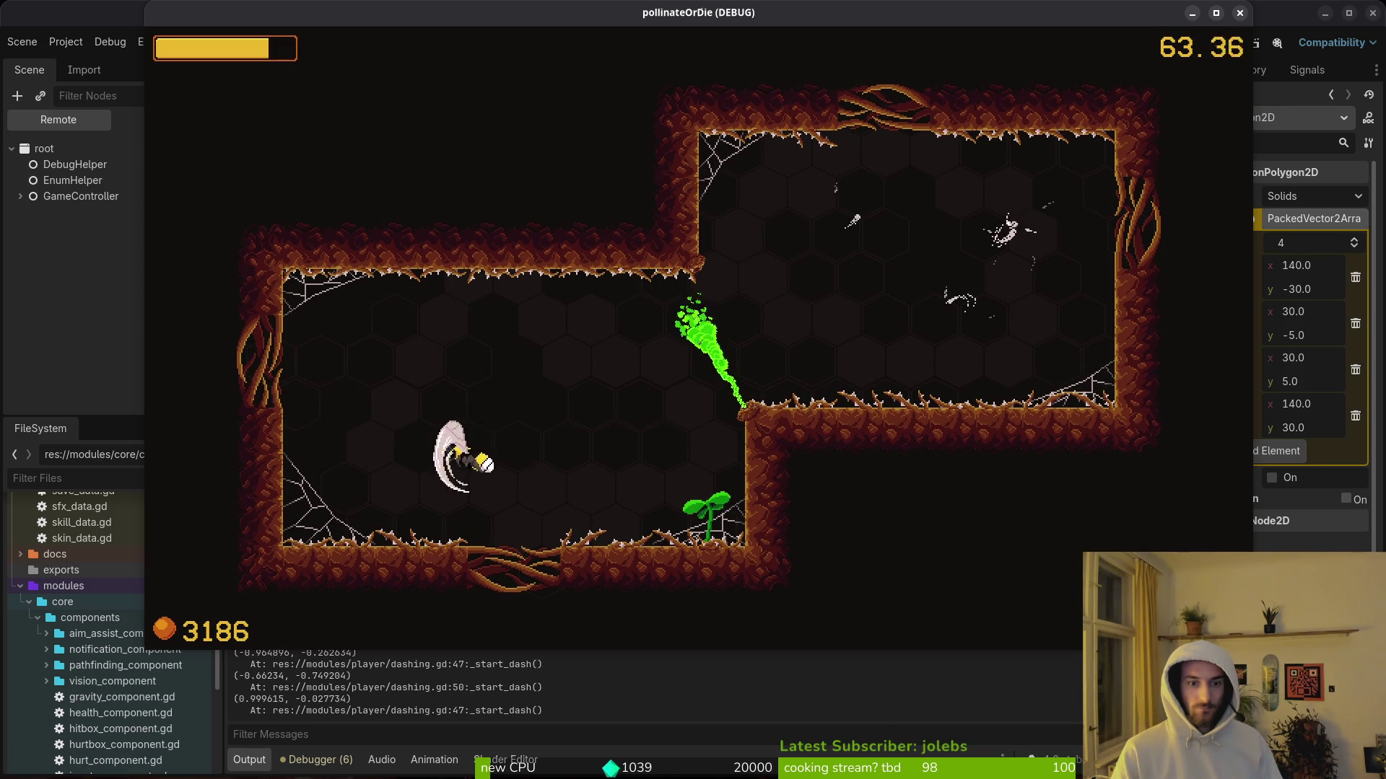
key("space")
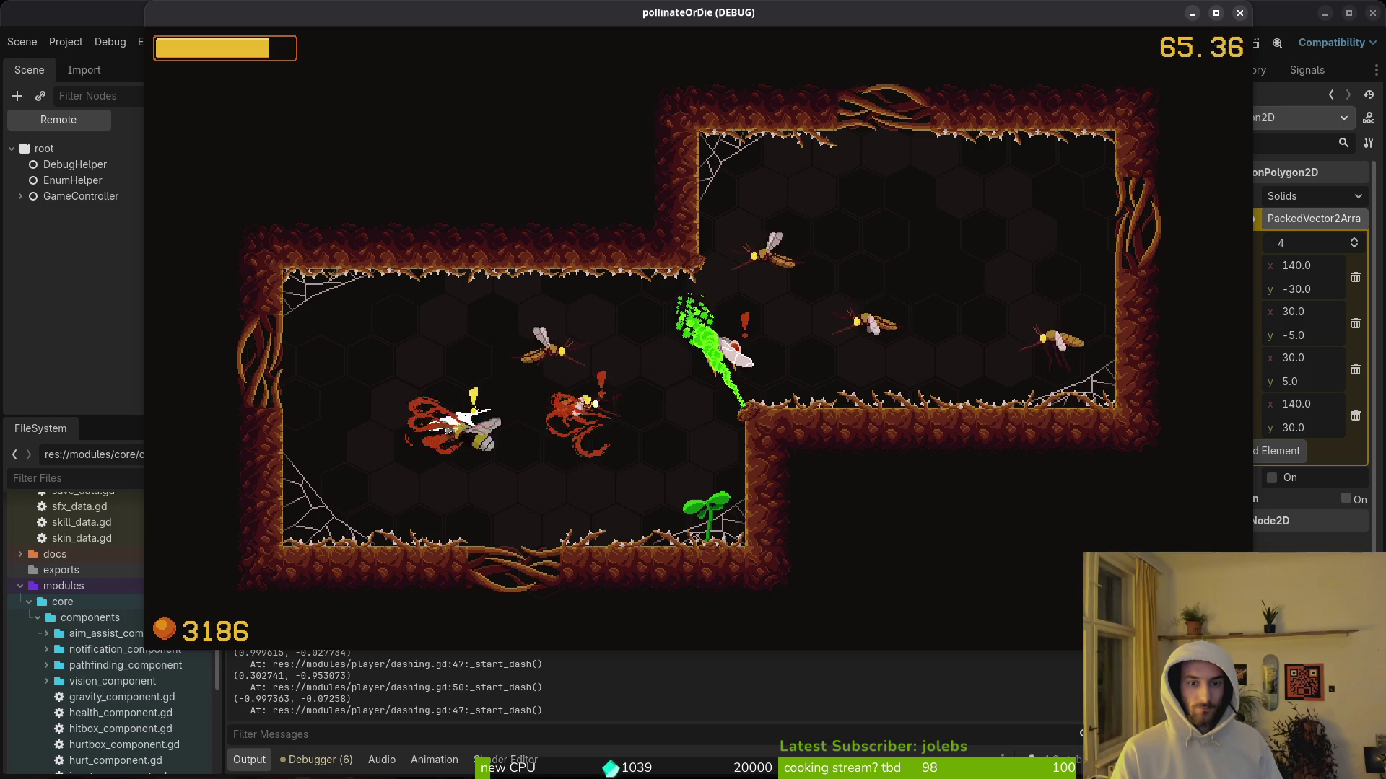
Step: Dash the bee through mid-cave and the upper chamber onto the ledge before the boss arena
key("space")
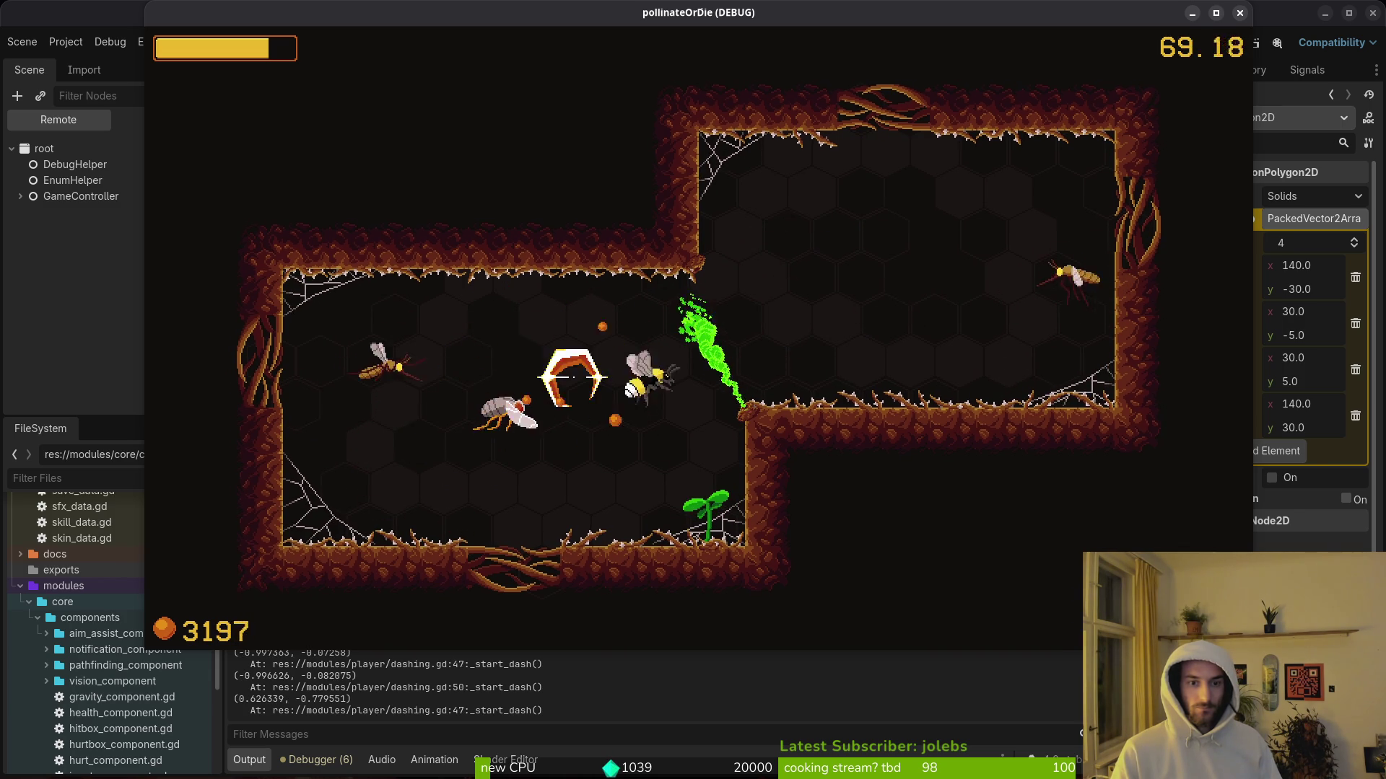
key("space")
key("space")
key("space")
key("space")
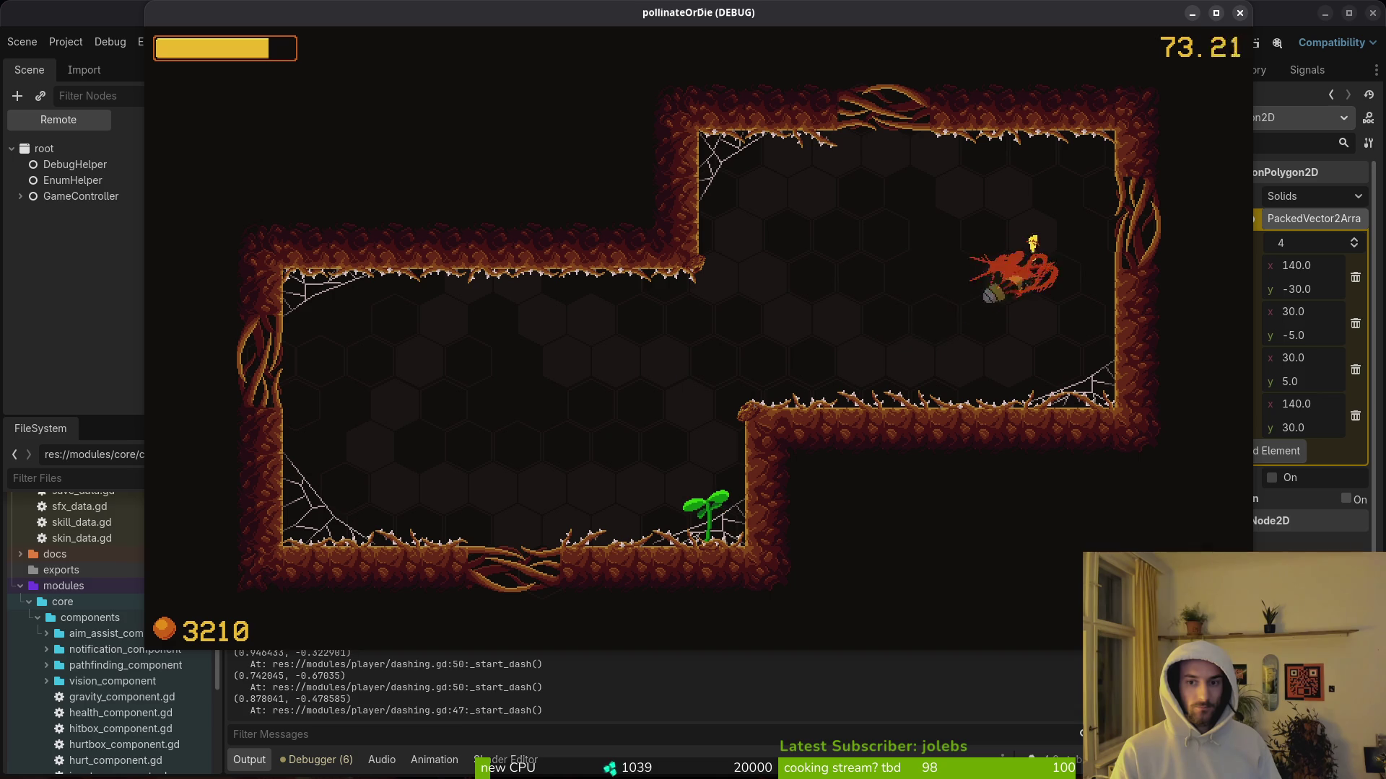
key("space")
key("space")
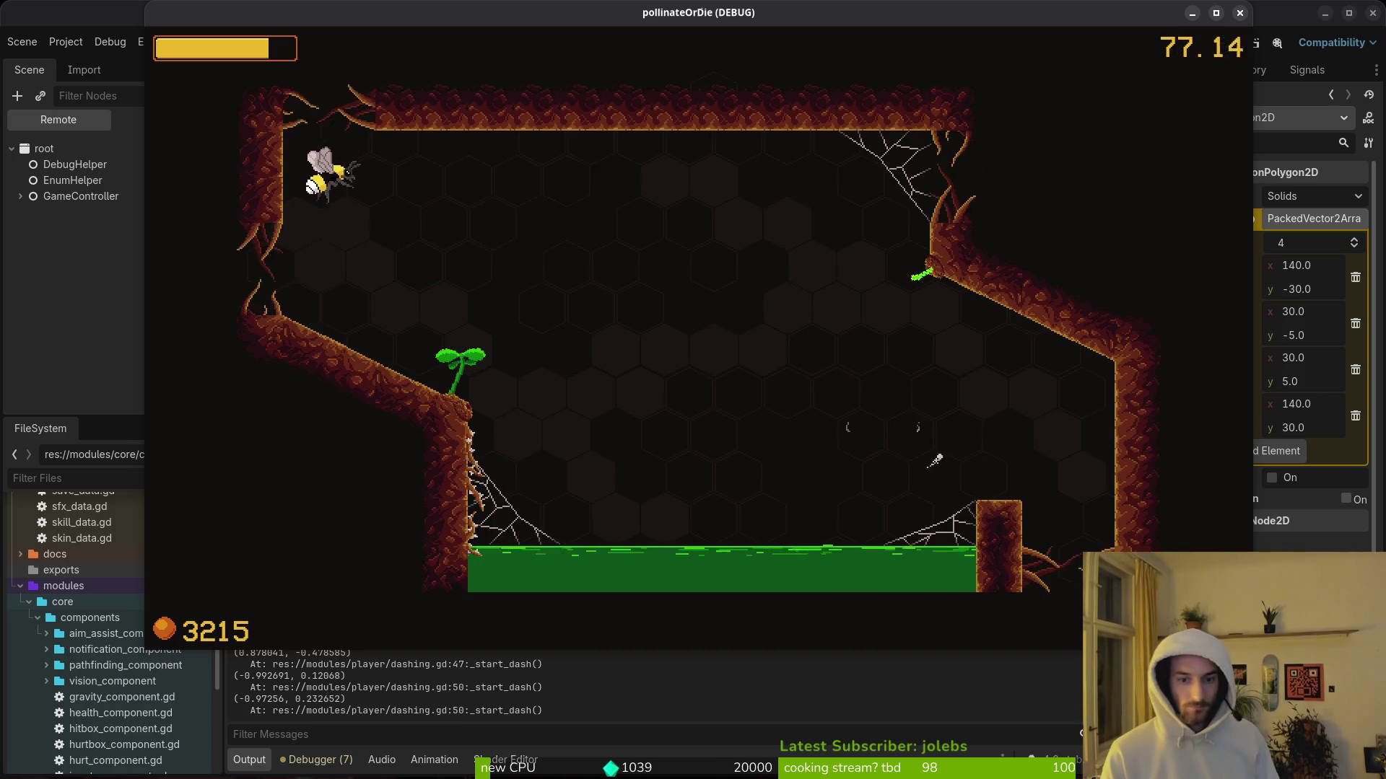
key("space")
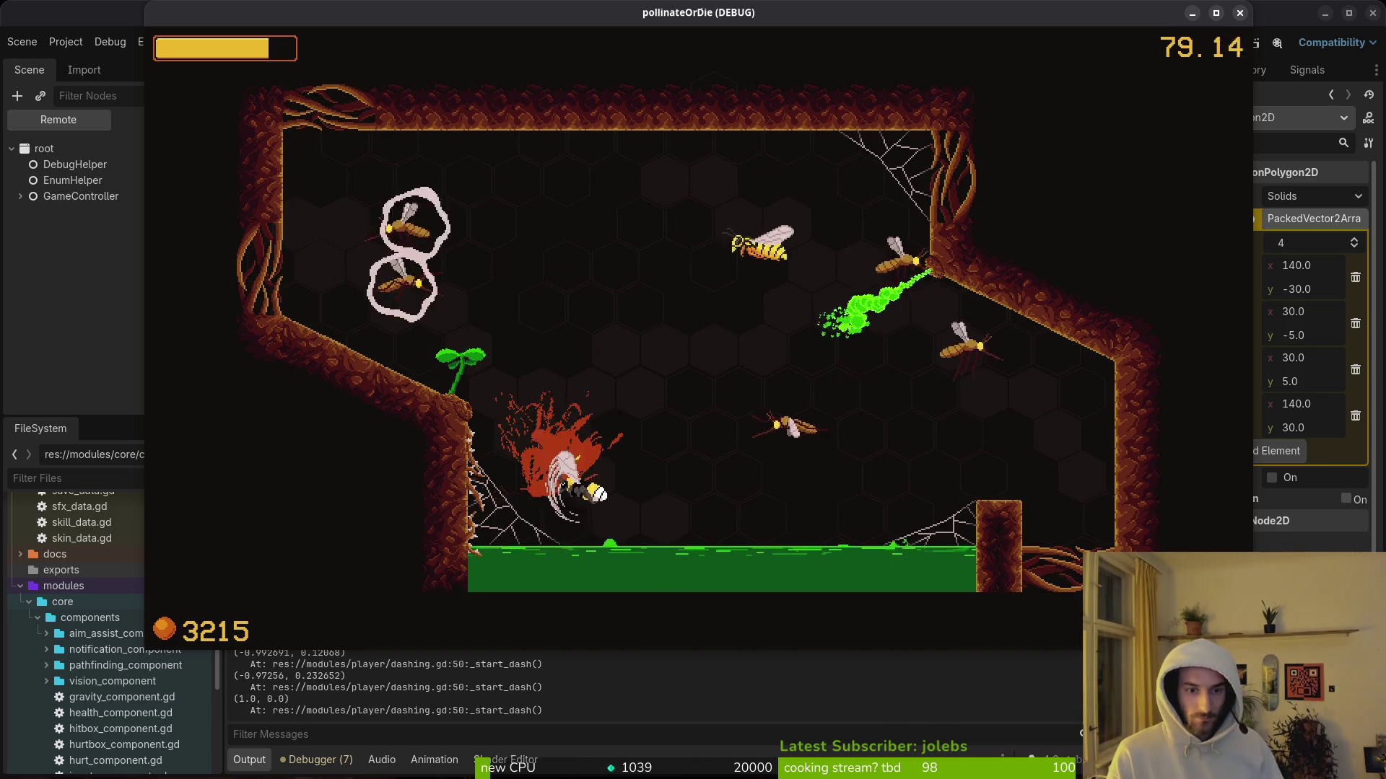
key("space")
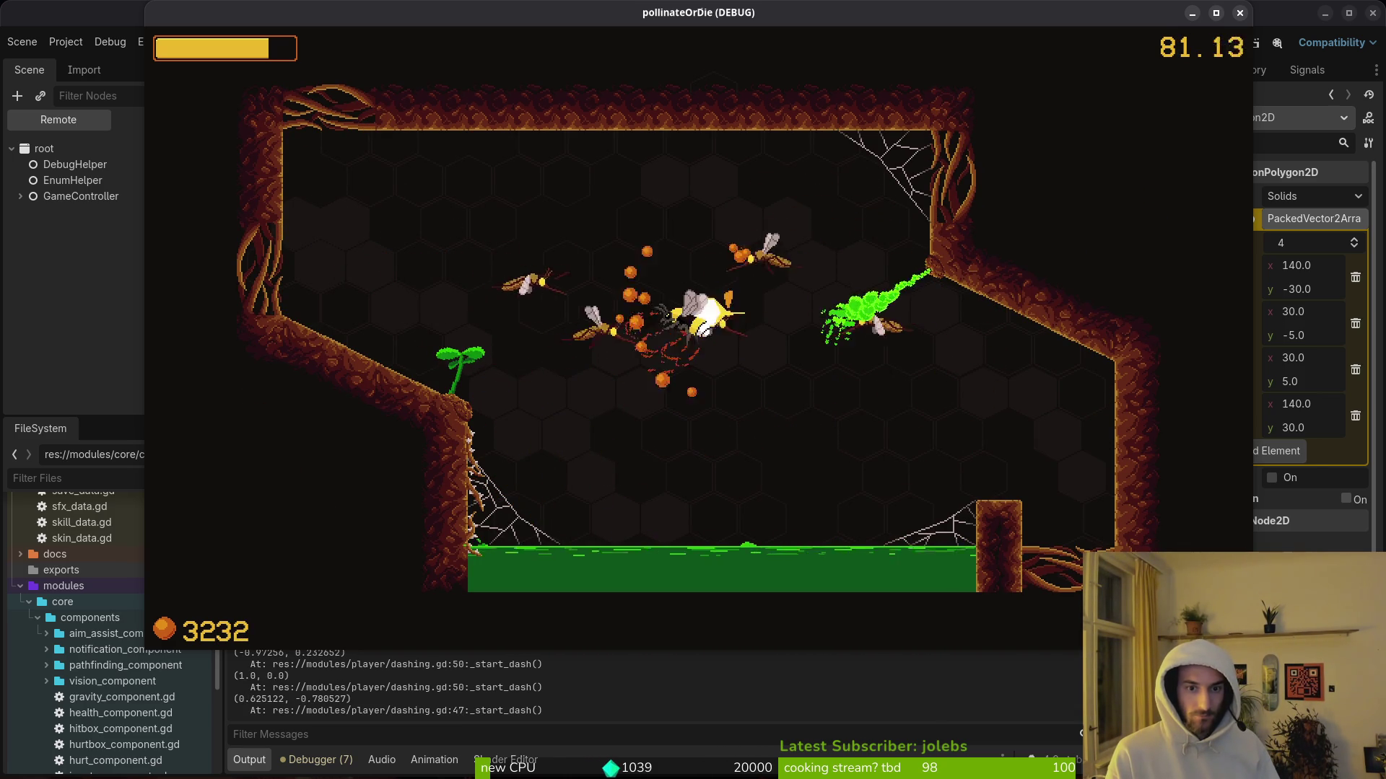
key("space")
key("space")
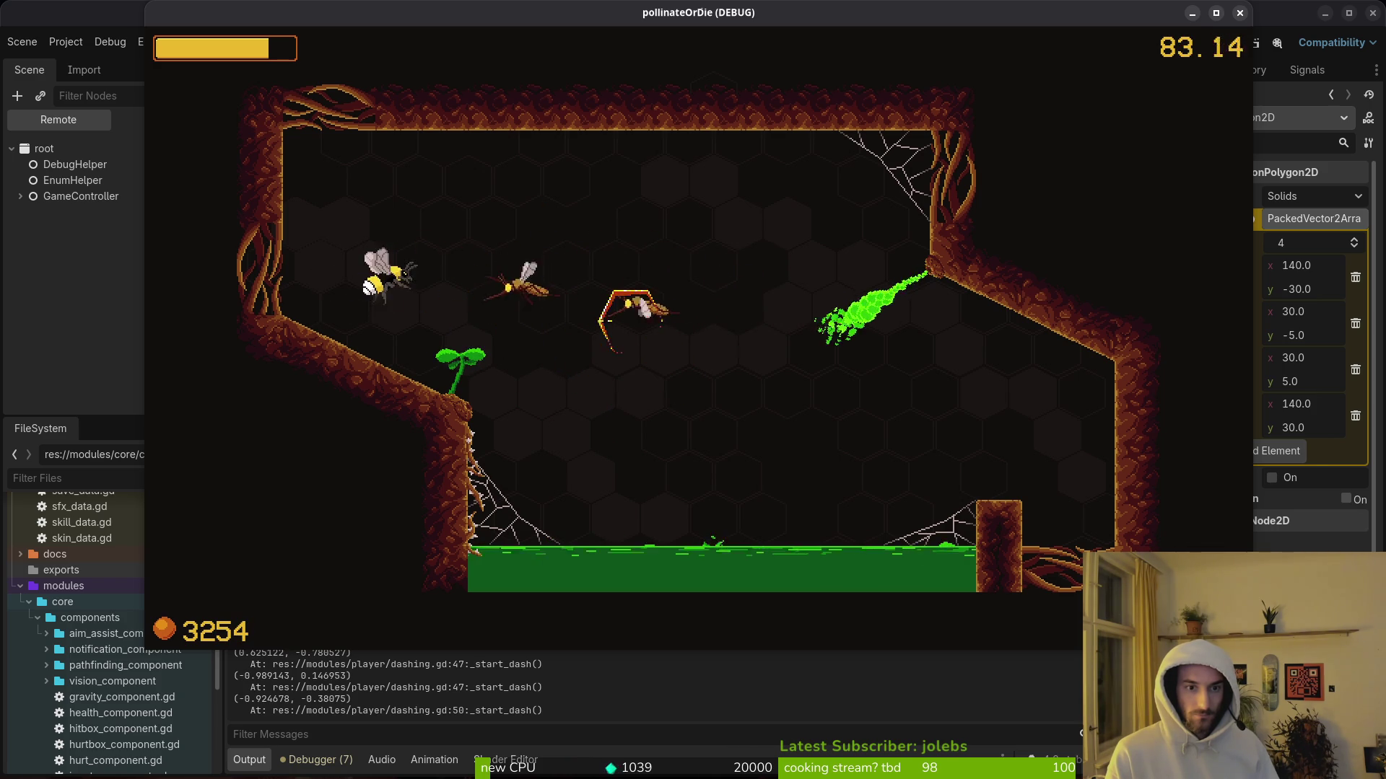
key("space")
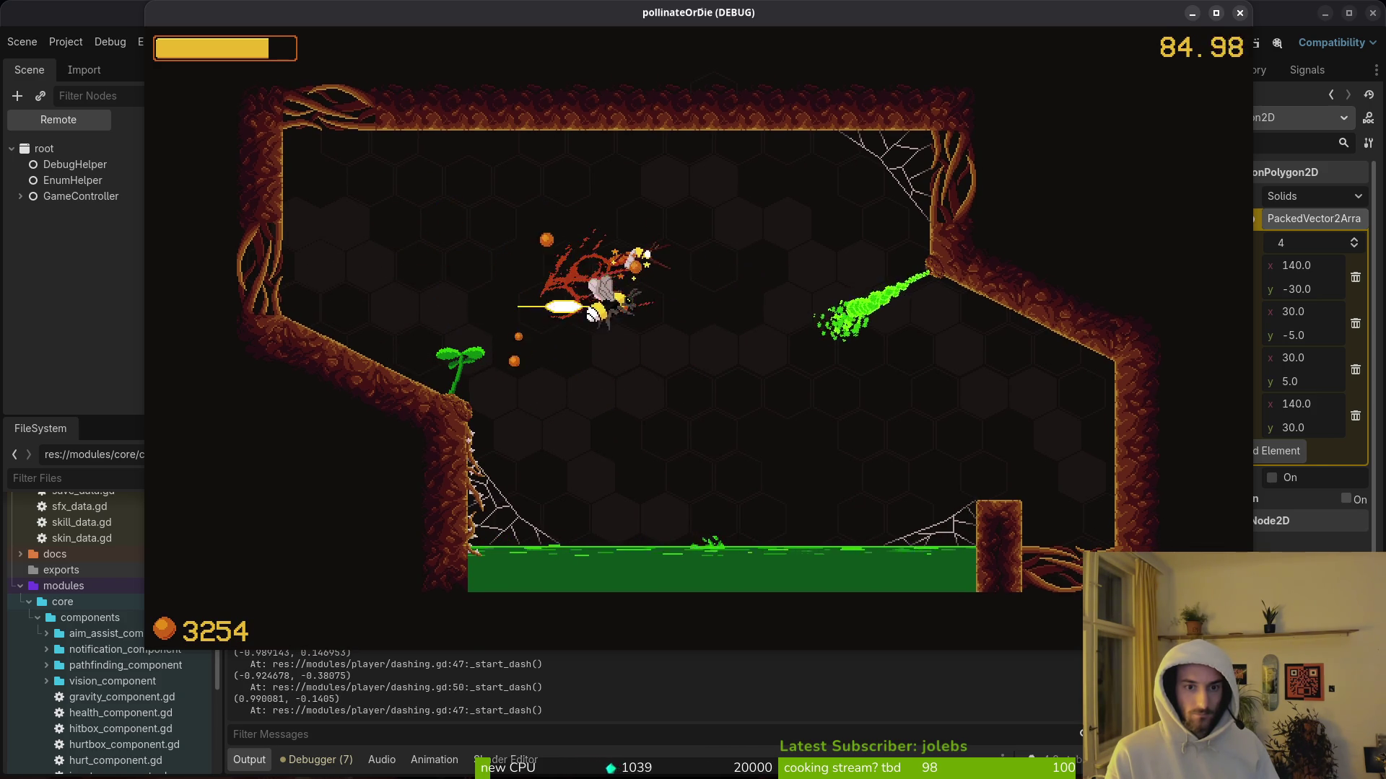
key("space")
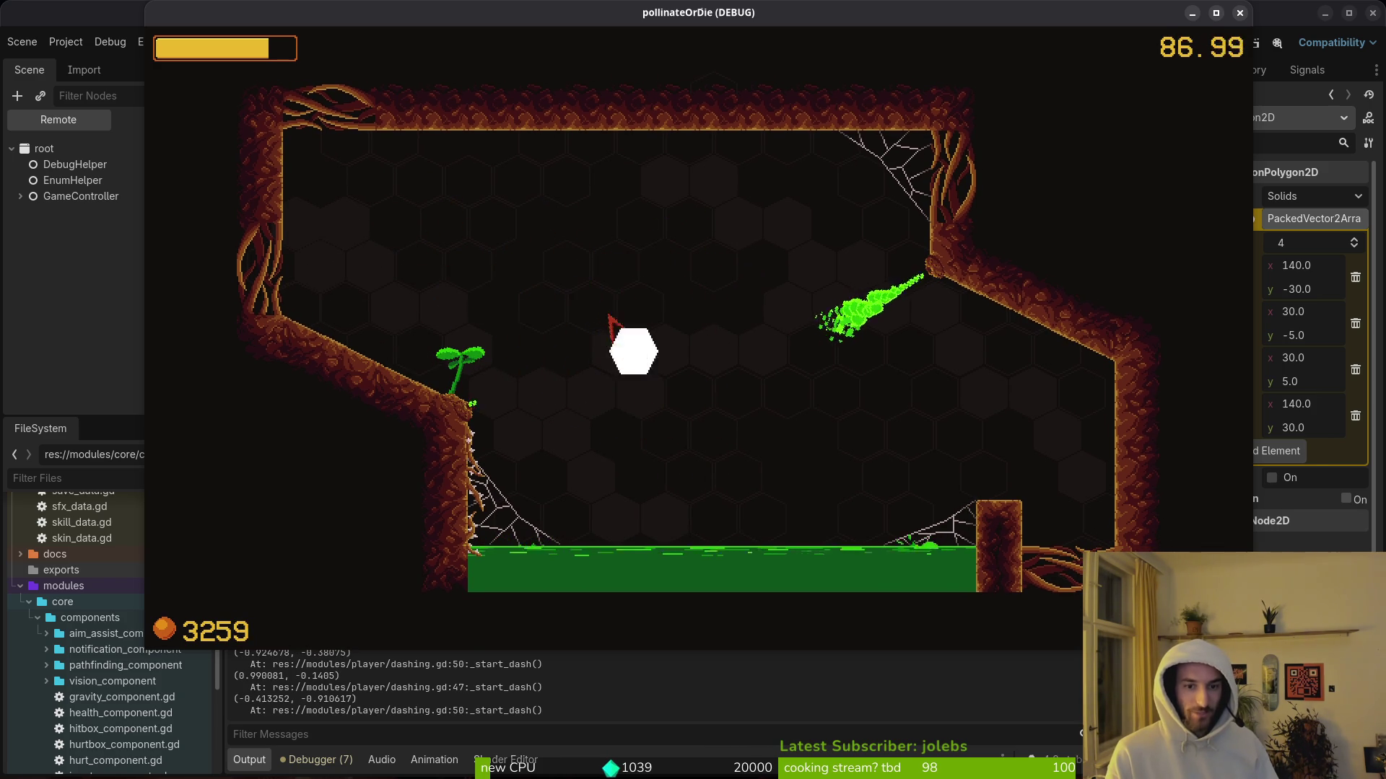
key("space")
key("space")
key("space")
key("space")
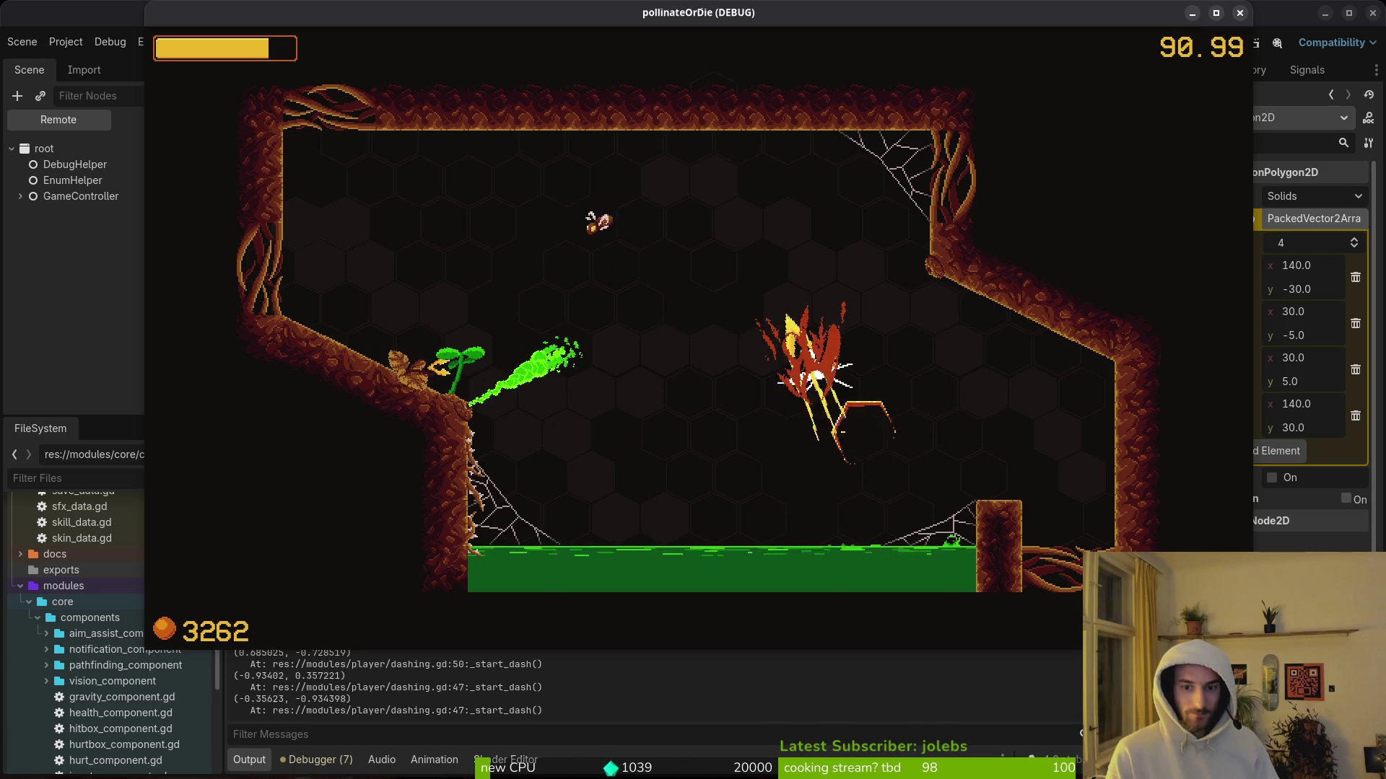
key("space")
key("space")
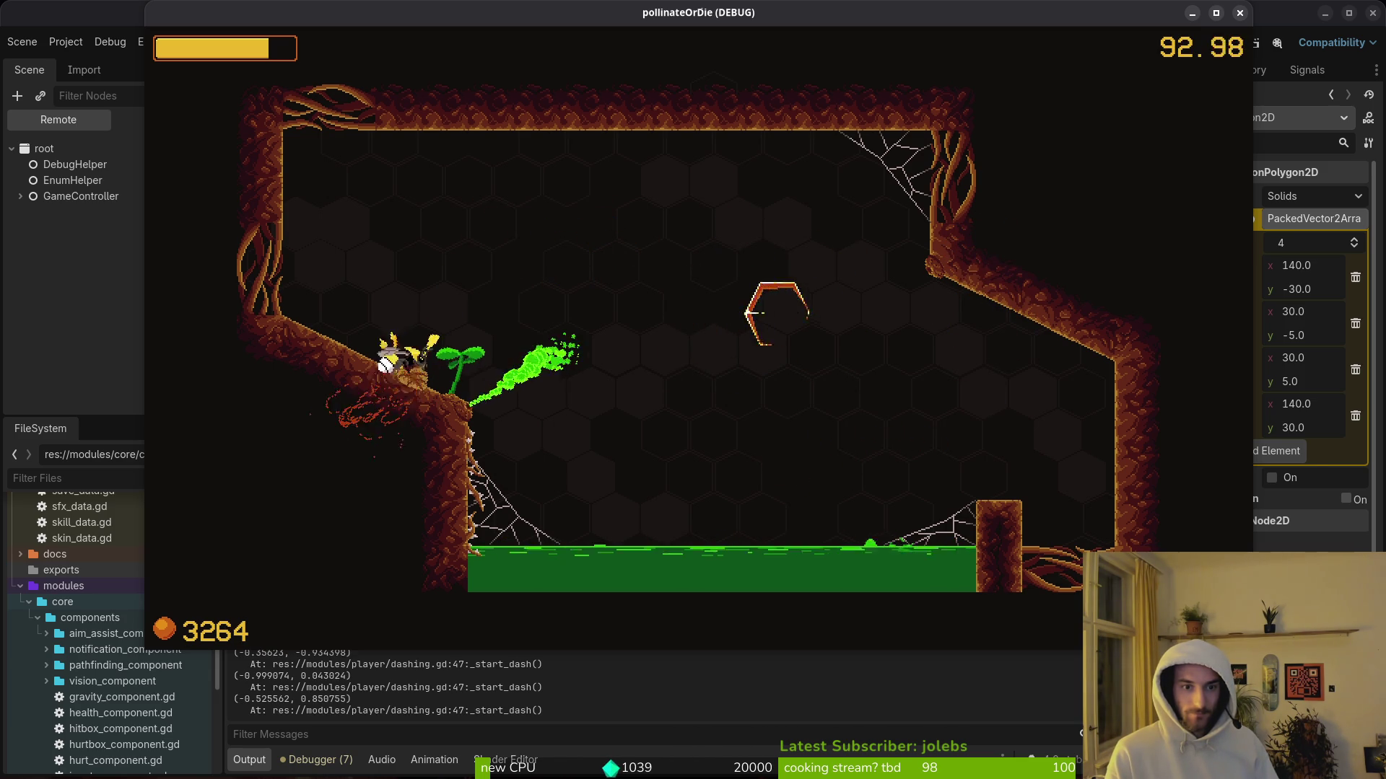
key("space")
key("space")
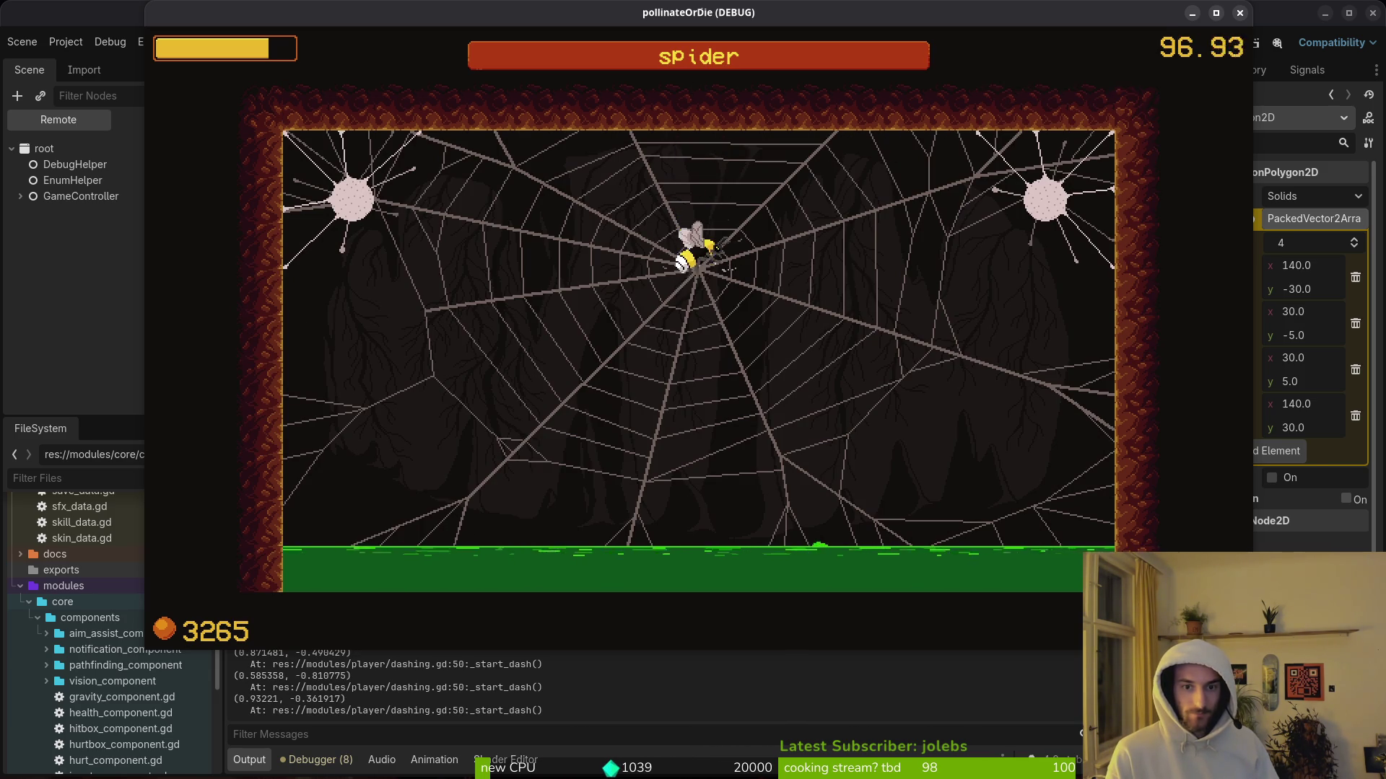
Step: Dash the bee repeatedly into the spider boss across the web arena
key("space")
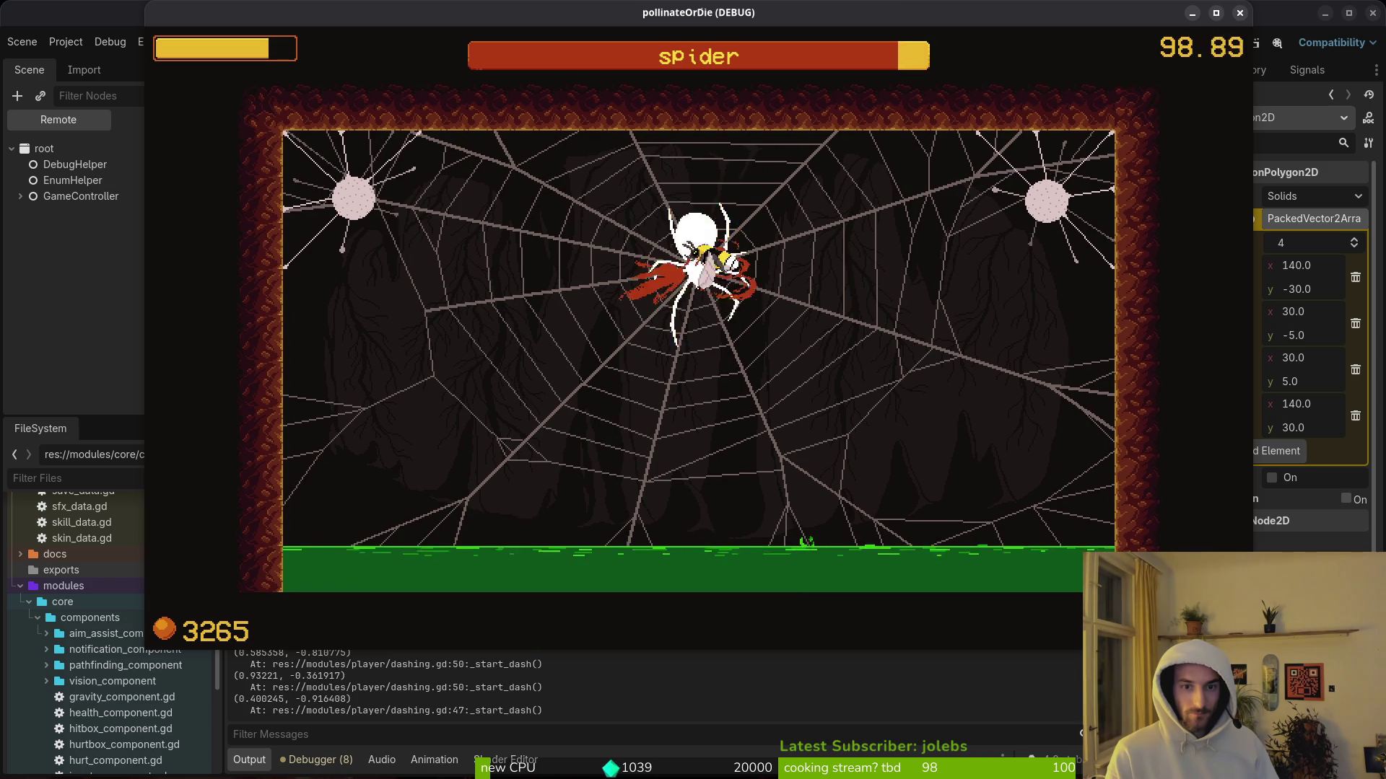
key("space")
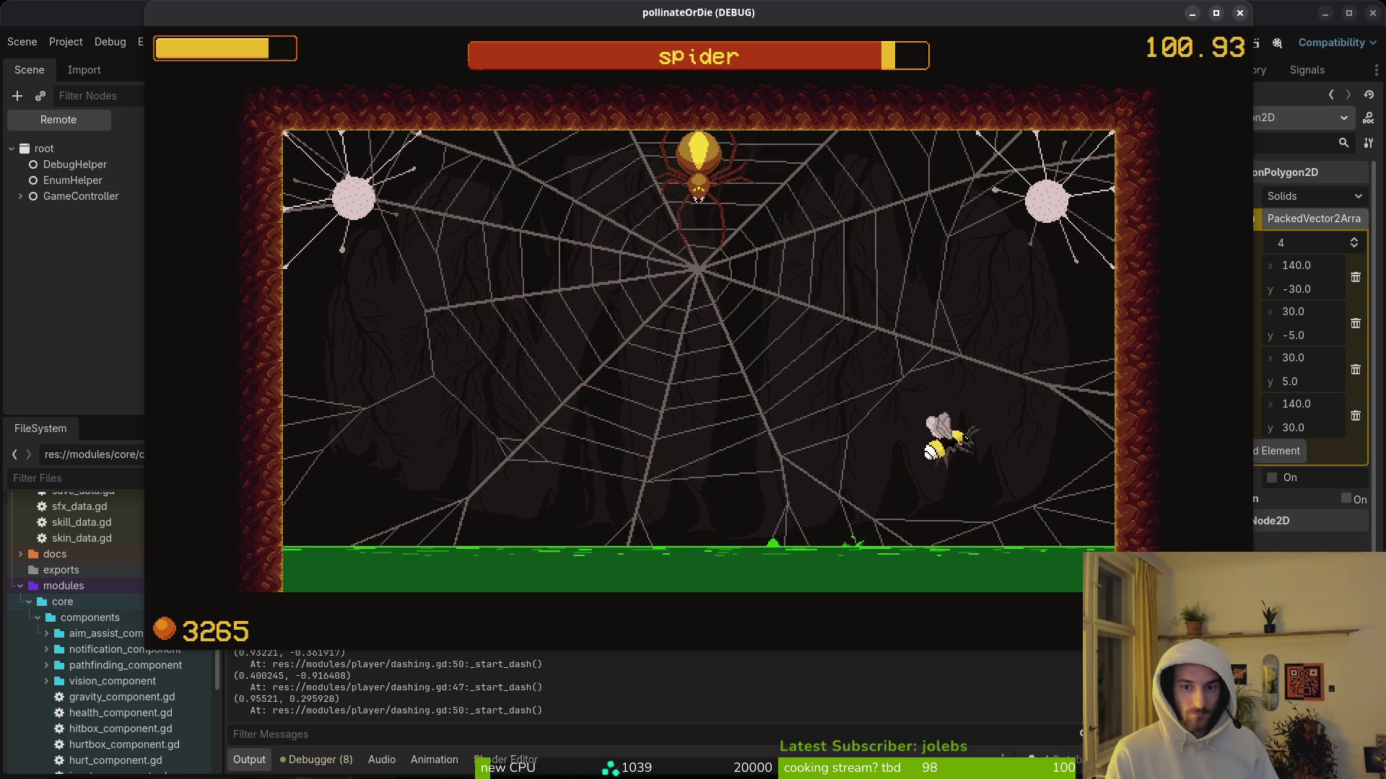
key("space")
key("space")
key("space")
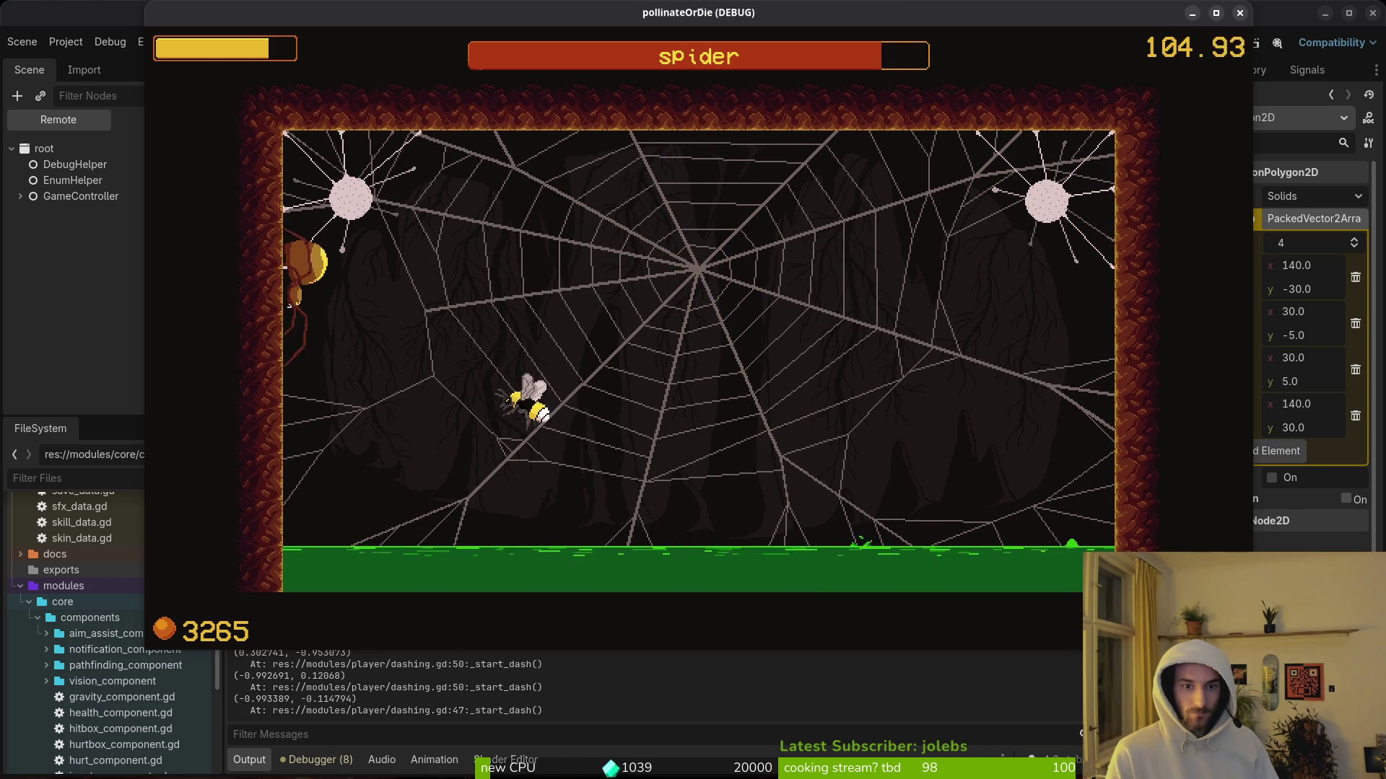
key("space")
key("space")
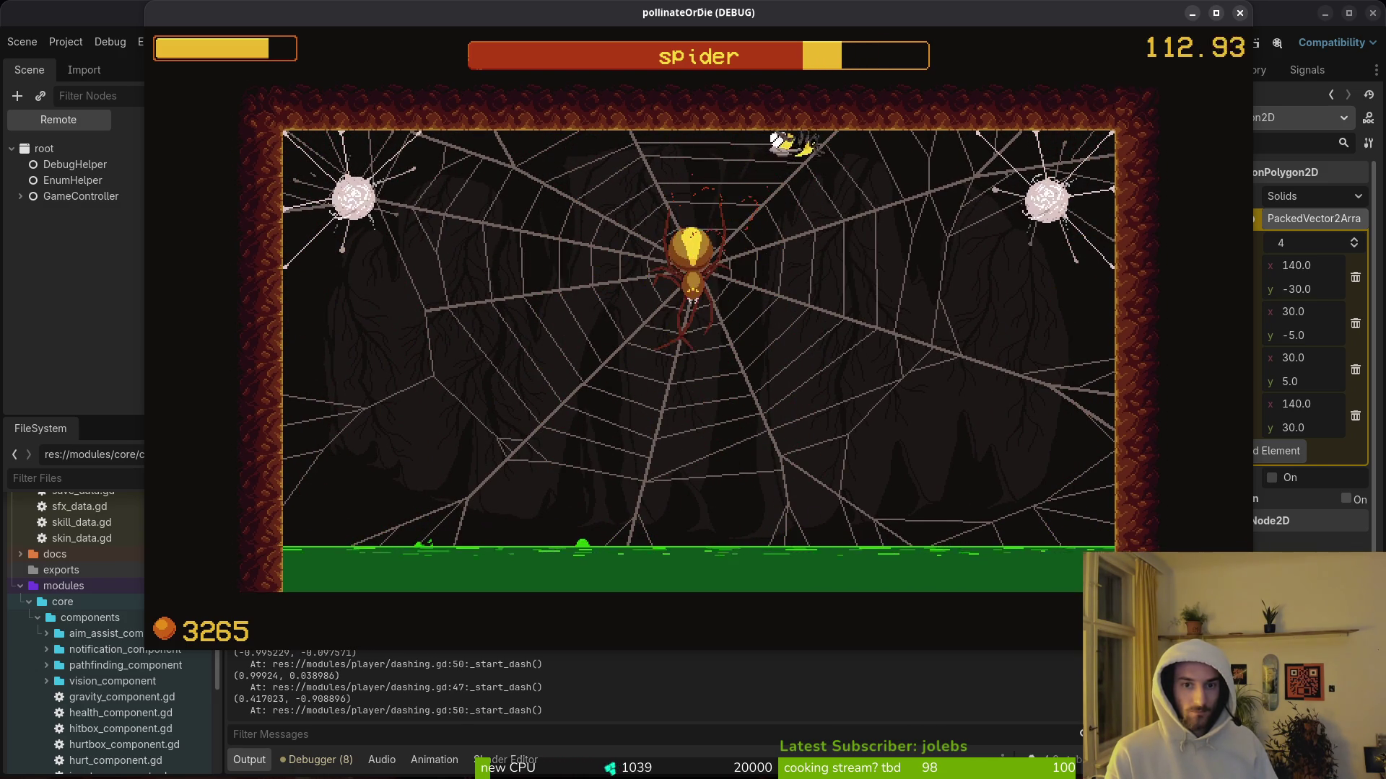
key("space")
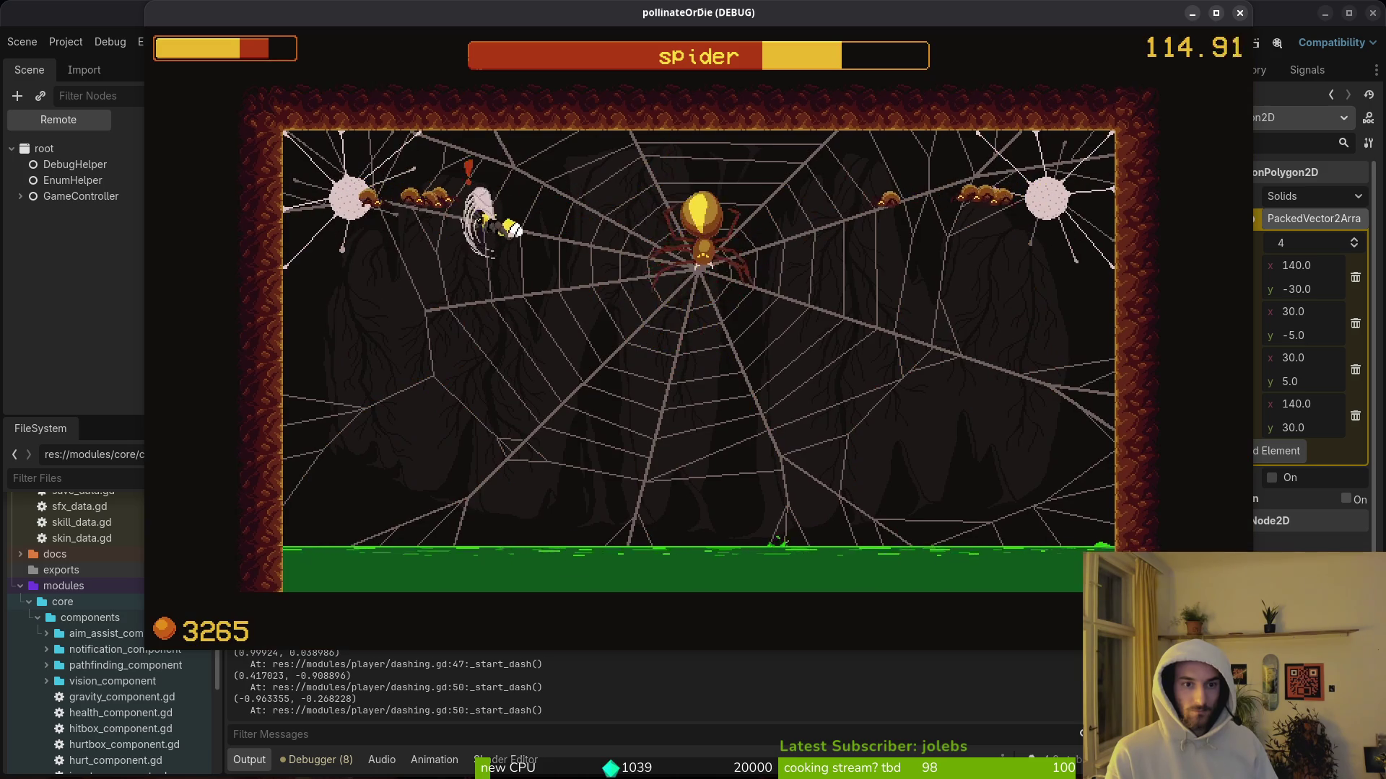
key("space")
key("space")
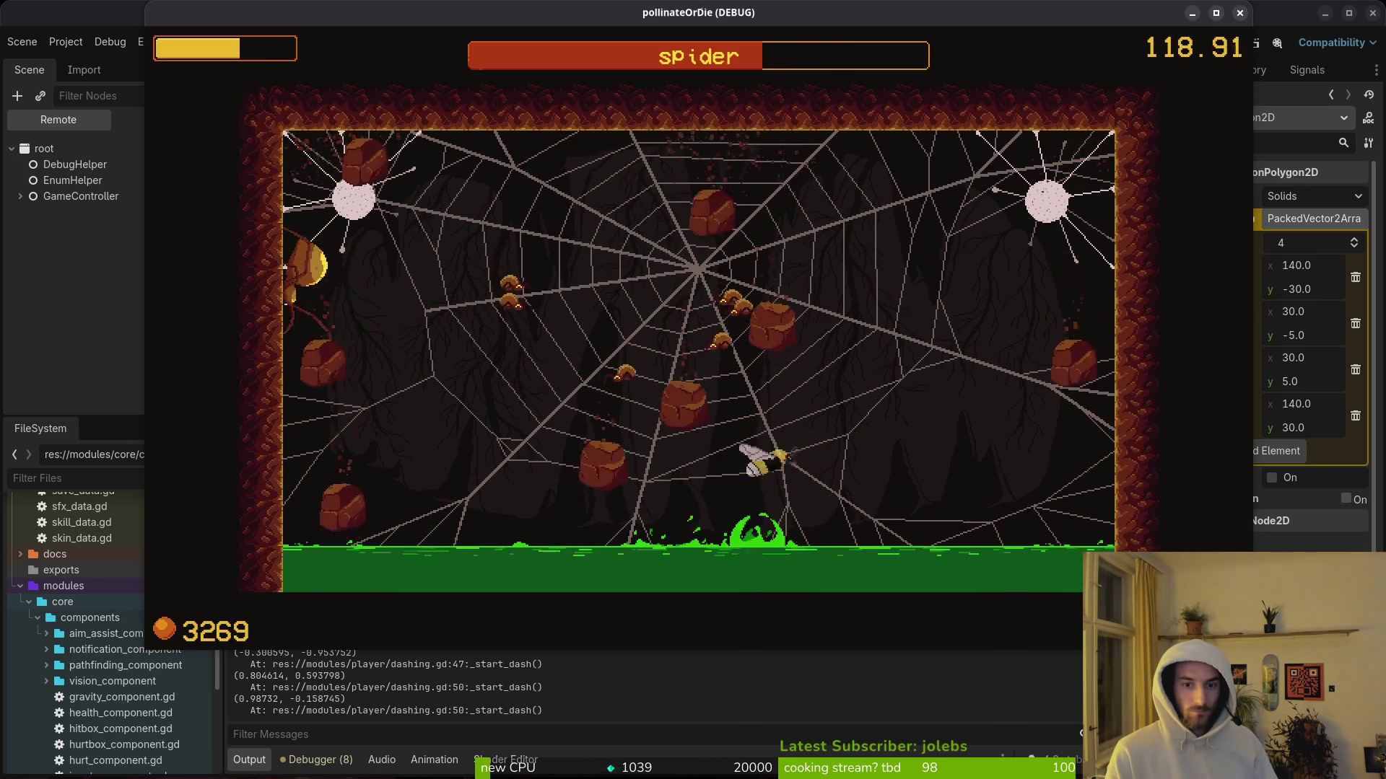
key("space")
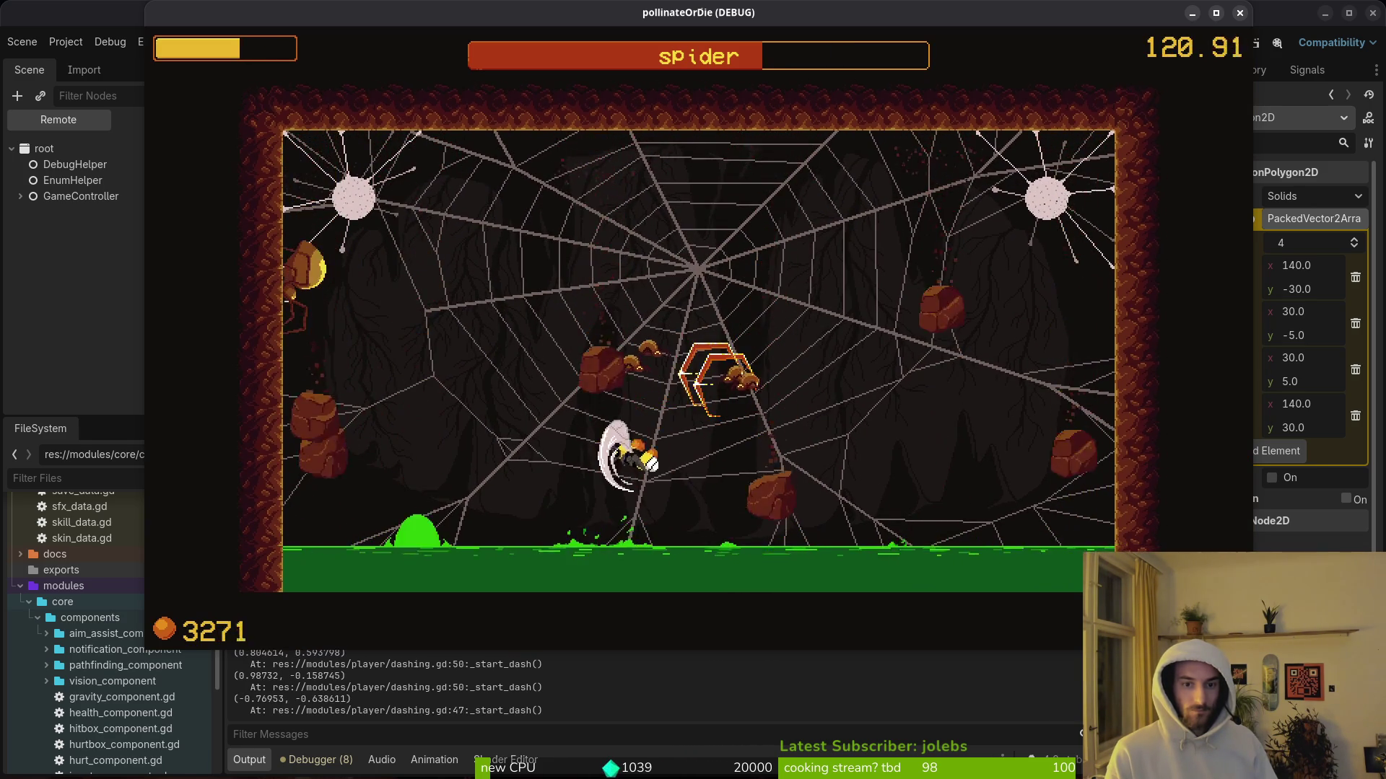
key("space")
key("space")
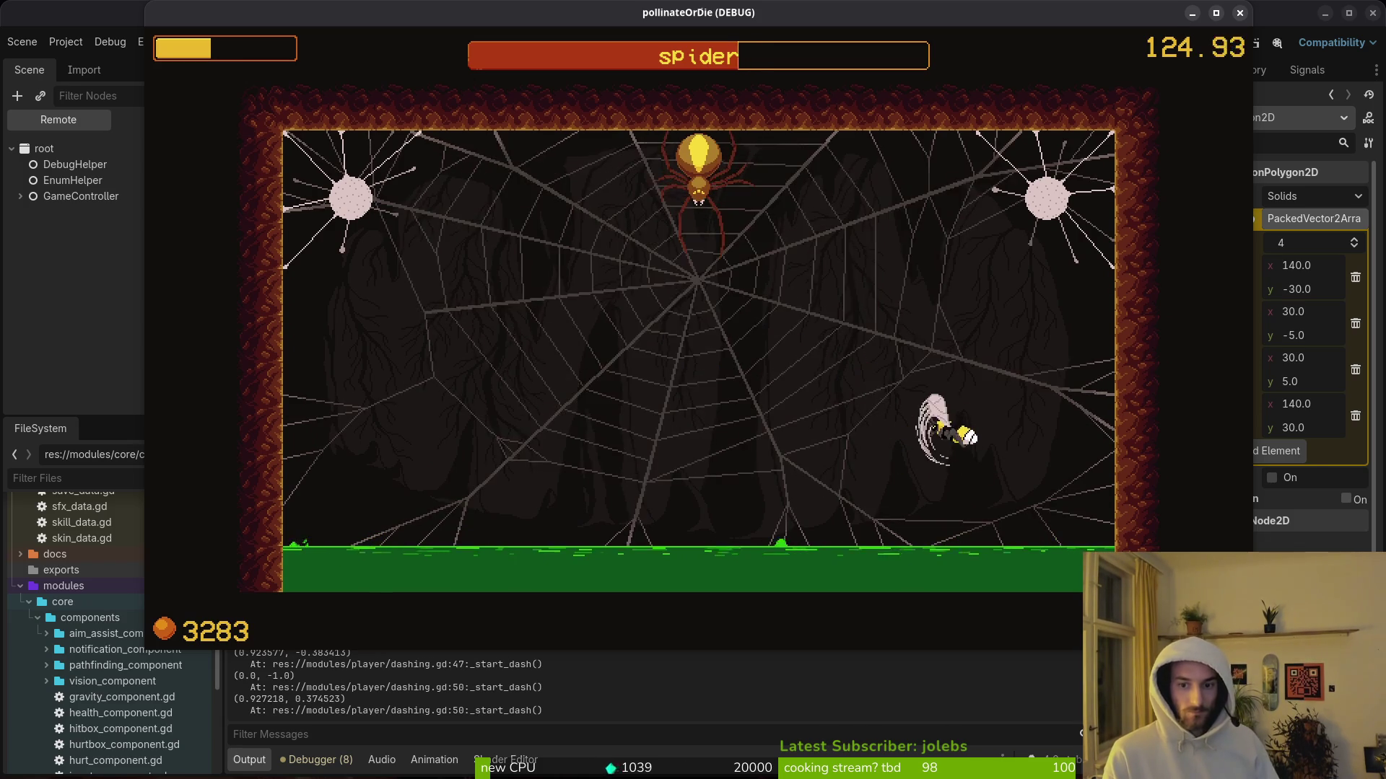
key("space")
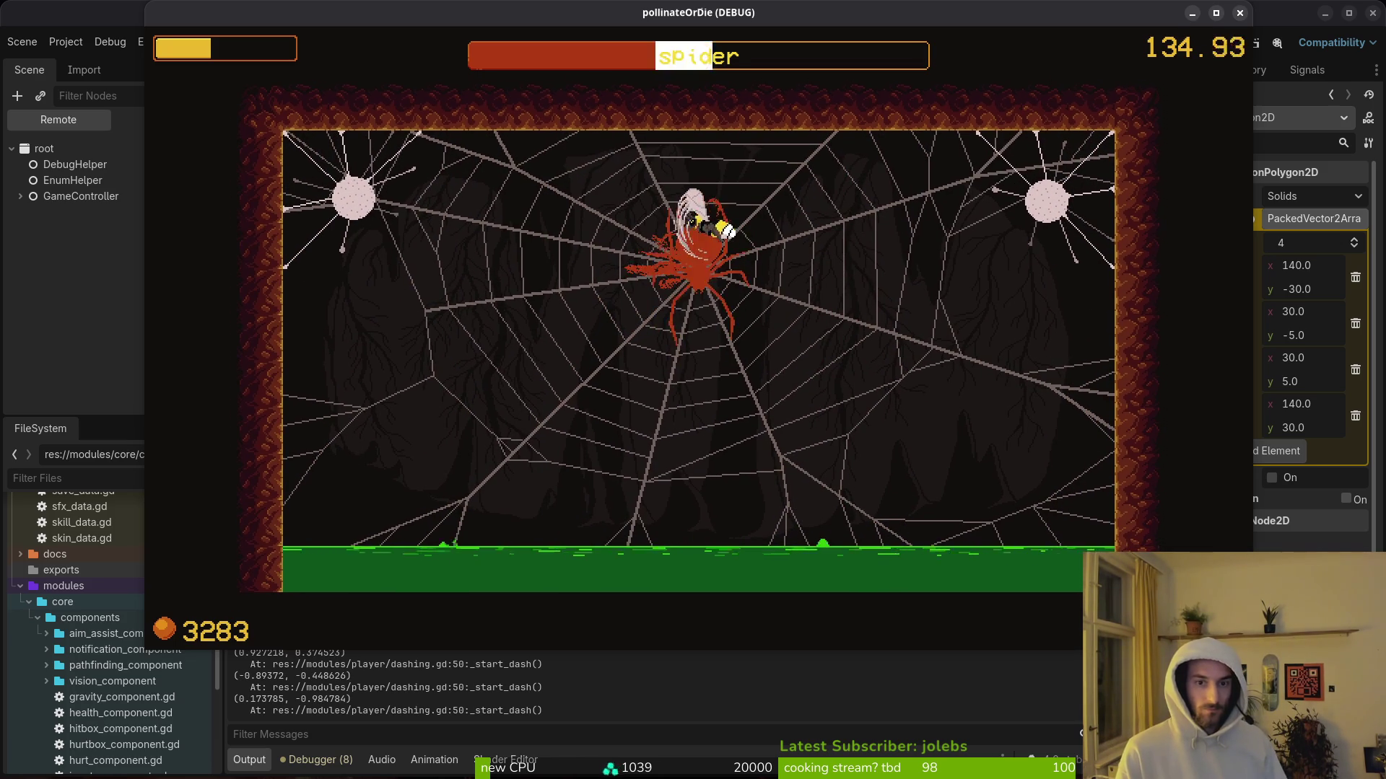
Step: Break free of the spider and keep dashing into it until the boss is defeated
key("space")
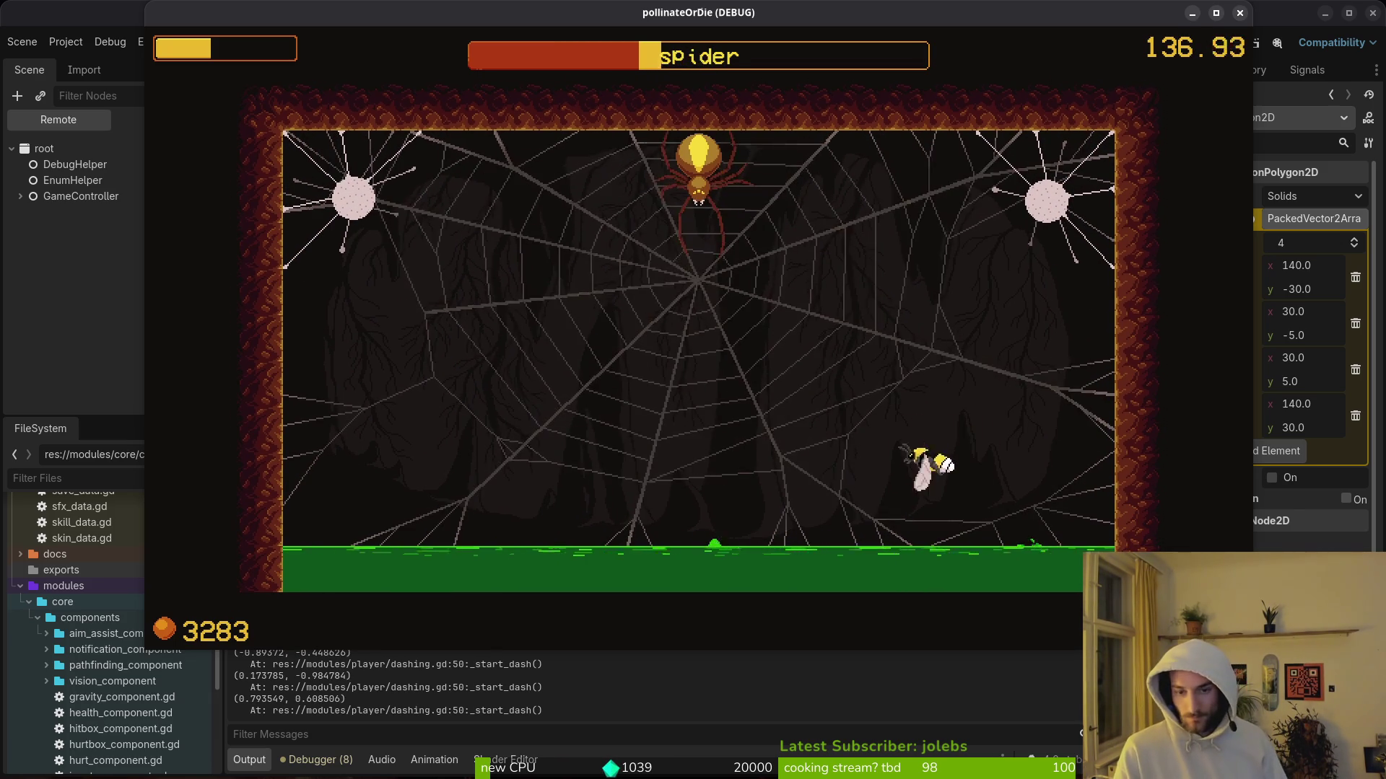
key("space")
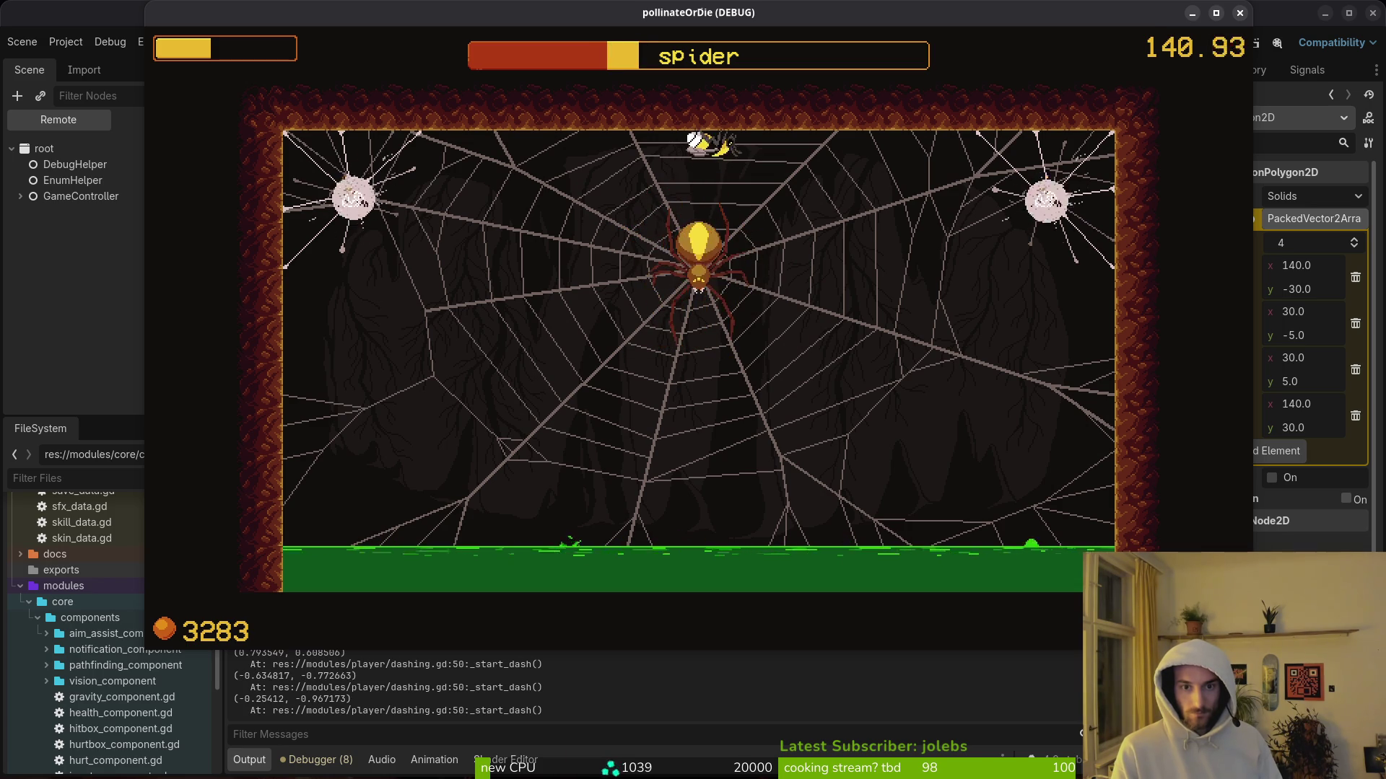
key("space")
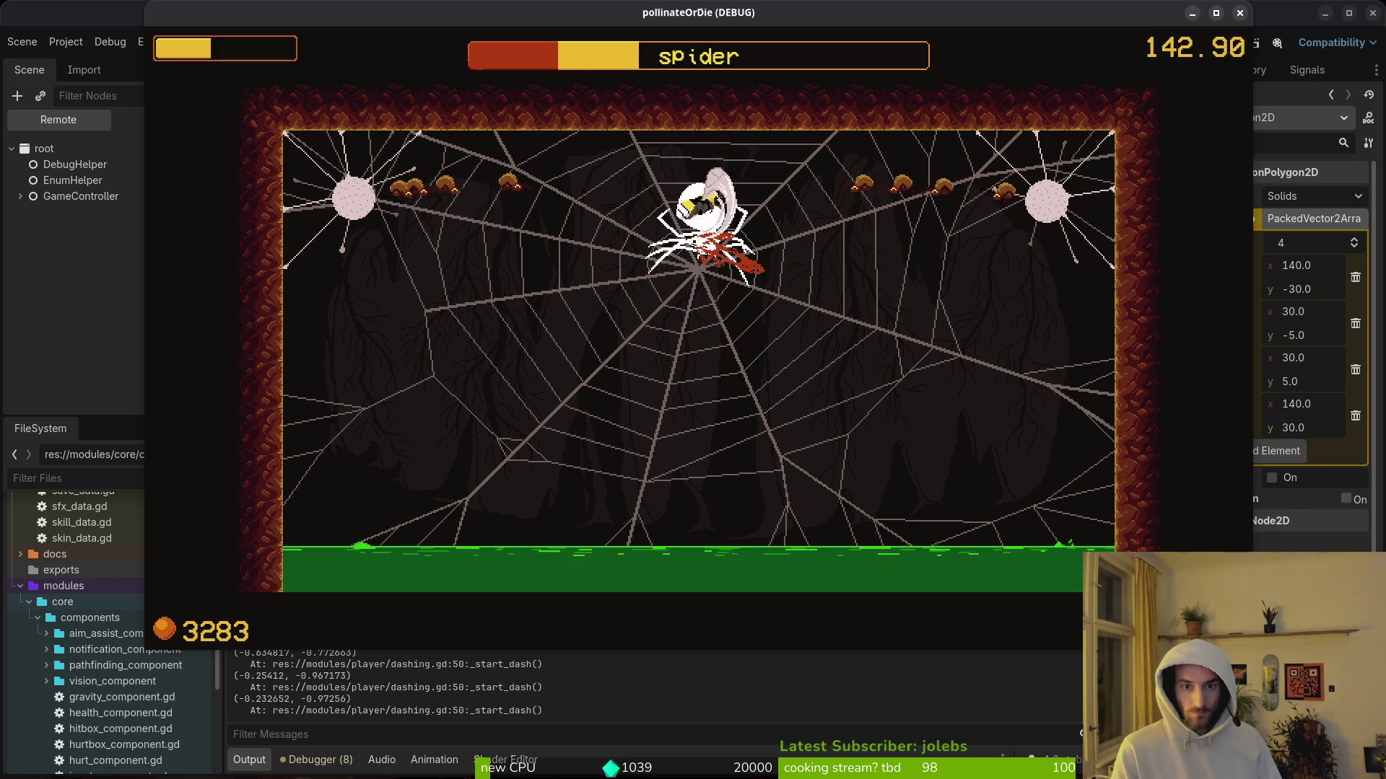
key("space")
key("space")
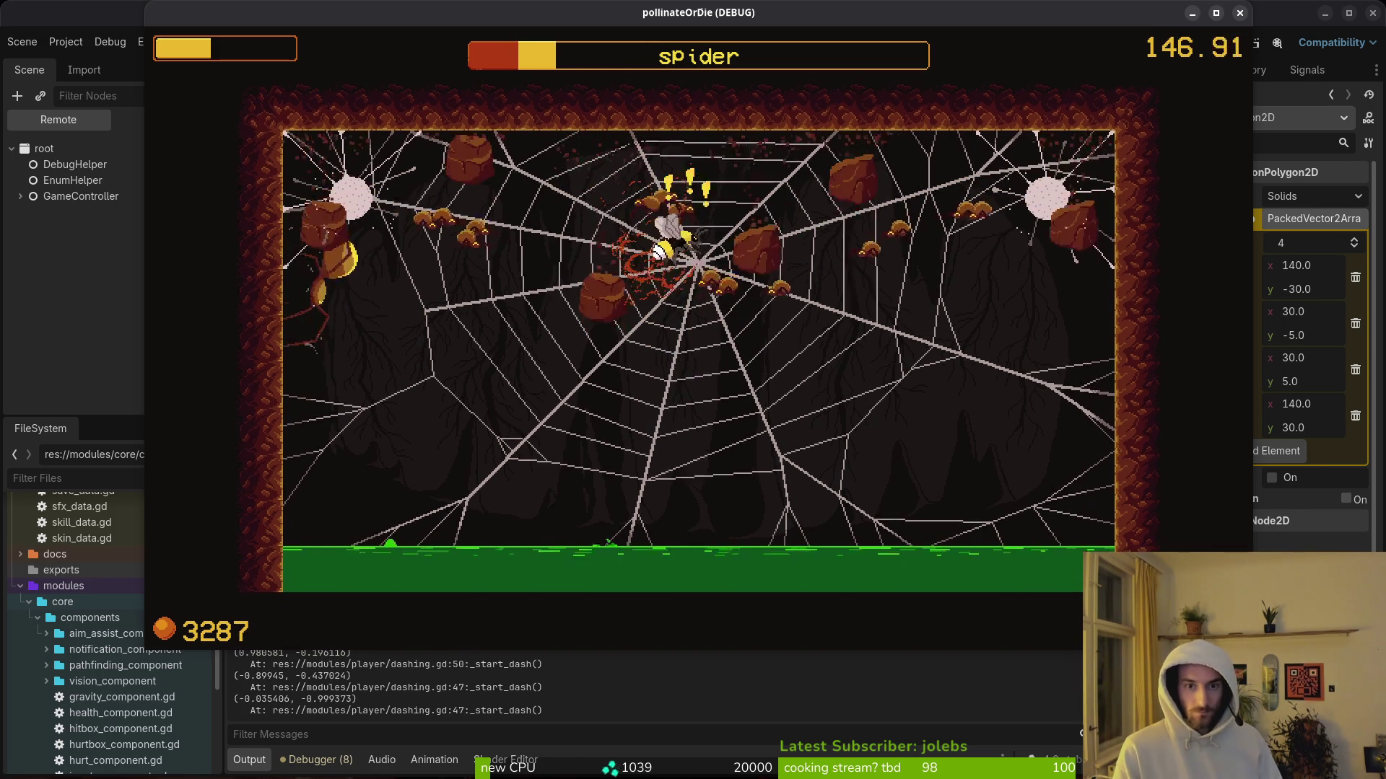
key("space")
key("space")
key("space")
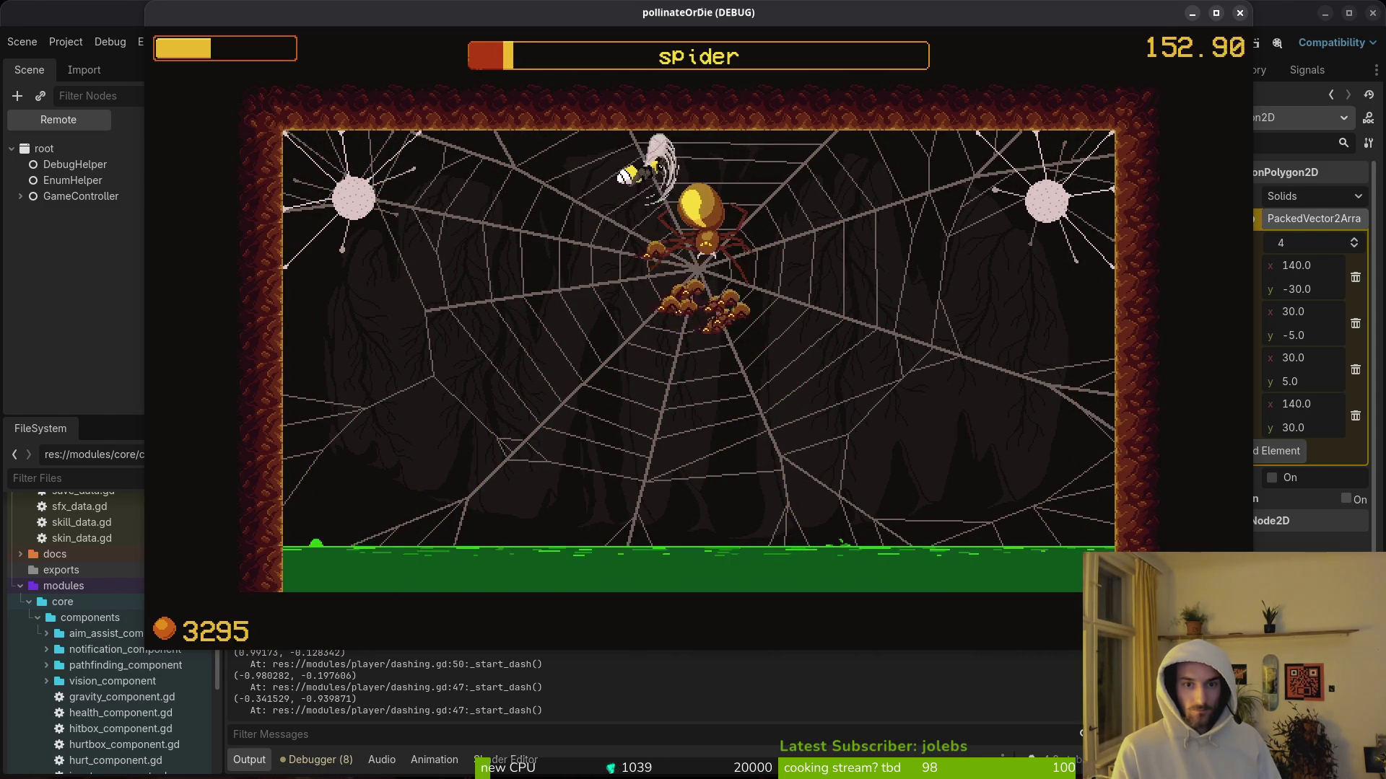
key("space")
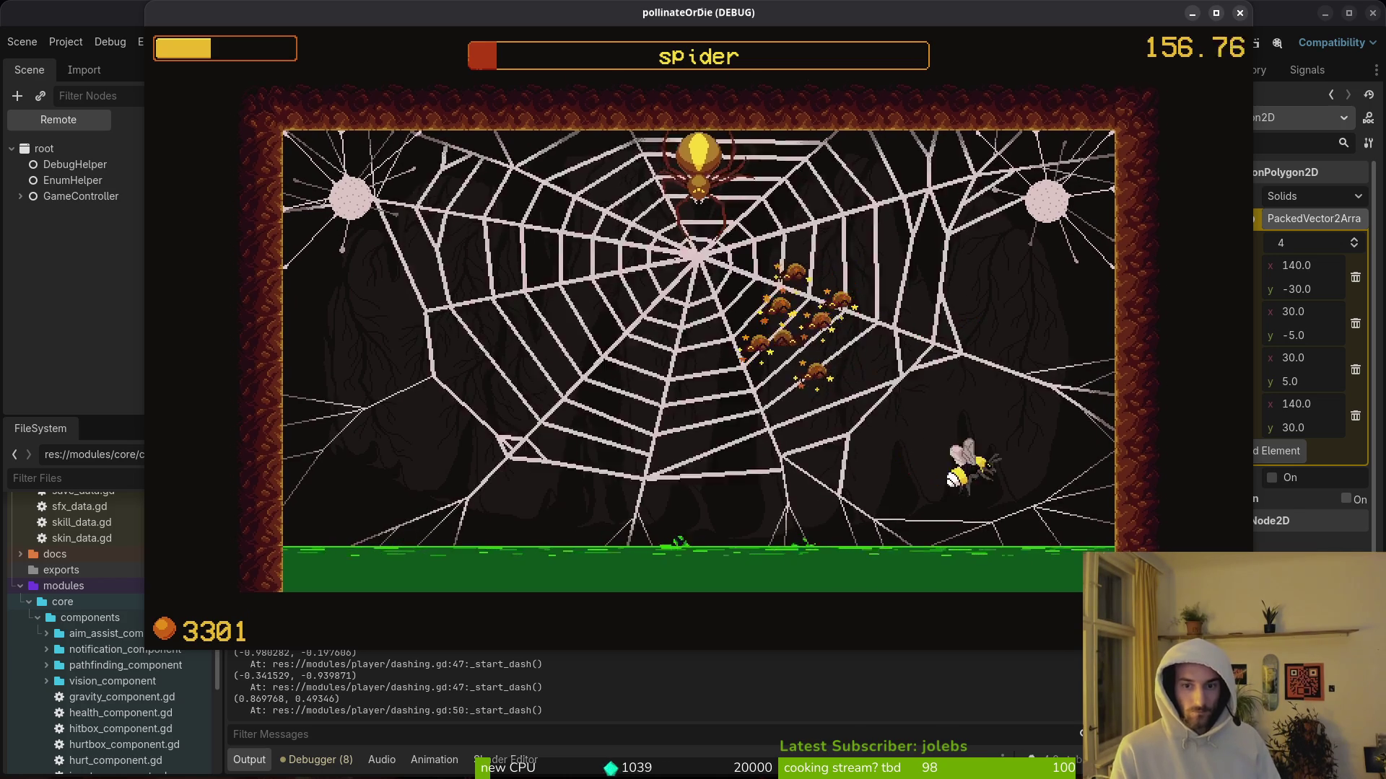
key("space")
key("space")
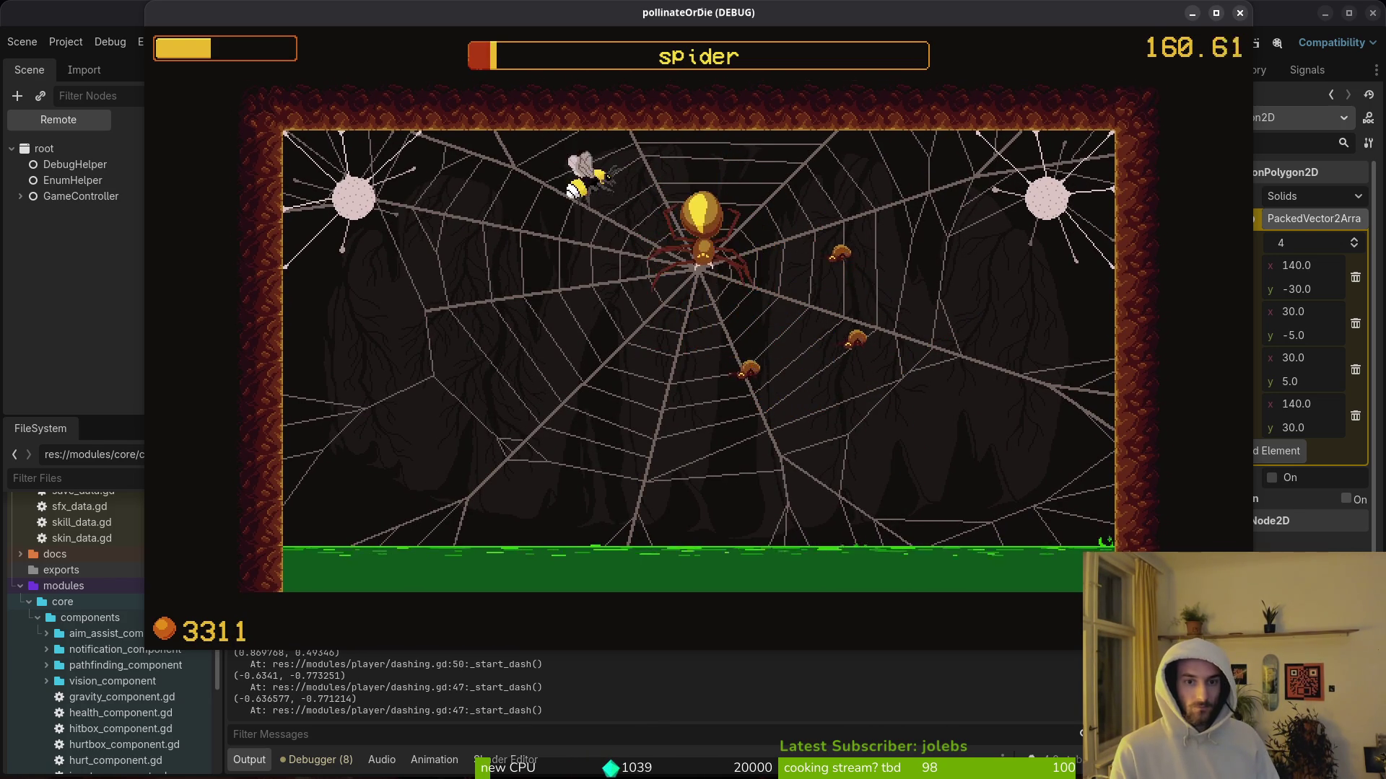
key("space")
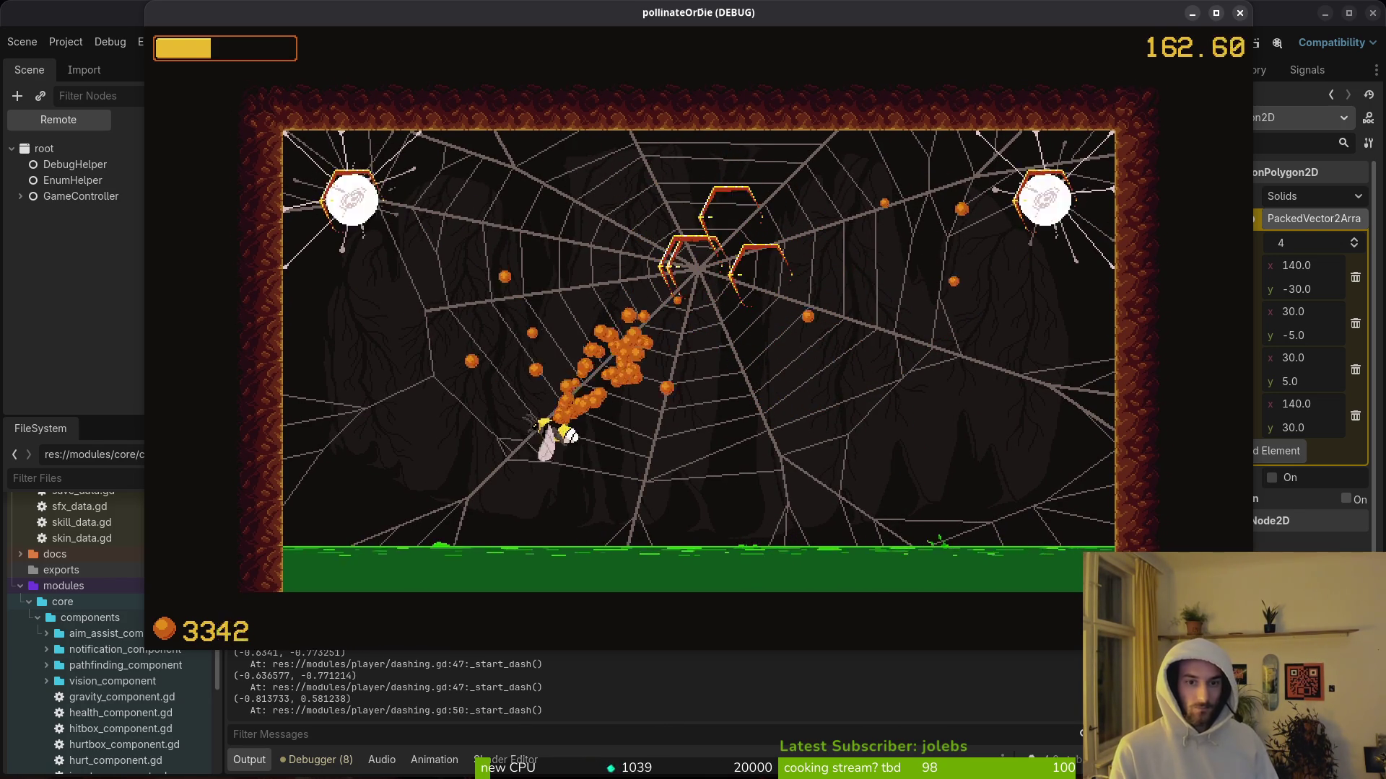
key("space")
key("space")
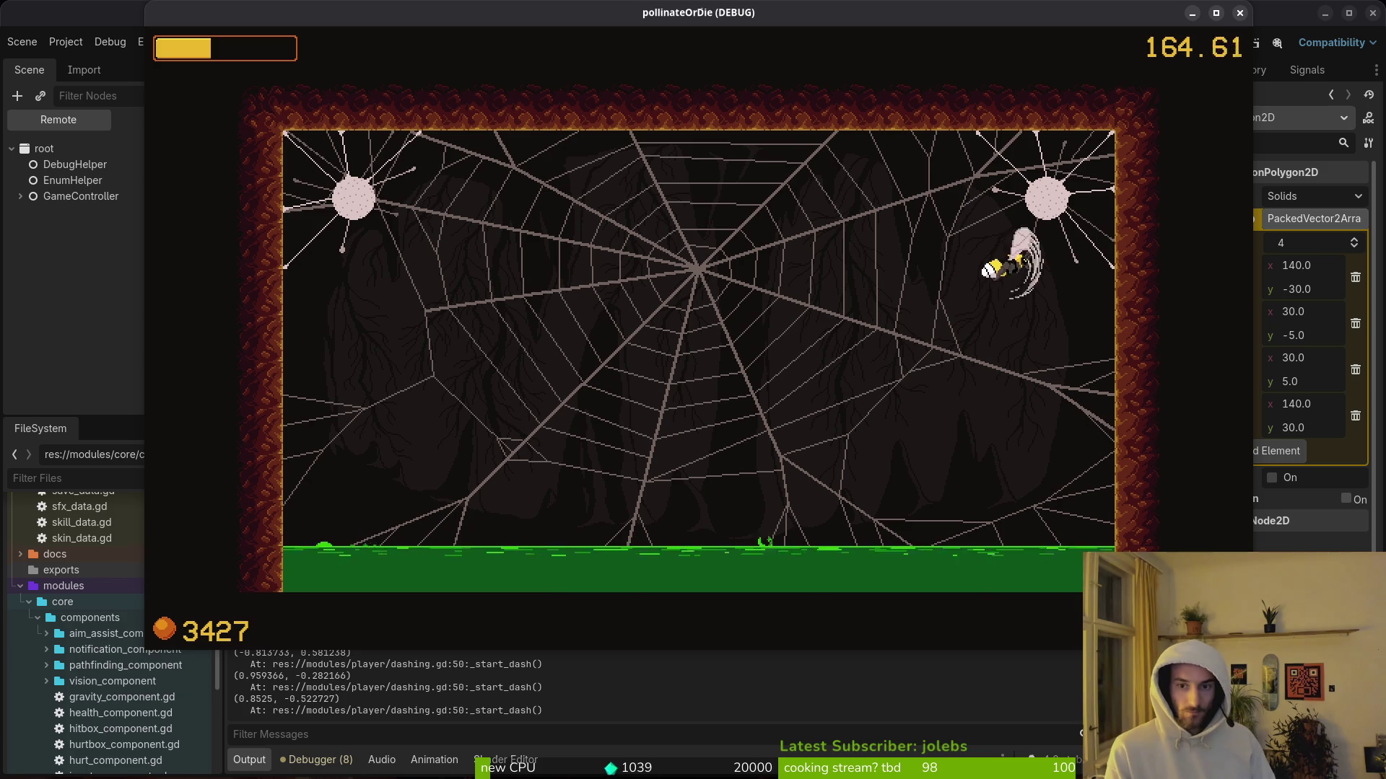
key("space")
key("space")
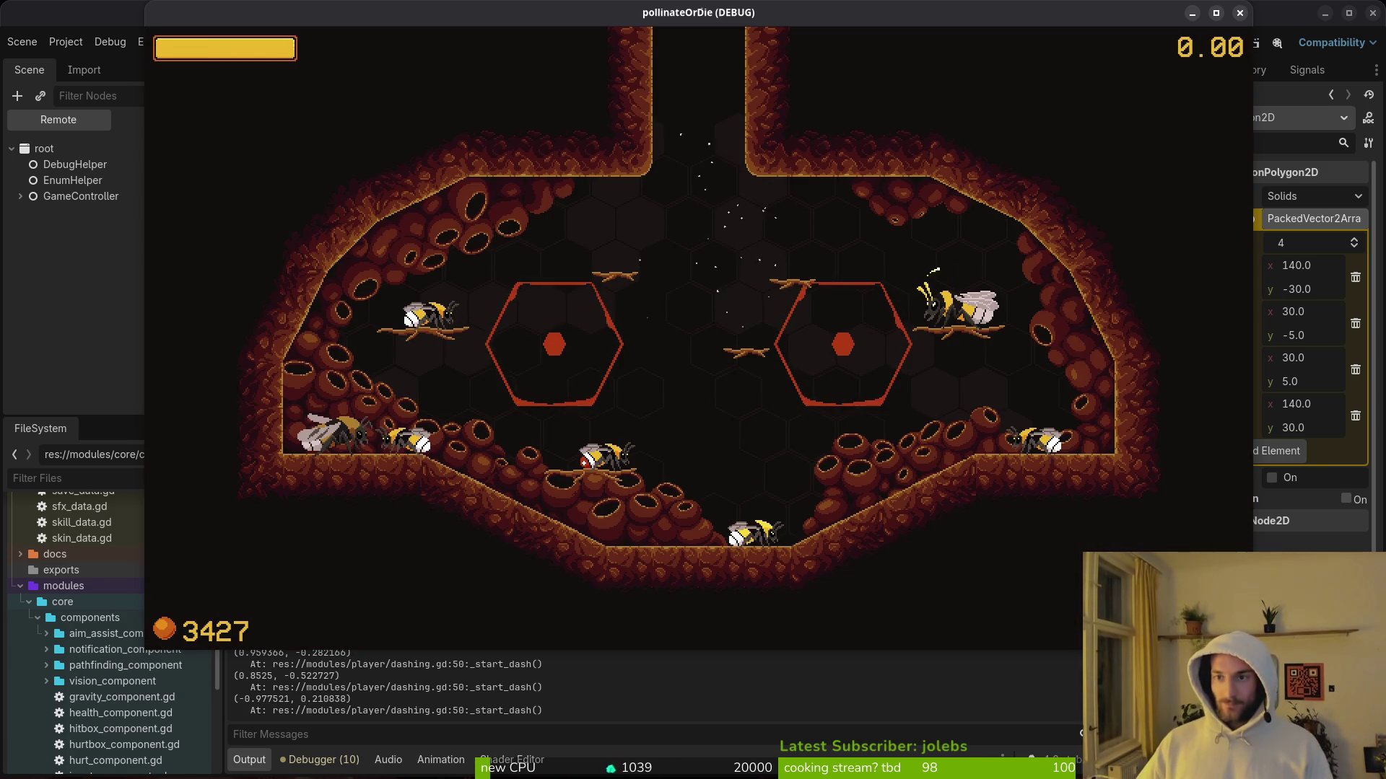
Step: Close the game and add a fifth vertex at the cone's far end, then save
left_click(1240, 14)
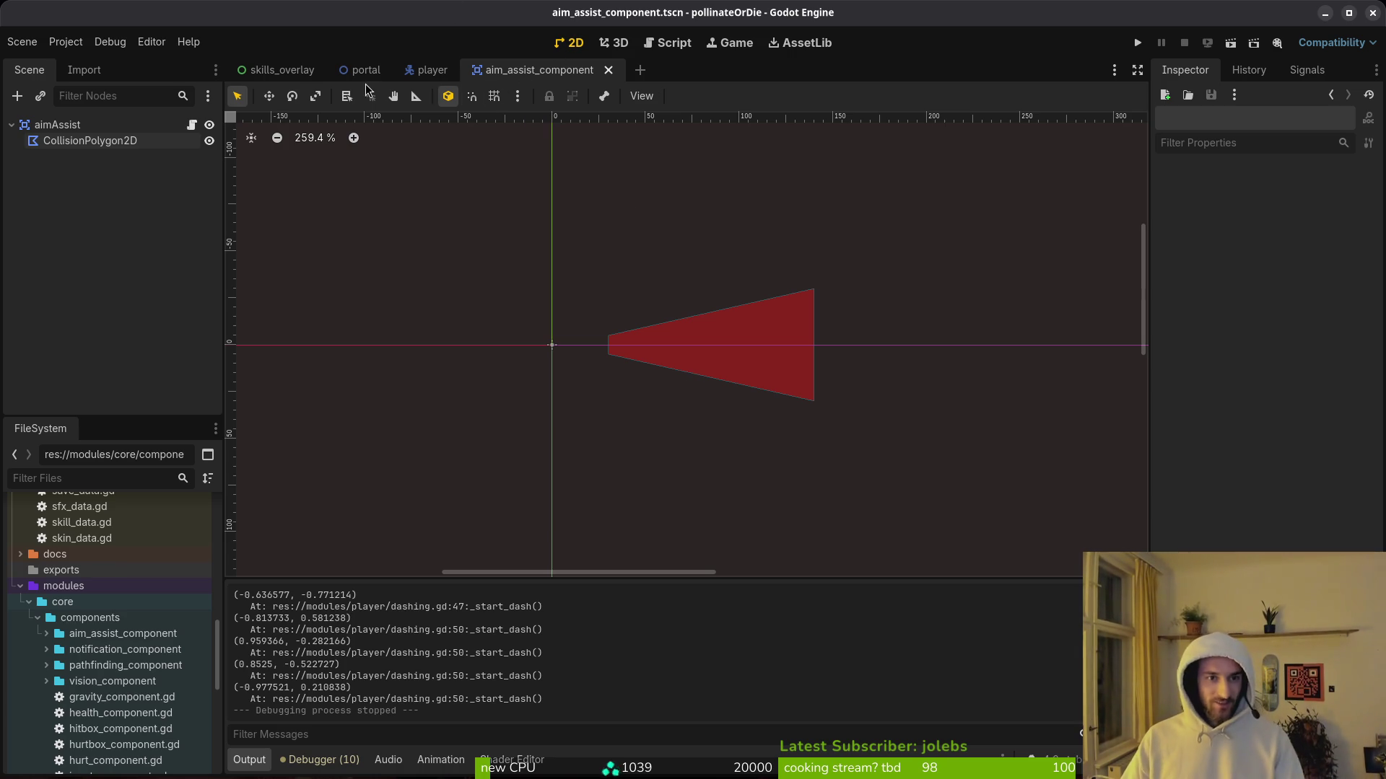
left_click(13, 126)
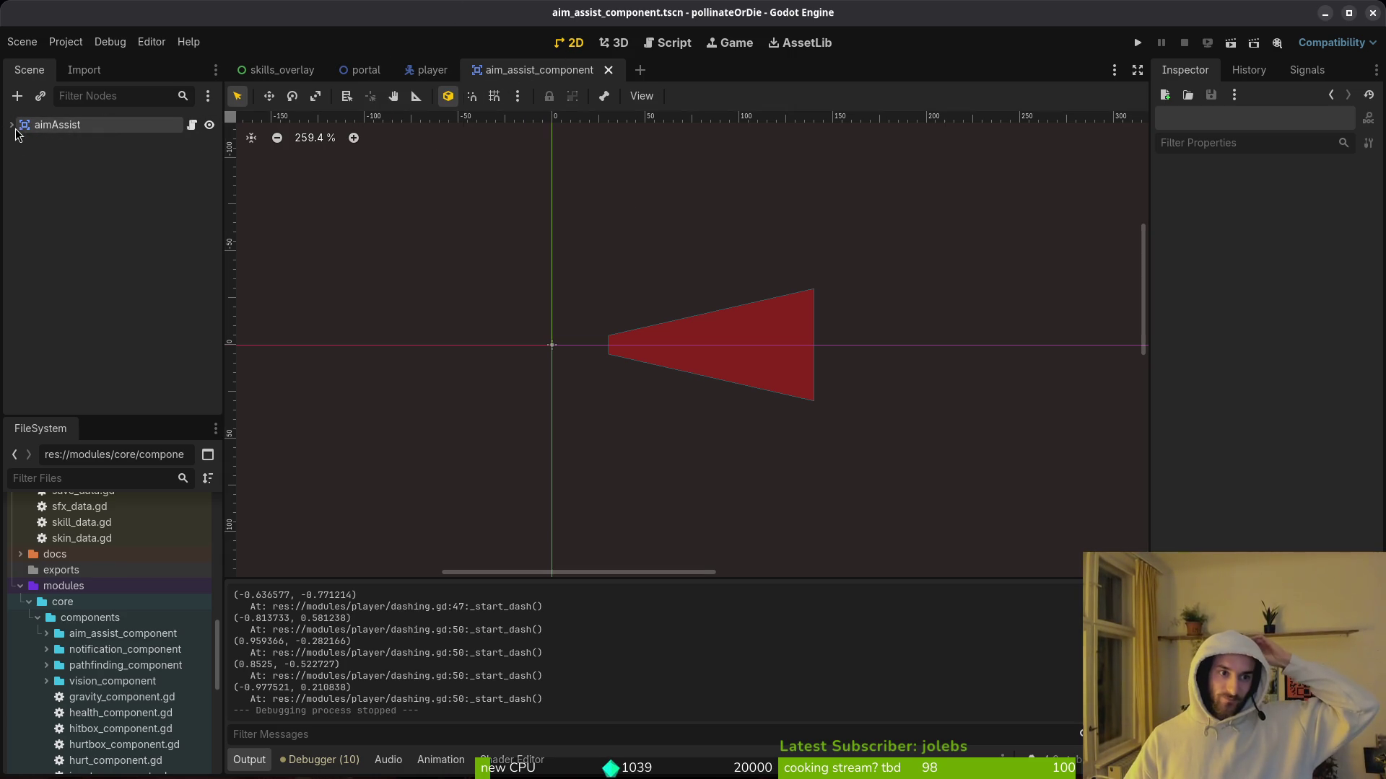
left_click(756, 336)
scroll(807, 342, "up", 5)
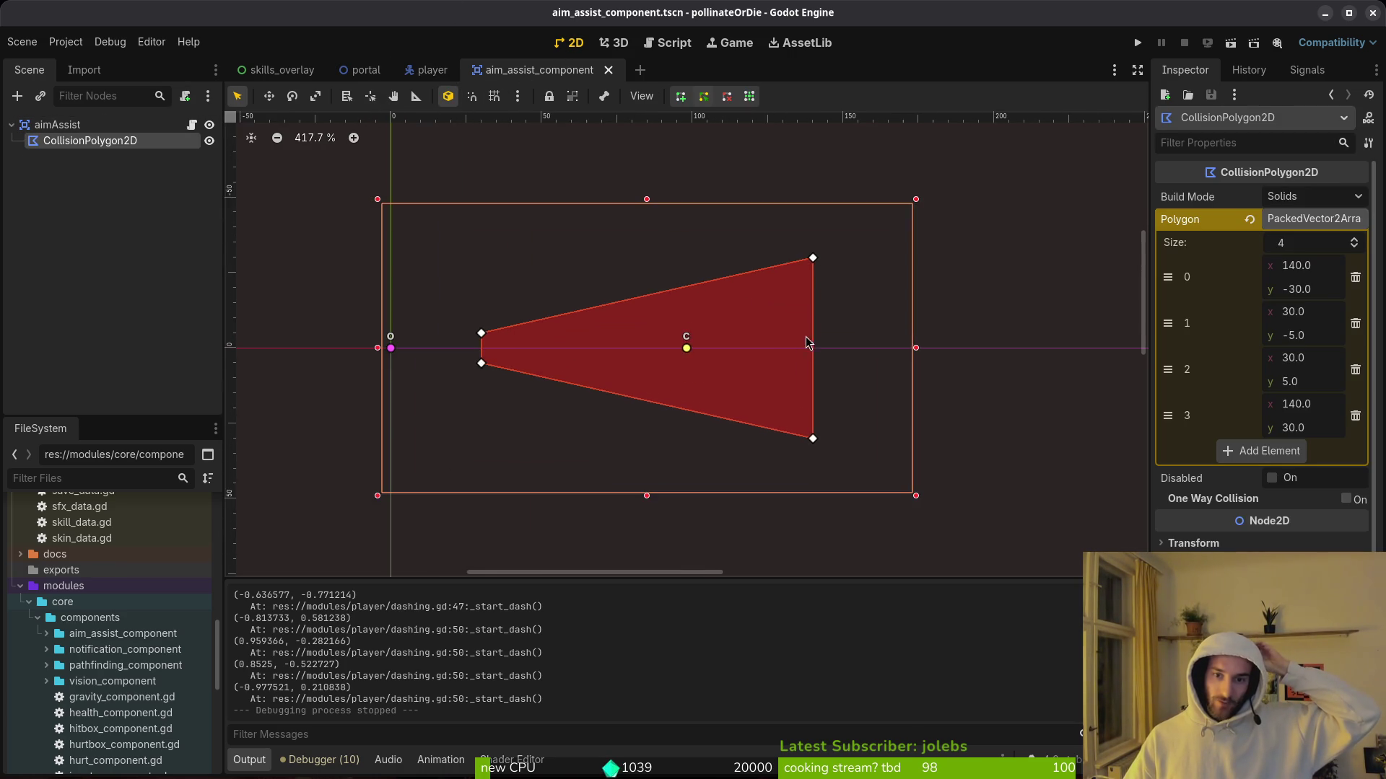
scroll(807, 342, "up", 8)
left_click_drag(809, 357, 868, 359)
scroll(890, 383, "down", 6)
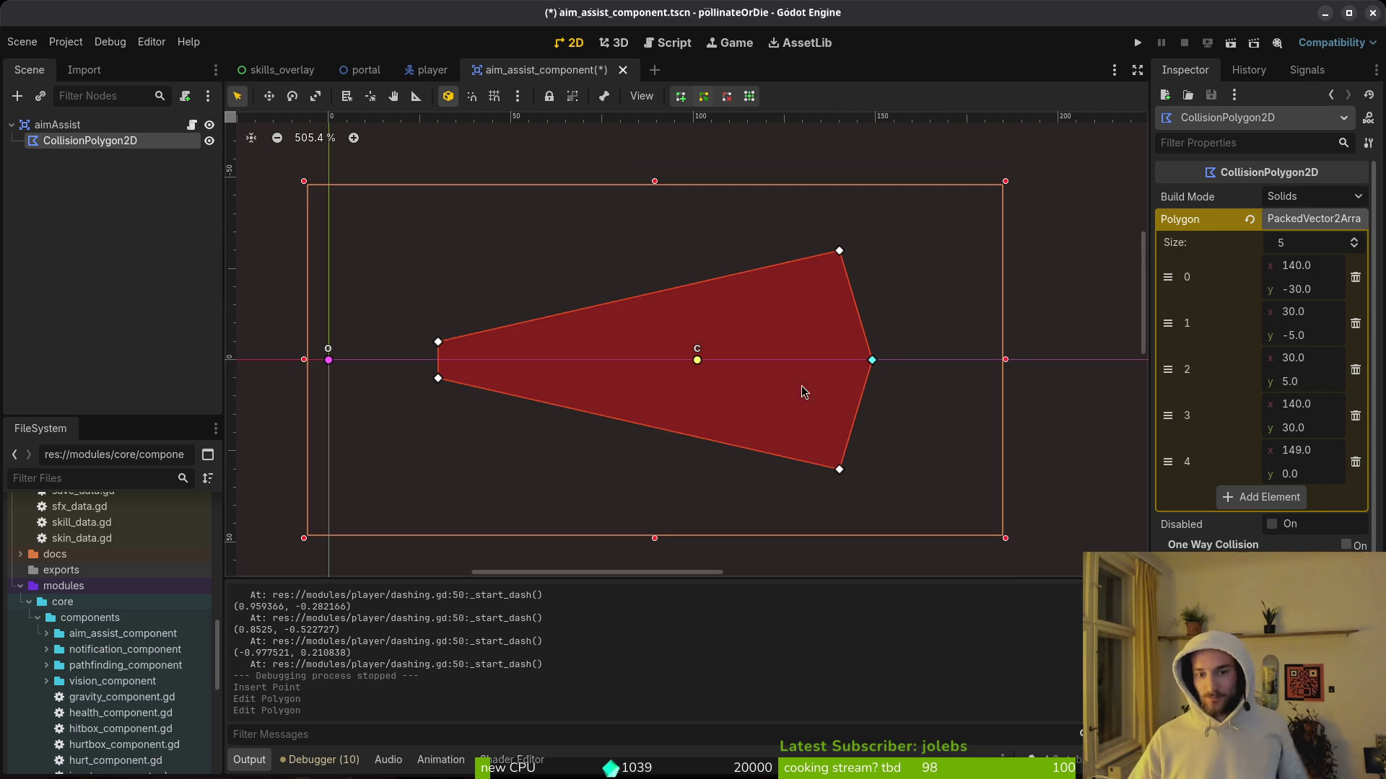
scroll(733, 361, "down", 4)
key("Escape")
key("ctrl+s")
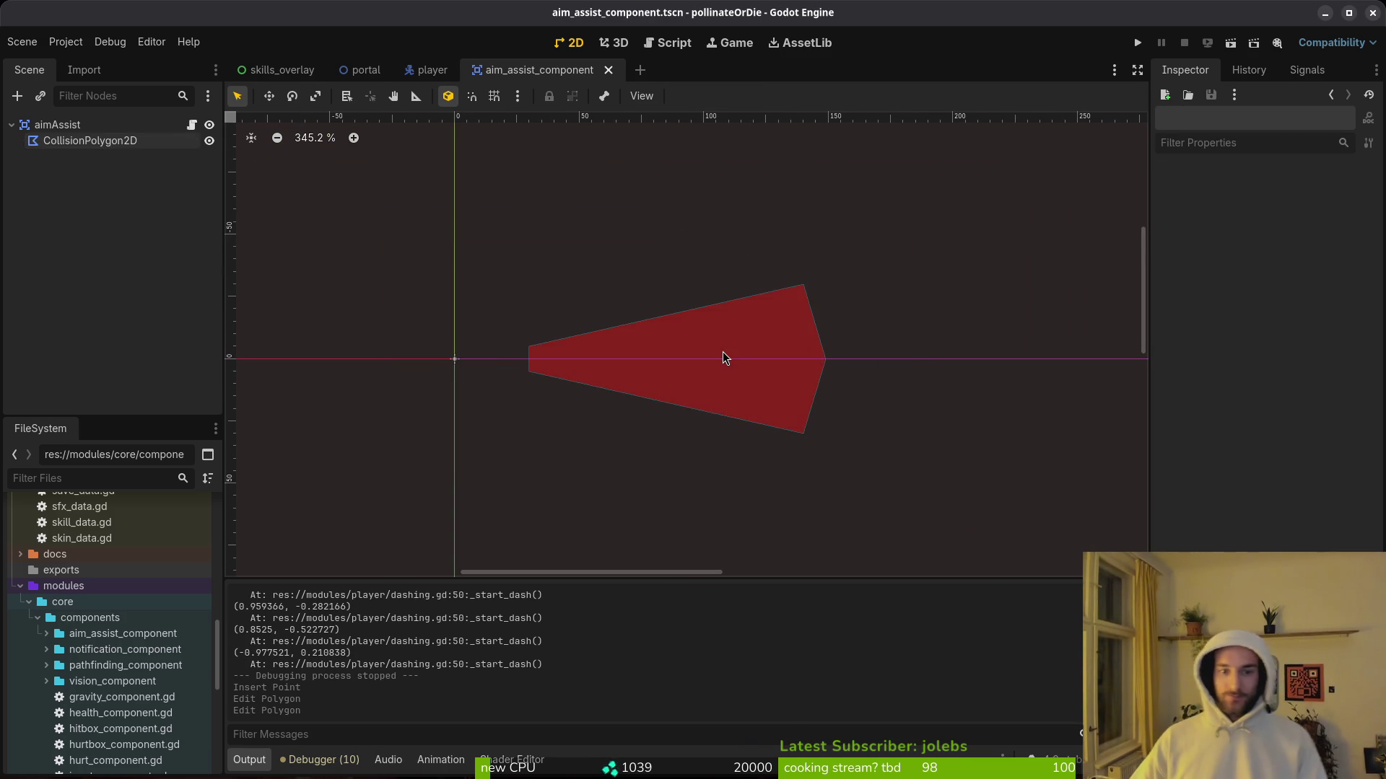
Step: Set the new tip point's x to 150 in the Inspector and save the scene
left_click(814, 367)
scroll(816, 365, "up", 4)
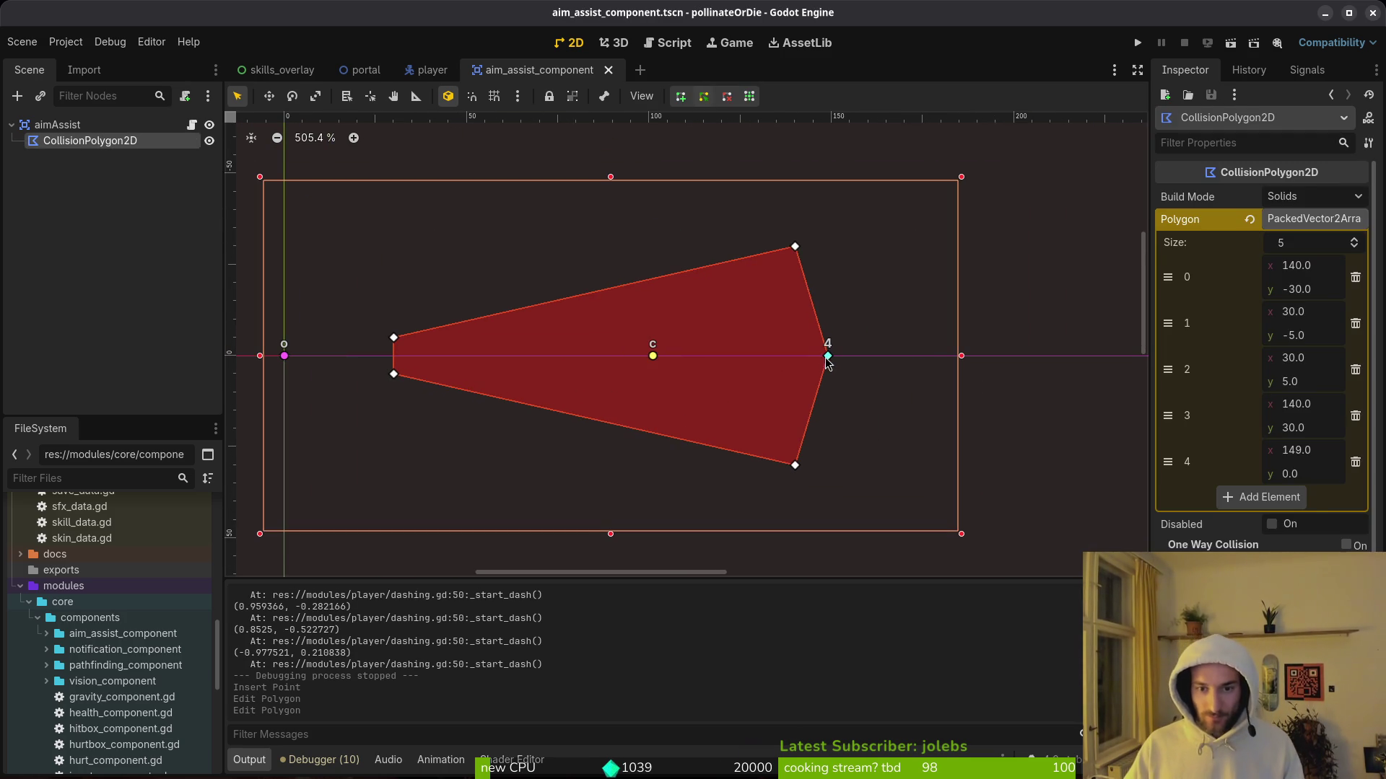
left_click_drag(834, 361, 837, 361)
key("Escape")
key("ctrl+s")
scroll(799, 356, "down", 6)
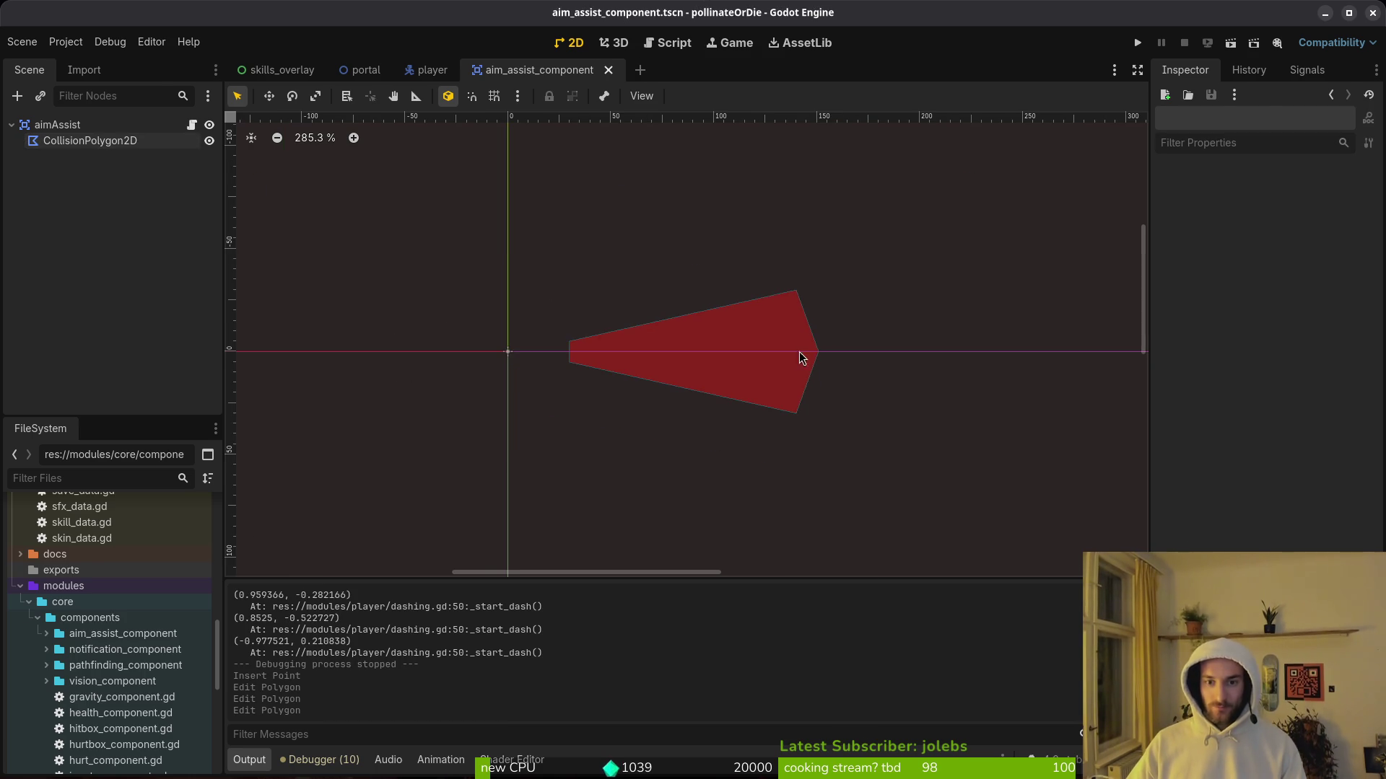
left_click(799, 359)
scroll(1139, 395, "up", 3)
left_click(1307, 449)
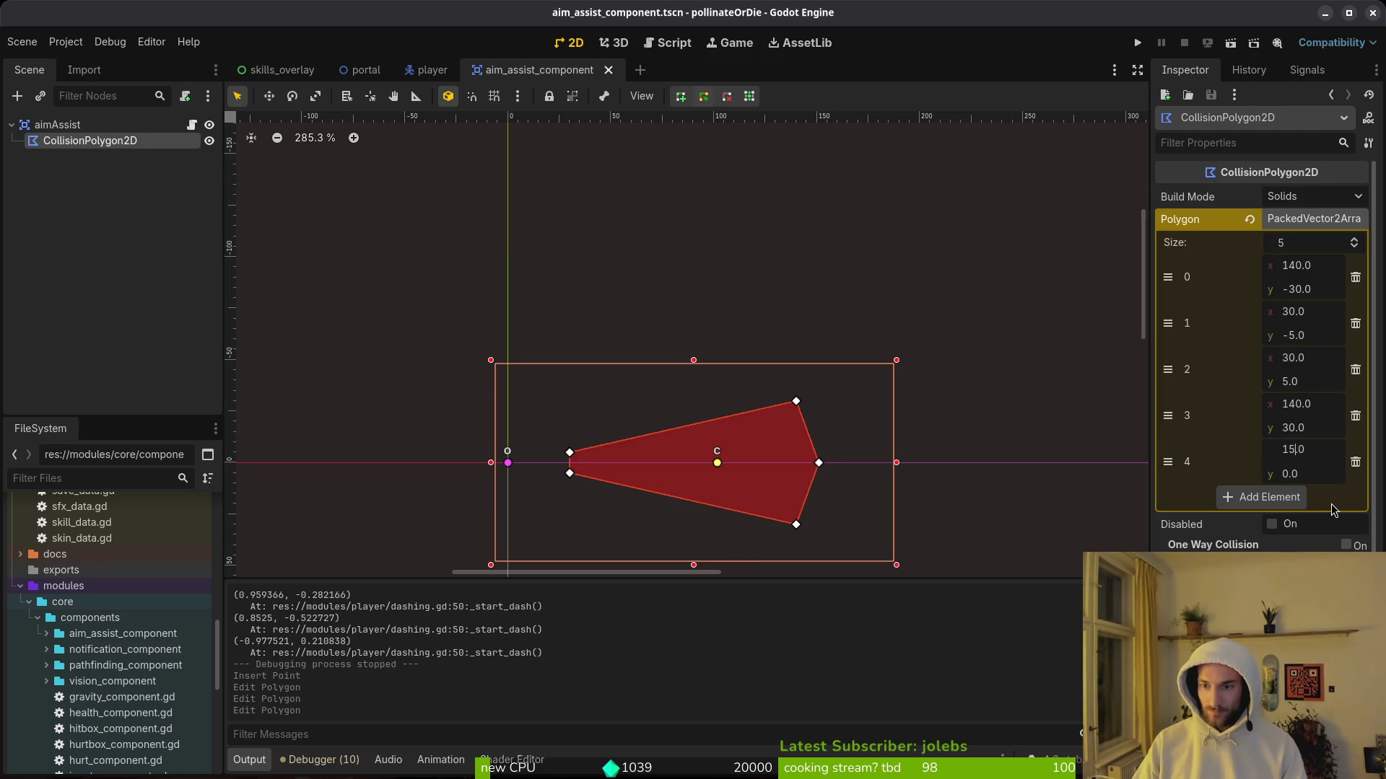
key("Return")
key("ctrl+s")
Step: Close the aim_assist_component and player scene tabs
scroll(856, 243, "up", 1)
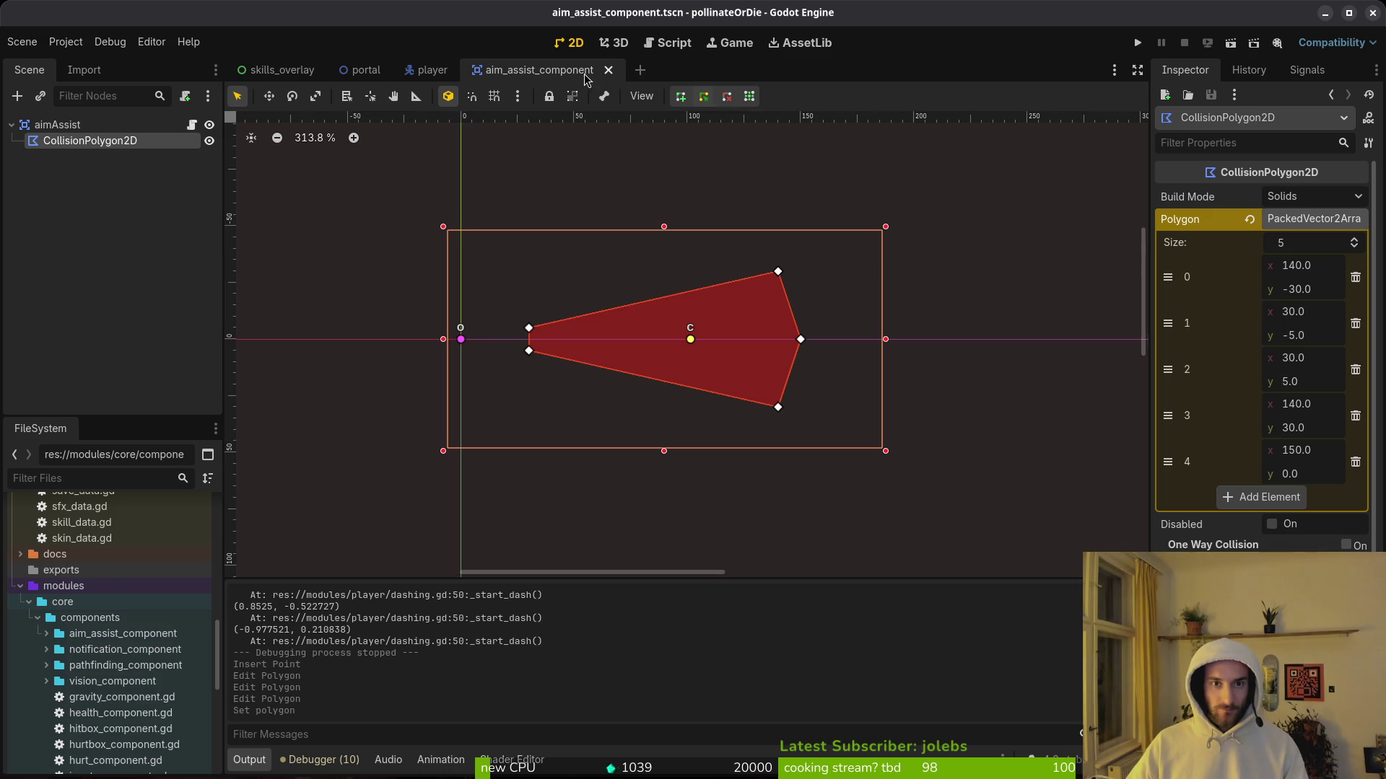
left_click(608, 70)
left_click(459, 70)
key("alt+Tab")
Step: Quit Neovim, open tig's status view, and stage the aim_assist_component files
type(":q")
key("Return")
type("tig")
key("Return")
key("s")
key("Down")
key("Down")
key("Down")
key("u")
key("u")
key("u")
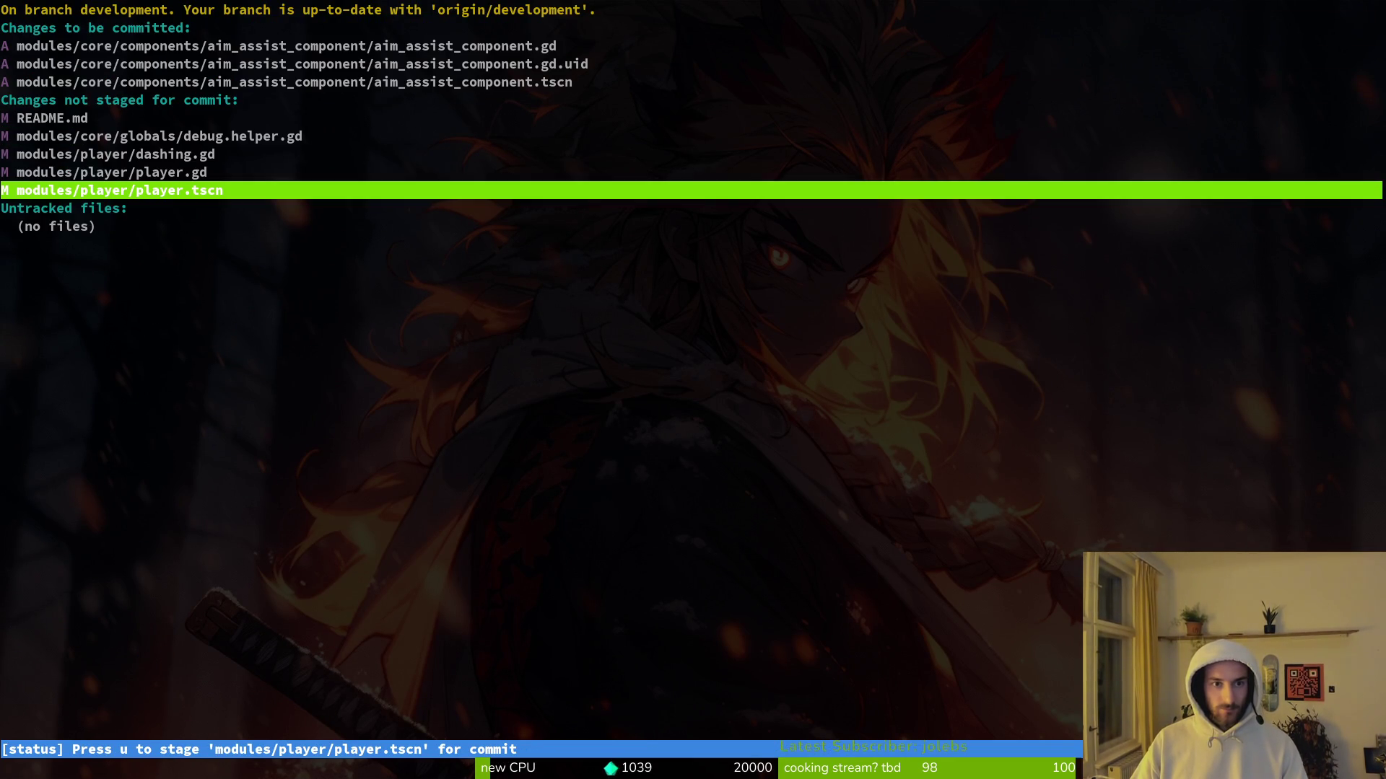
Step: Review the player.gd diff, stage it, and exit tig
key("Up")
key("Return")
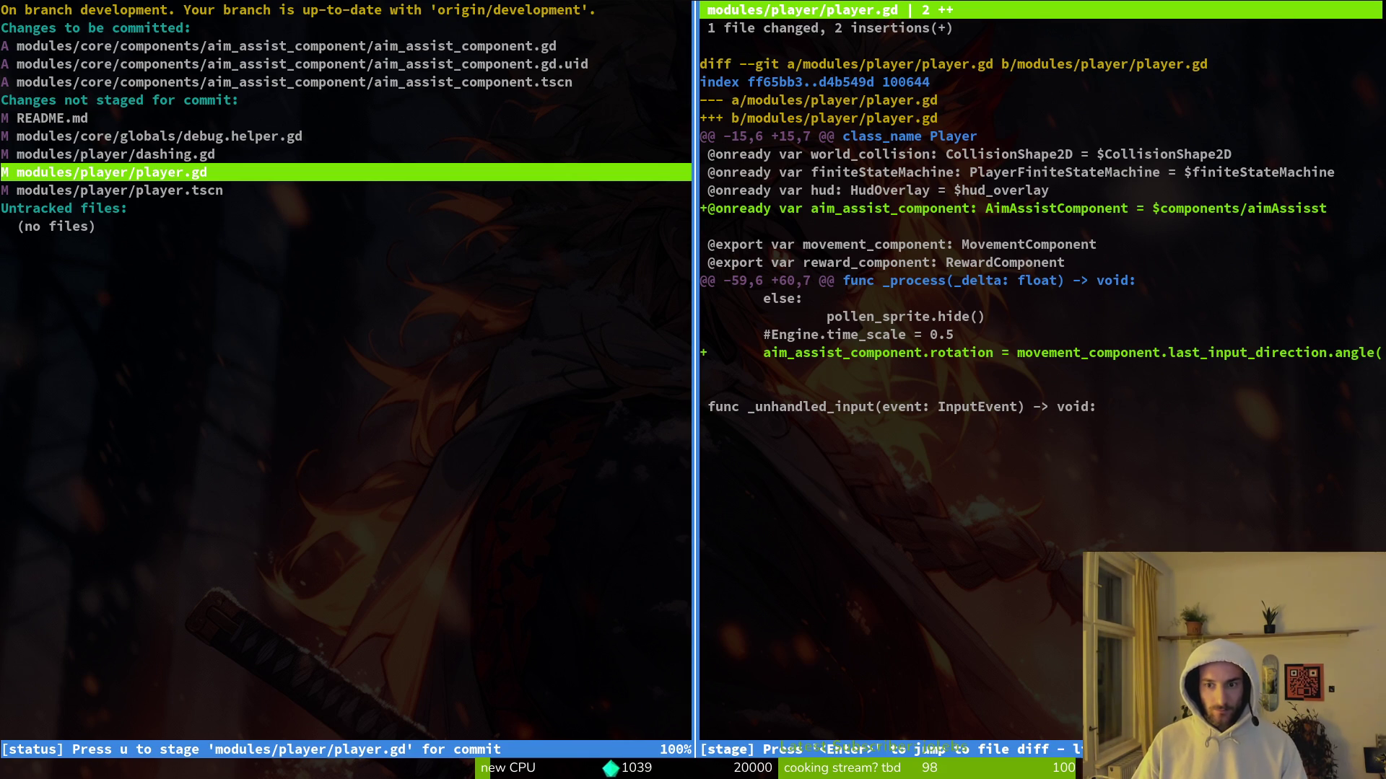
key("u")
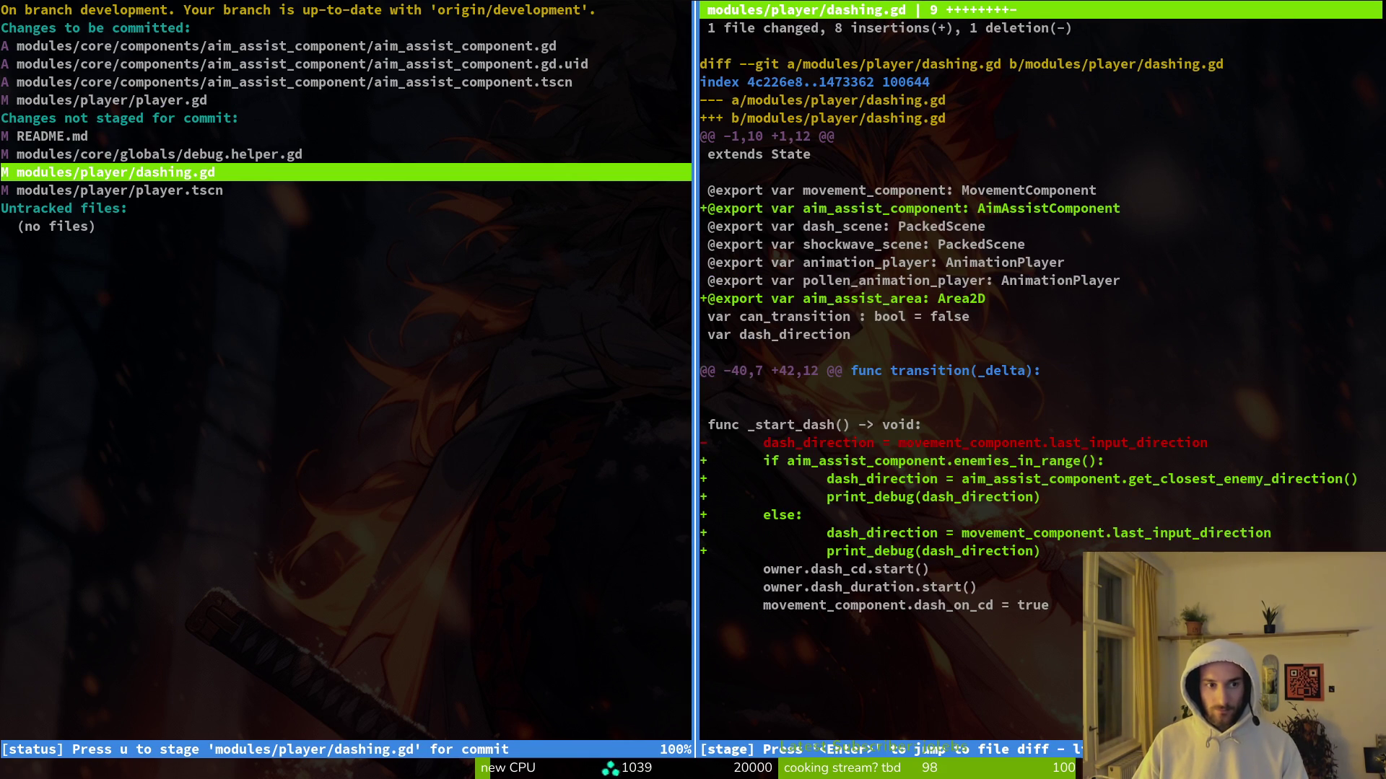
key("q")
key("q")
key("ctrl+p")
Step: Open dashing.gd and delete both print_debug(dash_direction) lines in _start_dash
type("dashing")
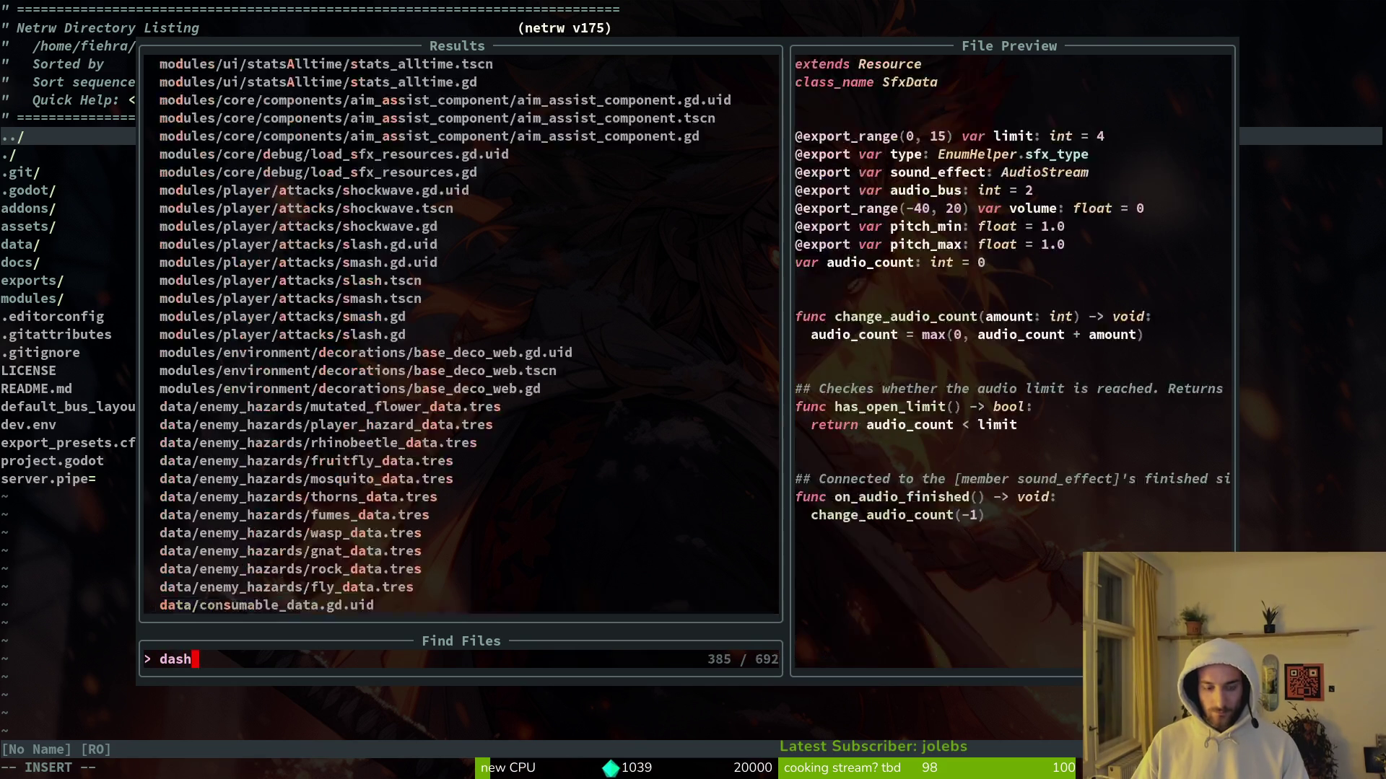
key("Return")
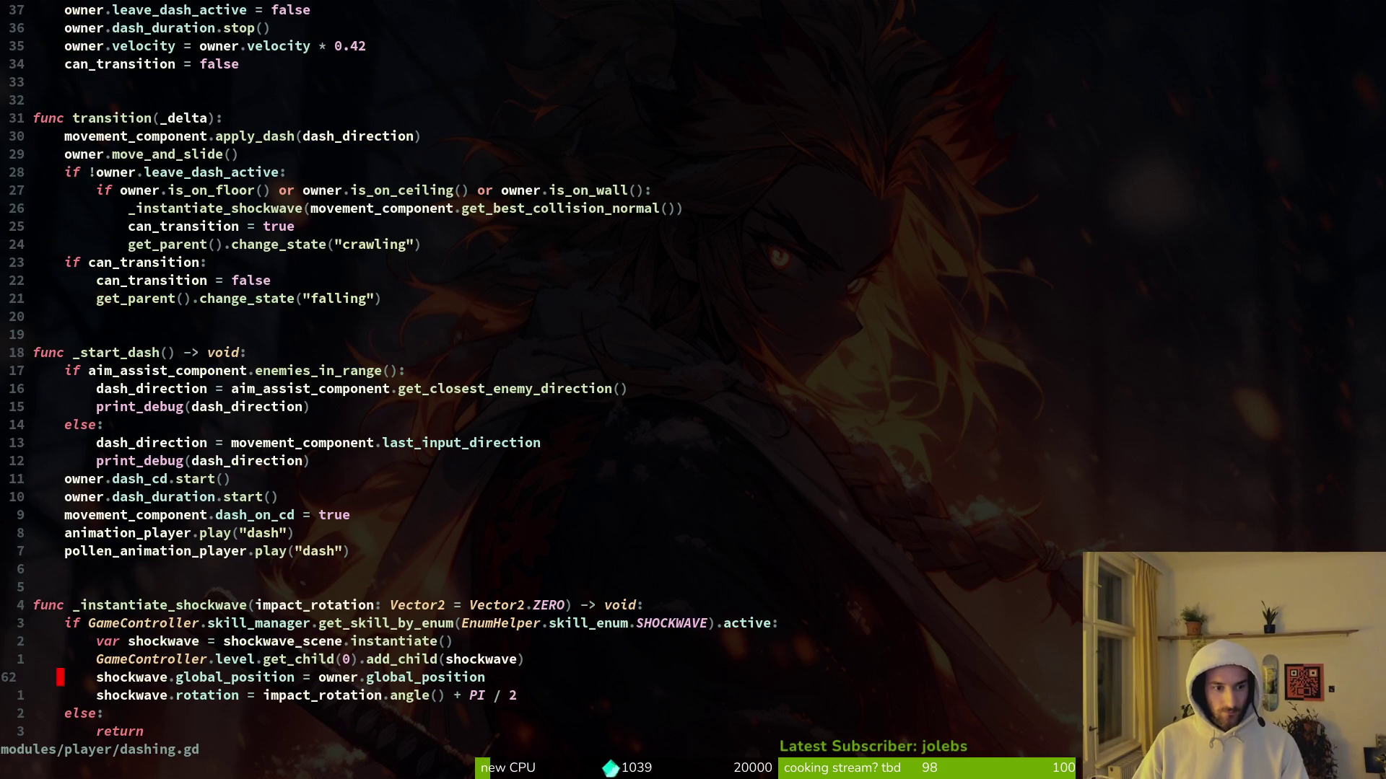
key("k")
key("k")
key("k")
key("j")
key("j")
key("j")
key("k")
key("k")
key("d")
key("d")
key("k")
key("k")
key("k")
key("d")
key("d")
Step: Save dashing.gd with :w, quit Neovim, and relaunch tig
type(":w")
key("Return")
type(":q")
key("Return")
type("tig")
key("Return")
Step: Stage dashing.gd and player.tscn in tig, leave README.md unstaged, then start the git commit
key("j")
key("j")
key("j")
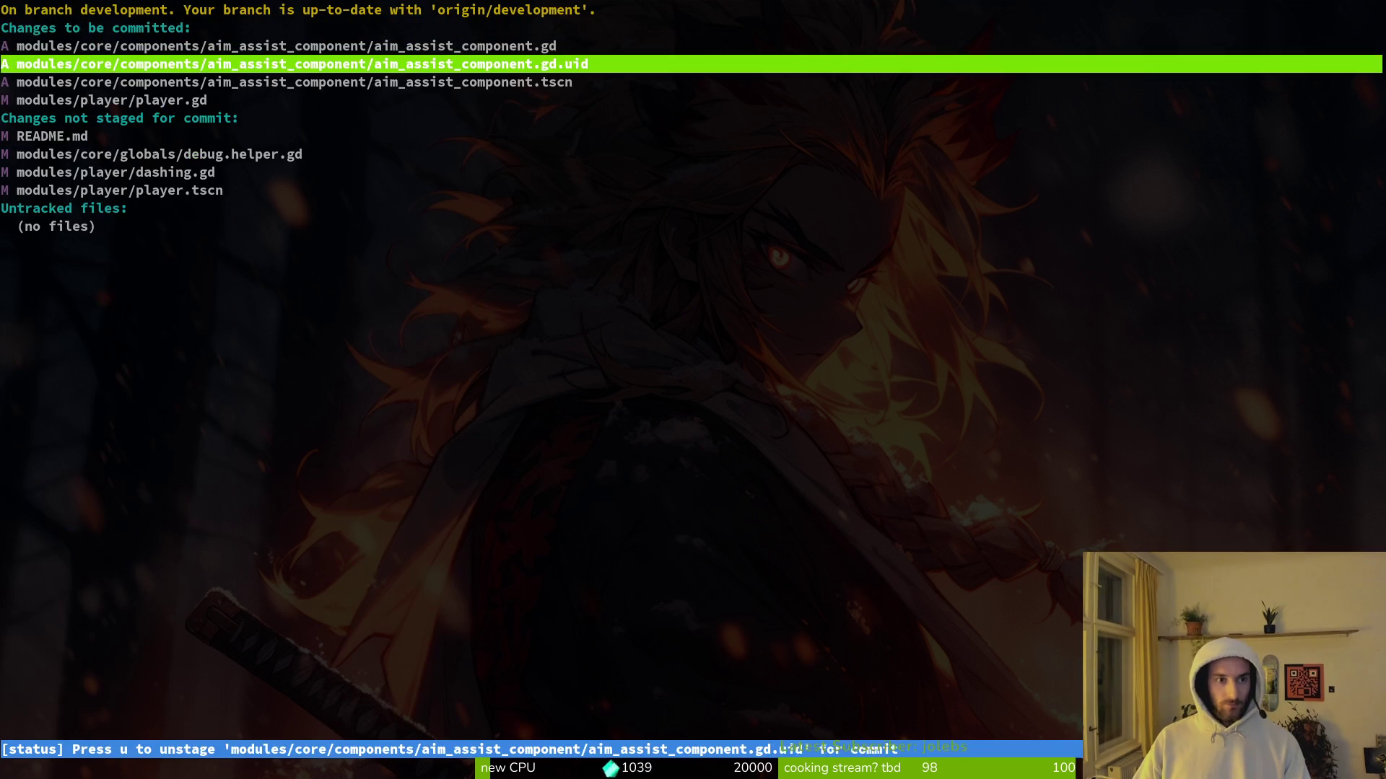
key("Return")
key("u")
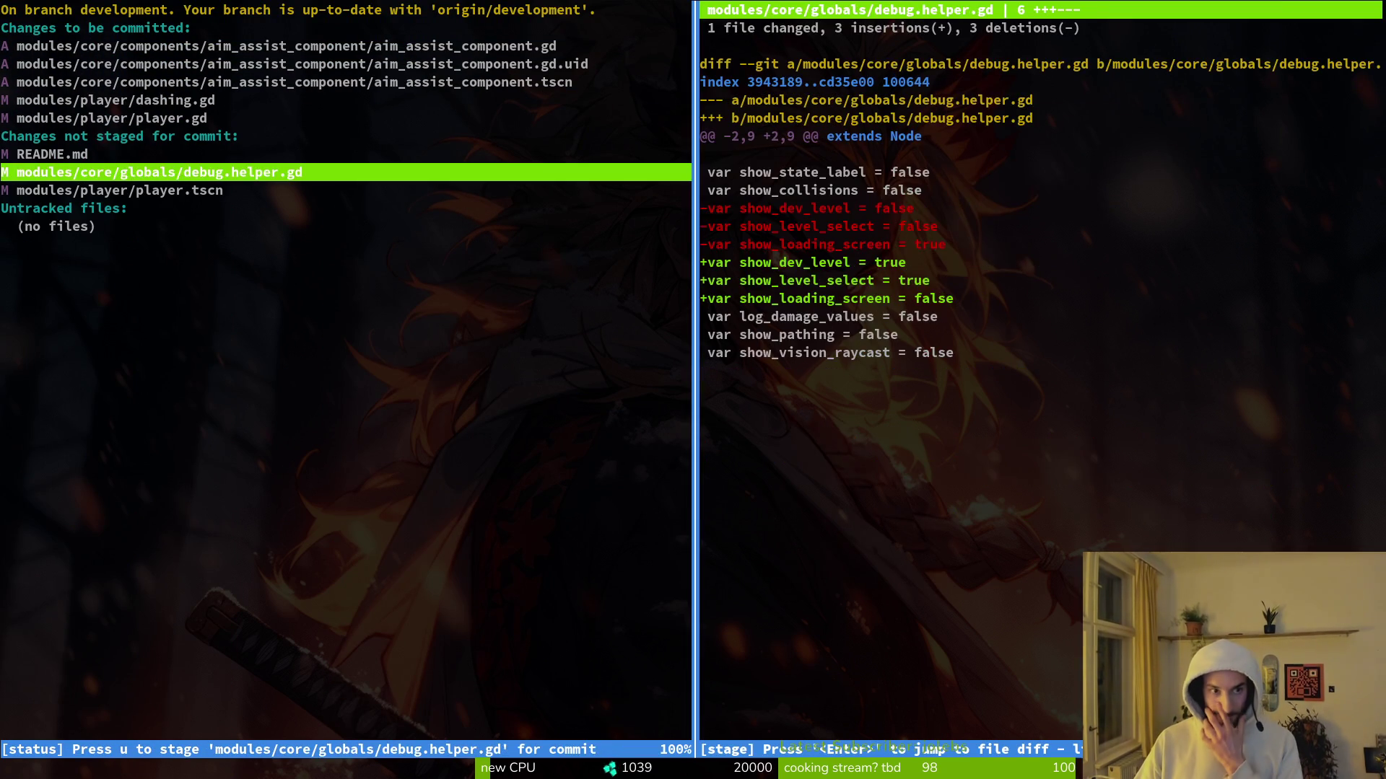
key("j")
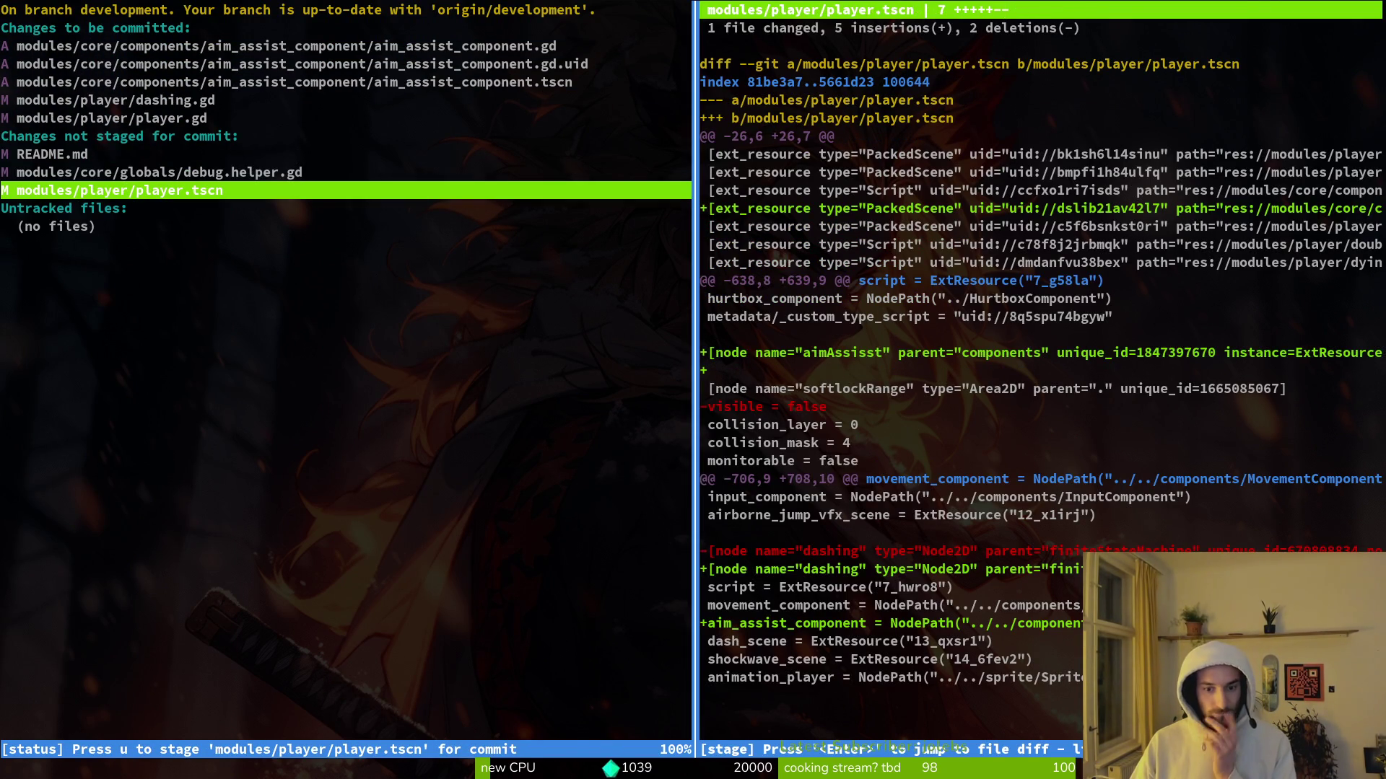
key("u")
key("k")
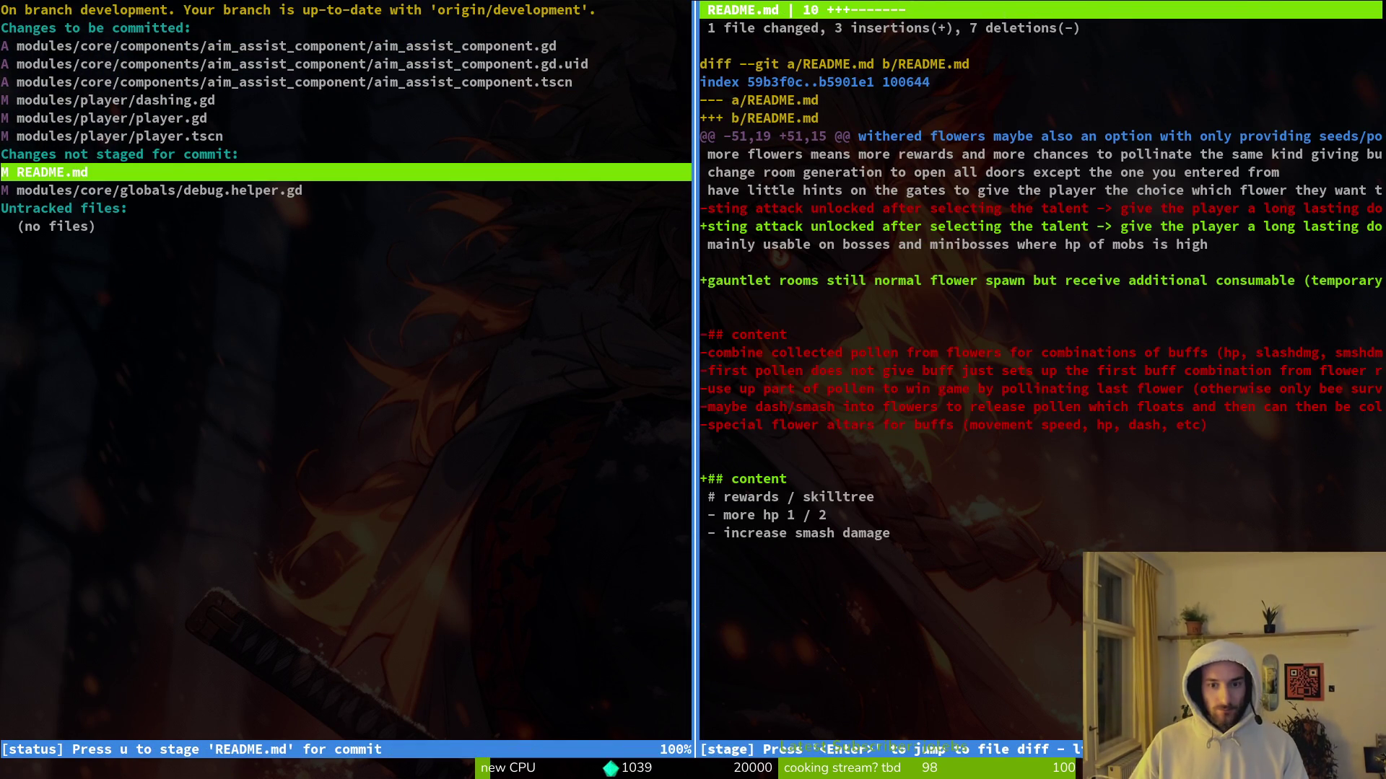
key("q")
key("q")
type("gi")
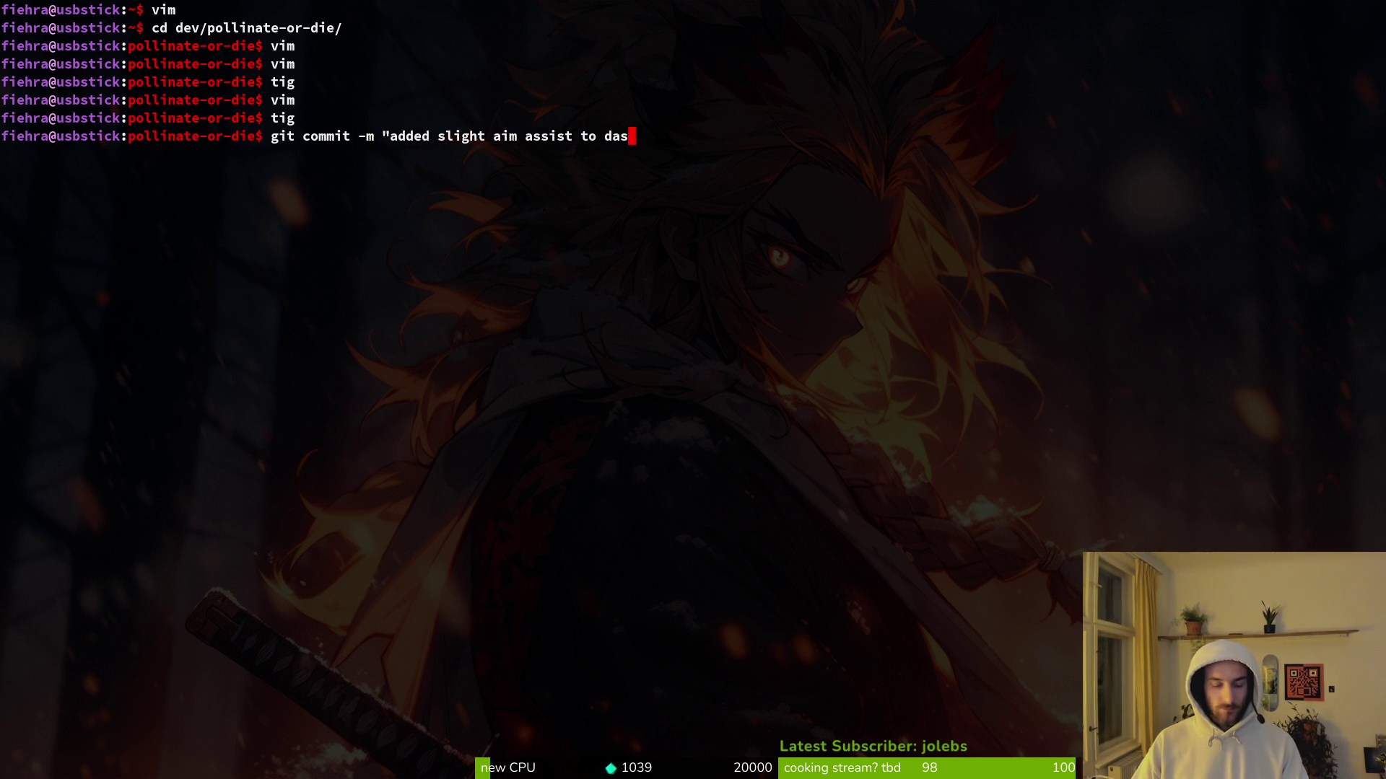
key("Return")
Step: Commit with the message 'added slight aim assist to dashing' and push it to the development branch
type("gi")
key("BackSpace")
key("Return")
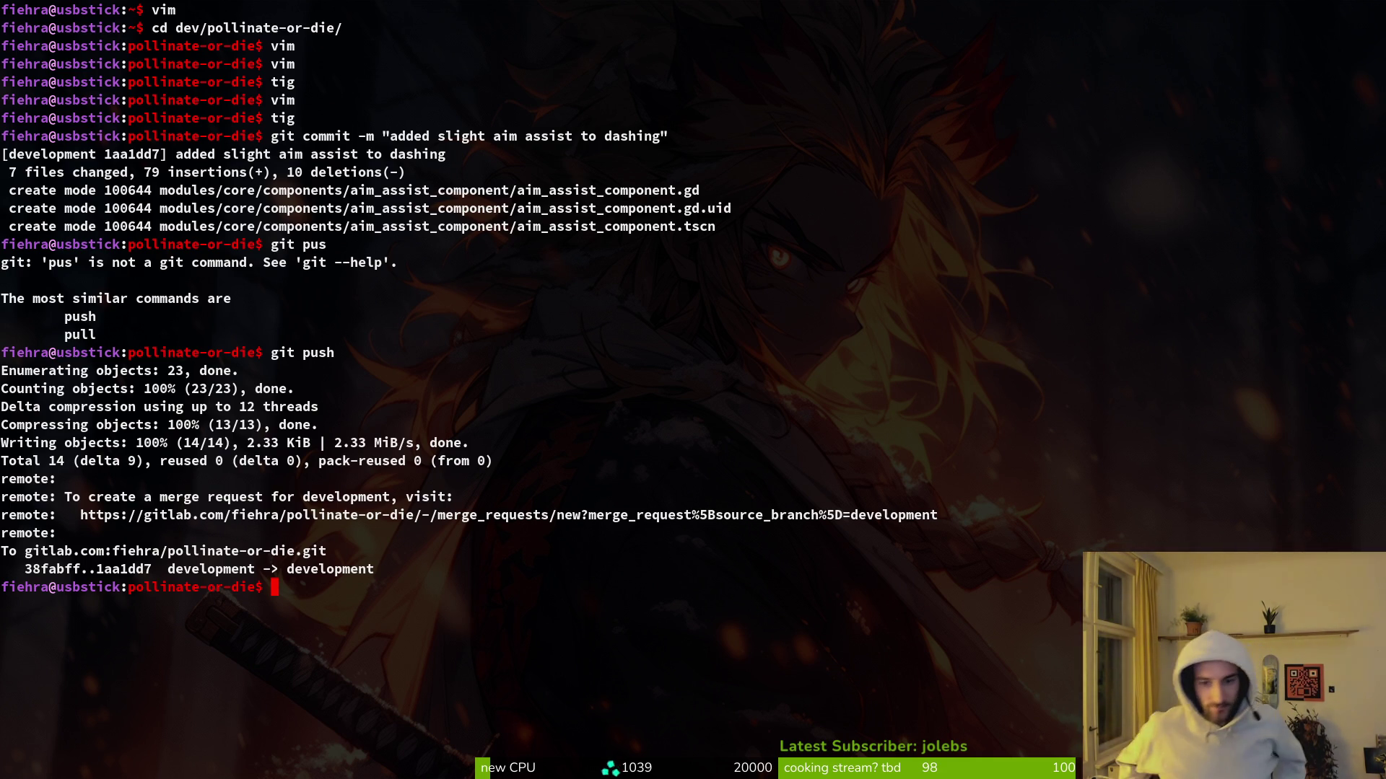
key("alt+Tab")
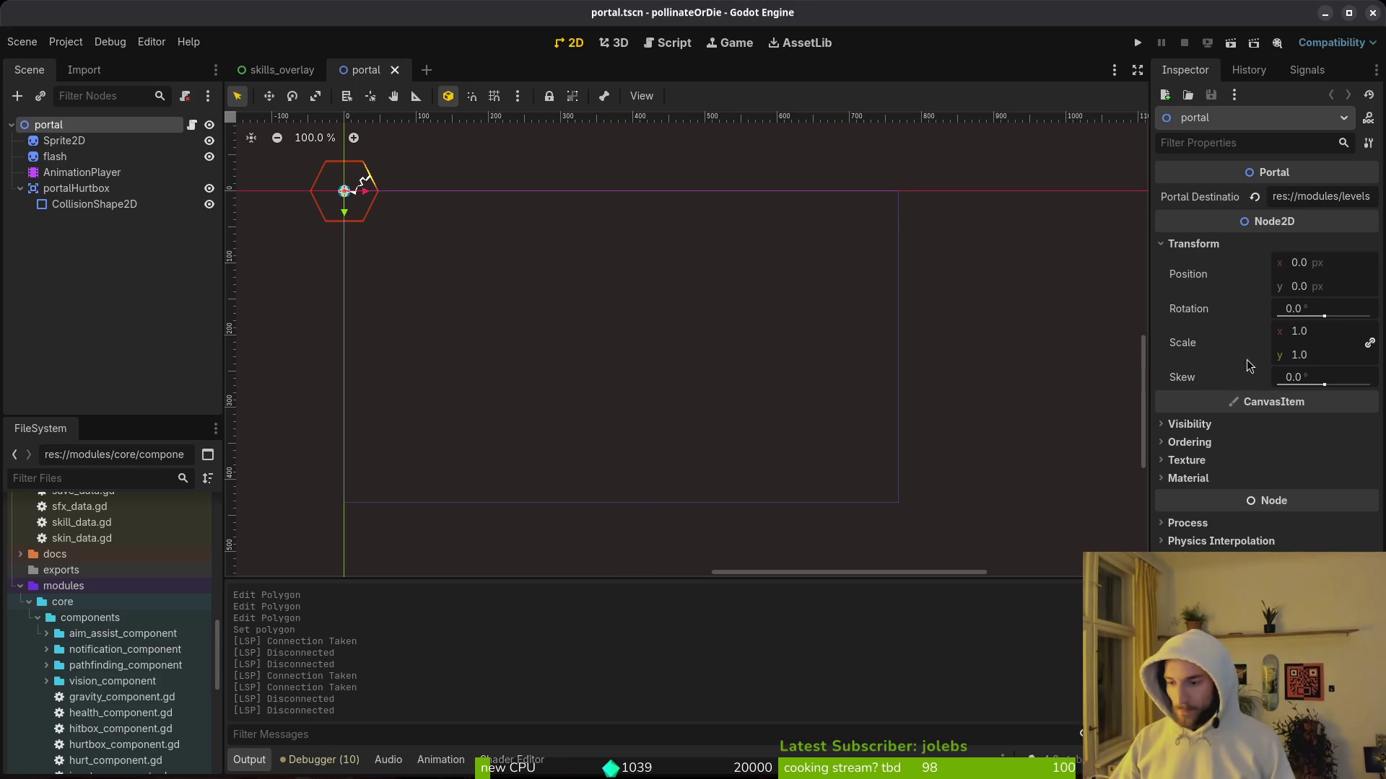
Step: Deselect the portal node and open aim_assist_component.tscn from the quick scene search for 'aimas'
left_click(151, 297)
key("alt+shift+o")
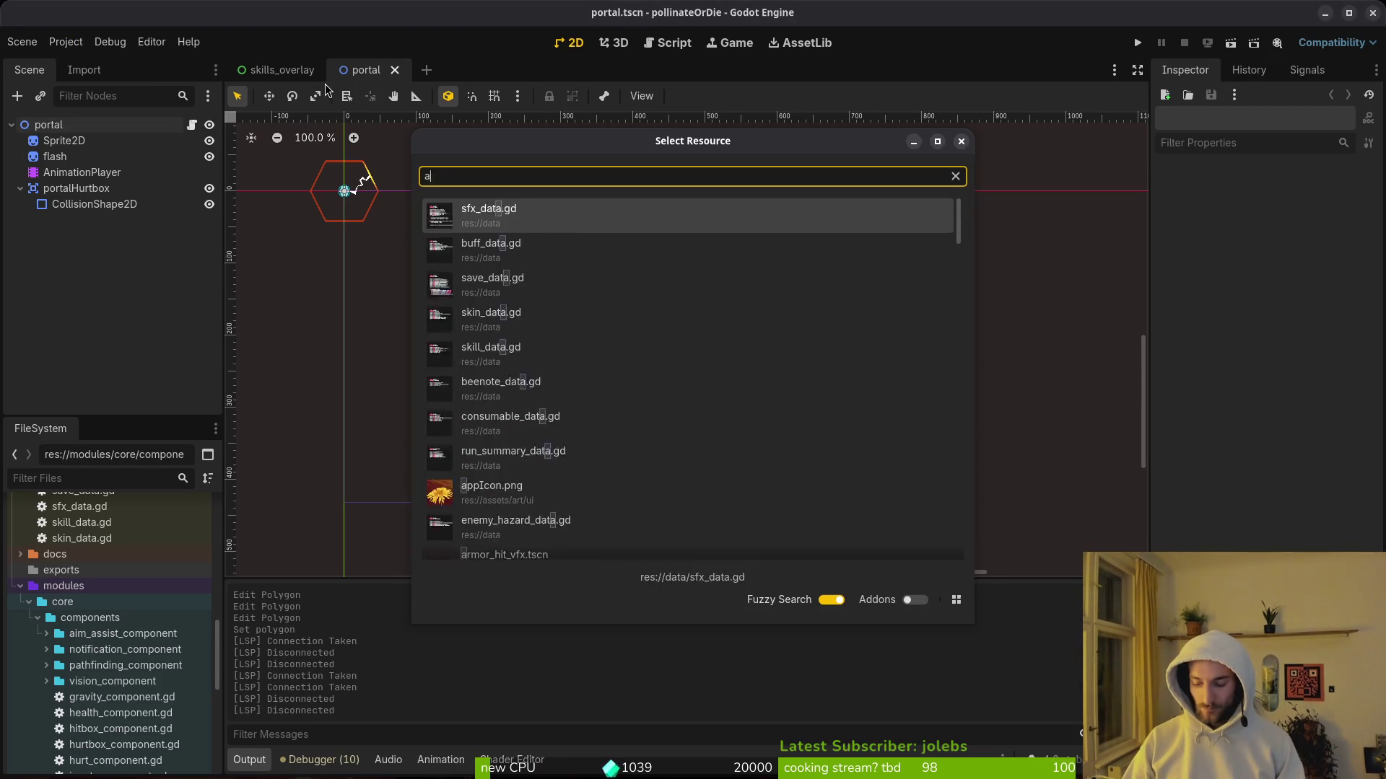
type("aimas")
key("Down")
key("Return")
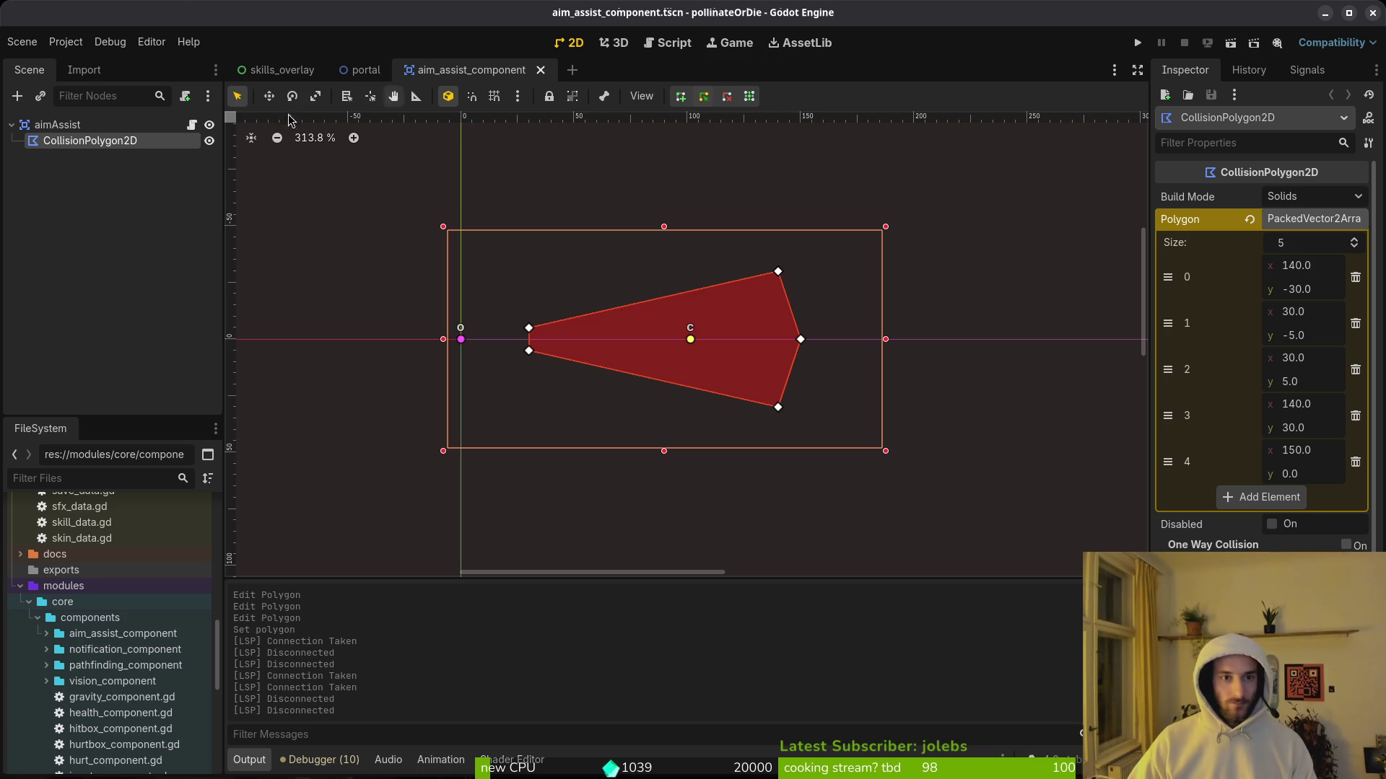
Step: Add a Node2D child named aimAssist and make it the scene root
left_click(57, 127)
right_click(57, 127)
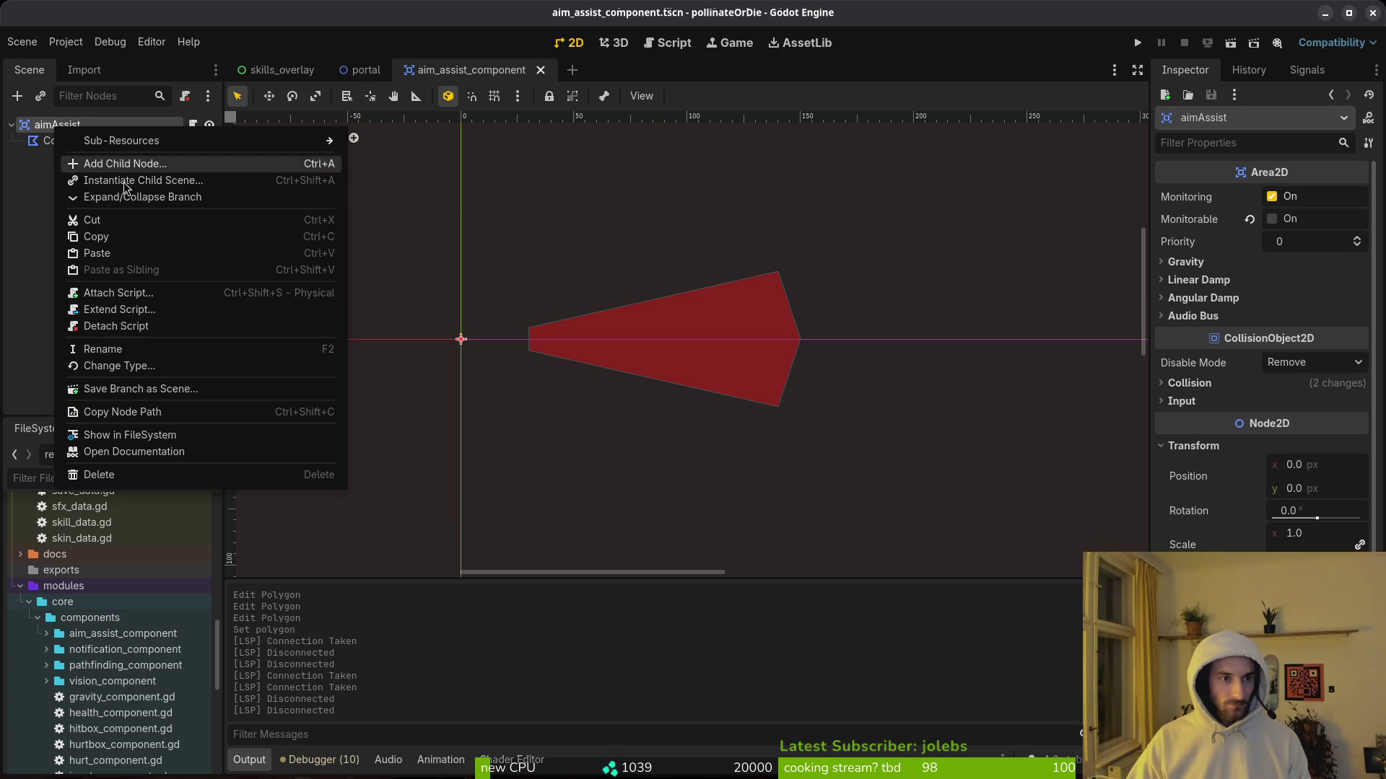
key("Escape")
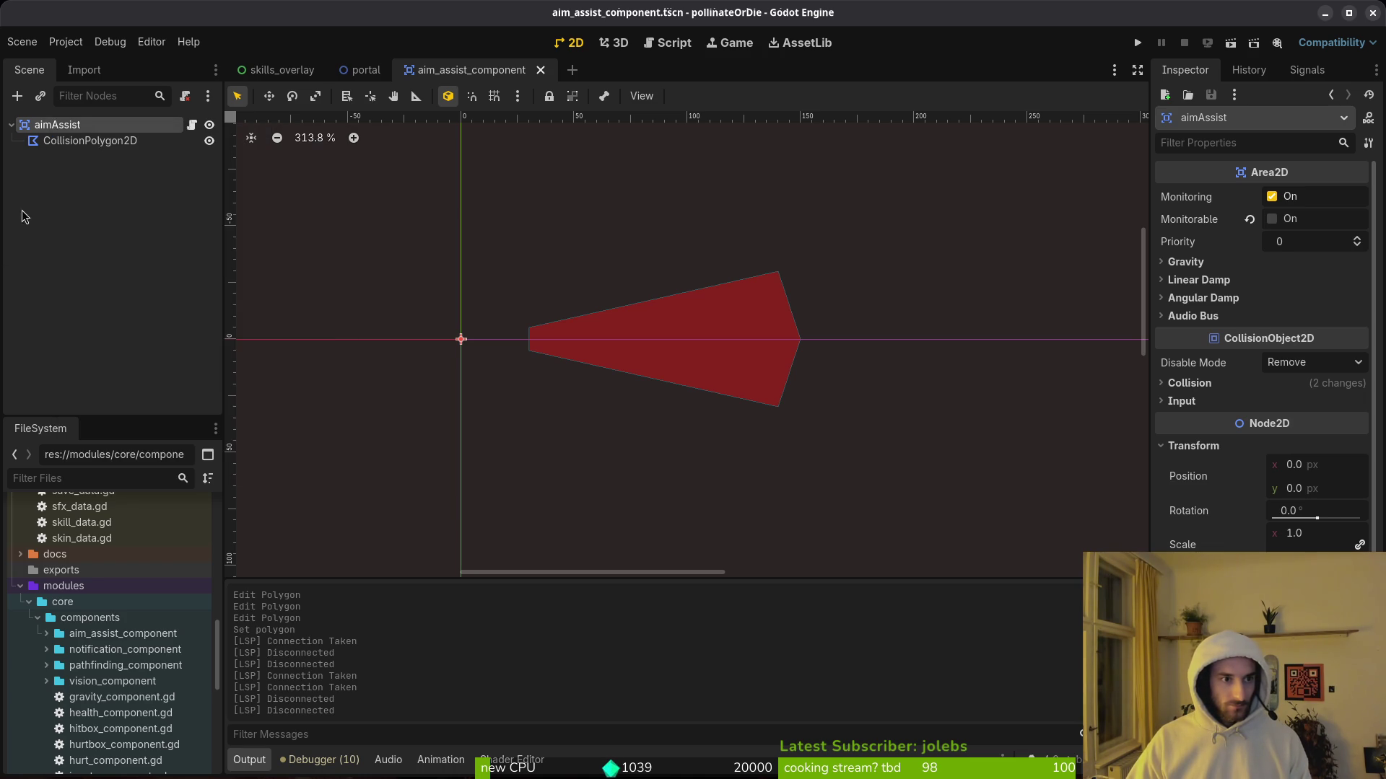
key("ctrl+a")
type("node2d")
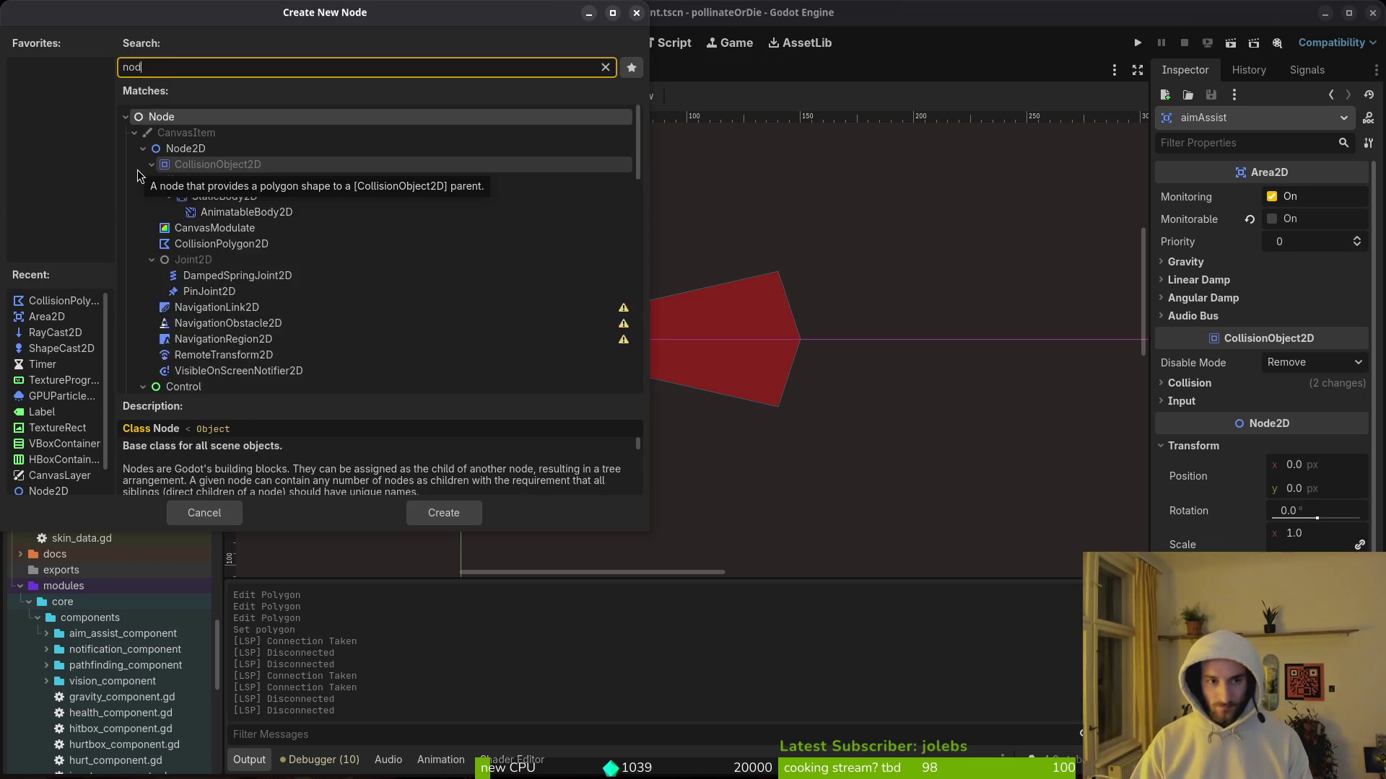
key("Return")
key("F2")
type("aimAssist")
key("Return")
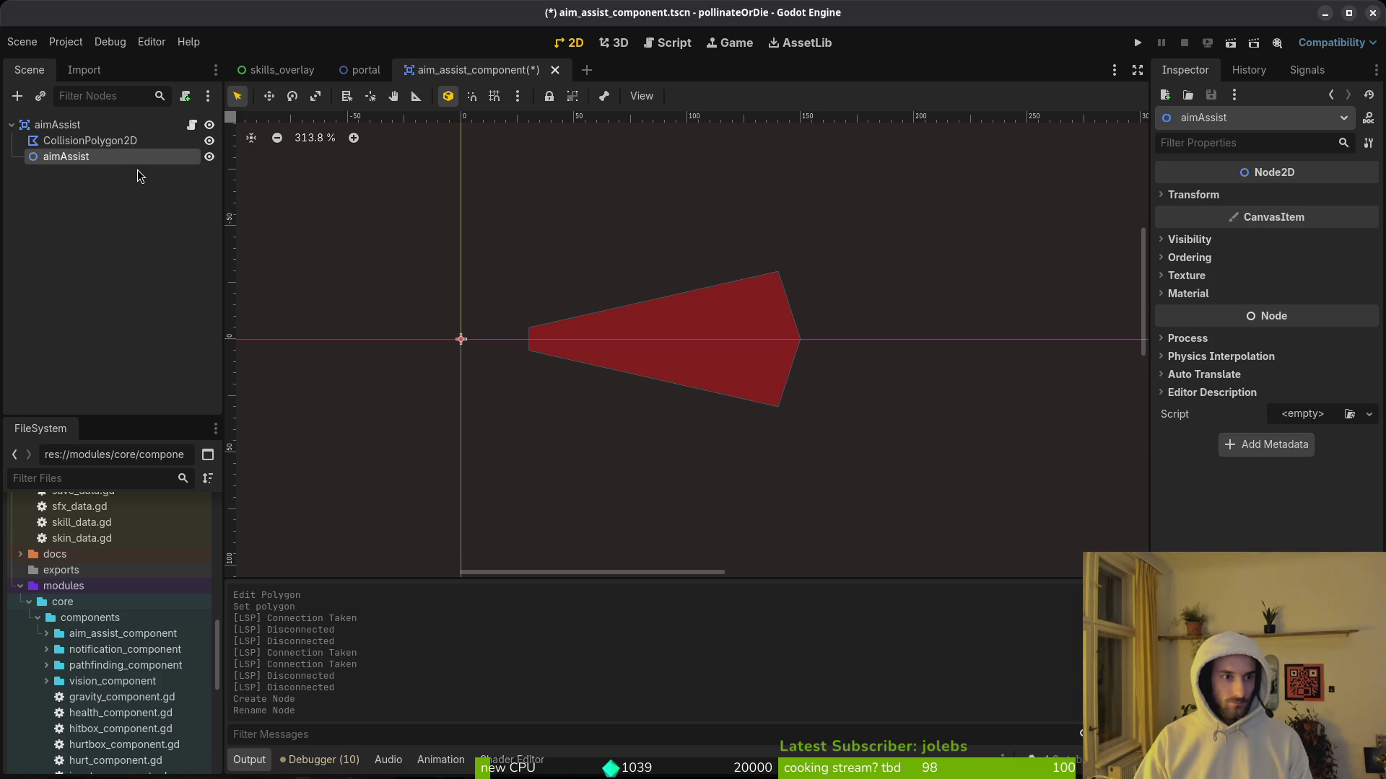
right_click(76, 157)
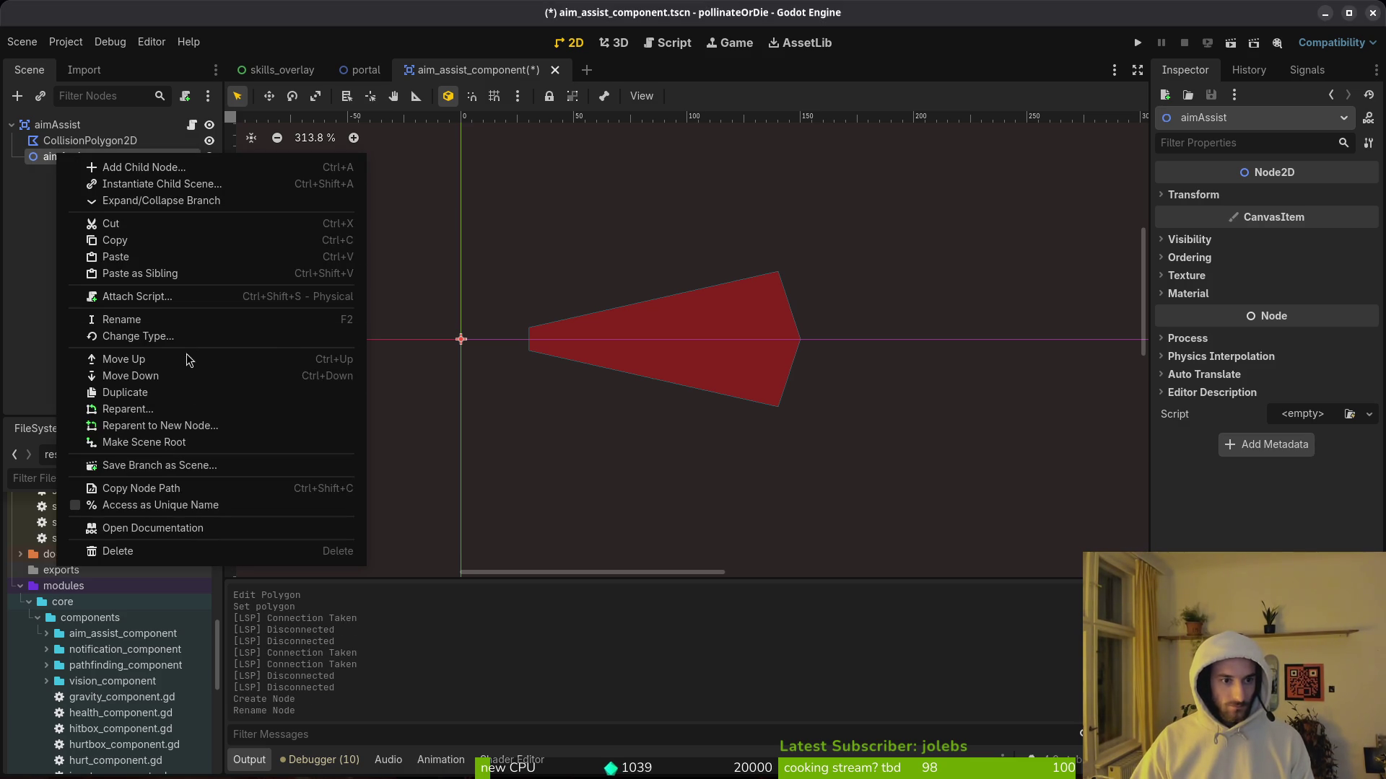
left_click(171, 443)
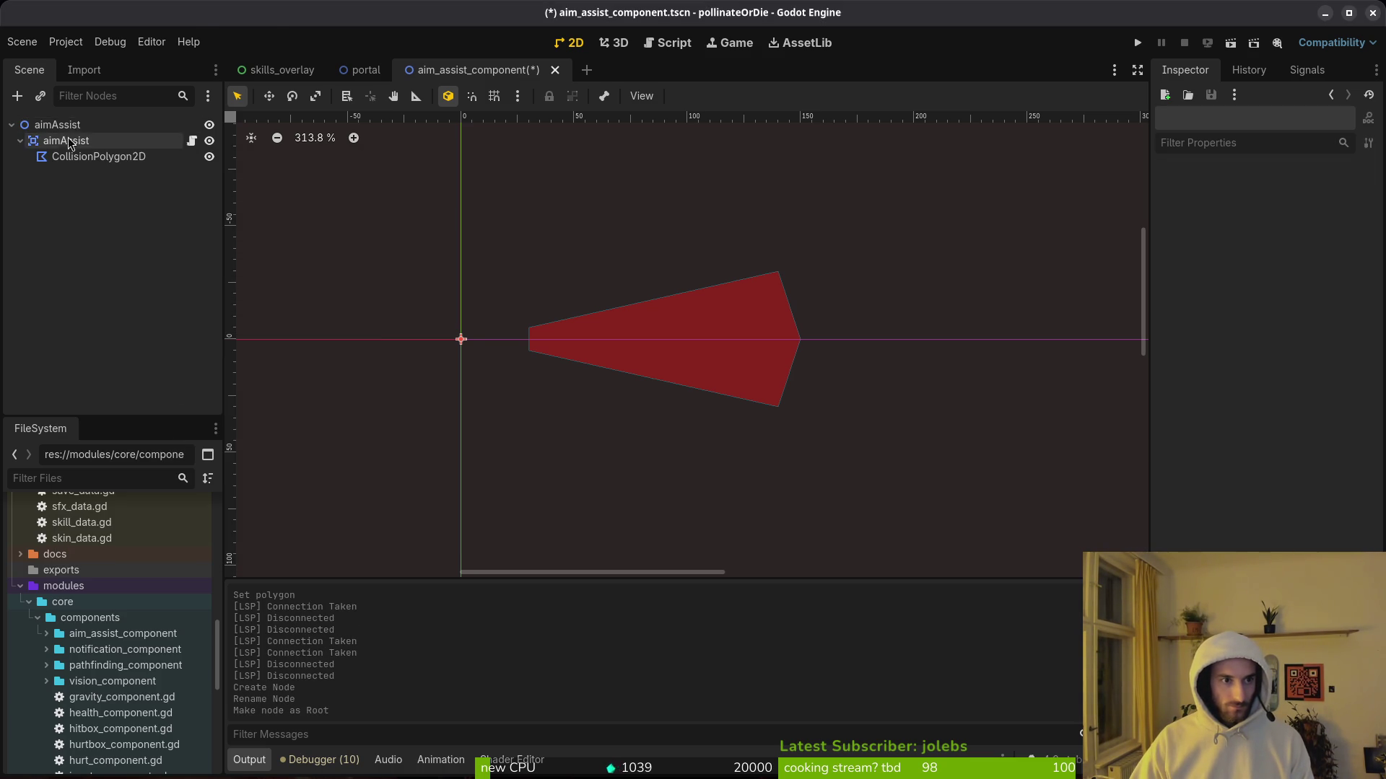
Step: In Neovim, change aim_assist_component.gd to extend Node2D and save it
key("alt+Tab")
type("vim")
key("Return")
key("space")
key("f")
key("f")
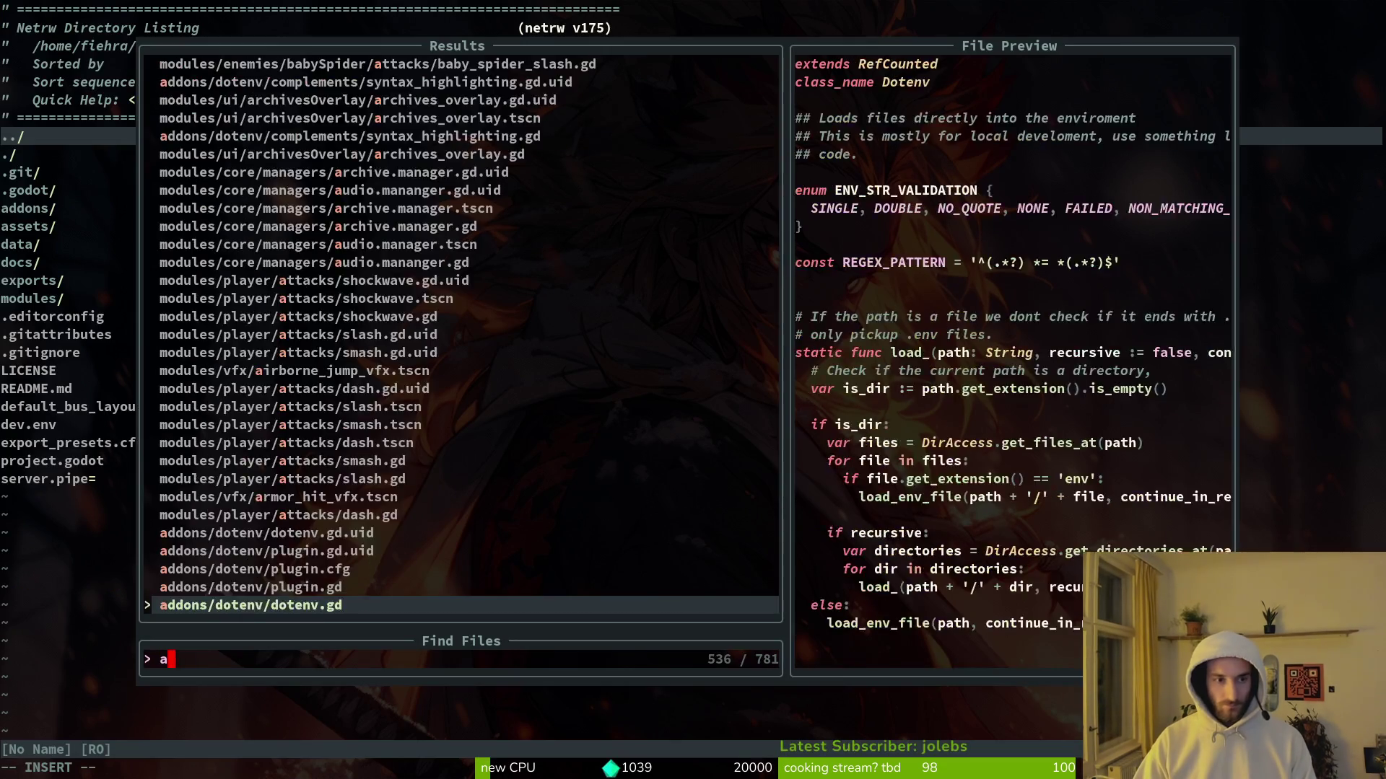
type("aimas")
key("Return")
type("wcwNode")
type("2D")
key("Escape")
type(":w")
key("Return")
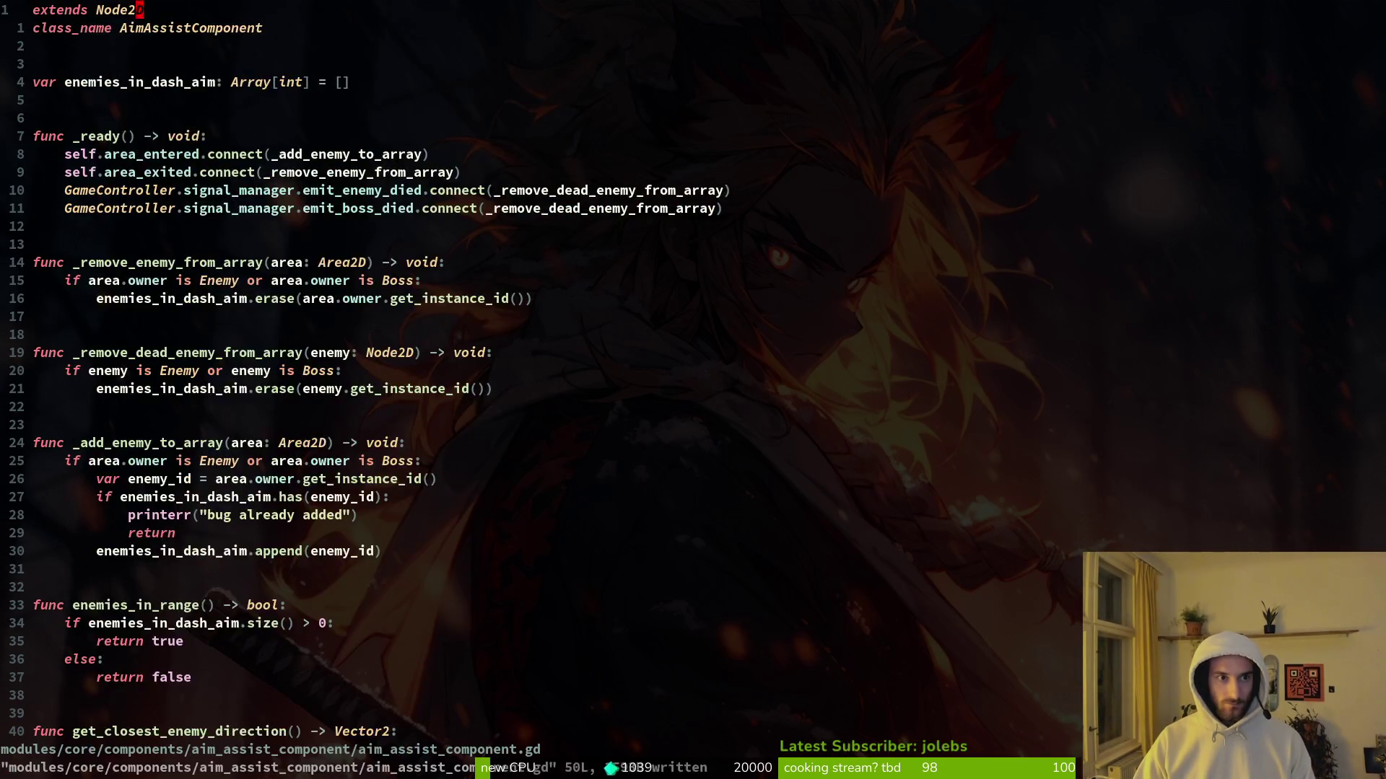
key("alt+Tab")
left_click(64, 125)
key("ctrl+a")
Step: Add a new Area2D under the root with a CollisionPolygon2D child
type("area")
key("Return")
key("ctrl+a")
type("colpol")
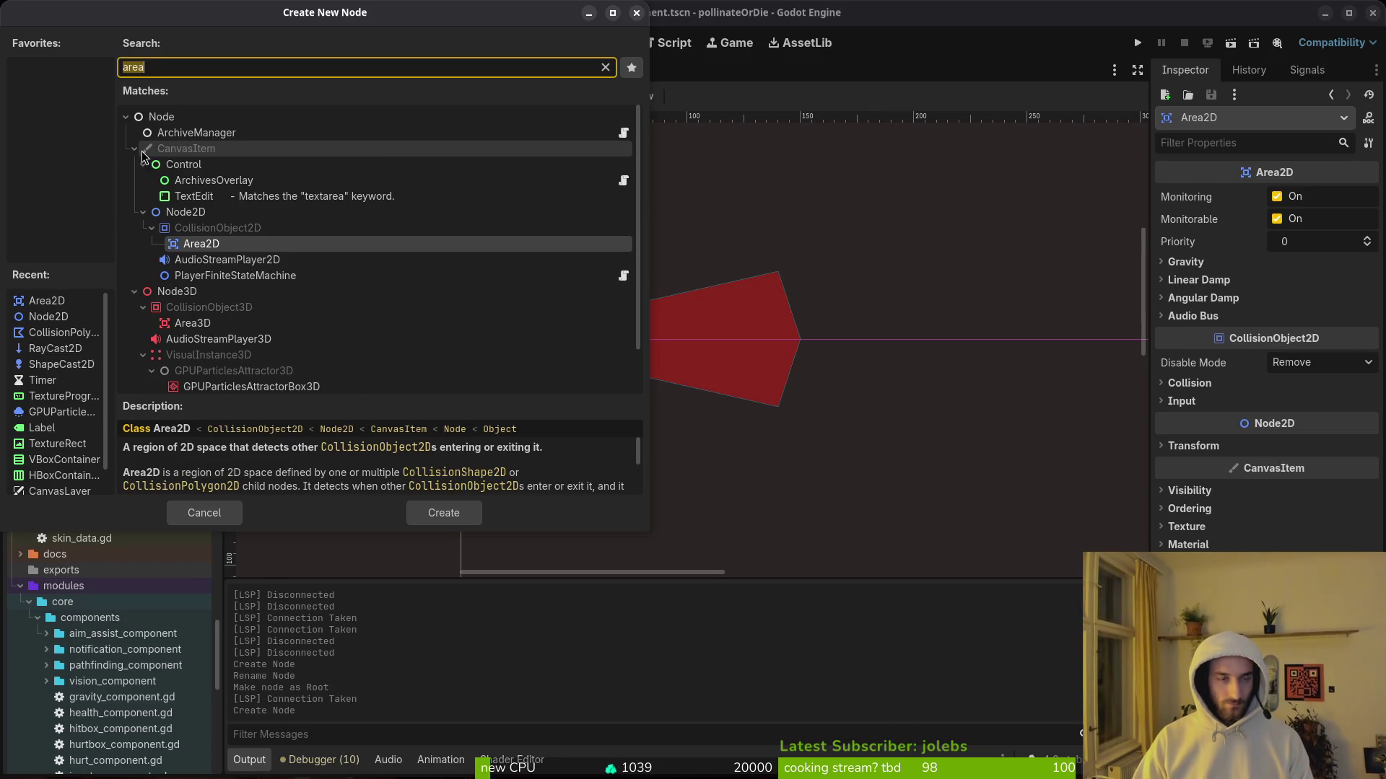
key("Return")
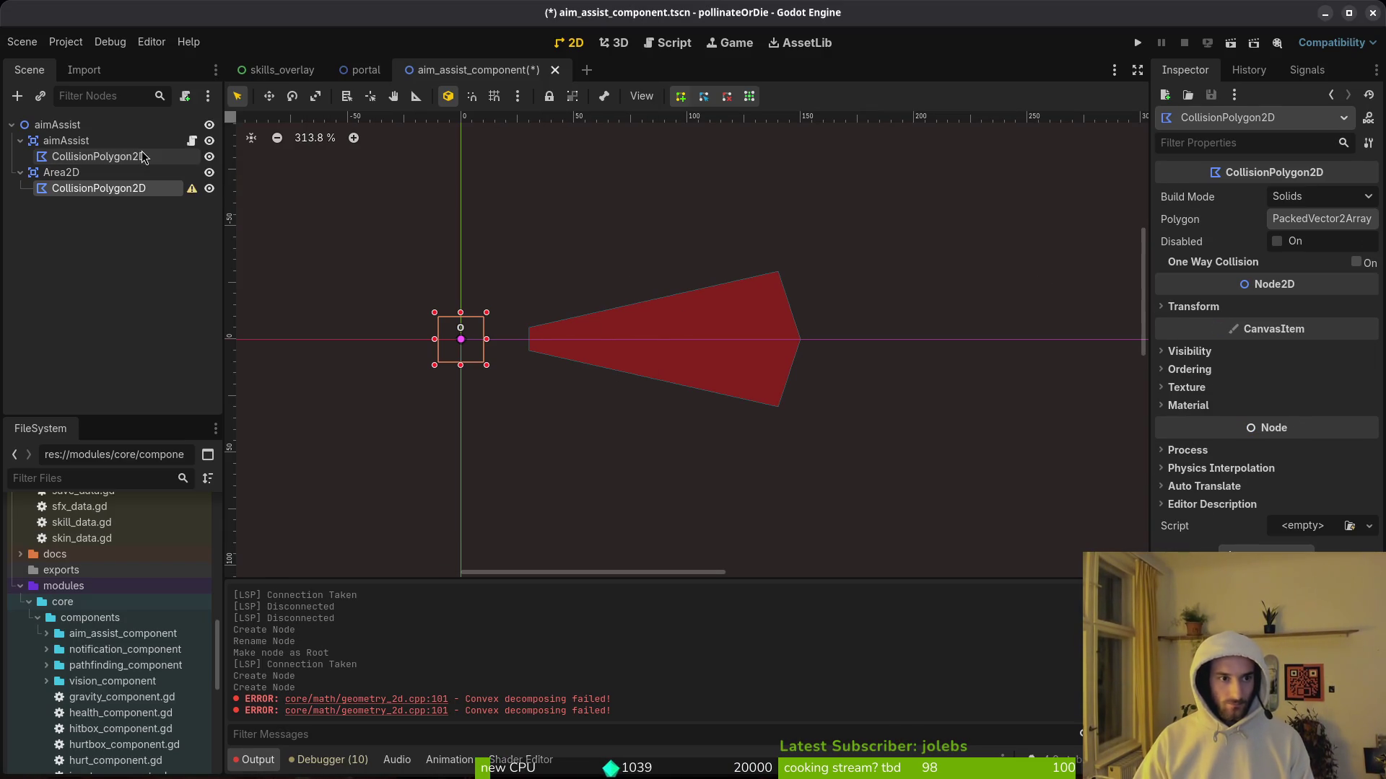
Step: Rename the areas dashAssist and reflectAssist, then show reflectAssist's collision polygon points
left_click(81, 148)
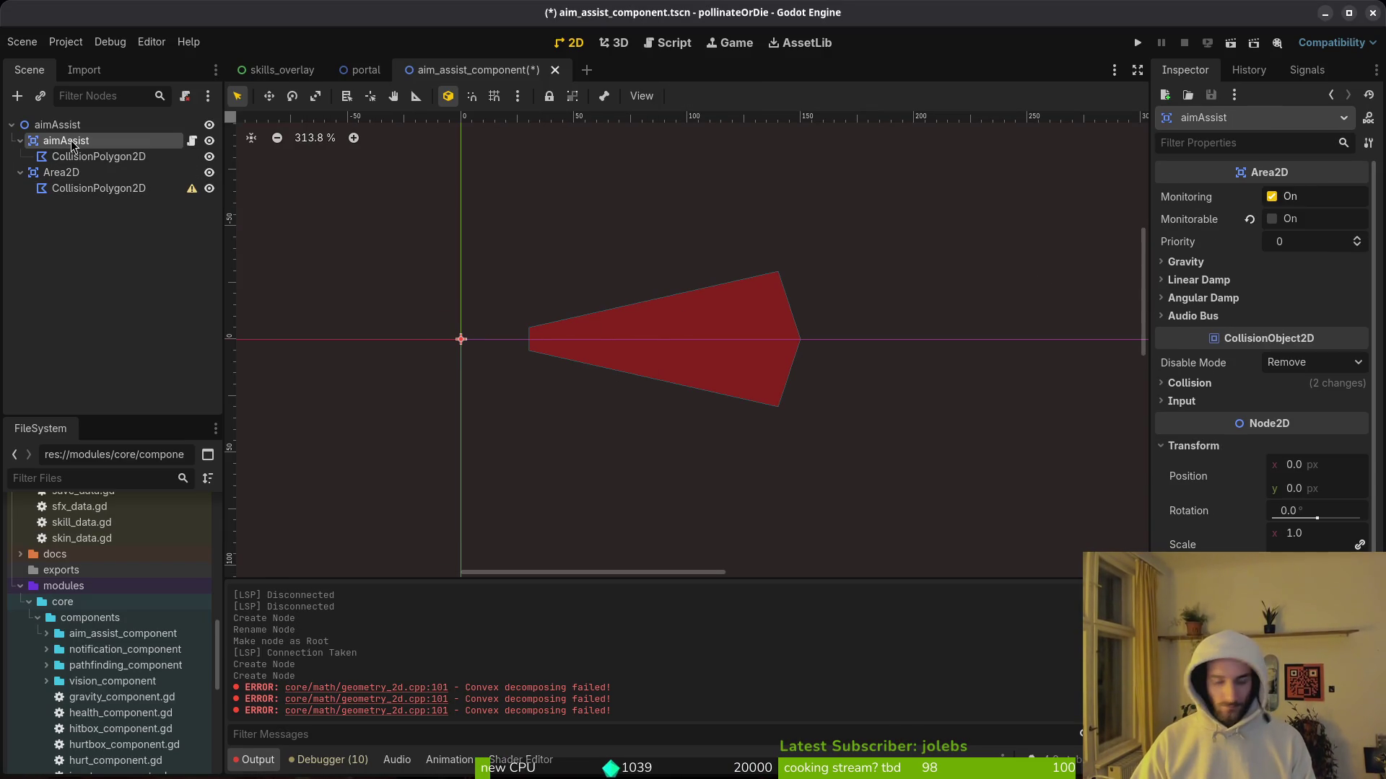
double_click(70, 140)
type("dashA")
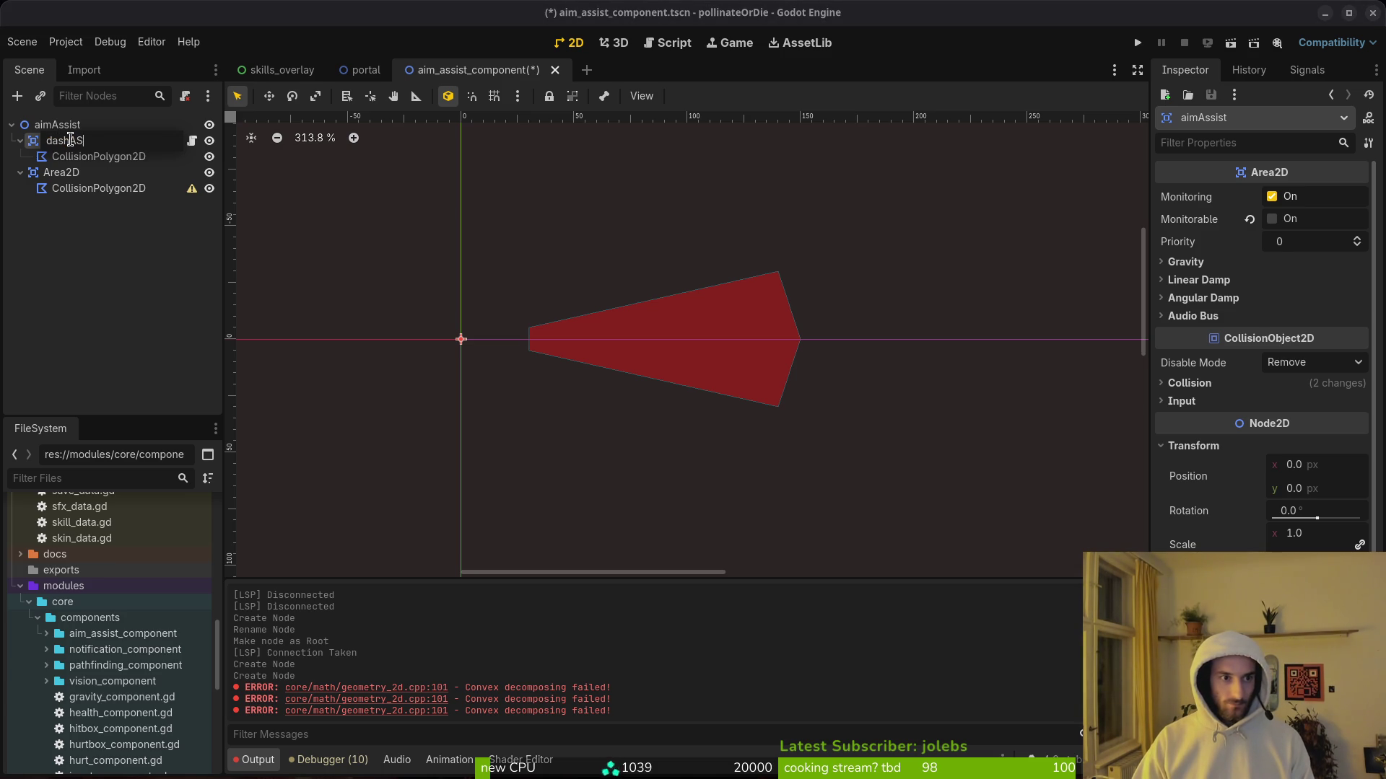
type("ssist")
key("Return")
left_click(108, 174)
left_click(109, 176)
type("refle")
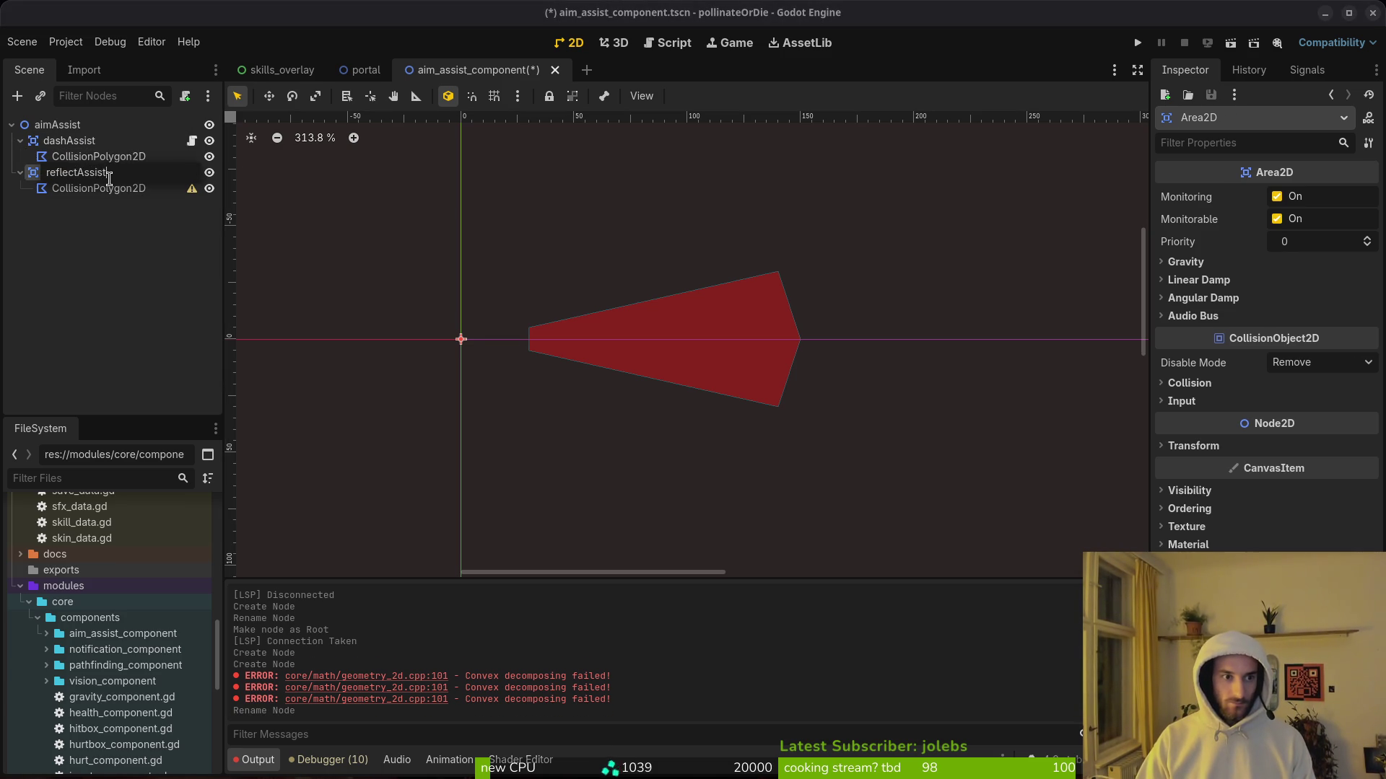
key("Return")
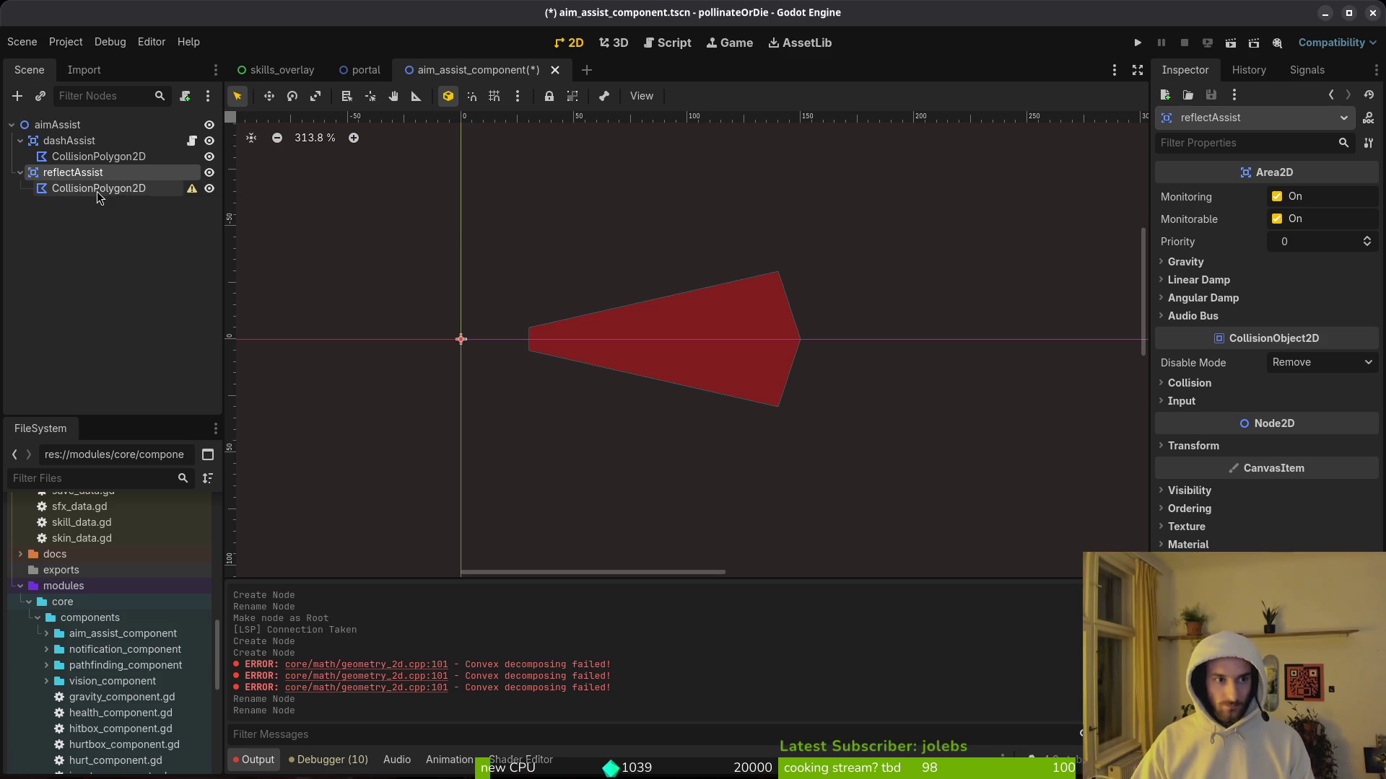
left_click(99, 157)
left_click(99, 189)
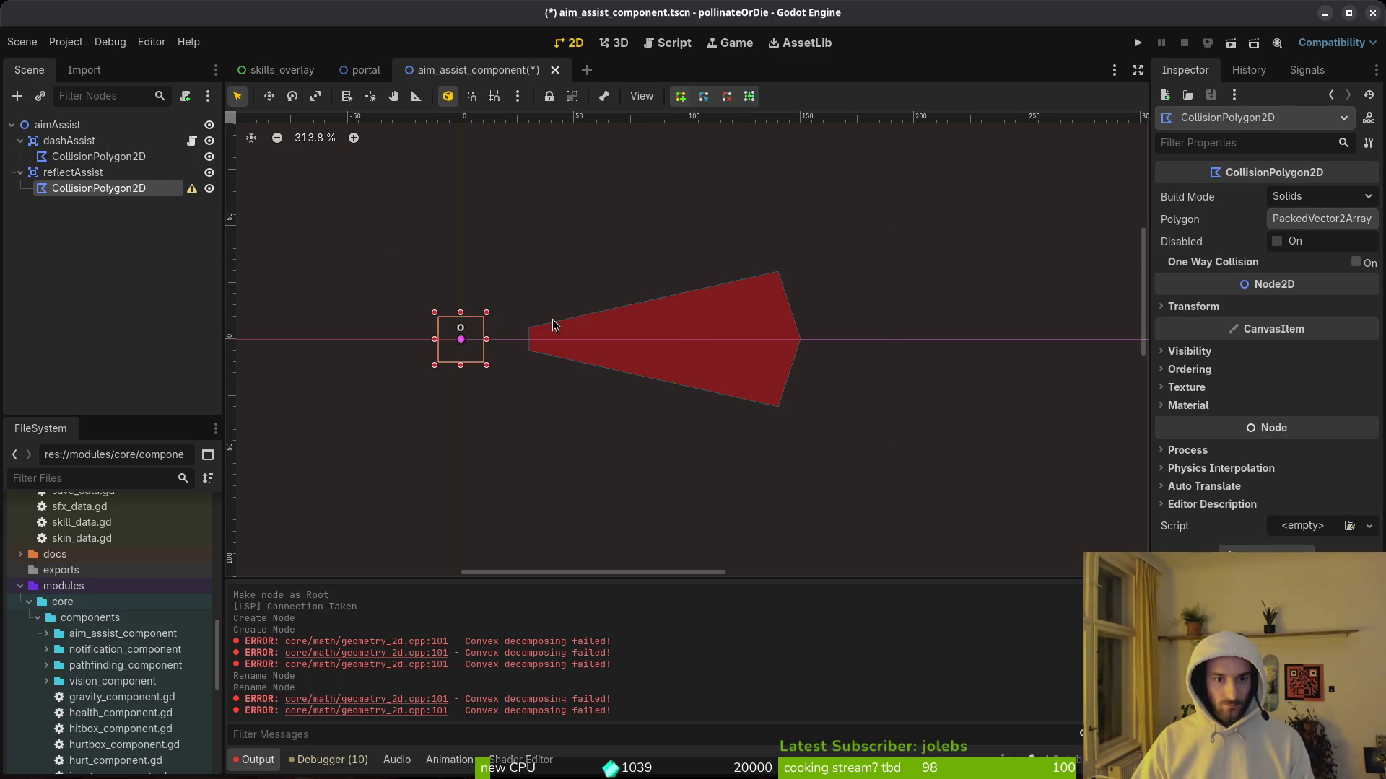
left_click(1299, 219)
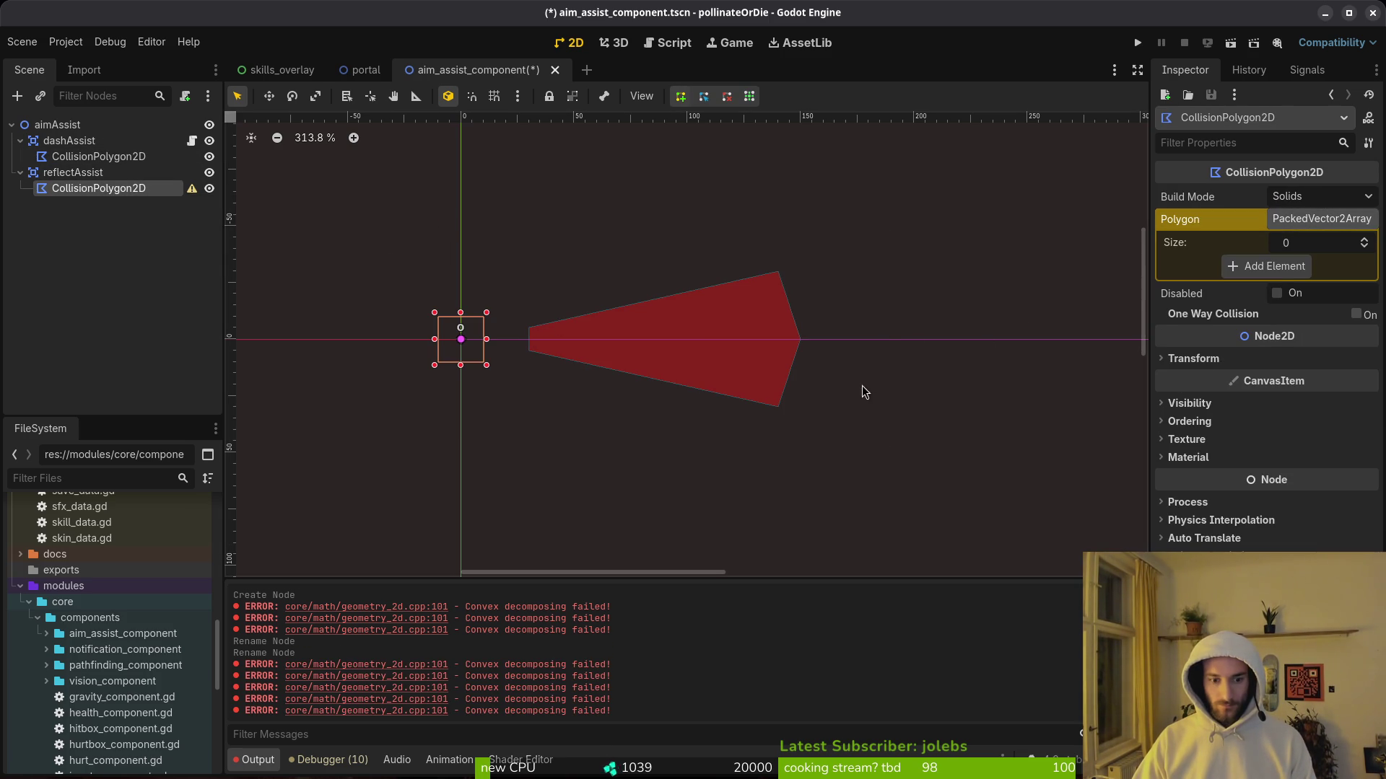
Step: Draw a four-point polygon from the origin through upper, tip and lower points, closing at the origin
left_click(1267, 266)
left_click(464, 341)
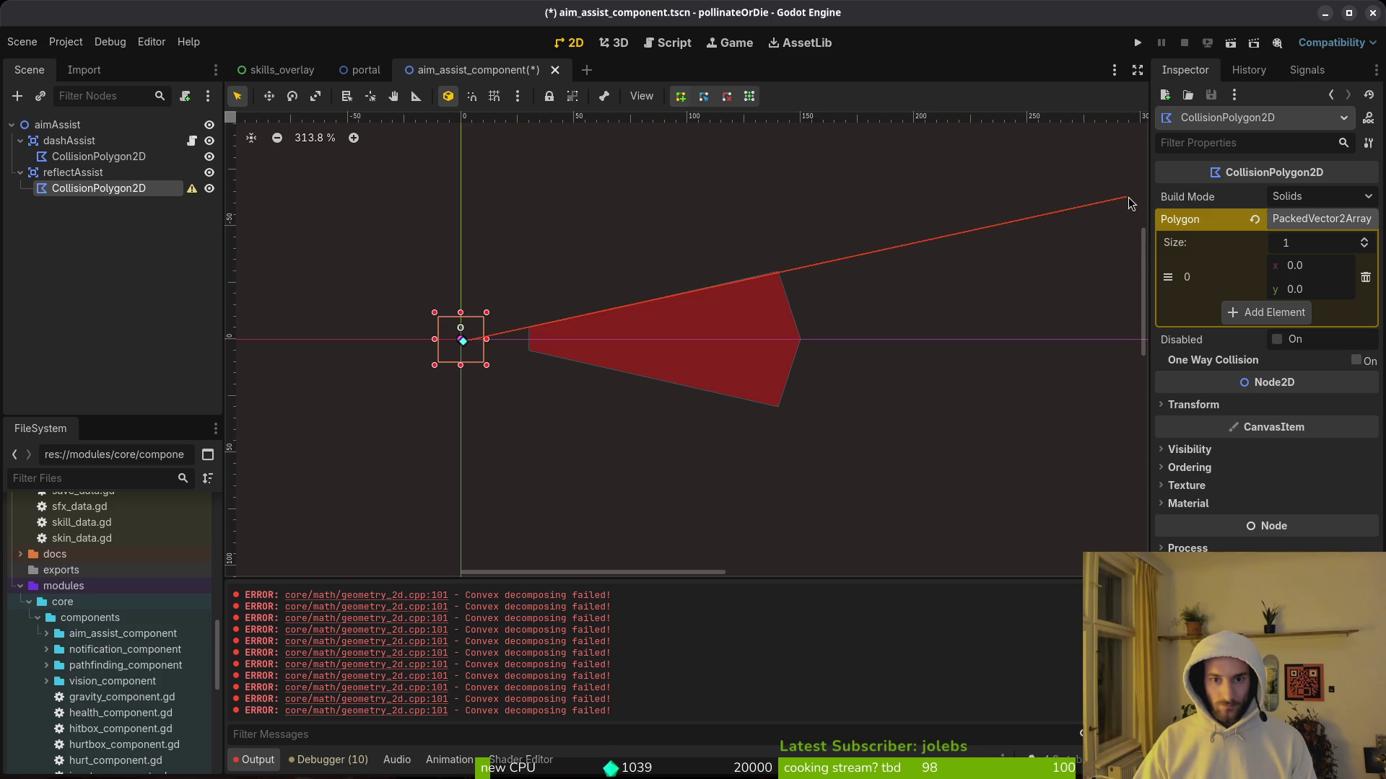
left_click(1093, 193)
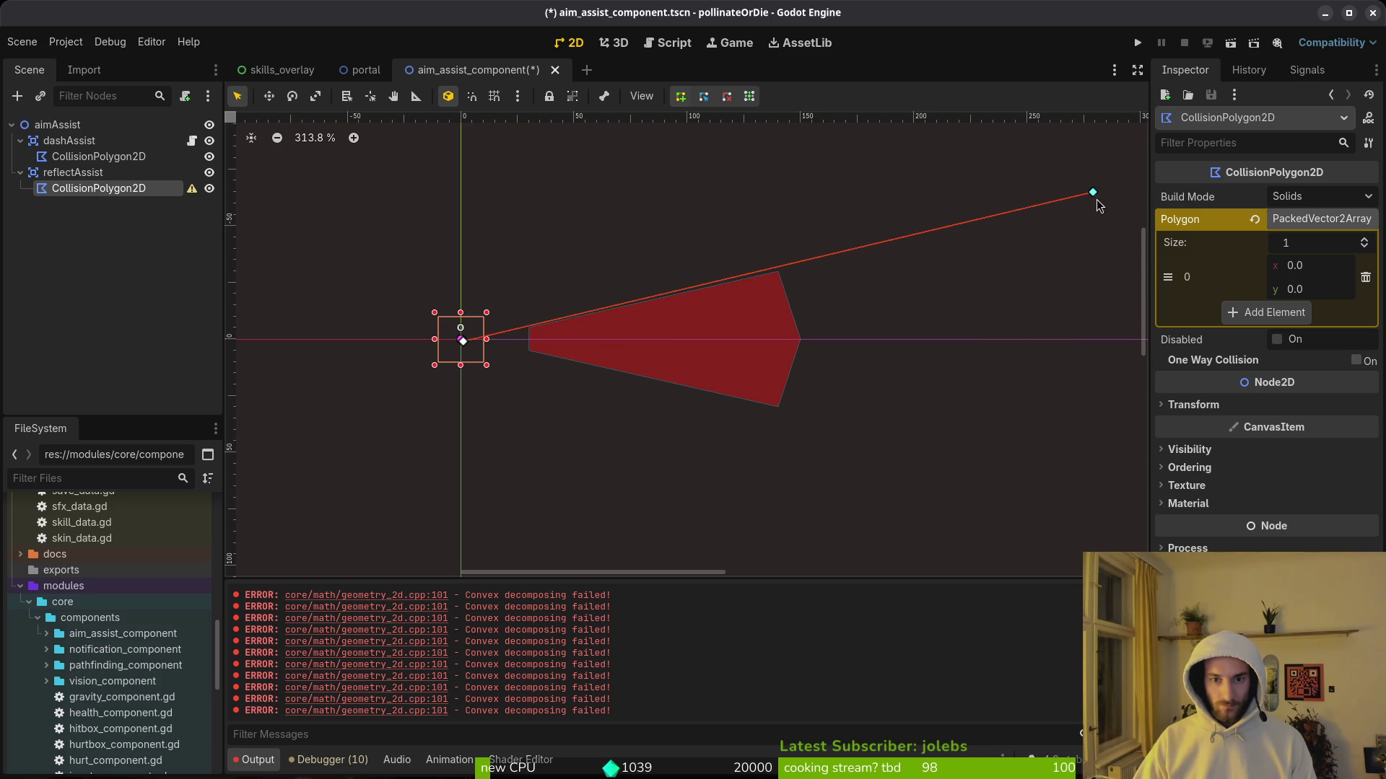
left_click(1124, 340)
left_click(1096, 459)
scroll(462, 343, "up", 4)
left_click(444, 337)
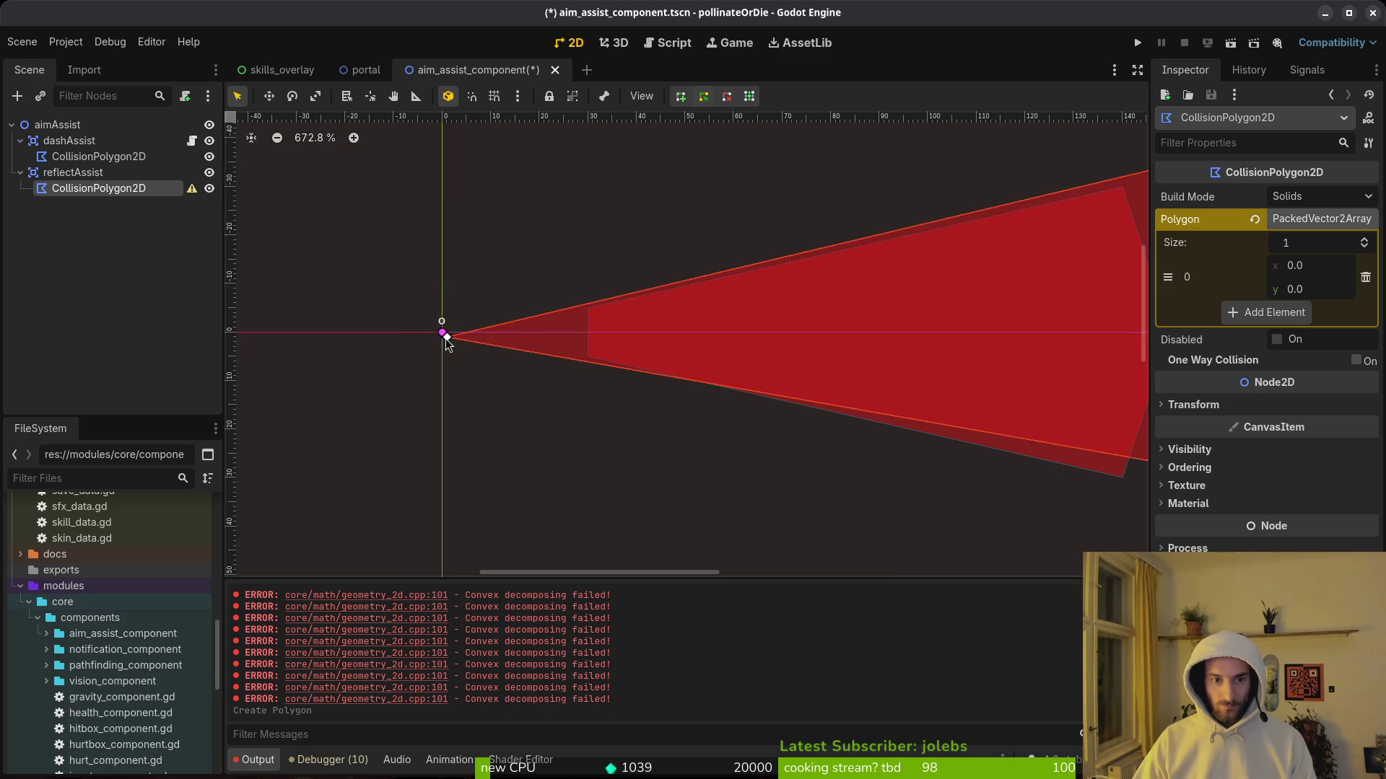
Step: Drag the origin and lower vertices to refine the cone shape
mouse_move(442, 333)
left_mouse_down()
mouse_move(634, 318)
mouse_move(442, 333)
left_mouse_up()
scroll(813, 322, "down", 3)
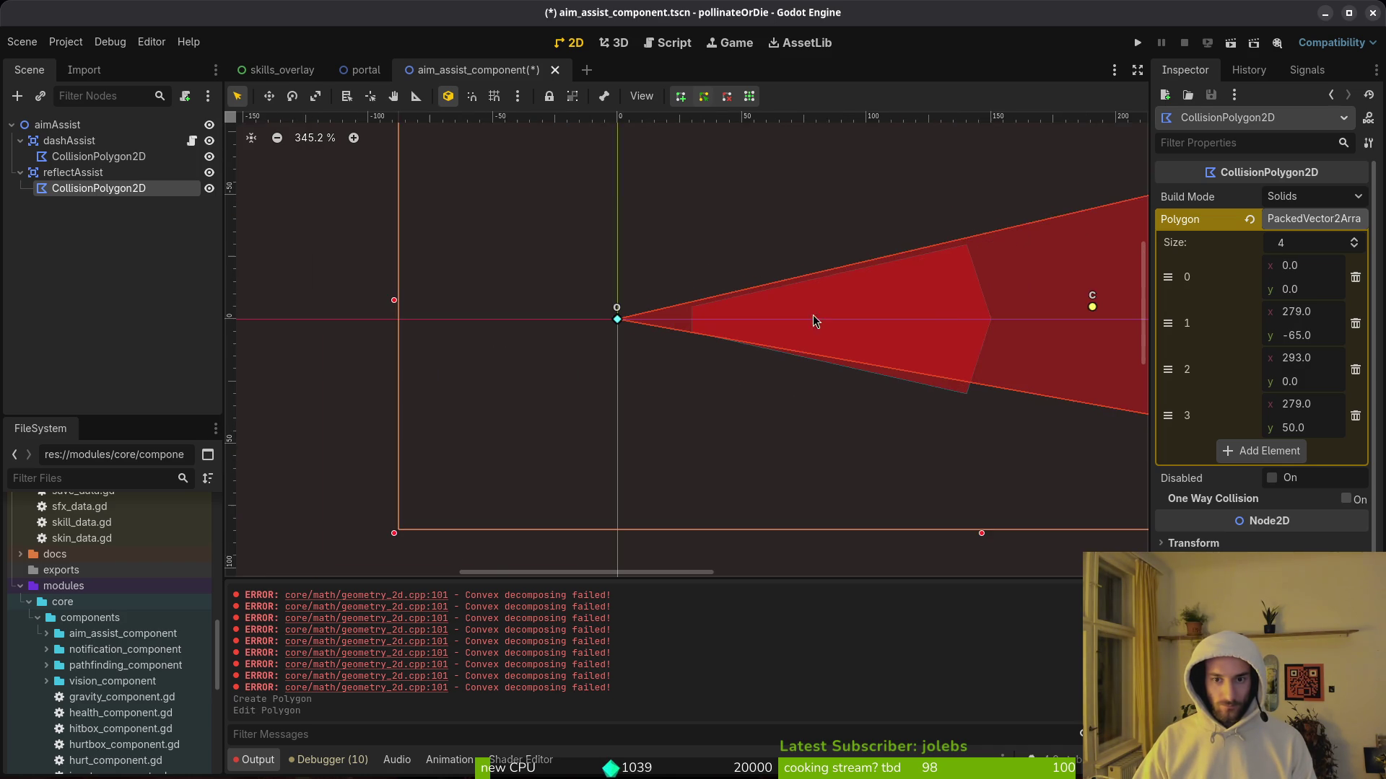
scroll(812, 321, "right", 5)
mouse_move(1023, 414)
left_mouse_down()
mouse_move(1044, 432)
mouse_move(998, 431)
left_mouse_up()
scroll(1039, 433, "up", 6)
scroll(997, 432, "down", 6)
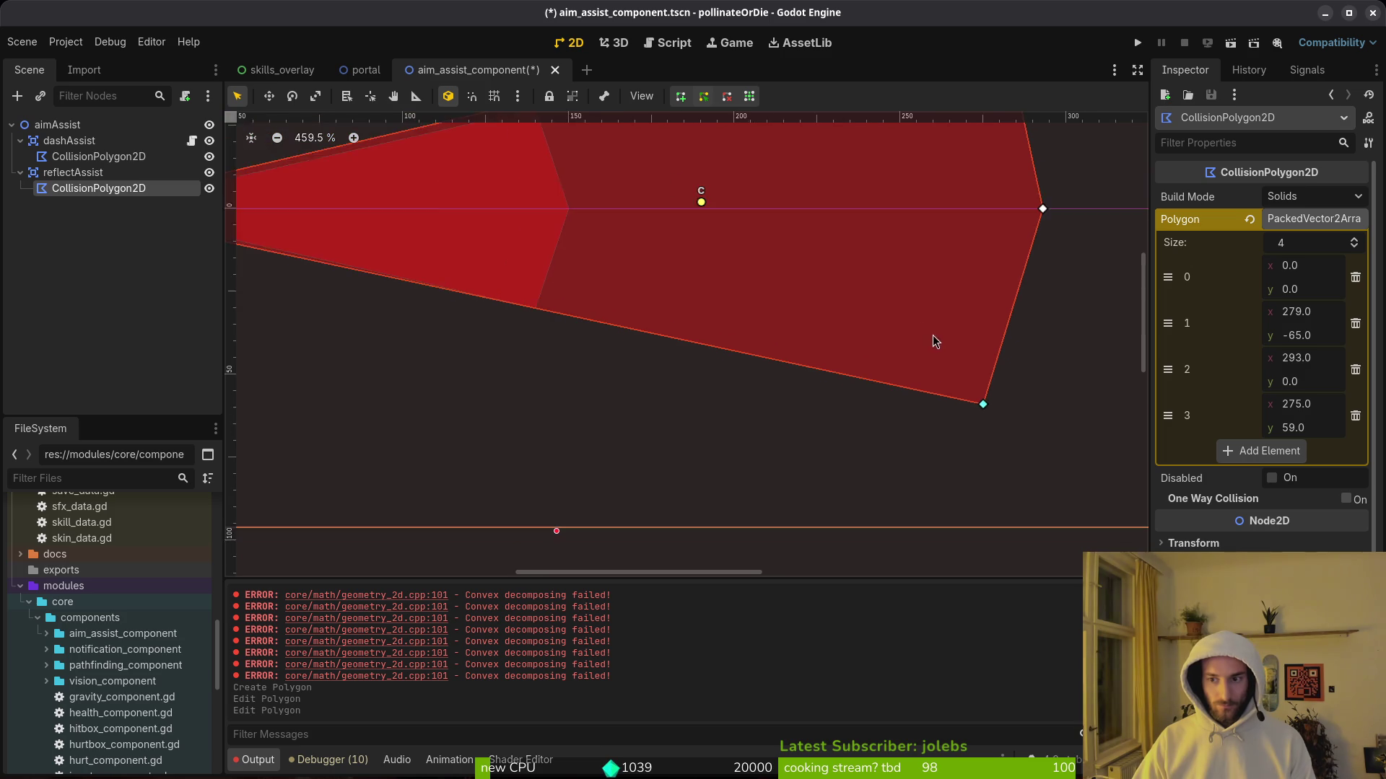
left_click(1318, 359)
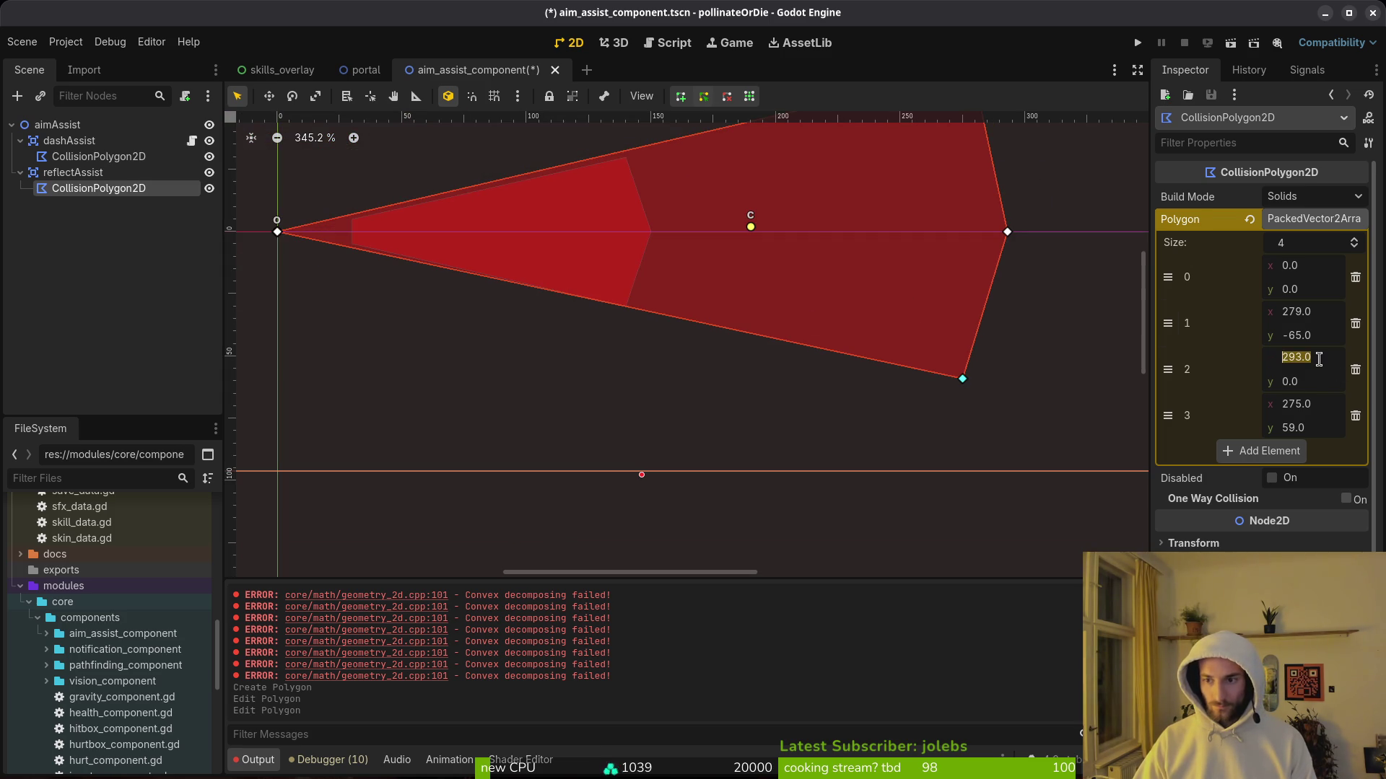
Step: Set the polygon x values: tip point 550, lower point 500, upper point 500
type("300")
key("Return")
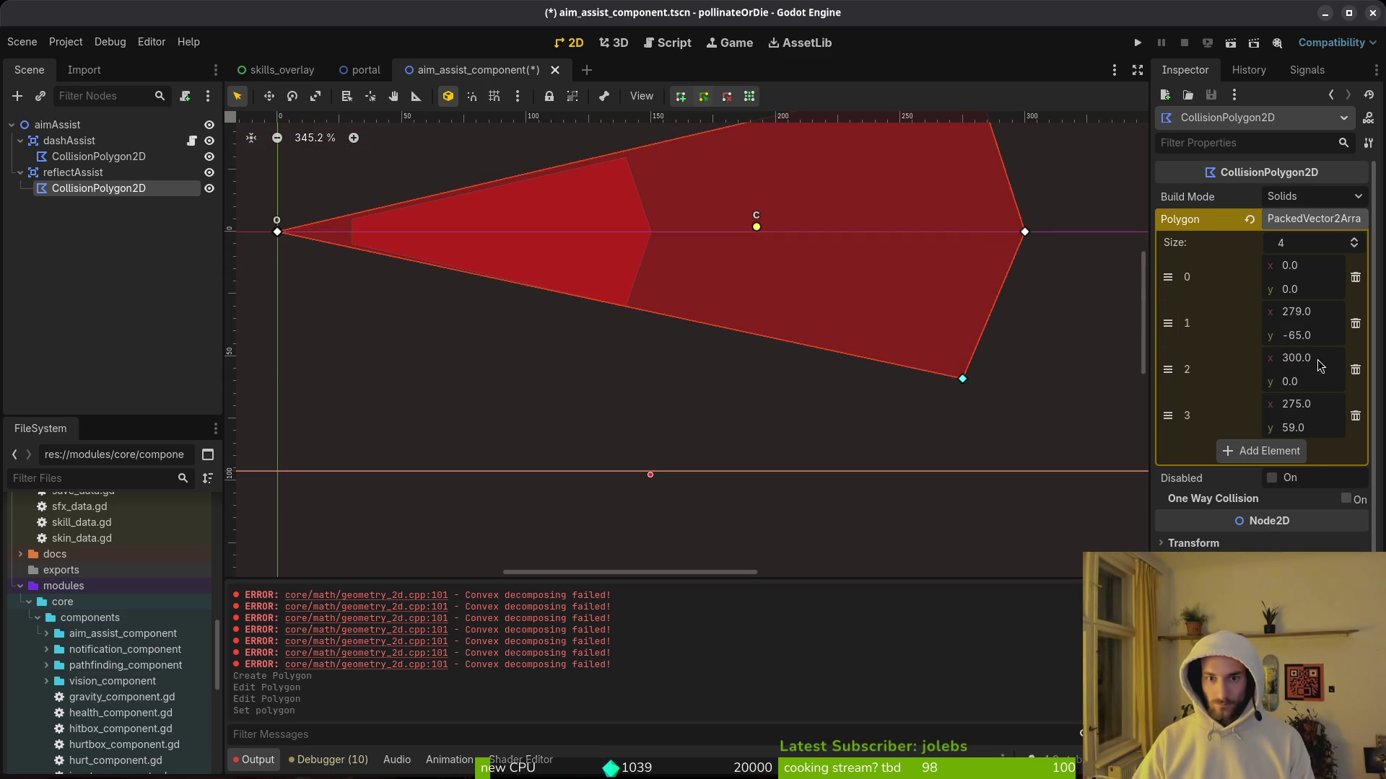
scroll(884, 285, "down", 6)
left_click(1327, 370)
type("600")
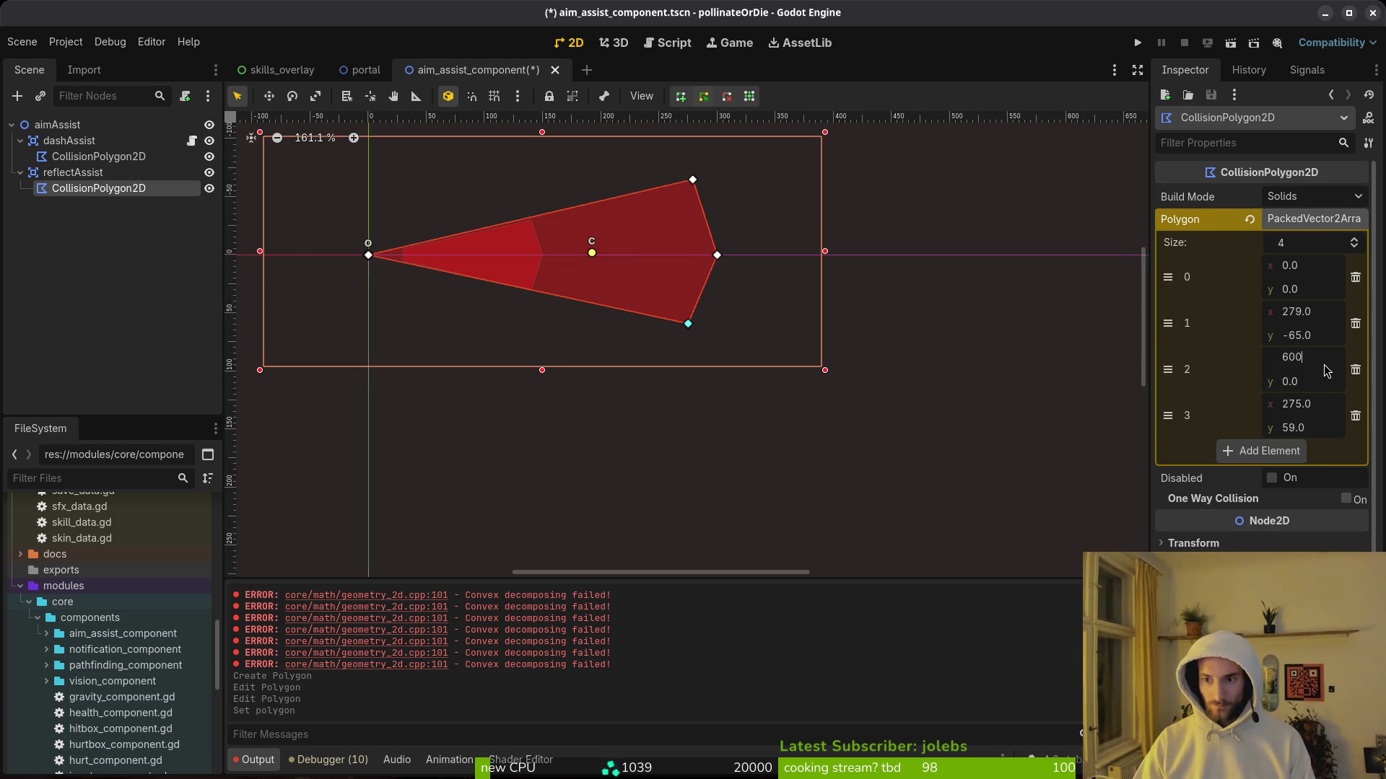
type("00")
key("Return")
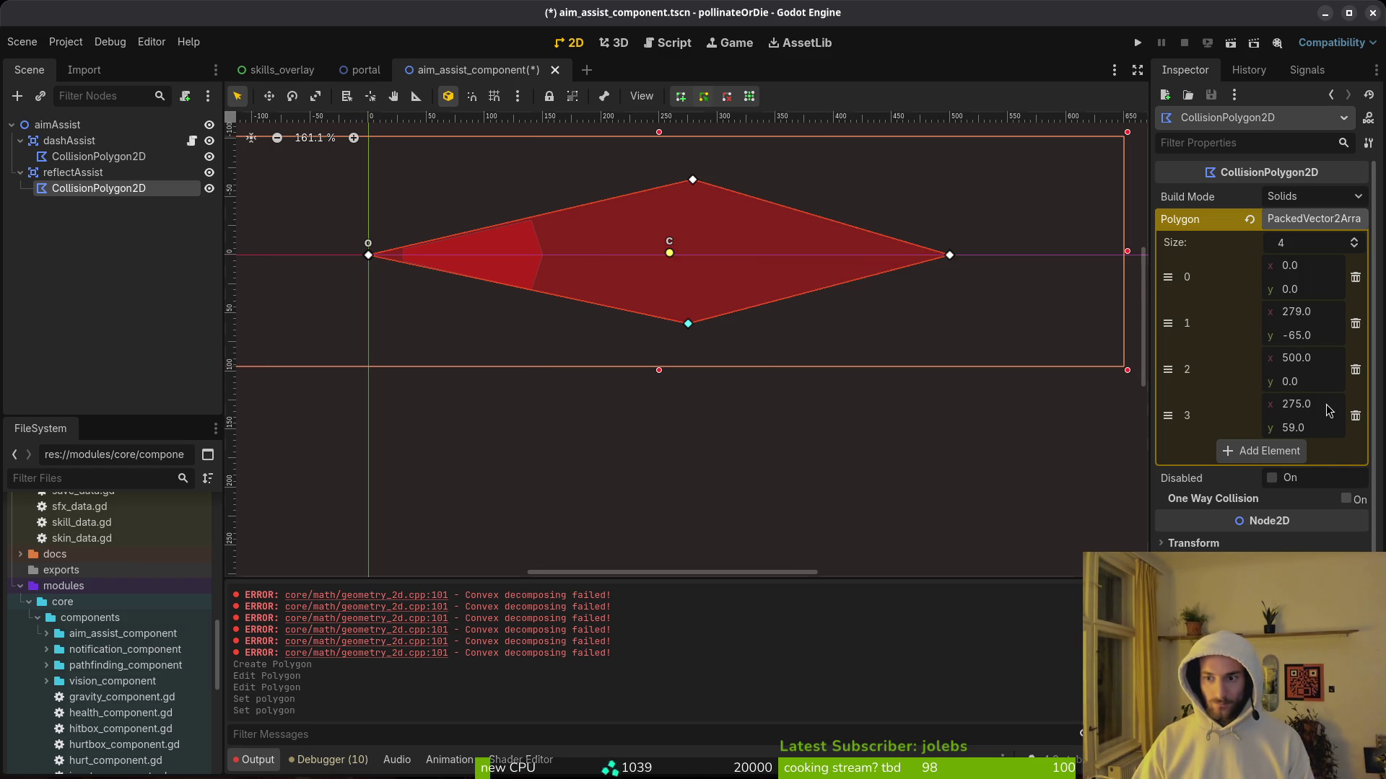
left_click(1332, 365)
type("550")
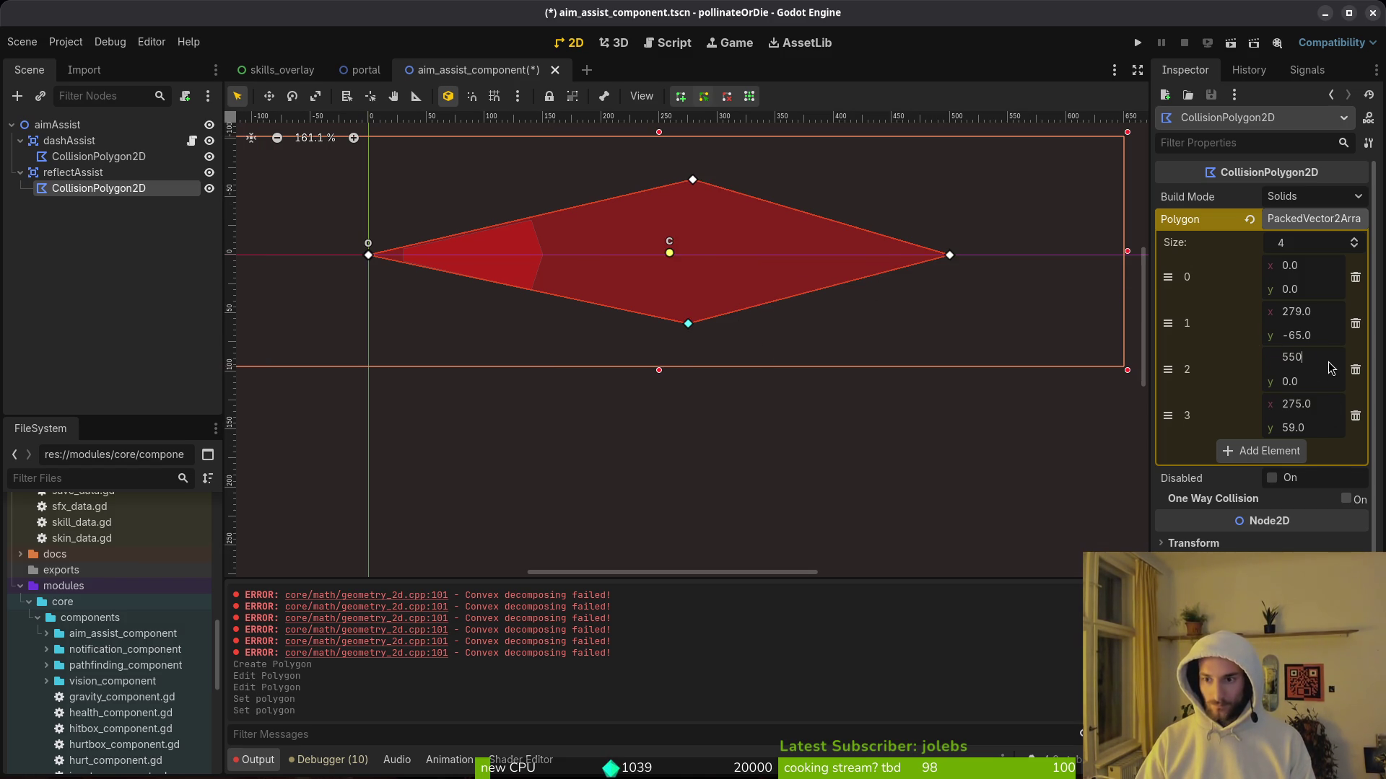
key("Return")
left_click(1333, 403)
type("500")
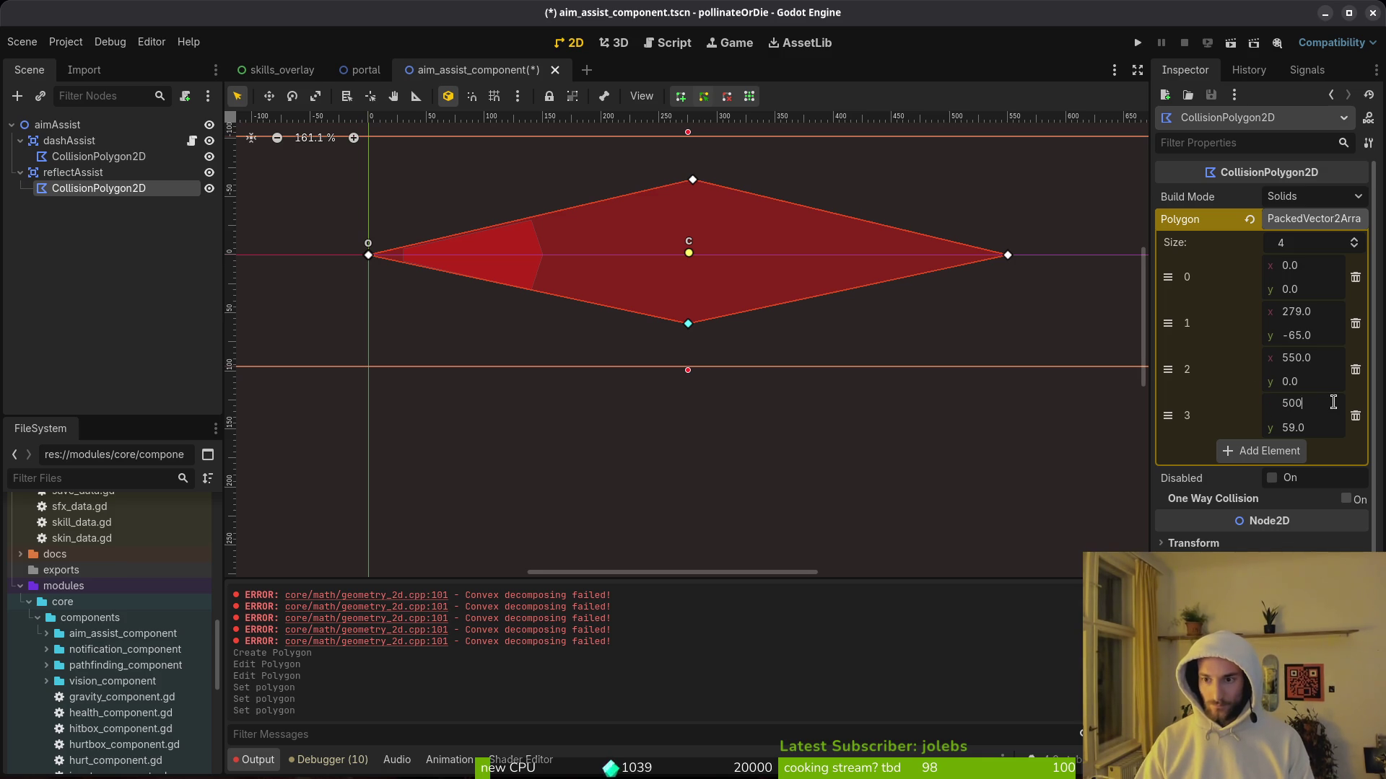
key("Return")
left_click(1312, 310)
type("500")
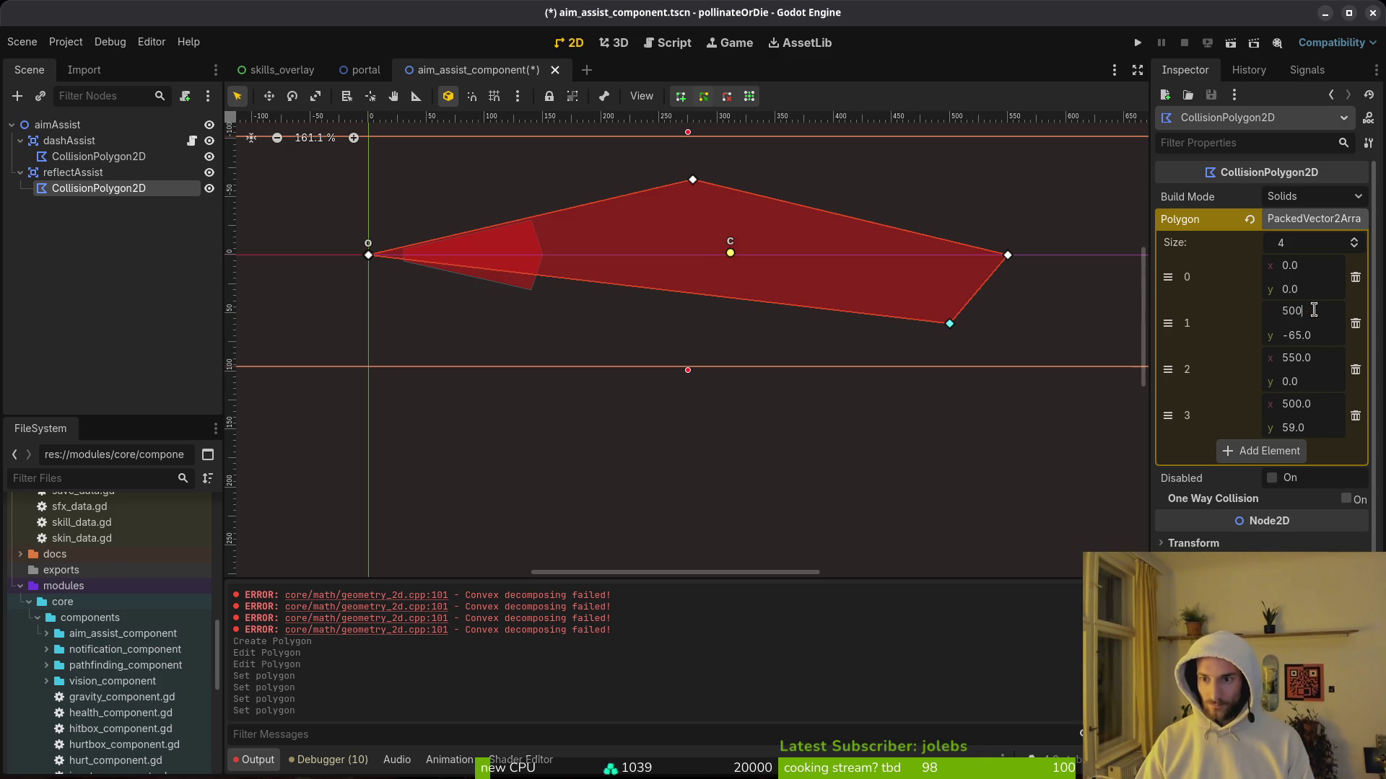
key("Return")
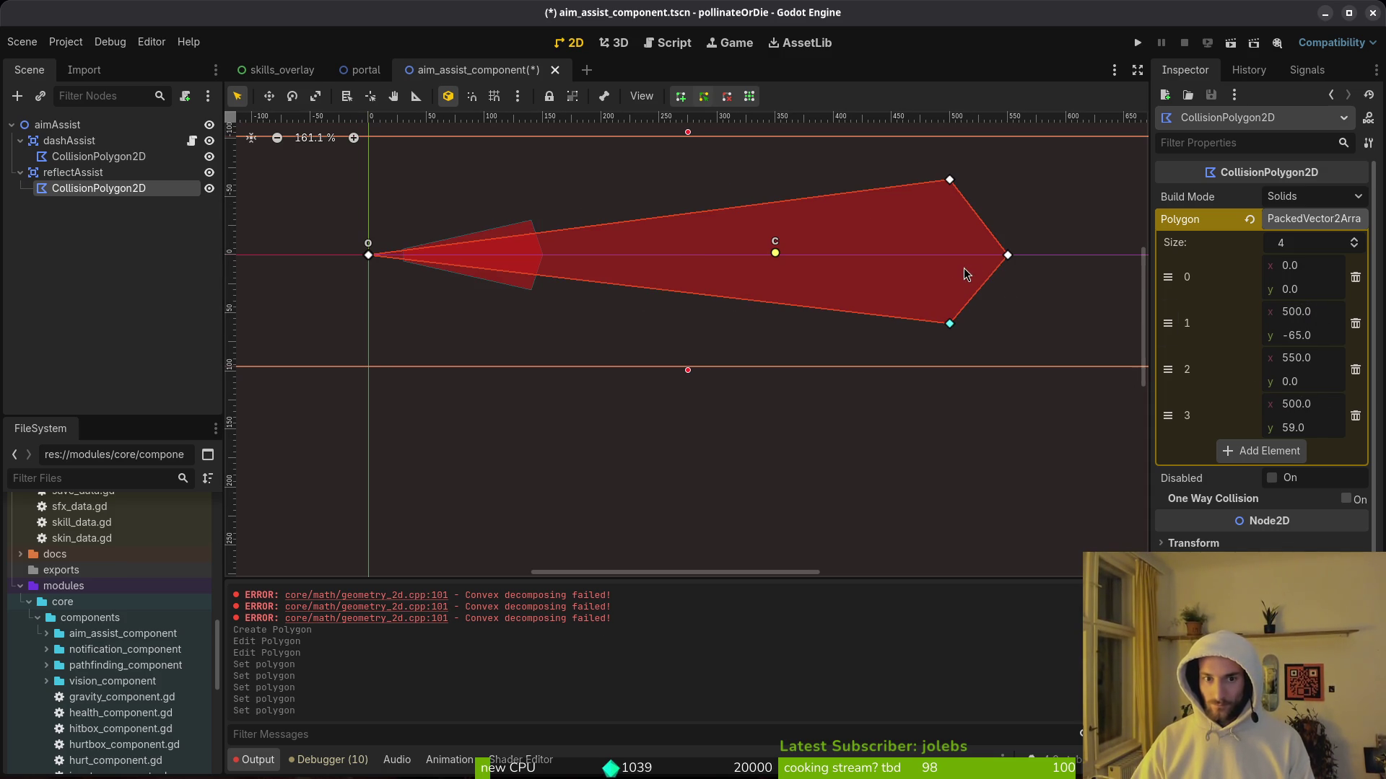
Step: Set the upper point's y to -100 and the last point's y to 100, then save
scroll(975, 271, "down", 7)
scroll(974, 270, "up", 5)
left_click(1309, 338)
type("-80")
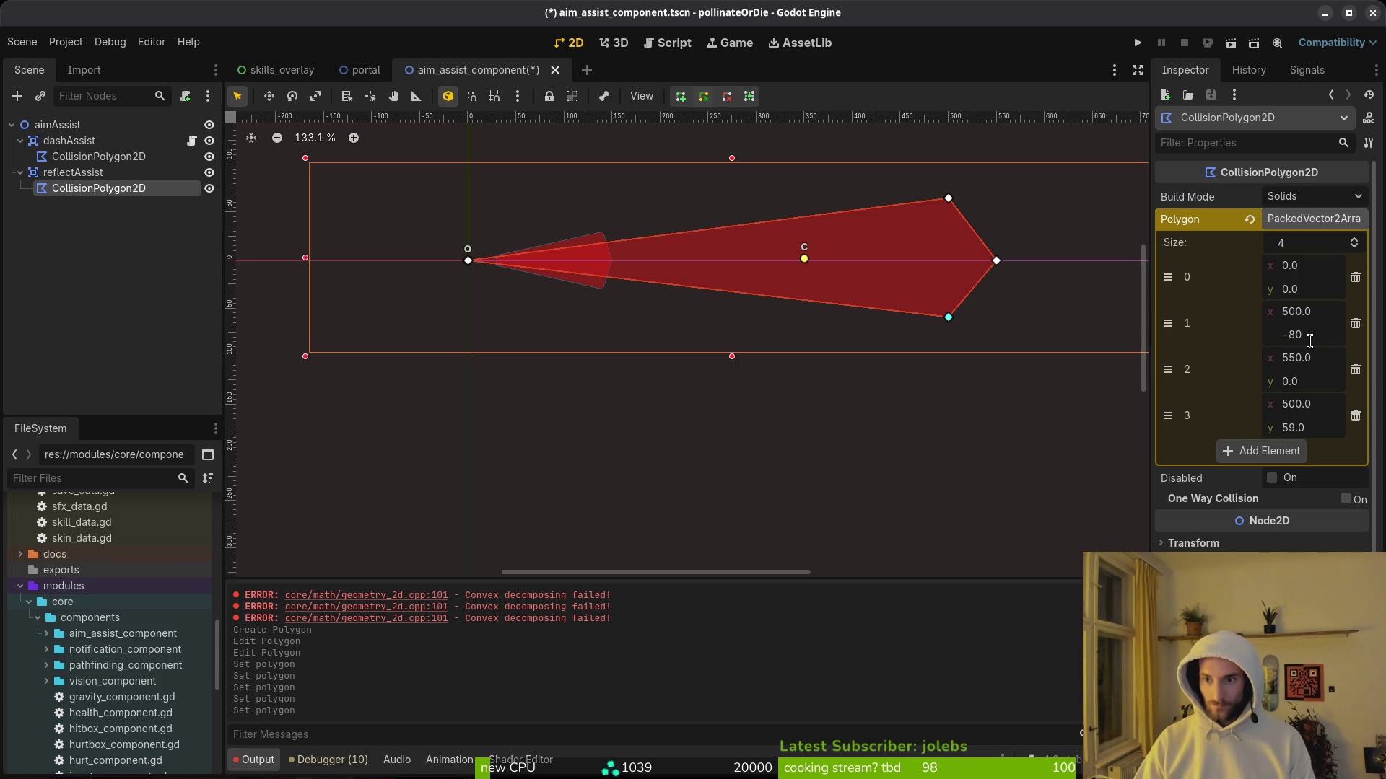
key("Return")
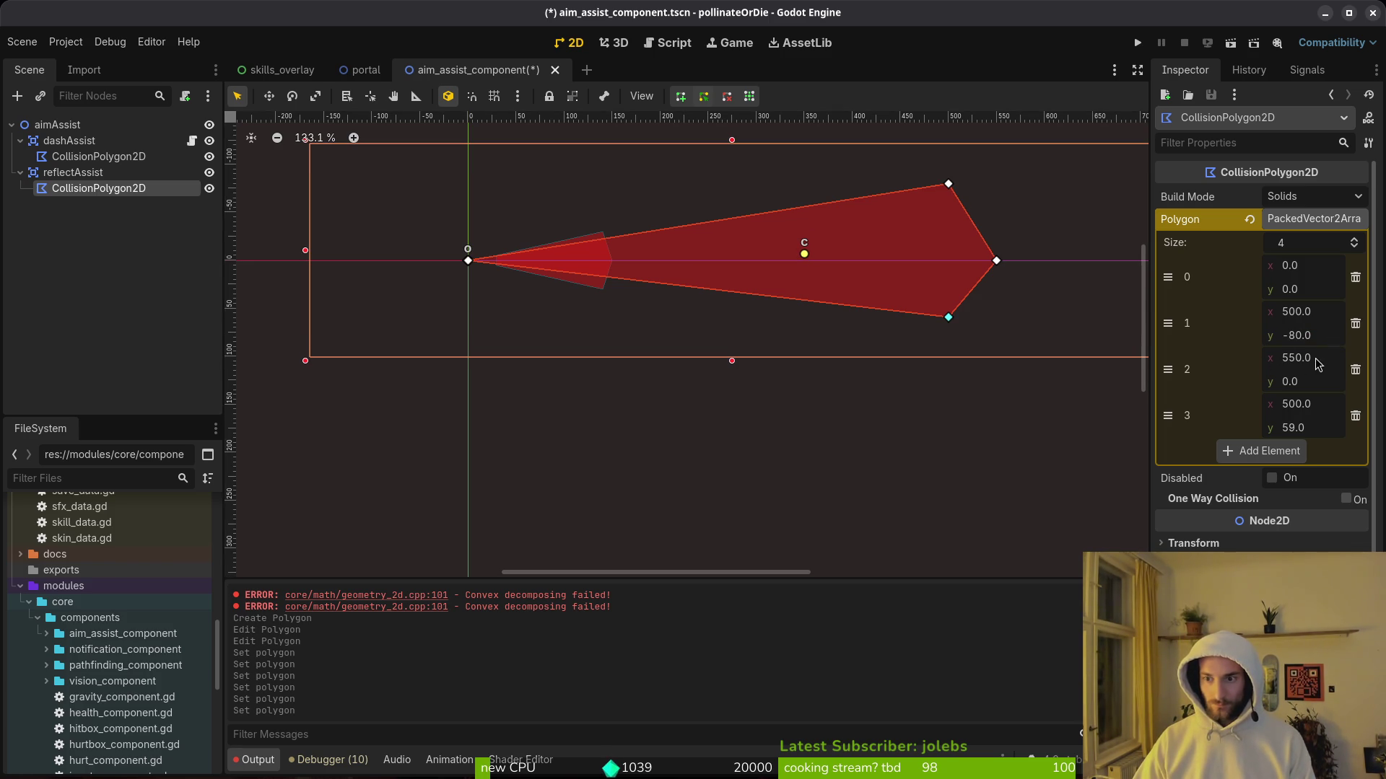
left_click(1317, 337)
type("-1")
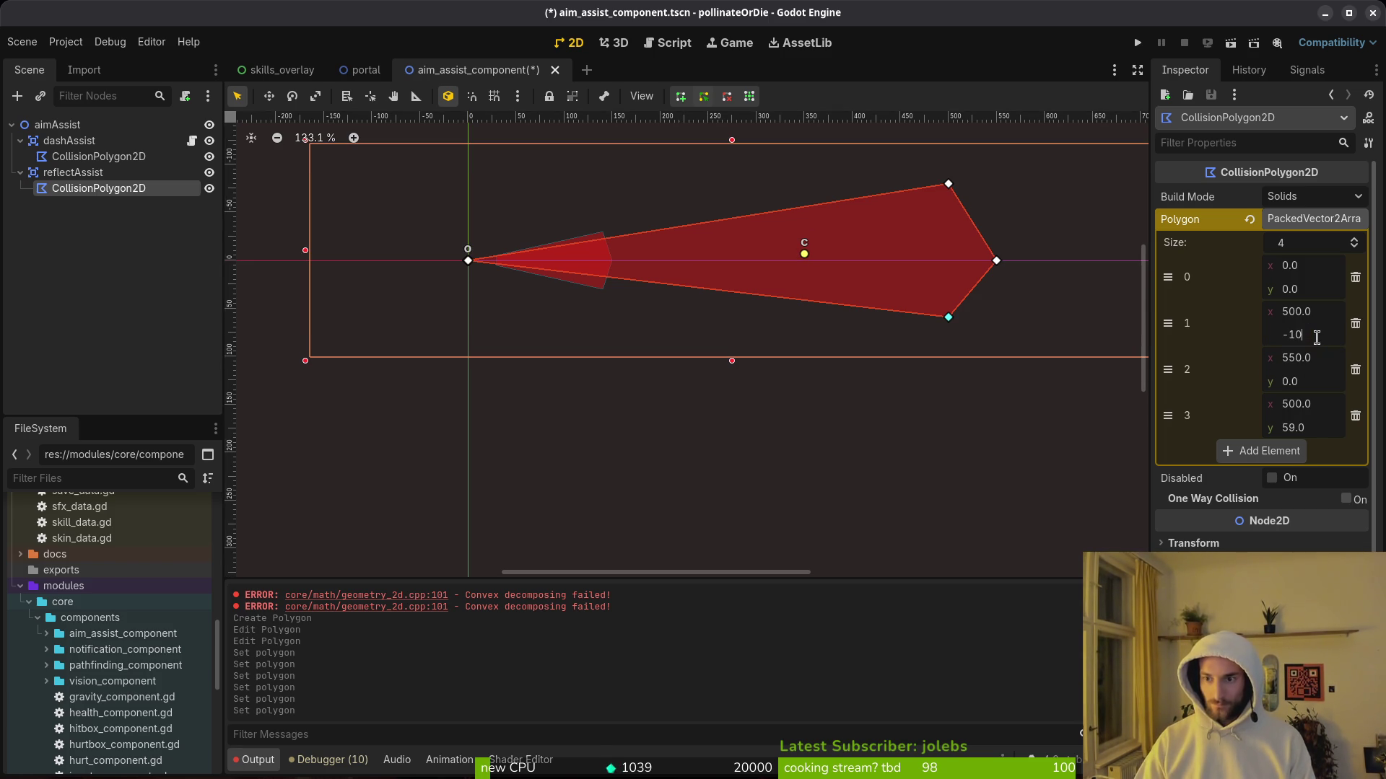
type("0")
key("Return")
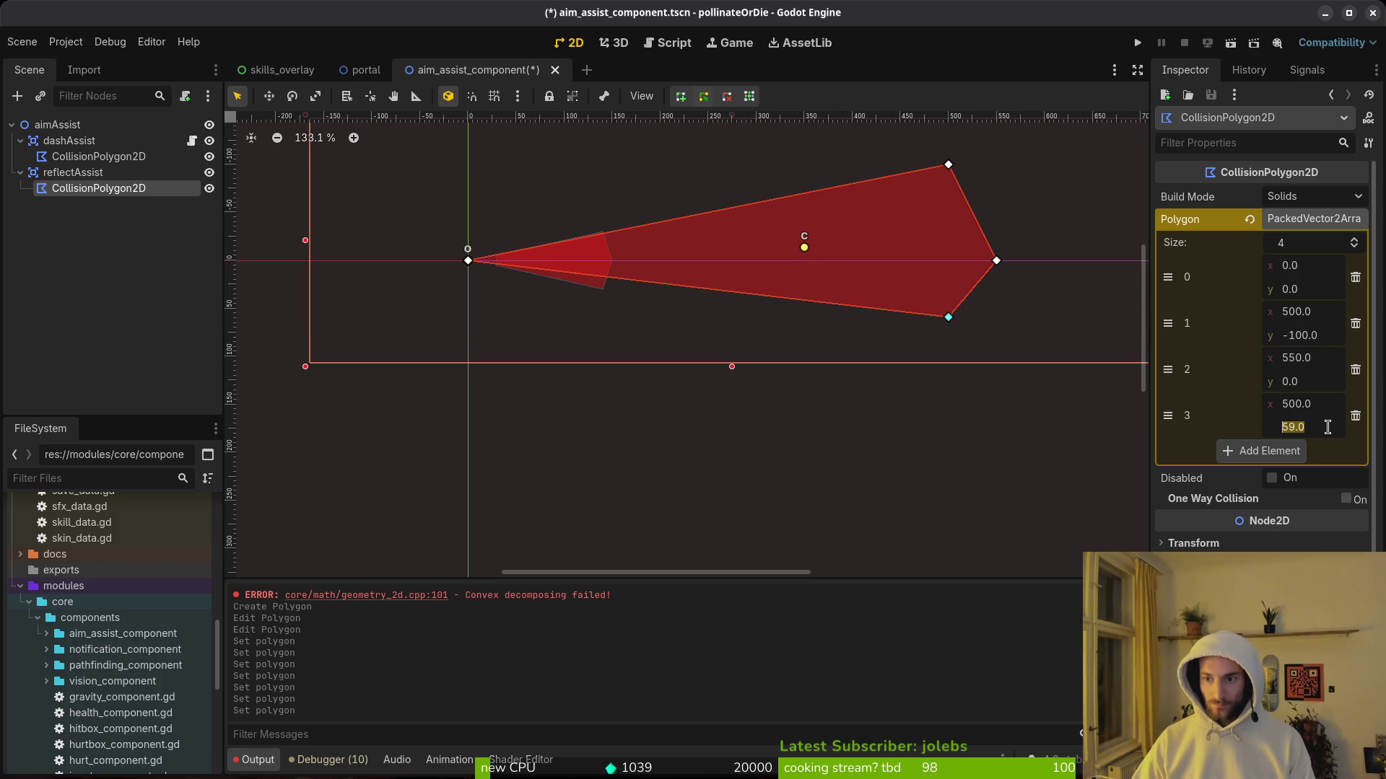
type("100")
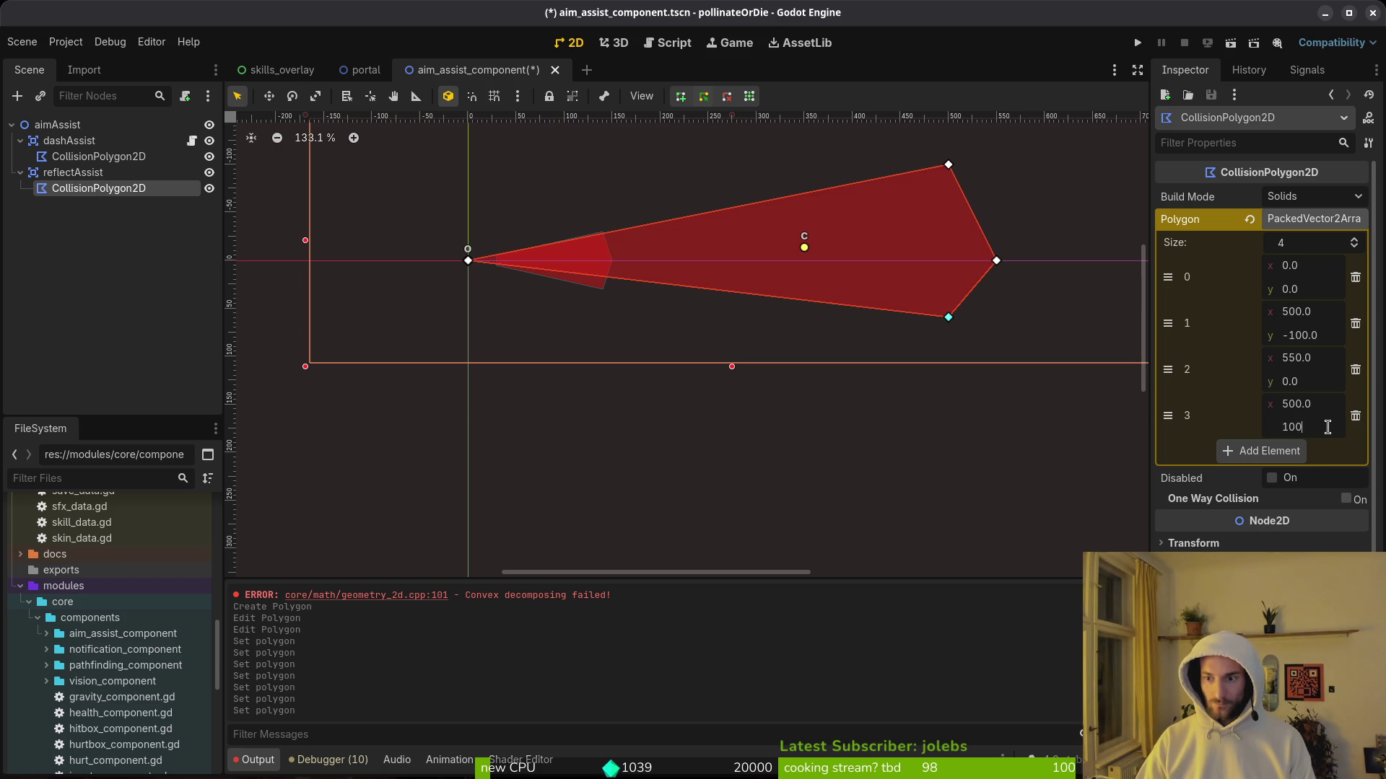
key("Return")
scroll(967, 269, "down", 8)
key("ctrl+s")
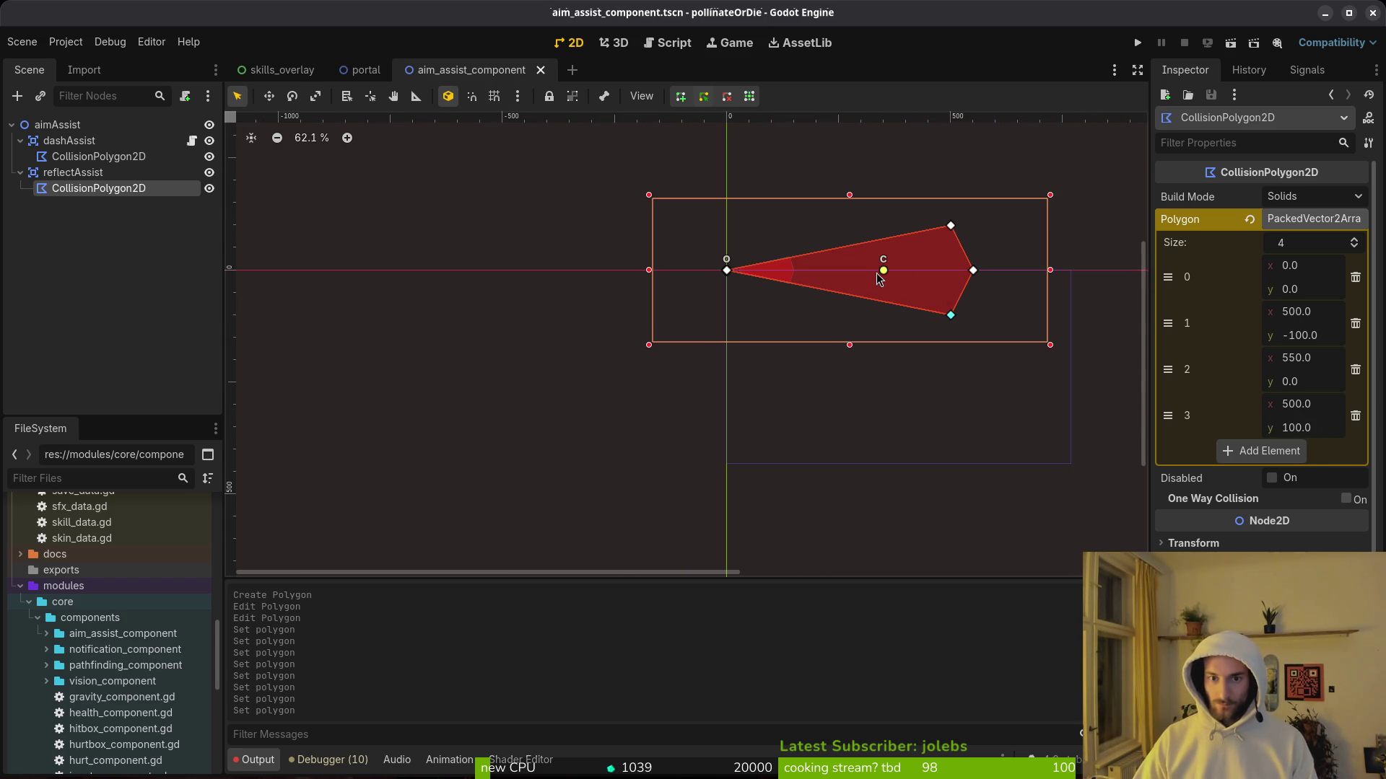
scroll(760, 276, "up", 20)
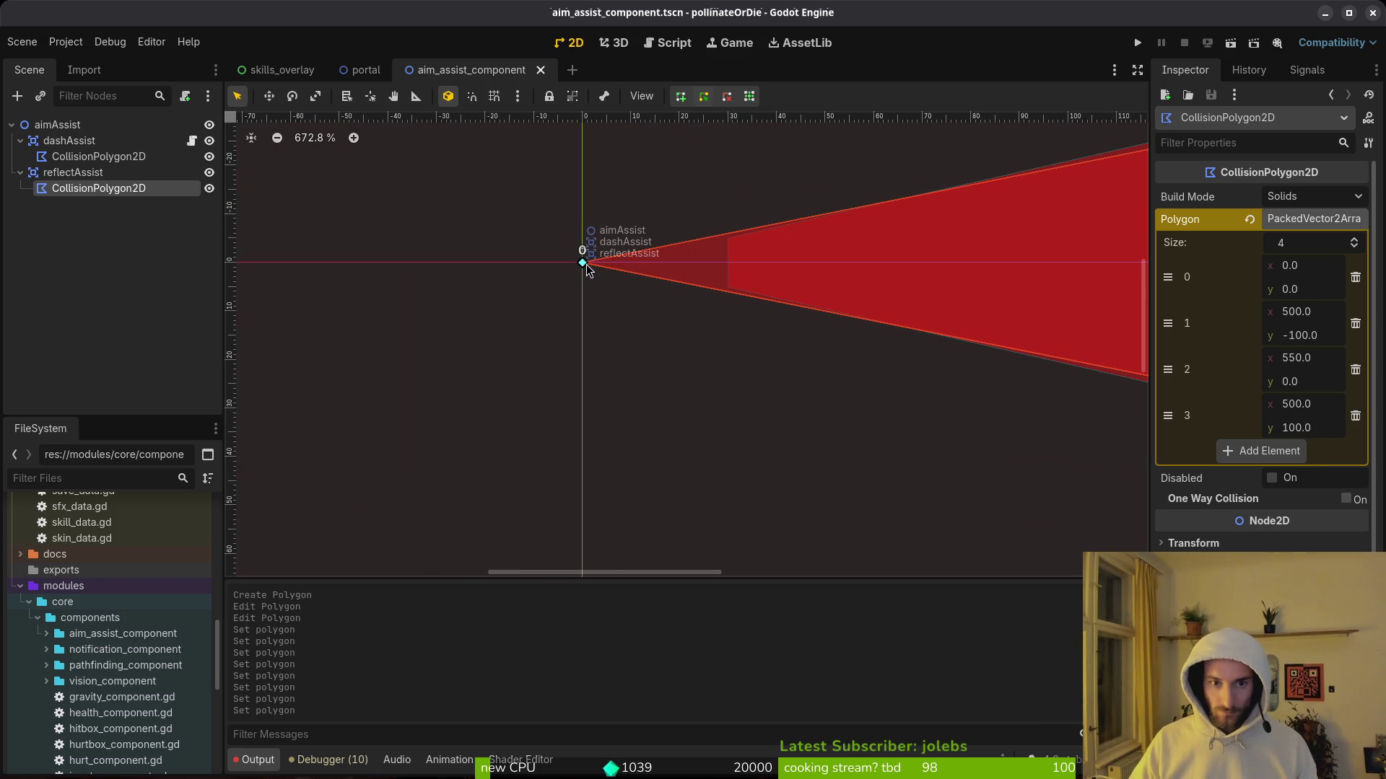
Step: Insert a fifth vertex near the origin and set point 1 to (25, -5)
left_click(704, 239)
left_click_drag(583, 263, 705, 283)
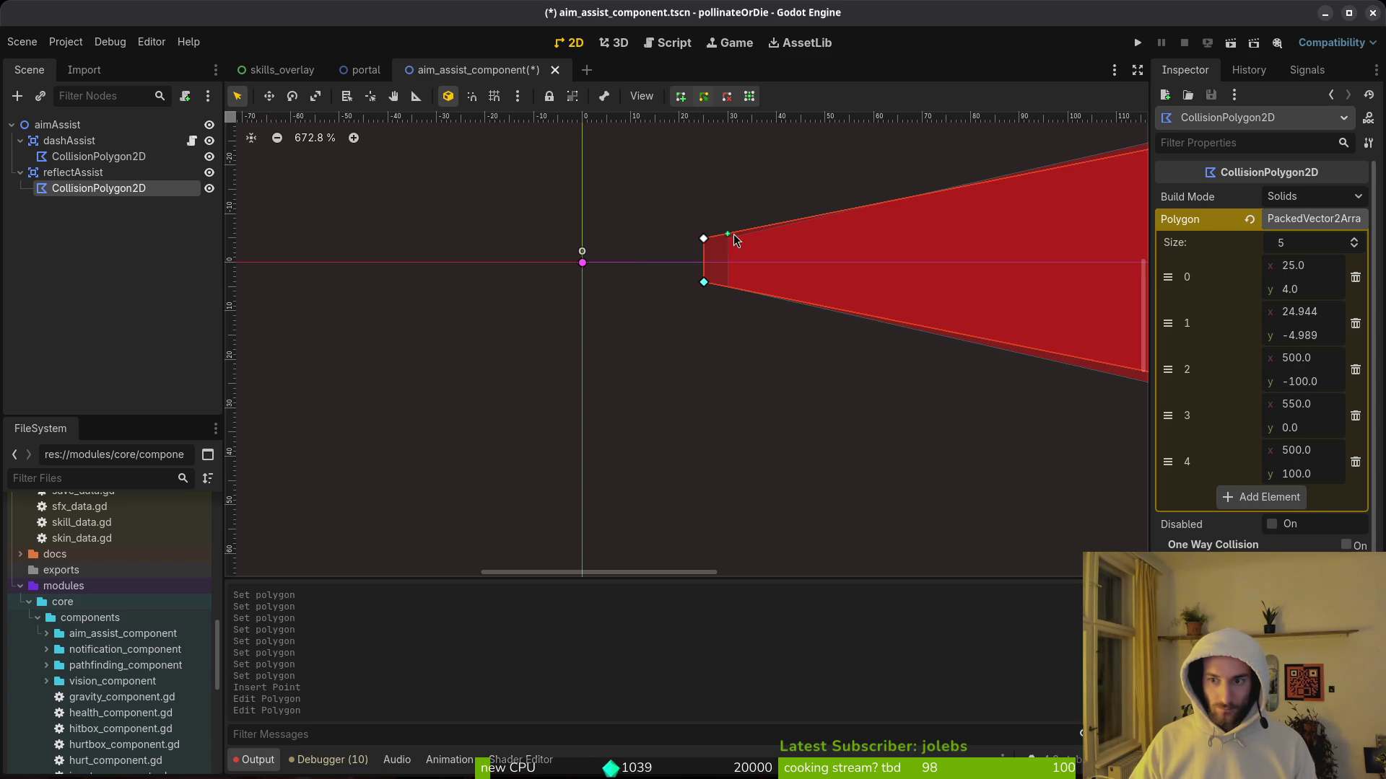
left_click(1328, 313)
type("25")
key("Return")
left_click(1333, 337)
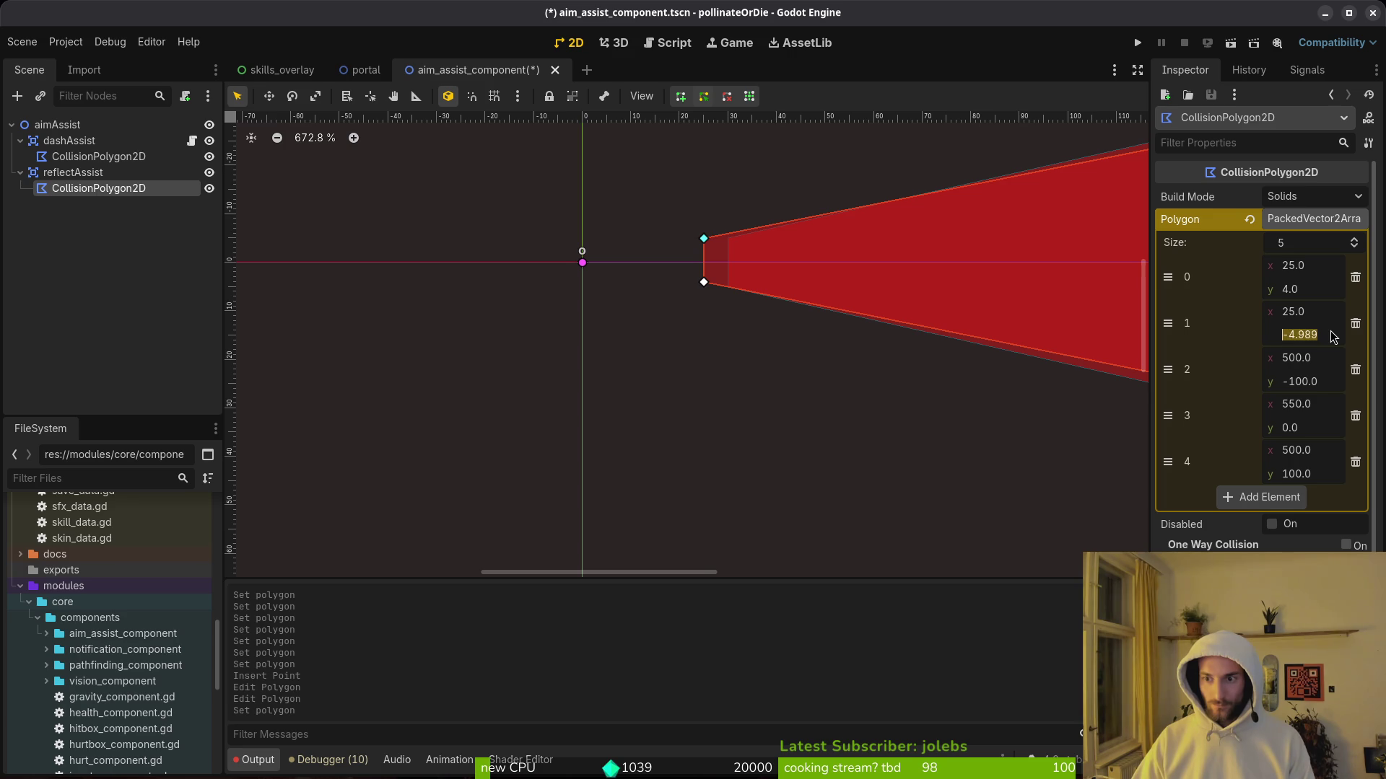
type("-5")
key("Return")
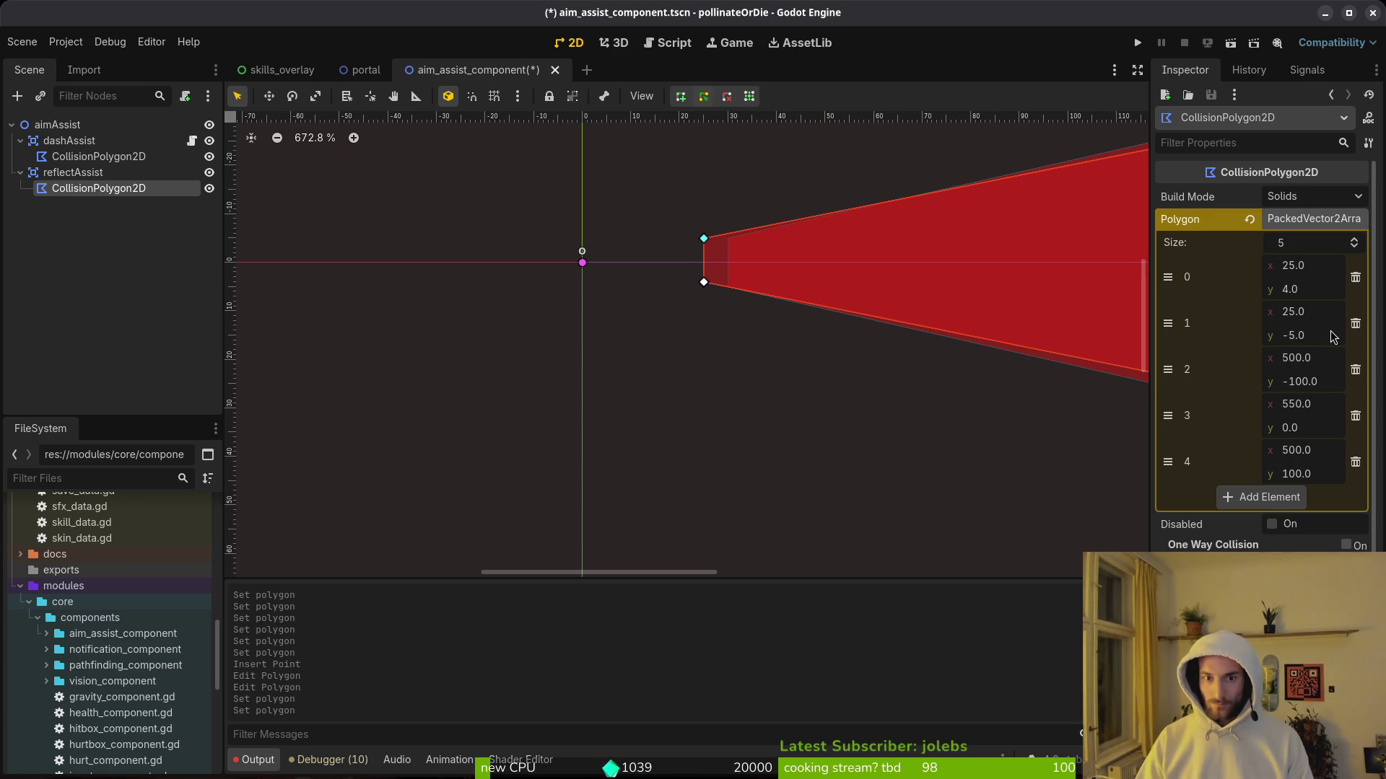
Step: Set point 0's y to 5 and save, trying 10 briefly before undoing it
scroll(625, 309, "right", 5)
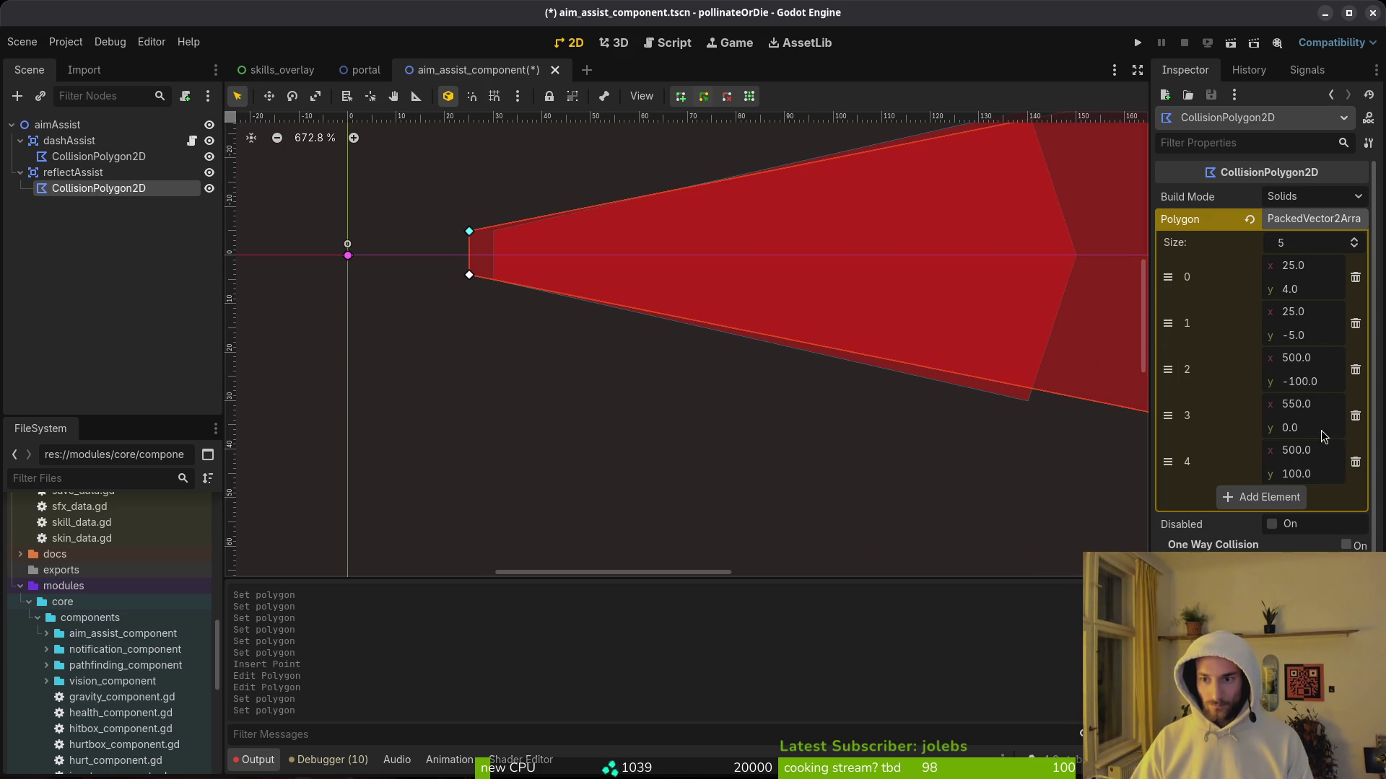
type("5")
key("Return")
key("ctrl+s")
scroll(912, 377, "down", 4)
scroll(683, 331, "down", 8)
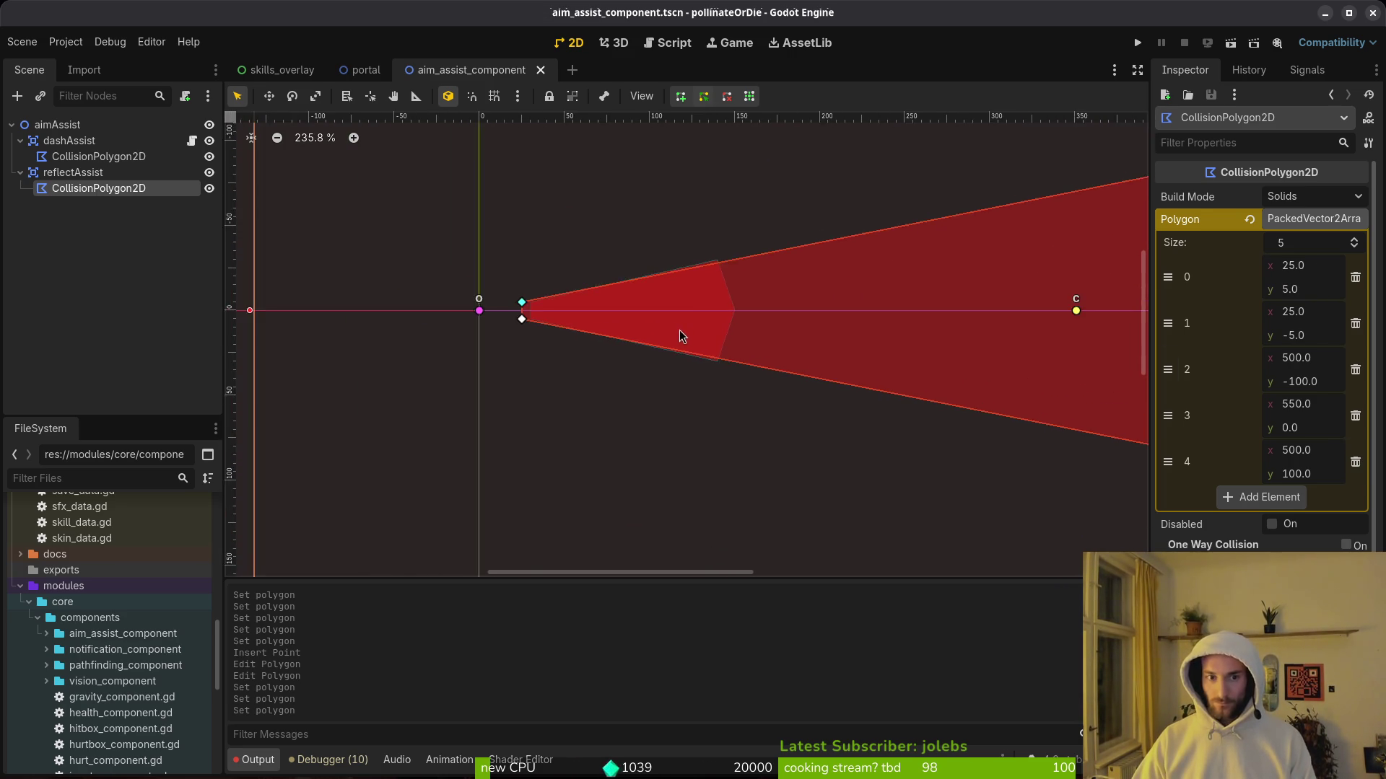
scroll(534, 332, "up", 6)
scroll(489, 313, "down", 7)
left_click(1307, 290)
type("10")
key("Return")
key("ctrl+z")
Step: Set both blunt-tip points' x to 30, save, and select the aimAssist root
left_click(1321, 272)
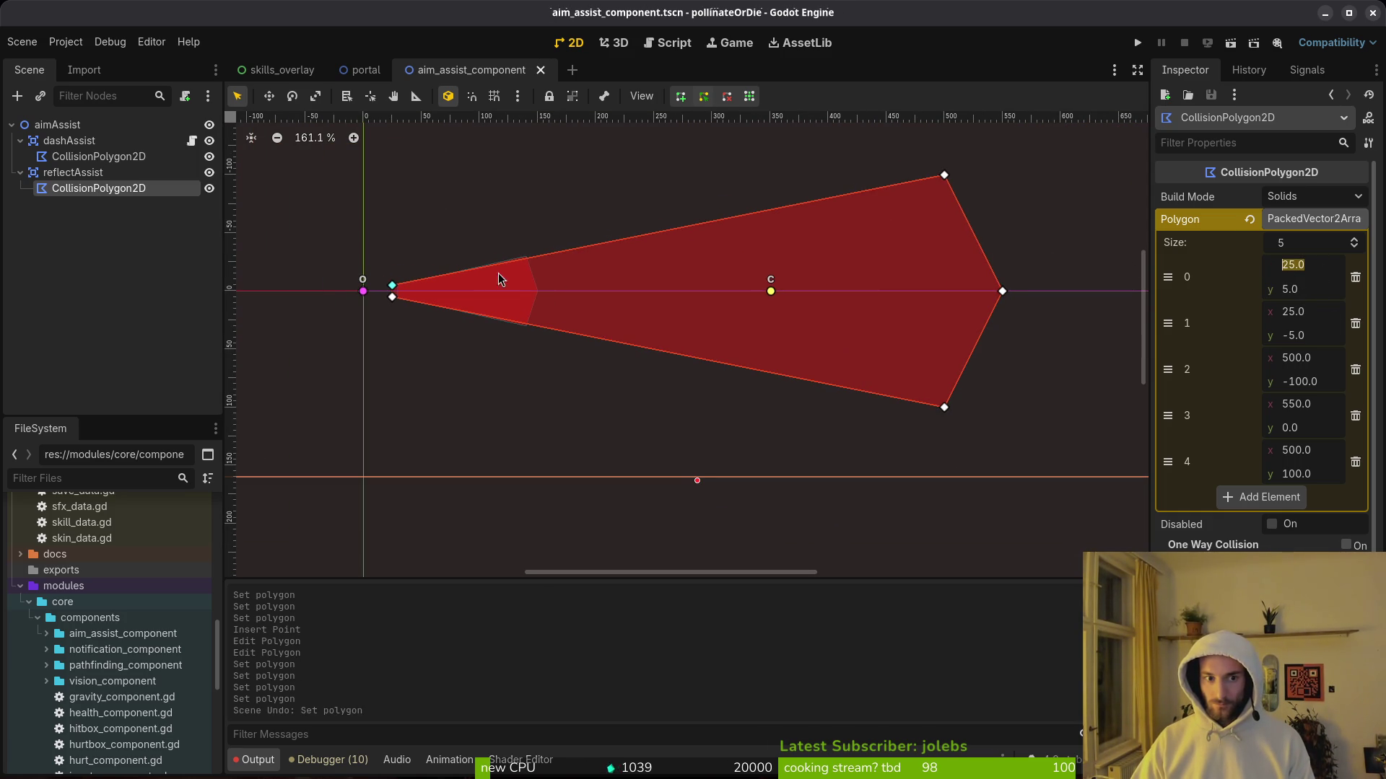
scroll(363, 286, "up", 5)
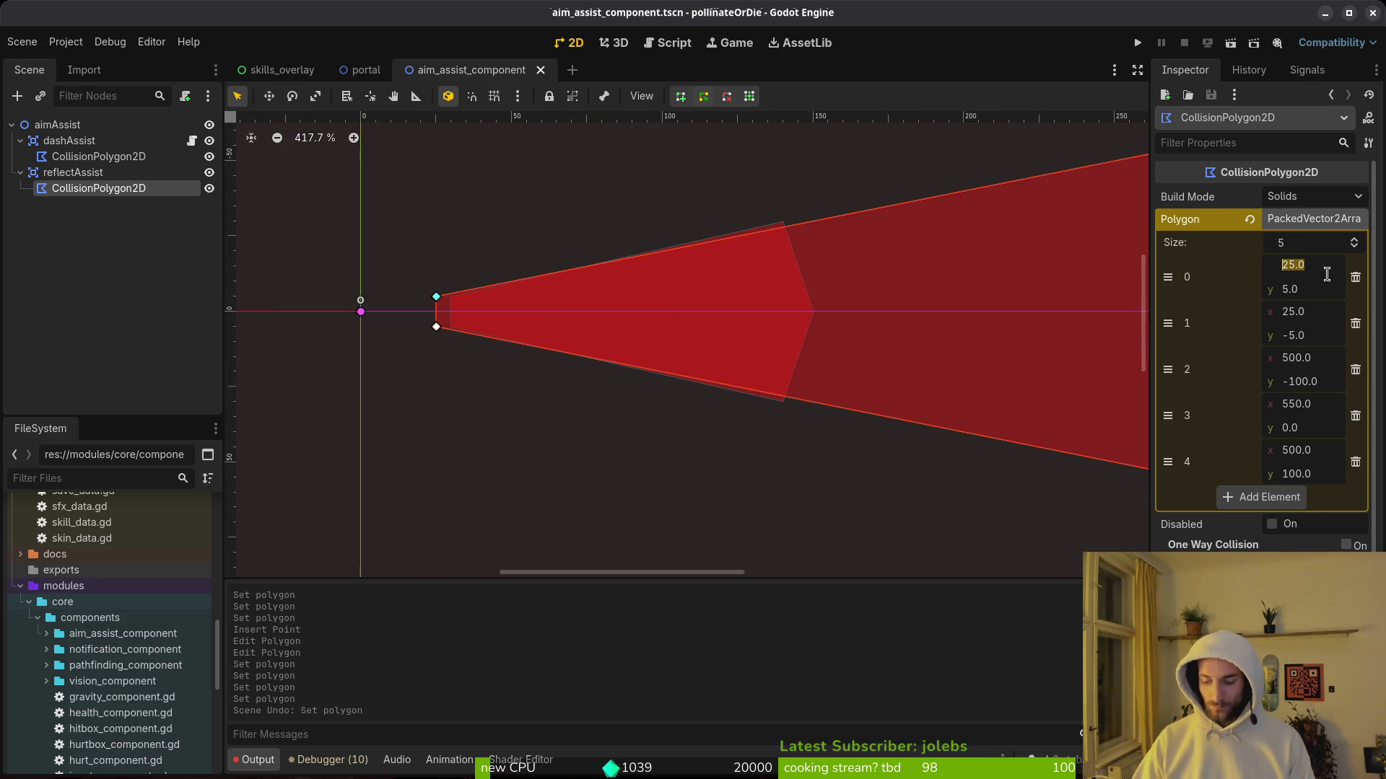
type("0")
key("Return")
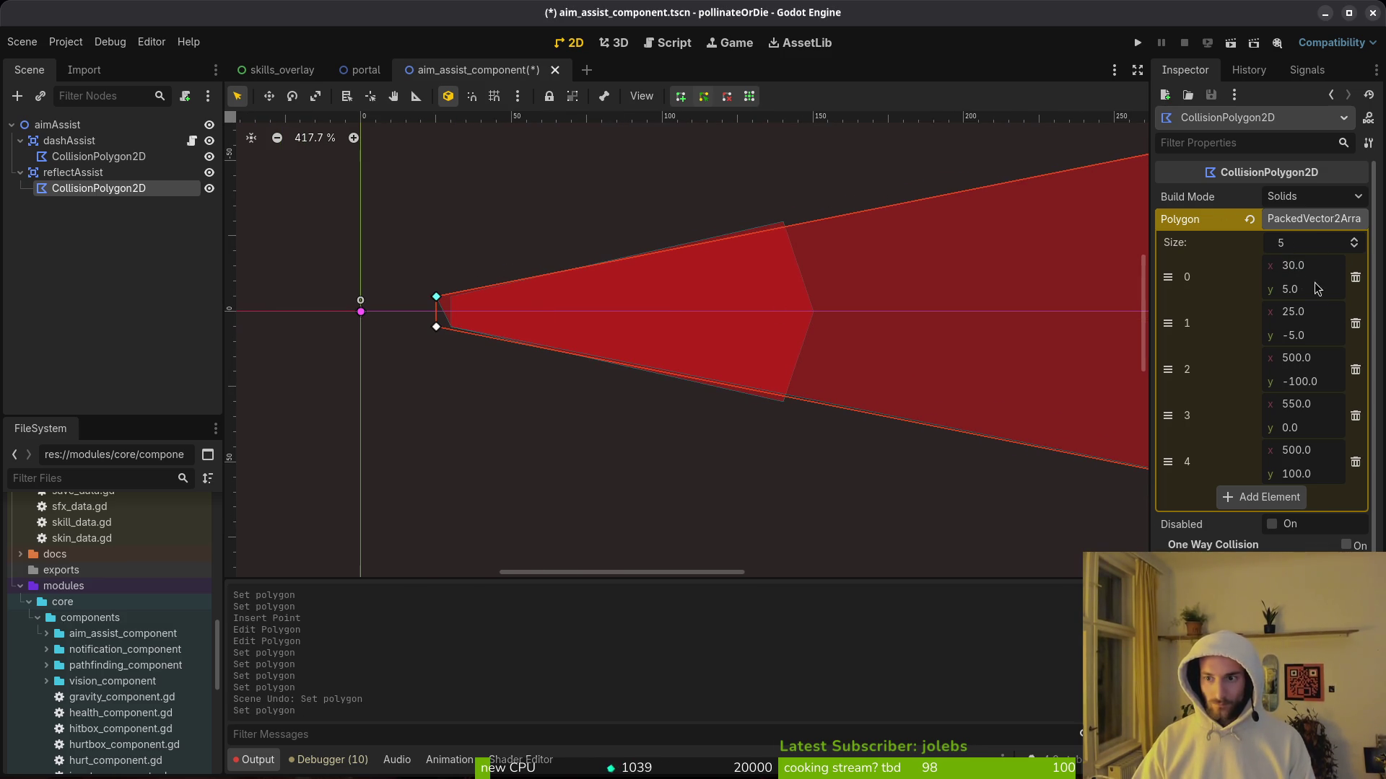
left_click(1327, 320)
key("Return")
key("ctrl+s")
scroll(823, 294, "down", 6)
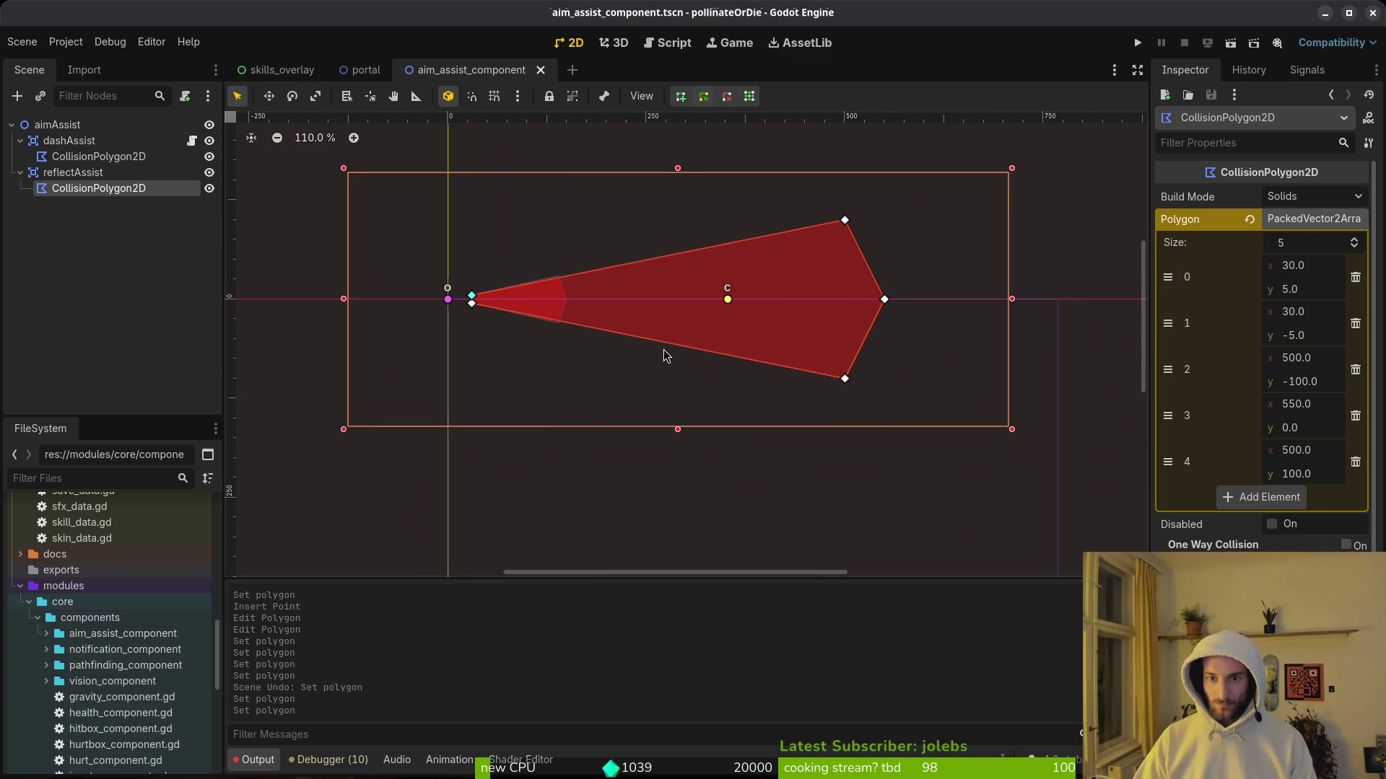
left_click(21, 173)
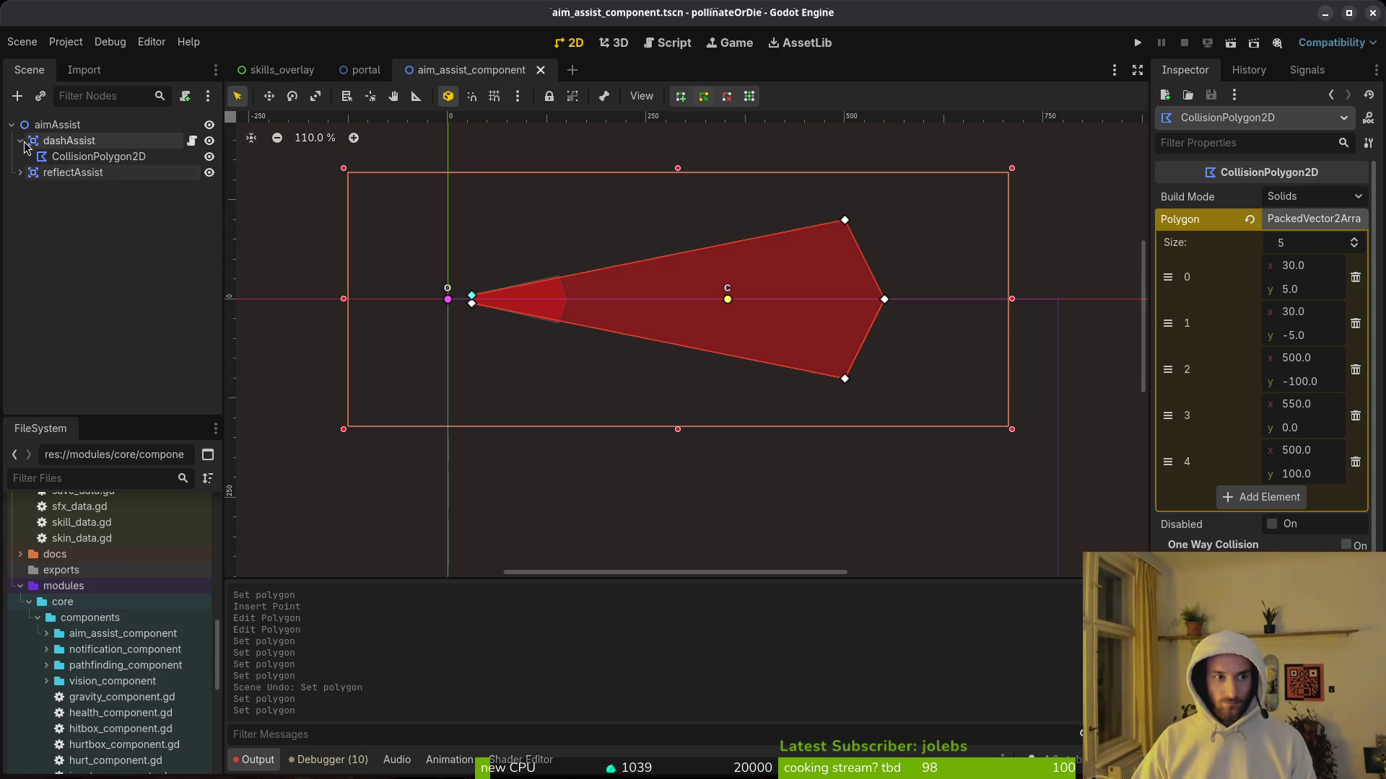
left_click(20, 140)
left_click(33, 125)
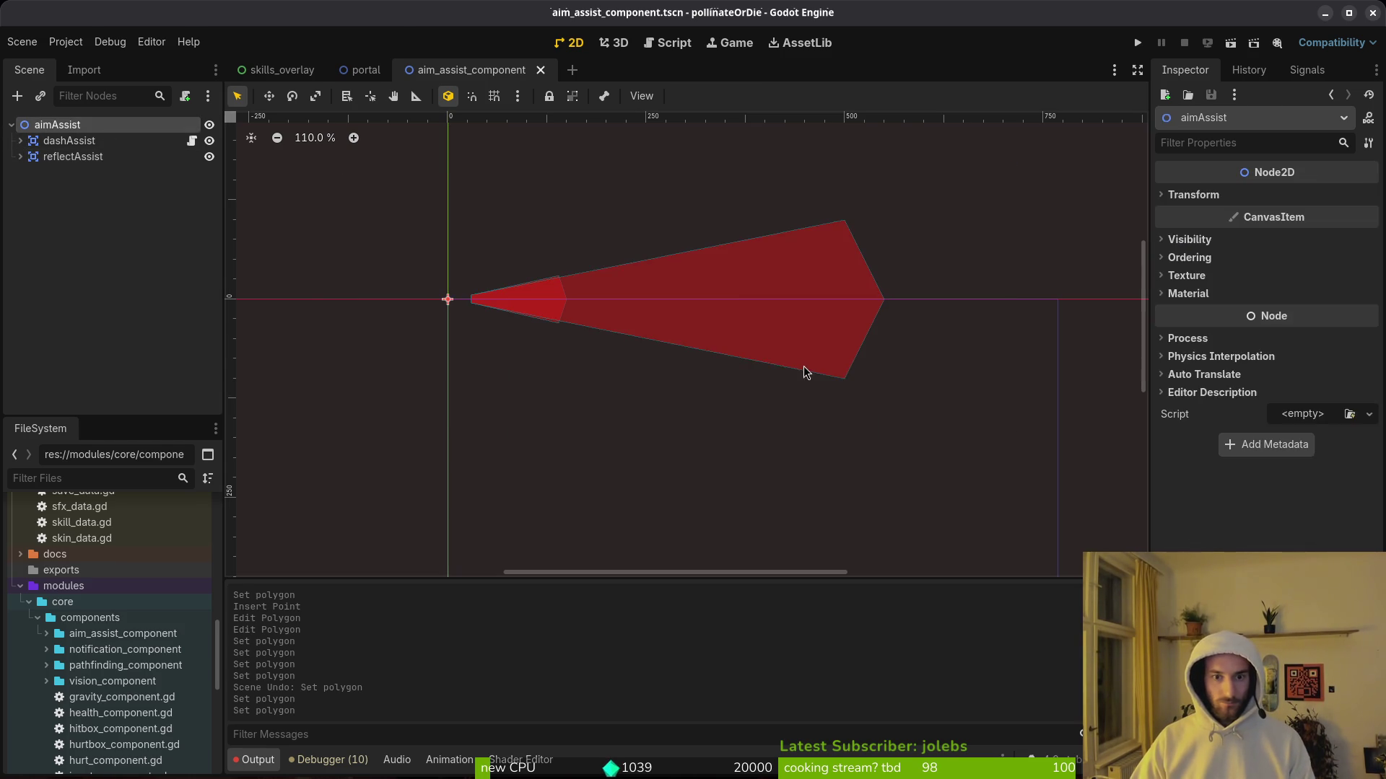
key("alt+Tab")
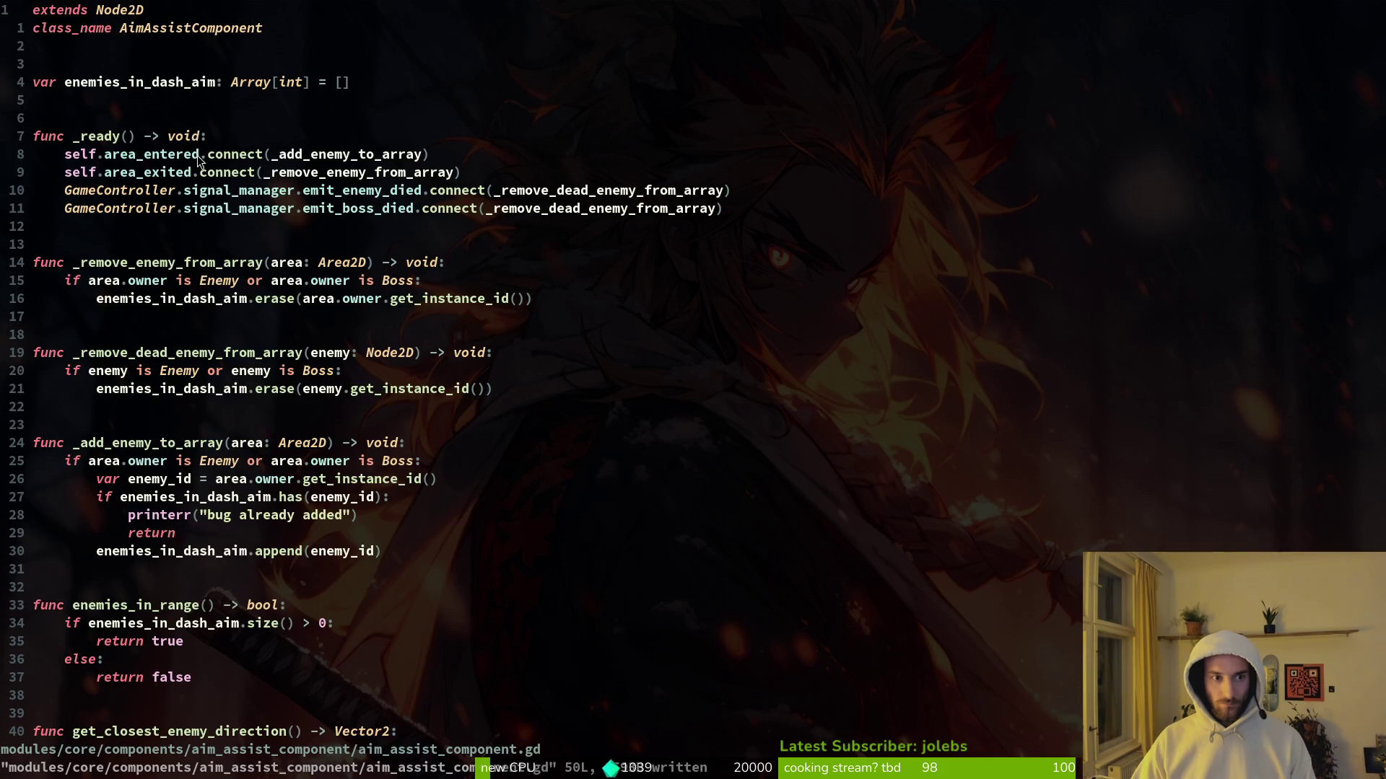
left_click(84, 155)
key("k")
key("k")
key("k")
key("k")
key("y")
key("y")
key("k")
type("O")
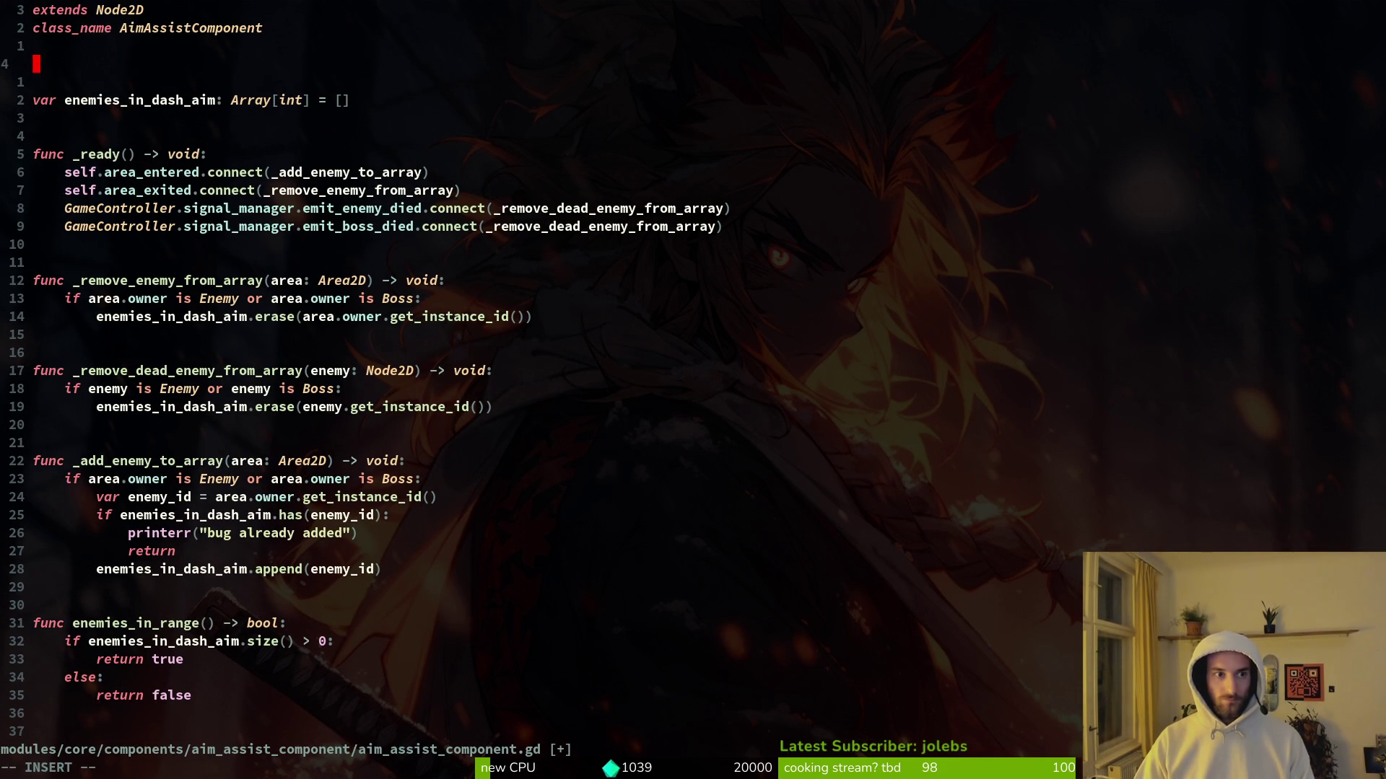
type("@onr")
type("eady ")
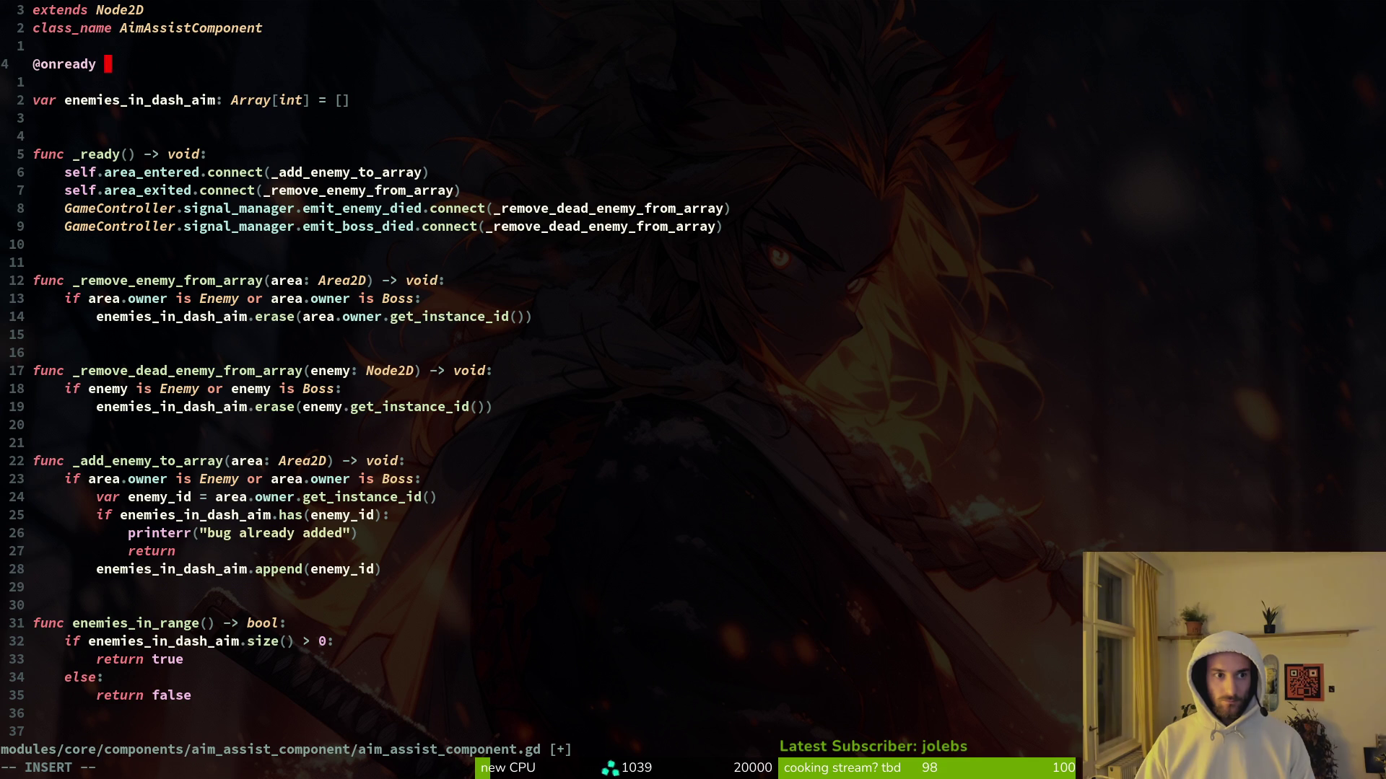
type("var dash_as")
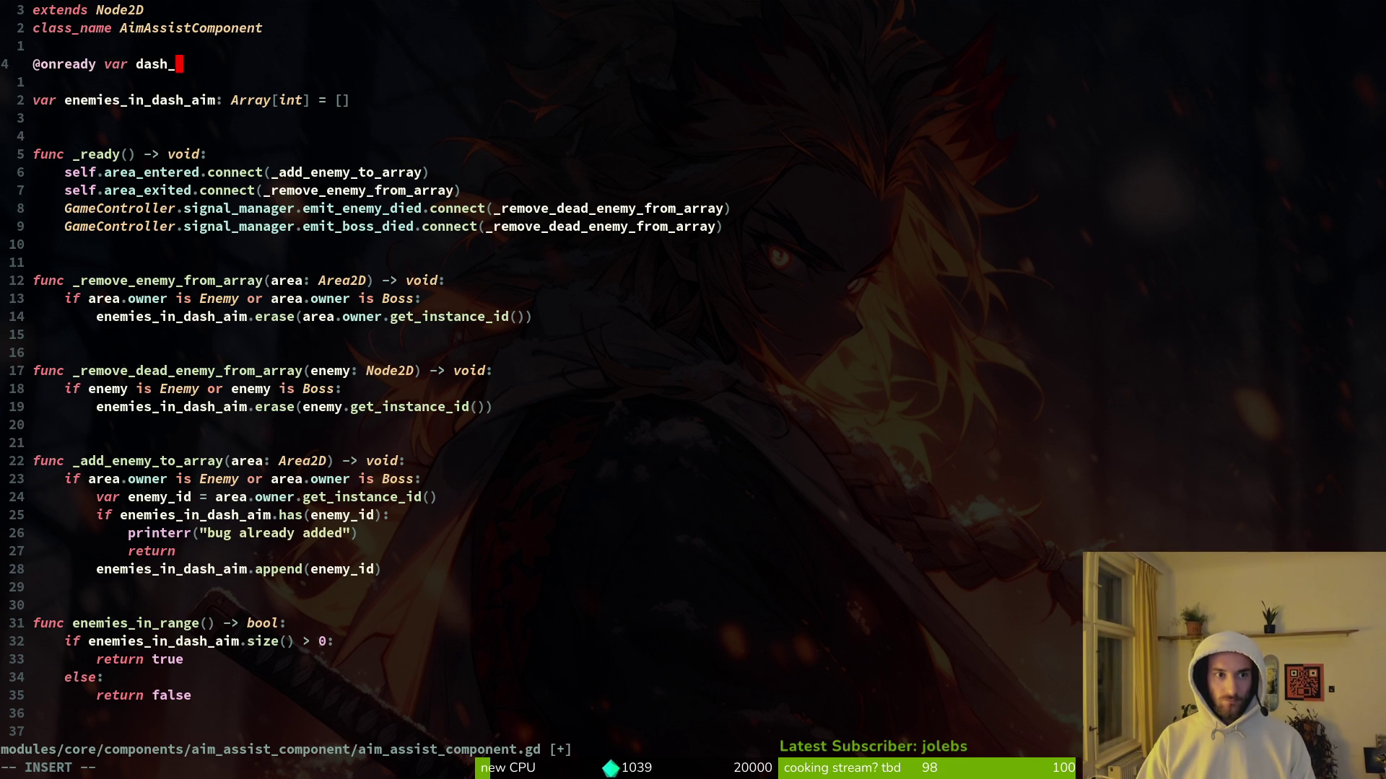
type("sist_area:Area2D")
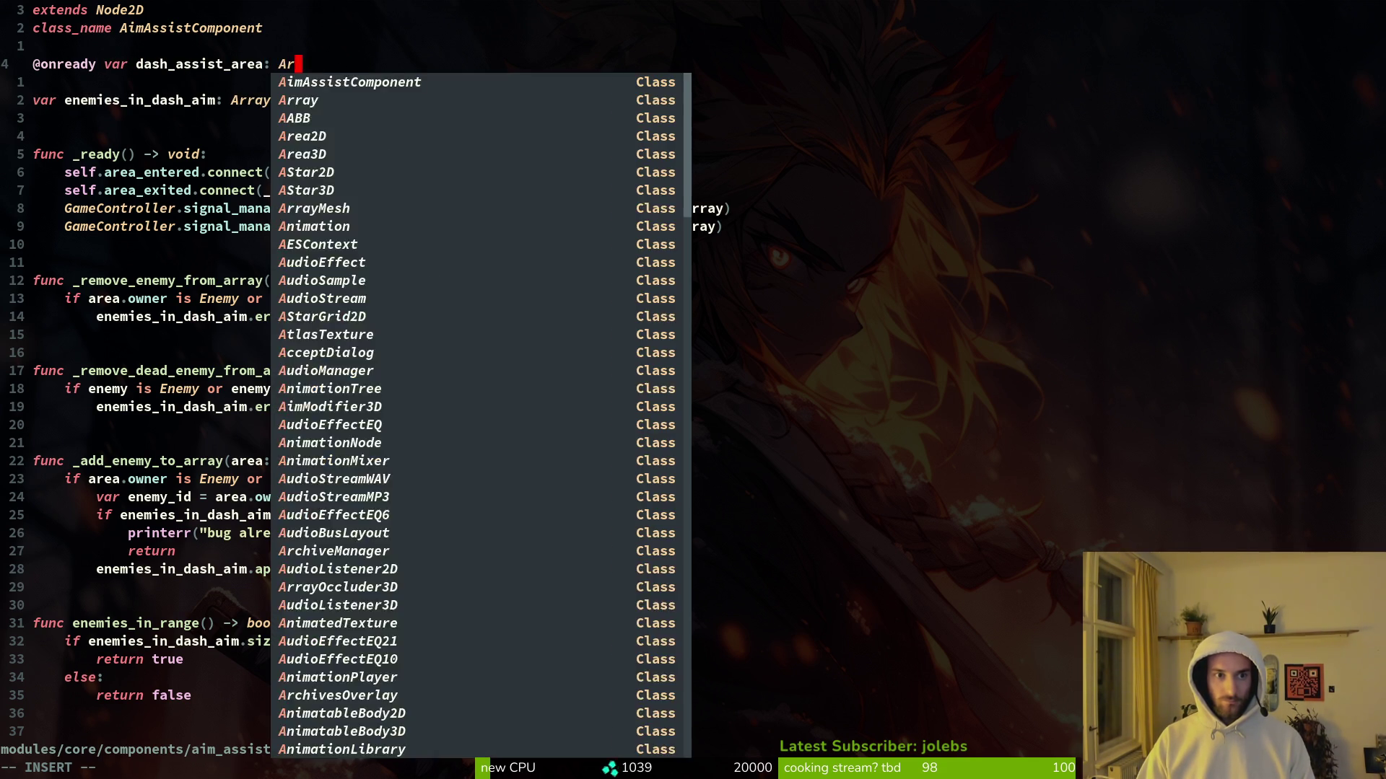
type(" =")
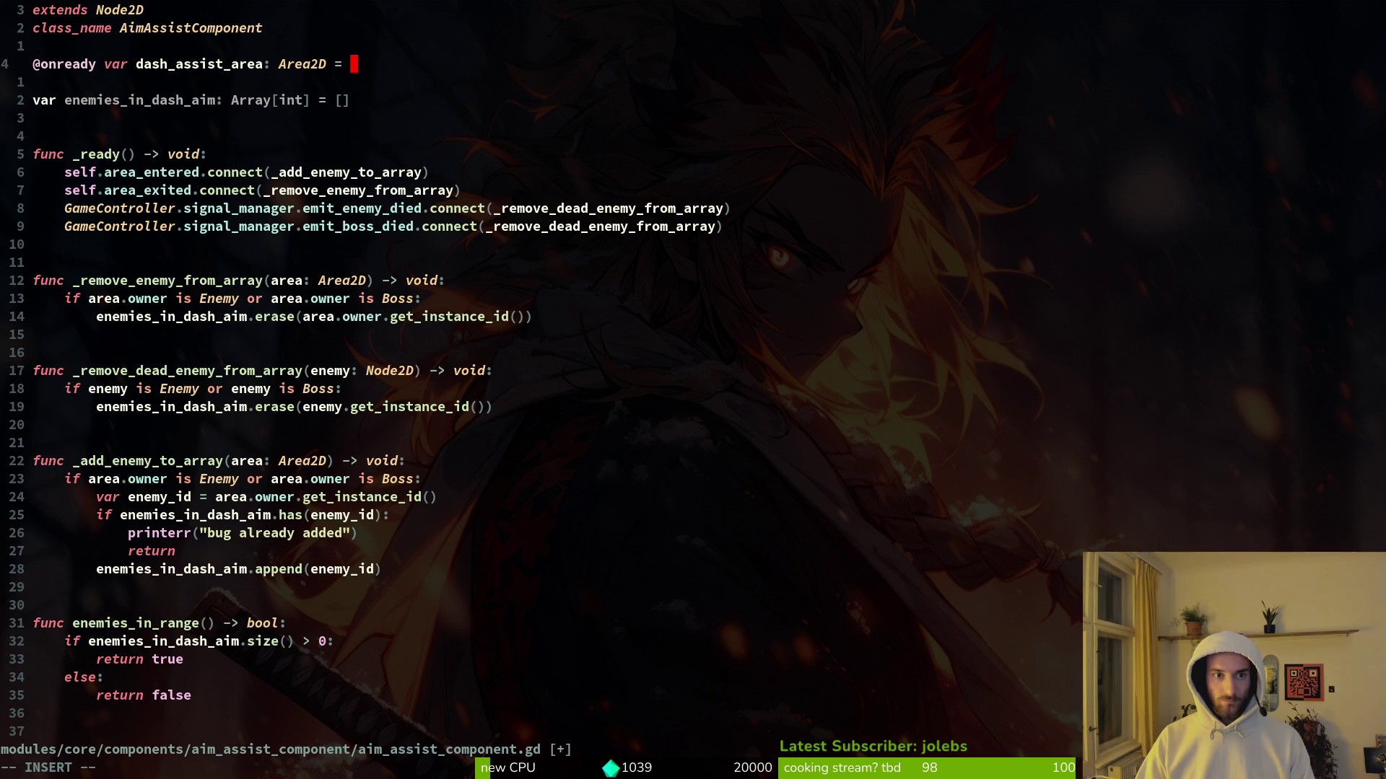
type("das")
Step: Correct the node reference to '$dashAssist', checking the node name in Godot
key("BackSpace")
key("BackSpace")
key("BackSpace")
type("$das")
key("Escape")
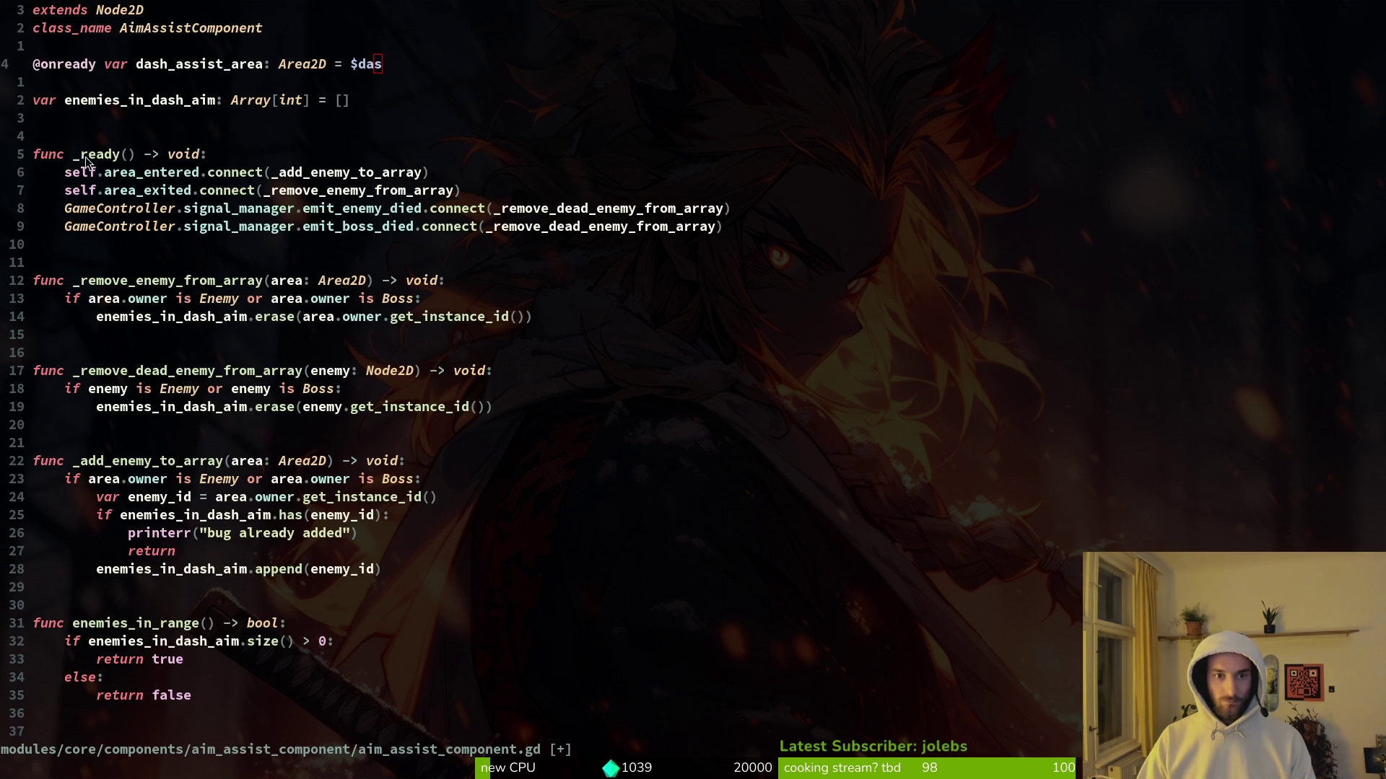
key("alt+Tab")
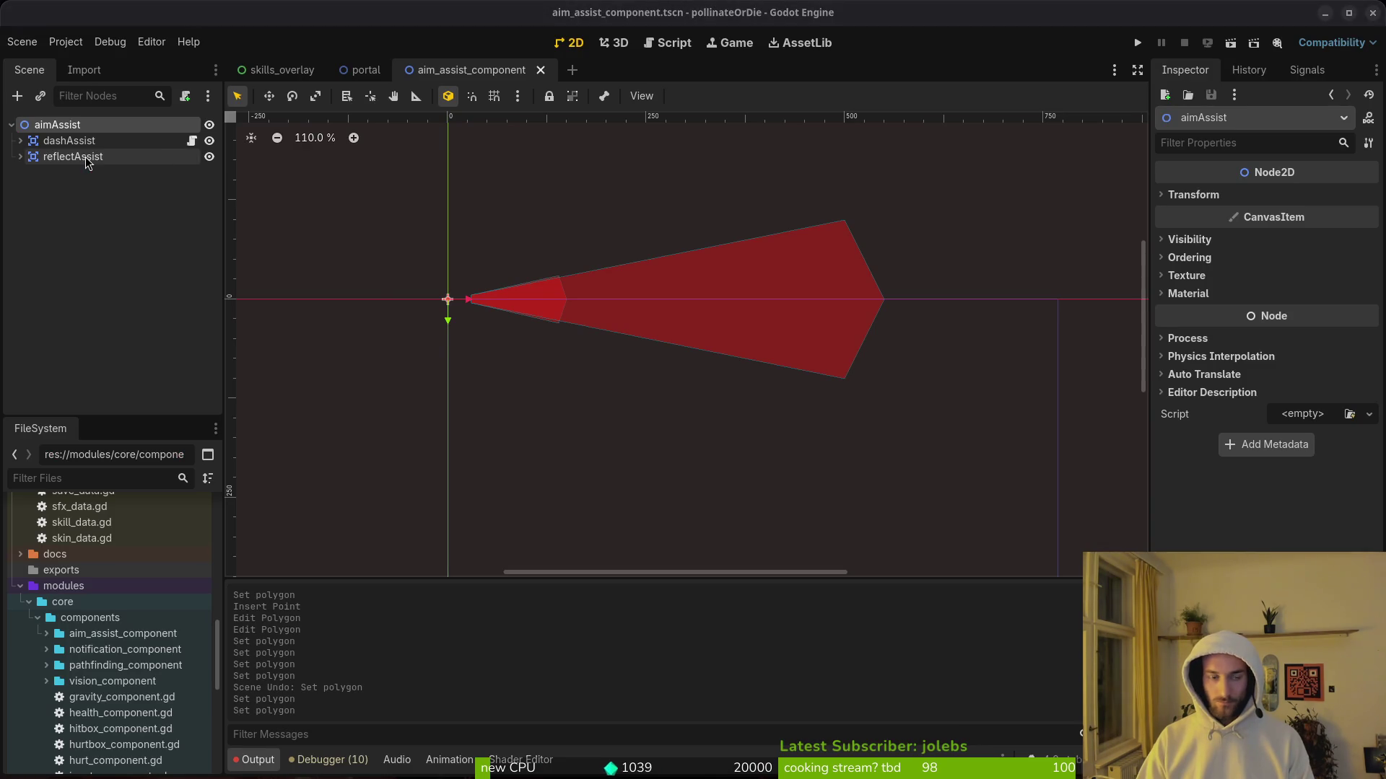
key("alt+Tab")
type("as")
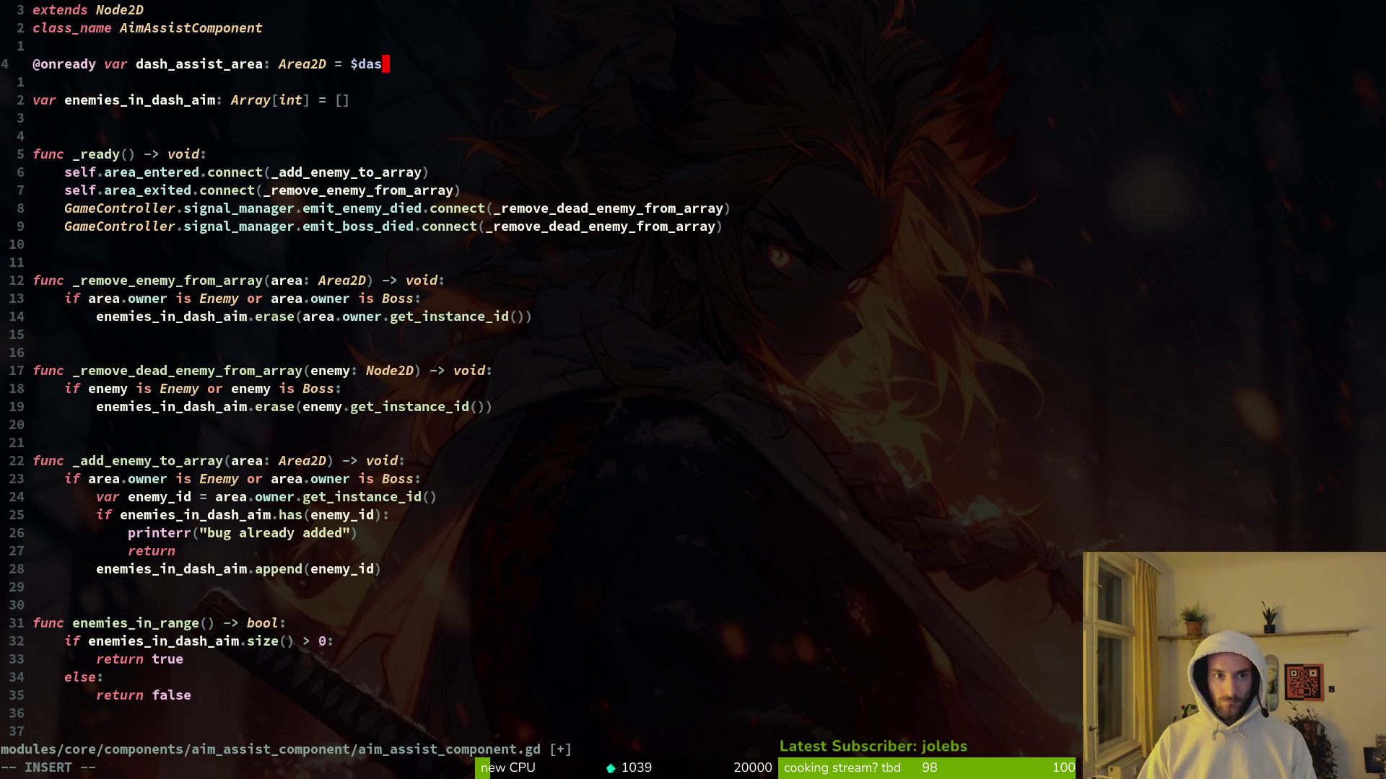
type("h")
type("Assist")
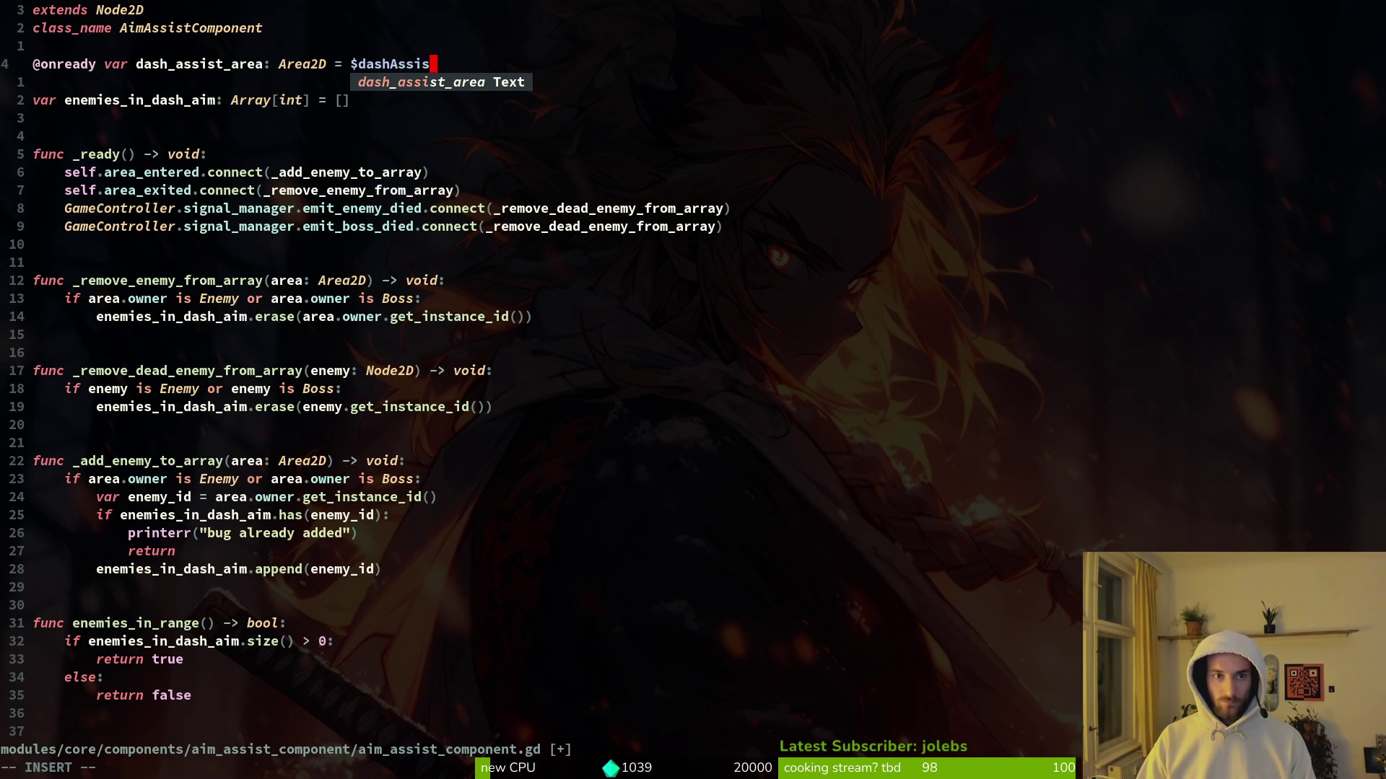
Step: Copy the dash line into a 'reflect_assist_area: Area2D = $reflectAssist' declaration
key("Escape")
key("y")
key("y")
type("p")
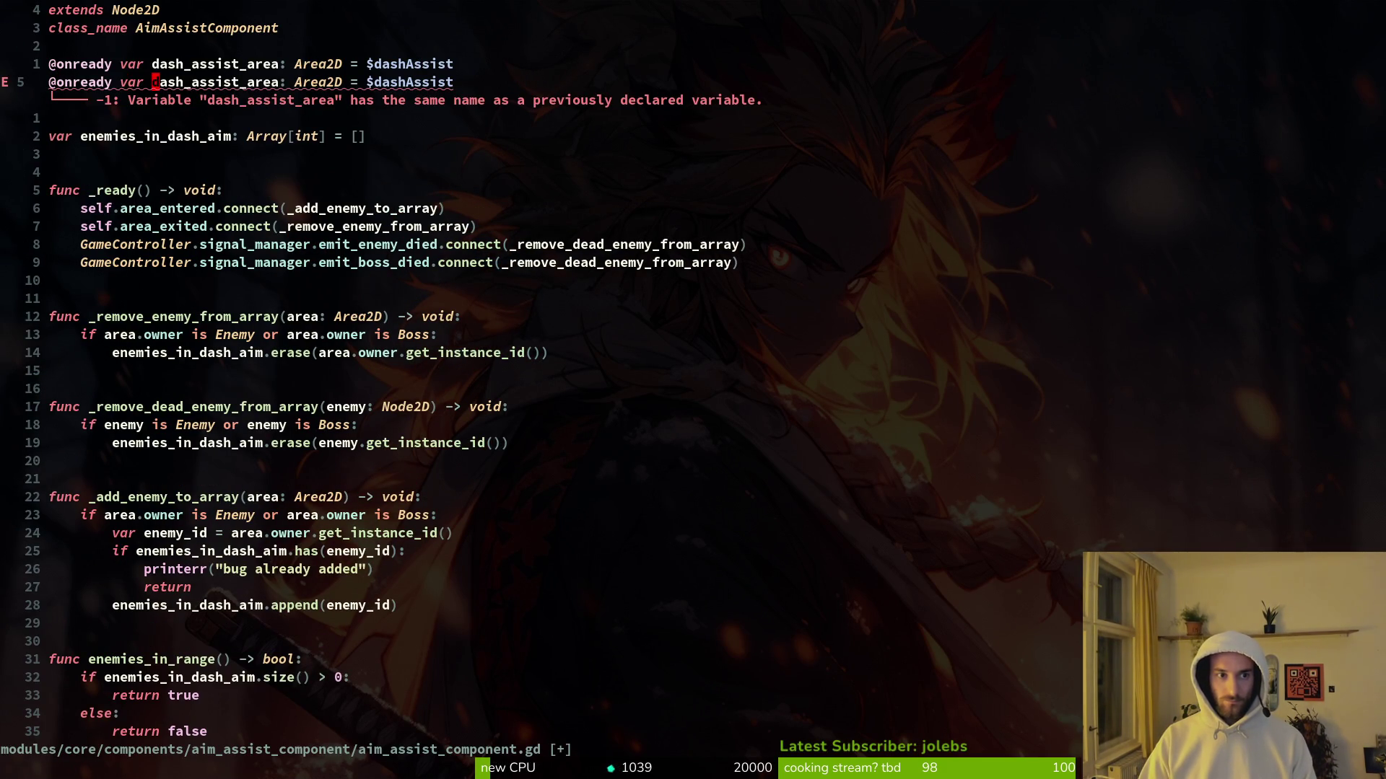
type("cwreflect_asi")
type("st_area")
key("Escape")
key("dollar")
key("a")
key("Escape")
type("ciwrefledct")
key("BackSpace")
key("BackSpace")
type("ctAssist")
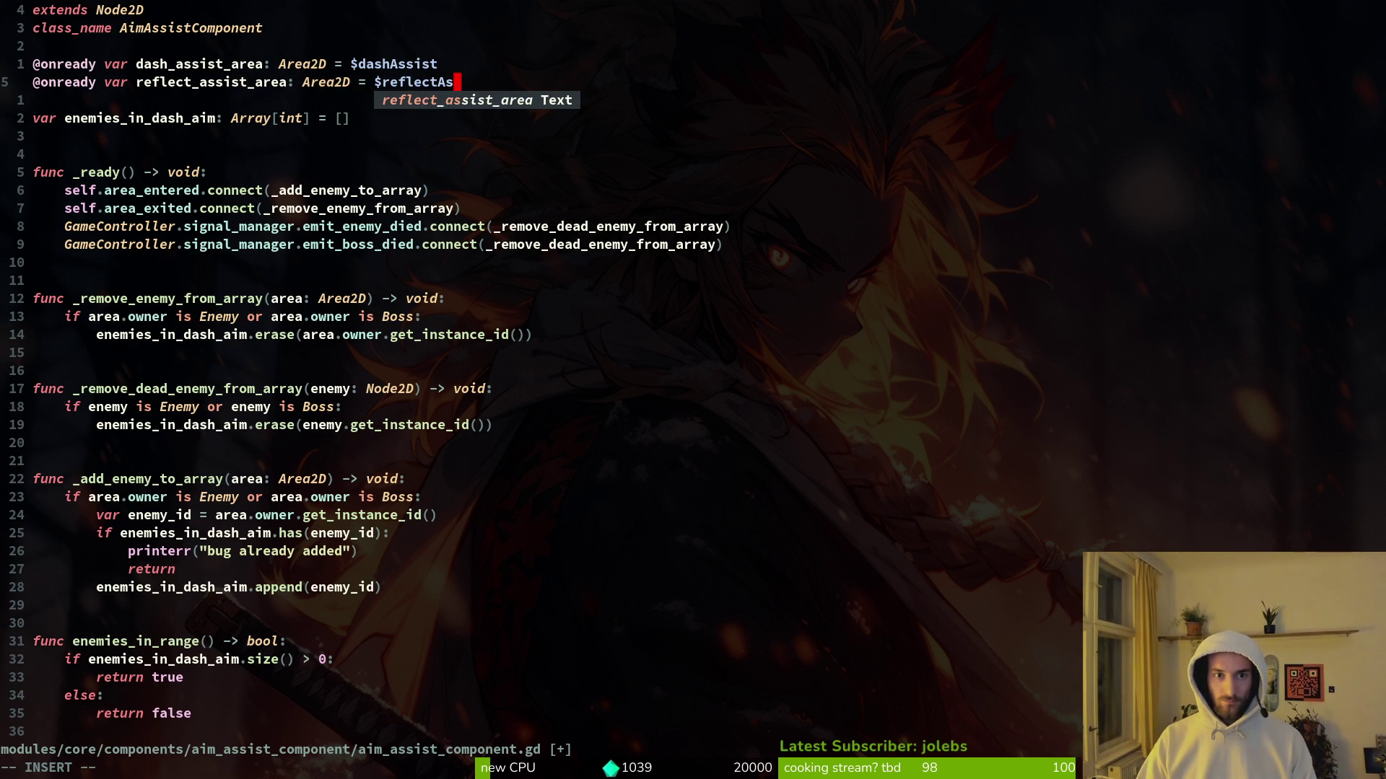
key("Escape")
Step: Remove the blank line after the declarations and save the script
key("j")
key("d")
key("d")
type(":w")
key("Return")
key("j")
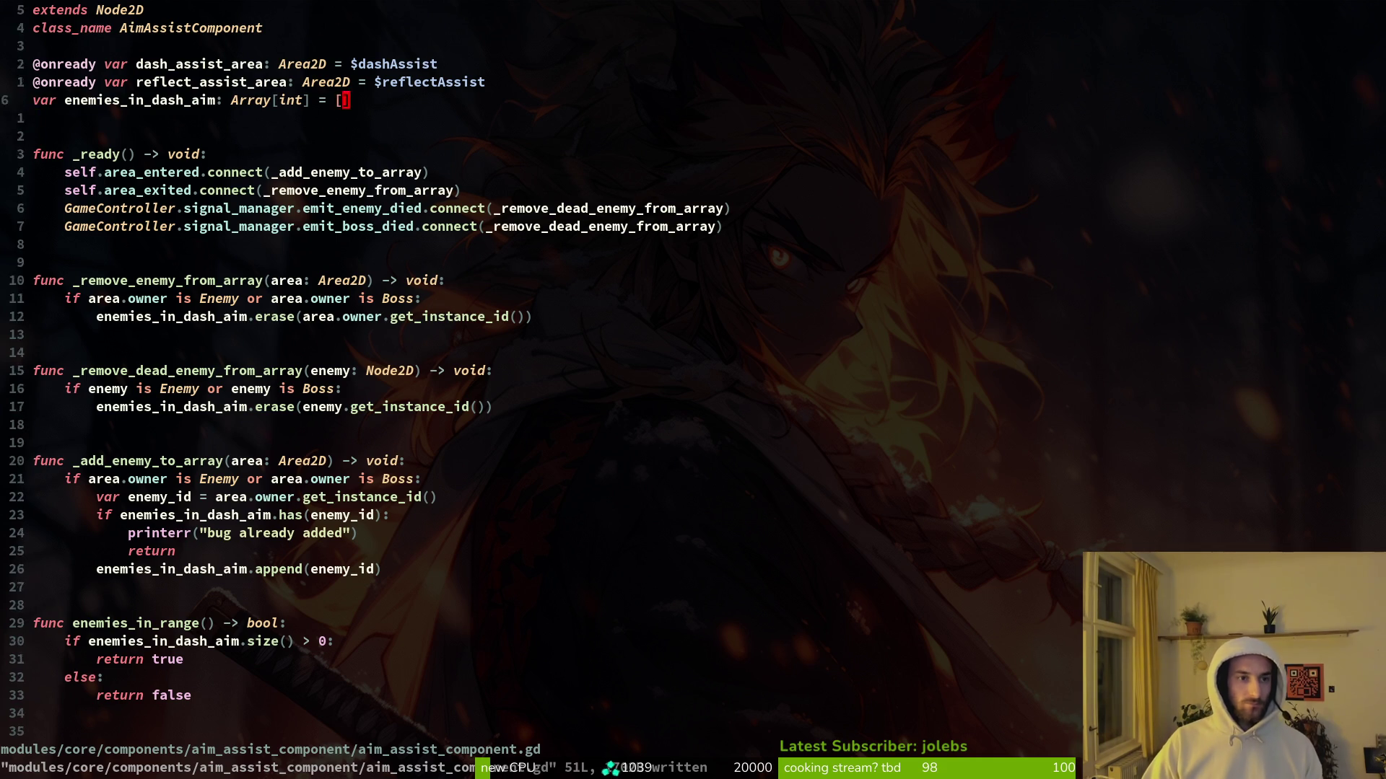
left_click(346, 172)
Step: Duplicate the four _ready signal-connection lines and retarget the first two to dash_assist_area instead of self
key("shift+v")
key("j")
key("j")
key("j")
key("y")
key("j")
key("j")
key("j")
key("p")
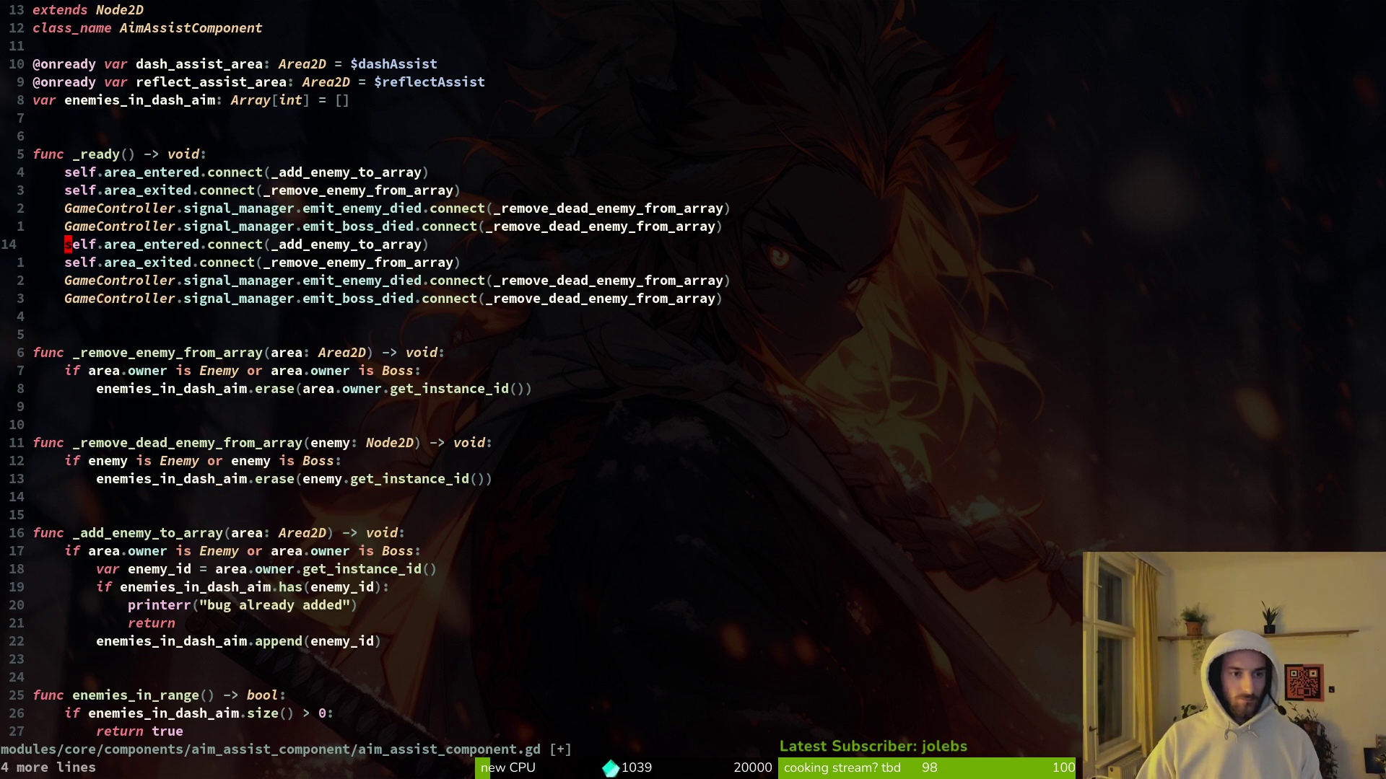
key("k")
key("k")
key("k")
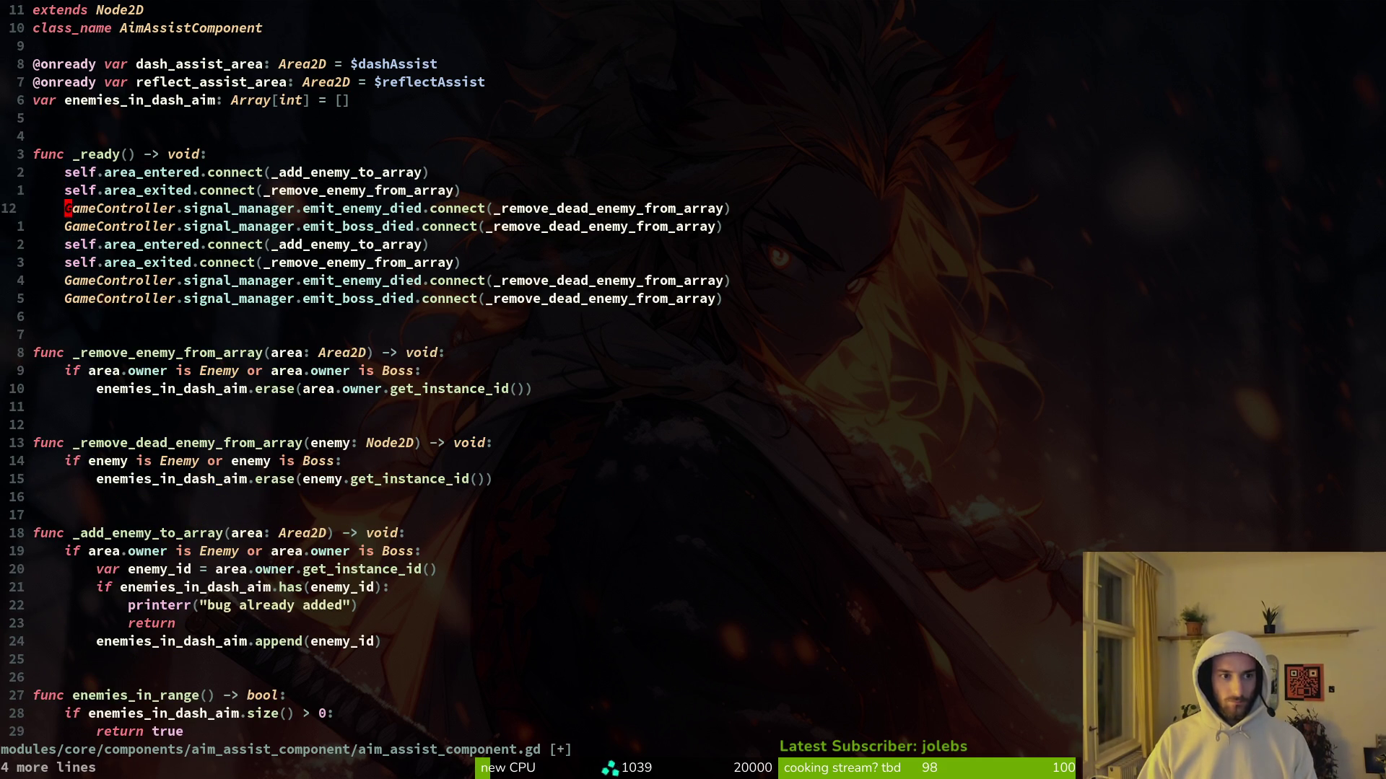
type("cwdash_assist_area")
key("Escape")
key("Return")
key("v")
key("Escape")
key("period")
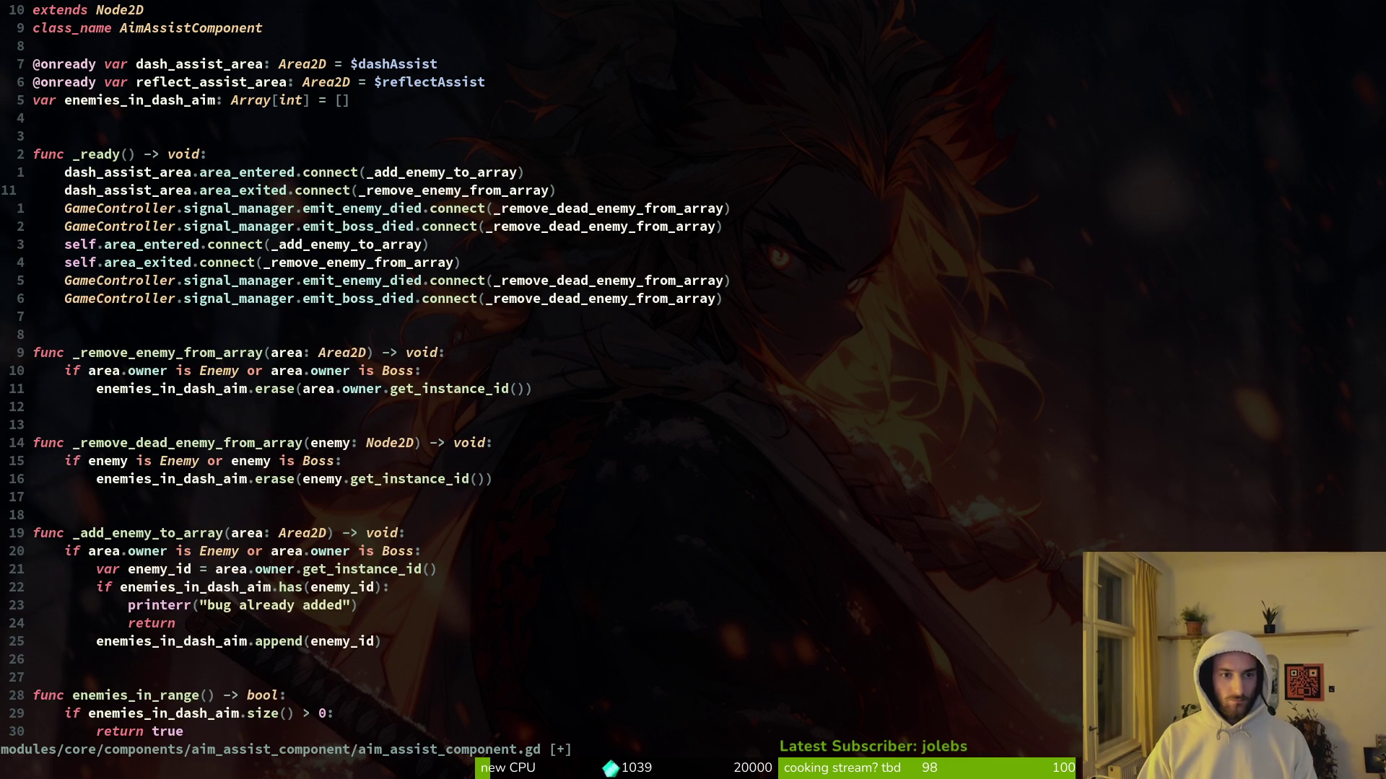
Step: Replace self with dash_assist_area on the remaining copied connection lines and save
key("j")
key("j")
key("j")
key("period")
key("j")
key("0")
key("v")
key("e")
key("Escape")
key("period")
type(":w")
key("Return")
Step: Add an 'enemis_in_reflect_aim: Array[int] = []' declaration below enemies_in_dash_aim and save
key("k")
key("k")
key("k")
key("k")
key("0")
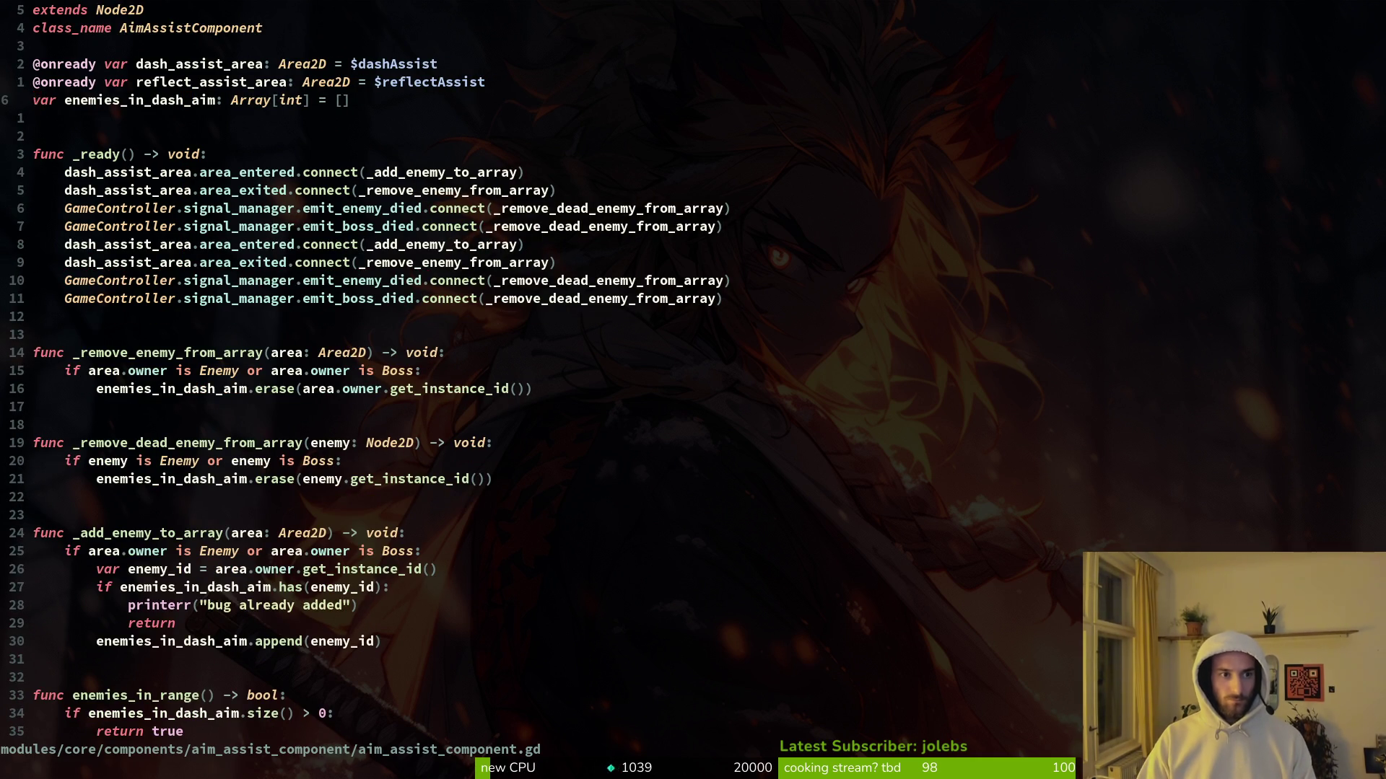
key("y")
key("y")
type("pcwenemis_in_")
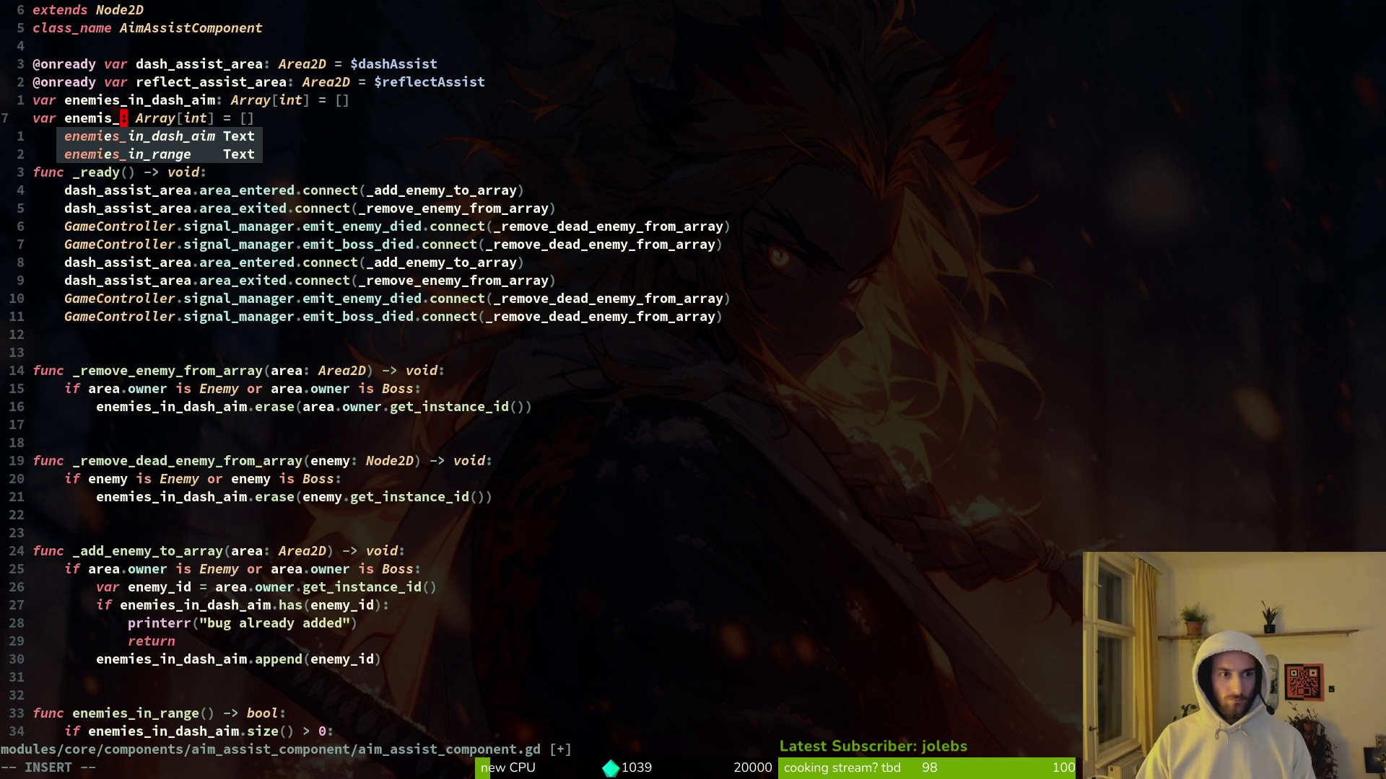
type("reflect_aim")
key("Escape")
type(":w")
key("Return")
key("j")
key("j")
key("j")
key("j")
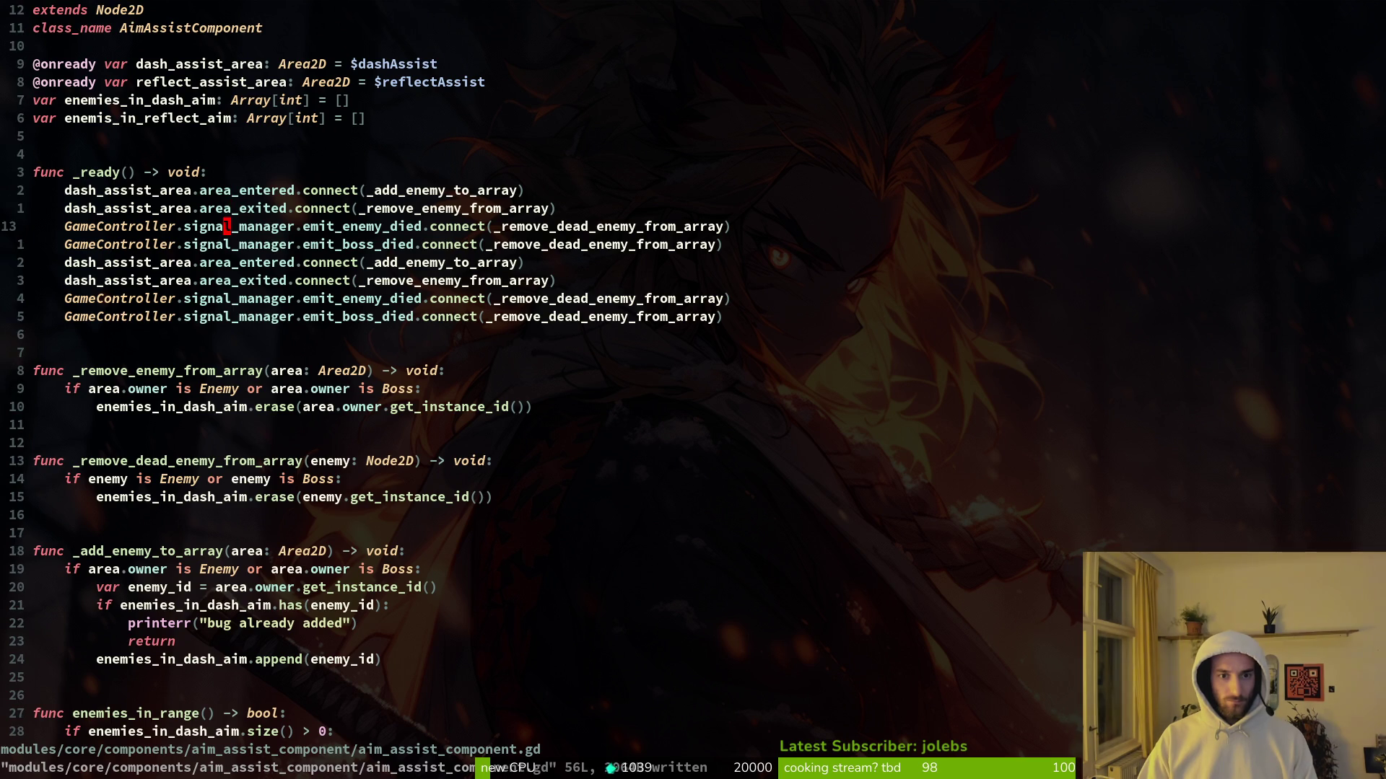
Step: Copy the 18 lines of enemy-array helper functions starting at _remove_enemy_from_array
key("j")
key("j")
key("j")
key("k")
key("k")
key("k")
key("j")
key("j")
key("k")
key("k")
key("k")
key("k")
key("shift+v")
key("j")
key("j")
key("j")
key("j")
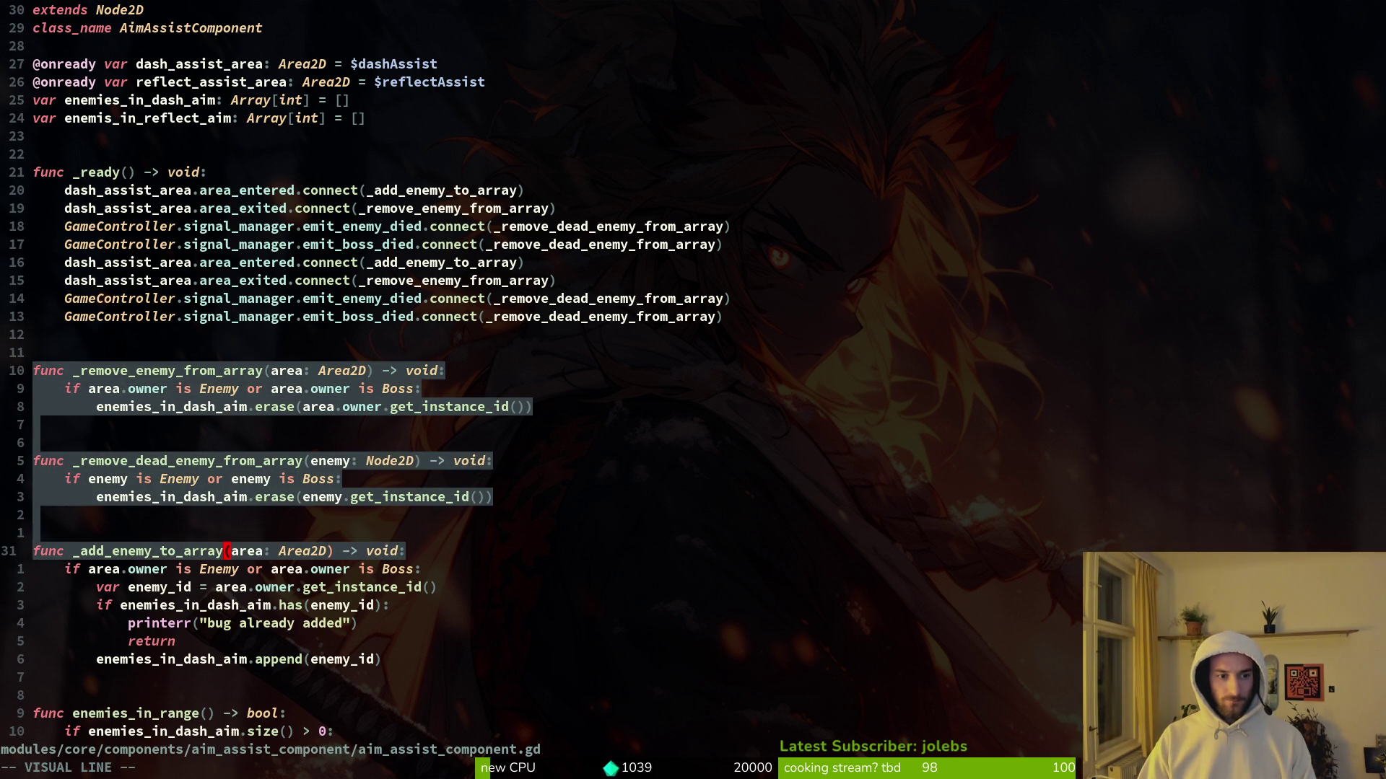
key("j")
key("j")
key("j")
key("j")
key("j")
key("j")
key("y")
key("j")
key("k")
key("j")
key("j")
key("j")
key("j")
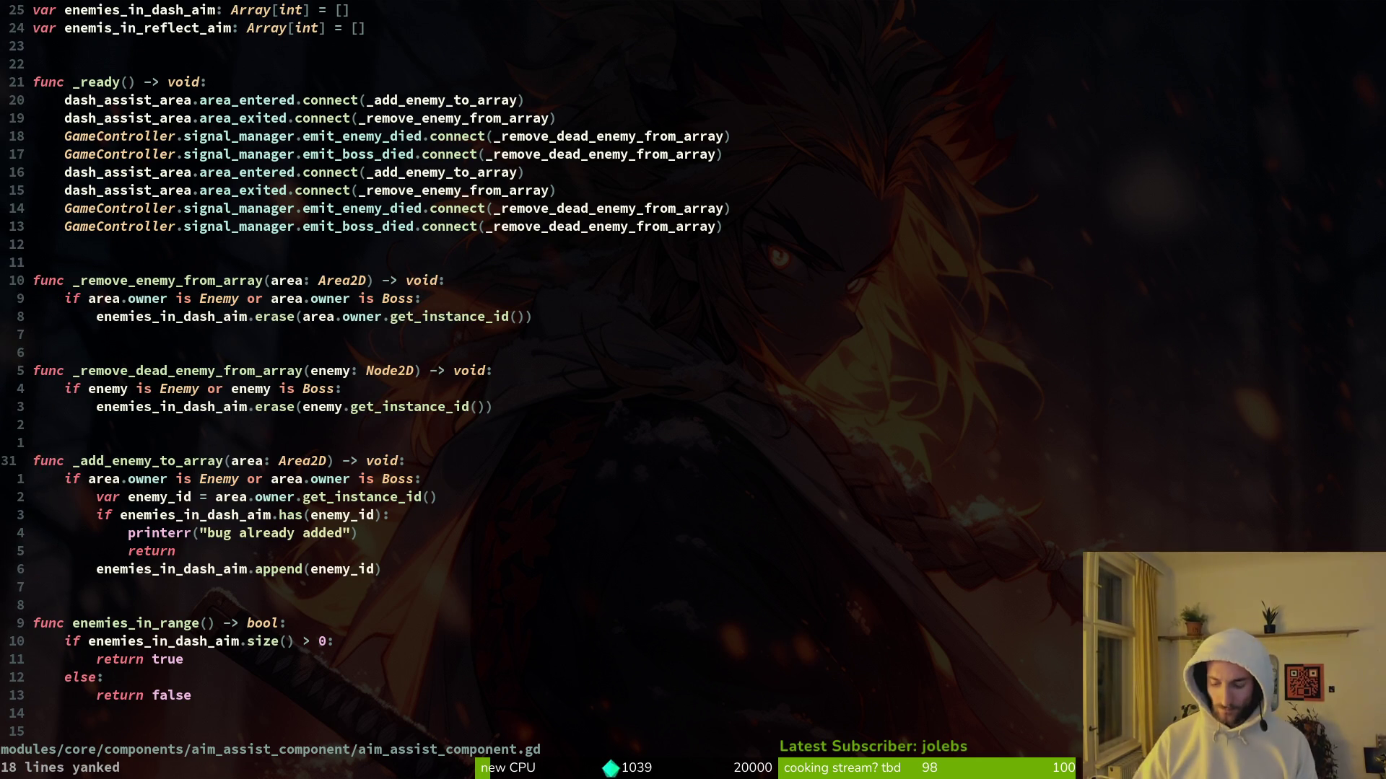
Step: Add an 'assist_type:' parameter after 'area: Area2D' in the _add_enemy_to_array signature
key("w")
key("w")
key("w")
key("w")
key("b")
key("b")
type("biassi")
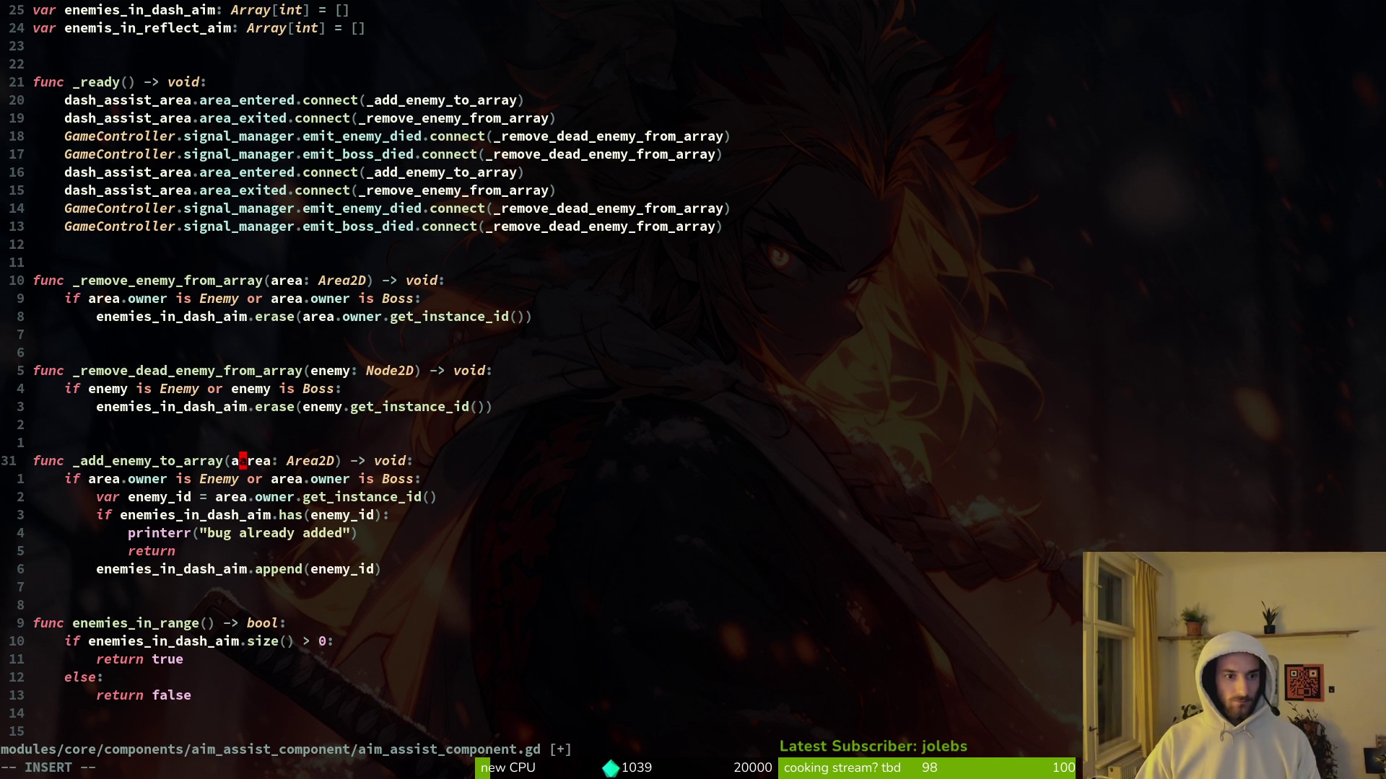
type("st_typea")
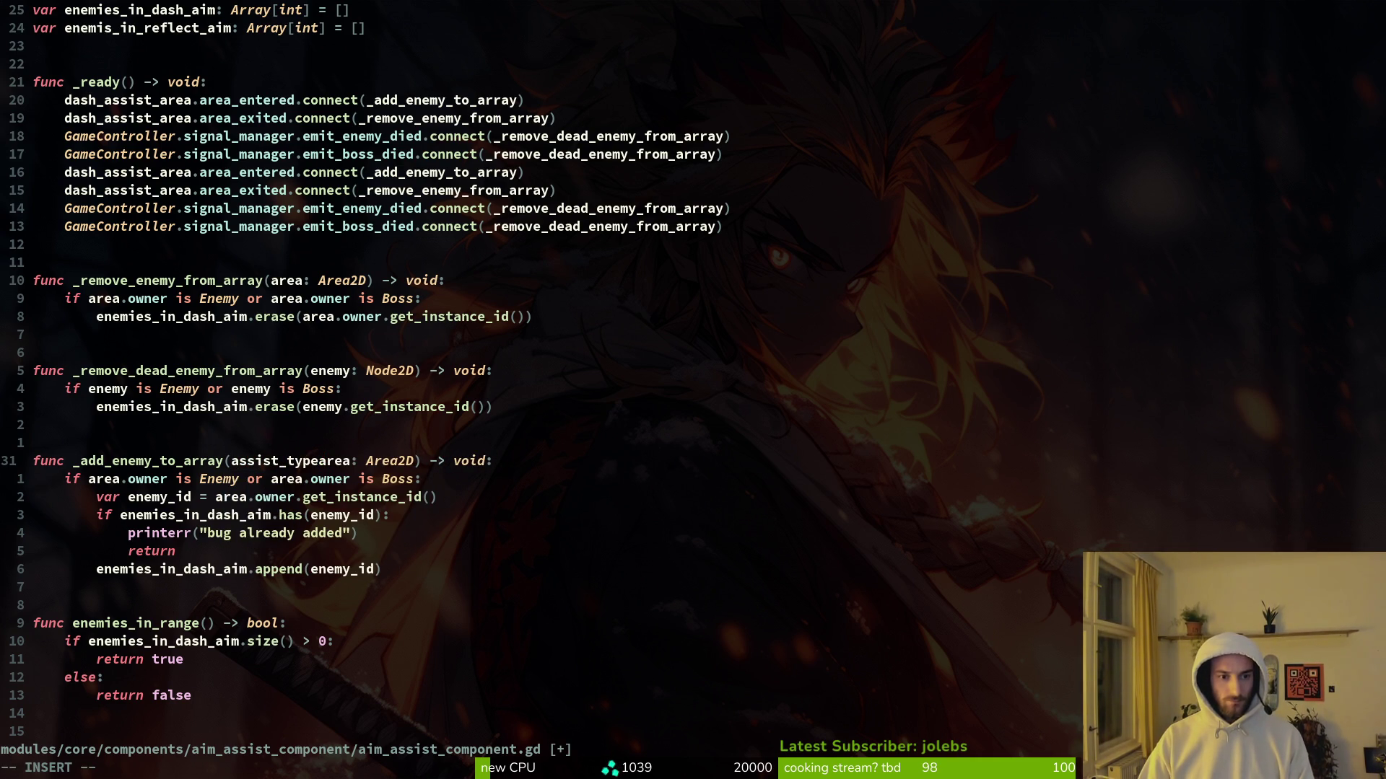
key("ctrl+w")
key("Escape")
key("w")
key("w")
type("e")
type("a2D, assist_type?")
key("BackSpace")
type(":")
key("Escape")
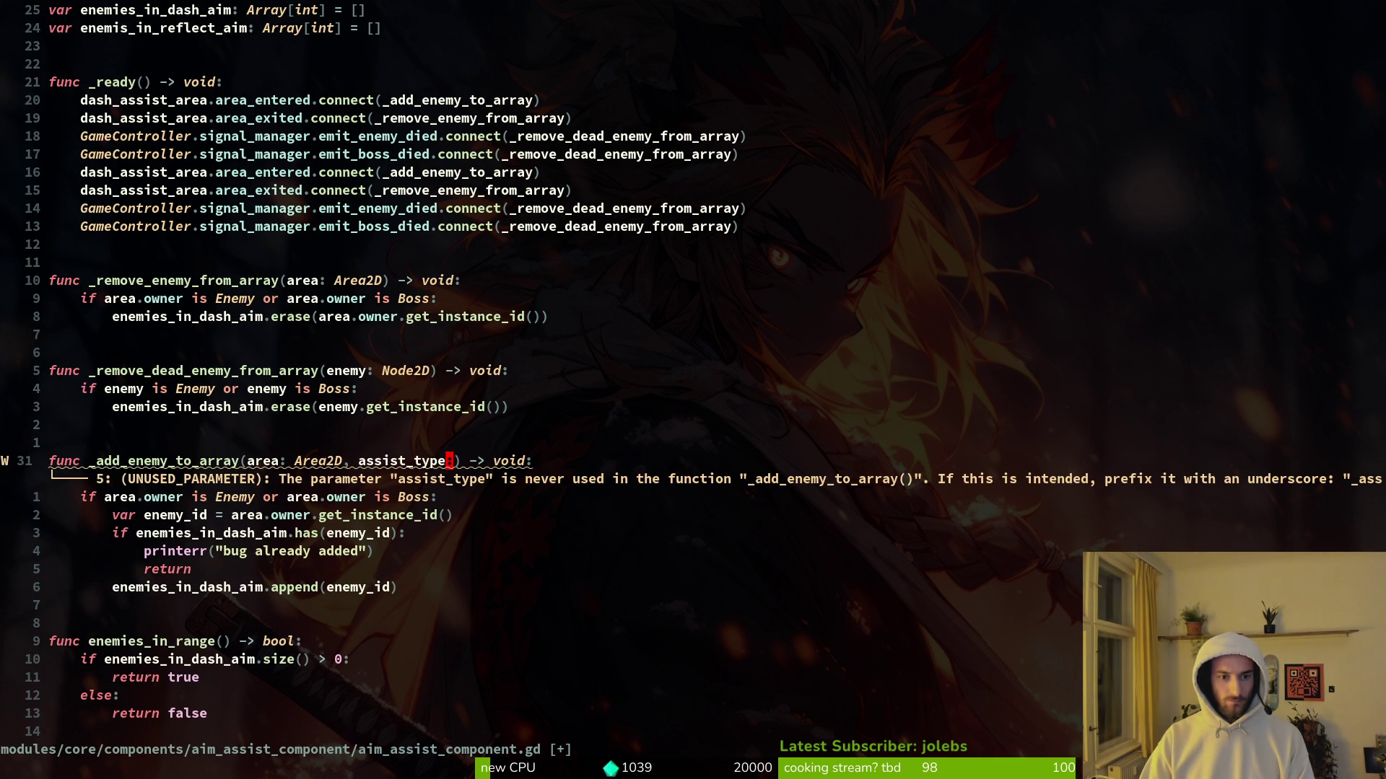
Step: Save the script, then restore the assist_type parameter that the undo removed
type("u:w")
key("Return")
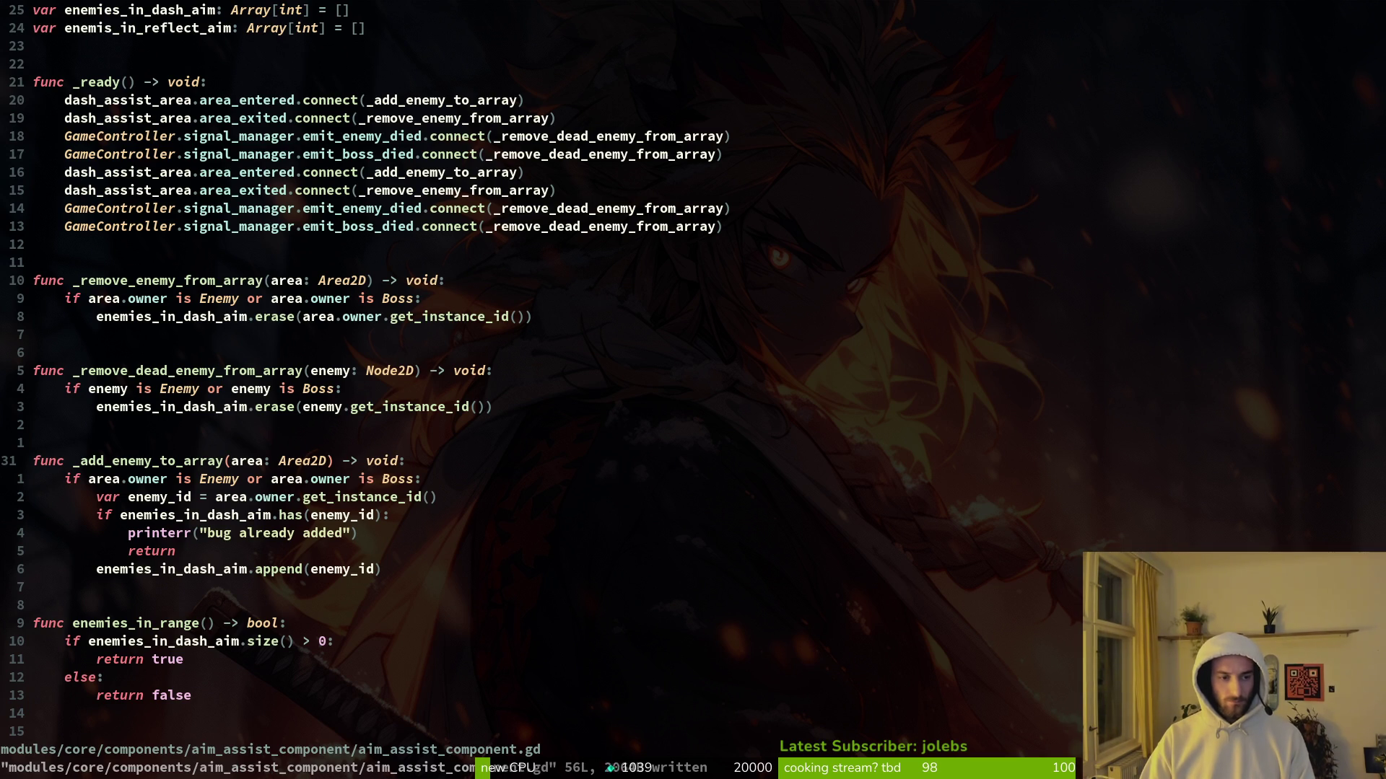
key("ctrl+r")
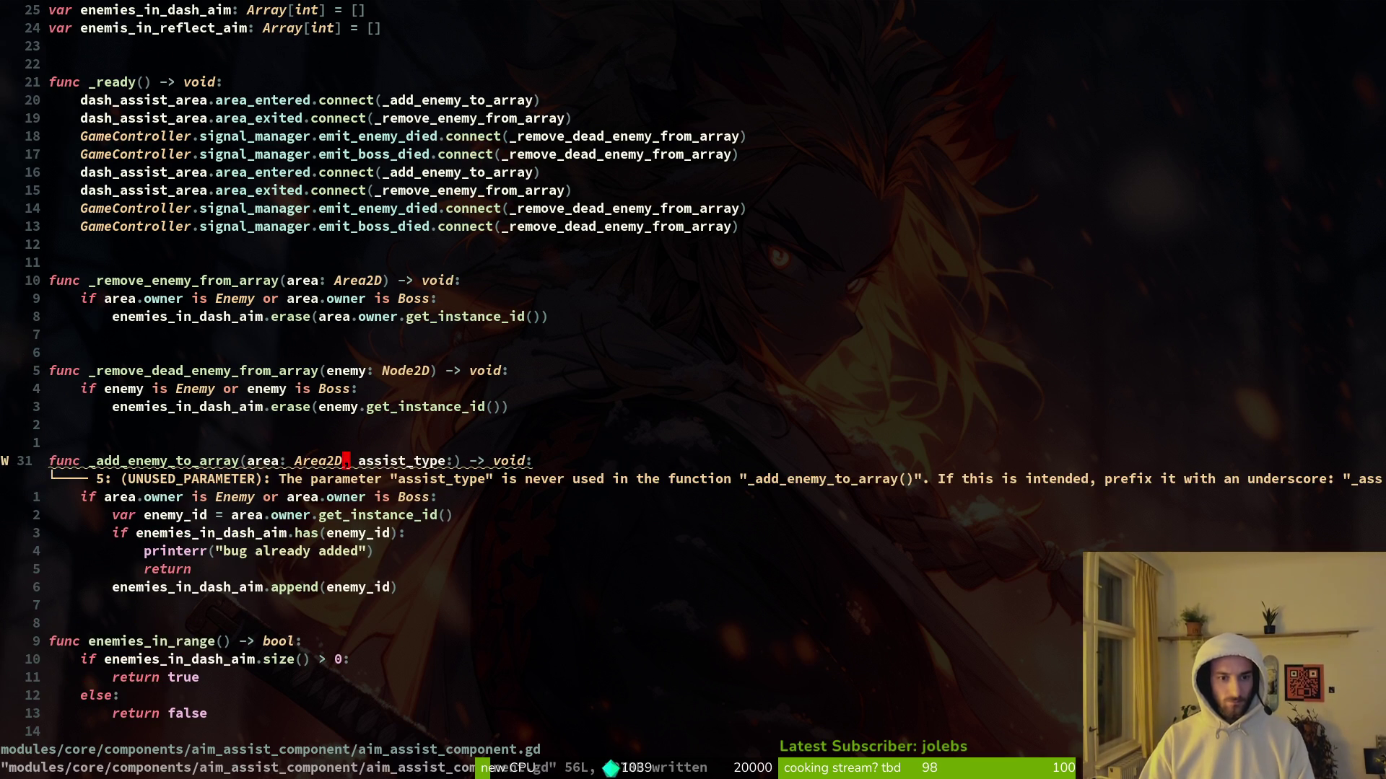
key("ctrl+o")
Step: Replace a duplicate of the enemis_in_reflect_aim line with a new 'enum' line
key("k")
key("k")
key("k")
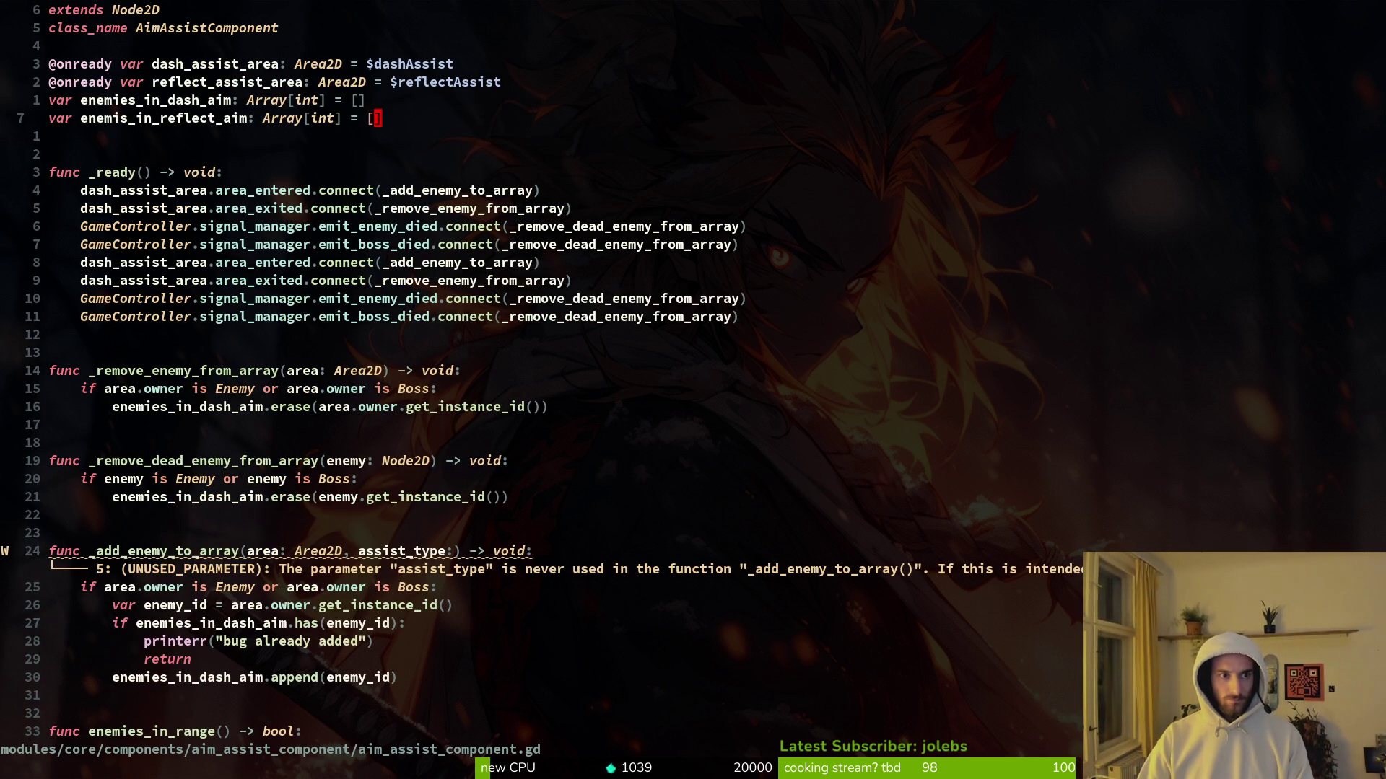
key("0")
key("y")
key("y")
key("p")
key("c")
key("c")
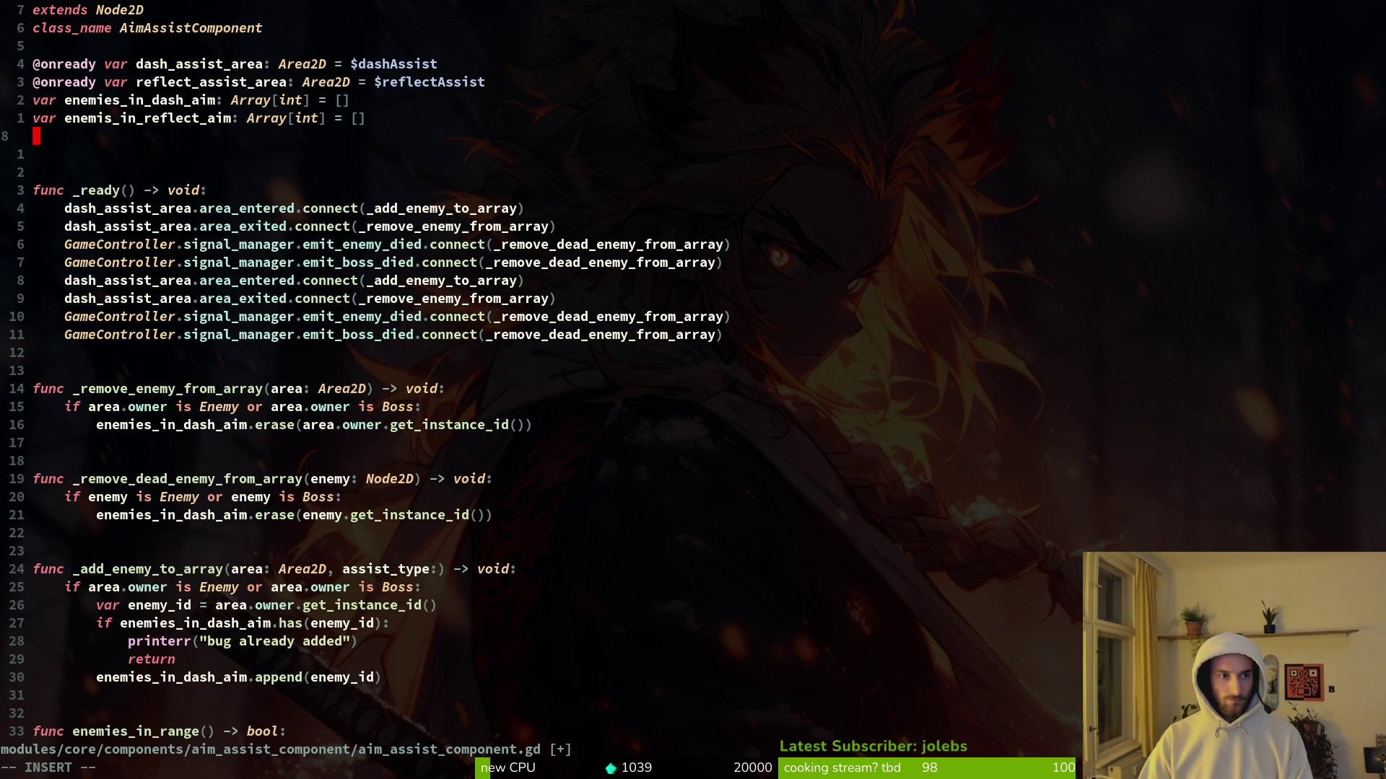
type("enum")
key("Escape")
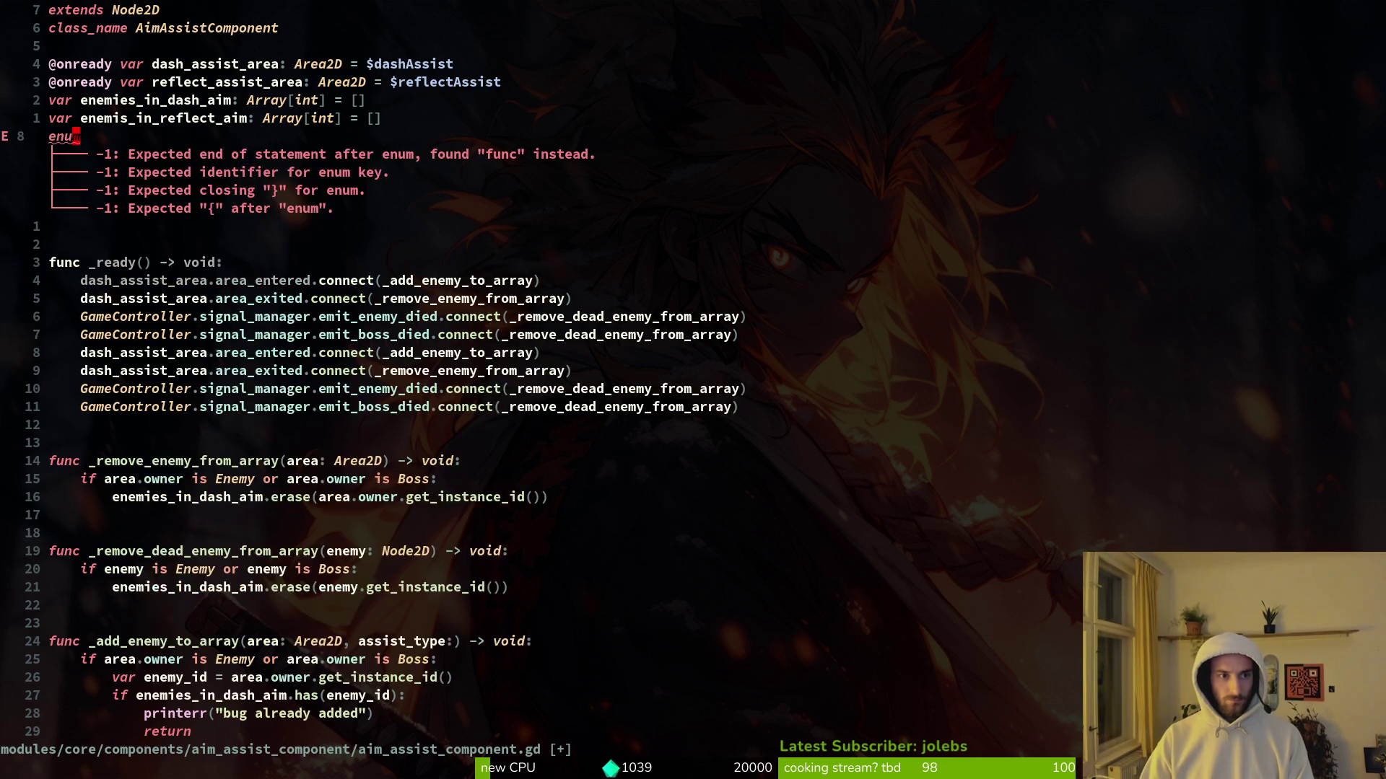
Step: Name the enum assist_type_enum, consulting enum.helper.gd through the project file search
key("space")
key("f")
key("f")
type("enhe")
key("Escape")
key("Escape")
type("A assist_tyup")
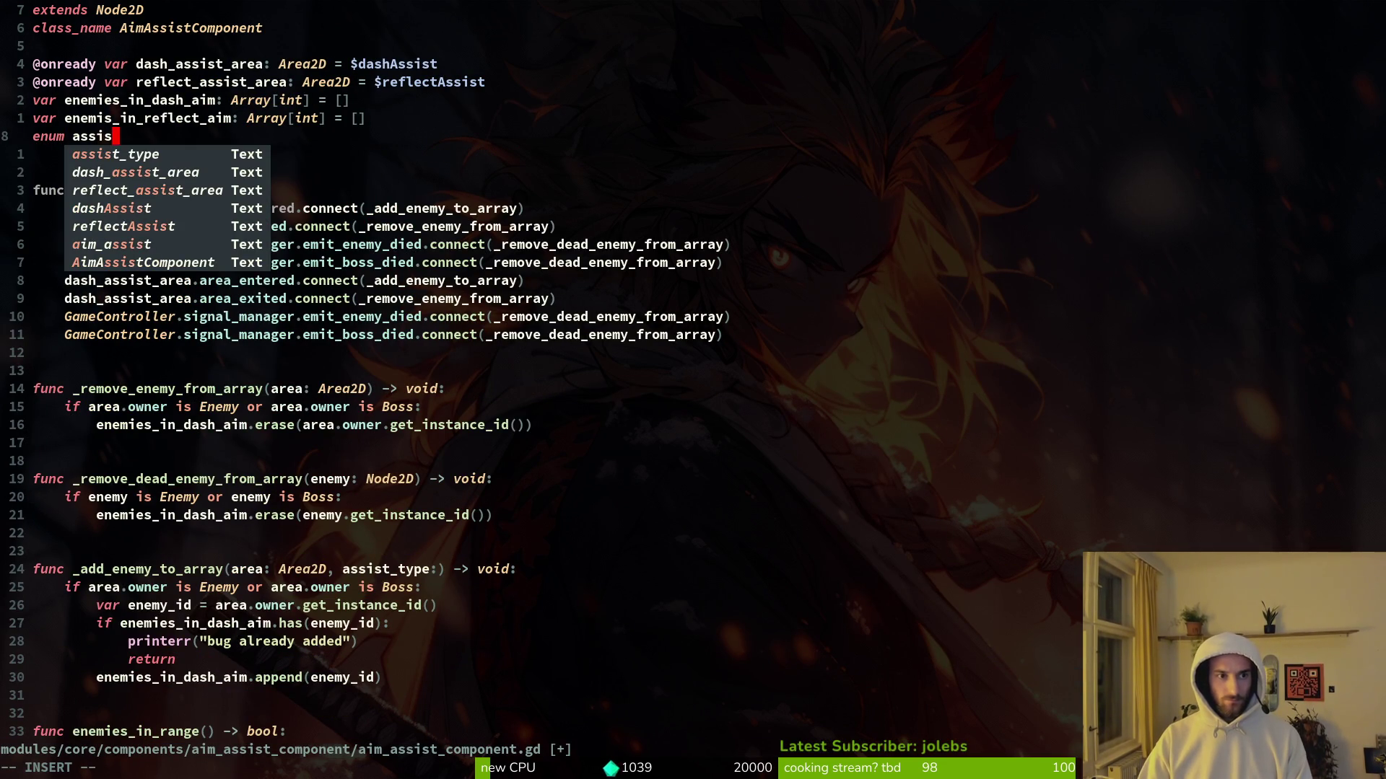
key("BackSpace")
key("BackSpace")
type("pe_enum")
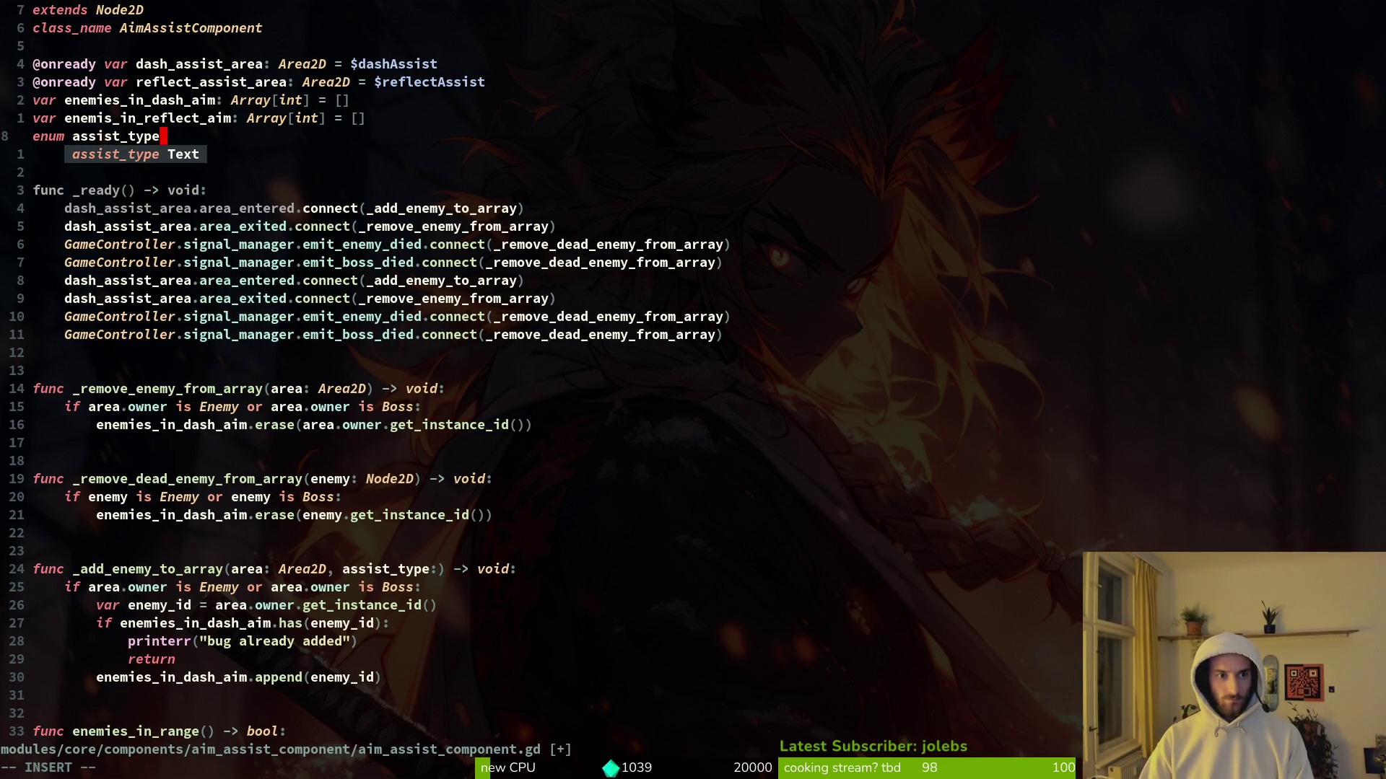
type(": w")
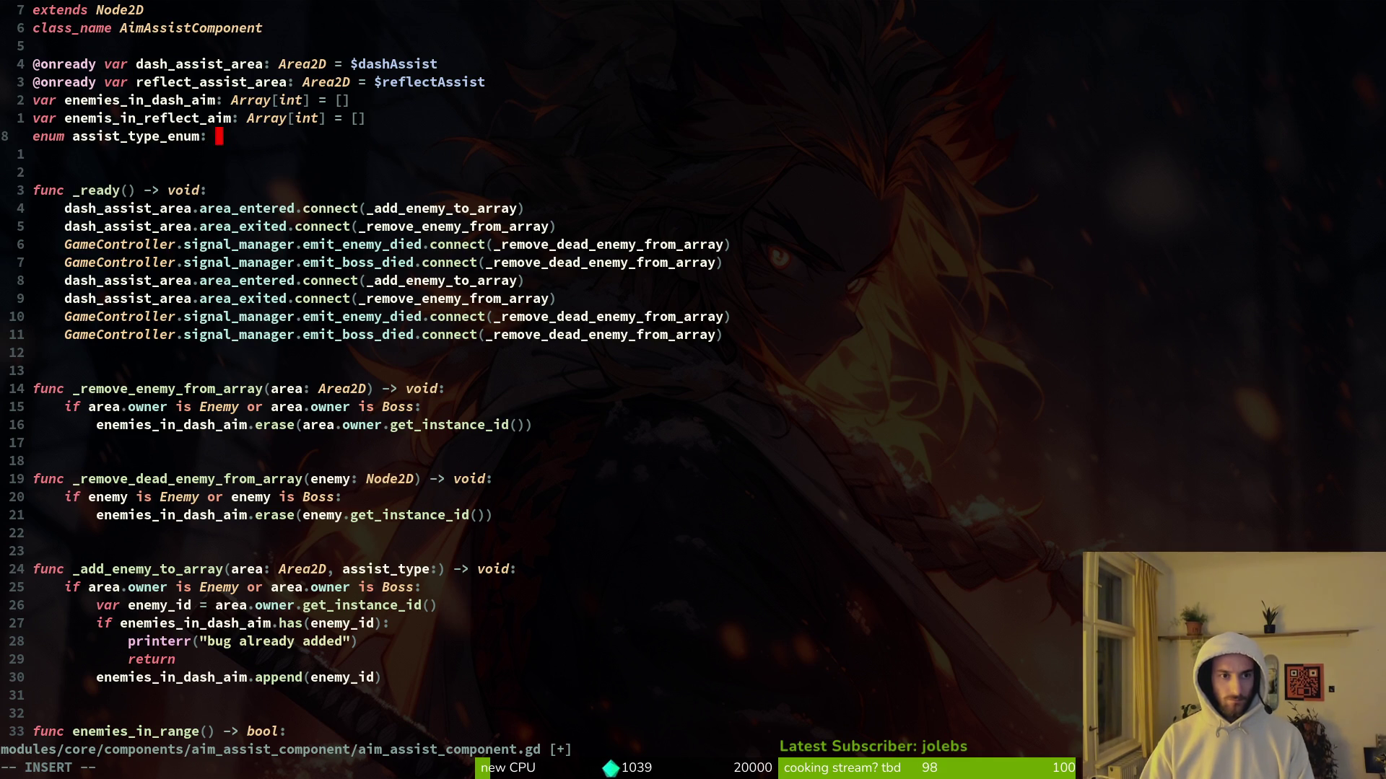
key("Escape")
key("space")
key("f")
key("f")
type("ene")
key("BackSpace")
type("he")
key("Escape")
key("Escape")
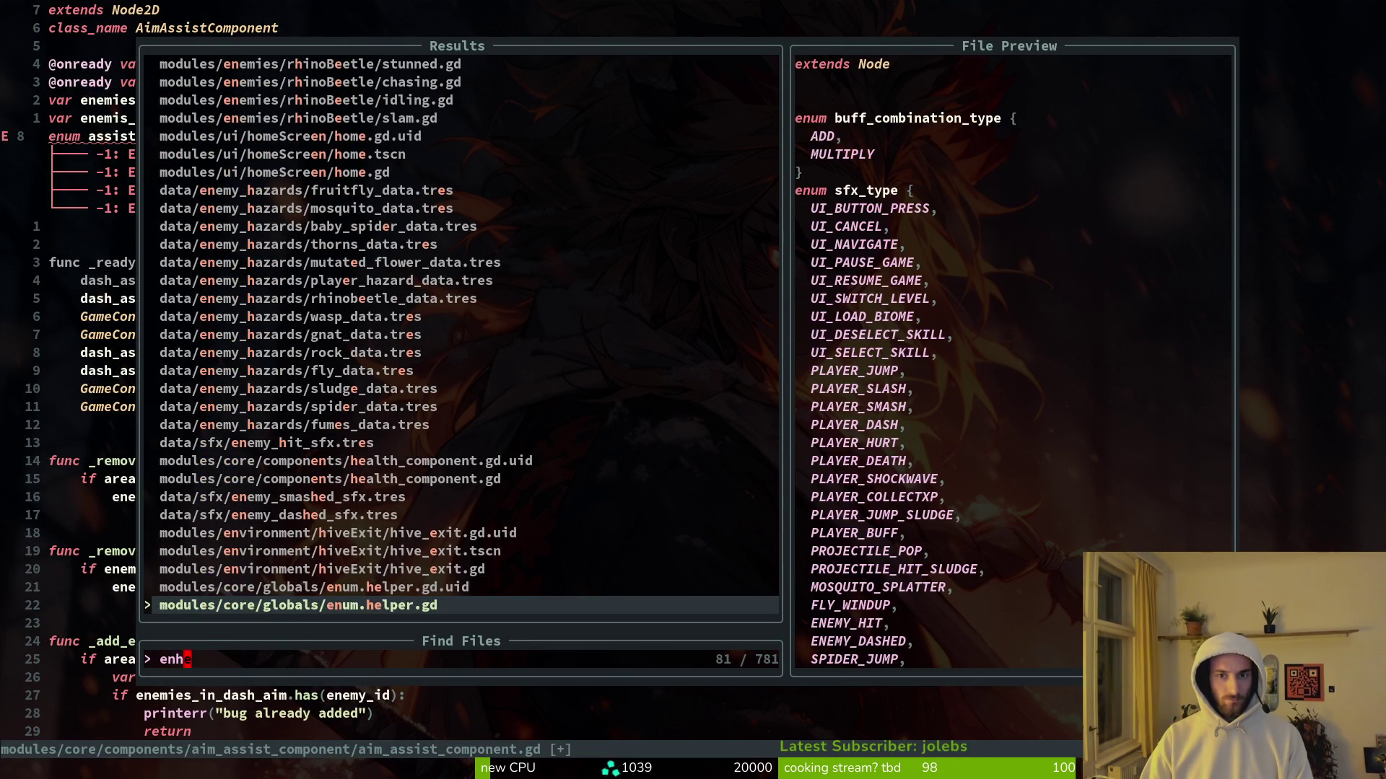
Step: Open the enum braces and add indented DASH and REFLECT values
type("C ")
type("[")
key("Return")
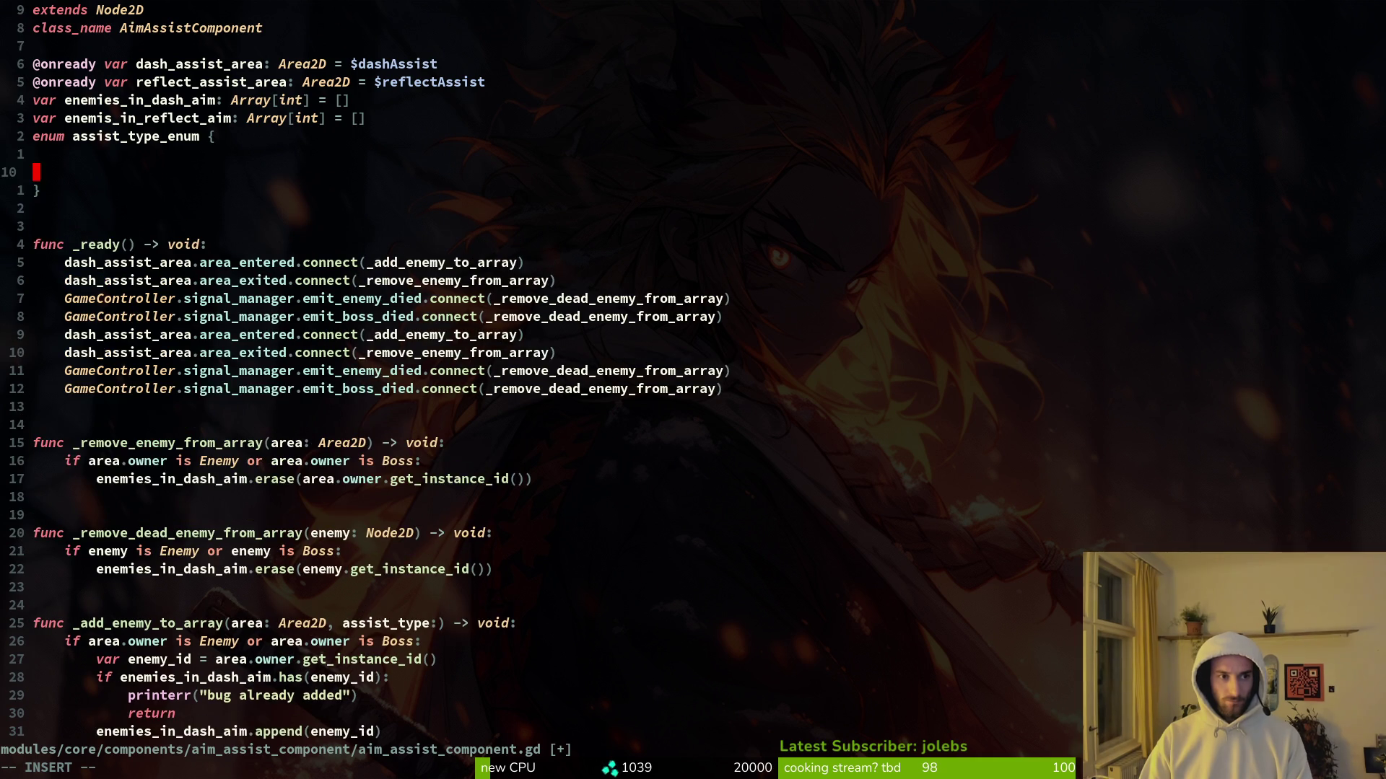
key("Tab")
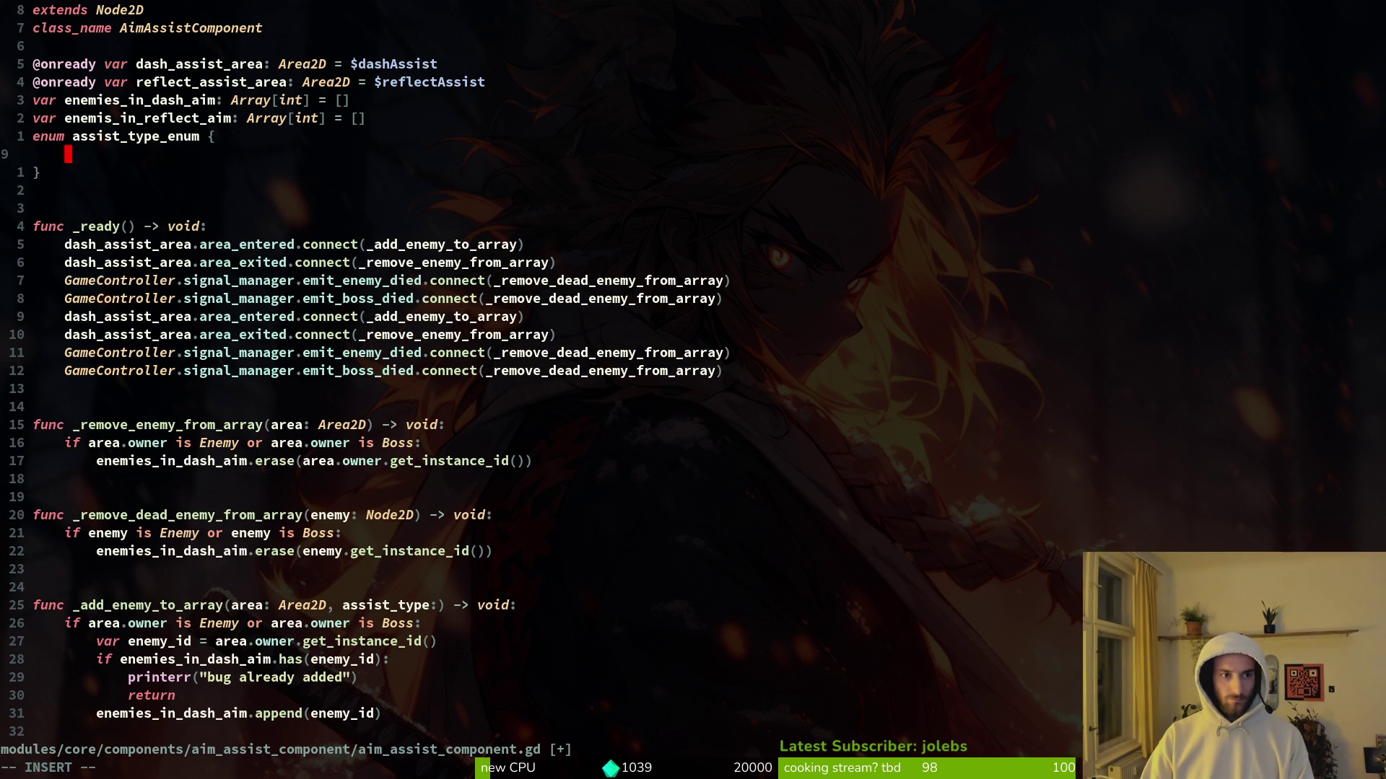
type("DASH")
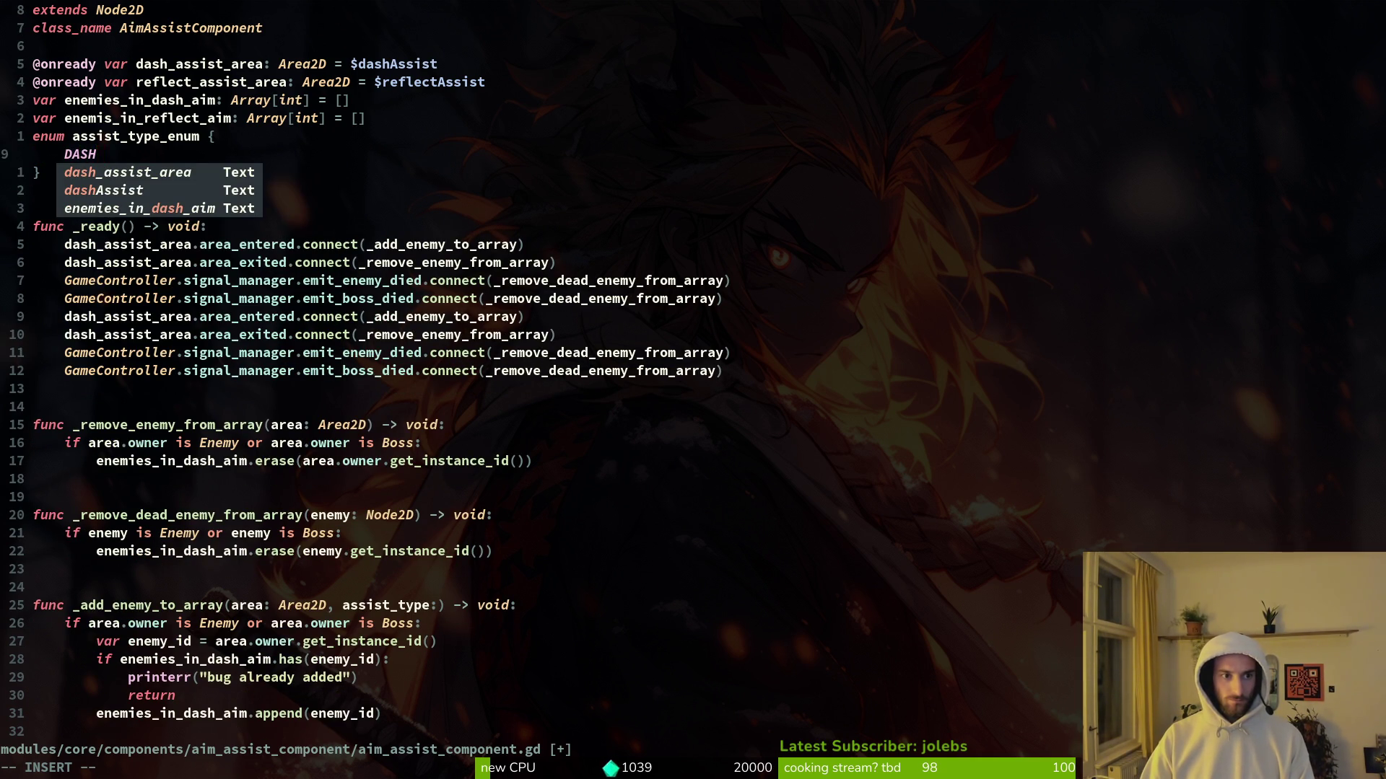
type("AIM")
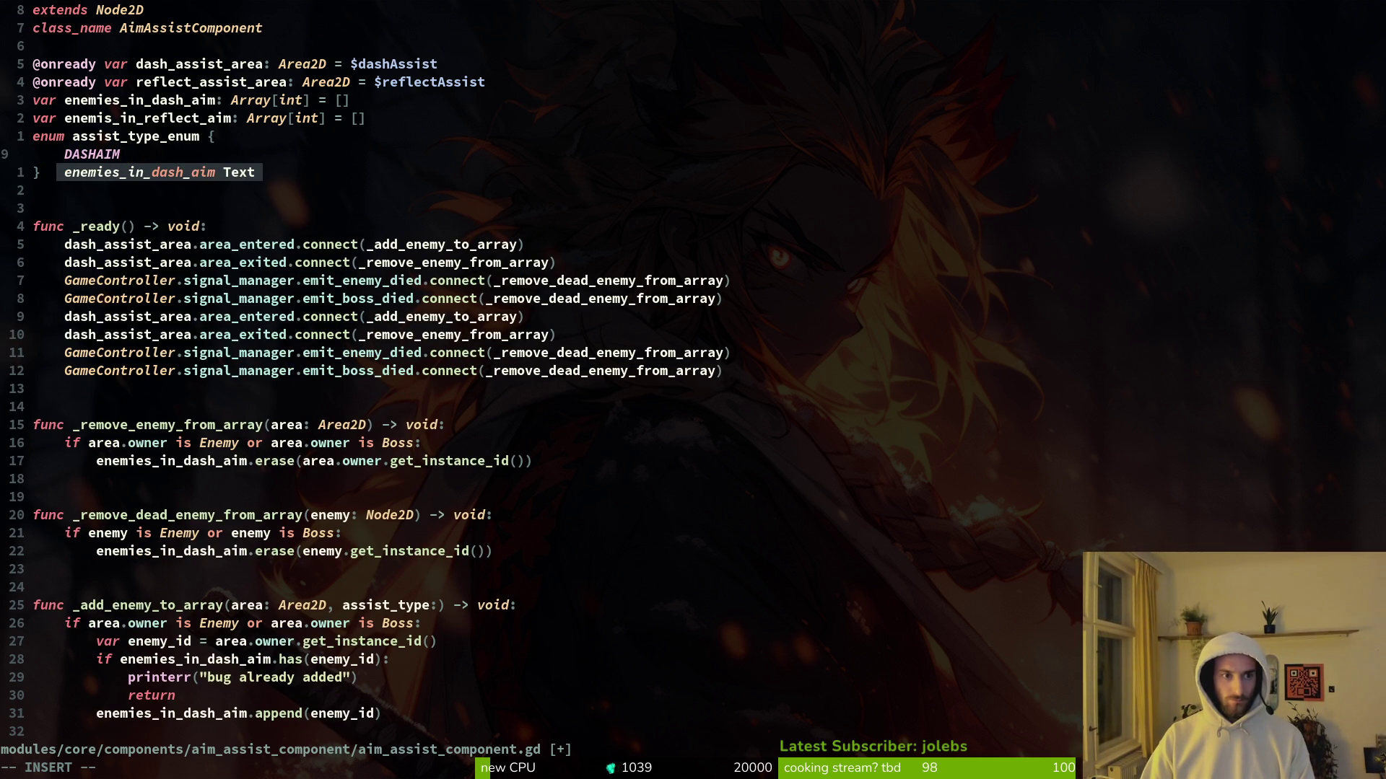
key("BackSpace")
key("BackSpace")
key("BackSpace")
type(",")
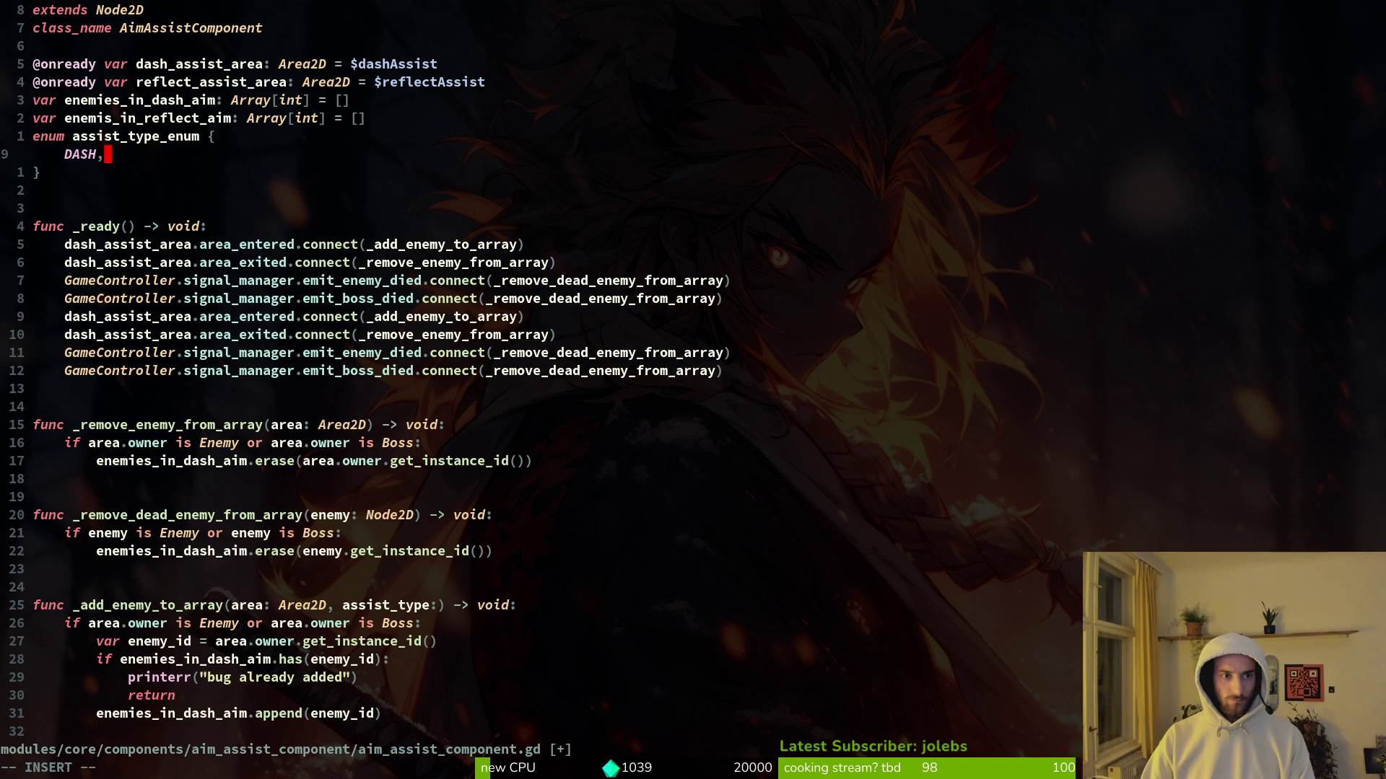
key("Return")
key("Tab")
type("REFLECT")
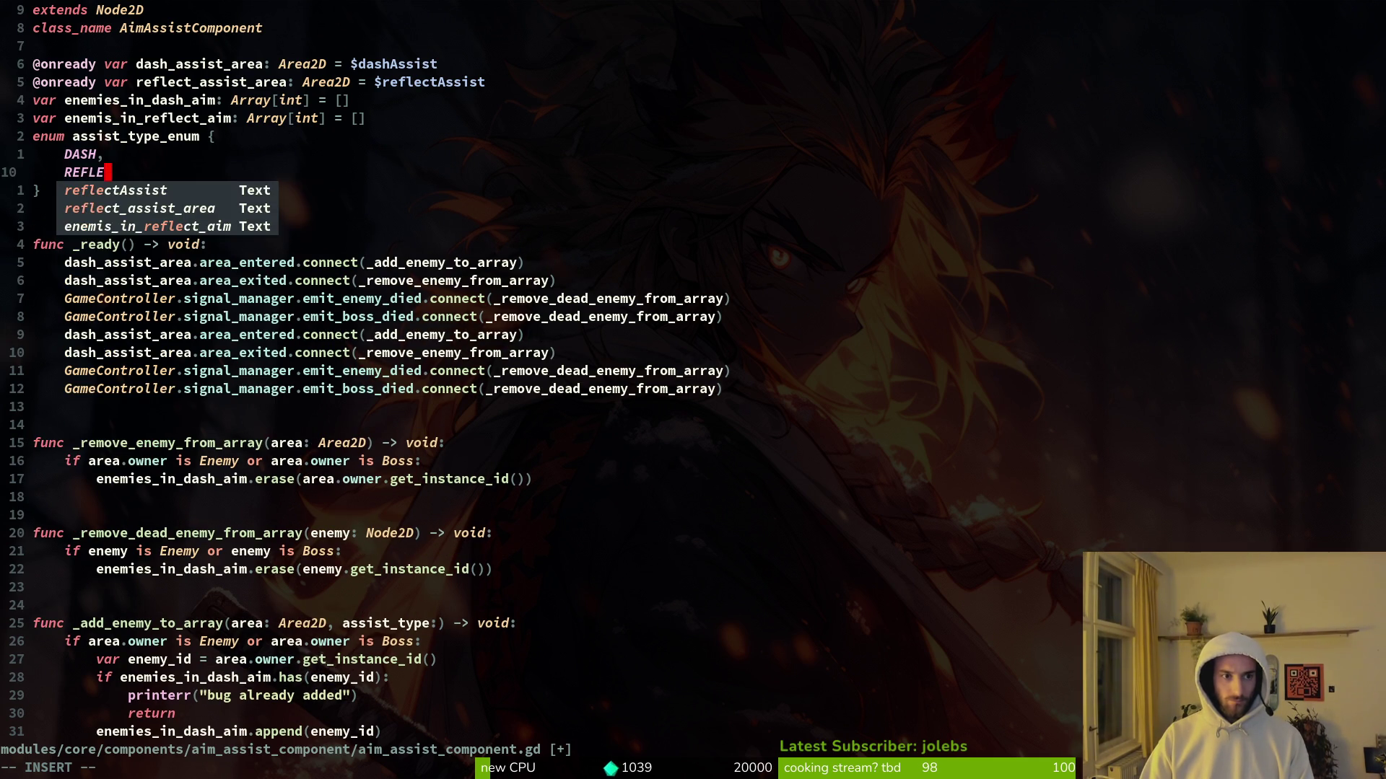
key("Escape")
Step: Type _add_enemy_to_array's assist_type parameter as assist_type_enum and save the script
key("j")
key("j")
key("j")
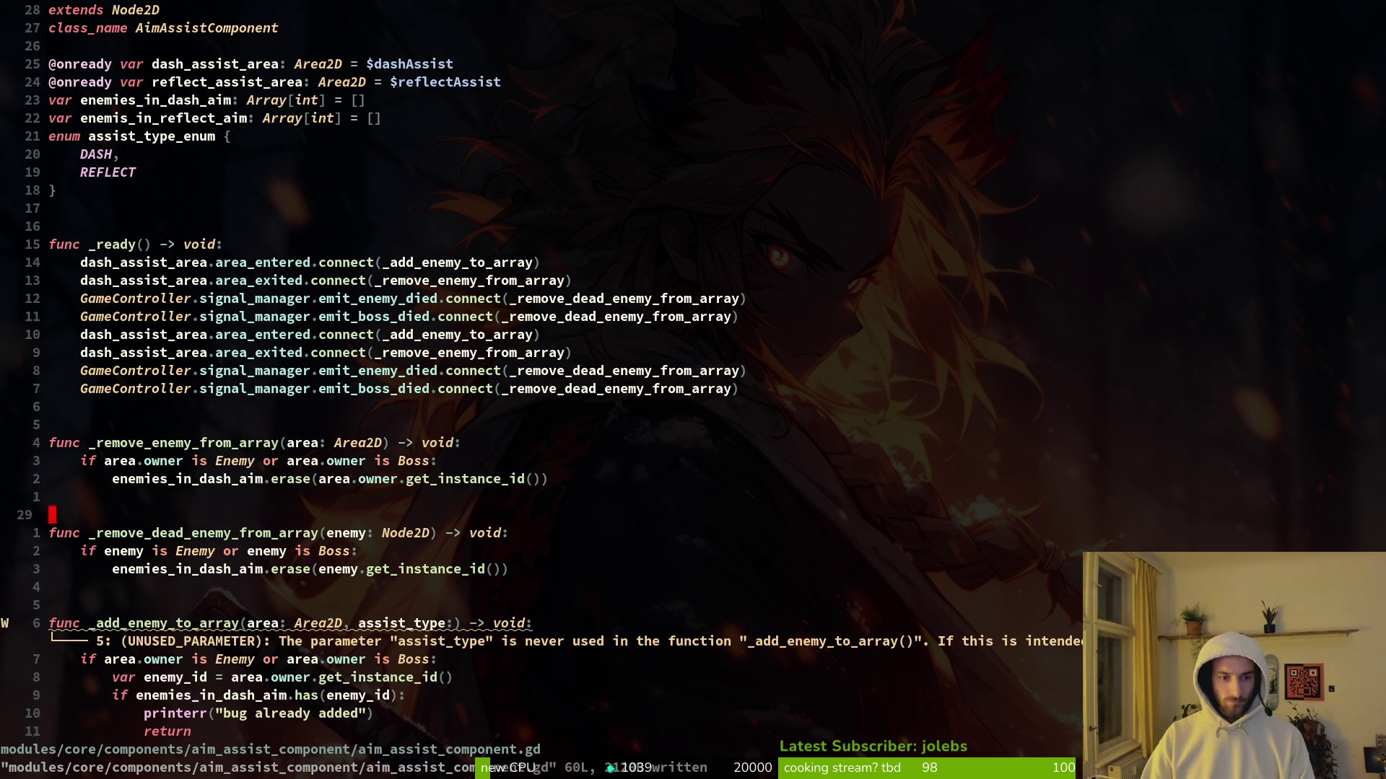
key("k")
key("k")
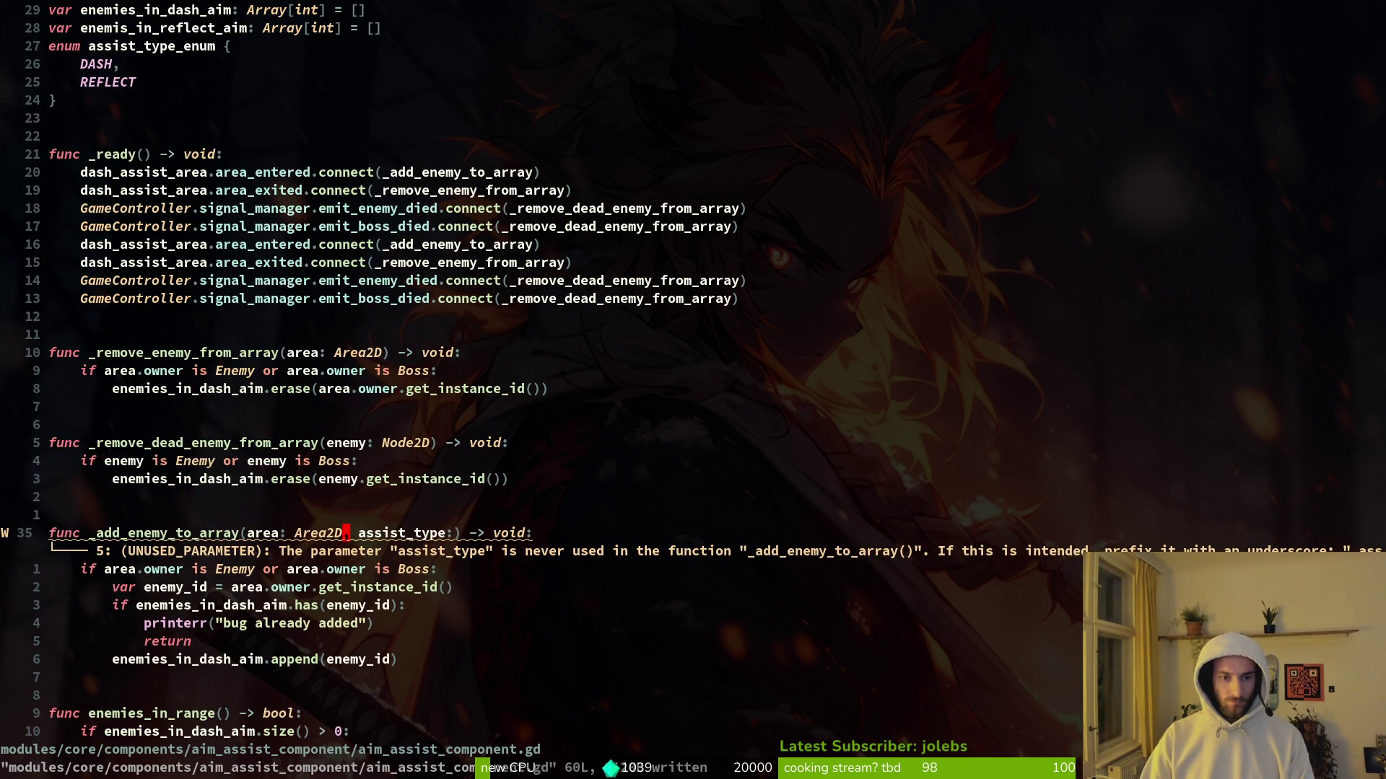
type("w")
type("a ")
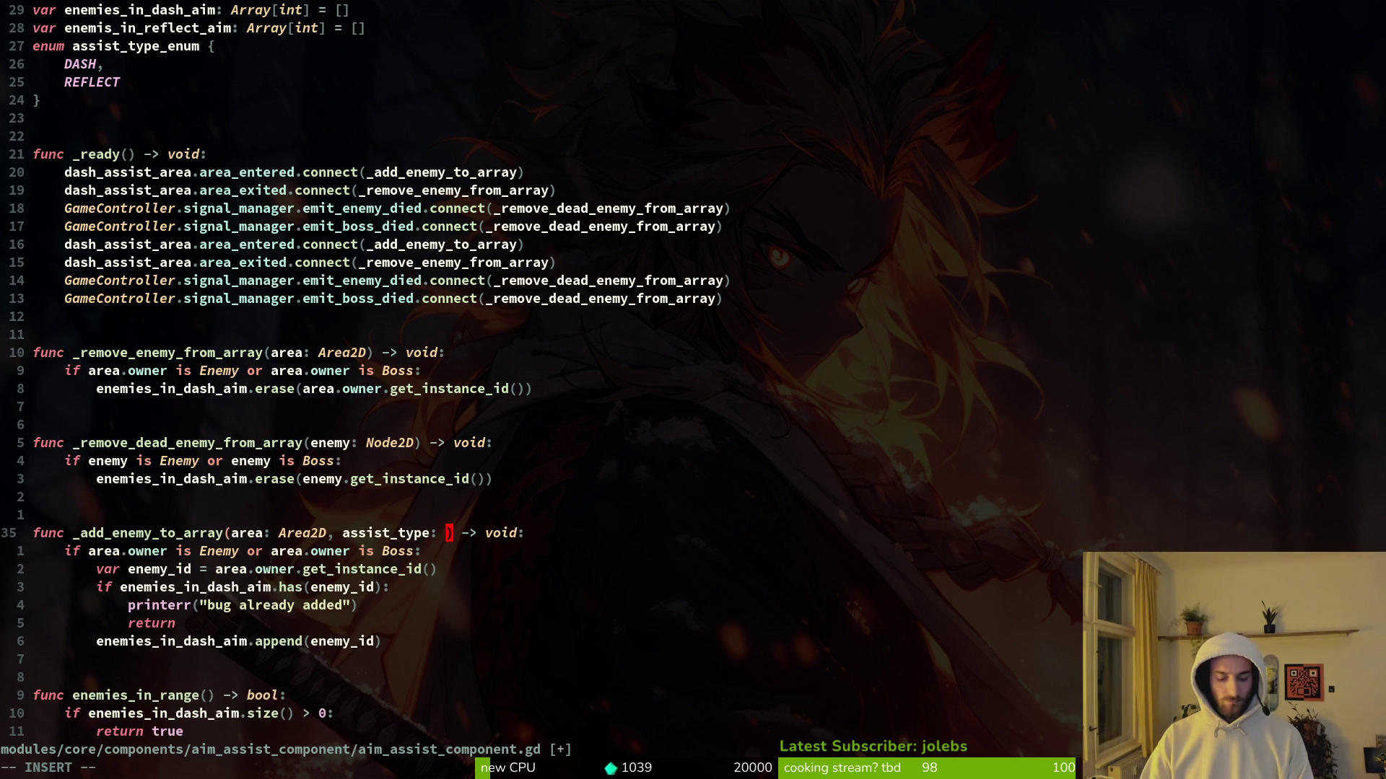
type("ass")
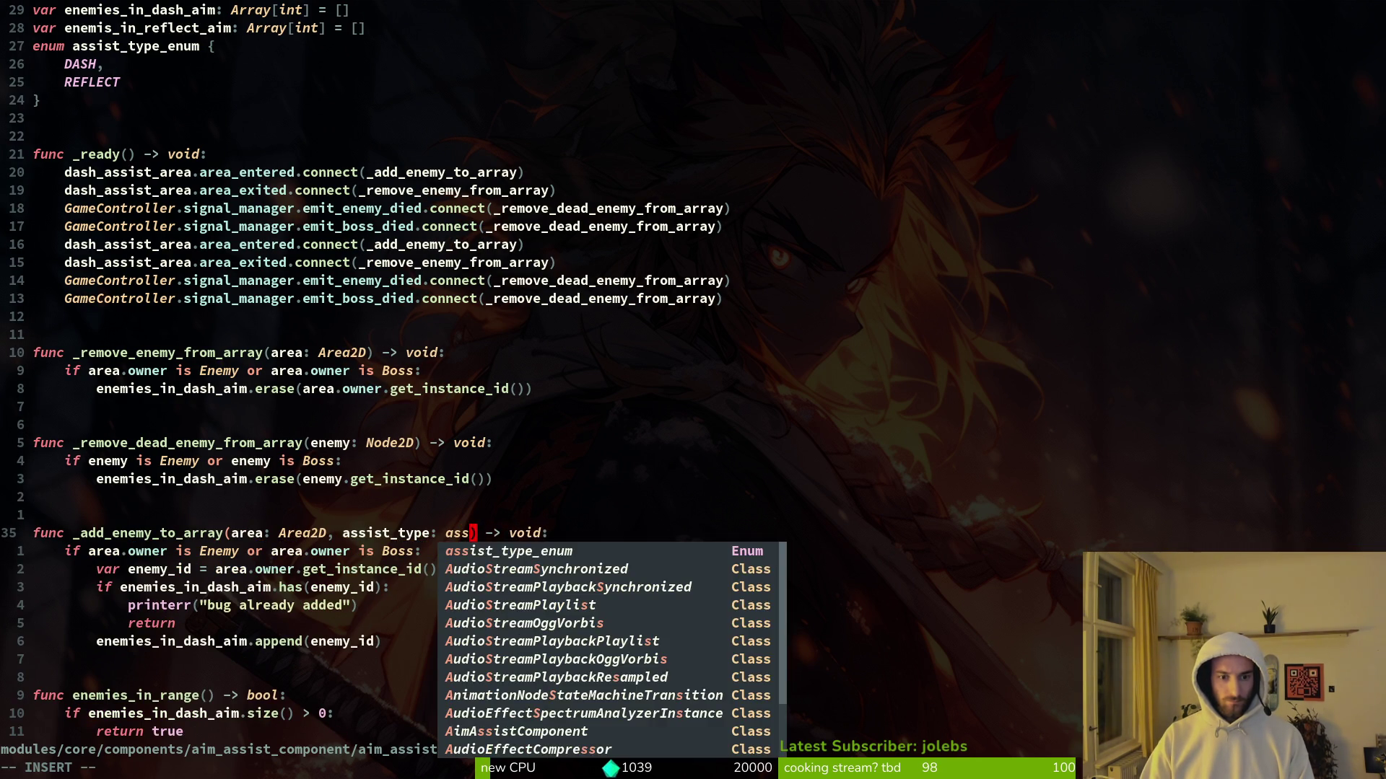
key("Return")
key("Escape")
type(":w")
key("Return")
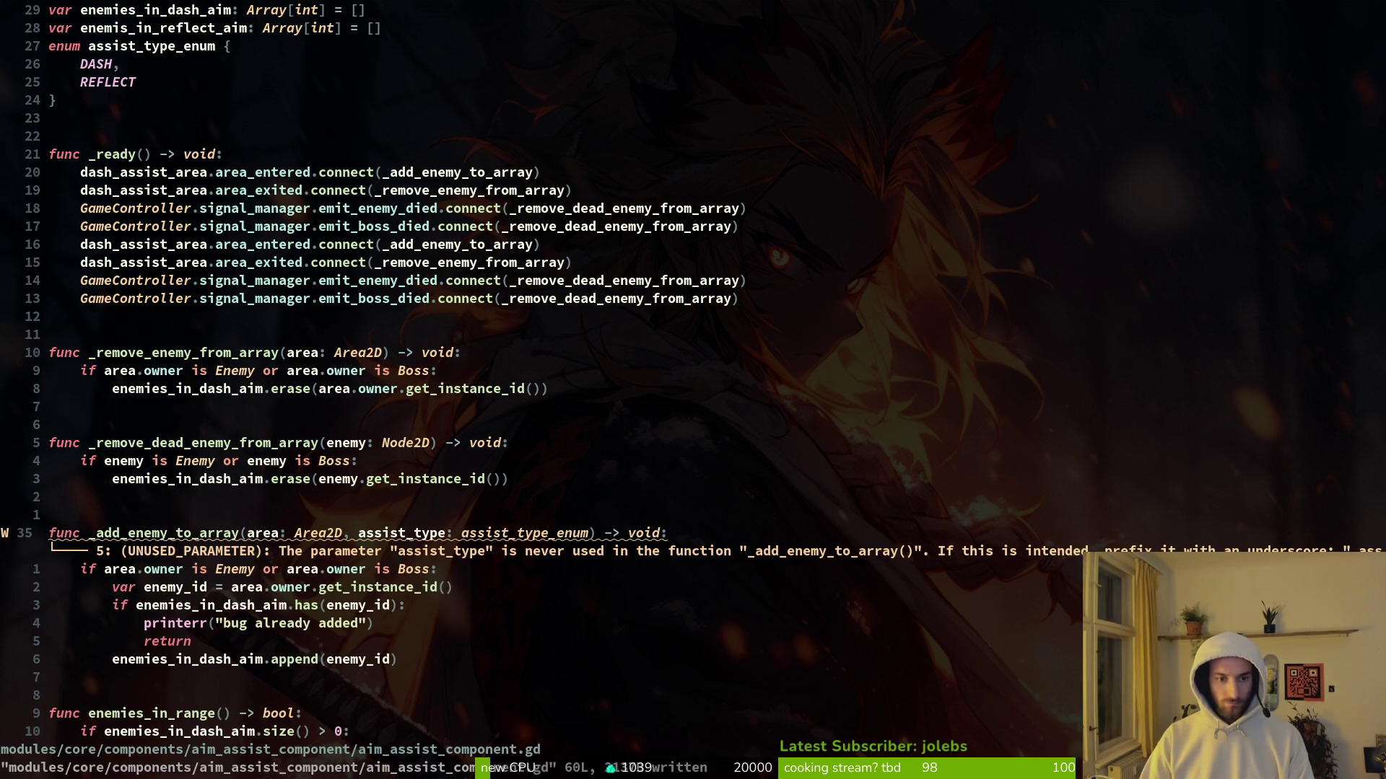
Step: Start an if line in the body and give assist_type the default assist_type_enum.DASH
type("oif")
key("Escape")
key("k")
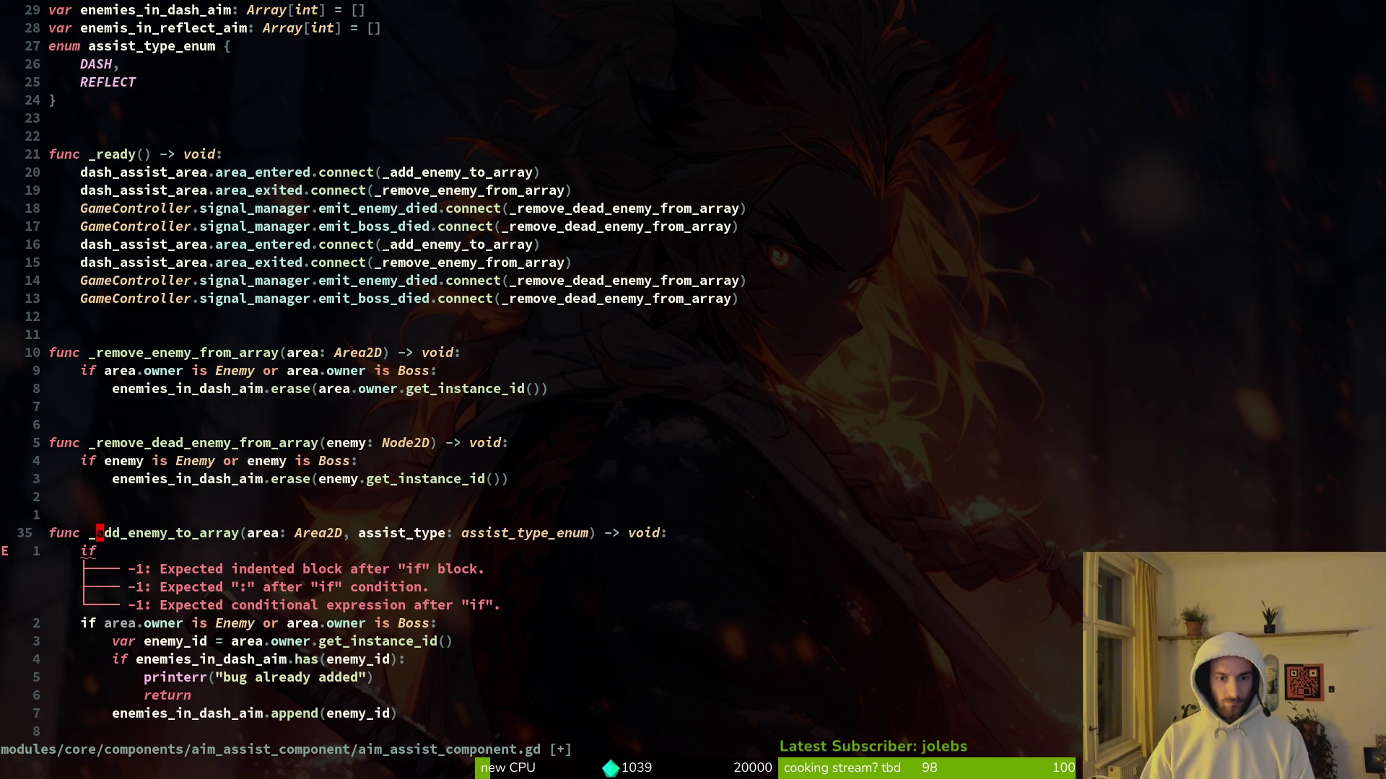
key("b")
key("b")
key("b")
type("i")
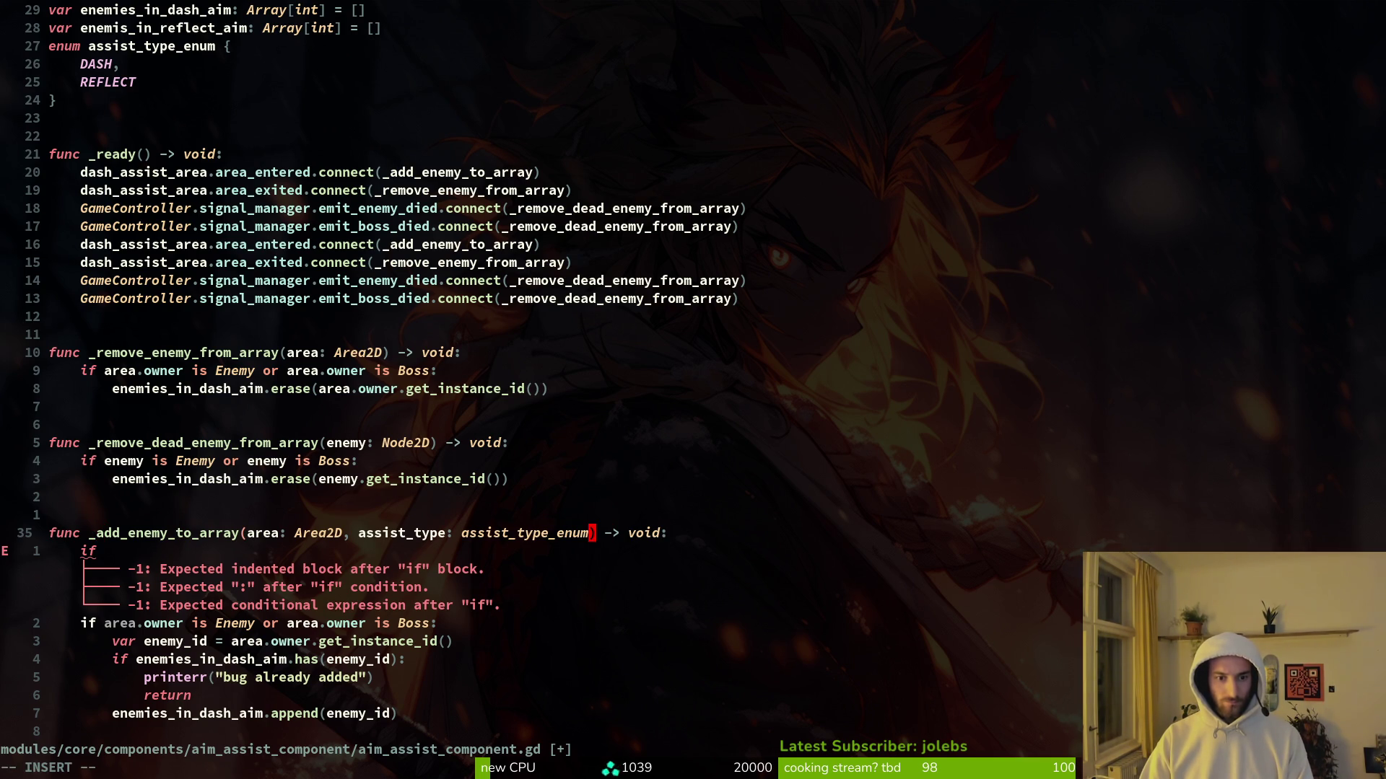
type(" = ")
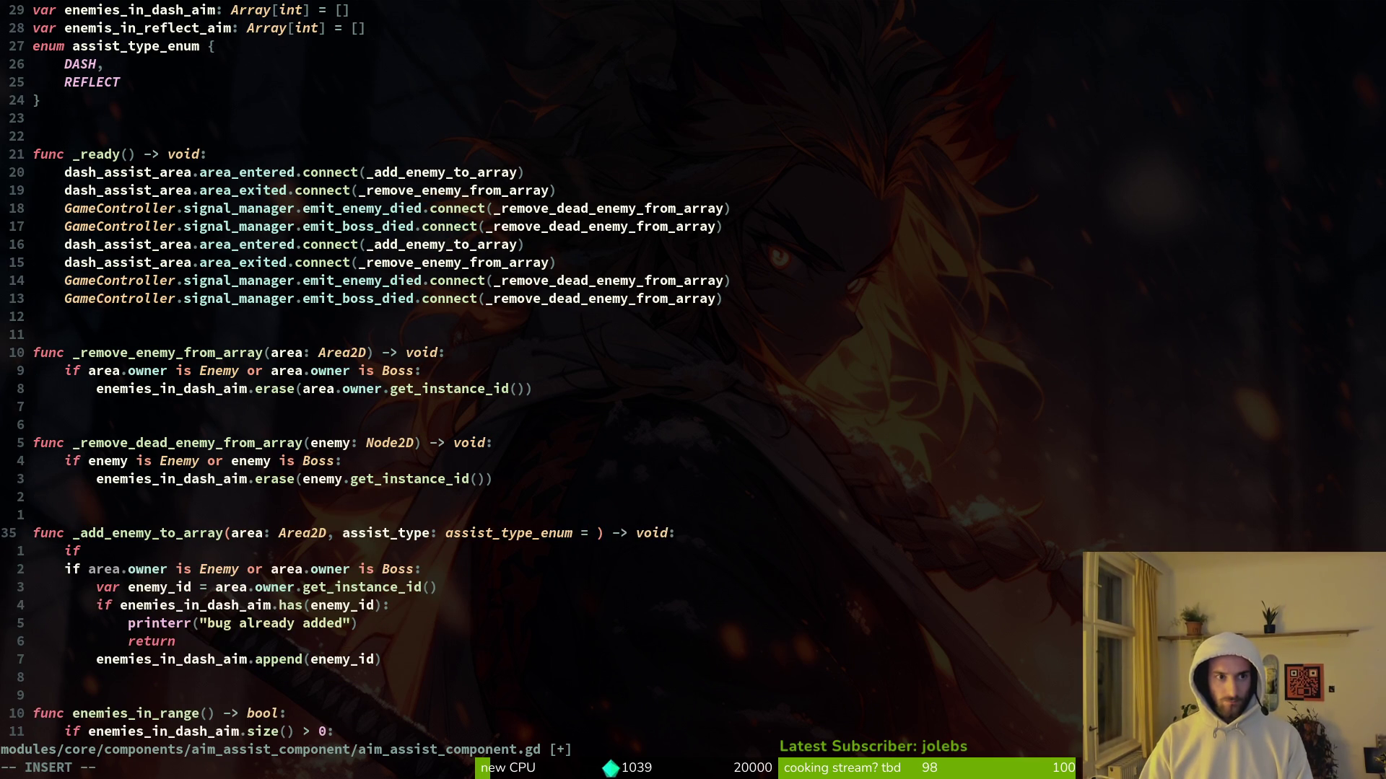
type("as")
key("Tab")
key("Return")
type(".")
type("DA")
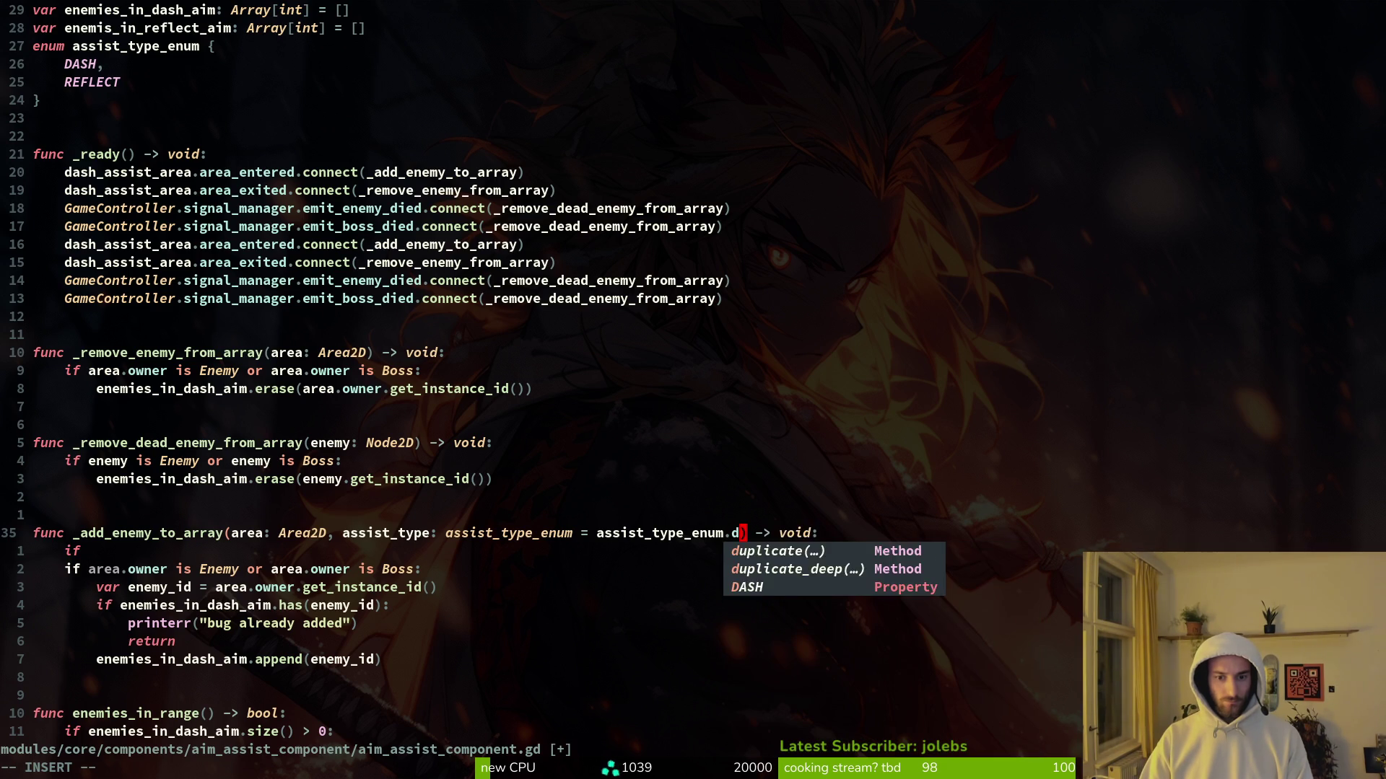
key("Return")
key("Escape")
type(":w")
key("Return")
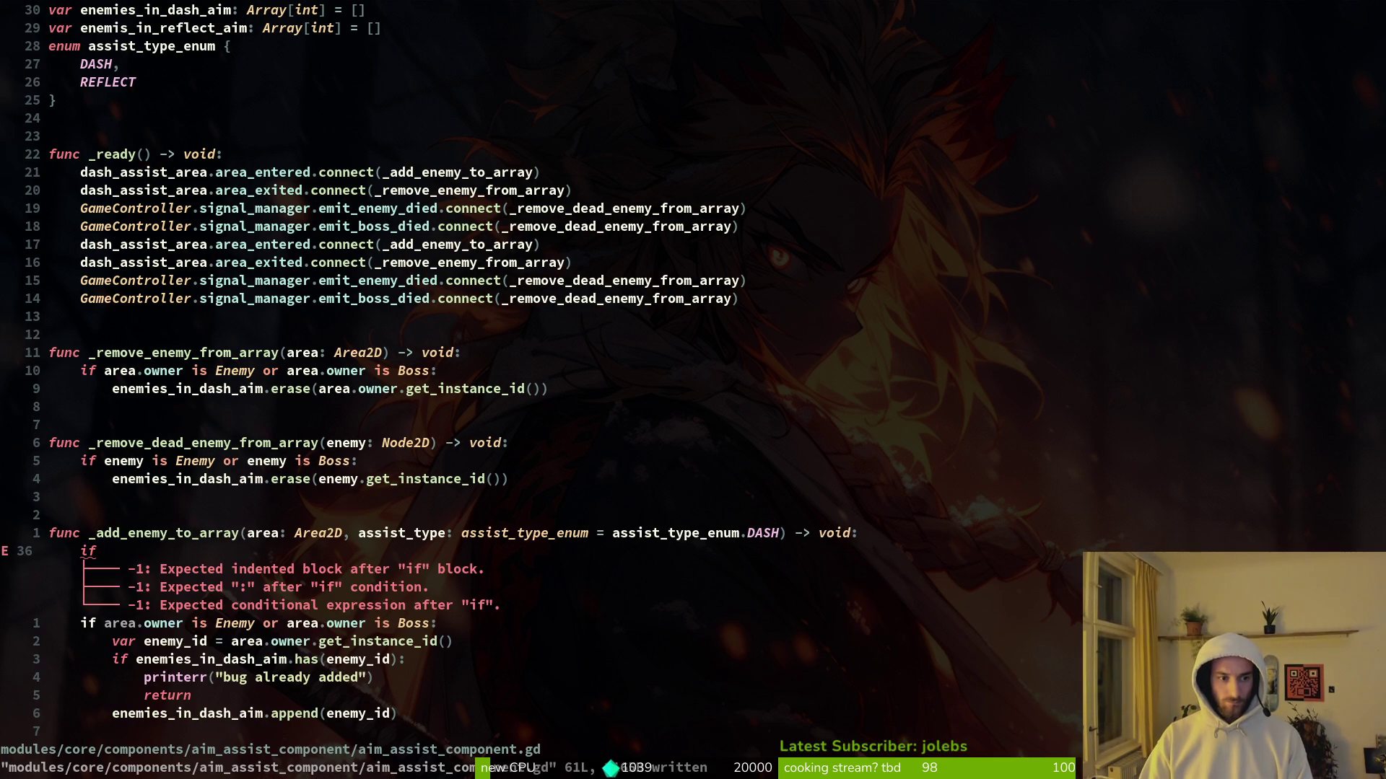
Step: Complete the condition as 'if assist_type is assist_type_enum.DASH:'
type("A as")
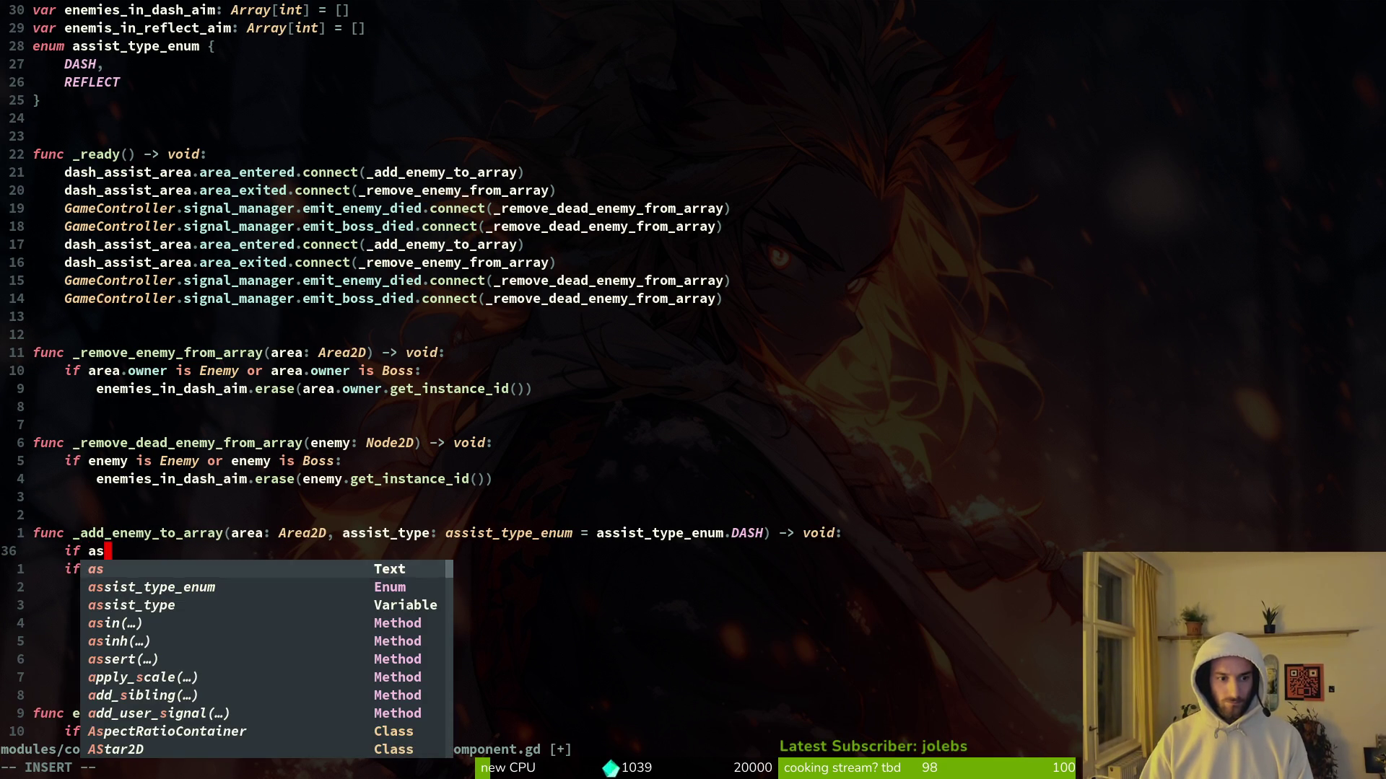
key("Tab")
key("Return")
key("Escape")
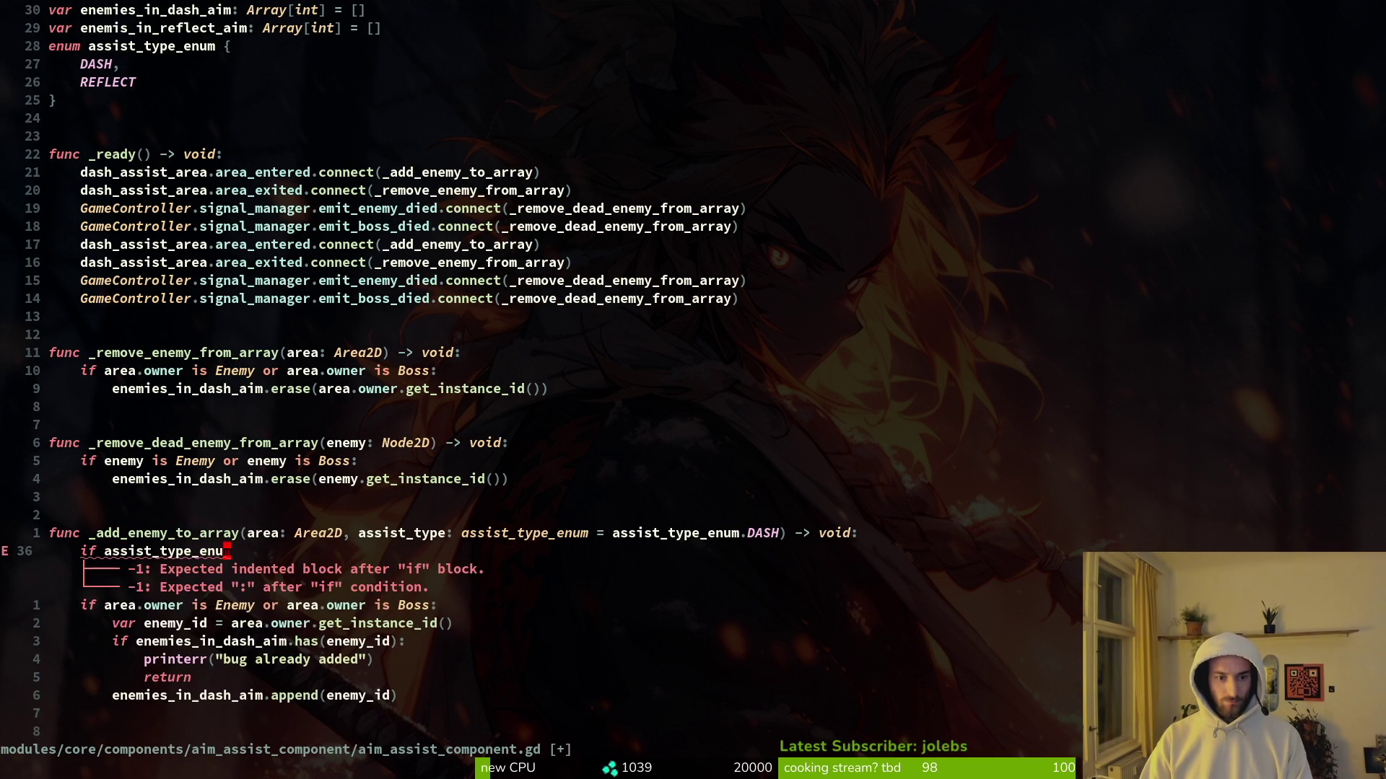
type("ciwas")
key("Tab")
key("Tab")
key("Return")
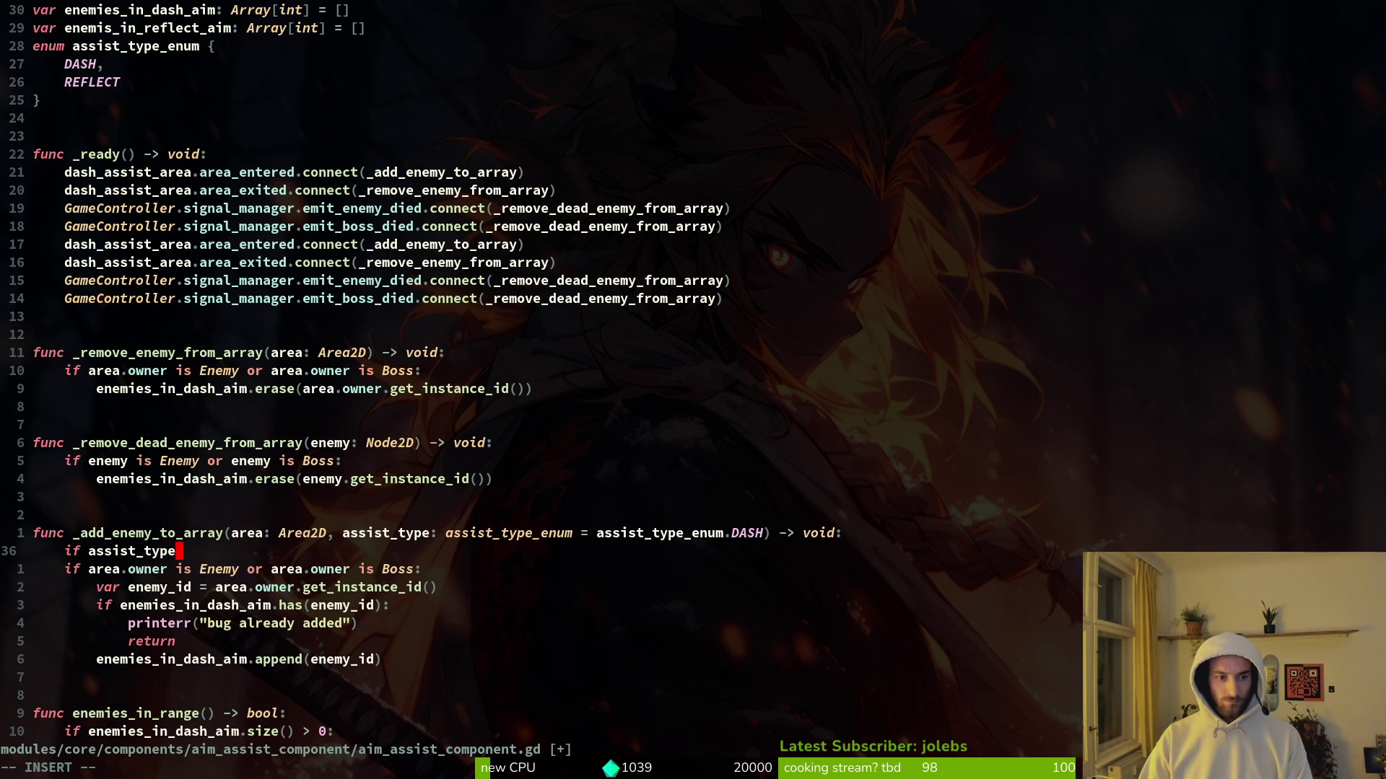
type("==")
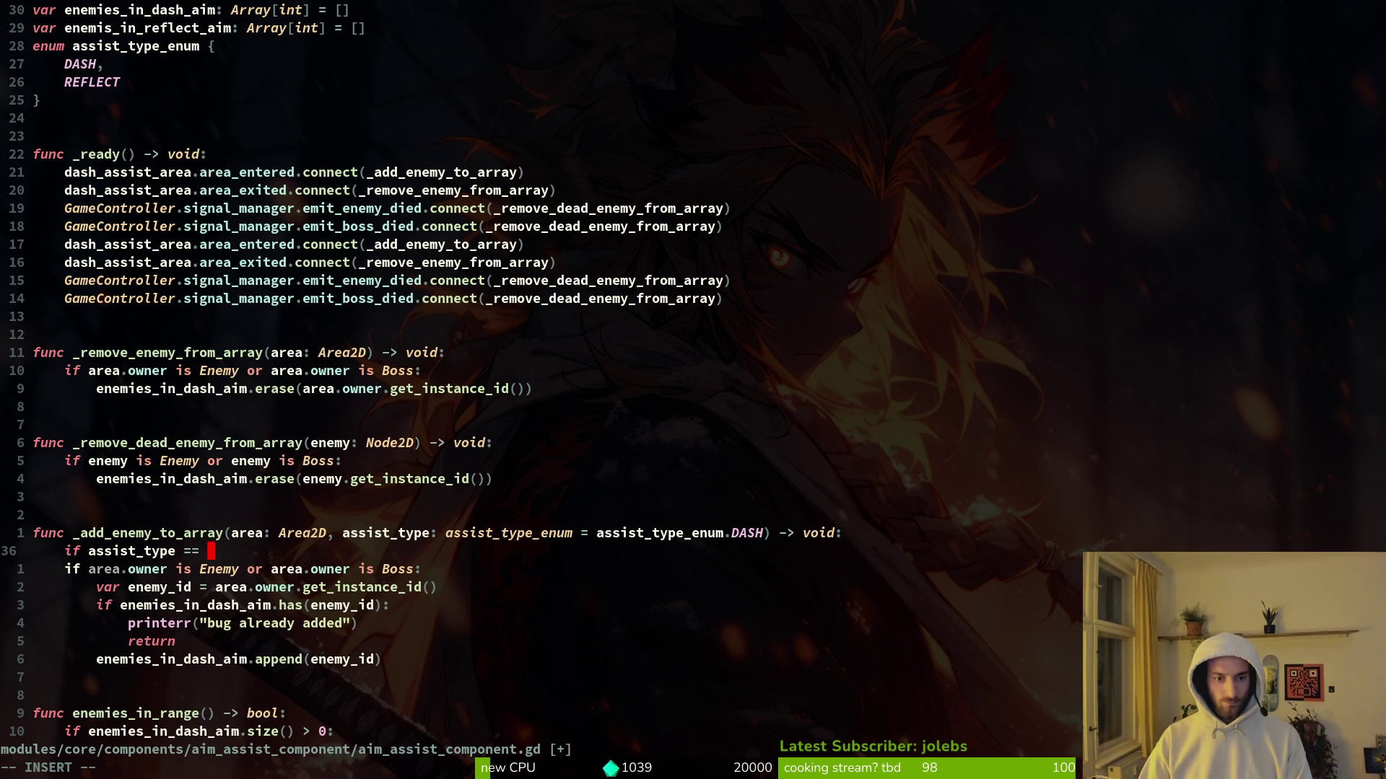
key("BackSpace")
key("BackSpace")
key("BackSpace")
type("is ")
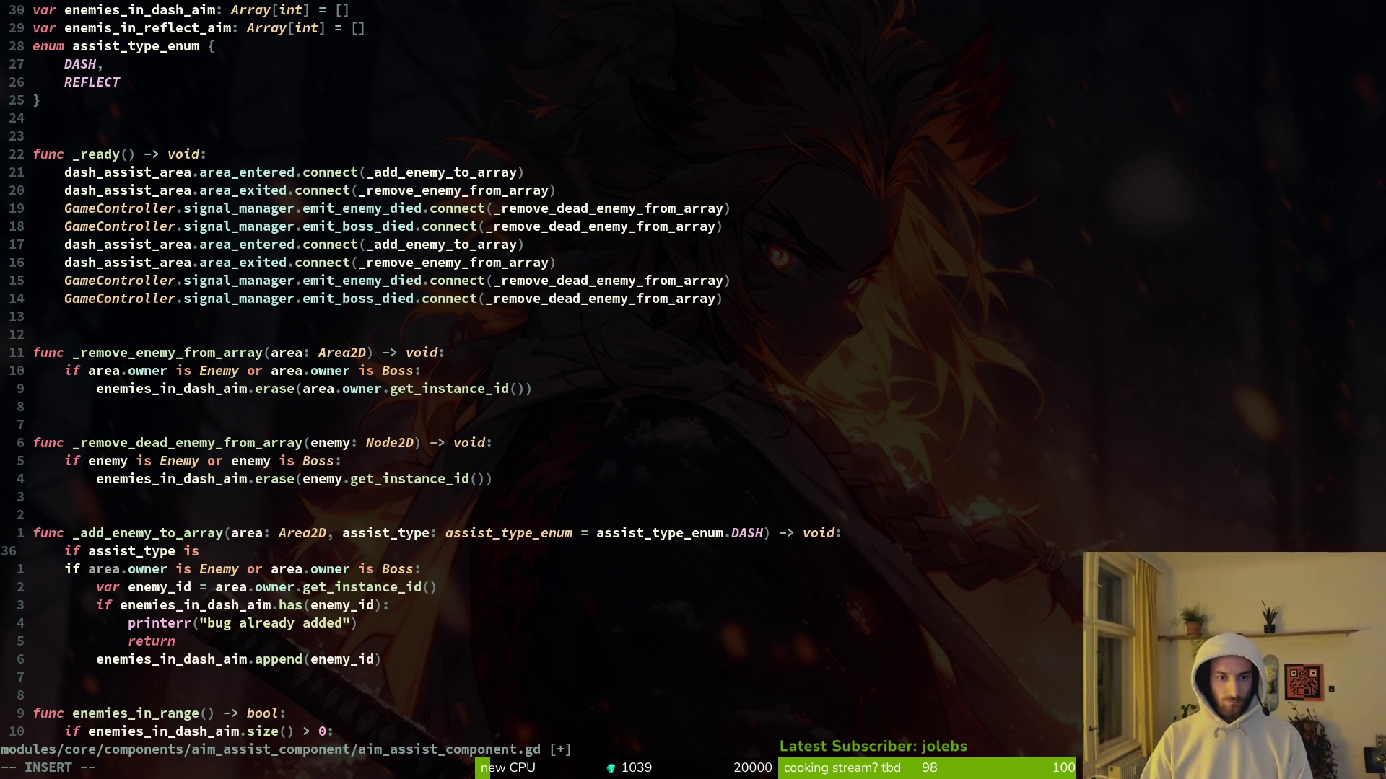
type("as")
key("Tab")
key("Return")
type(".DA")
type("S")
key("Escape")
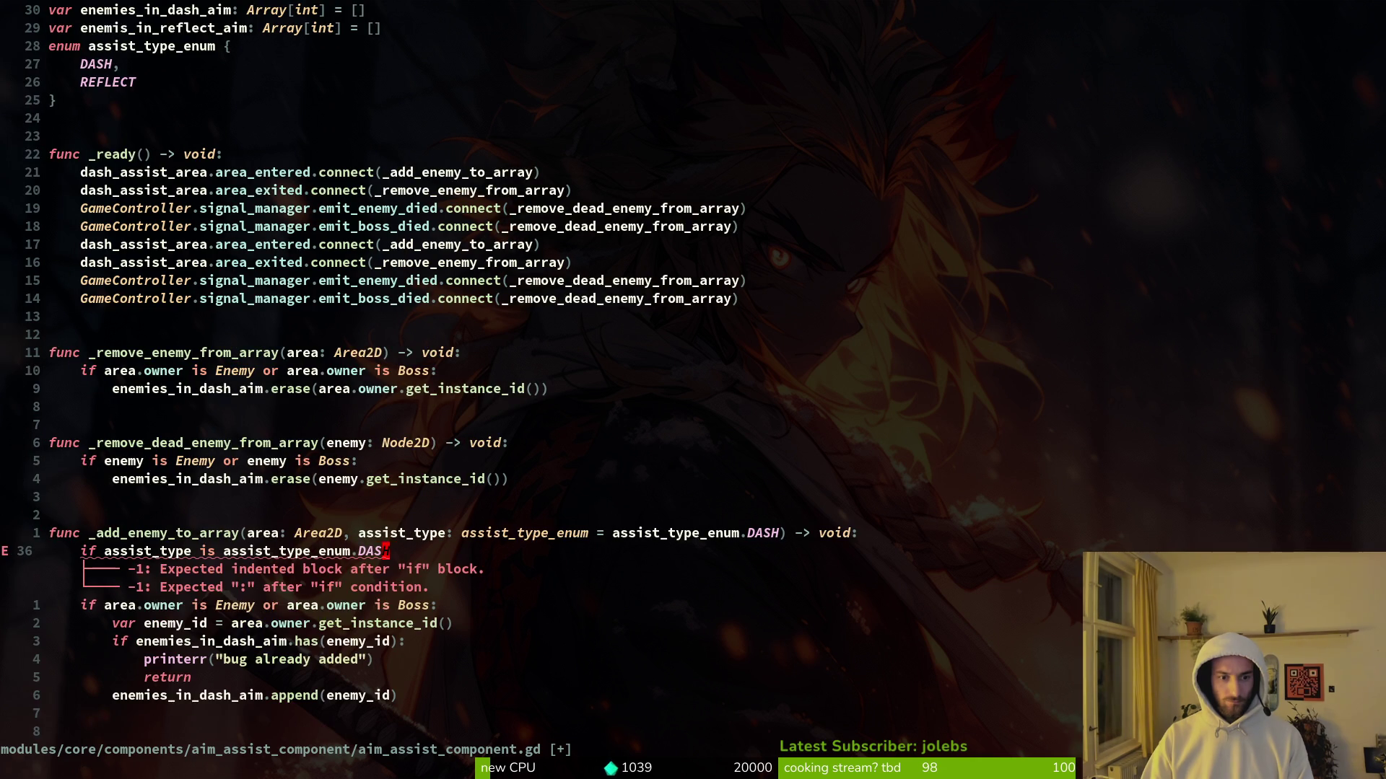
key("Escape")
type("ASH:")
Step: Try moving the two ownership-check lines above the DASH check, then undo back to the finished condition
key("Escape")
key("j")
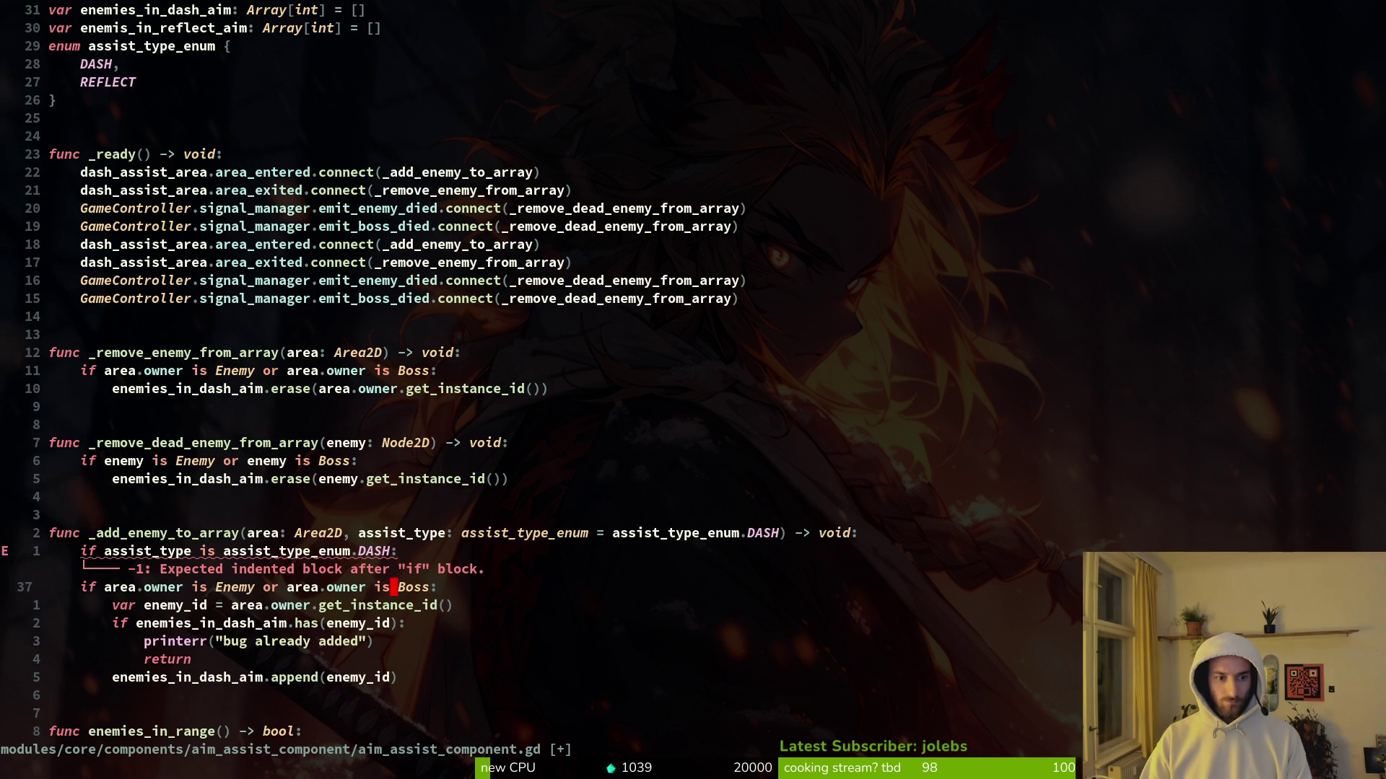
key("V")
key("j")
key("j")
key("j")
key("j")
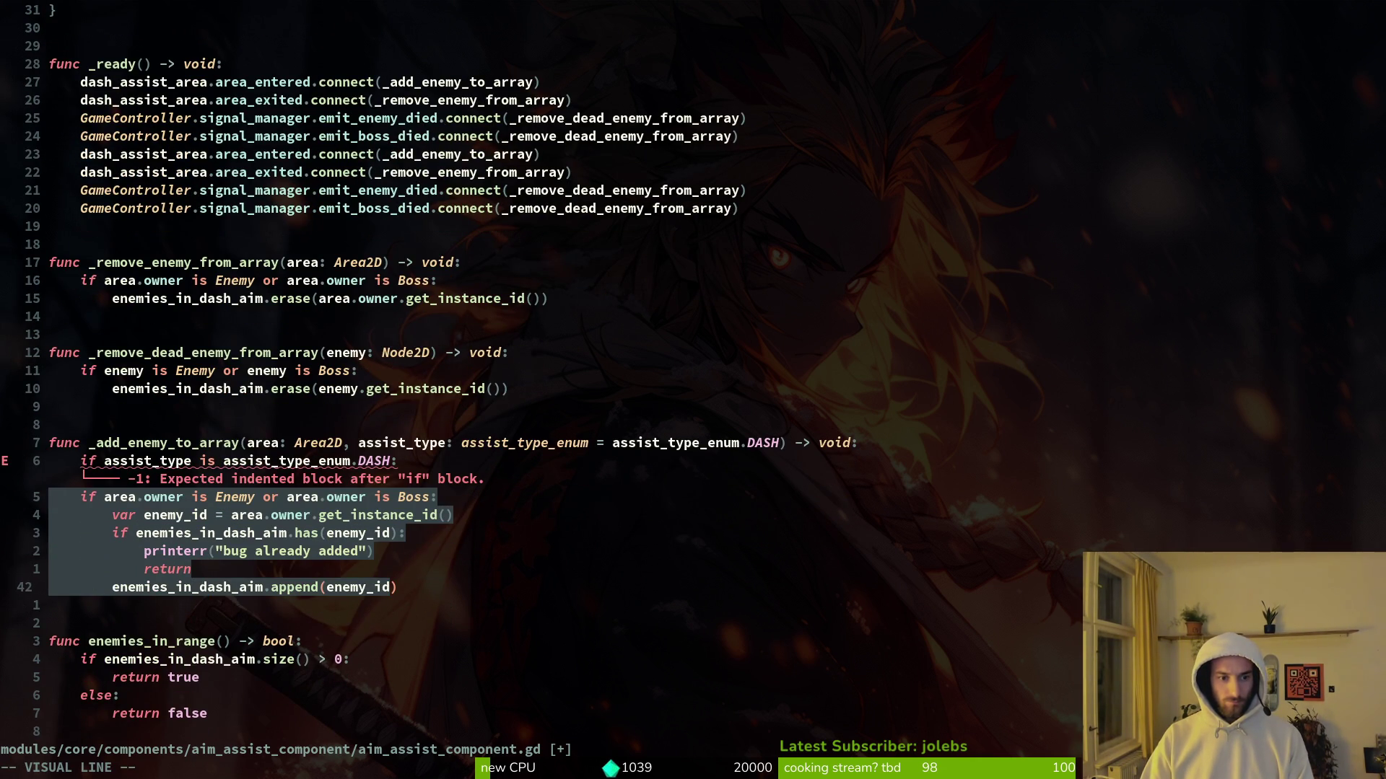
key("Escape")
key("k")
key("k")
key("k")
key("k")
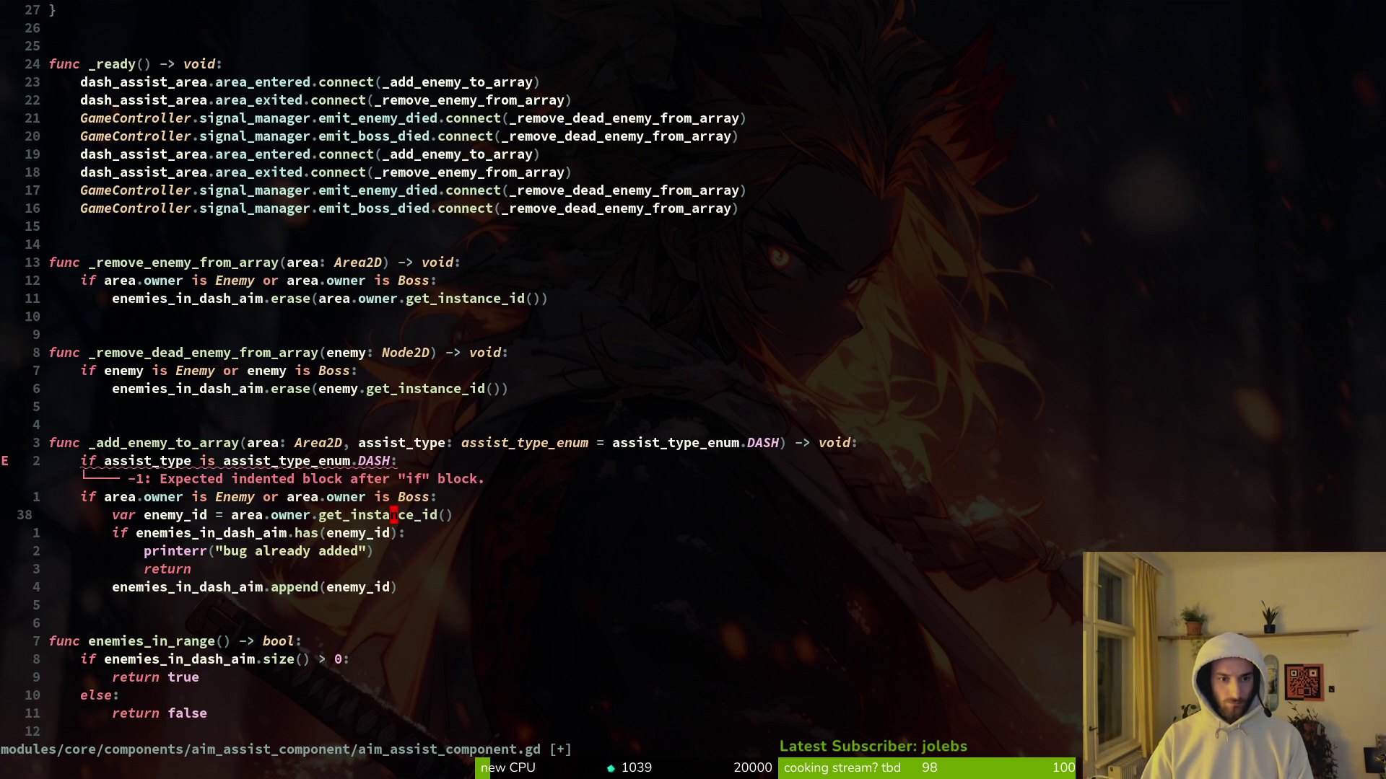
key("k")
key("V")
key("j")
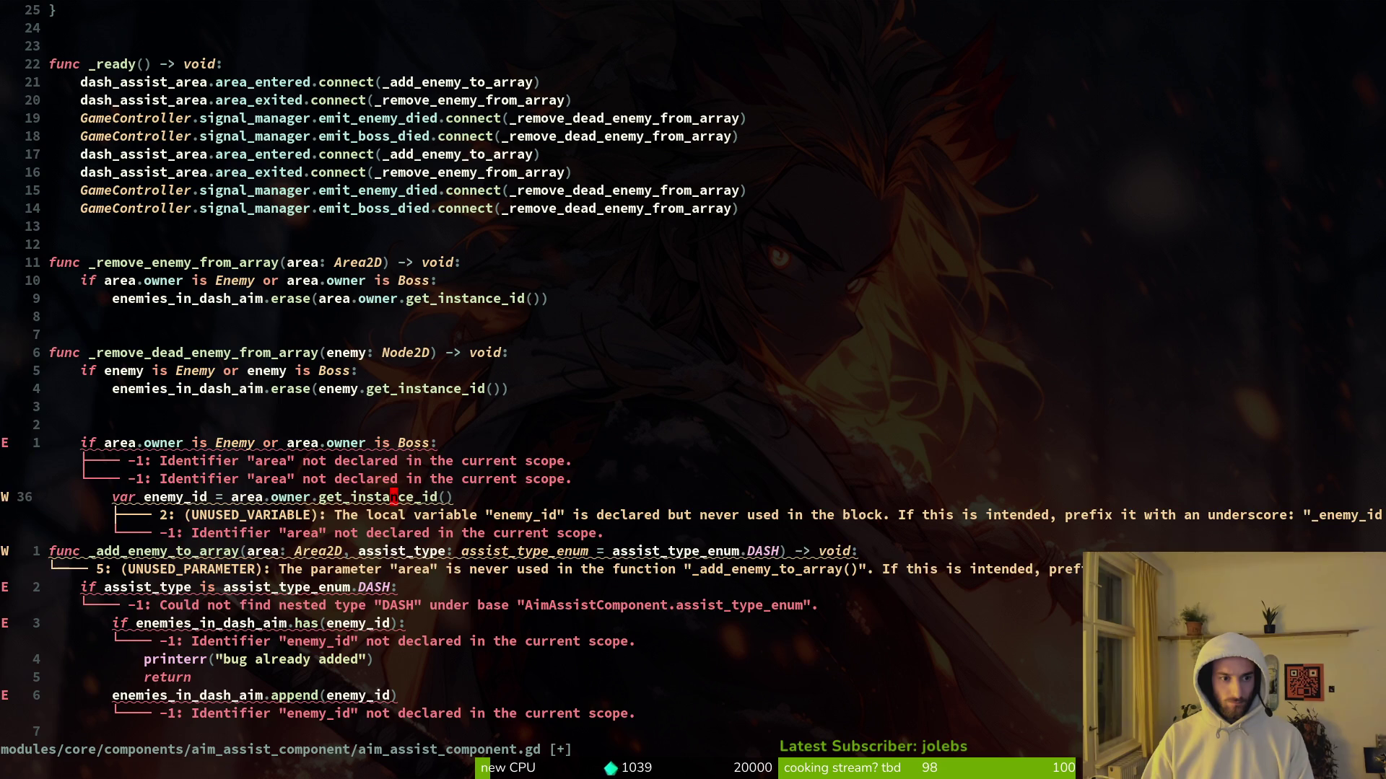
key("Escape")
key("u")
key("j")
key("j")
key("j")
key("k")
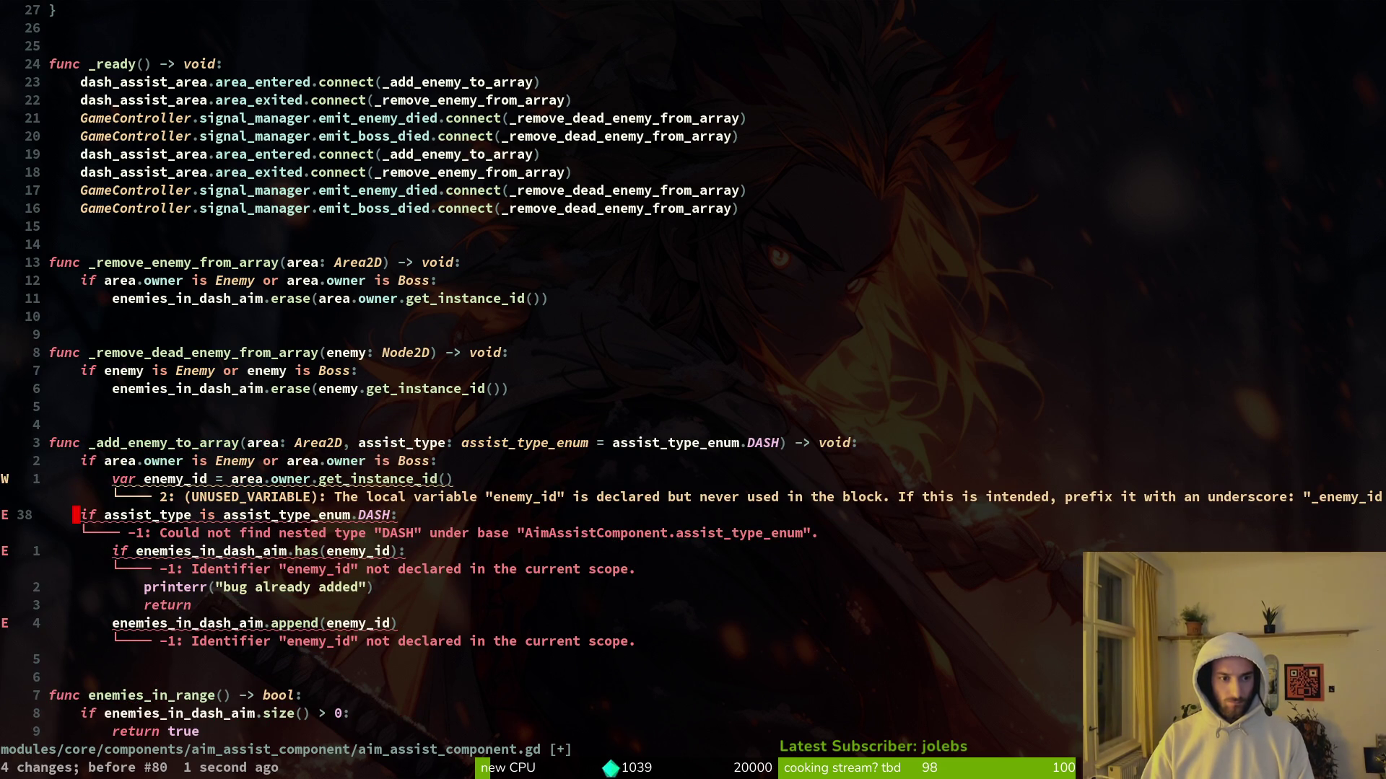
key("j")
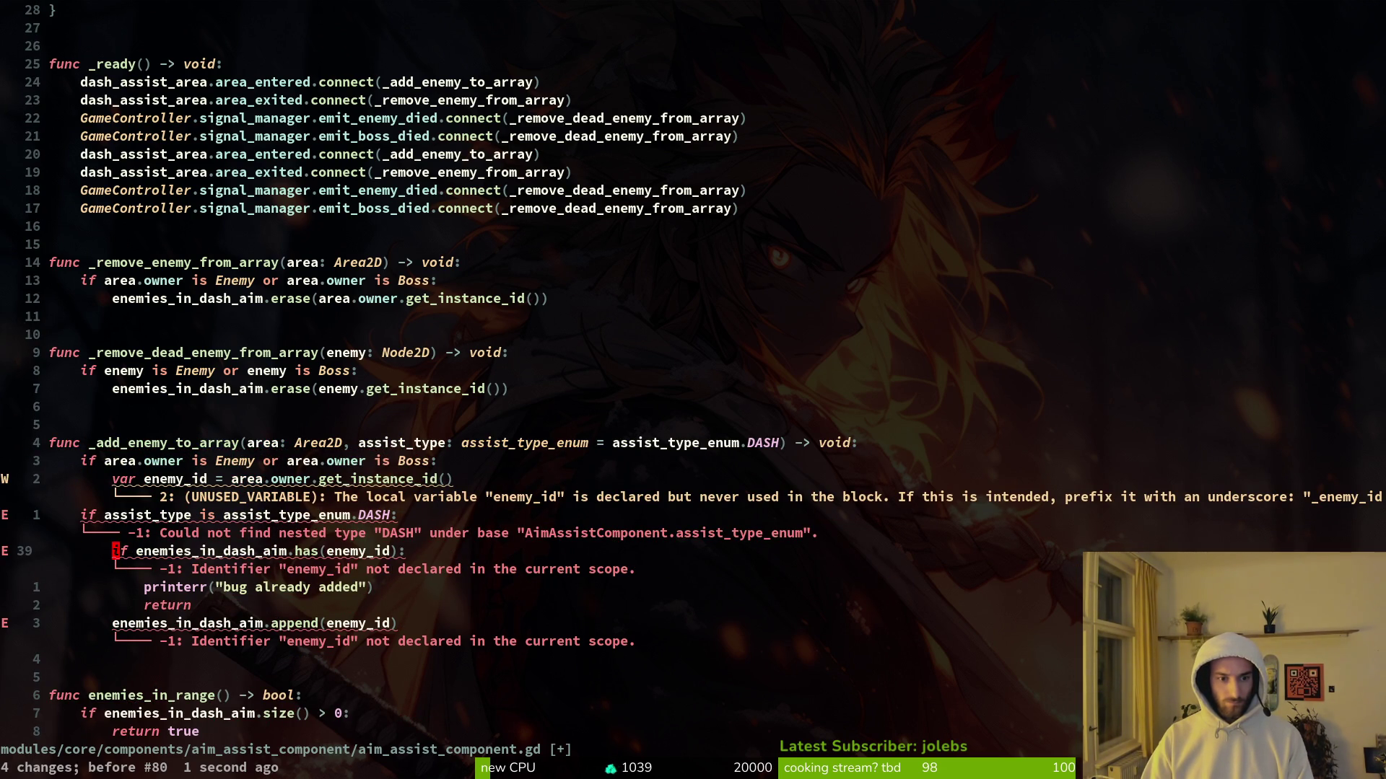
key("u")
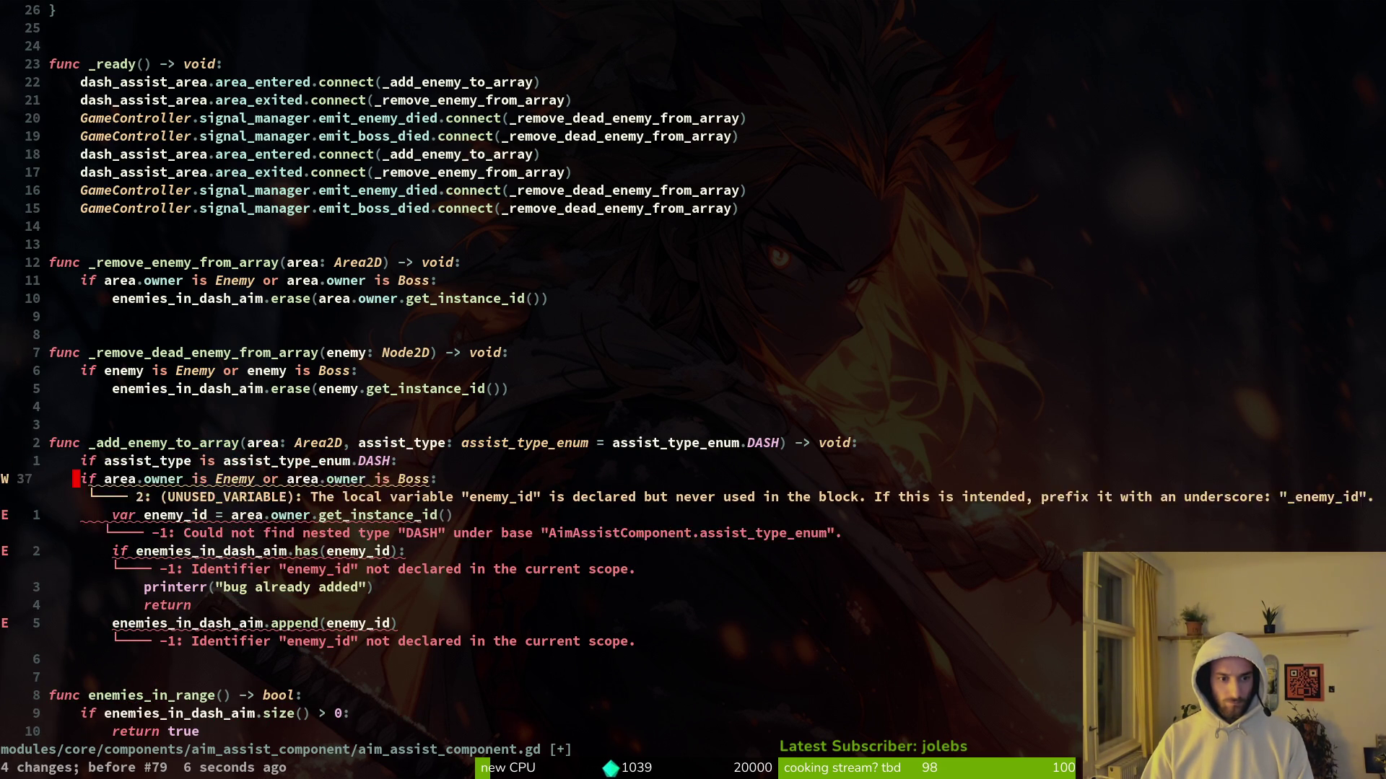
key("u")
key("u")
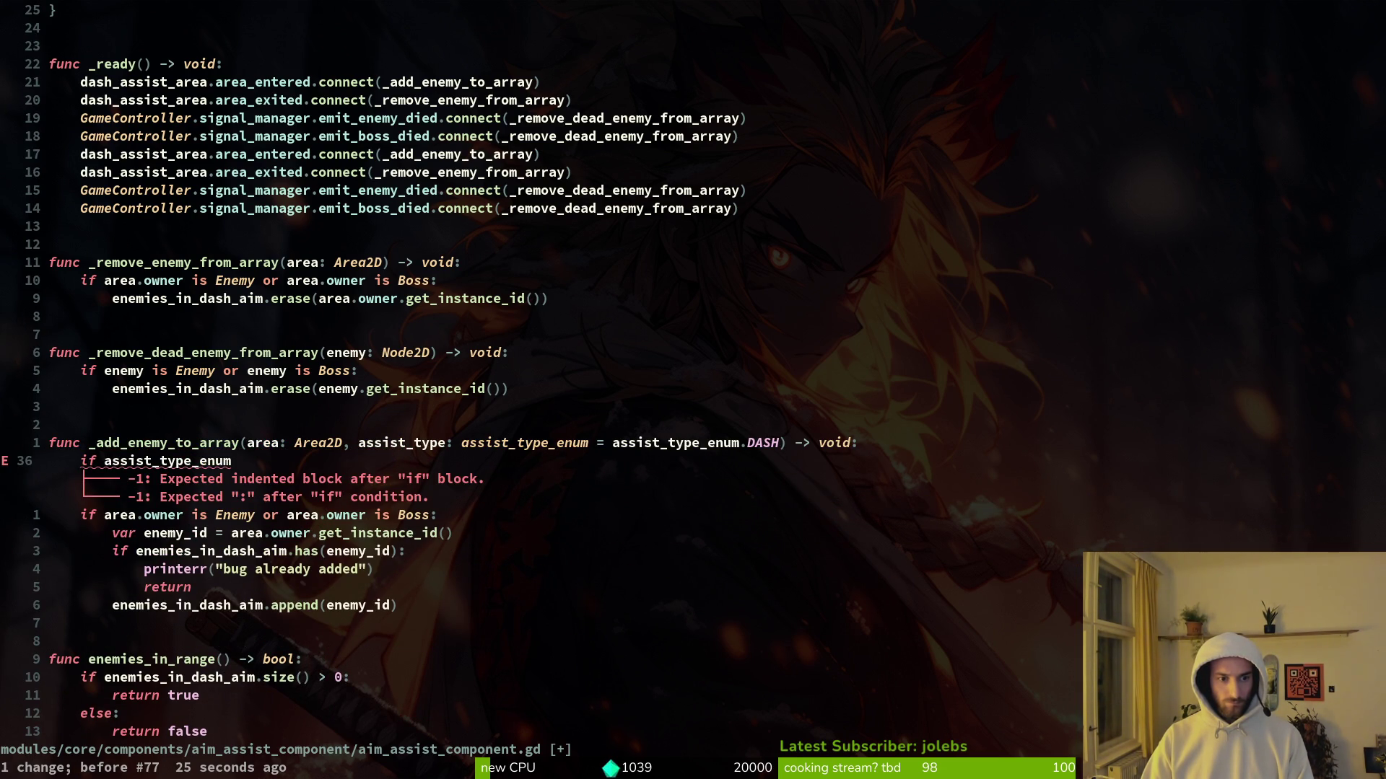
key("ctrl+r")
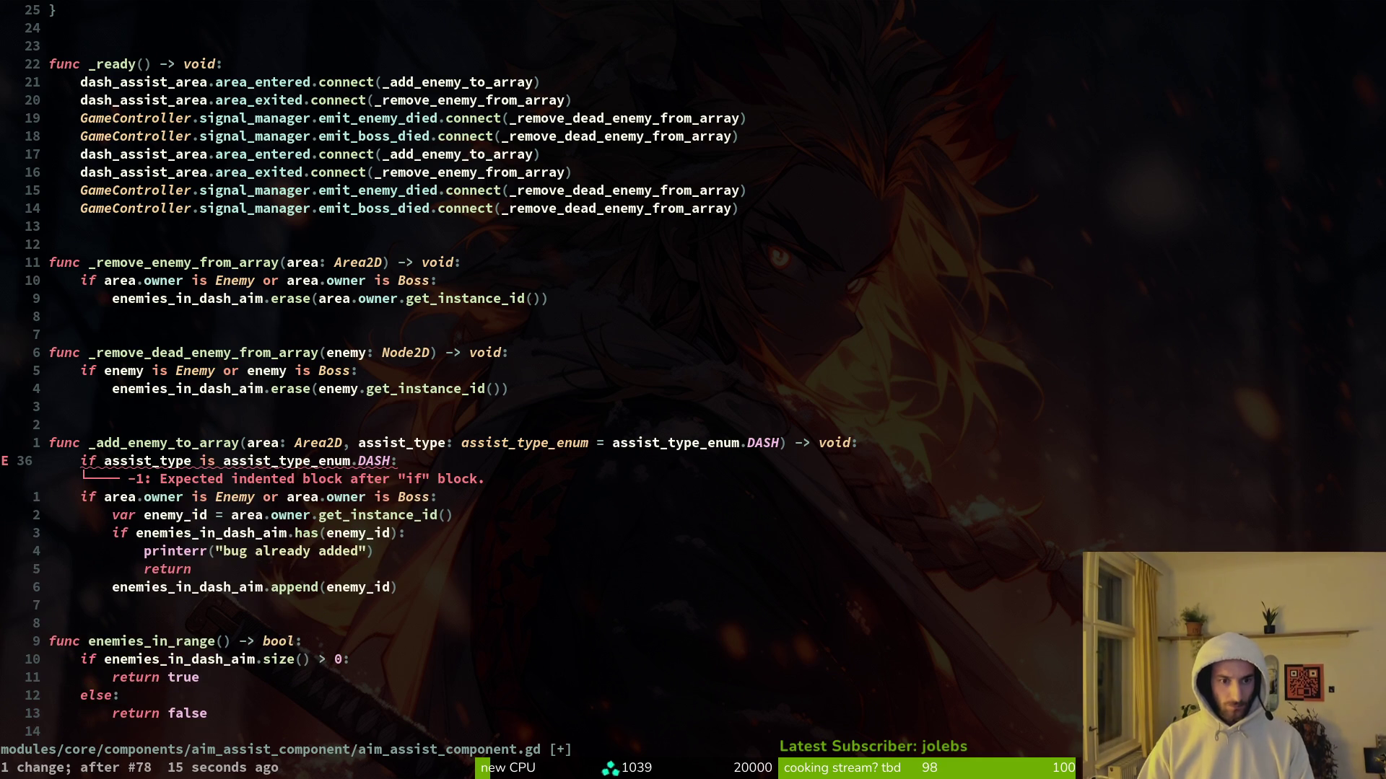
Step: Add a pass line under the DASH check and save
type("opass")
key("Escape")
type("j:w")
key("Return")
Step: Delete the assist_type_enum. prefix before DASH in the condition and save
key("k")
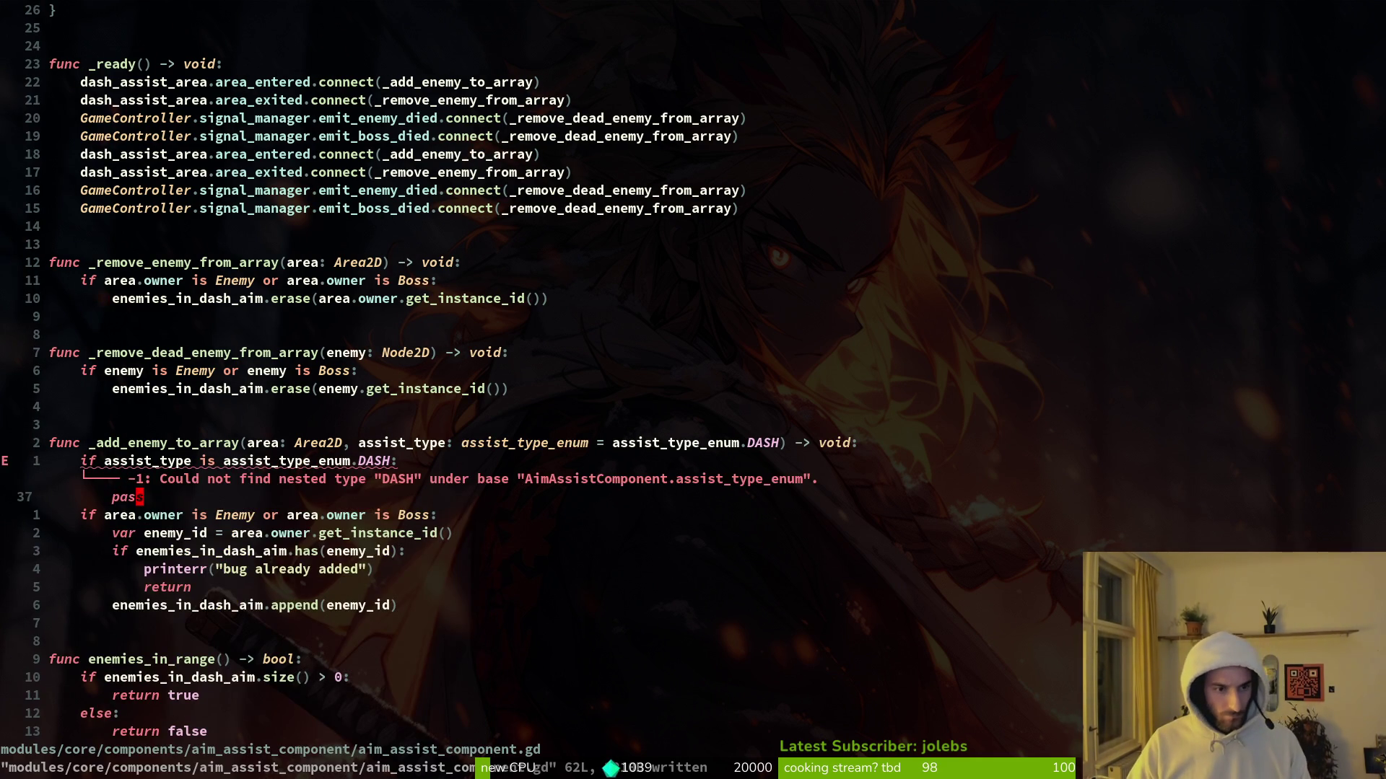
key("k")
key("w")
key("w")
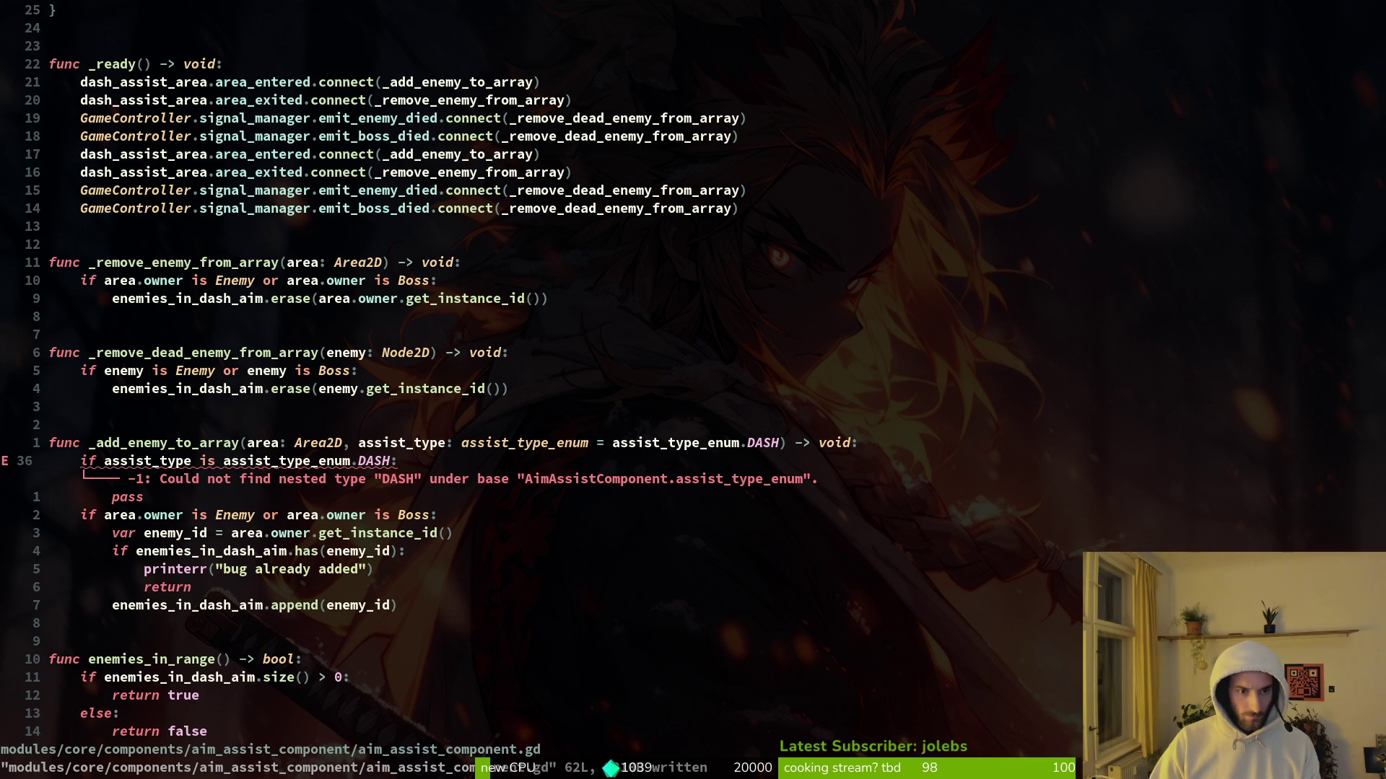
key("ctrl+u")
key("ctrl+d")
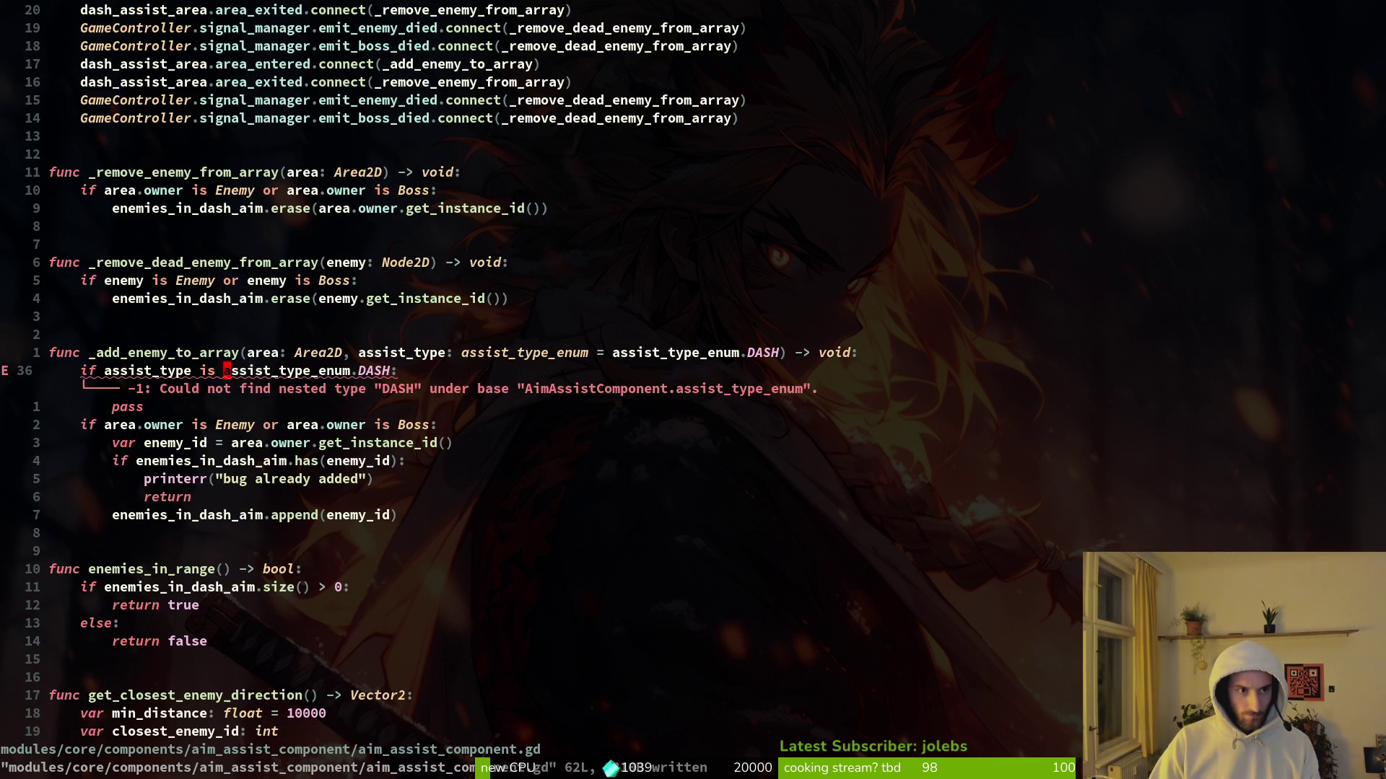
key("c")
key("f")
key("period")
key("Escape")
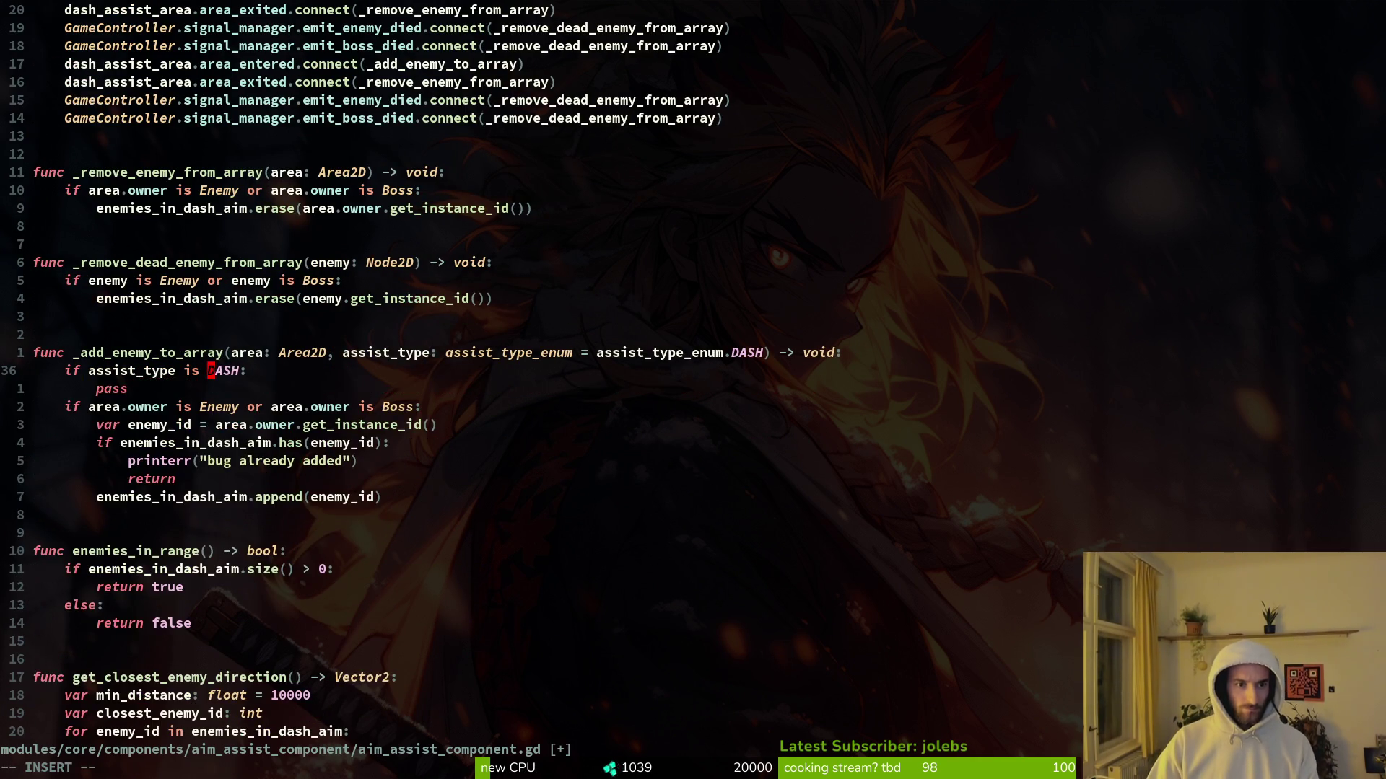
type(":w")
key("Return")
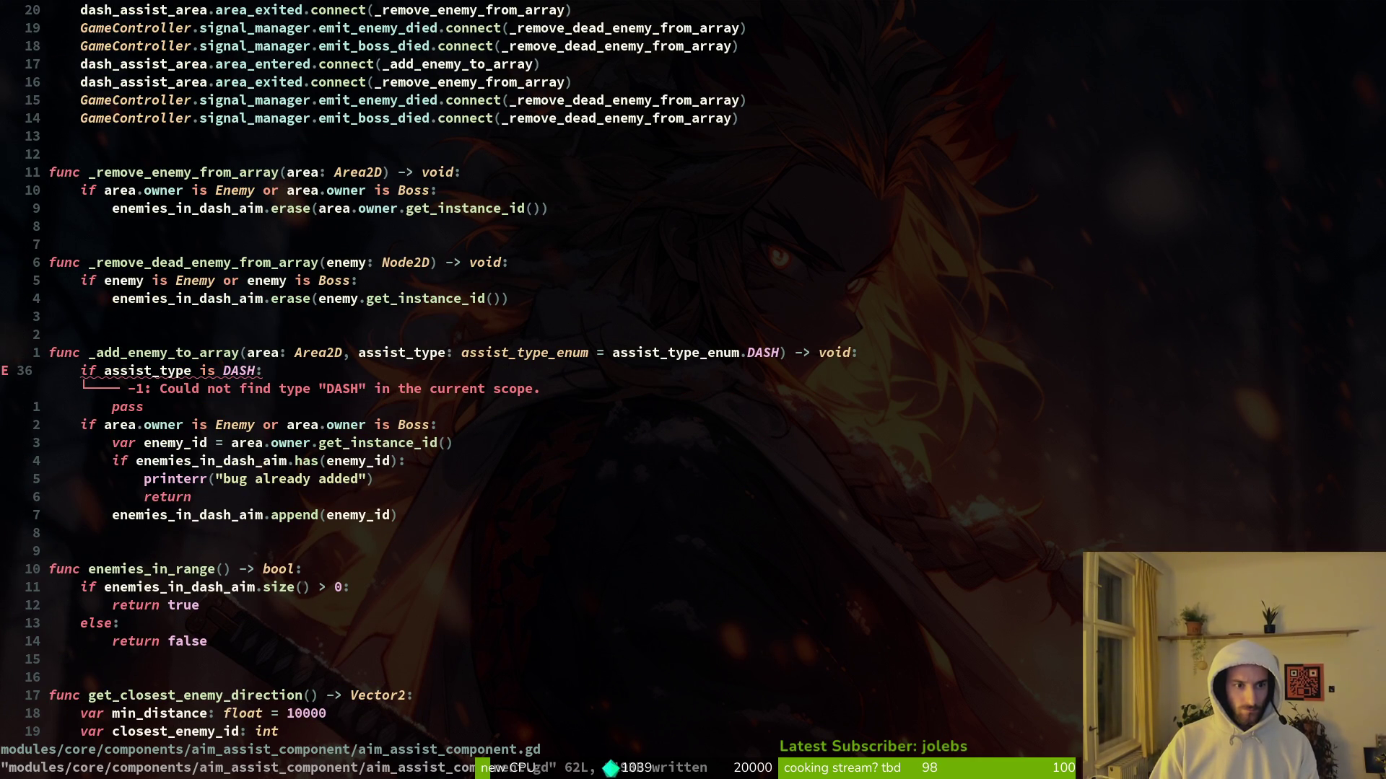
Step: Insert self.assist_type_enum. before DASH using completion and save
type("aself.")
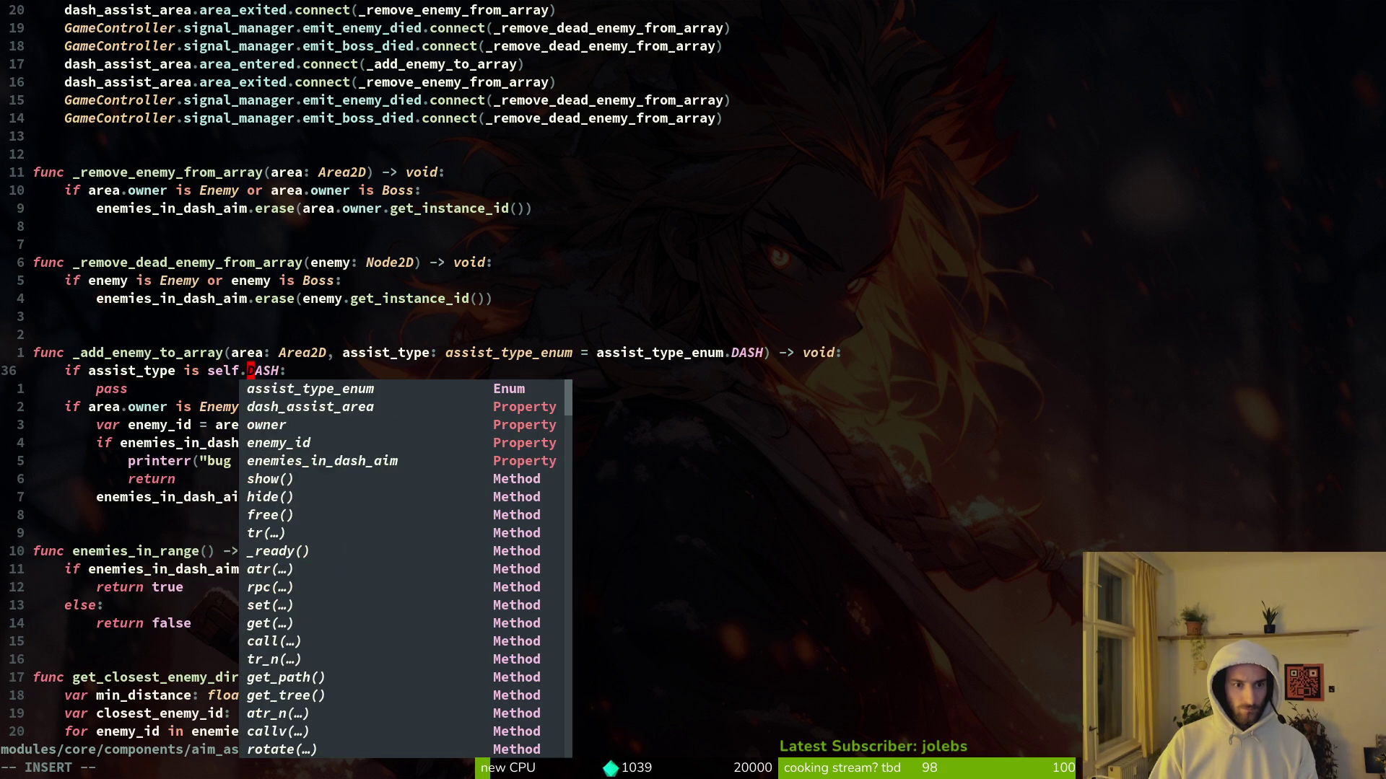
key("Tab")
type(".")
key("Escape")
type(":write")
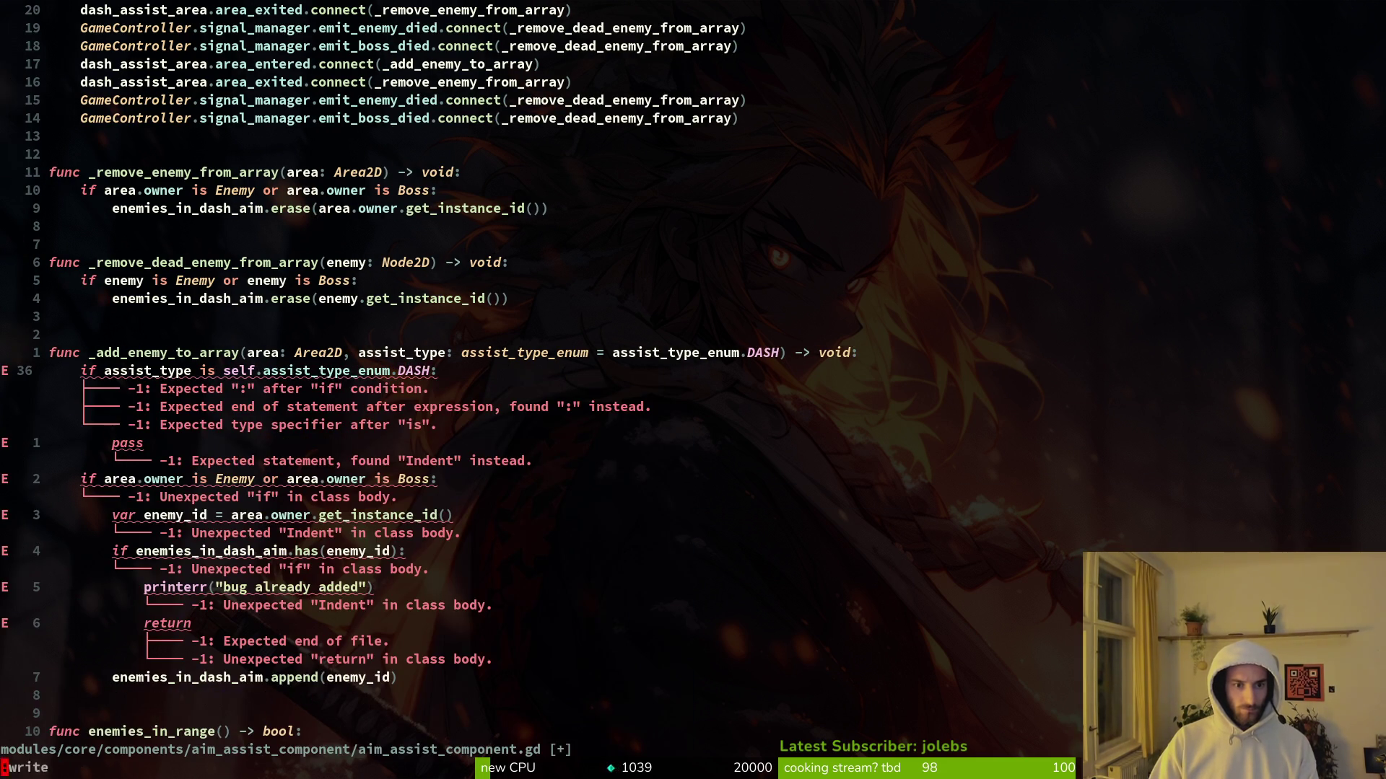
key("Return")
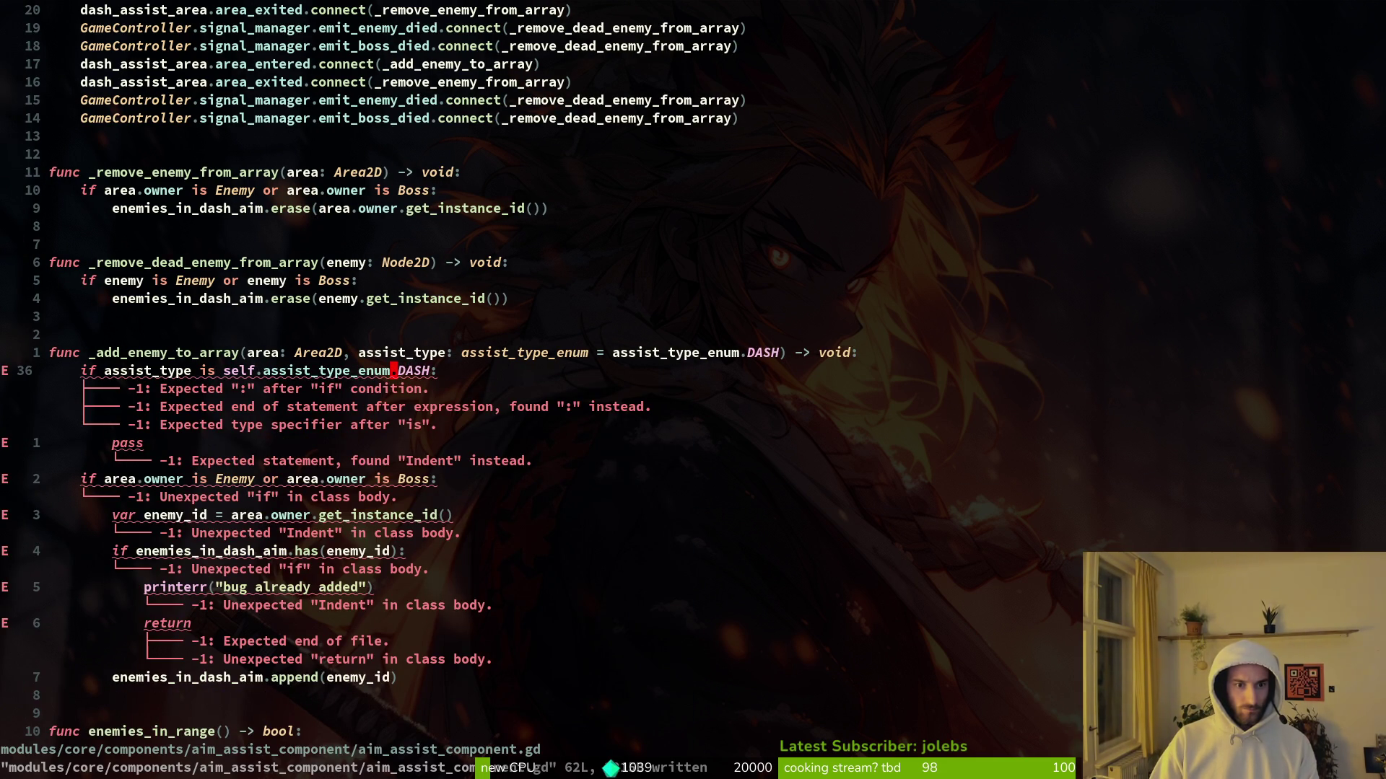
Step: In enum.helper.gd, duplicate the buff_combination_type enum without a blank line between, and save
key("space")
key("f")
key("f")
type("enum")
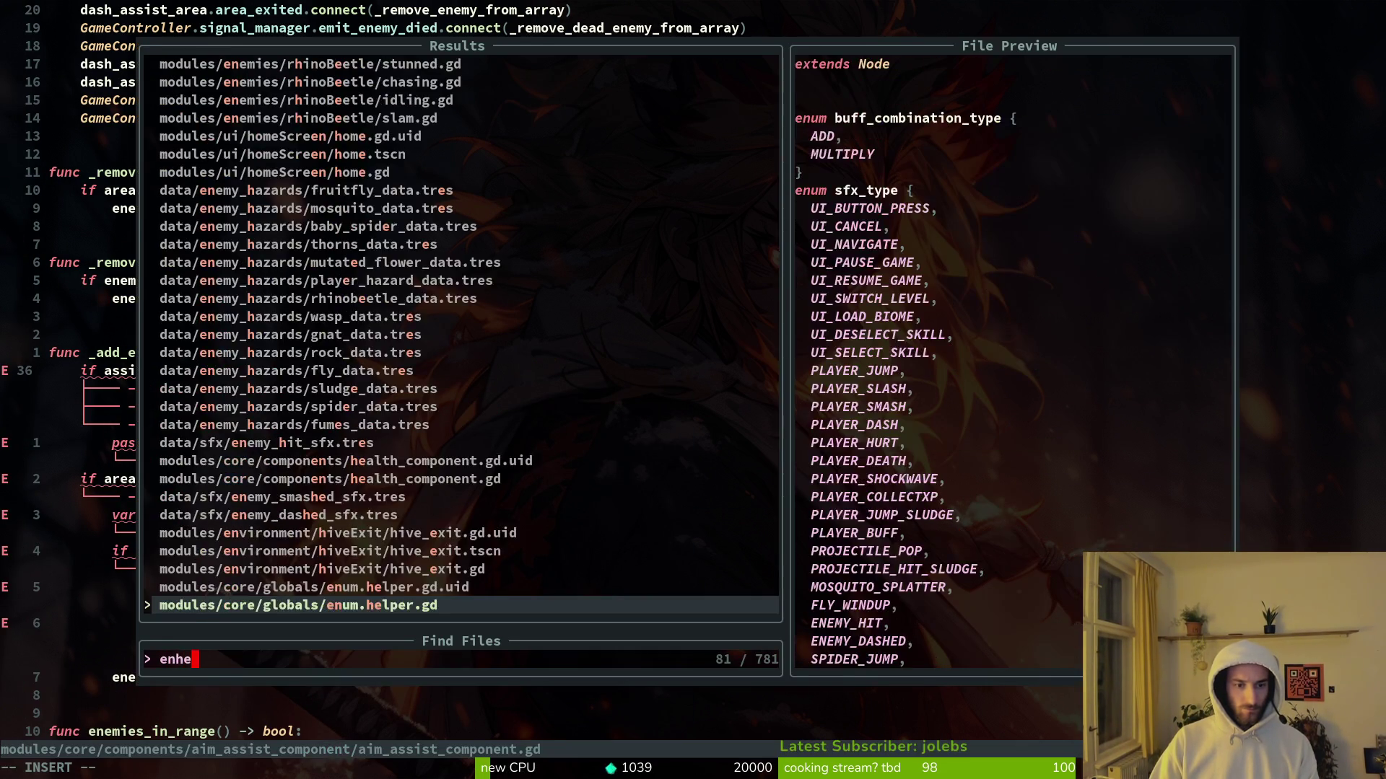
key("Return")
key("j")
key("j")
key("shift+v")
key("j")
key("j")
key("j")
key("y")
key("k")
key("k")
key("p")
key("j")
key("j")
key("j")
key("d")
key("d")
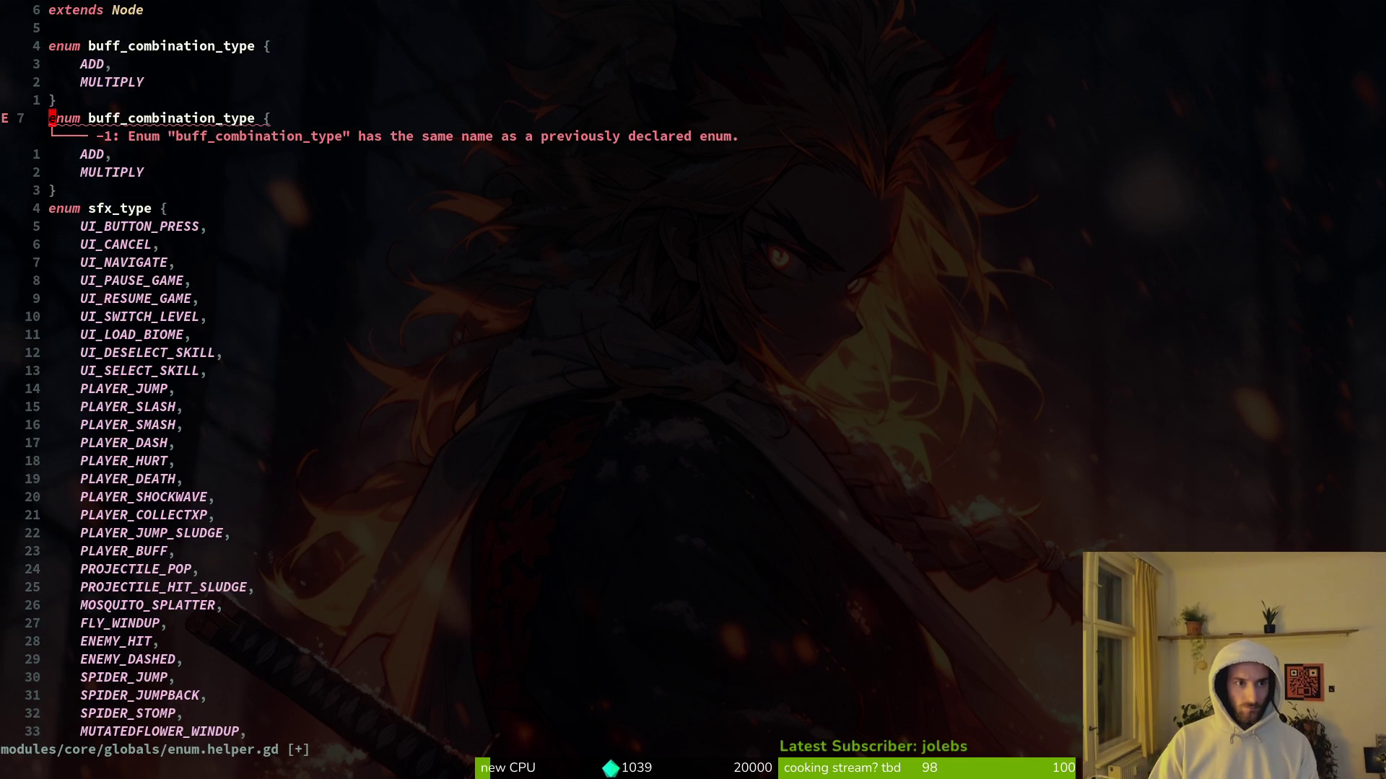
type(":w")
key("Return")
key("k")
key("k")
key("k")
Step: Rename the copy to assist_type with values DASH and REFLECT, save, and return to aim_assist_component.gd
type("wciwassist")
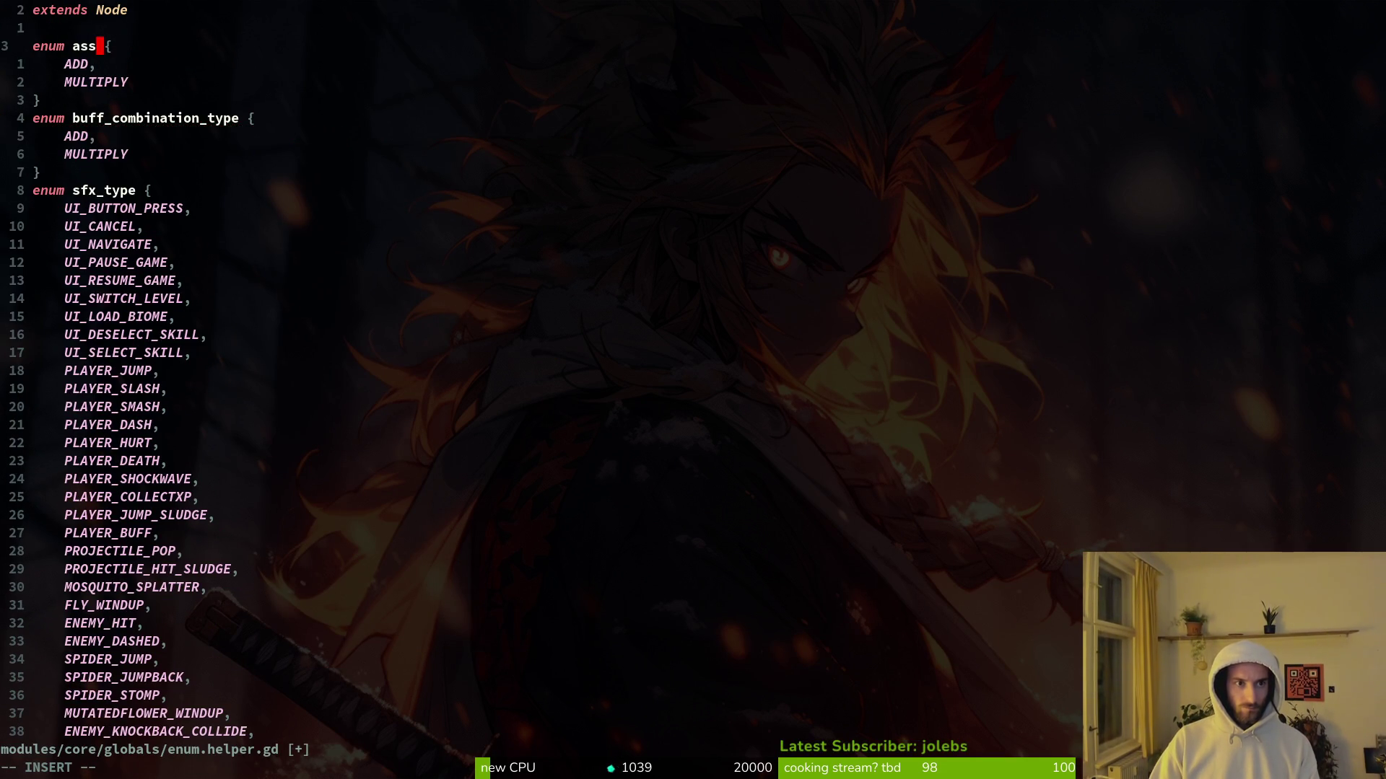
type("_type")
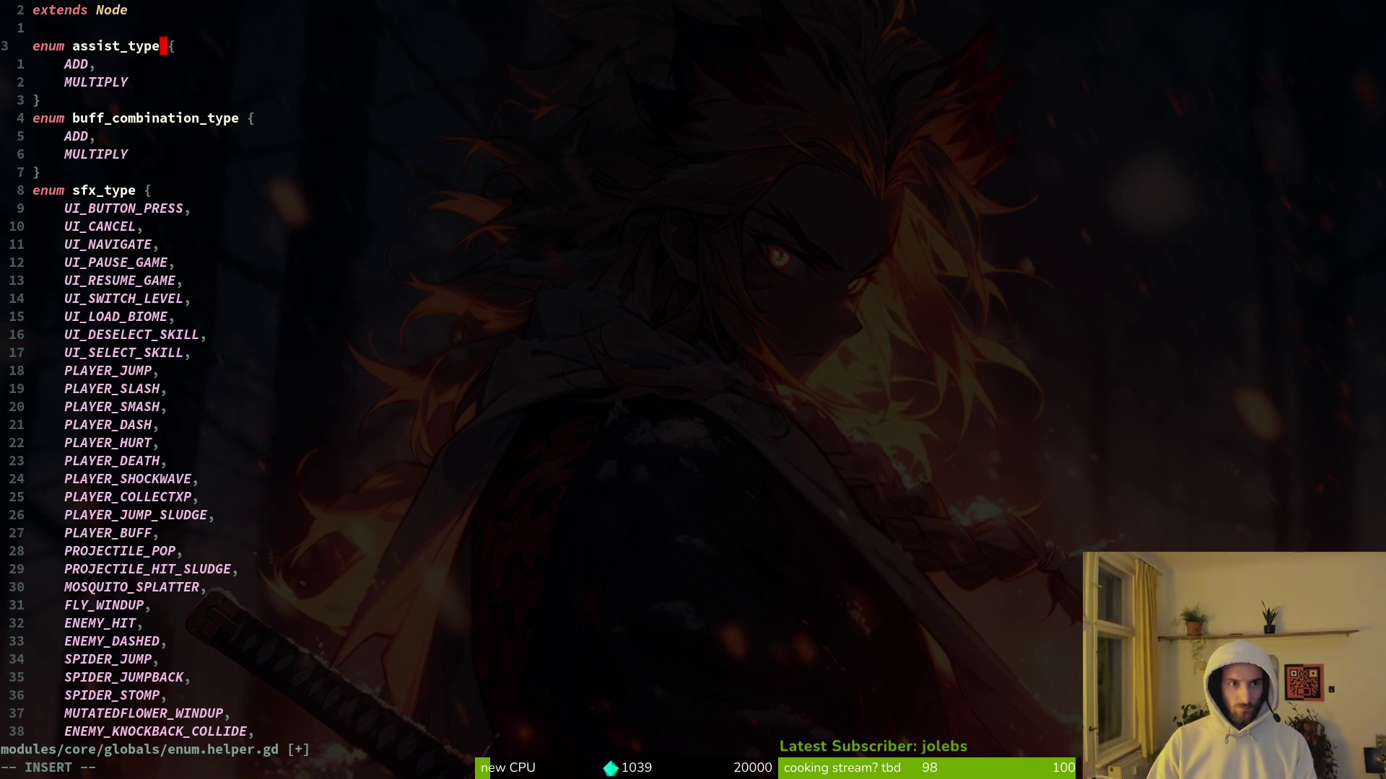
key("Escape")
type("jbciwDASH")
key("Escape")
key("j")
key("c")
key("c")
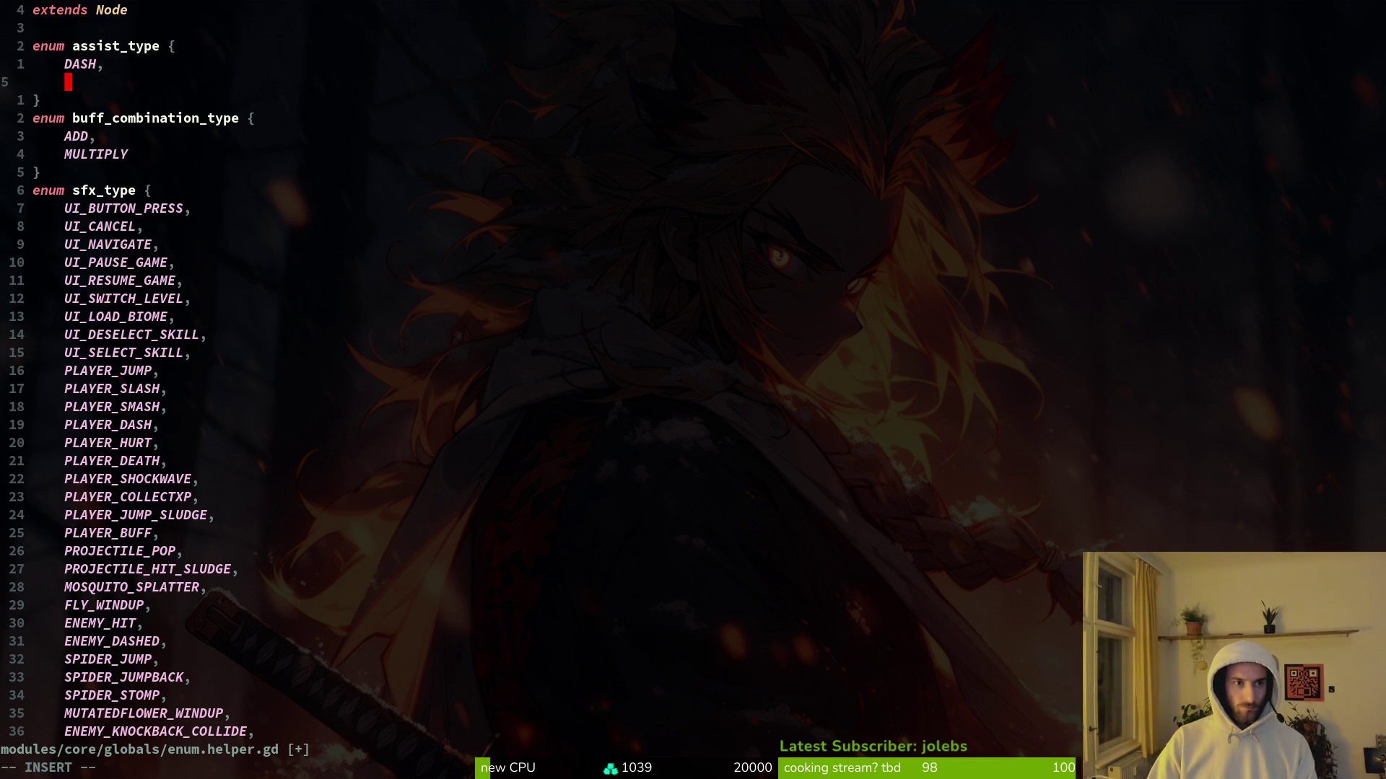
type("RAYCAST")
key("Escape")
key("ctrl+s")
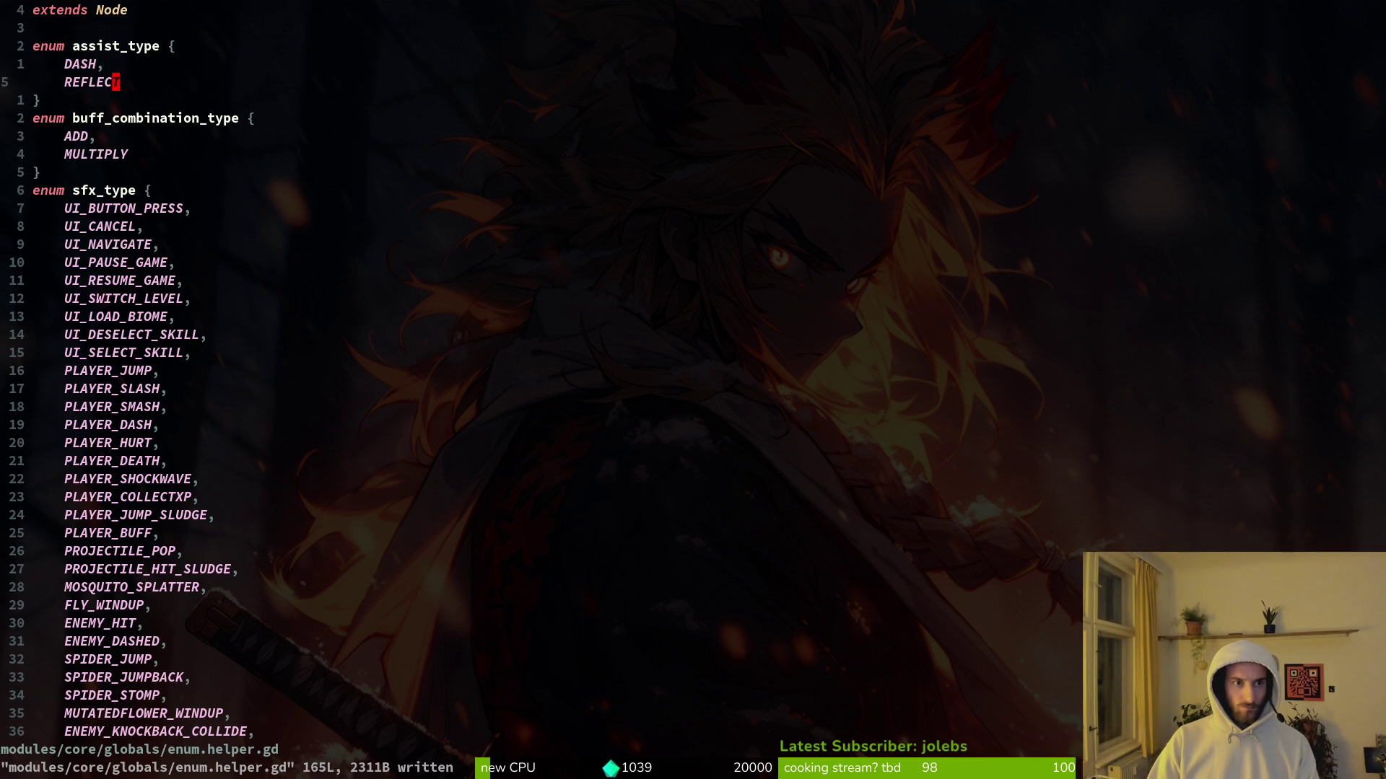
key("ctrl+6")
Step: Replace the DASH check's prefix with EnumHelper.assist_type_enum using completion
type("BctD")
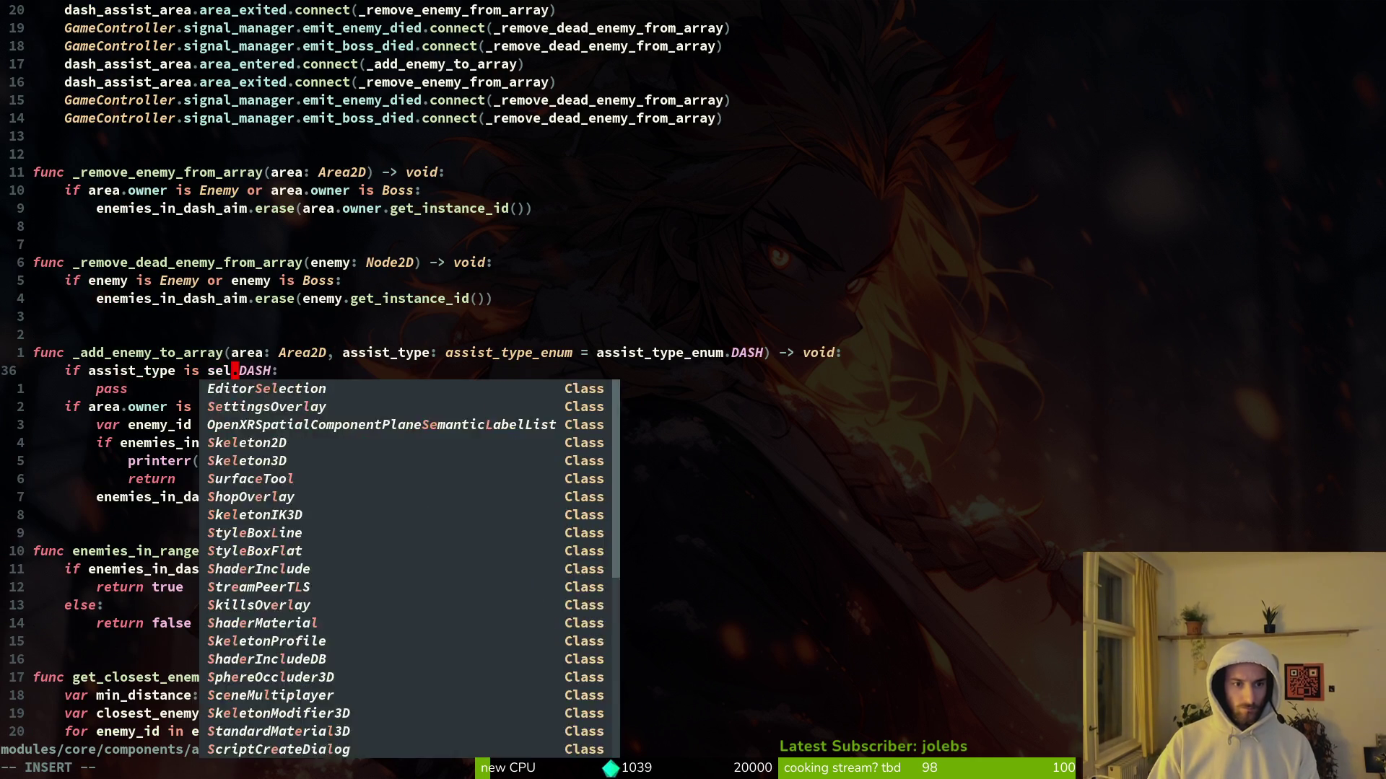
type("G")
key("BackSpace")
type("En")
key("Tab")
type(".a")
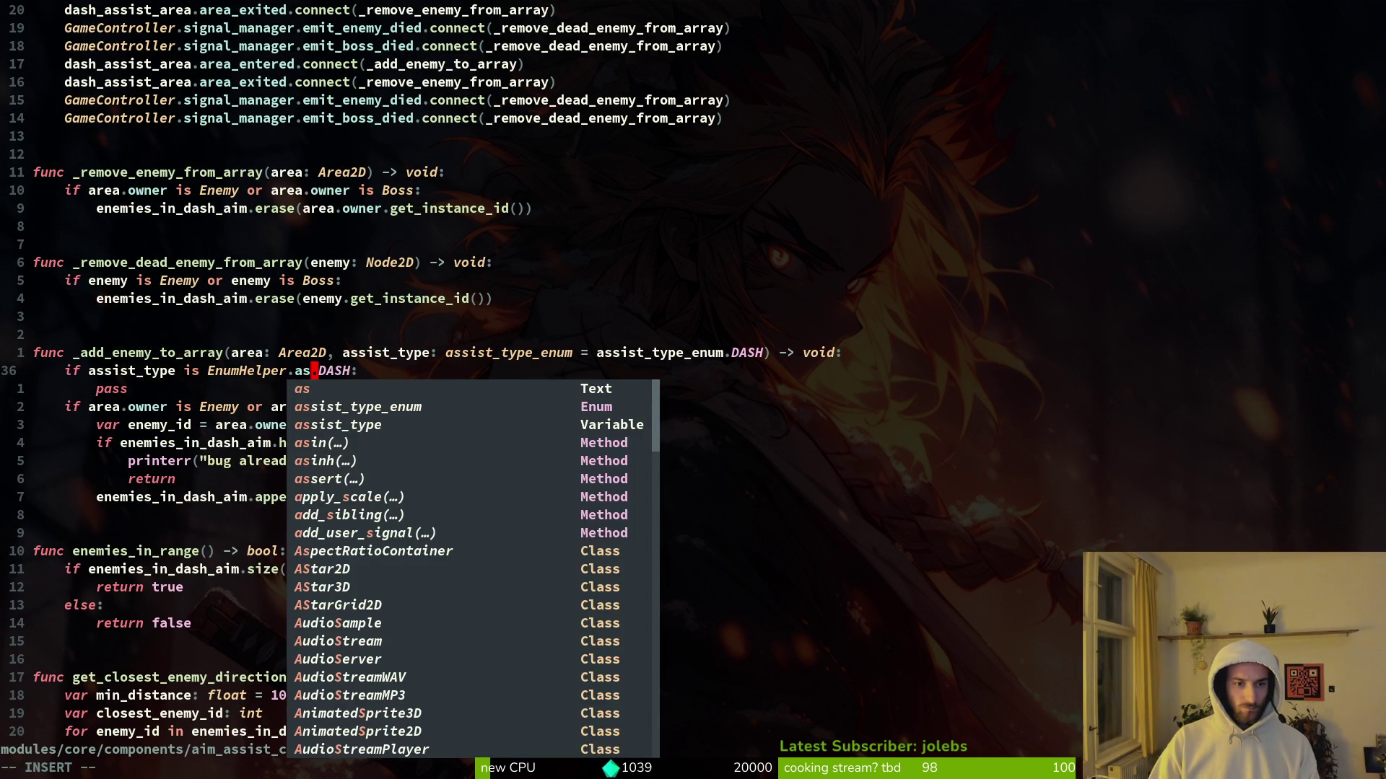
key("Tab")
key("Escape")
Step: Check the enum name in enum.helper.gd, correct the reference to EnumHelper.assist_type, and save
key("ctrl+6")
key("ctrl+6")
key("ctrl+6")
key("k")
key("k")
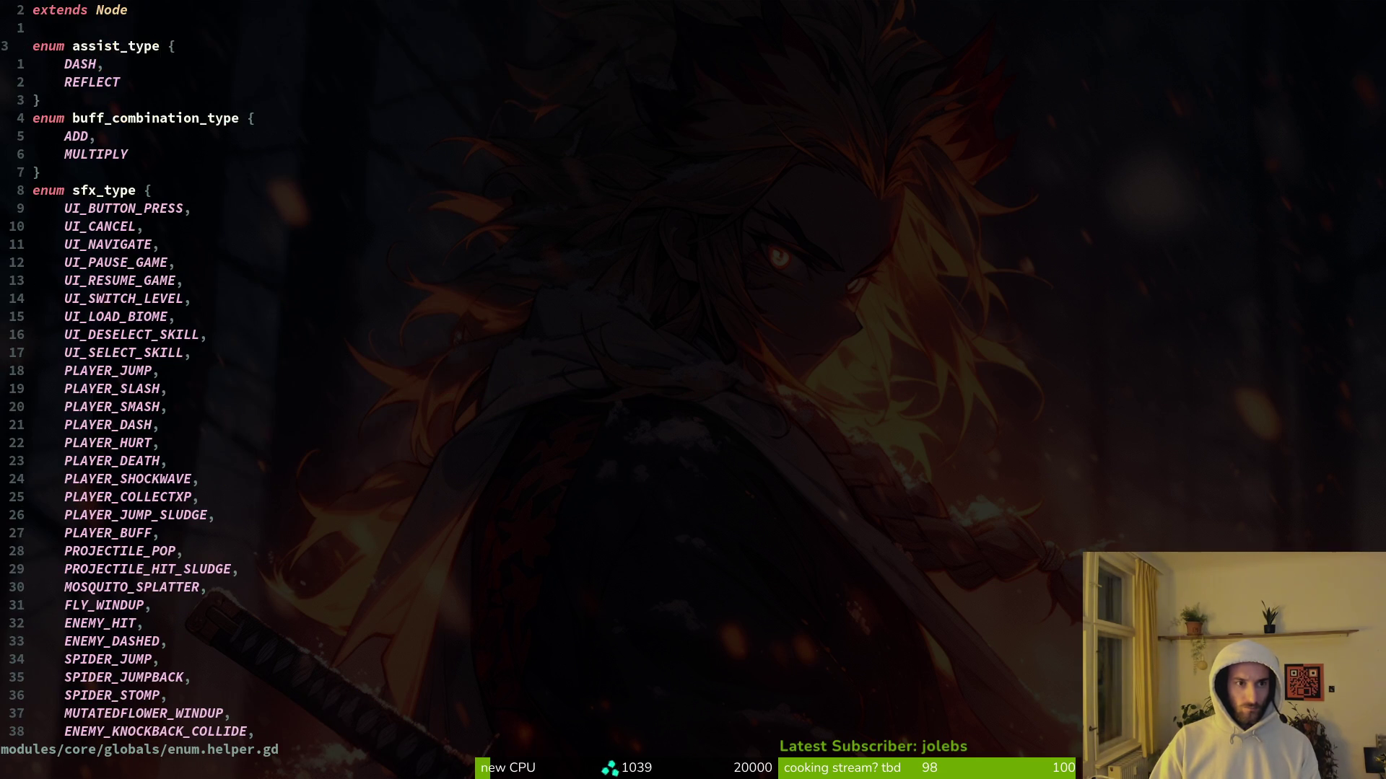
key("ctrl+6")
key("a")
key("BackSpace")
key("BackSpace")
key("BackSpace")
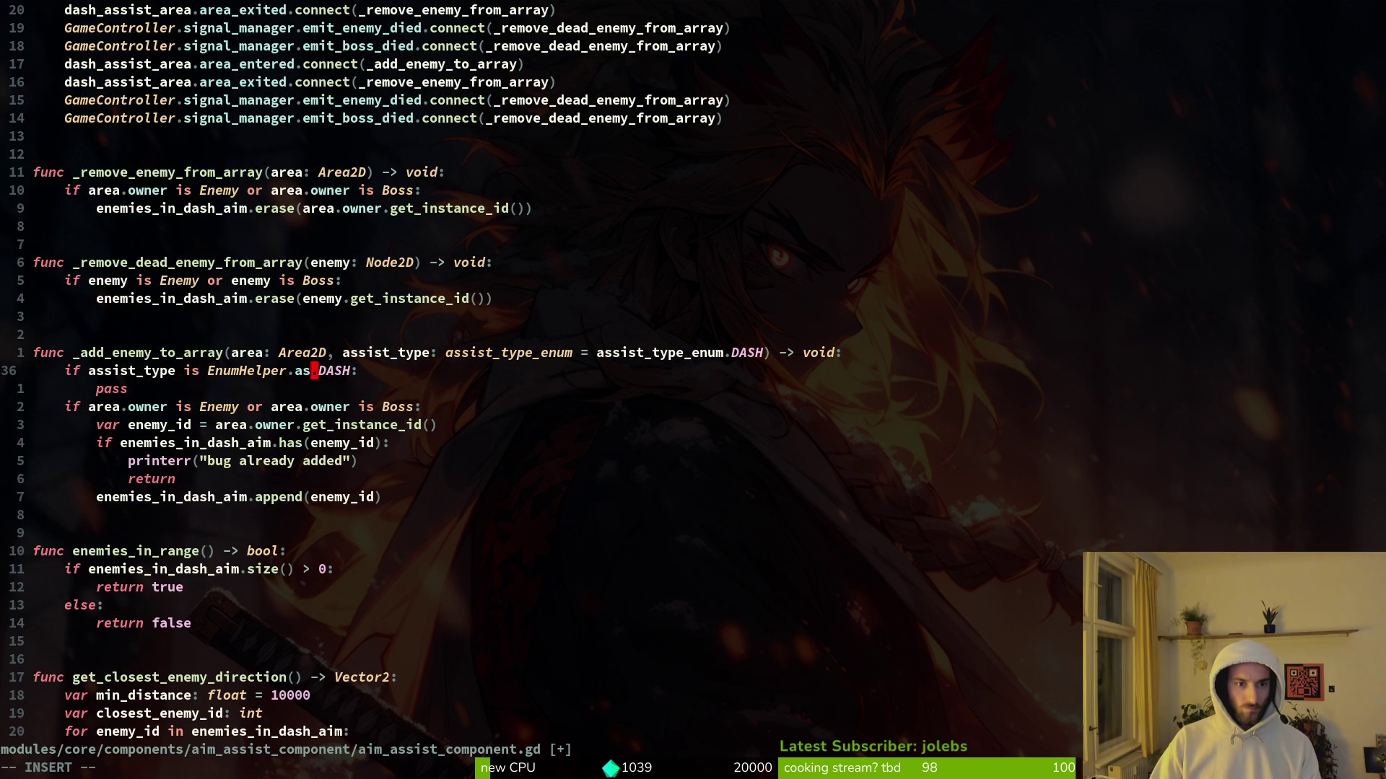
key("Escape")
type(":w")
key("Return")
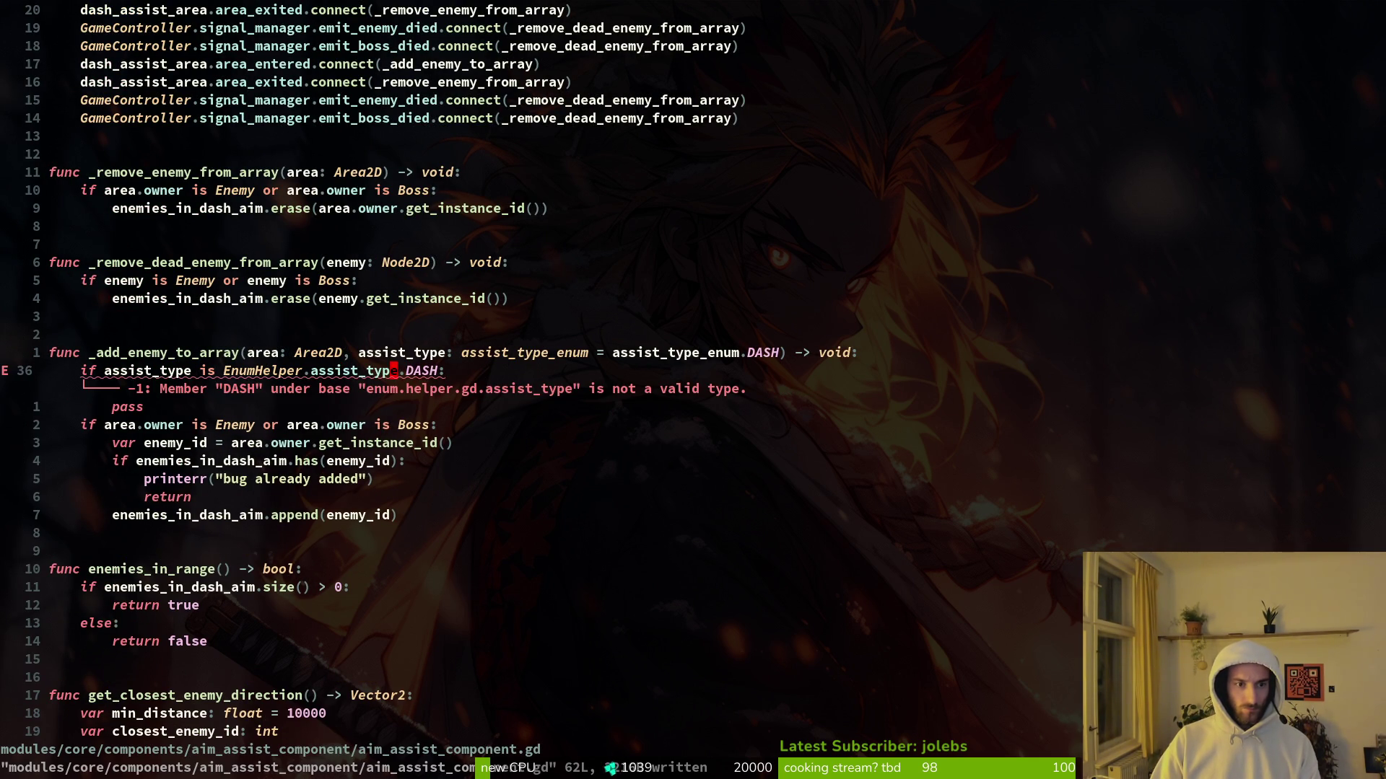
Step: Delete the local assist_type_enum definition at the top of the script and save
key("2")
key("0")
key("k")
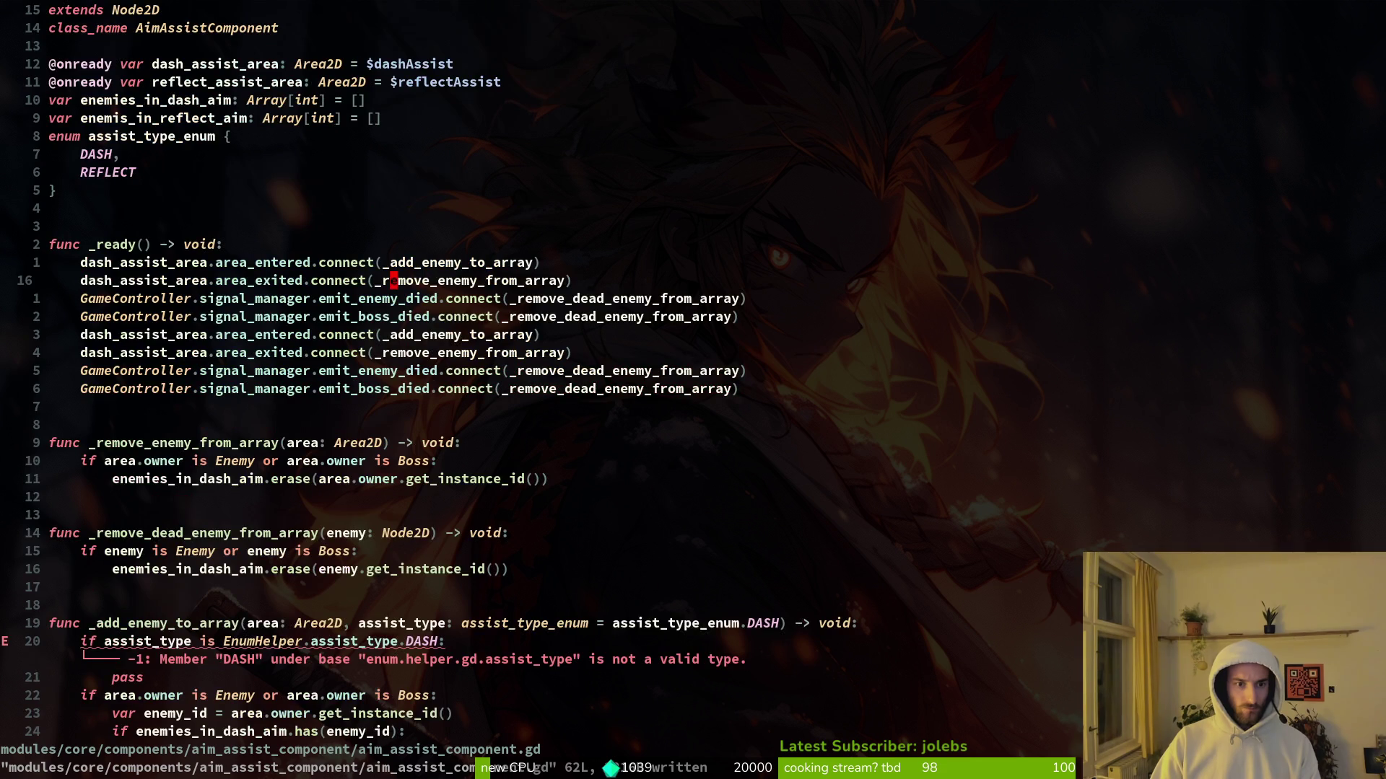
key("k")
key("k")
key("k")
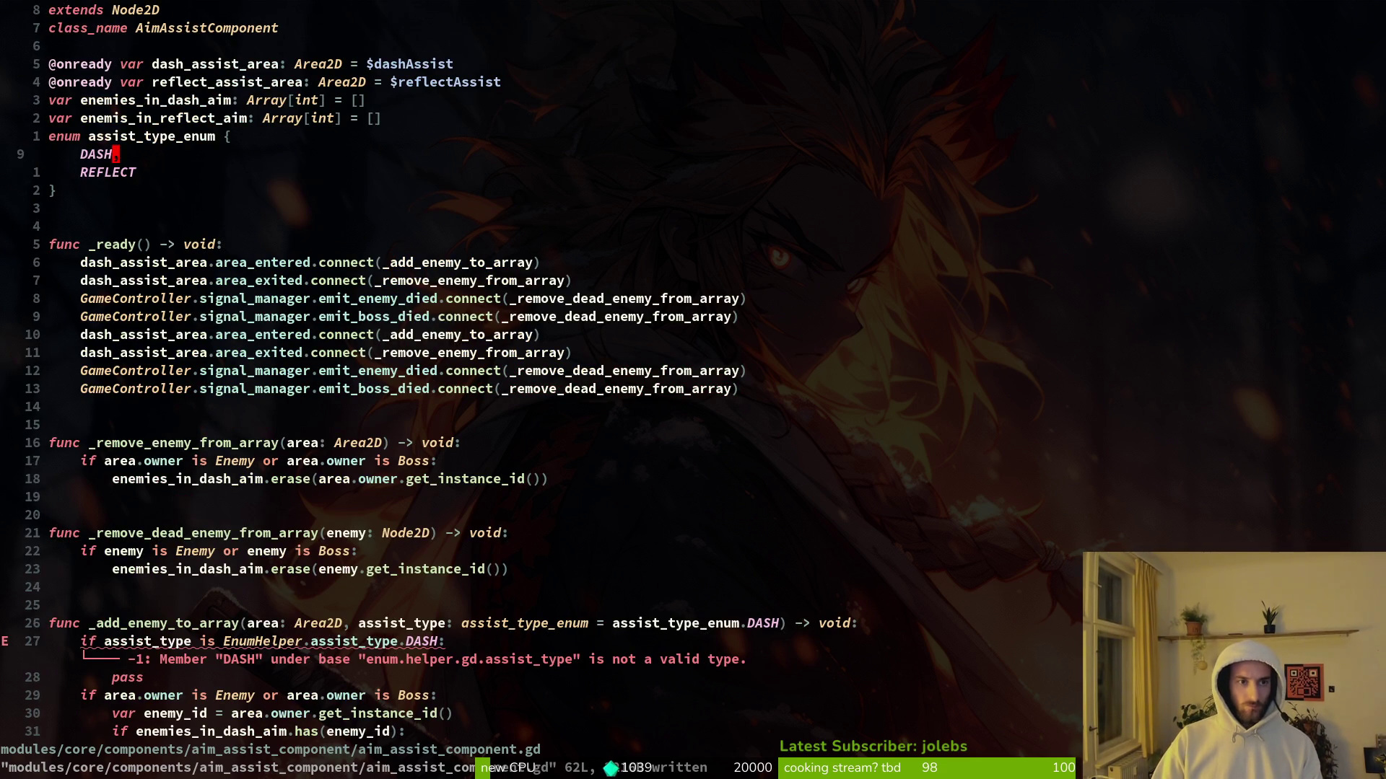
key("V")
key("j")
key("j")
key("j")
type("d:w")
key("Return")
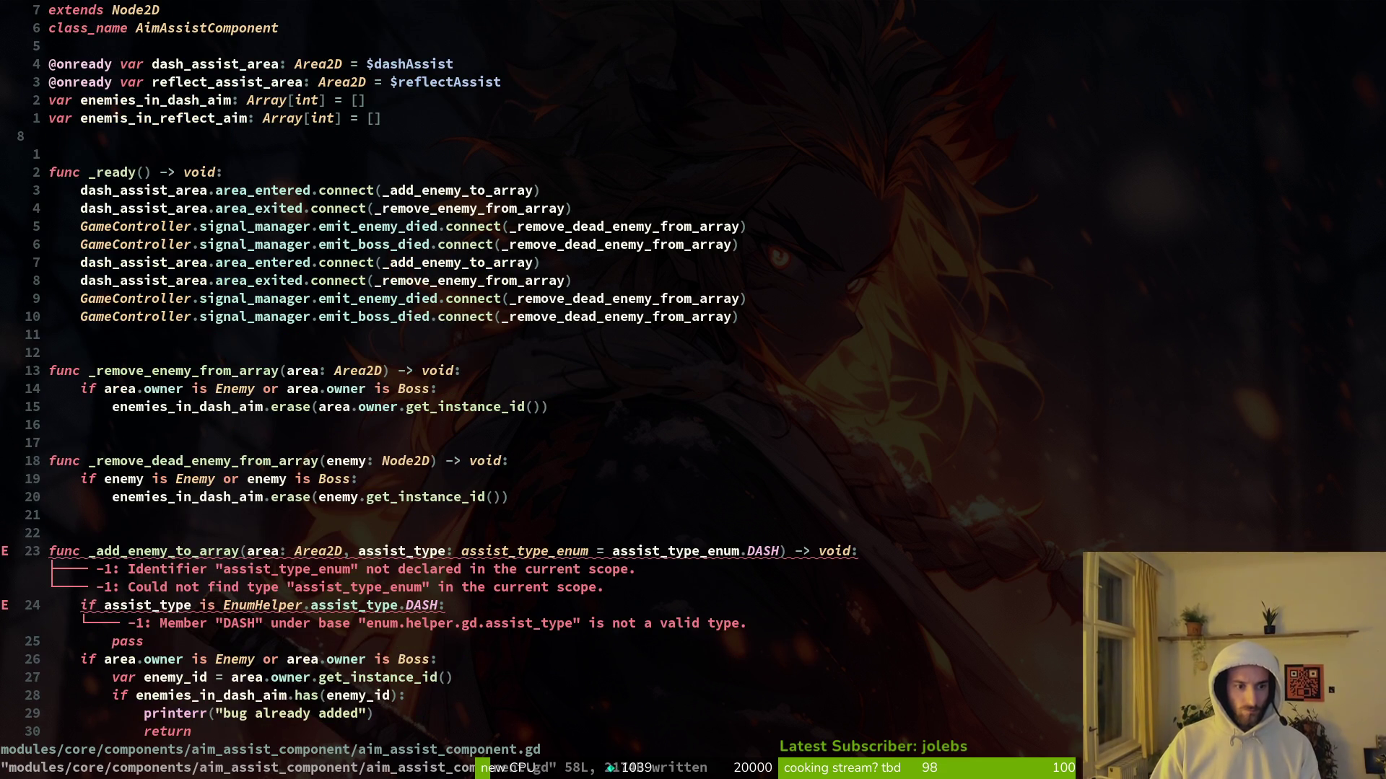
Step: Replace the 'is' operator in the dash type check with '==' and save
key("2")
key("4")
key("j")
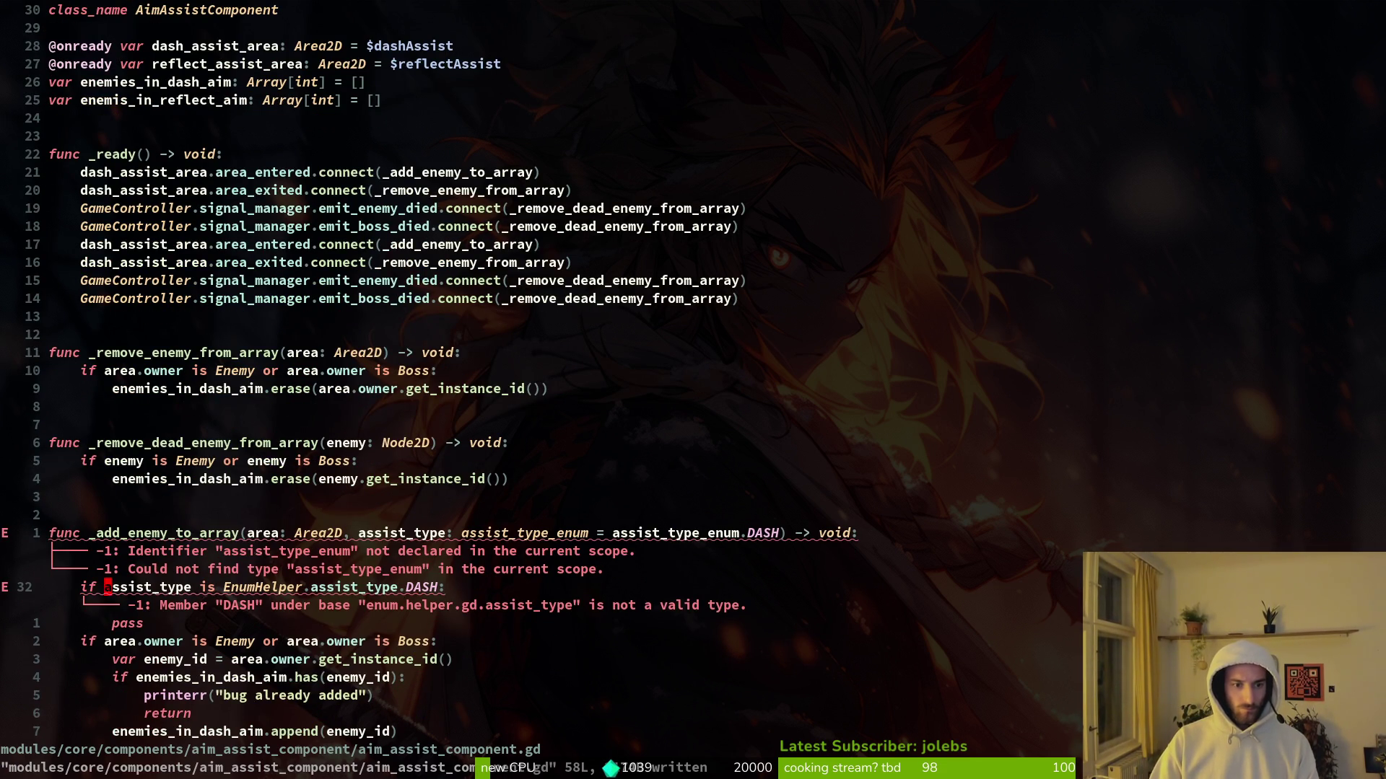
key("c")
key("b")
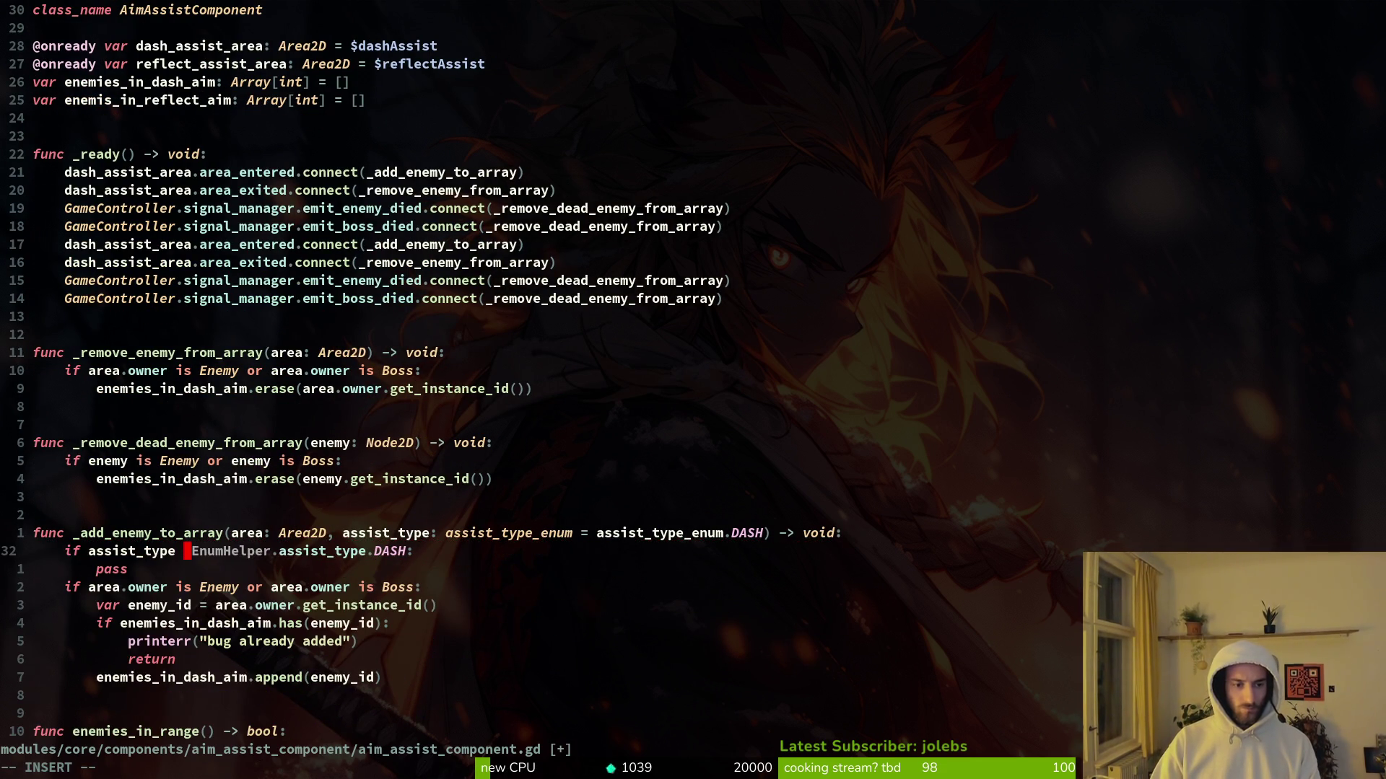
type("==")
key("Escape")
type(":w")
key("Return")
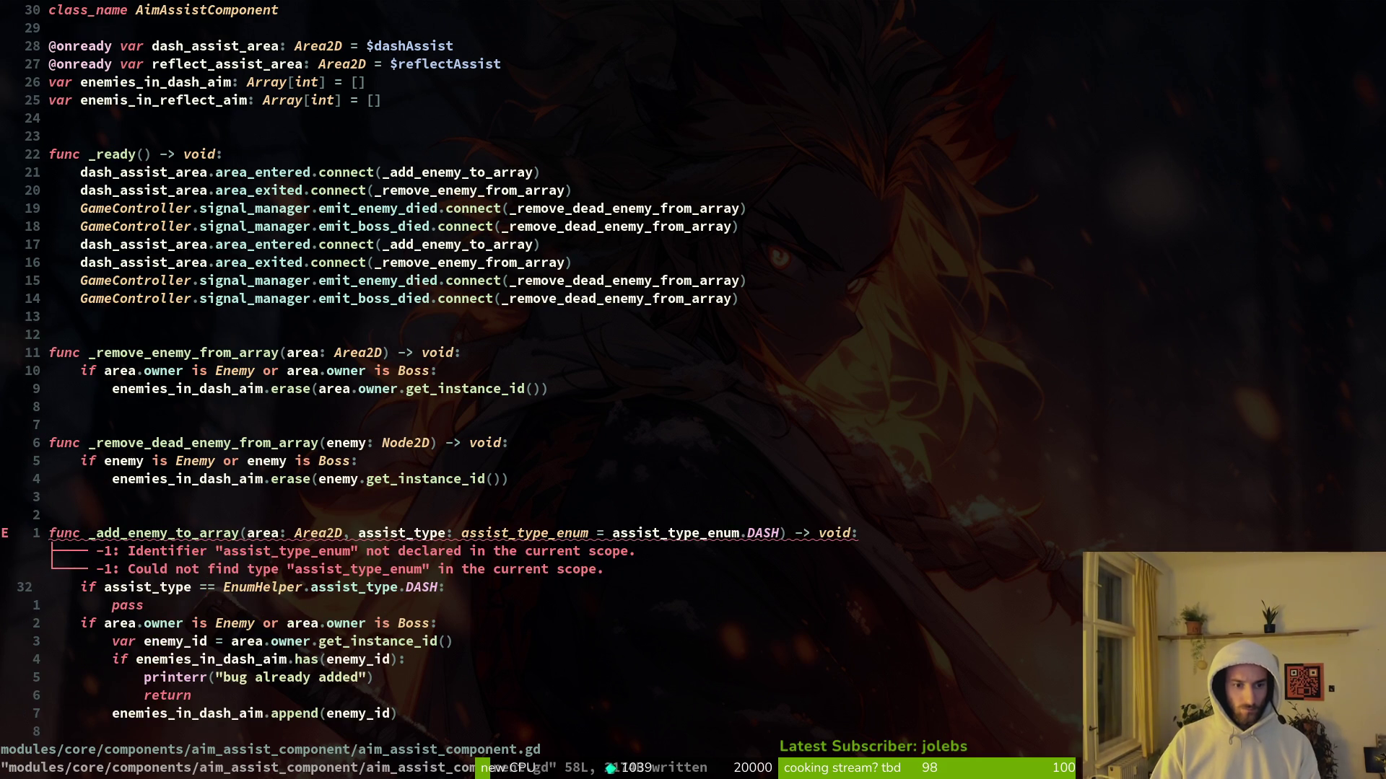
Step: Type the assist_type parameter as EnumHelper.assist_type with default EnumHelper.assist_type.DASH, and save
key("k")
key("w")
key("w")
key("w")
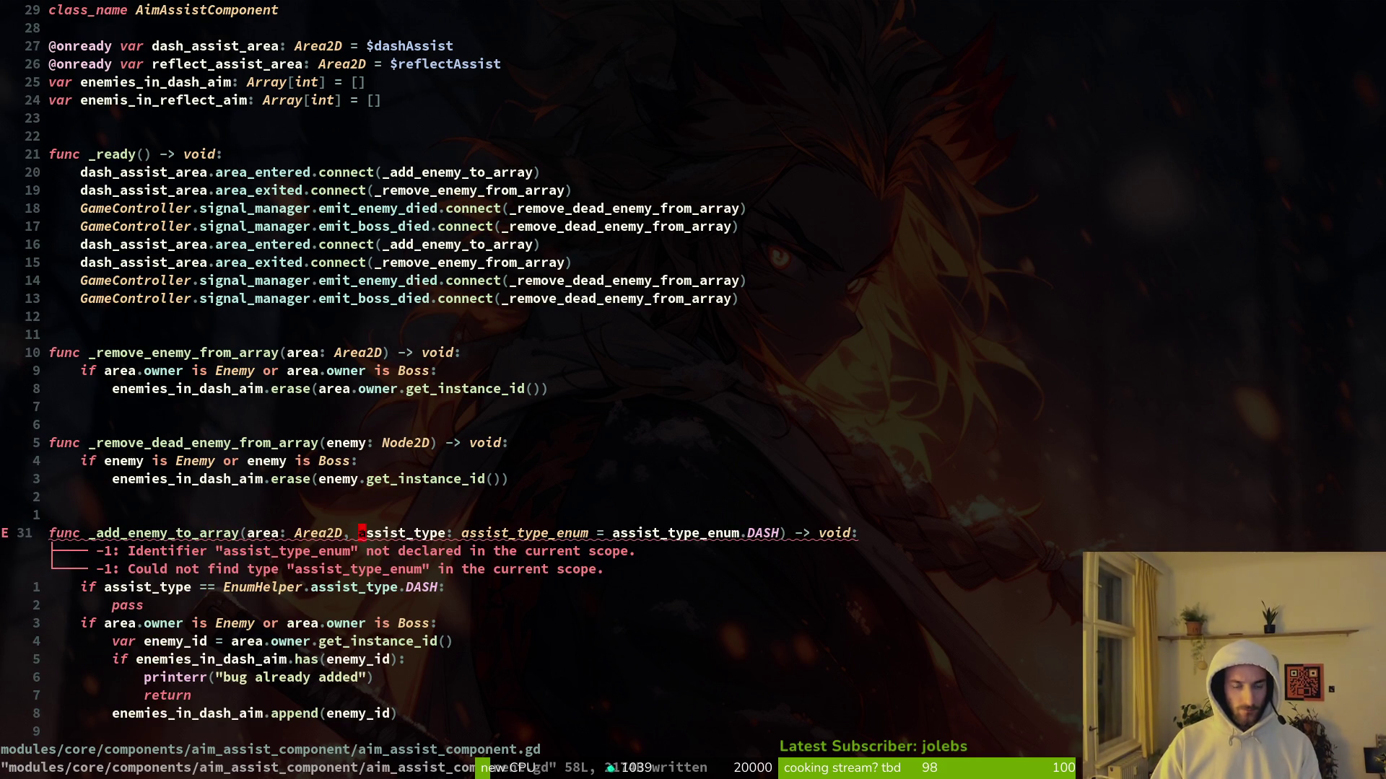
key("w")
key("w")
key("h")
key("h")
key("h")
type("ciwEnumHelper.as")
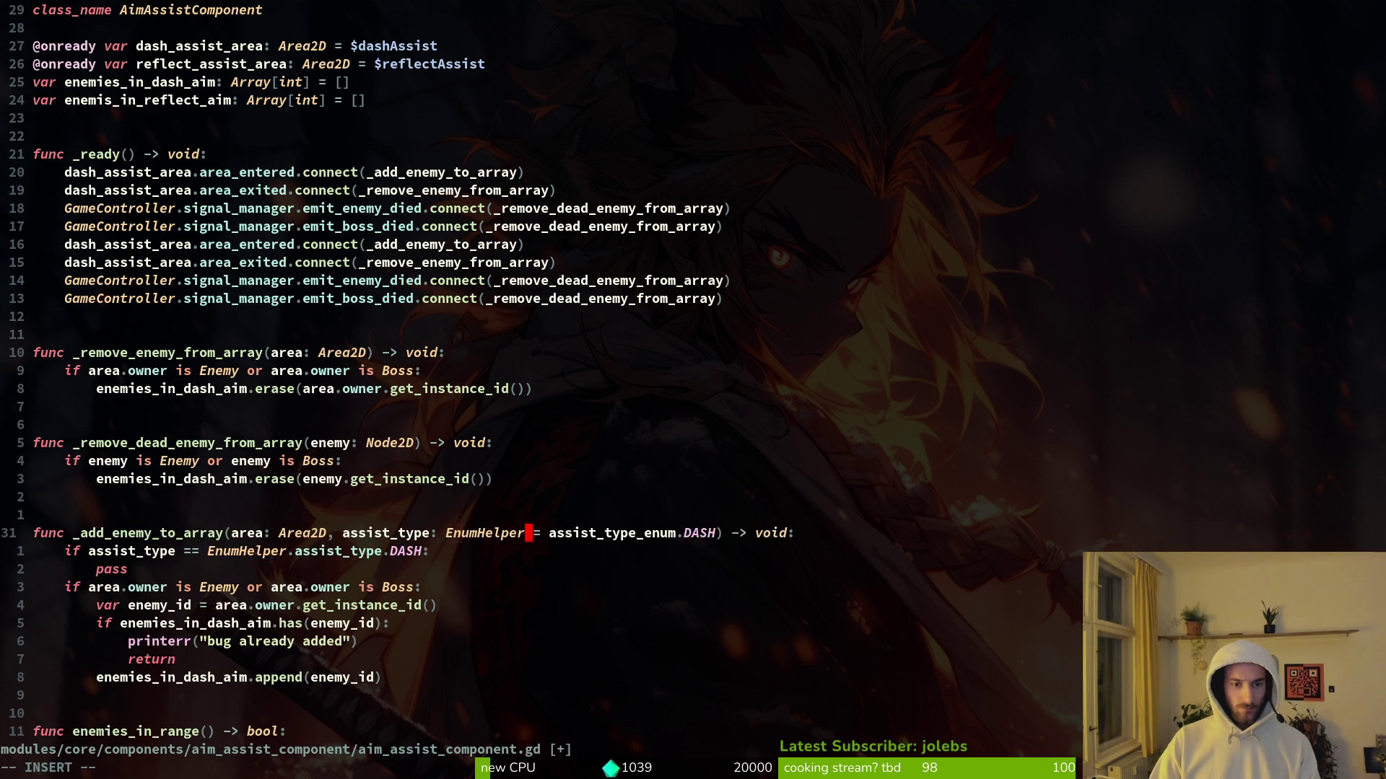
key("Tab")
key("Escape")
key("w")
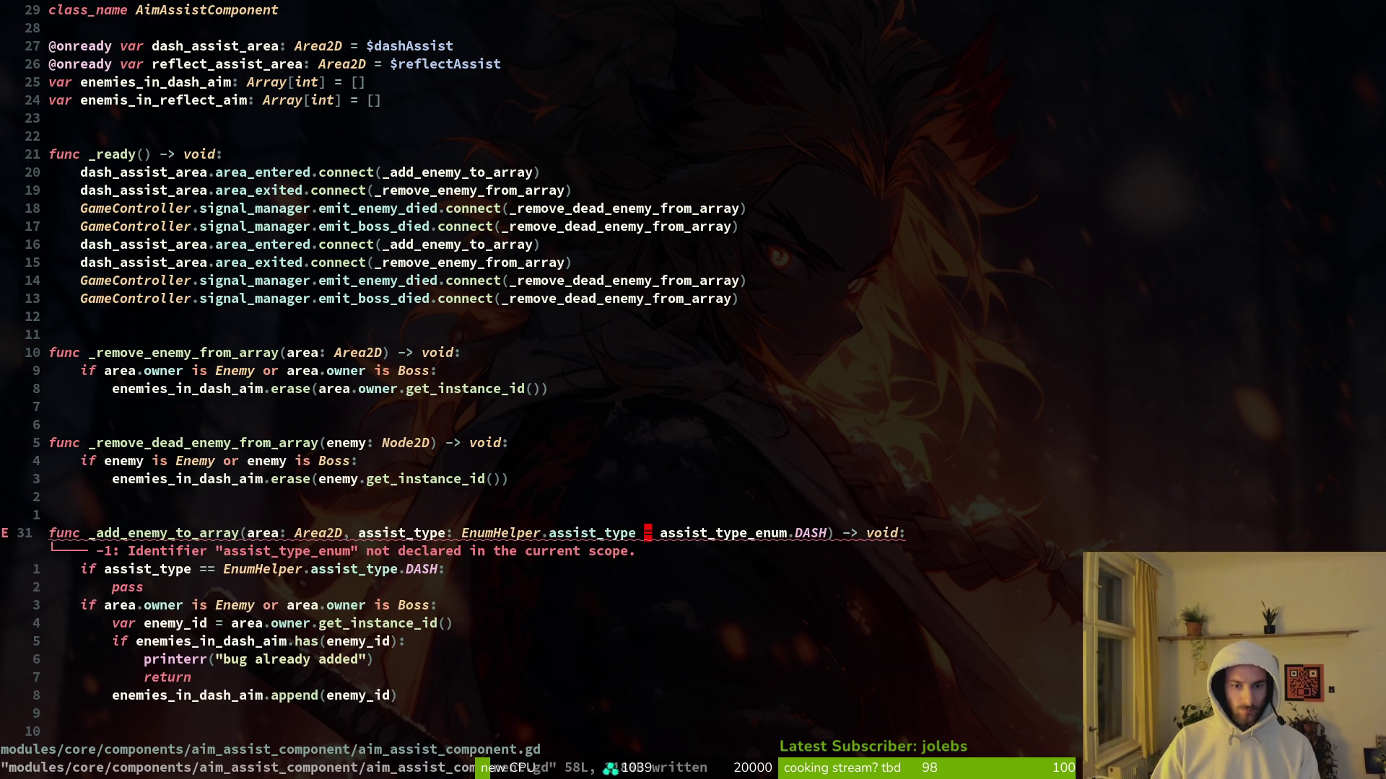
type("ciw")
type("EnumHelper")
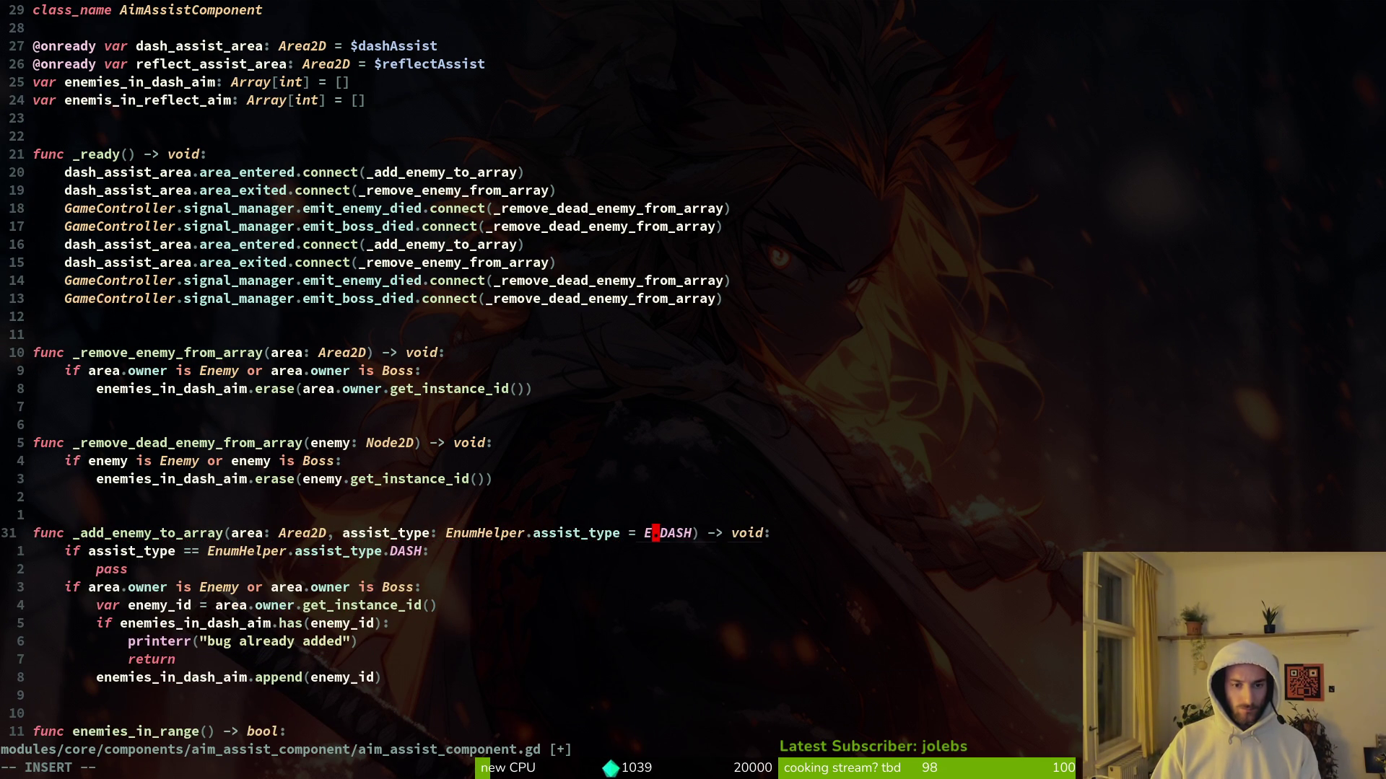
type(".as")
key("Tab")
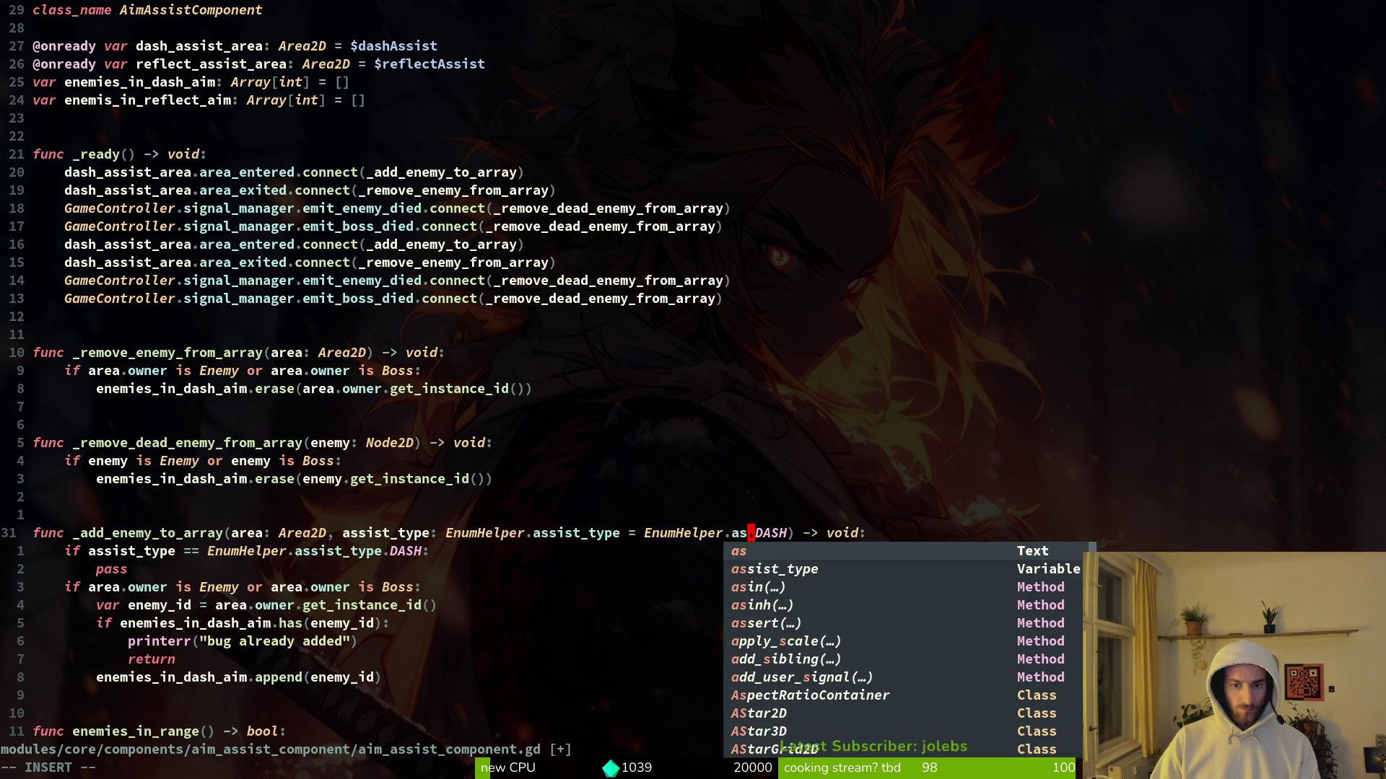
key("Escape")
type(":w")
key("Return")
Step: Try moving the duplicate check and append block into the dash branch, then undo it
key("j")
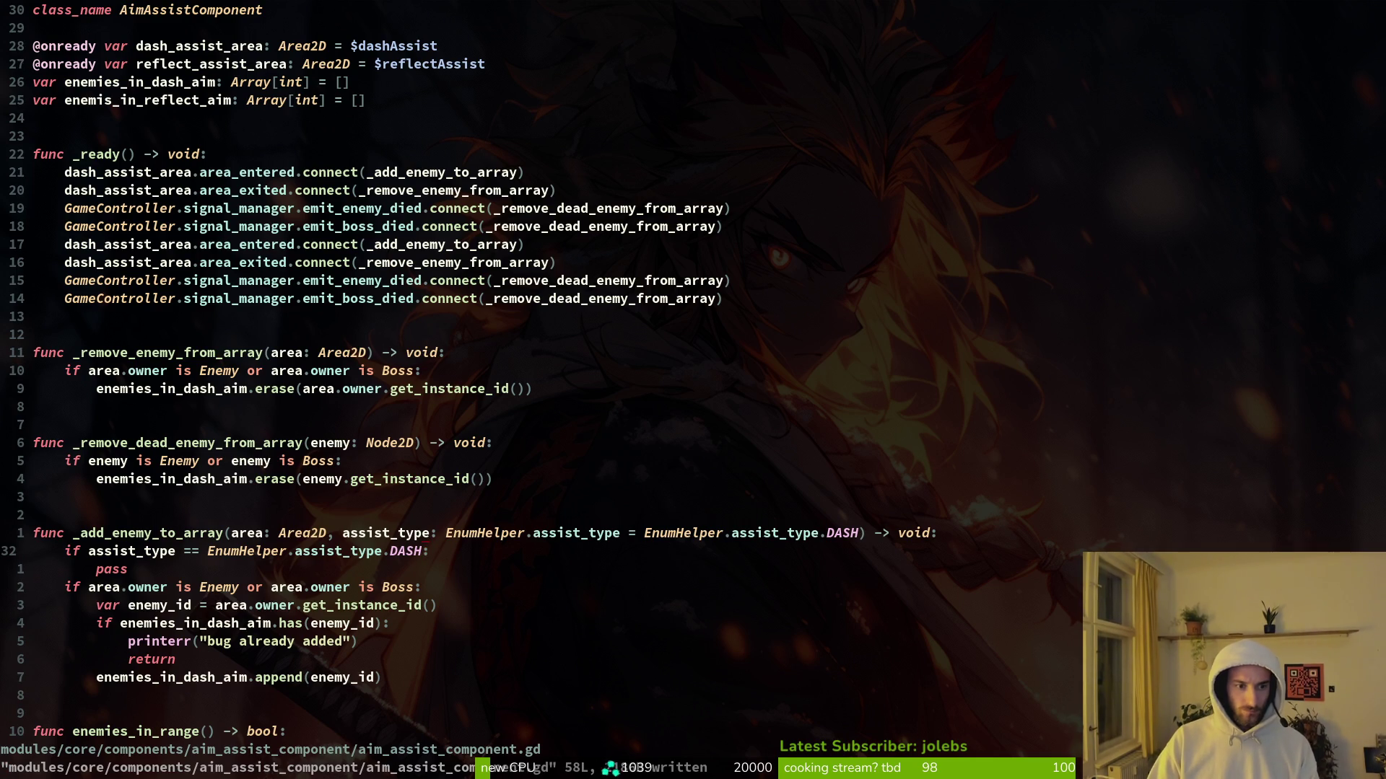
key("j")
key("j")
key("j")
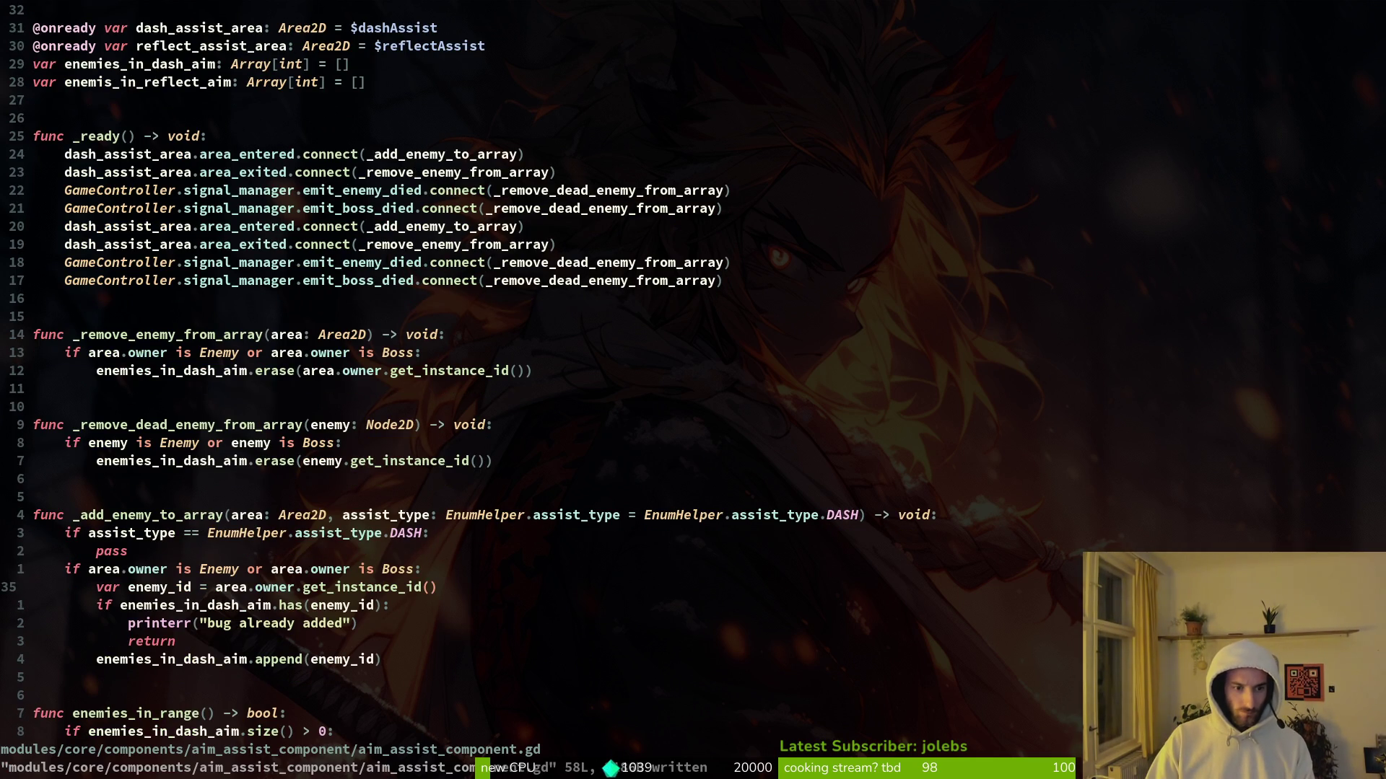
key("j")
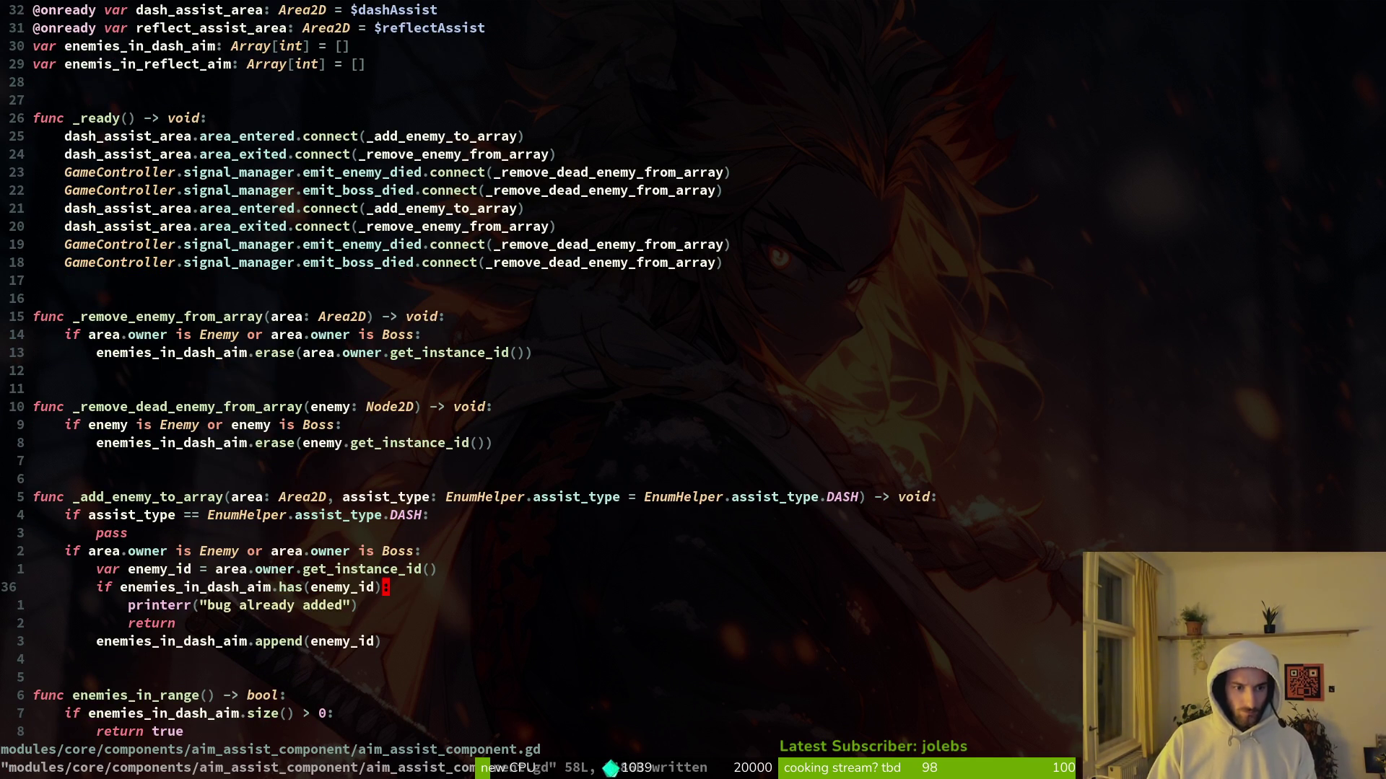
key("shift+v")
key("Escape")
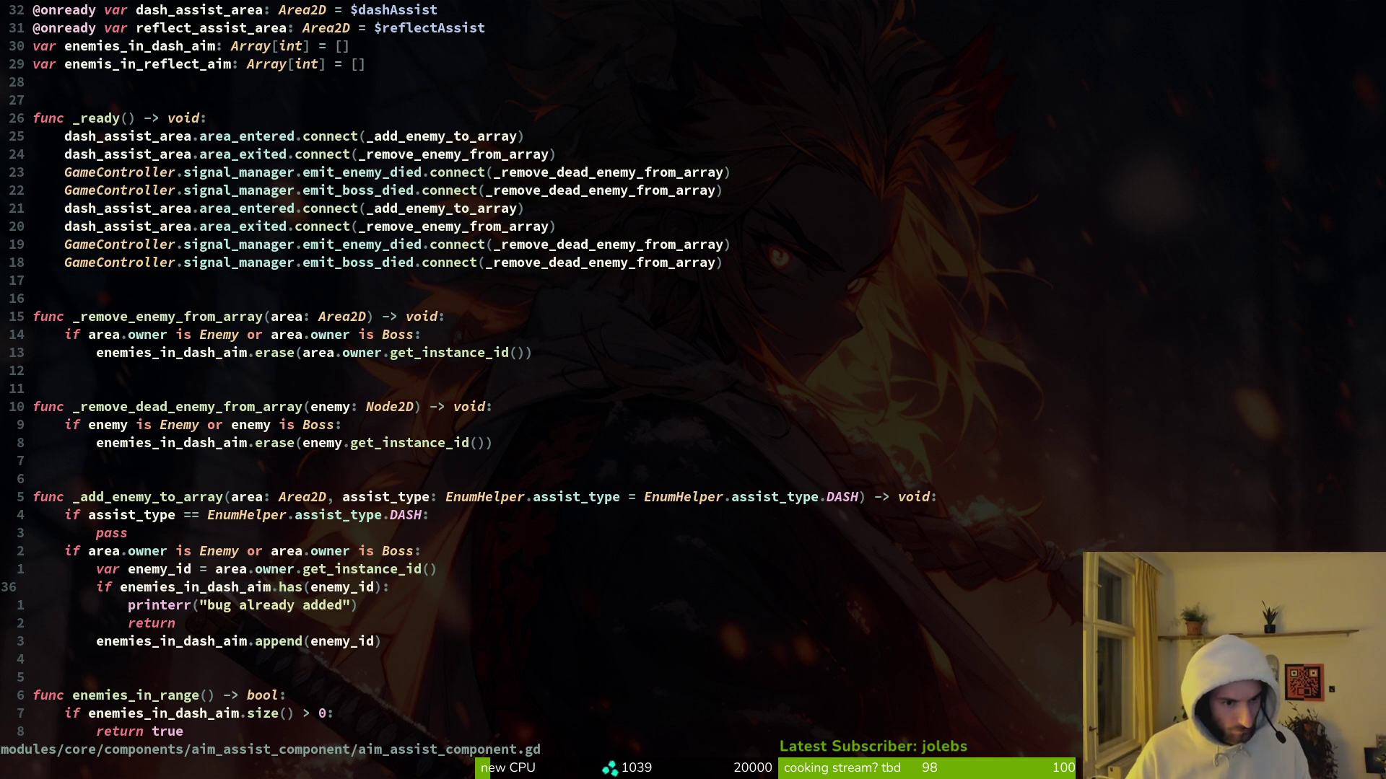
key("ctrl+e")
key("k")
key("j")
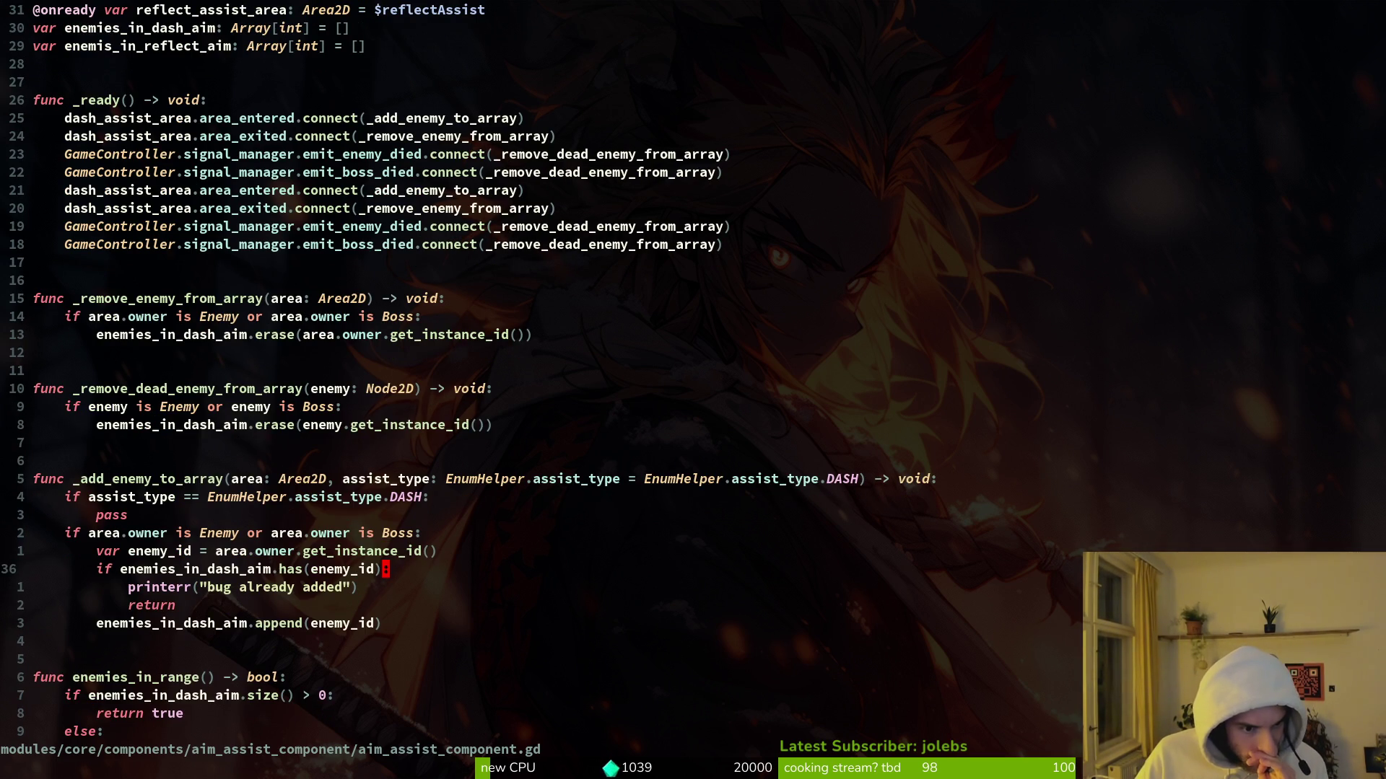
key("shift+v")
key("j")
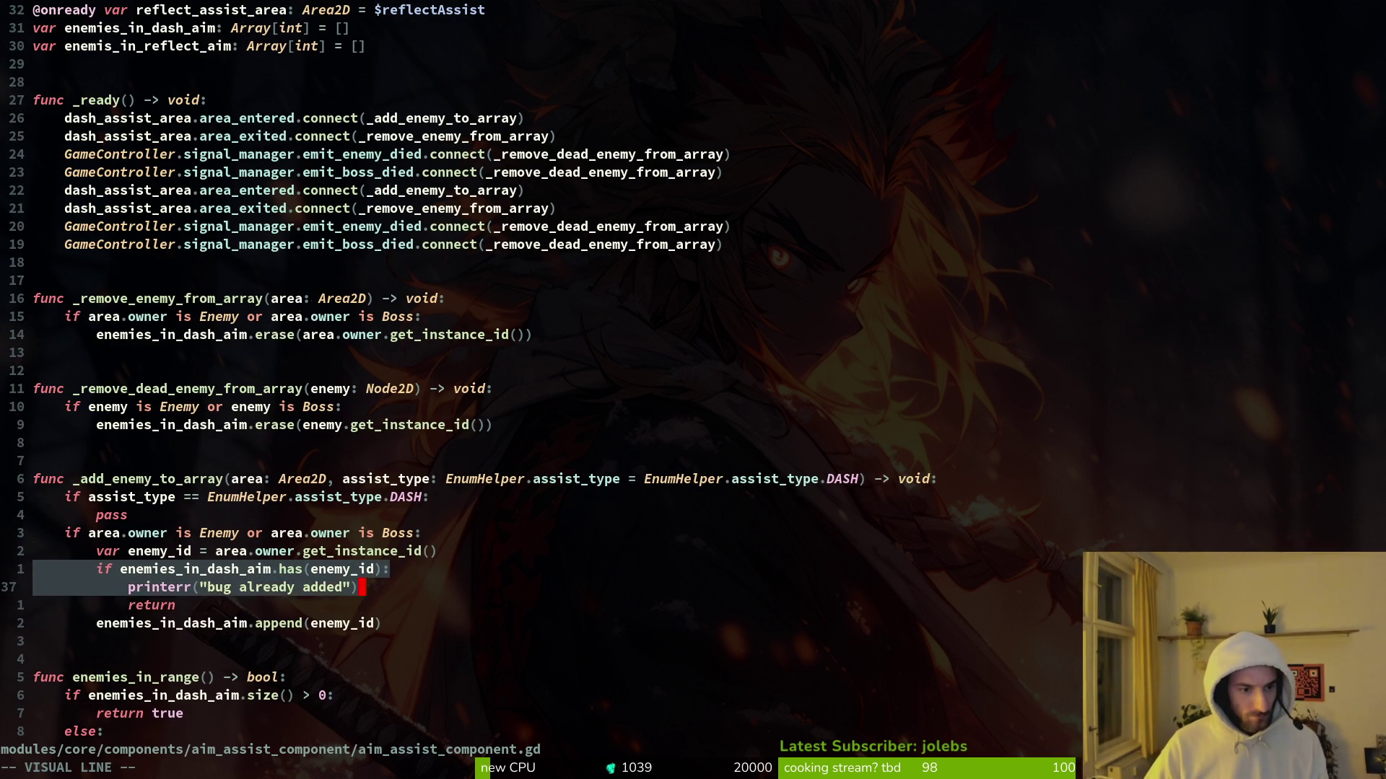
key("j")
key("j")
key("shift+k")
key("shift+k")
key("shift+k")
key("Escape")
key("j")
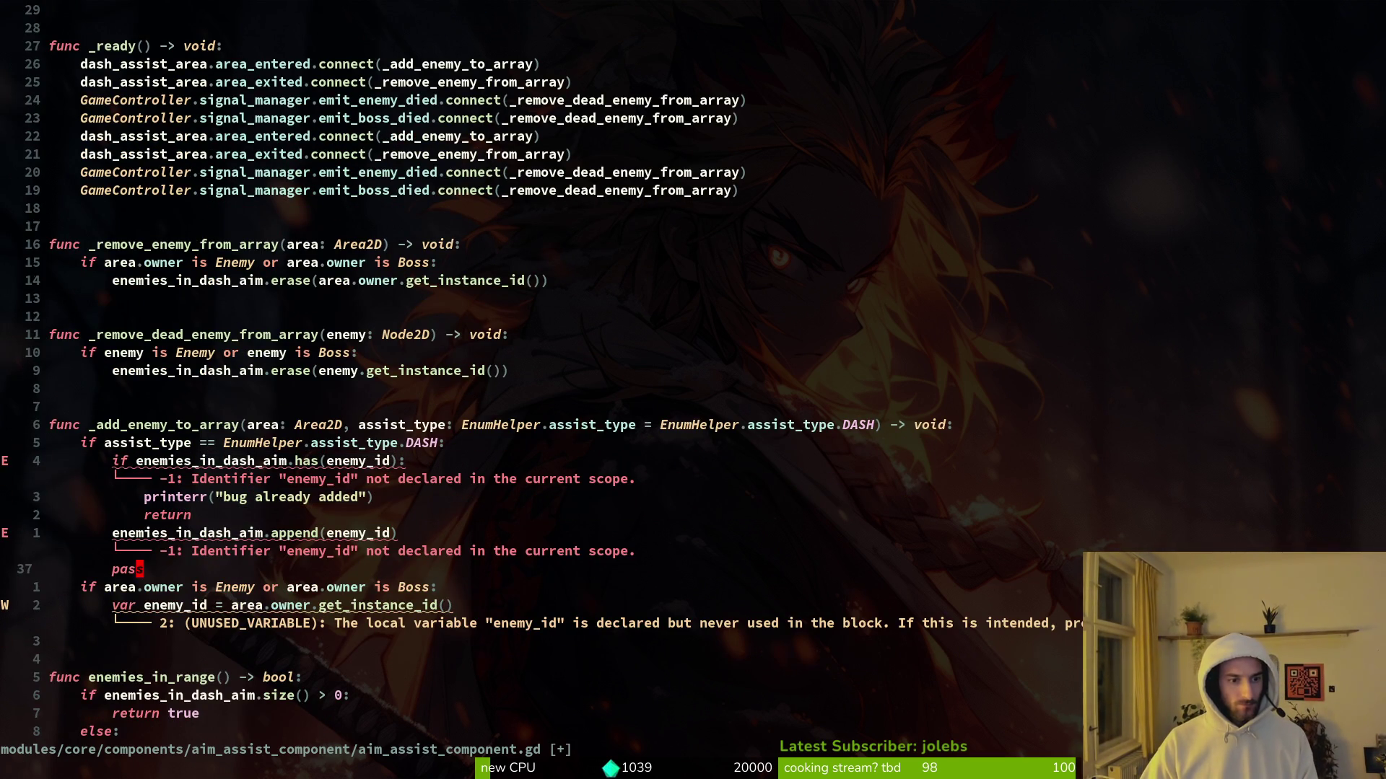
key("u")
key("u")
key("u")
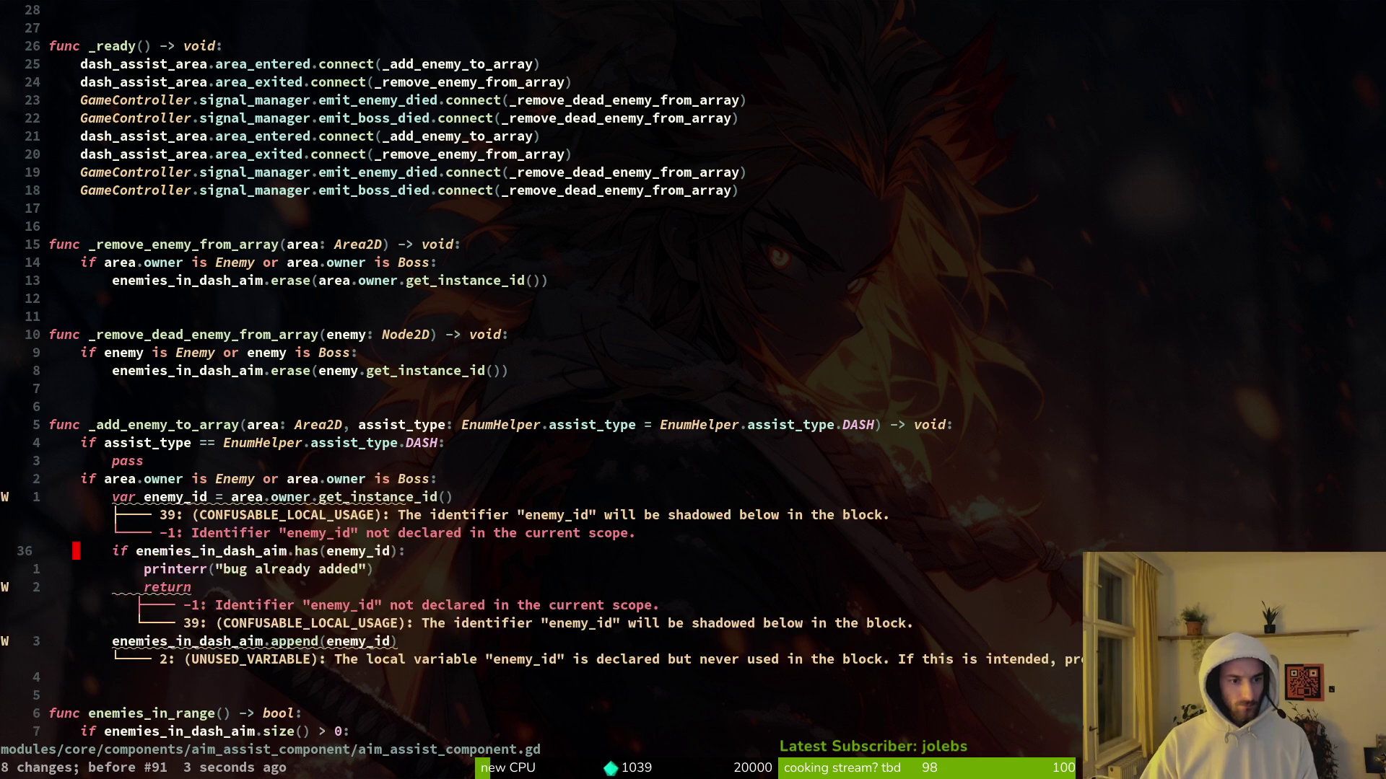
Step: Move the enemy-or-boss check above the dash check and delete the placeholder pass line
key("k")
key("shift+v")
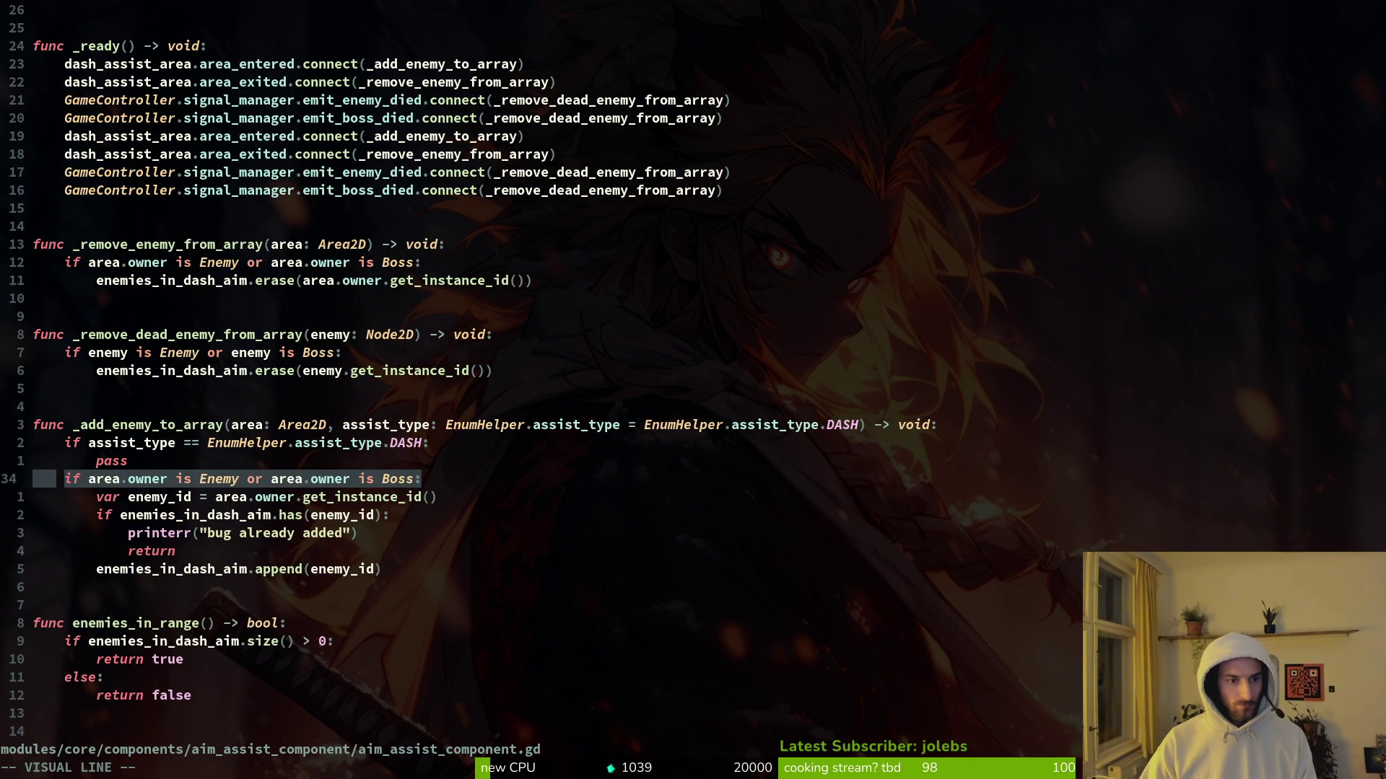
key("j")
key("shift+k")
key("shift+k")
key("Escape")
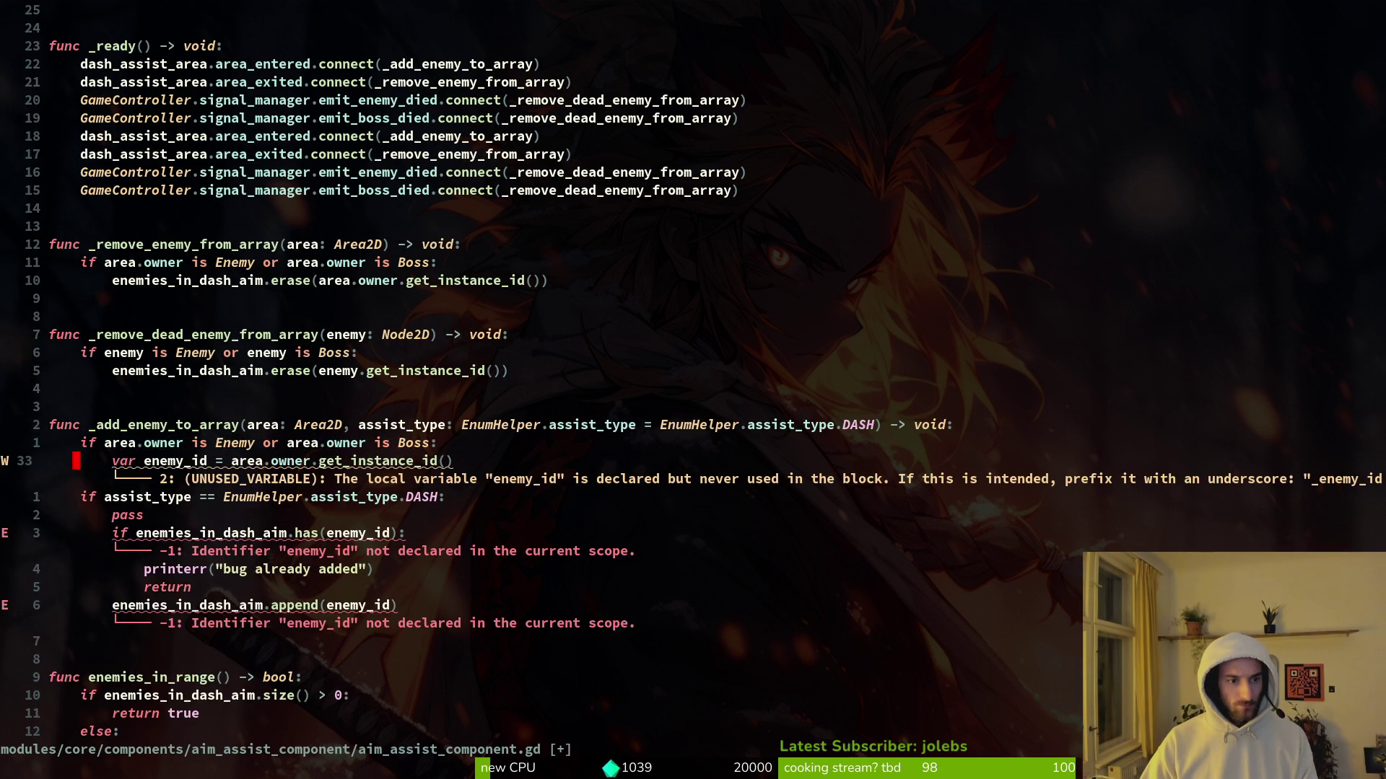
key("j")
key("o")
key("Escape")
key("k")
key("shift+v")
key("shift+j")
key("Escape")
key("d")
key("d")
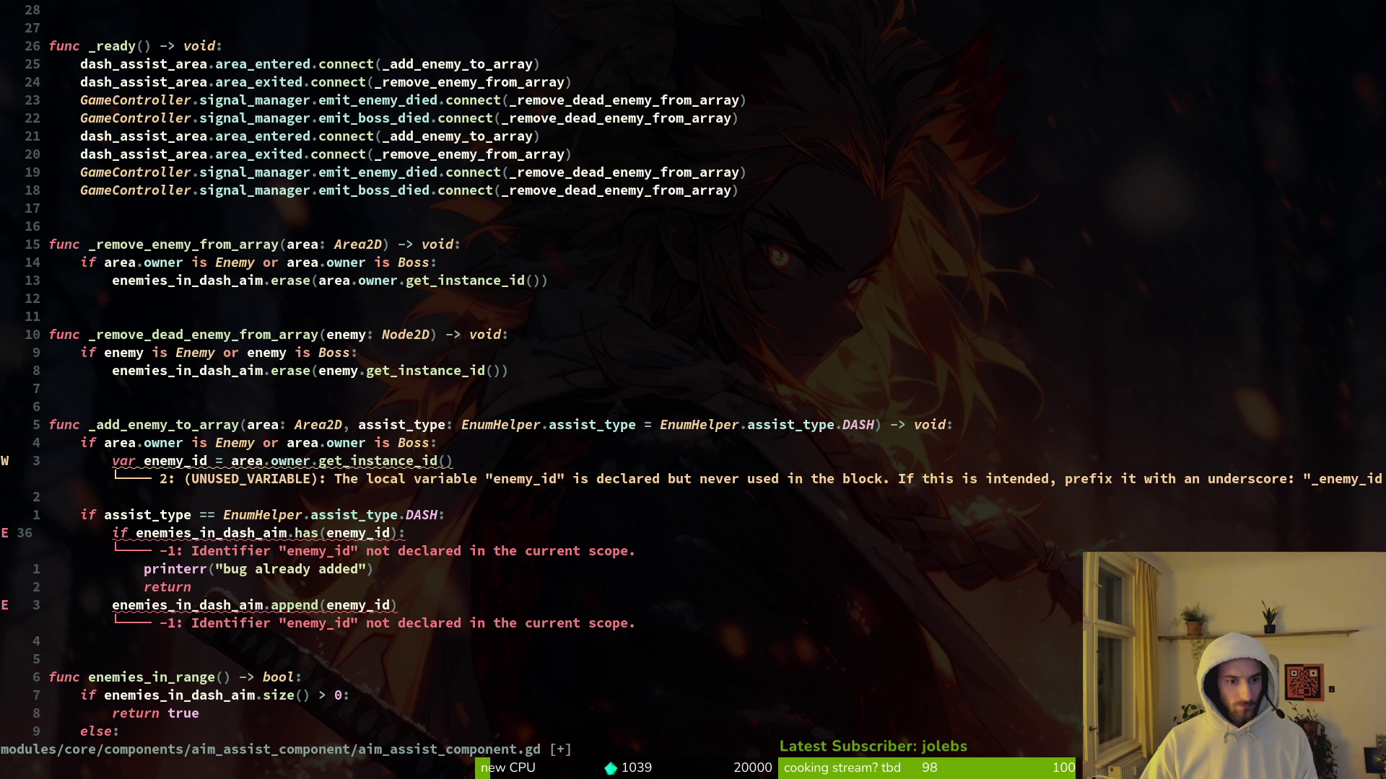
Step: Select the five lines under the DASH check for indenting under the enemy check
key("k")
key("k")
key("k")
key("j")
key("j")
key("j")
key("k")
key("k")
key("k")
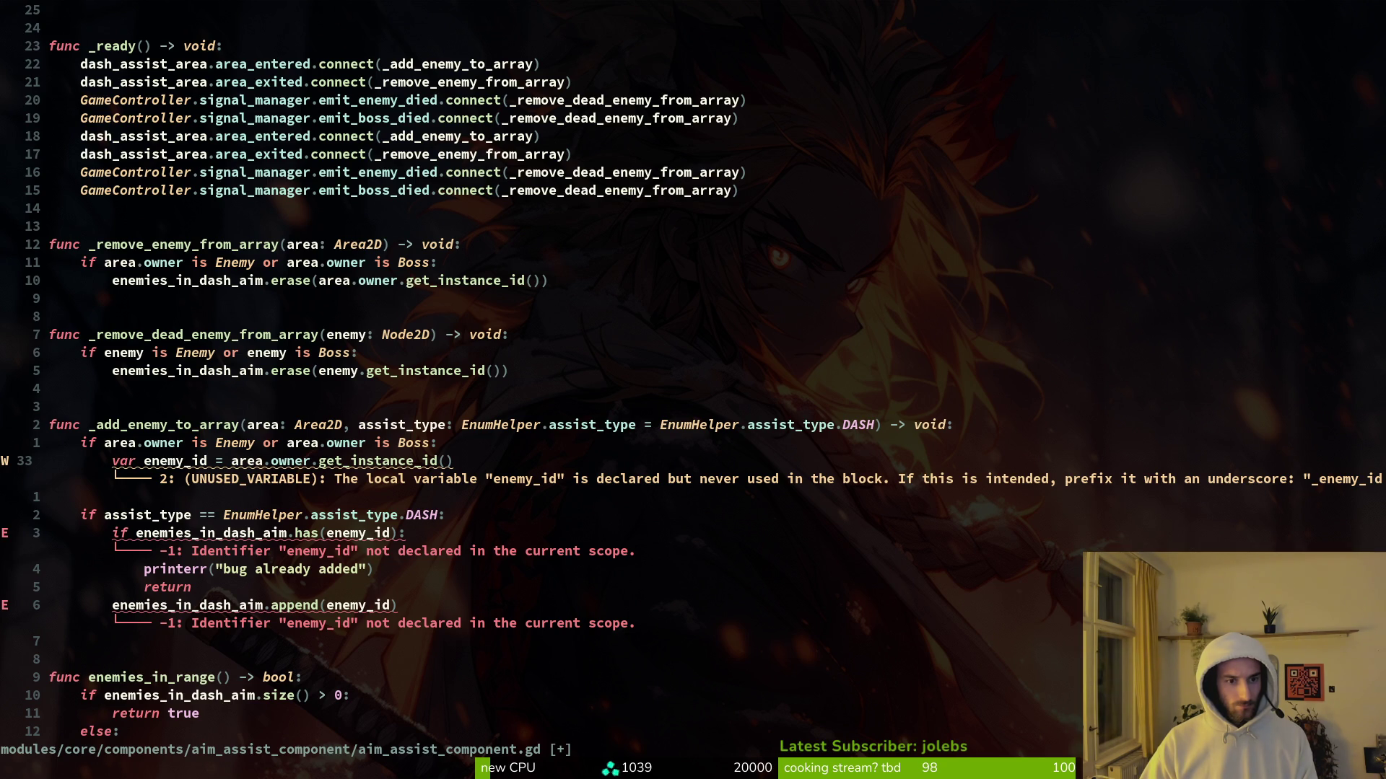
key("j")
key("j")
key("shift+v")
Step: Indent the DASH block under the enemy check, save, and remove the empty line above
key("j")
key("j")
key("j")
key("j")
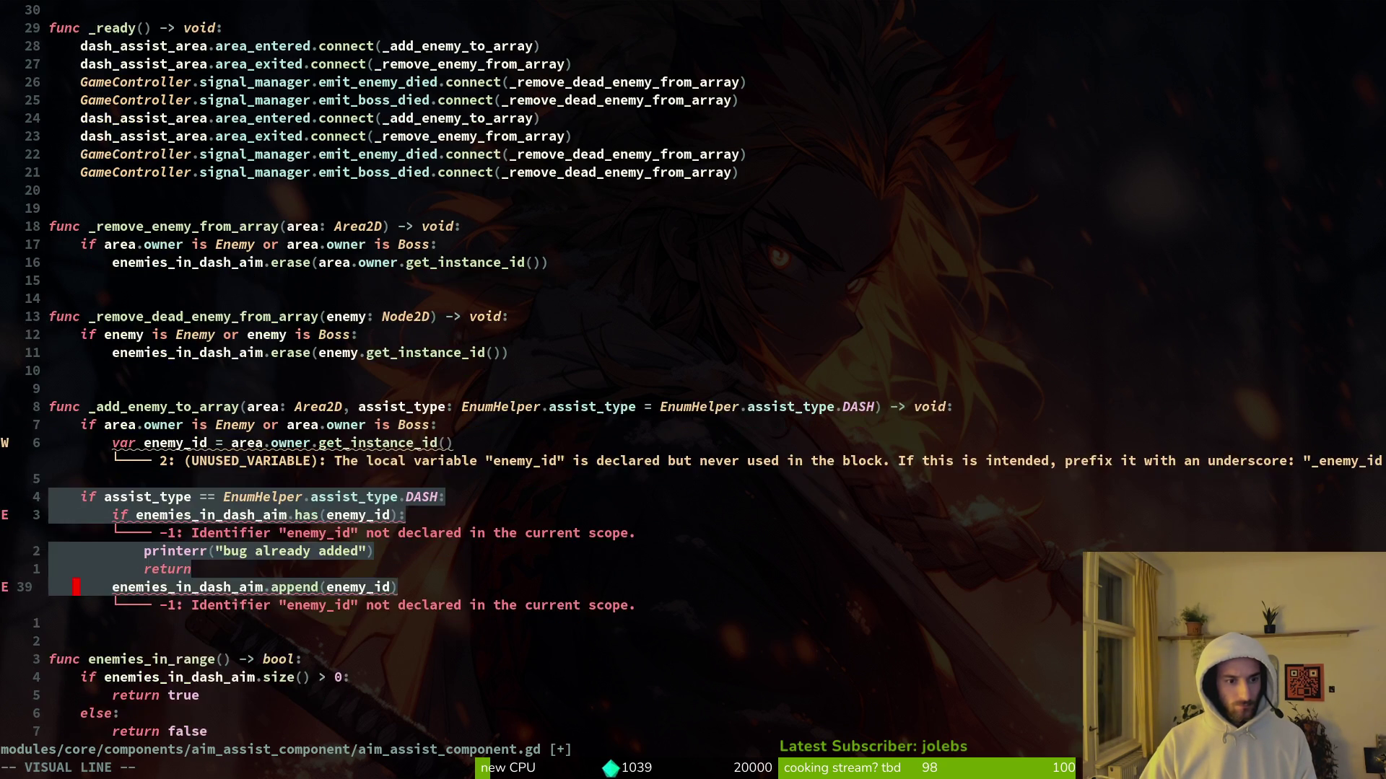
key("greater")
type(":w")
key("Return")
key("k")
key("d")
key("d")
Step: Add an else: line and copy the duplicate-check and append lines
key("j")
key("j")
type("j")
type("joelse")
type(":")
key("Escape")
key("k")
key("k")
key("k")
key("V")
key("Escape")
key("k")
key("V")
key("j")
key("j")
key("j")
key("y")
key("j")
key("j")
key("j")
Step: Paste the block under else, retarget both lines to enemis_in_reflect_aim, and save
type("pw")
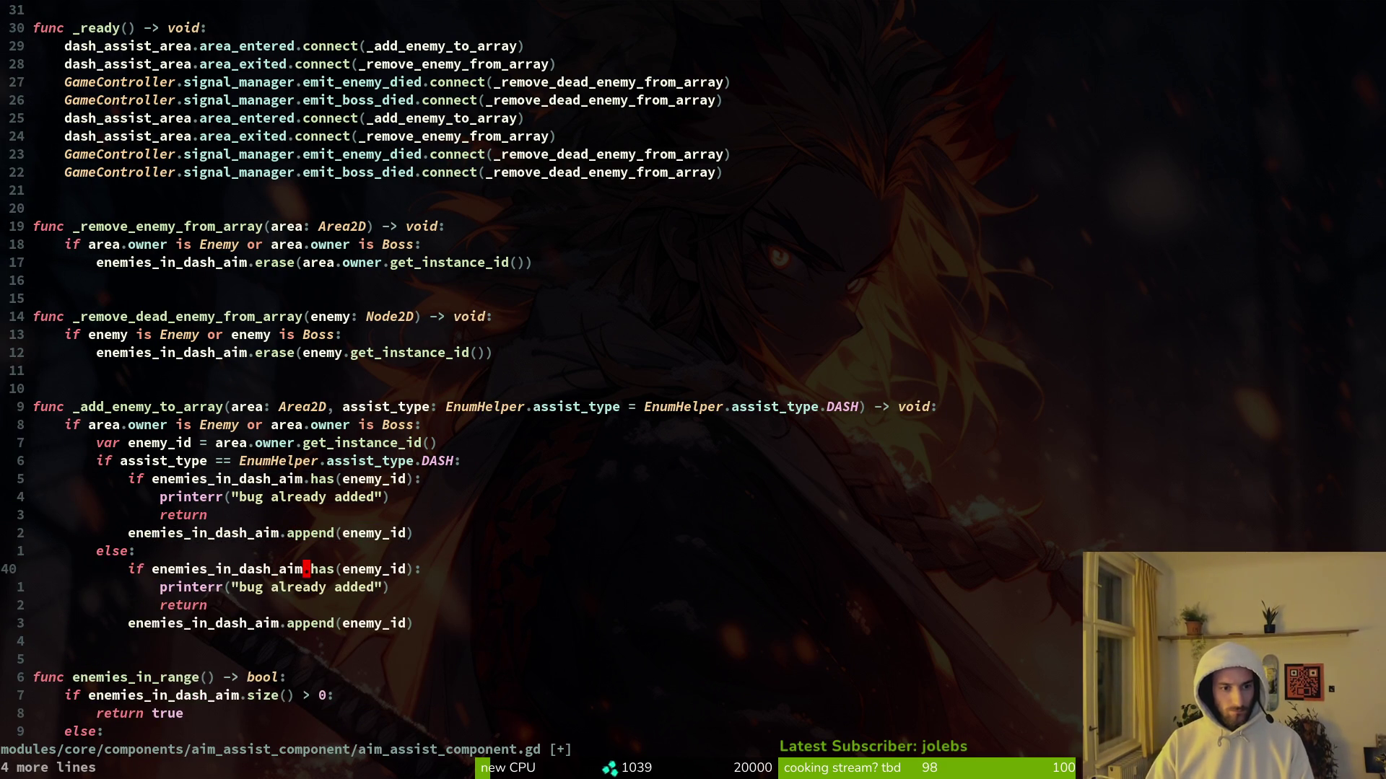
type("ciwenemis_in_reflect_aim")
key("Escape")
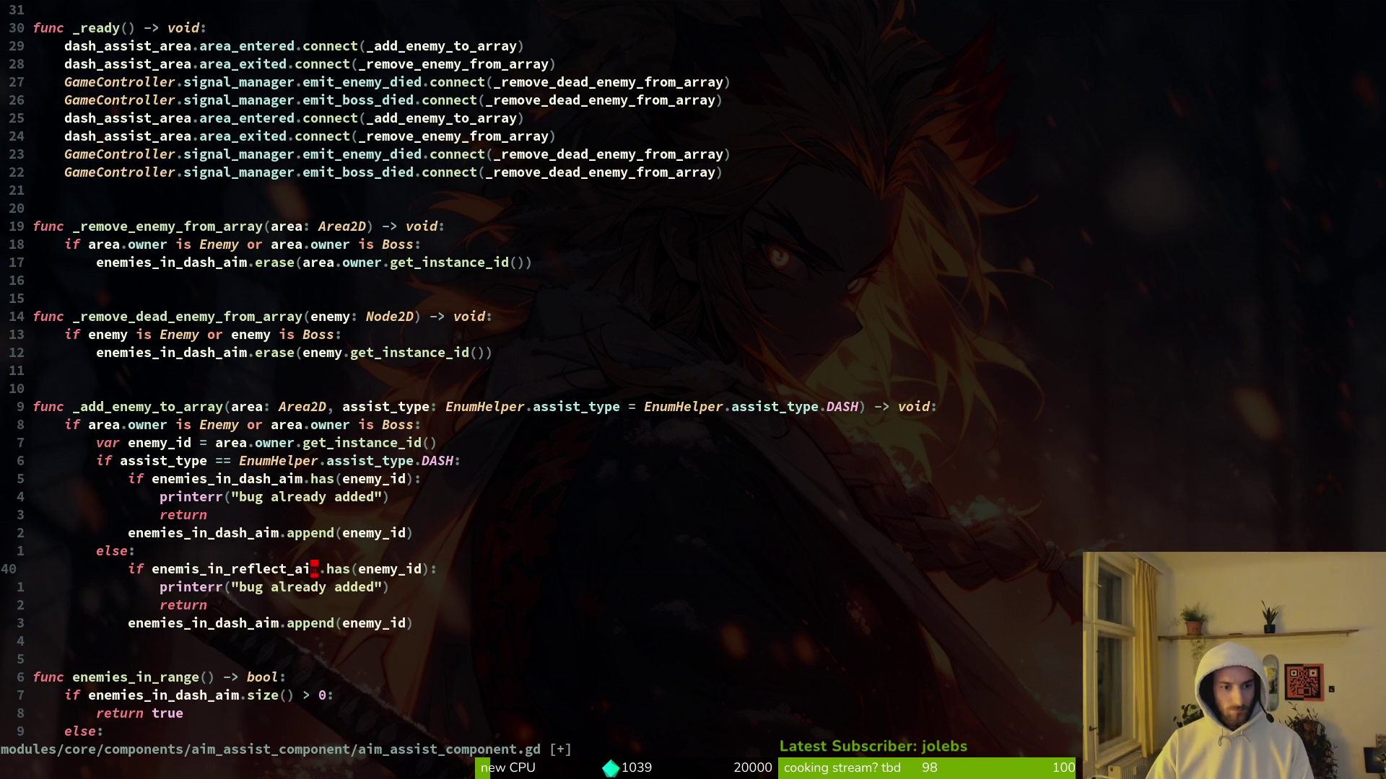
type(":w")
key("Return")
key("j")
key("j")
key("j")
key("b")
key("b")
key("b")
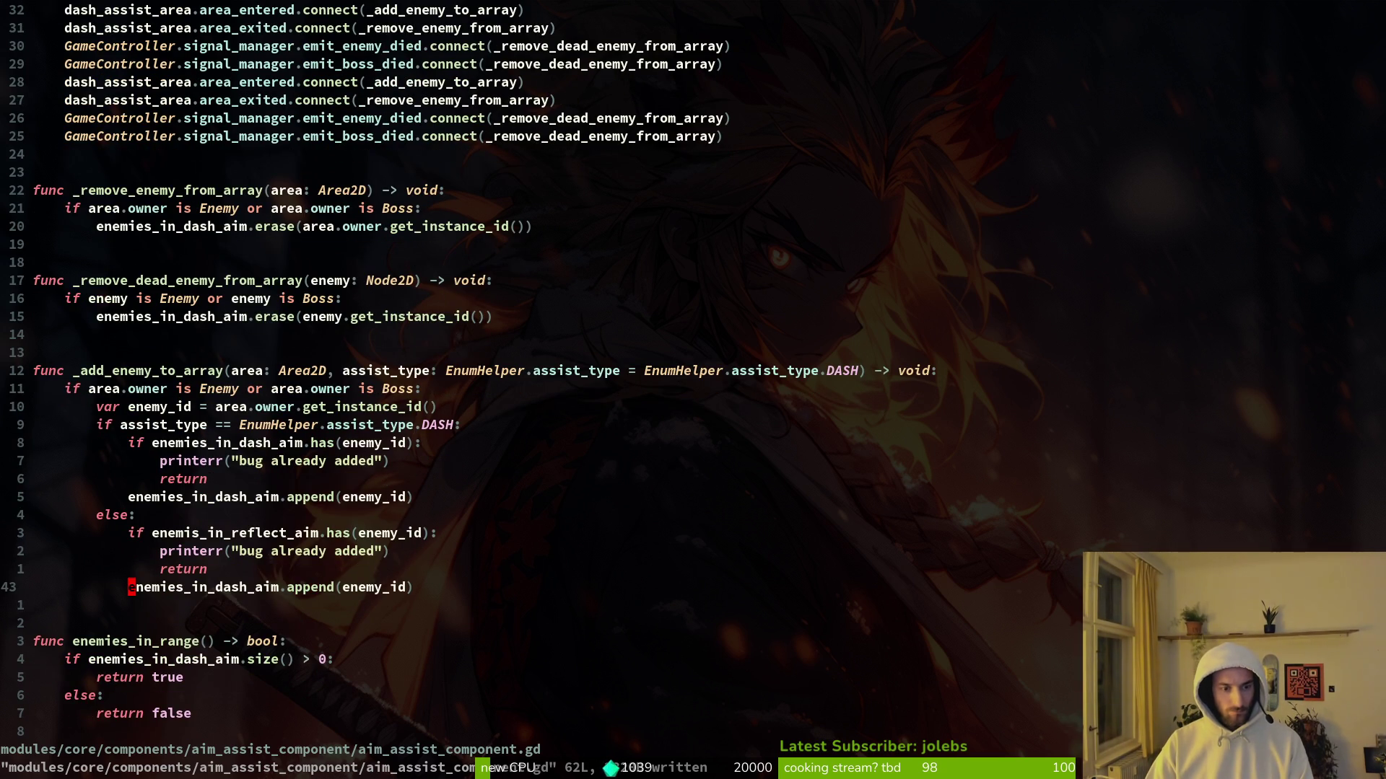
type("ciw")
type("enref")
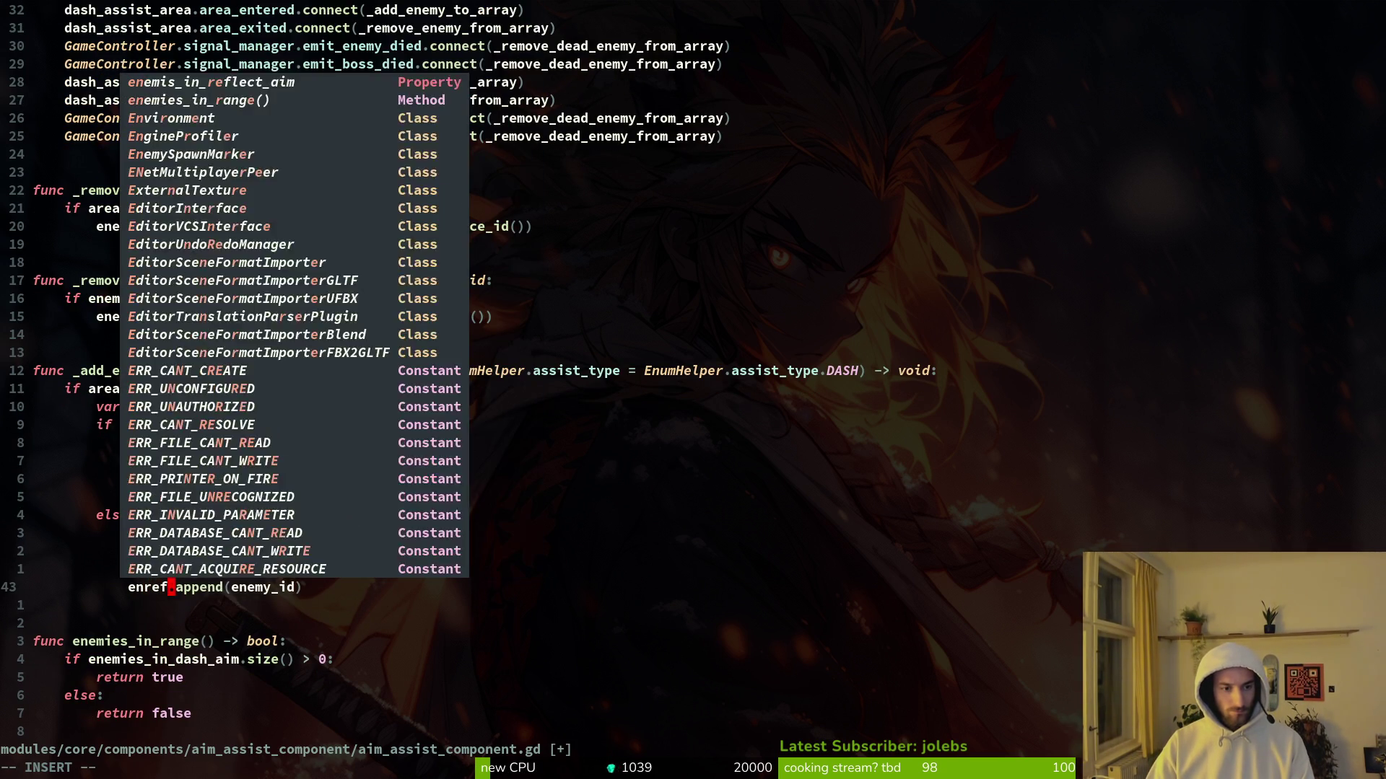
key("Tab")
key("Escape")
key("j")
key("j")
key("j")
type(":w")
key("Return")
Step: Move to the enemies_in_range signature and leave its parameters unchanged for now
key("j")
key("j")
key("j")
key("k")
key("k")
key("k")
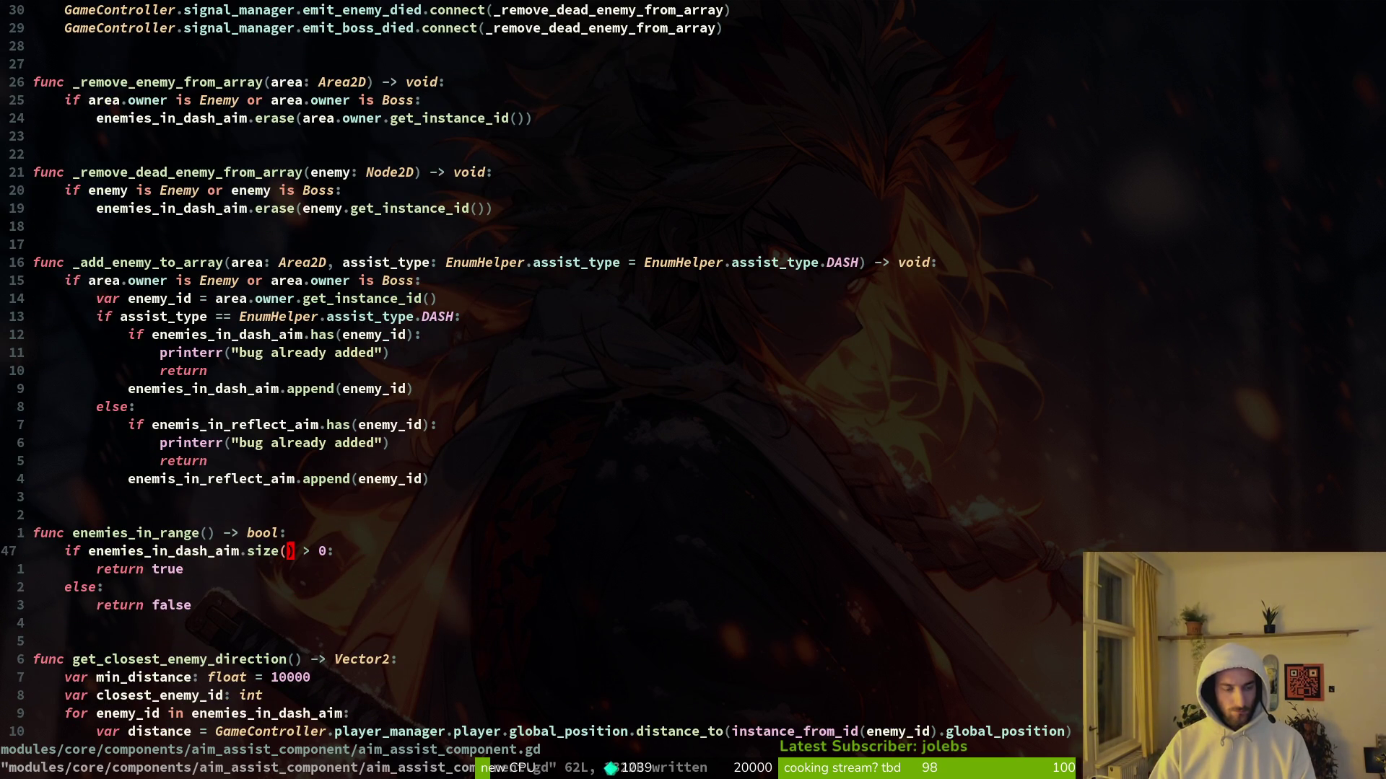
key("j")
key("b")
key("b")
key("i")
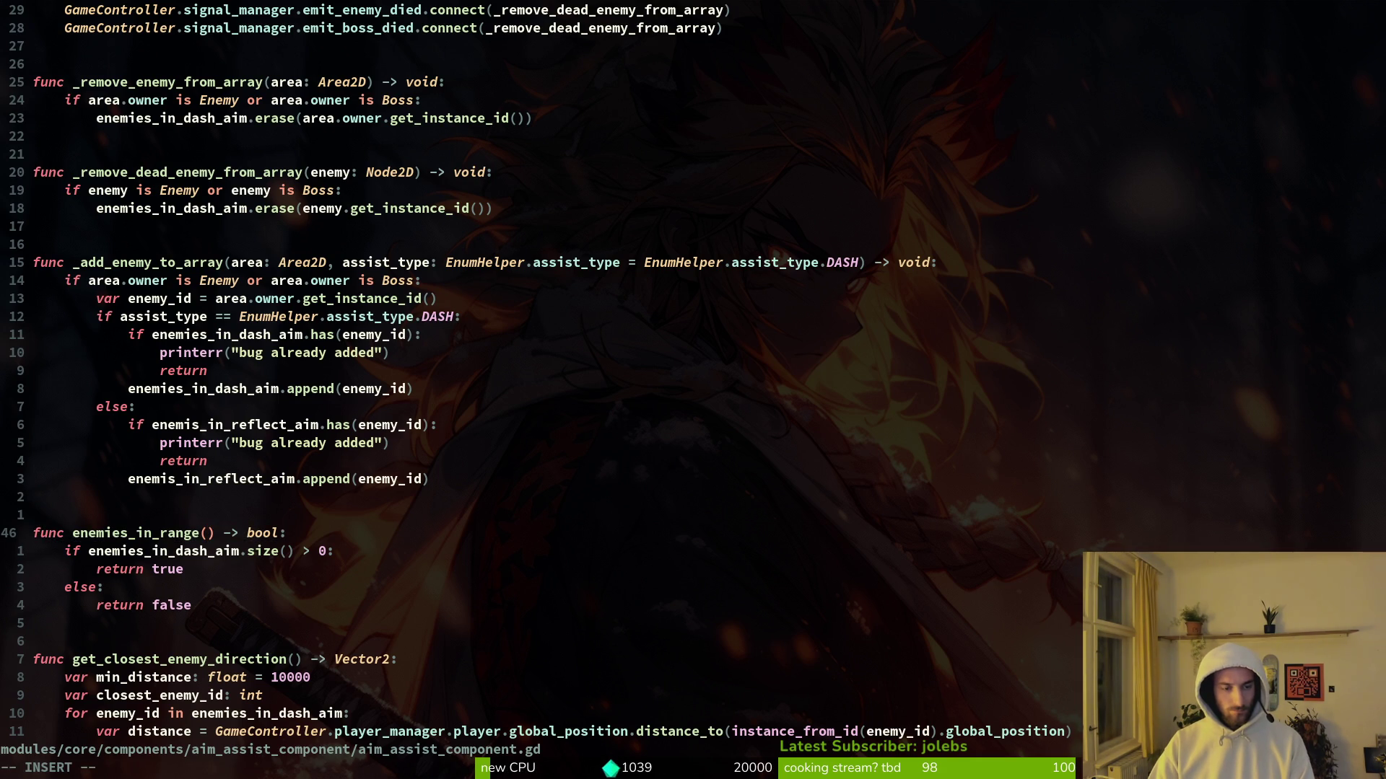
key("Escape")
Step: Insert a 'match assist_type:' line below the enemy_id line
key("1")
key("2")
key("k")
key("j")
key("k")
key("k")
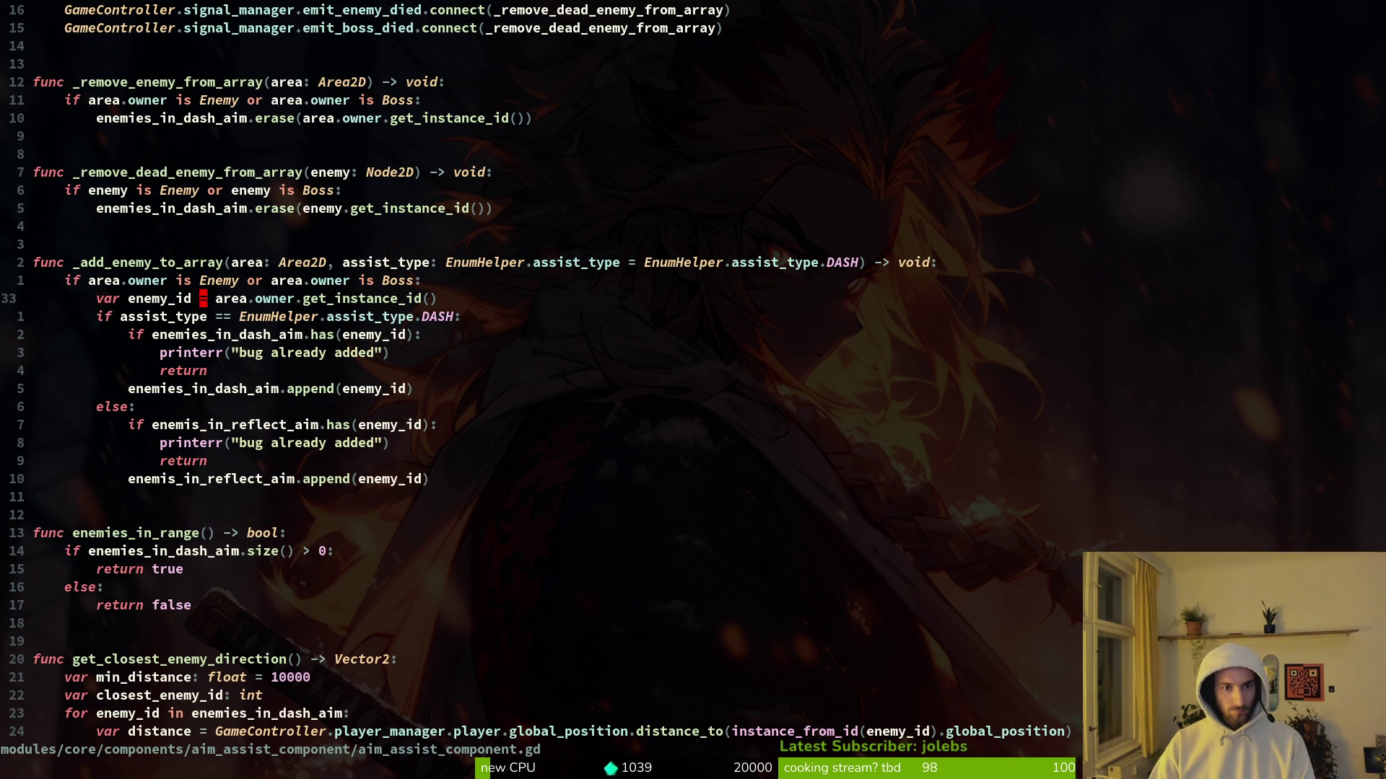
type("omatch assist_type:")
key("Return")
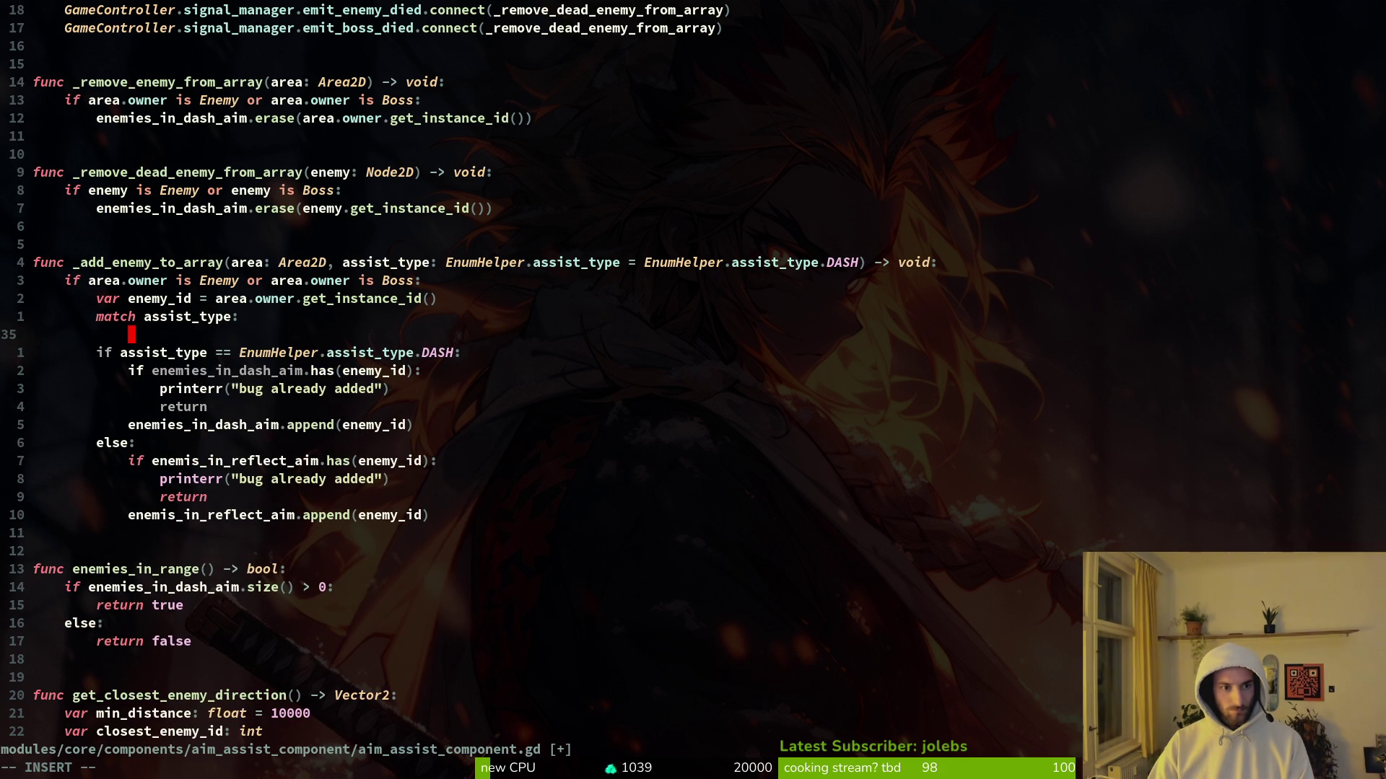
Step: Add the EnumHelper.assist_type.DASH: case under the match
type("En")
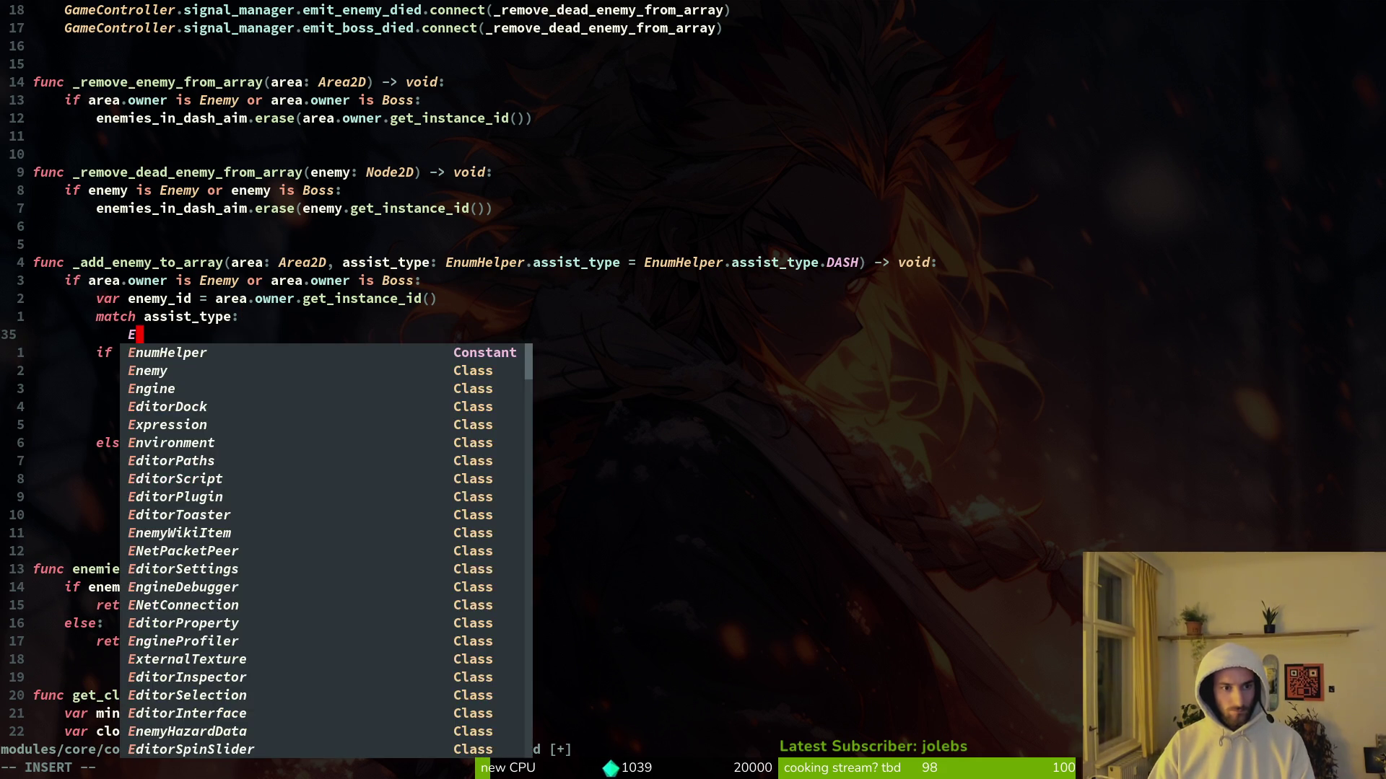
key("Return")
type(".as")
key("Return")
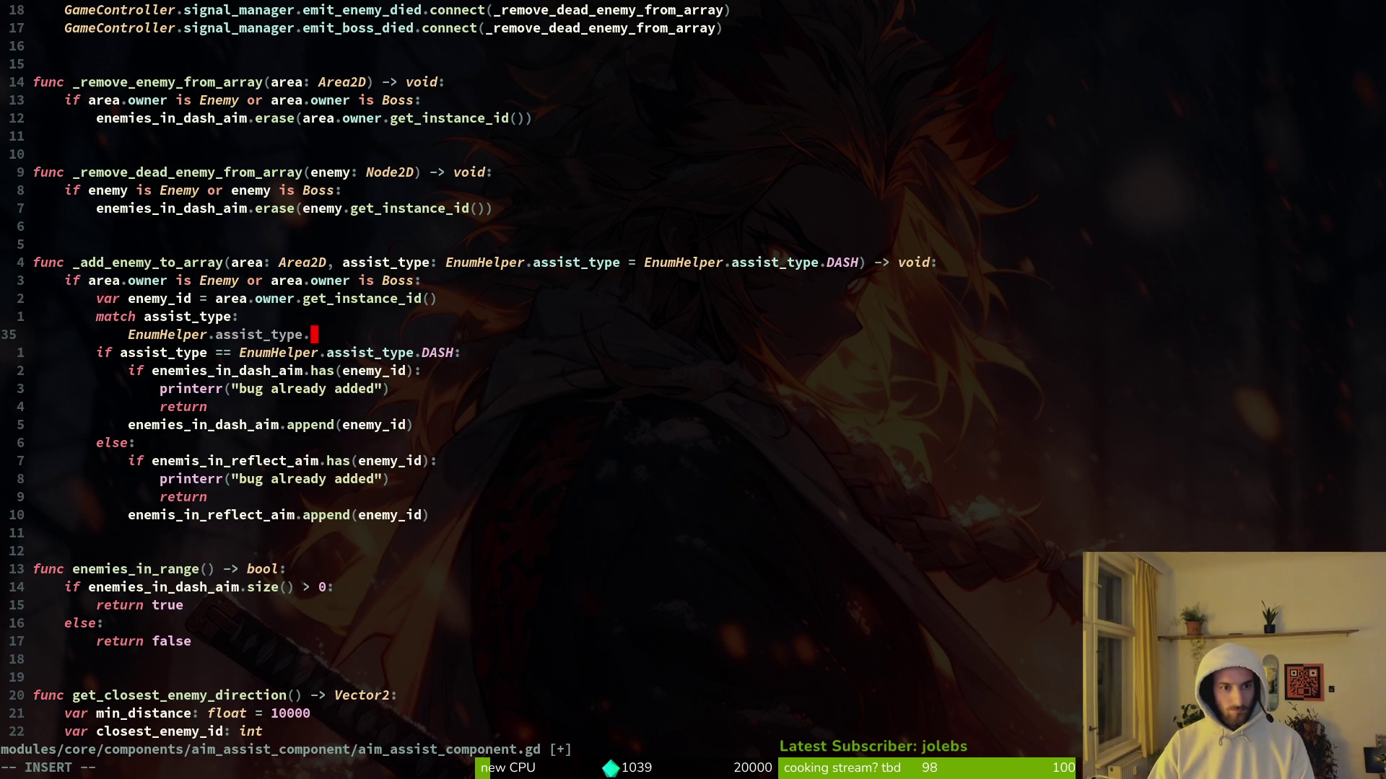
type(".")
key("Return")
type(":")
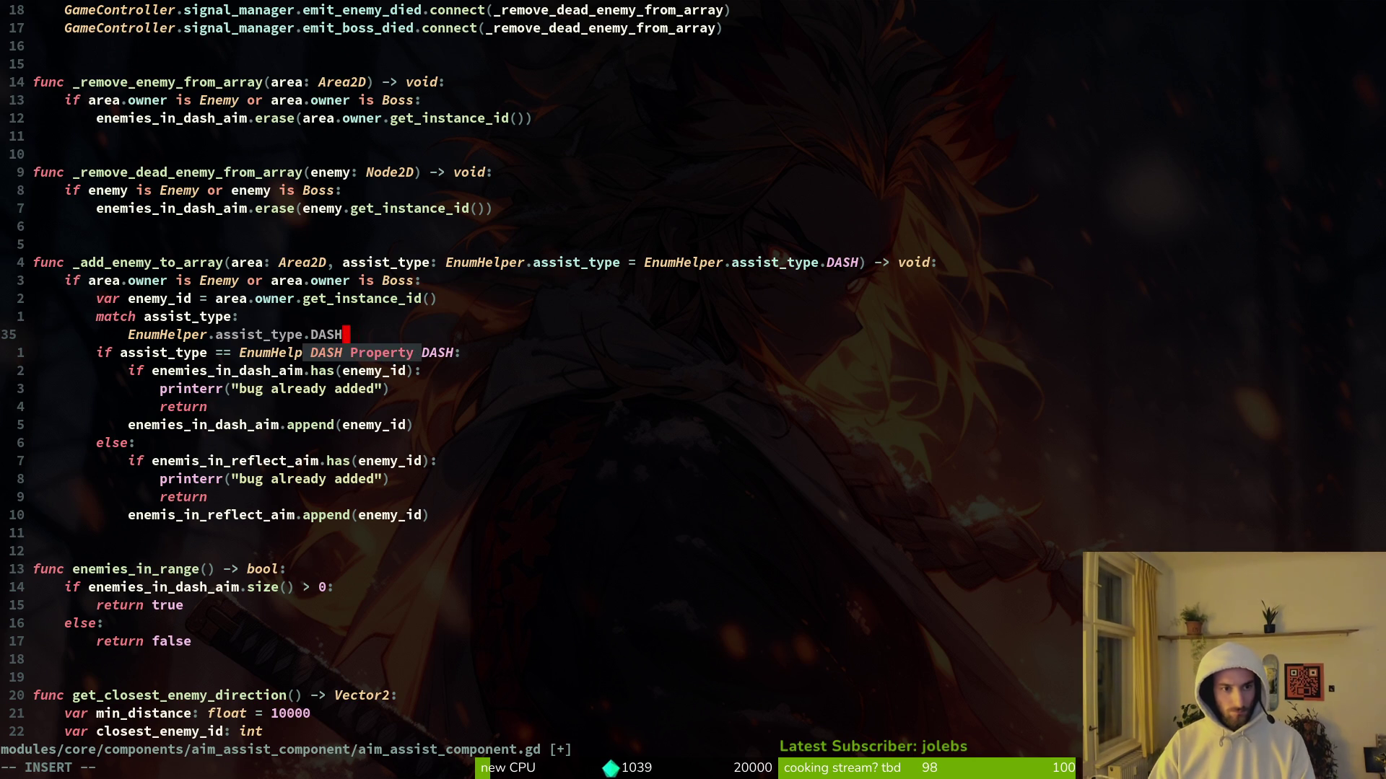
key("Return")
key("Escape")
Step: Delete the old if assist_type line, indent the dash block under its case, and save
key("j")
key("d")
key("d")
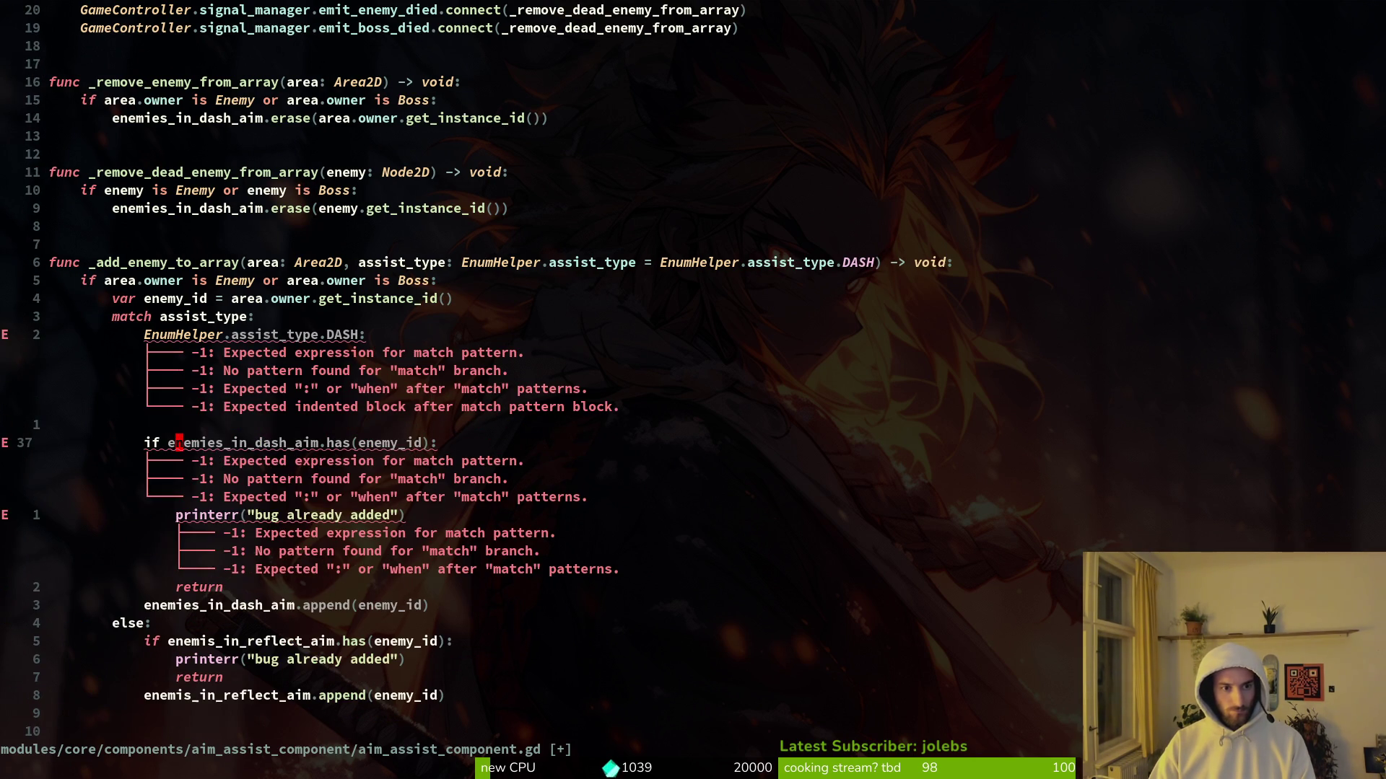
key("shift+v")
key("j")
key("j")
key("j")
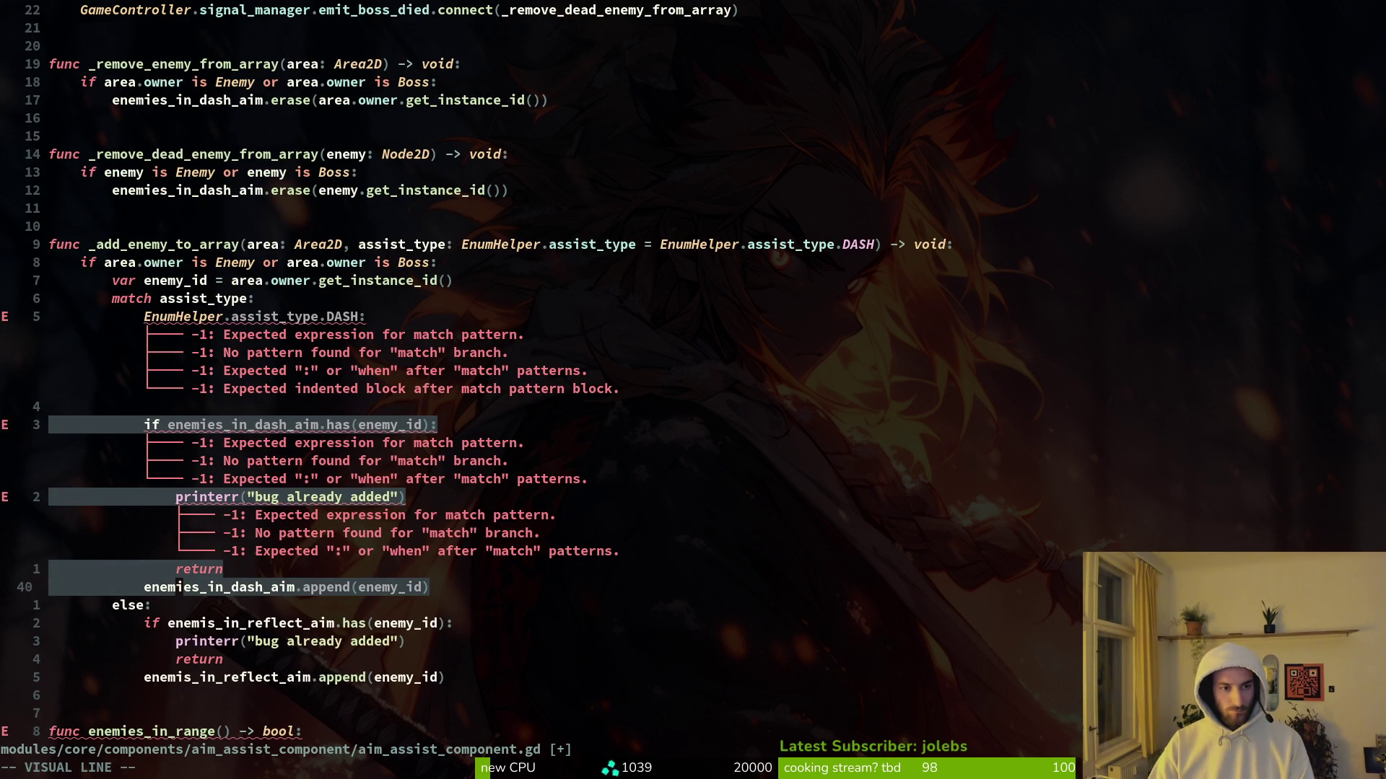
key("greater")
type("j:w")
key("Return")
key("j")
Step: Replace else: with an EnumHelper.assist_type.REFLECT: case, indent its block, and save
key("j")
key("j")
key("shift+o")
key("BackSpace")
type("enumHelper.assist_type.REFLECT:")
key("Escape")
Step: Add an assist_type: EnumHelper.assist_type parameter to enemies_in_range() and save the file
key("j")
key("d")
key("d")
key("shift+v")
key("j")
key("j")
key("j")
key("greater")
type(":w")
key("Return")
key("j")
key("j")
key("j")
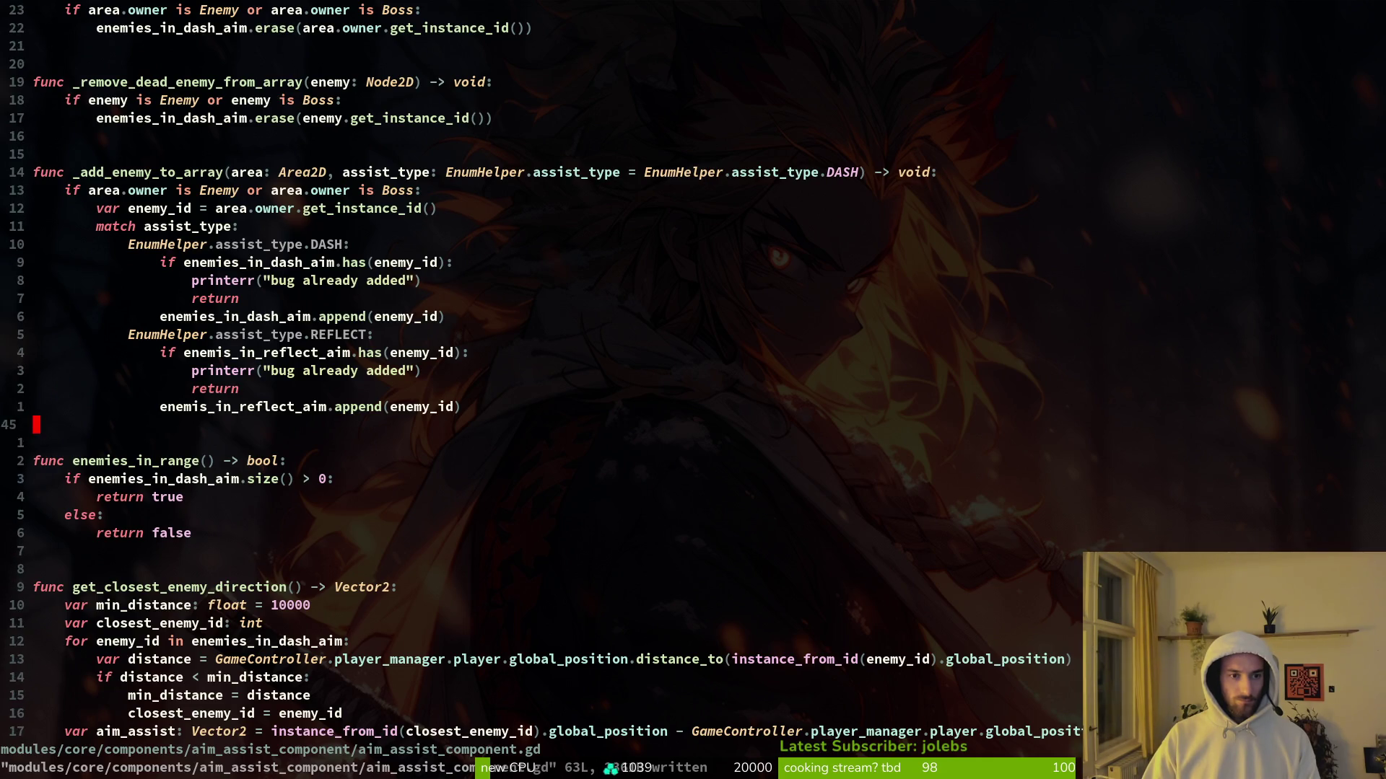
key("j")
key("k")
key("w")
key("f")
key("parenleft")
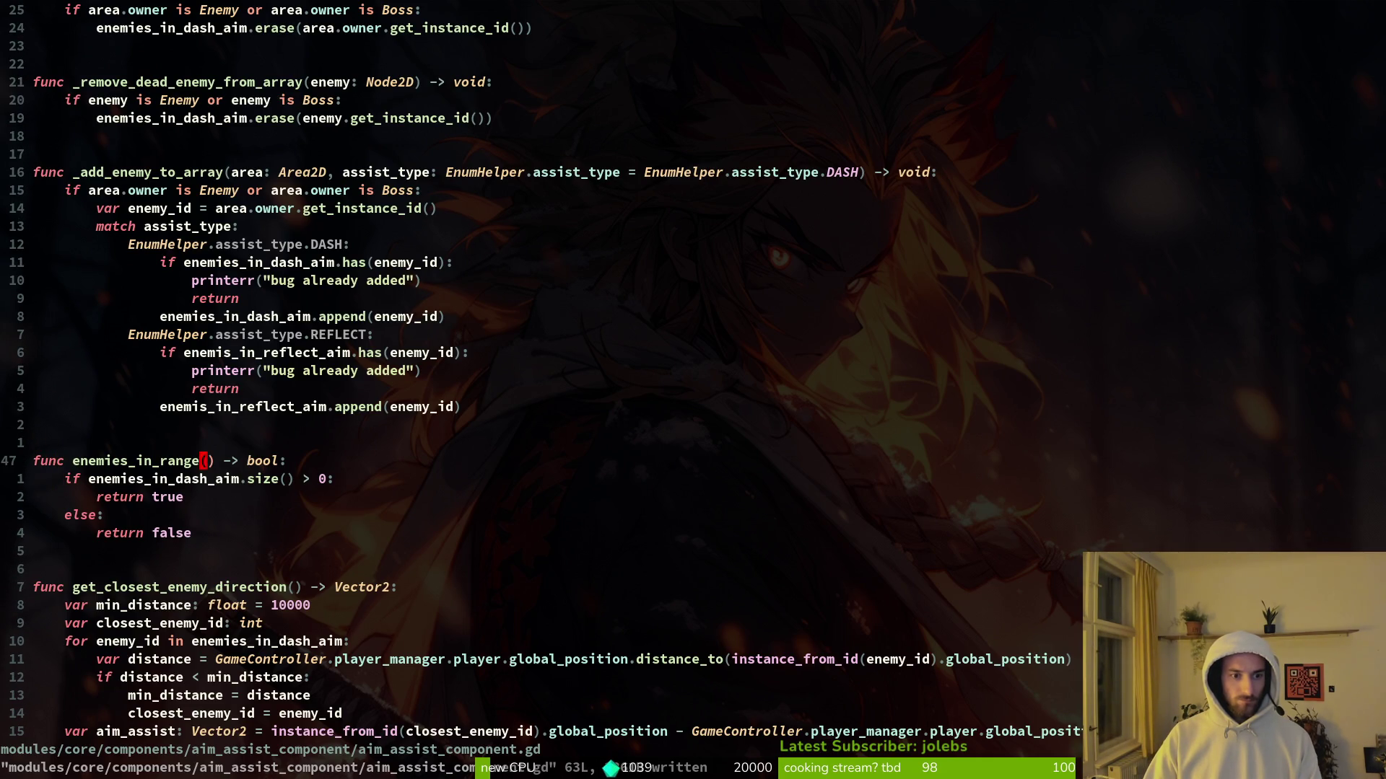
type("ange(assist_type")
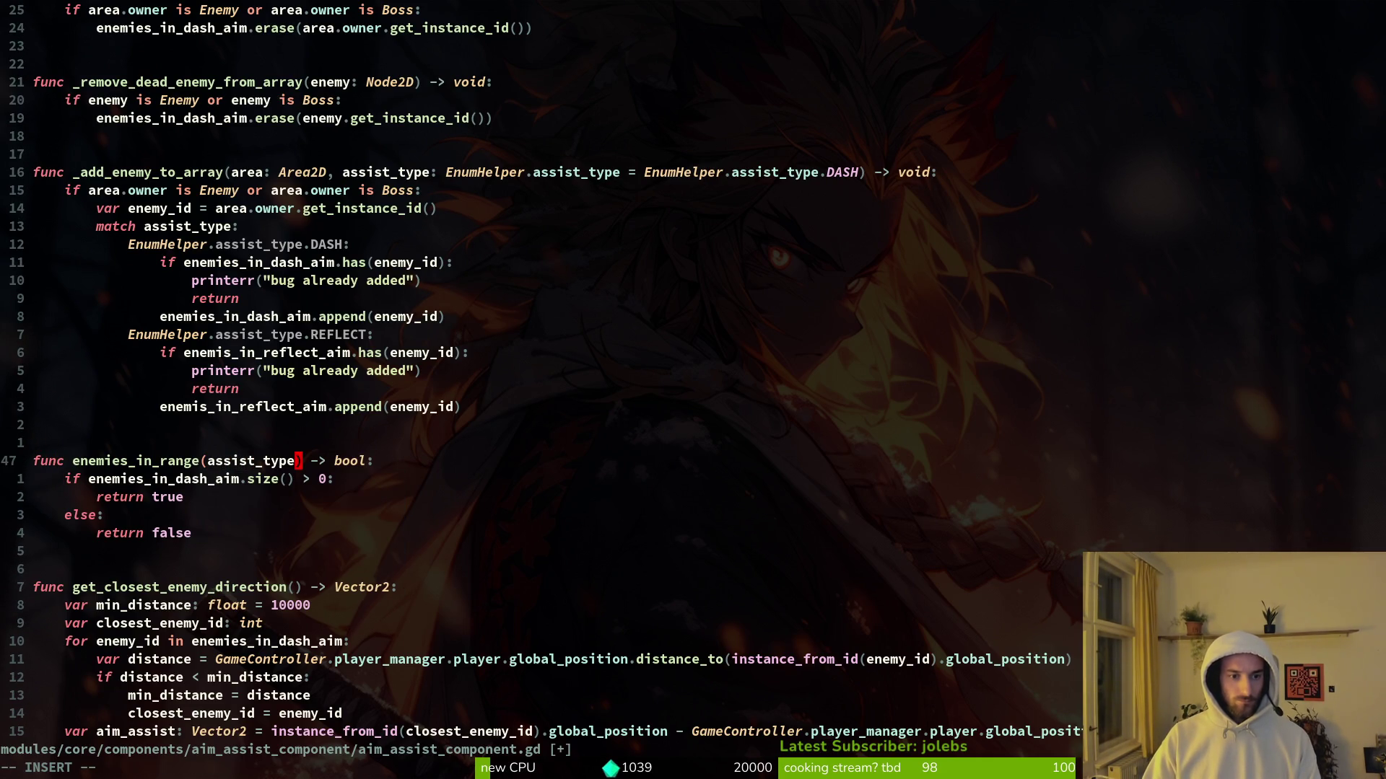
type(":")
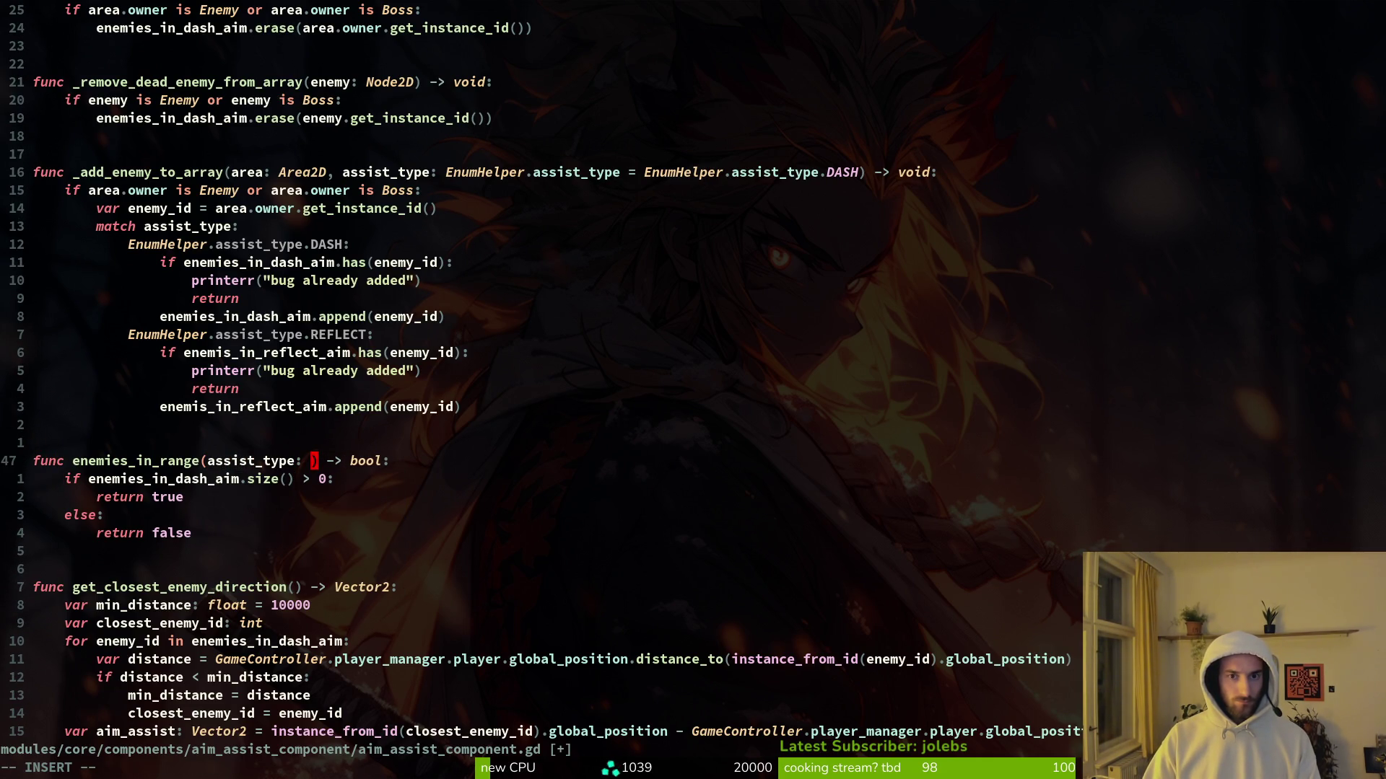
type(" EnumHelper.as")
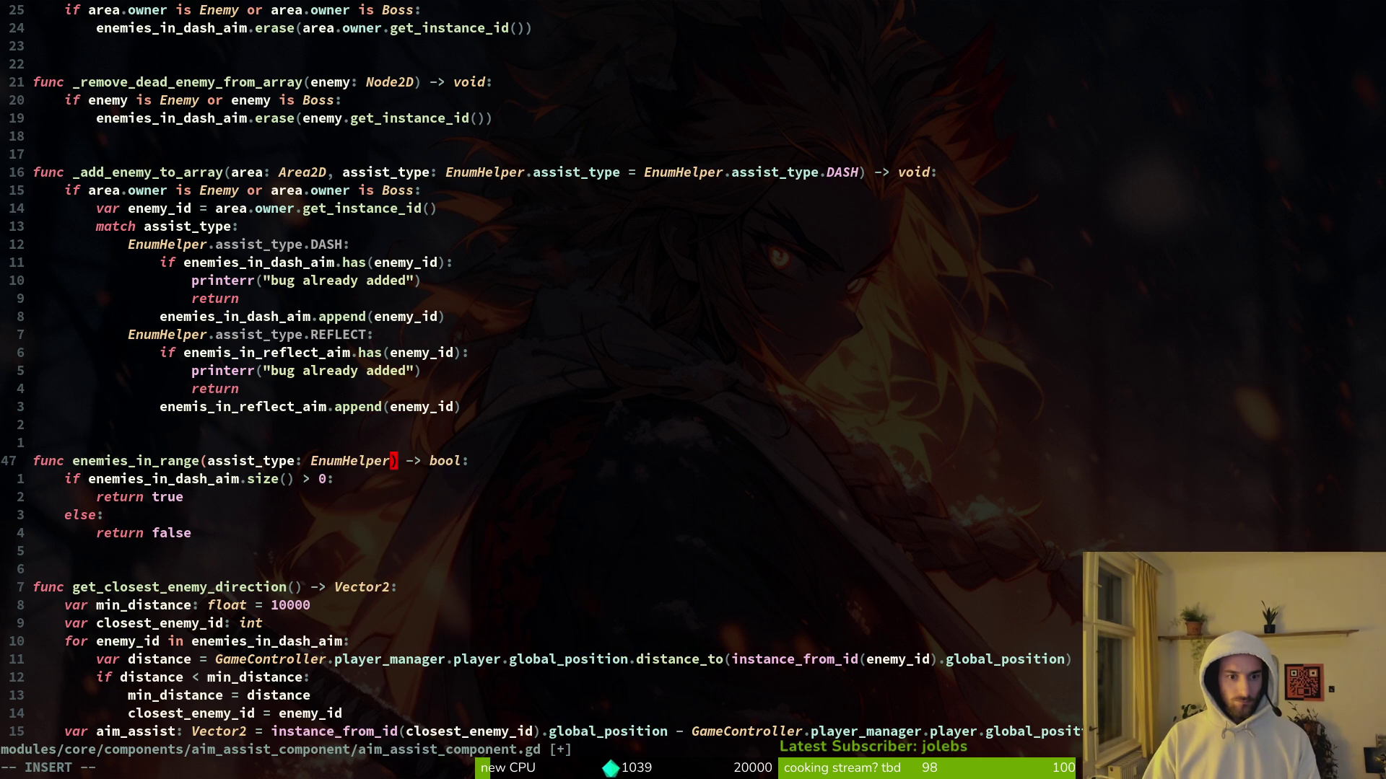
key("ctrl+y")
key("Escape")
type(":w")
key("Return")
Step: Begin trimming the EnumHelper default value from _add_enemy_to_array's assist_type parameter
key("k")
key("k")
key("k")
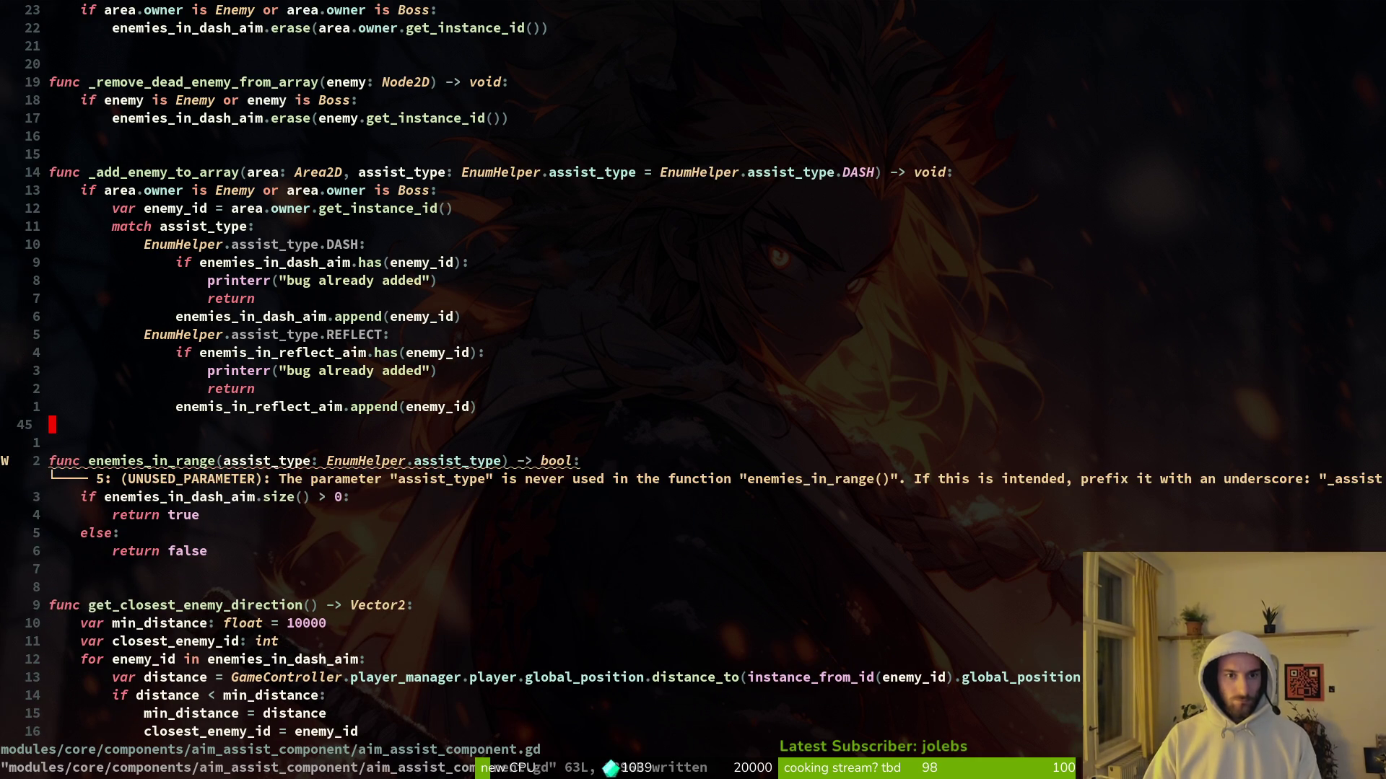
key("k")
key("w")
key("w")
key("w")
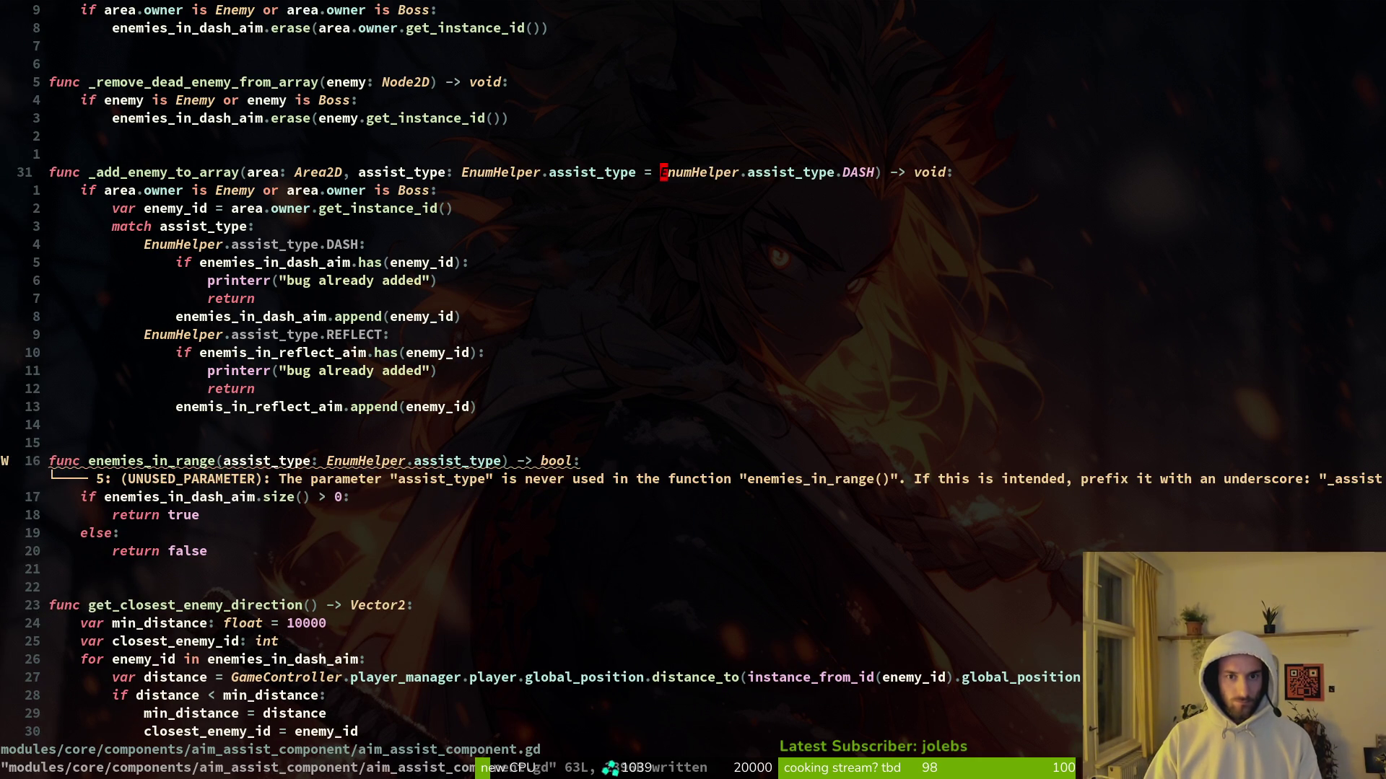
key("v")
key("e")
key("d")
key("x")
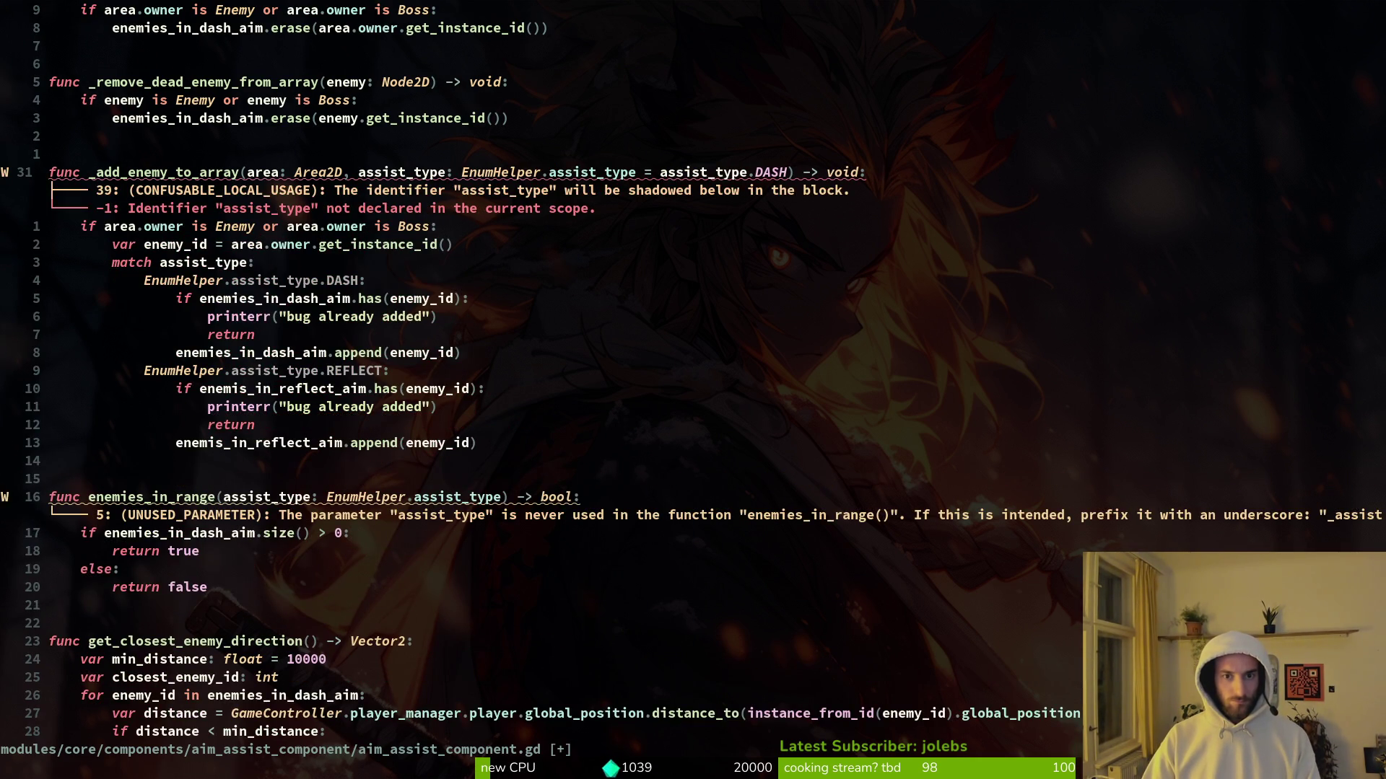
key("x")
key("x")
key("v")
key("e")
key("Escape")
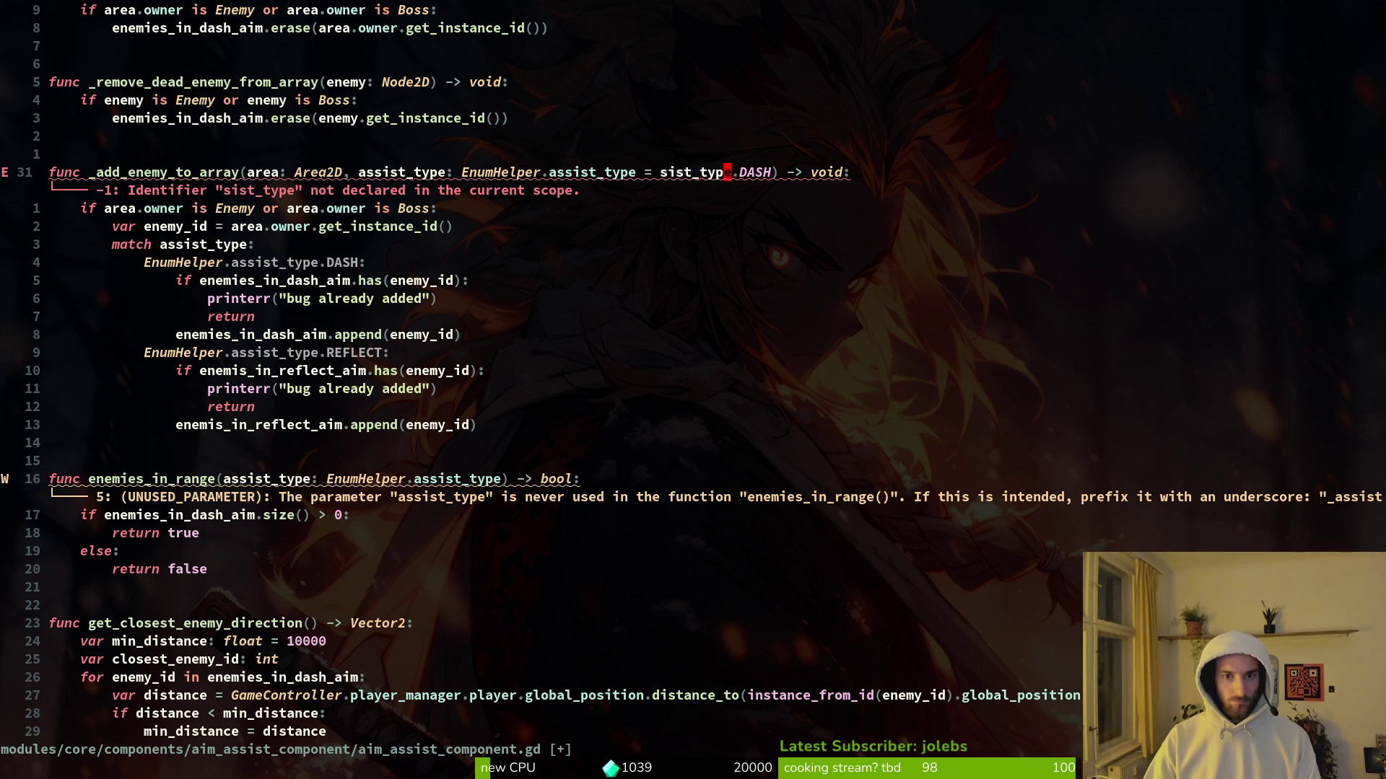
Step: Delete the leftover DASH default so assist_type reads EnumHelper.assist_type, then save the file
key("d")
key("i")
key("w")
type("diw")
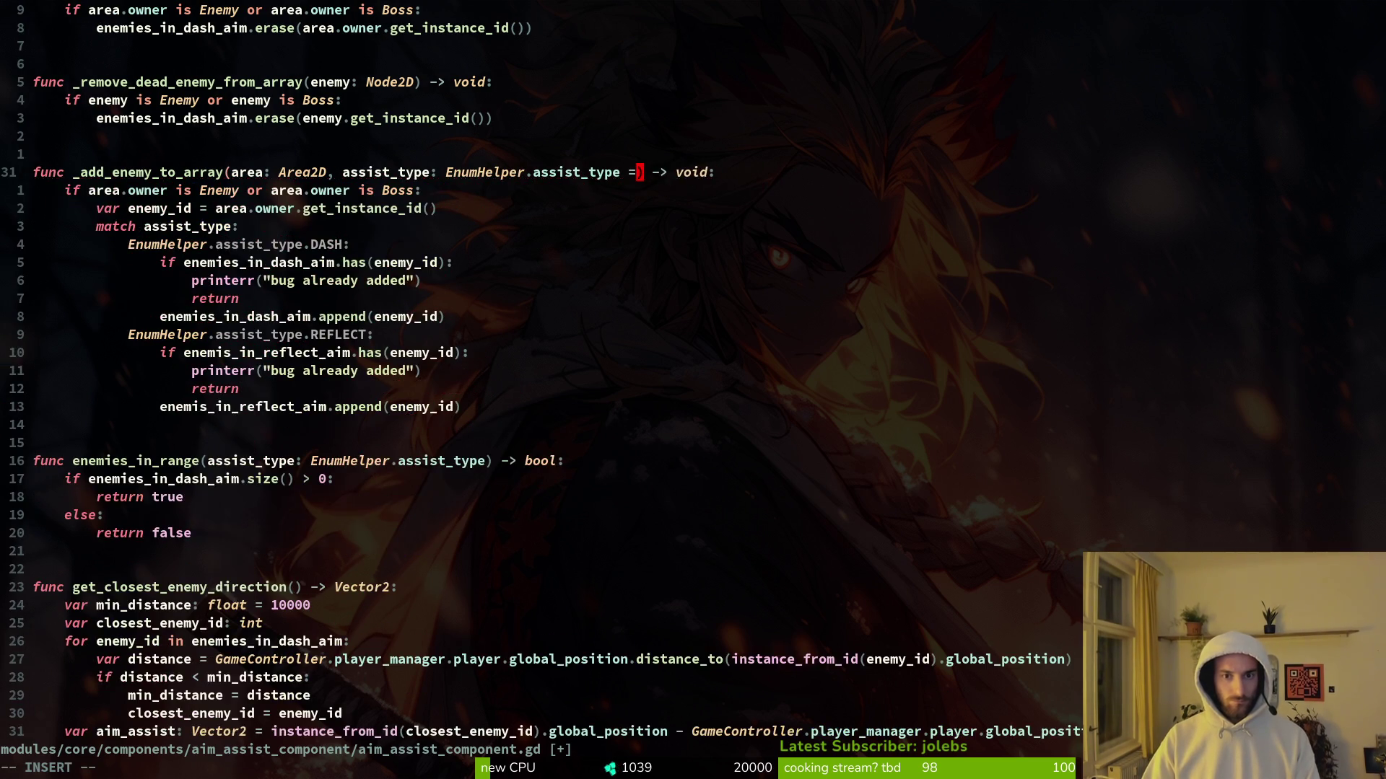
type("dFp")
type("ie")
key("Escape")
type(":w")
key("Return")
key("j")
key("j")
key("j")
key("j")
key("j")
key("j")
key("k")
key("j")
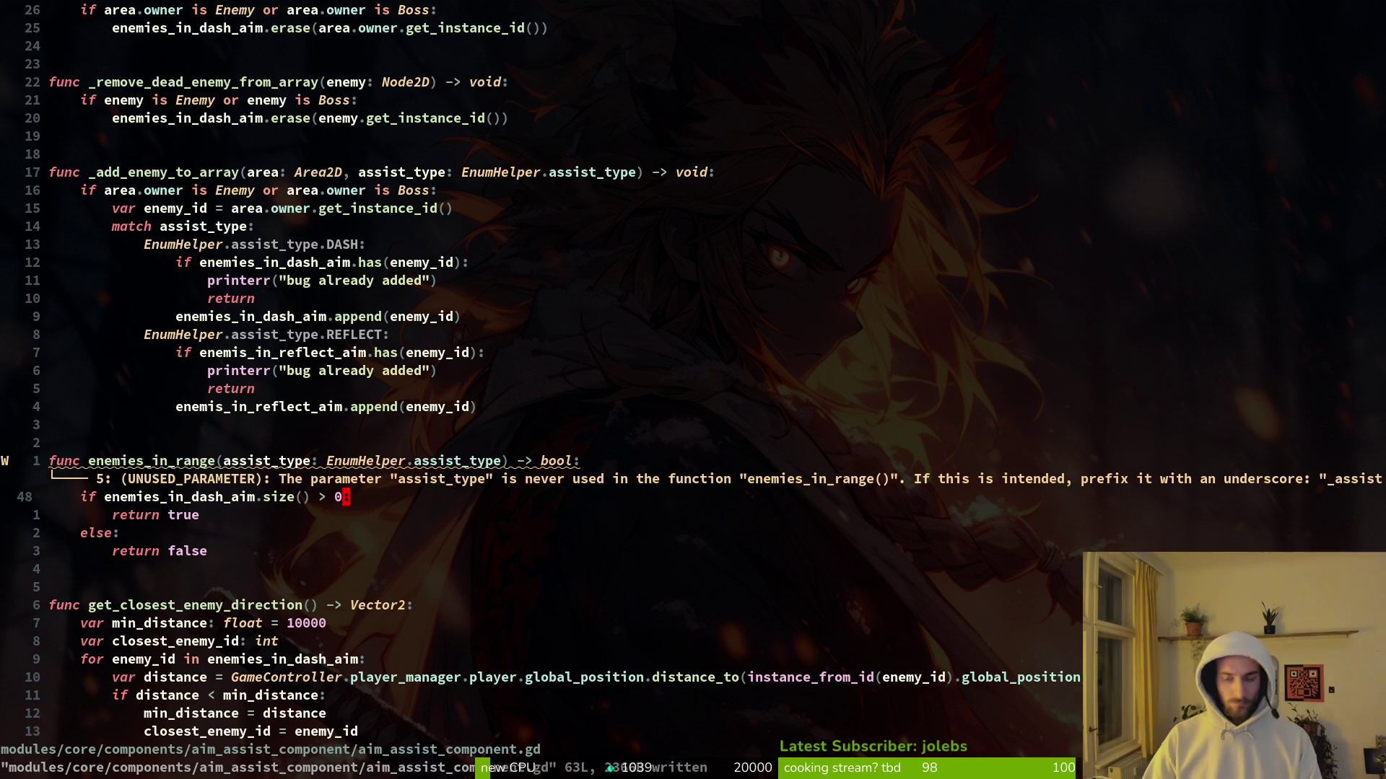
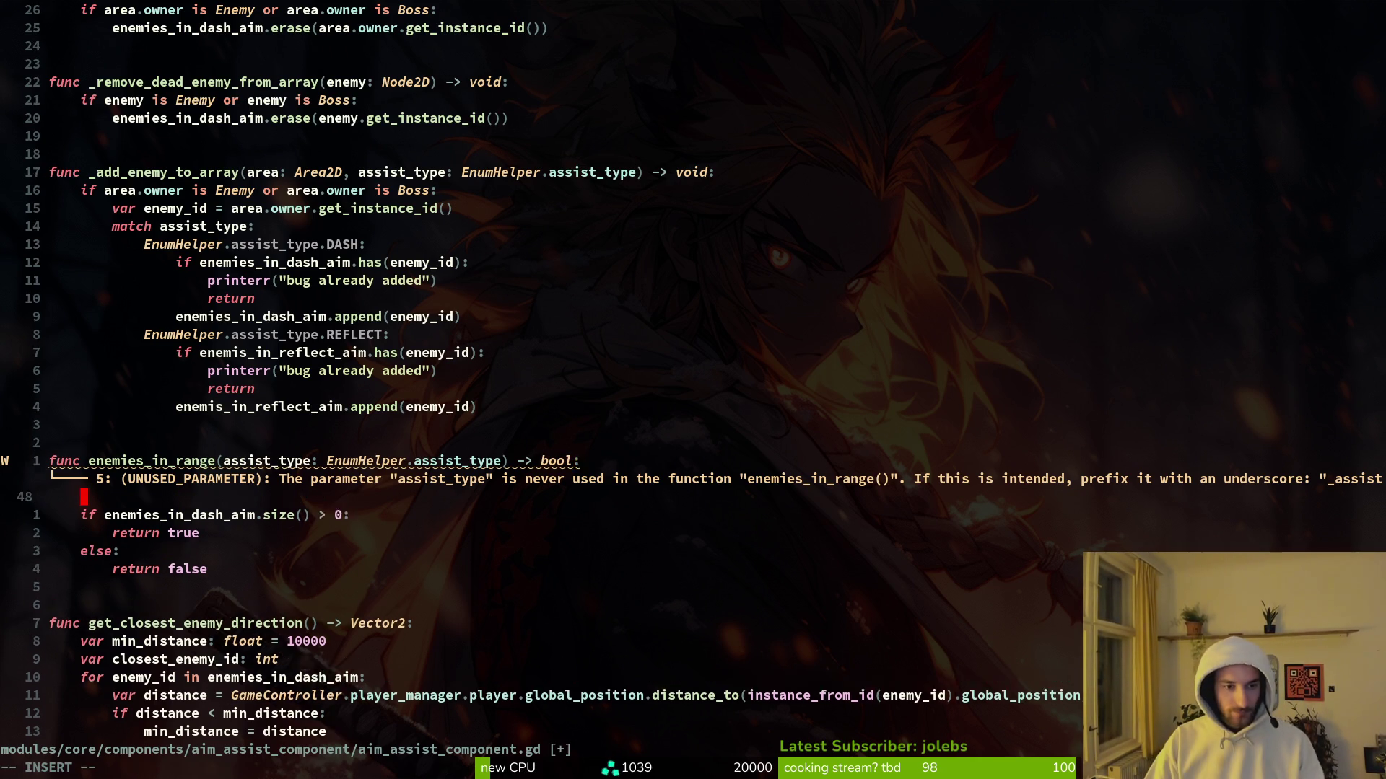
Step: In enemies_in_range, start a 'match assist_type:' block with an EnumHelper.assist_type.DASH case
type("Omatch ass")
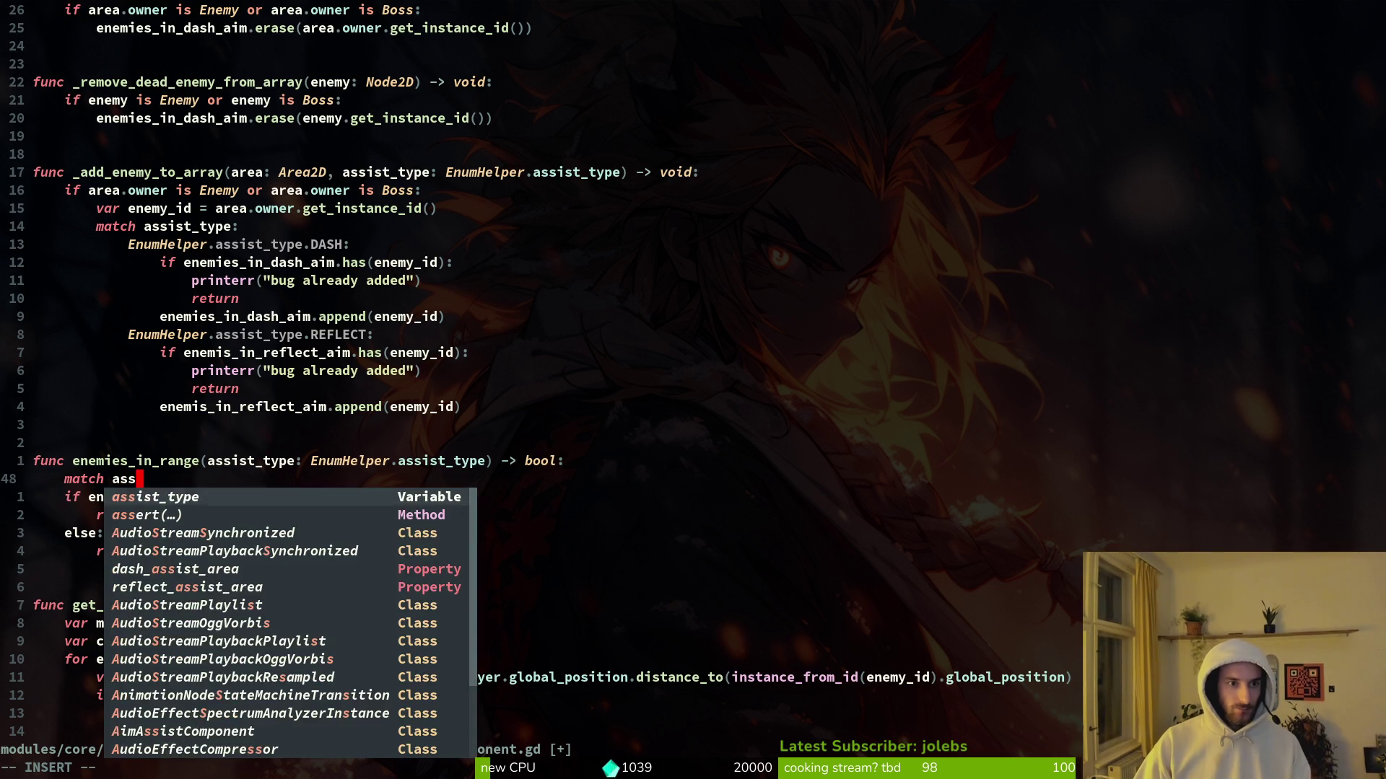
key("Return")
type(":")
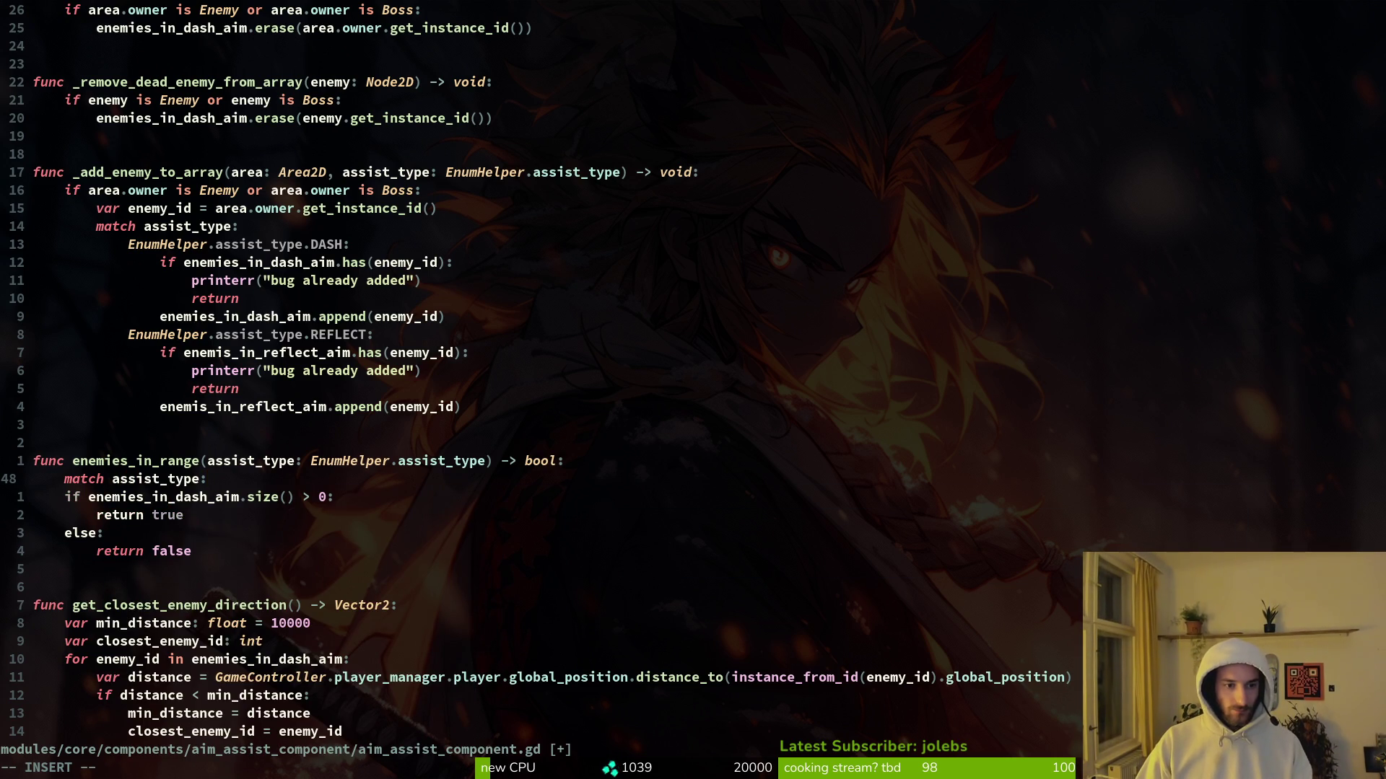
key("Return")
type("En")
key("Return")
type(".as")
key("Return")
type(".D")
key("Return")
type(":")
key("Escape")
Step: Indent the existing dash-aim check under the DASH case and save the file
key("j")
key("shift+v")
key("j")
key("j")
key("j")
key("j")
key("greater")
key("shift+v")
key("j")
key("j")
key("j")
key("greater")
type(":w")
key("Return")
key("j")
key("j")
key("j")
key("j")
key("k")
key("dollar")
Step: Add an EnumHelper.assist_type.REFLECT case containing a copy of the four-line dash check
key("o")
key("BackSpace")
key("BackSpace")
type("EnumHelper.assist_type.")
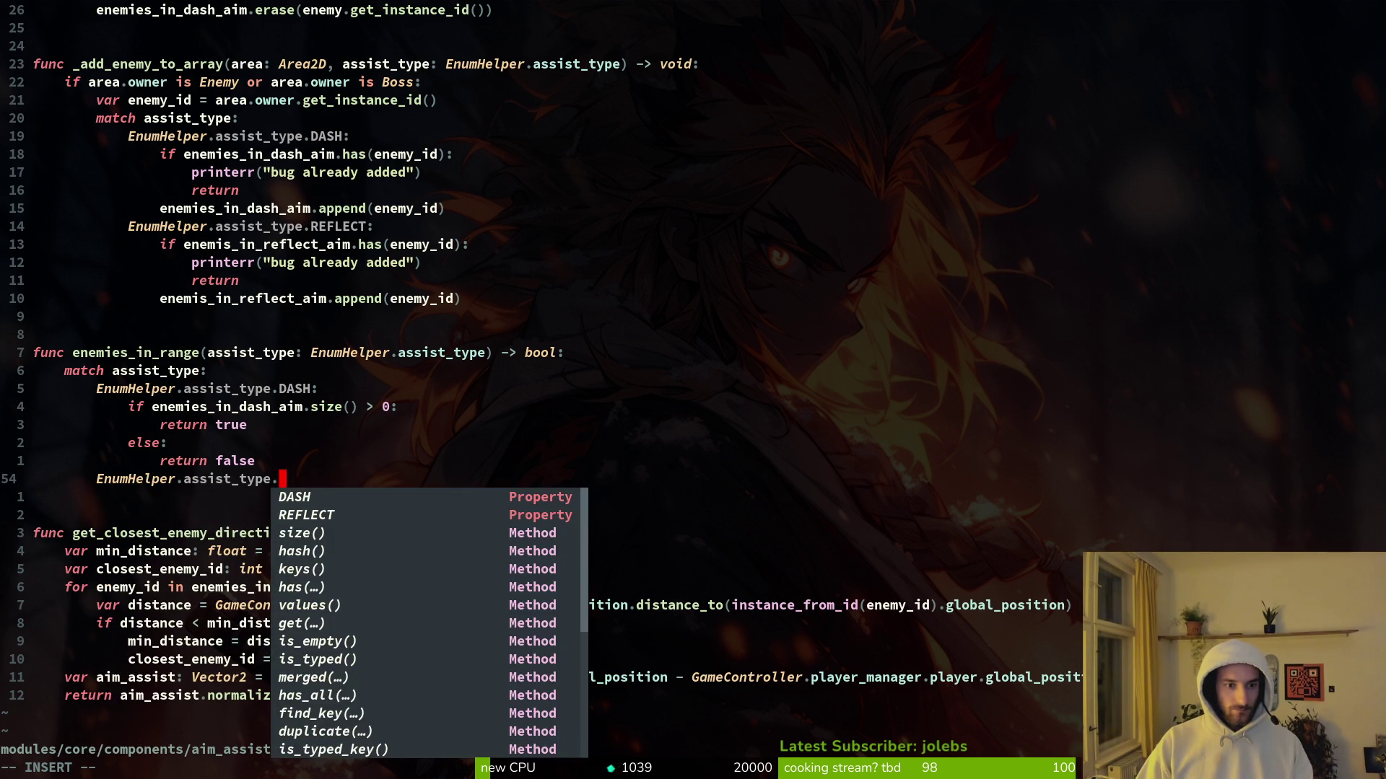
key("Tab")
key("Tab")
key("Return")
key("Escape")
key("k")
key("k")
key("k")
key("V")
key("k")
key("o")
key("j")
key("j")
key("y")
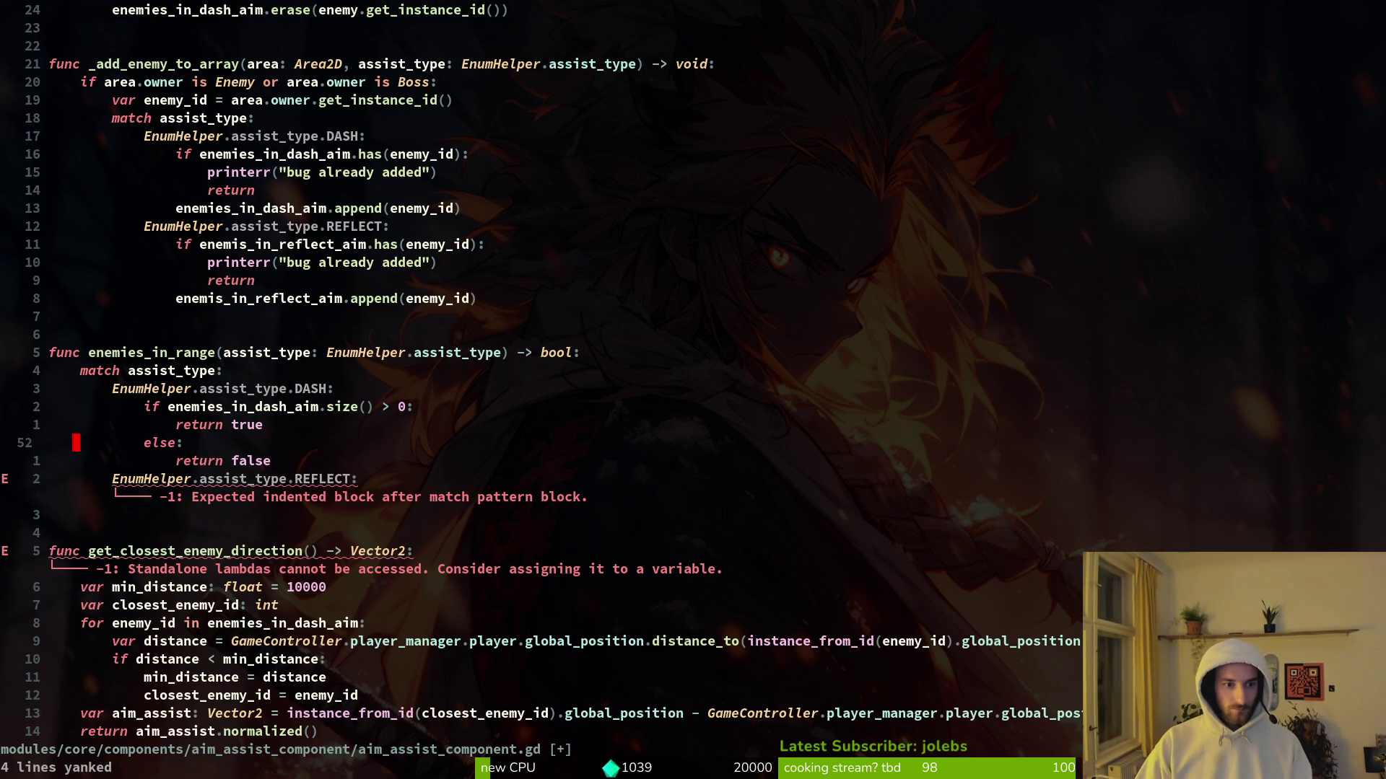
key("j")
key("j")
key("j")
key("p")
Step: Add a '_:' default case that returns false, and save
key("j")
key("j")
key("j")
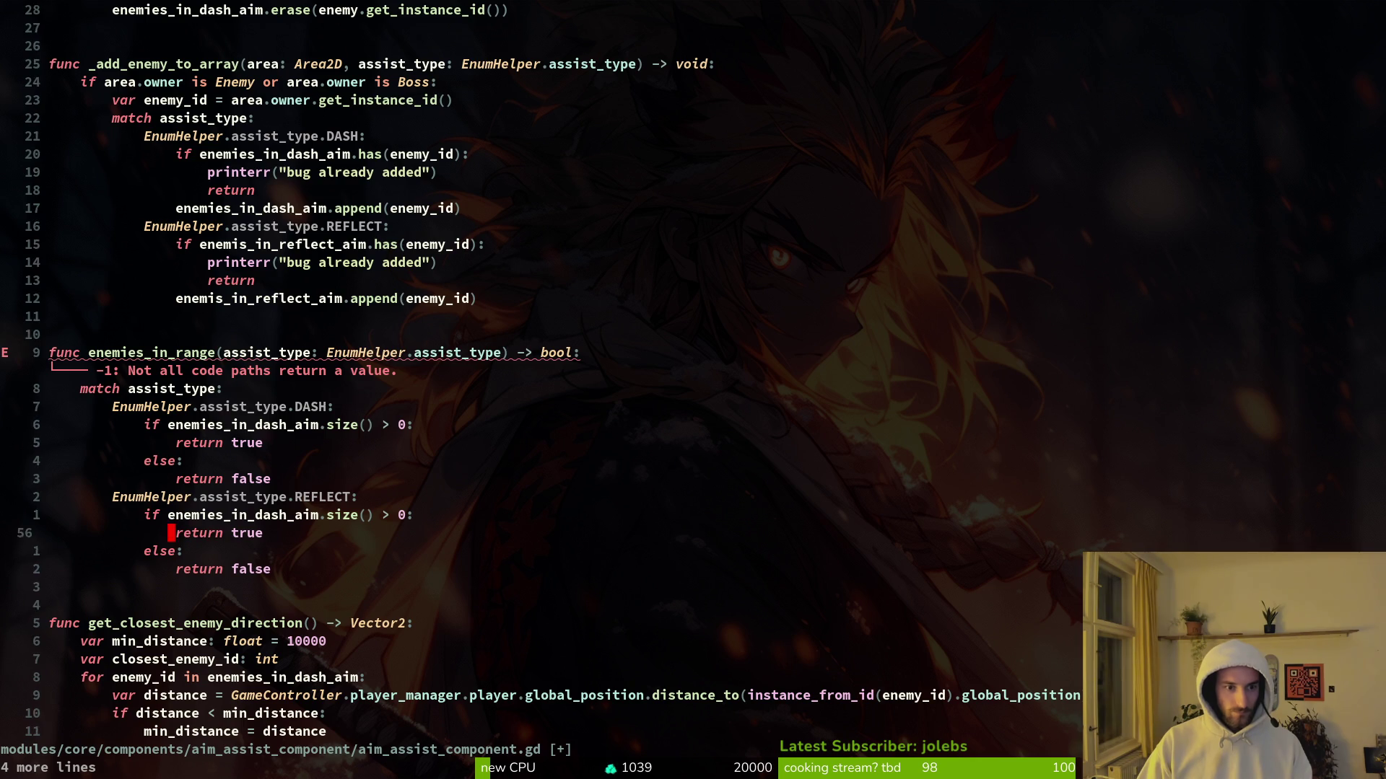
key("o")
key("BackSpace")
type("_:")
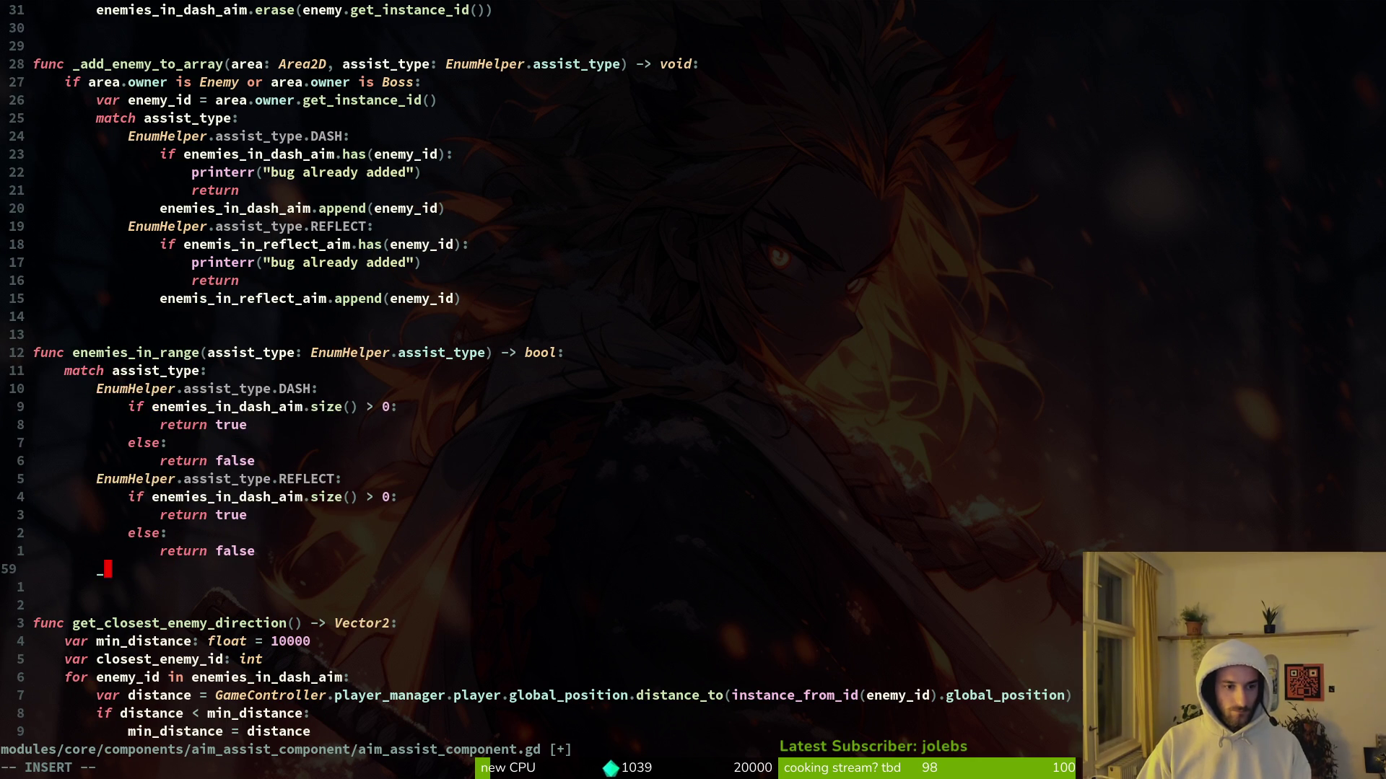
key("Escape")
key("k")
key("y")
key("y")
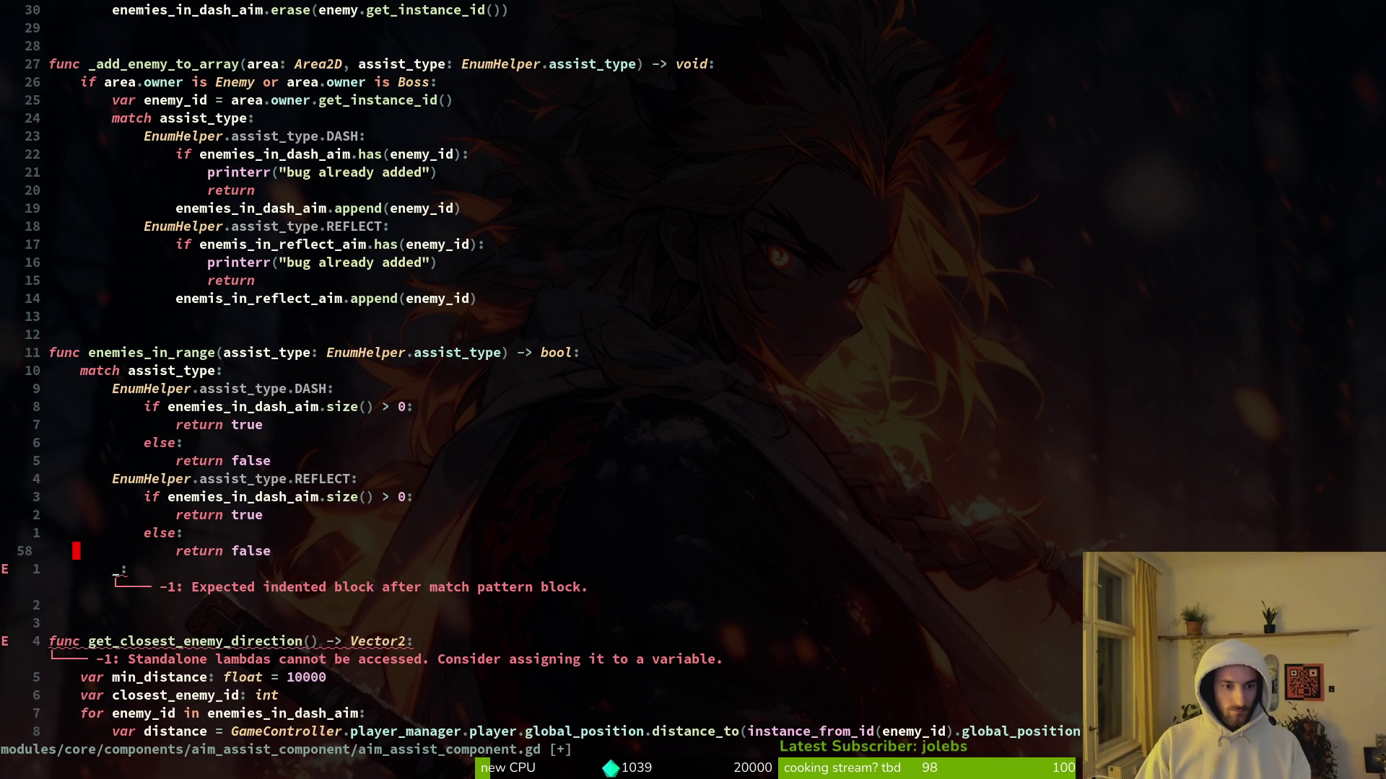
key("j")
key("p")
key("less")
key("less")
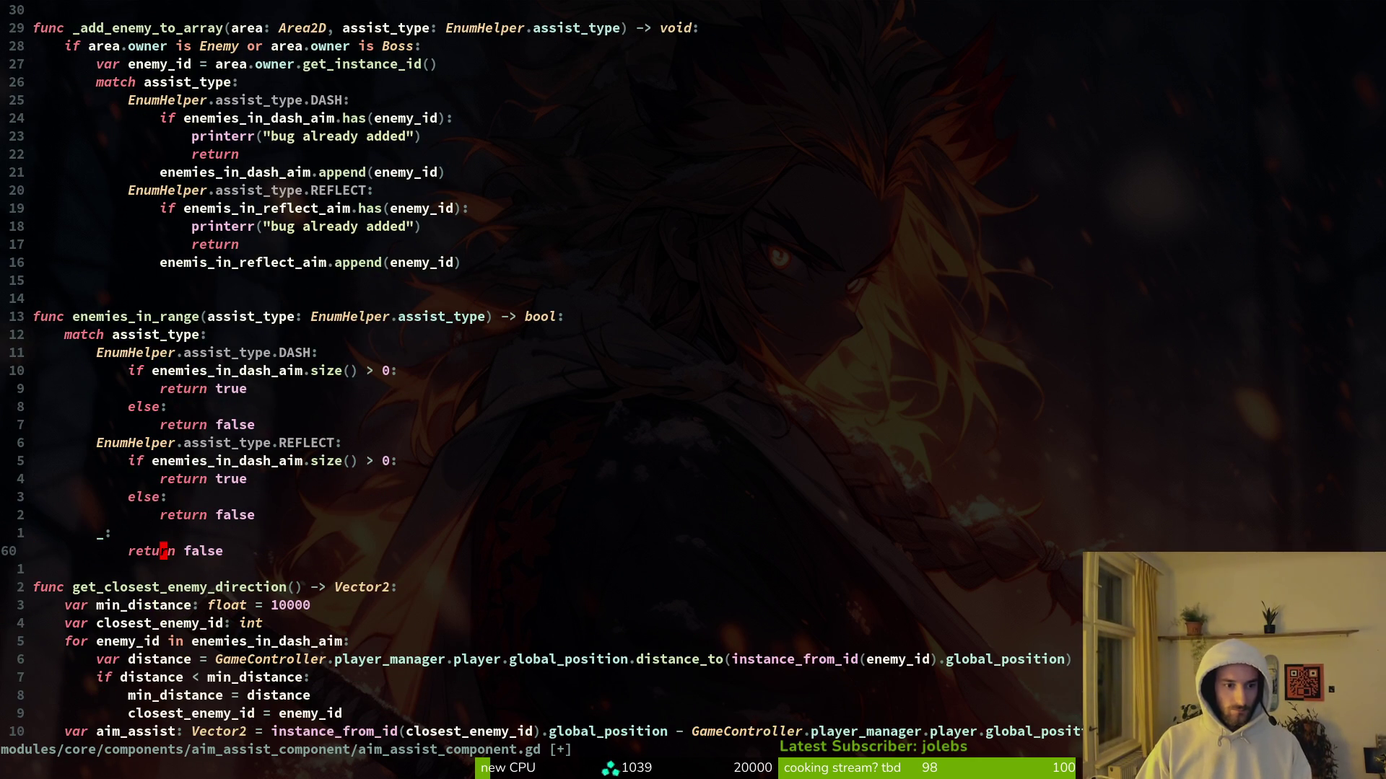
type(":w")
key("Return")
Step: Make the REFLECT check use enemis_in_reflect_aim instead of the dash list, and save
key("k")
key("k")
key("k")
type("ce")
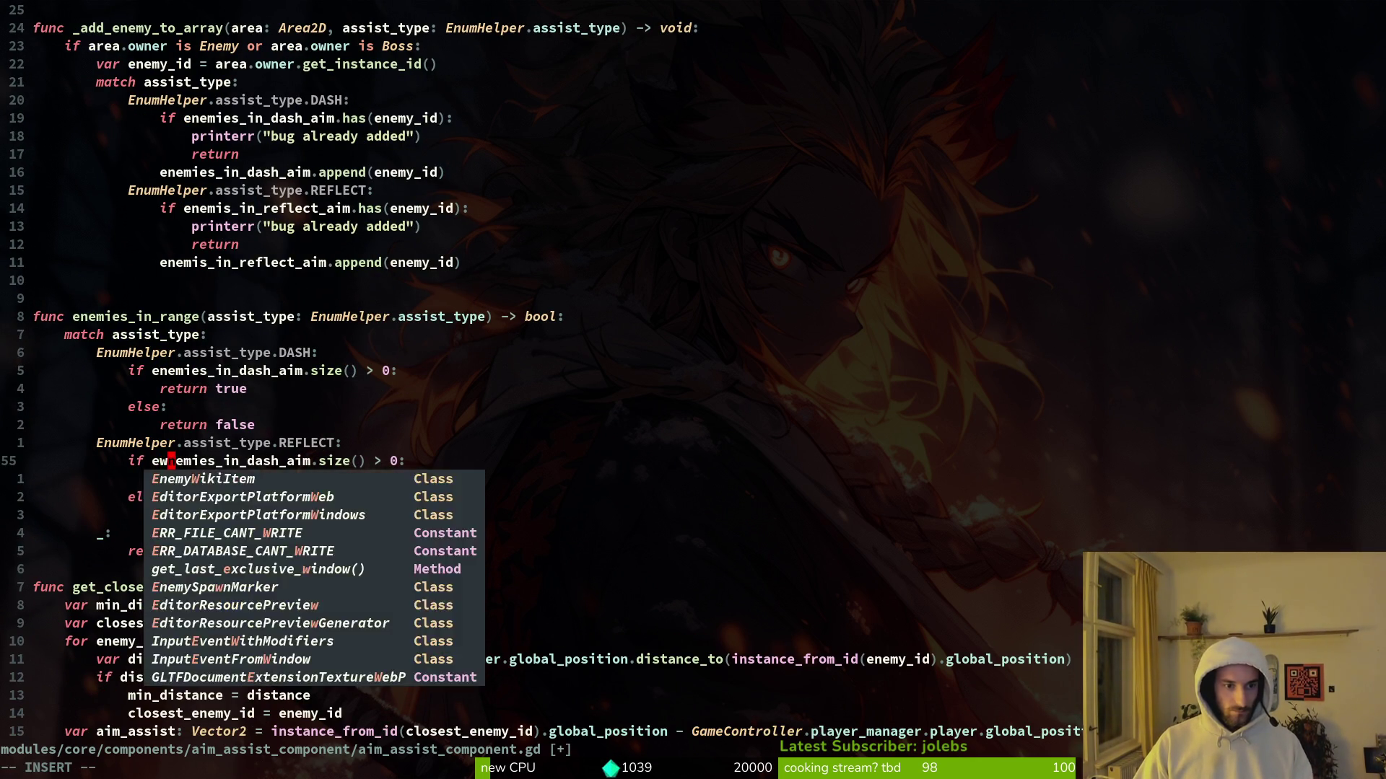
type("neref")
key("Return")
key("Escape")
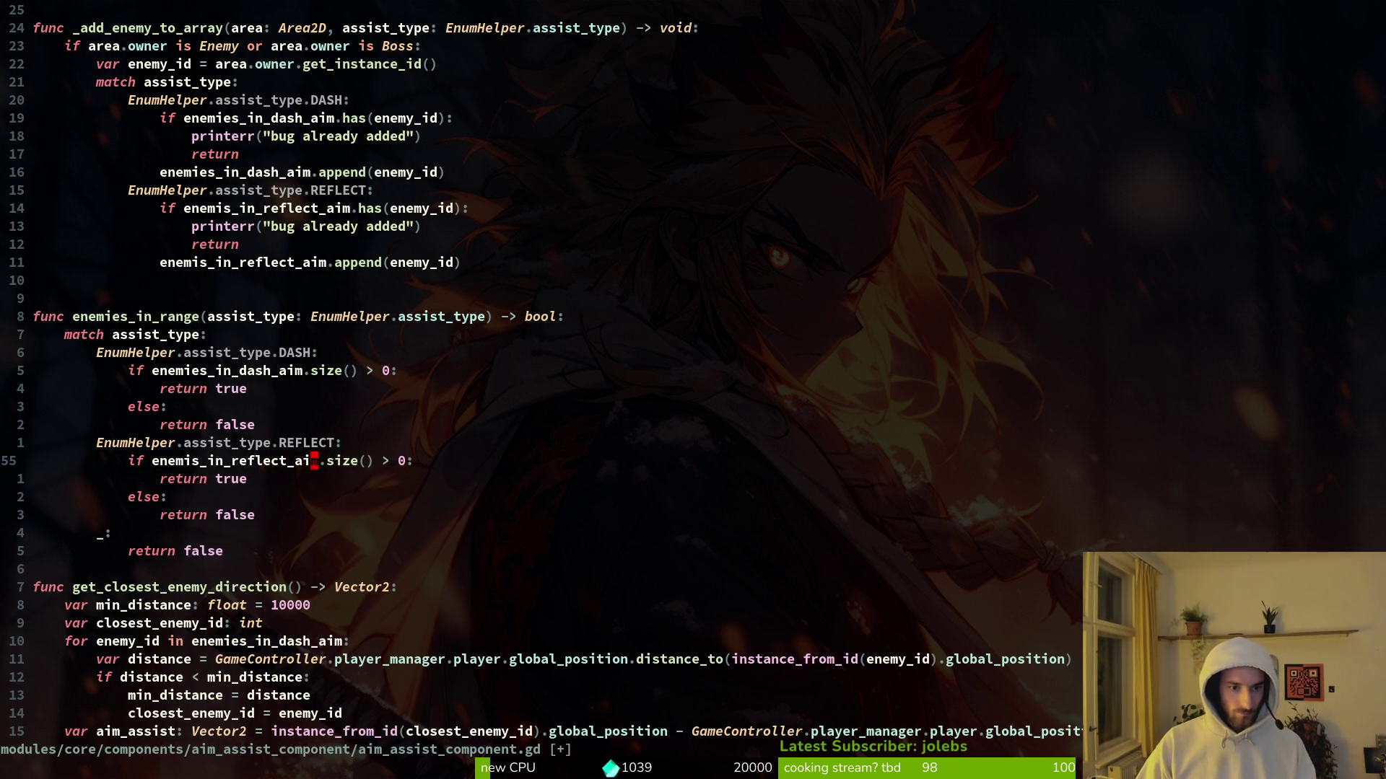
type(":w")
key("Return")
Step: Add a blank line after the function and save aim_assist_component.gd again
key("j")
key("j")
key("j")
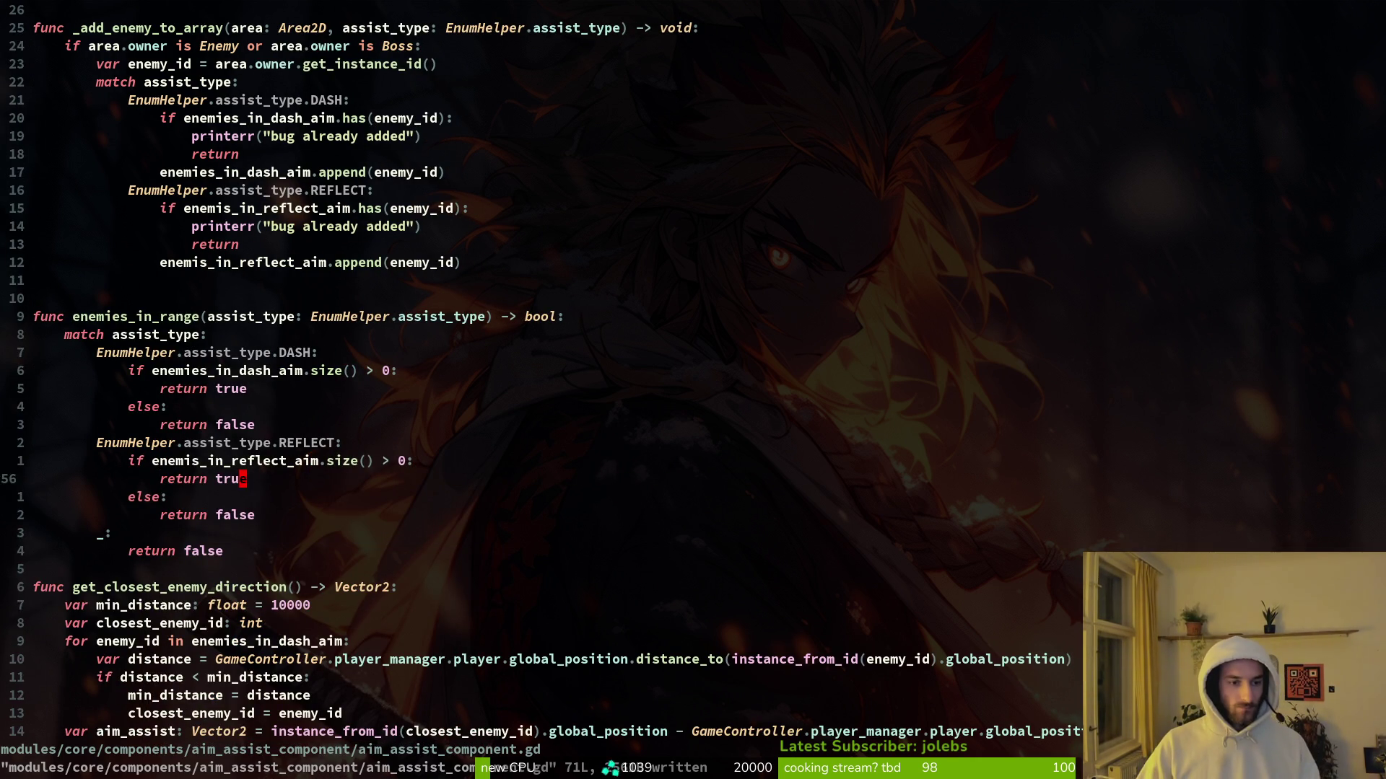
key("o")
key("Escape")
type(":w")
key("Return")
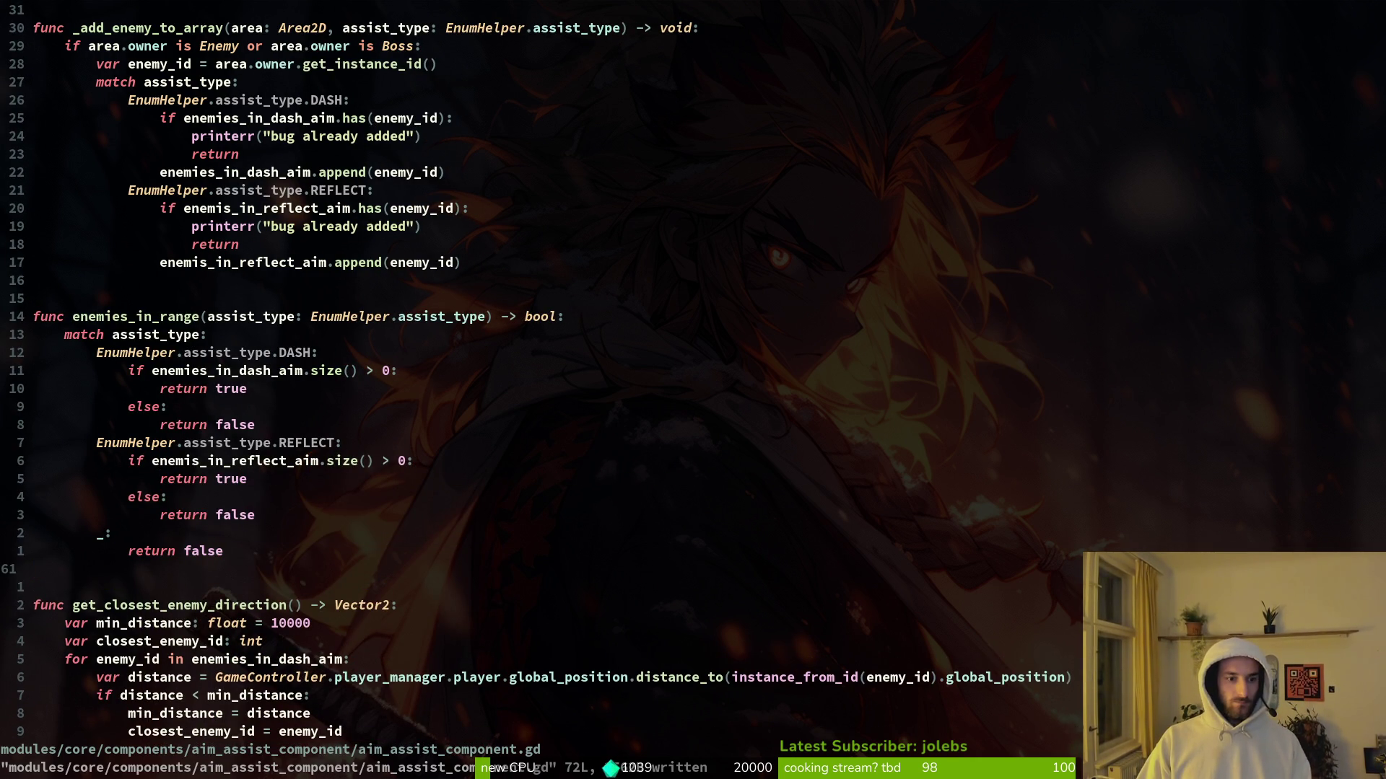
key("ctrl+o")
Step: Give get_closest_enemy_direction an 'assist_type: EnumHelper.assist_type' parameter and save
key("ctrl+i")
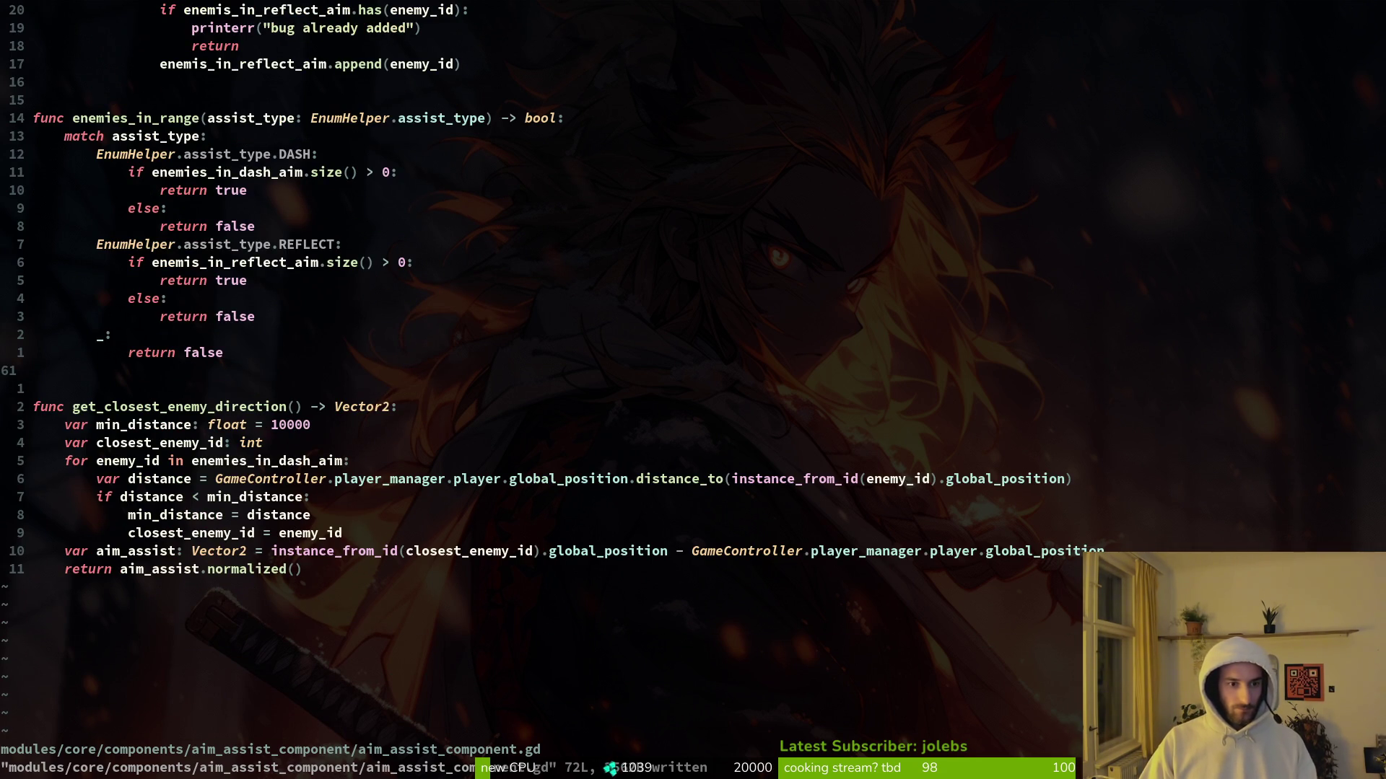
key("j")
key("j")
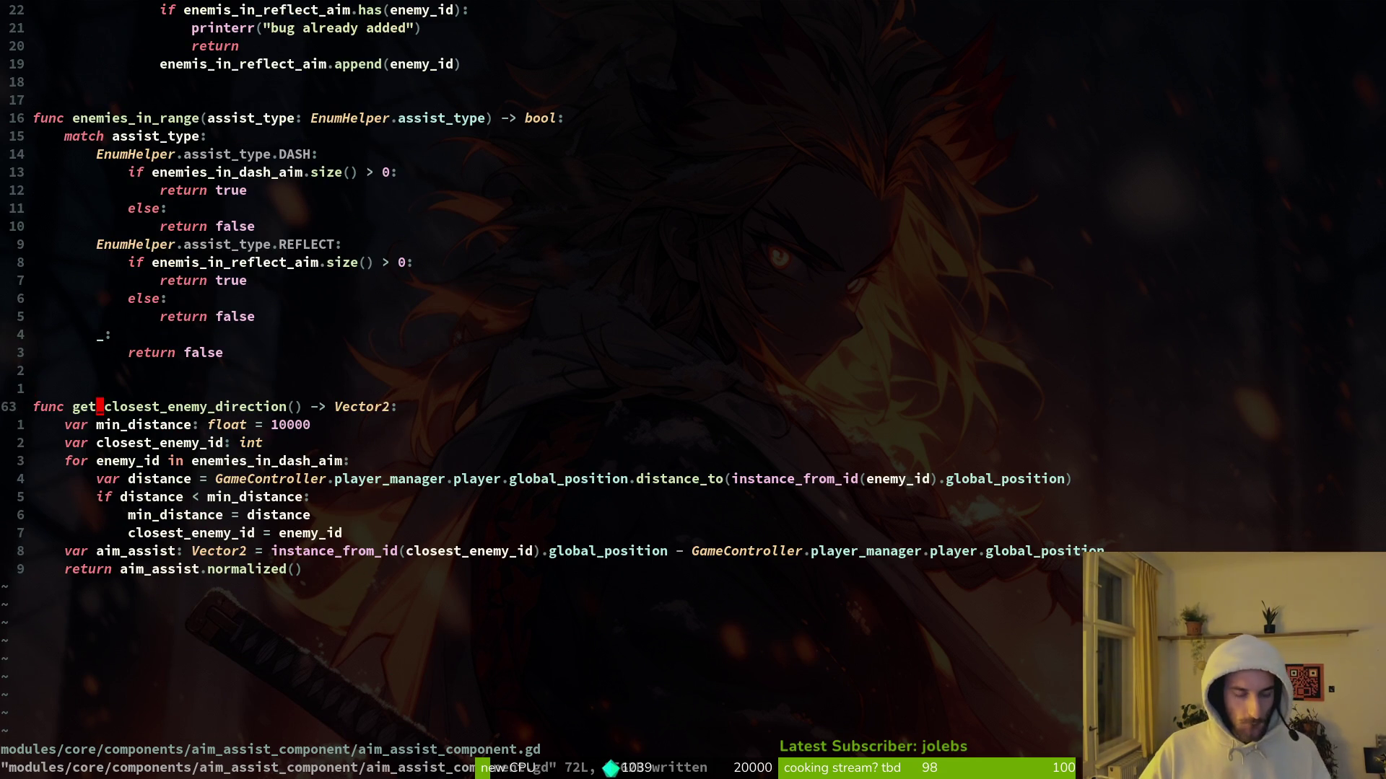
type("f(aassist_type")
type(": EnumHelper.")
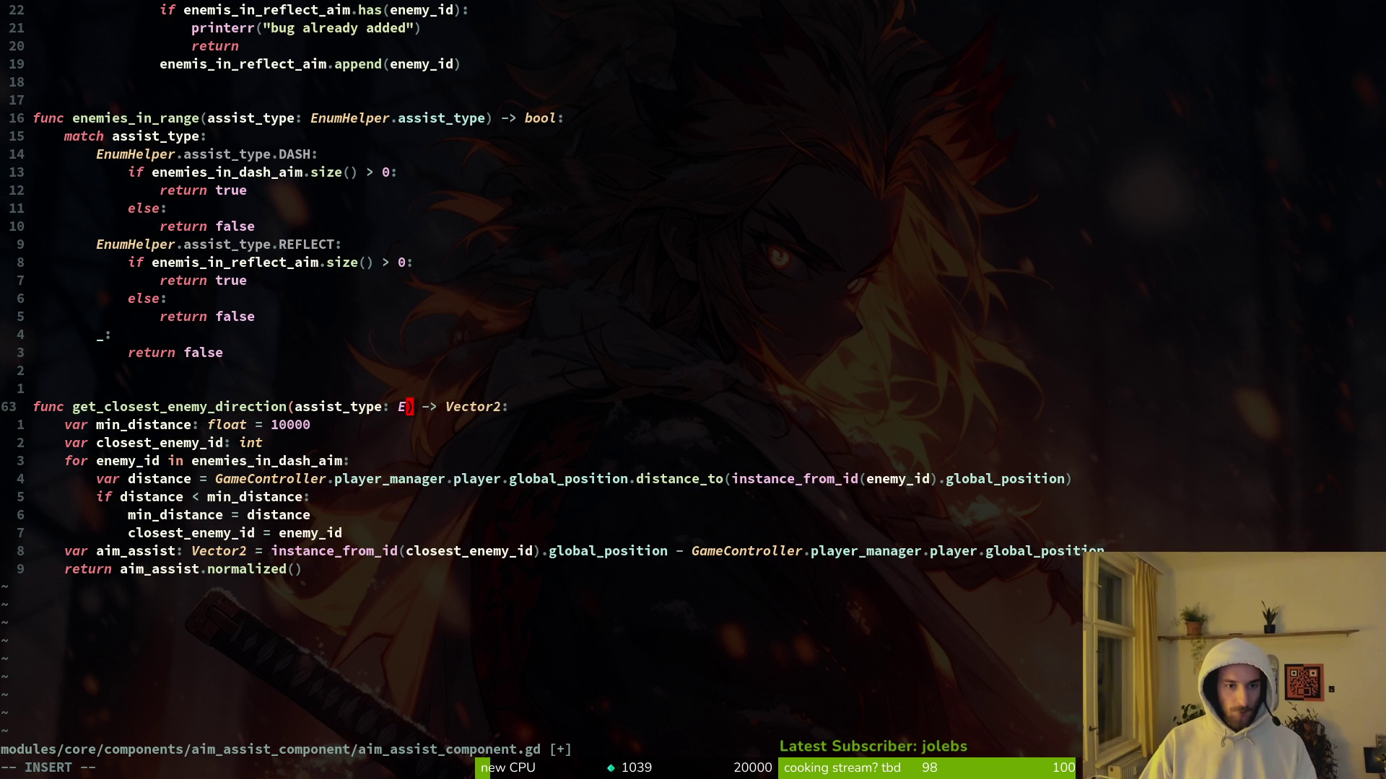
key("Tab")
key("Return")
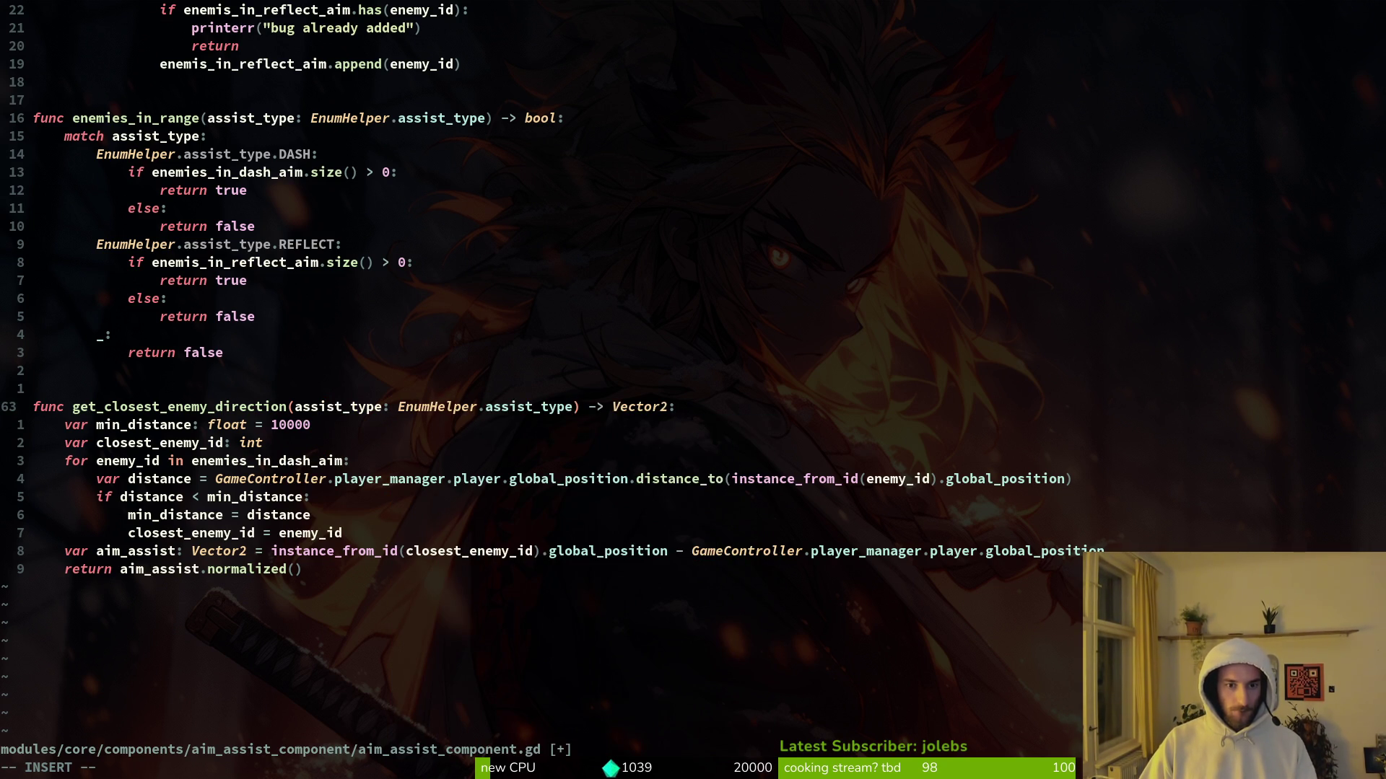
key("Escape")
key("j")
key("o")
key("Escape")
key("d")
key("d")
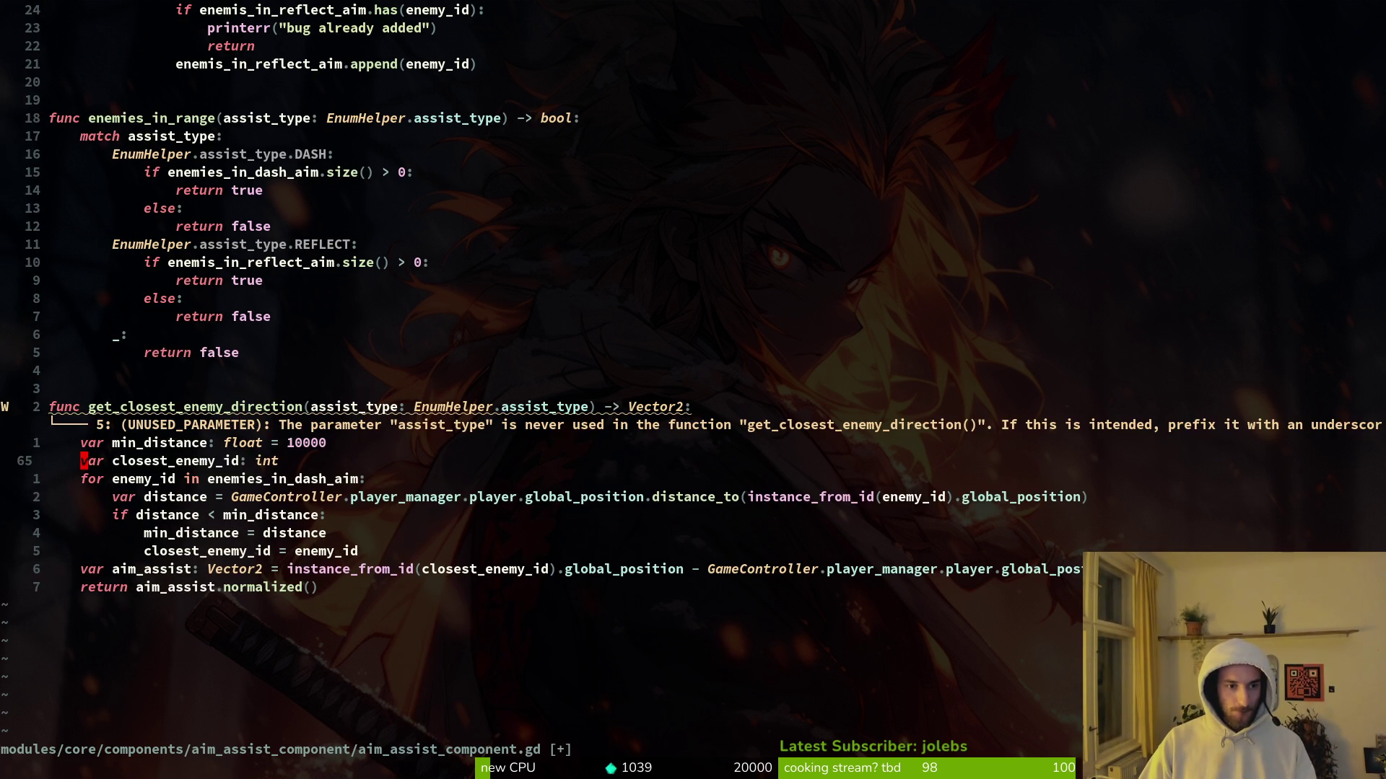
type(":w")
key("Return")
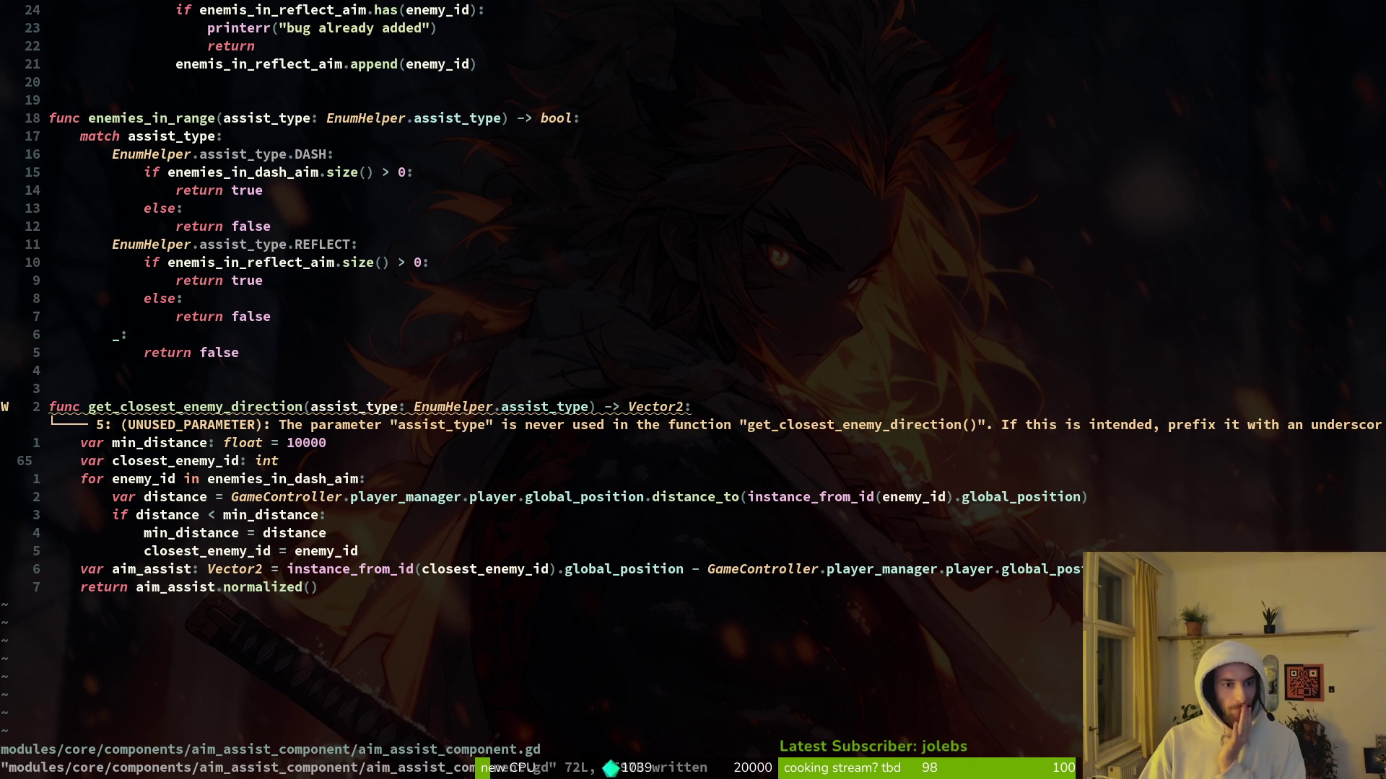
Step: Start a 'match assist_type:' block at the top of the function body
type("jOmatc")
key("Return")
key("Escape")
key("j")
type("u")
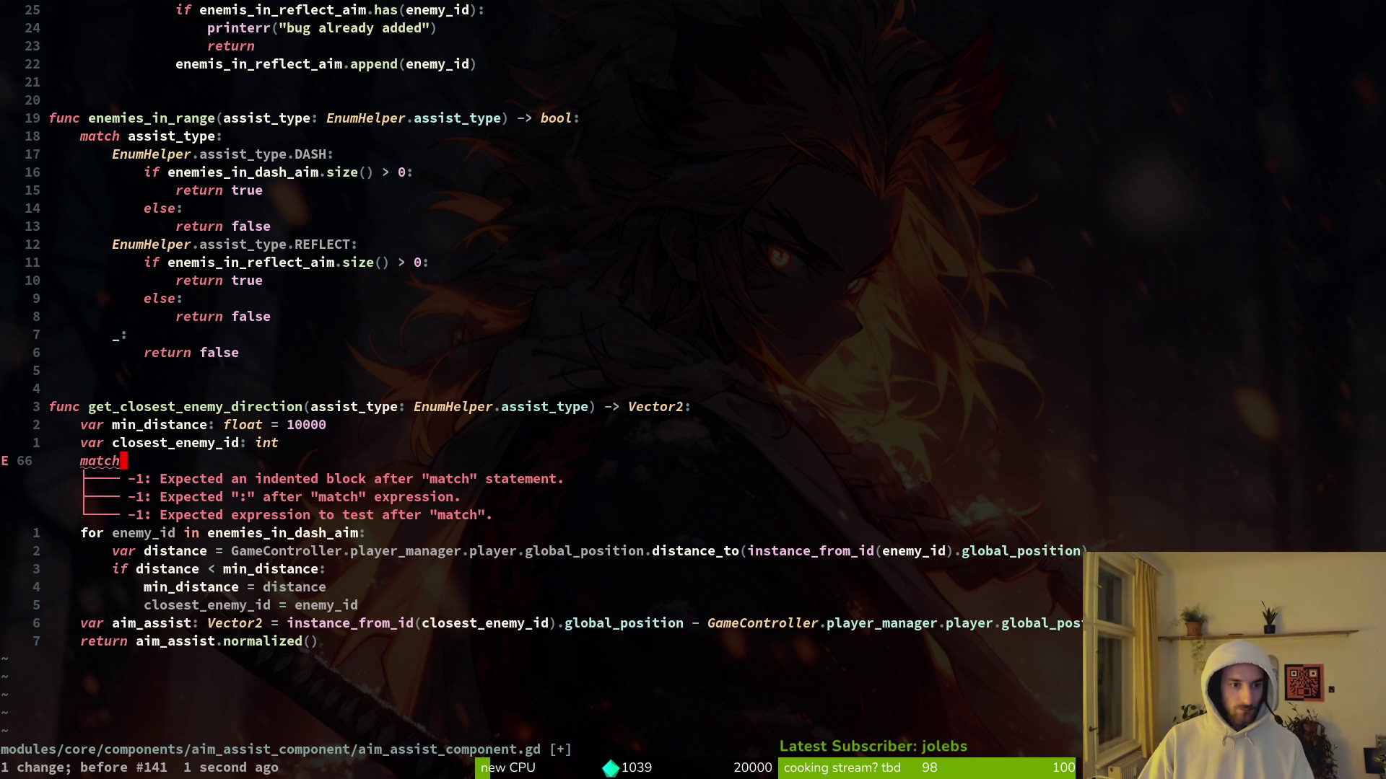
type("A as")
key("BackSpace")
type("sist_type:")
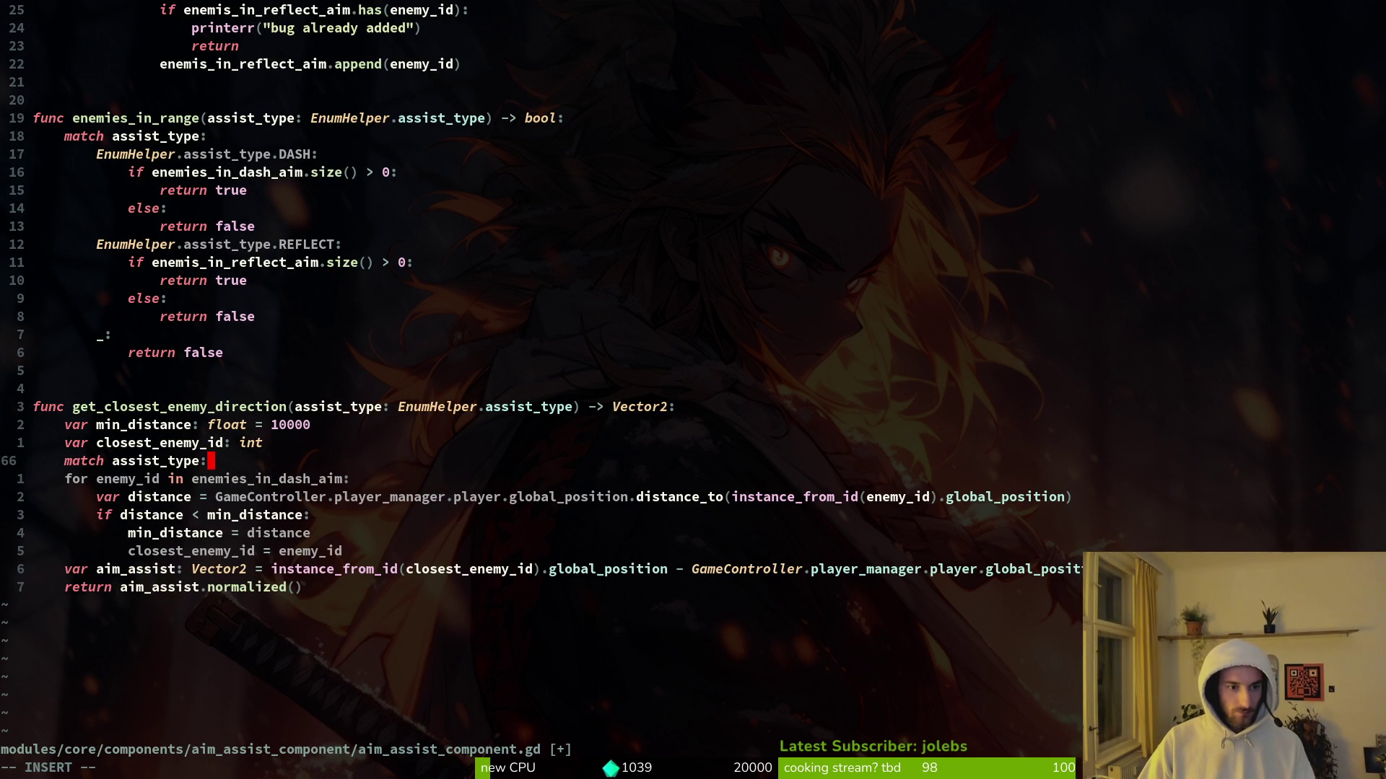
key("Return")
Step: Add an EnumHelper.assist_type.DASH case, indent the enemy loop under it, and save
type("EnumHelper.assist_type.DASH")
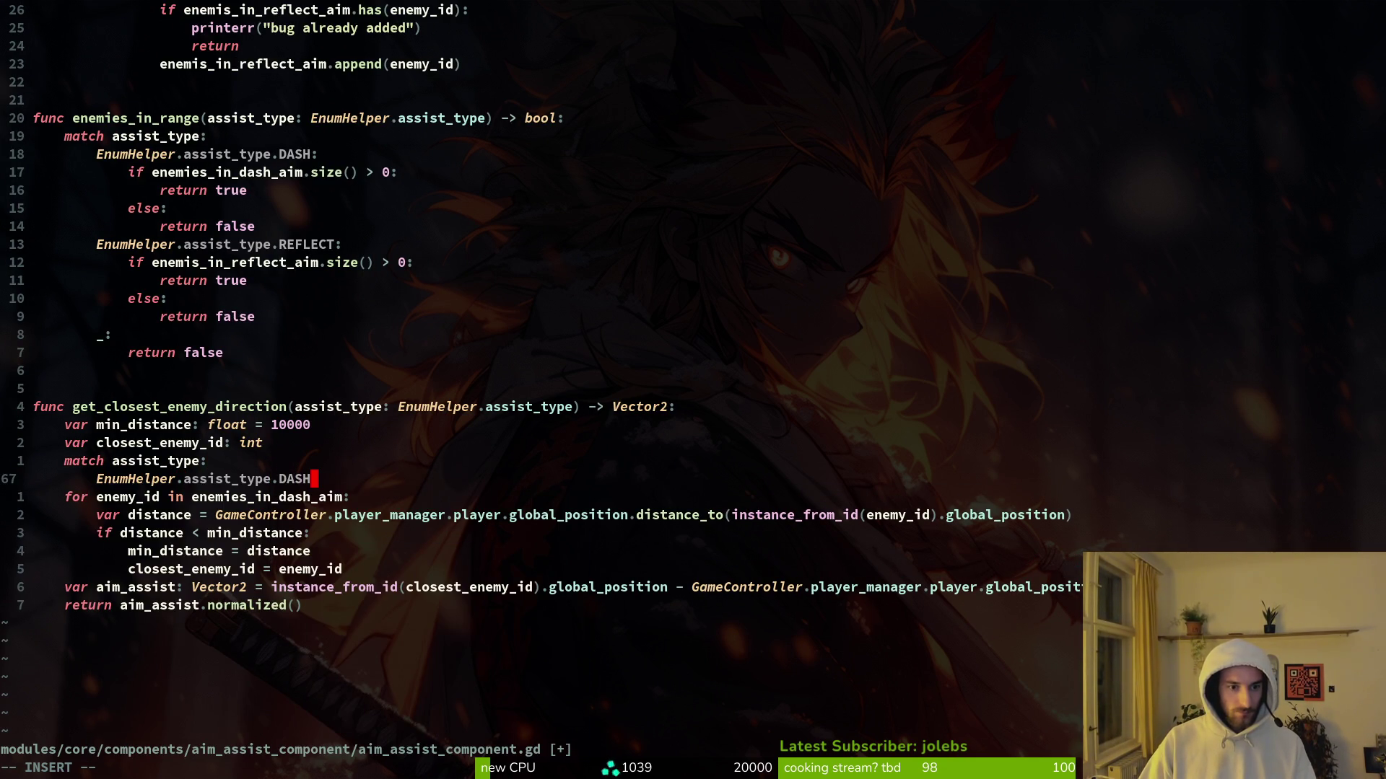
type(":")
key("Escape")
key("j")
key("shift+v")
key("j")
key("j")
key("j")
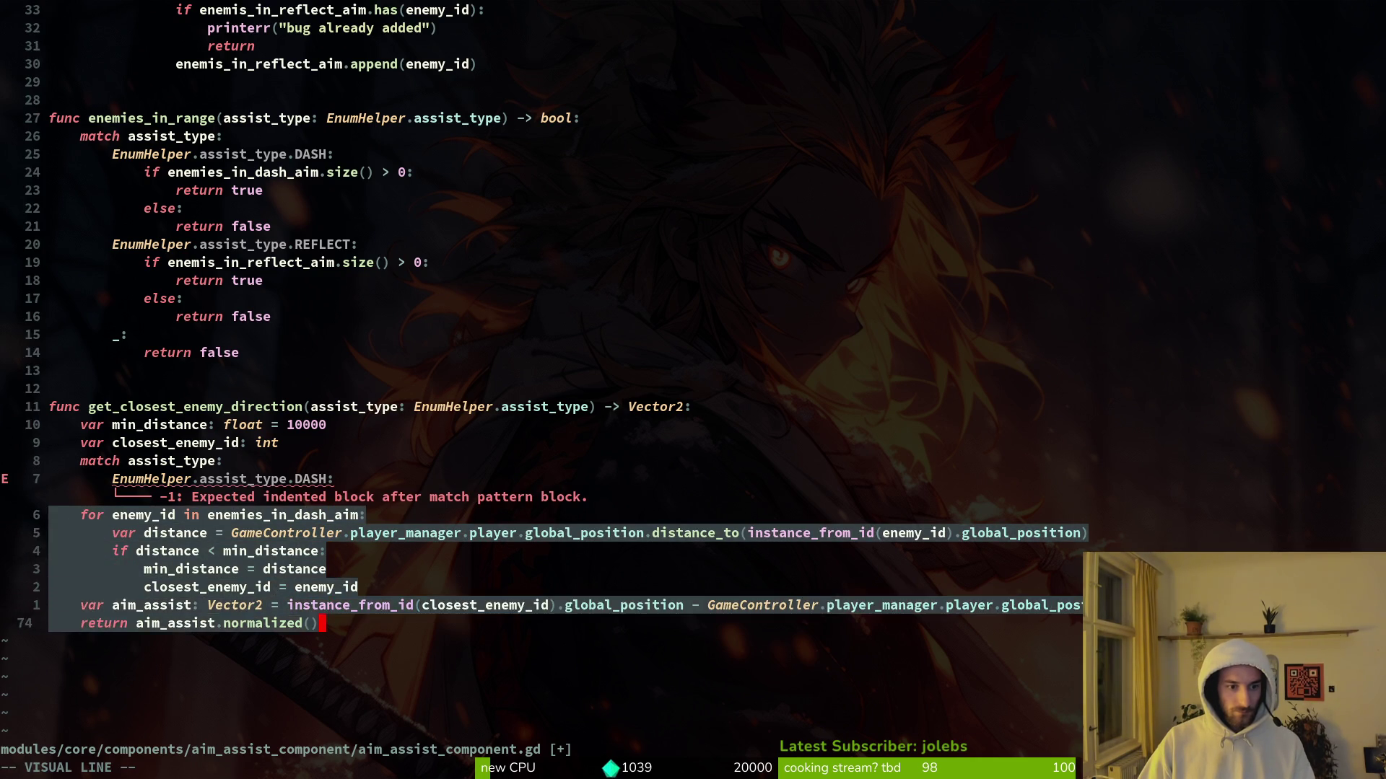
key("greater")
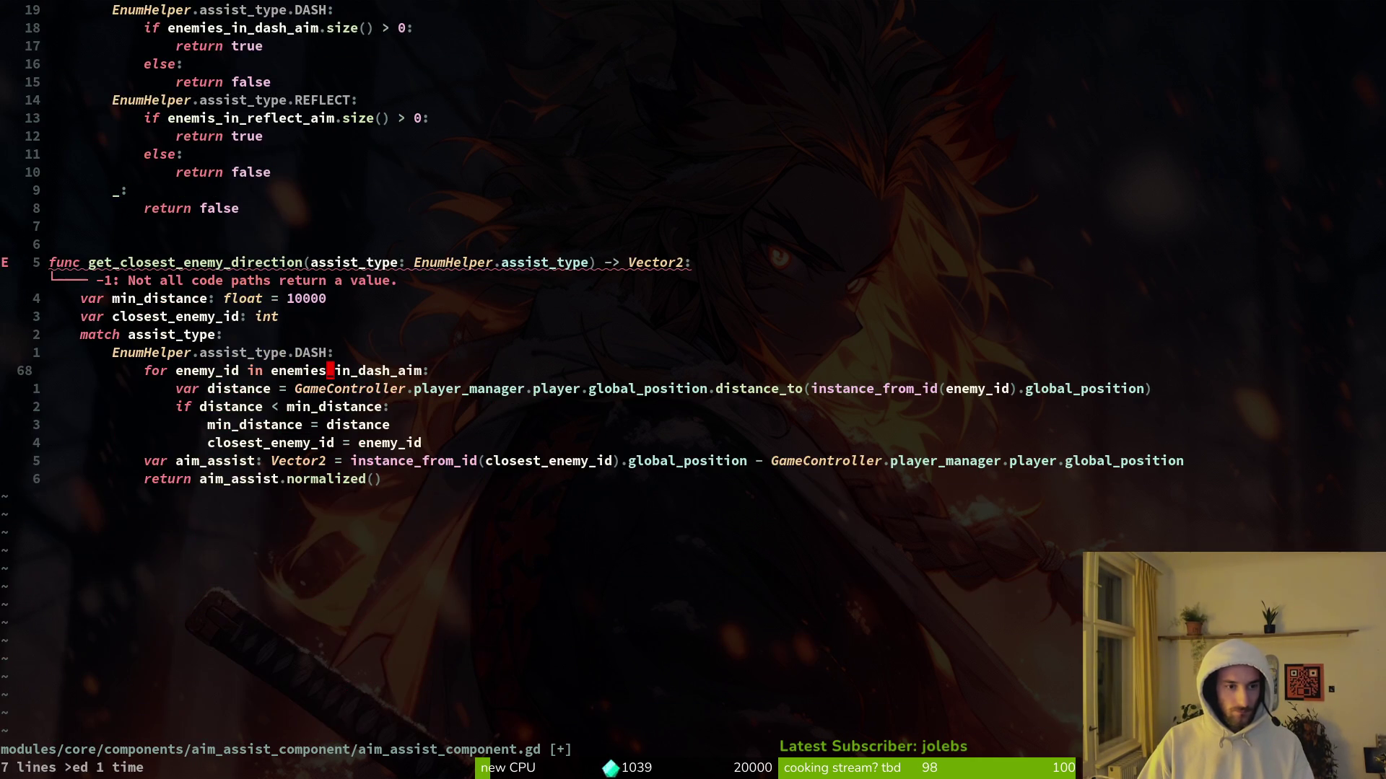
type(":w")
key("Return")
Step: Add an EnumHelper.assist_type.REFLECT case line below the DASH branch
key("j")
key("j")
key("j")
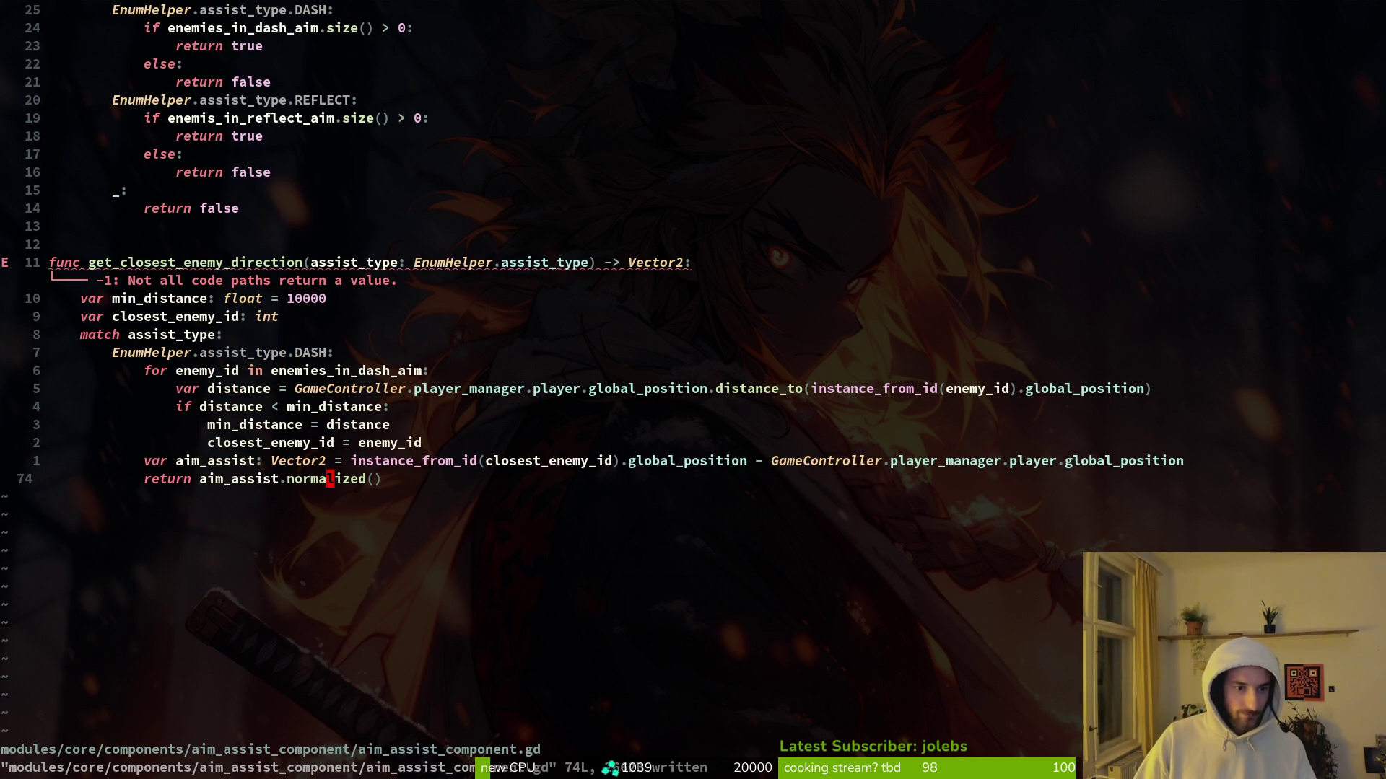
type("o")
type("enemis_in_reflect_aim")
key("BackSpace")
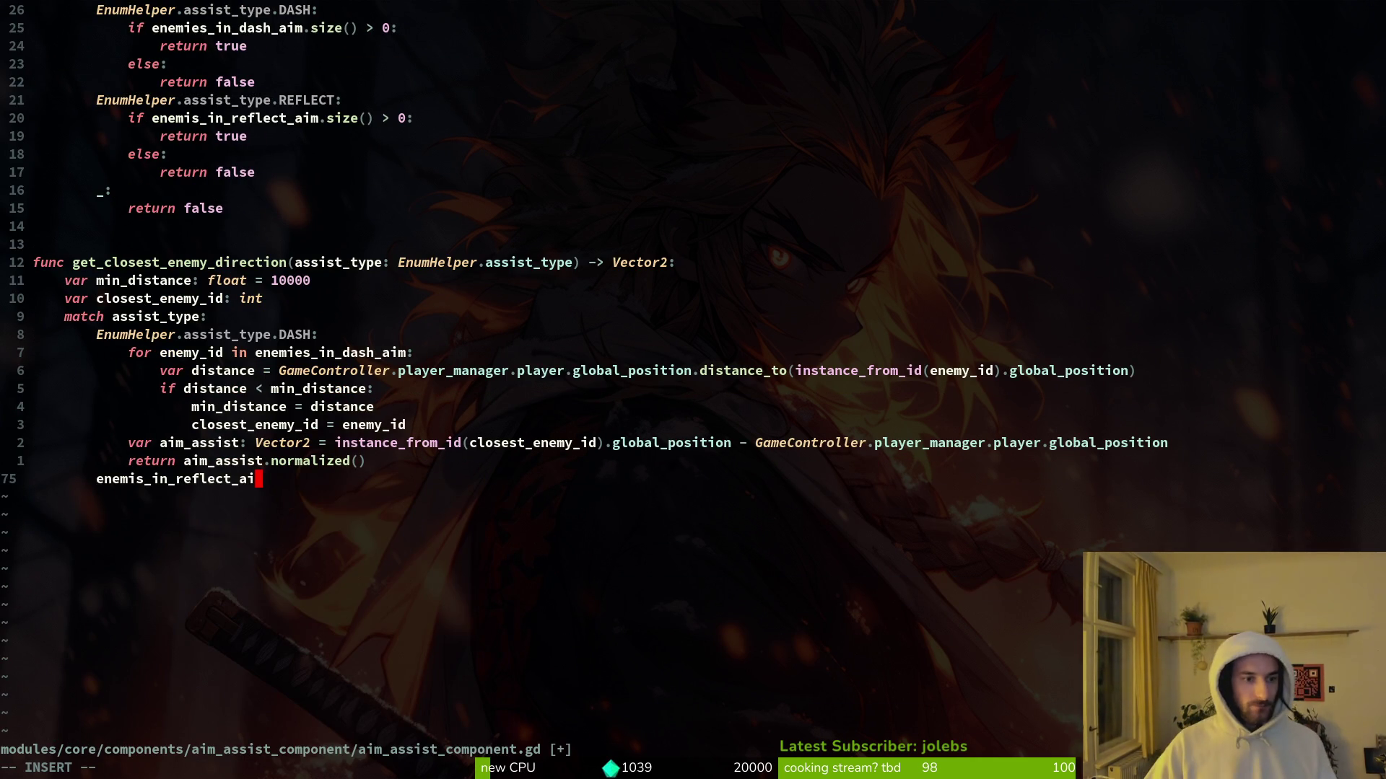
key("BackSpace")
key("BackSpace")
key("BackSpace")
type("en")
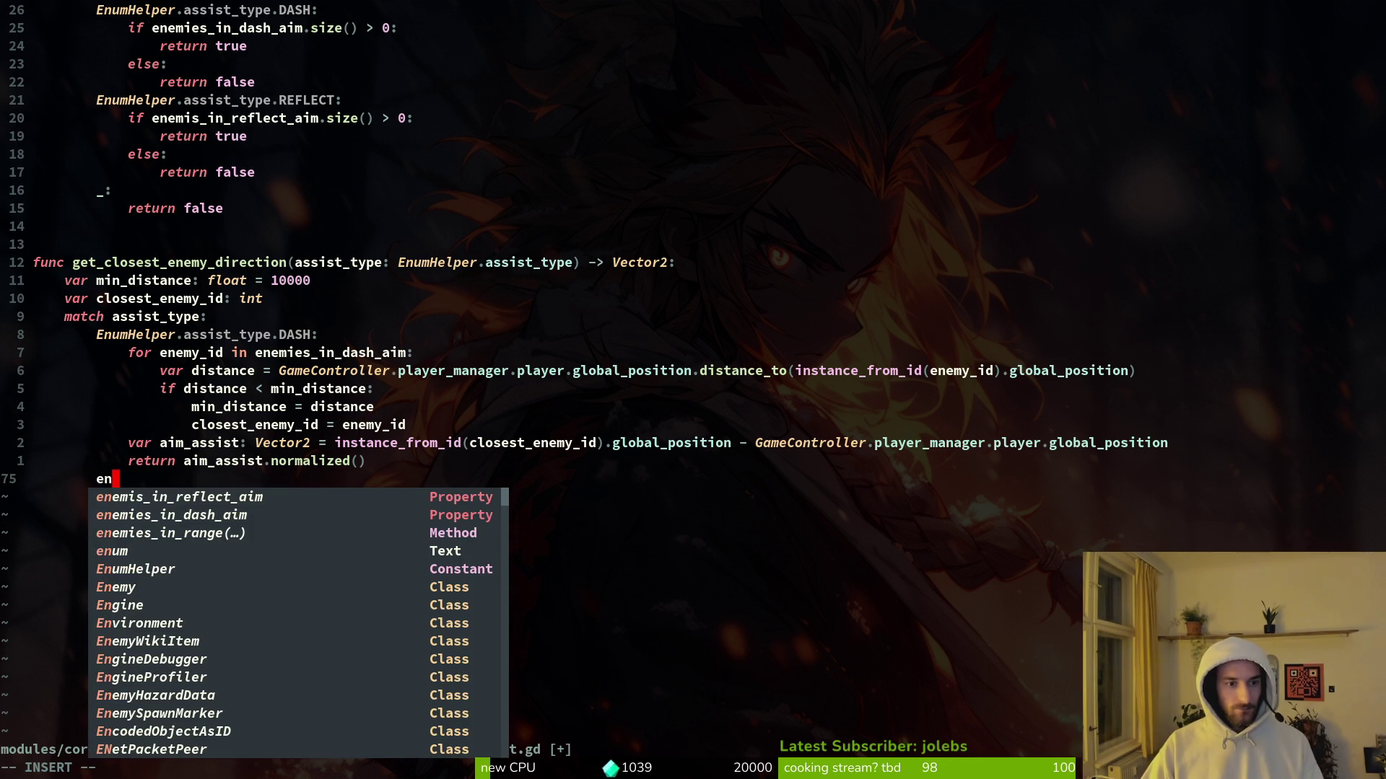
type("num")
key("Tab")
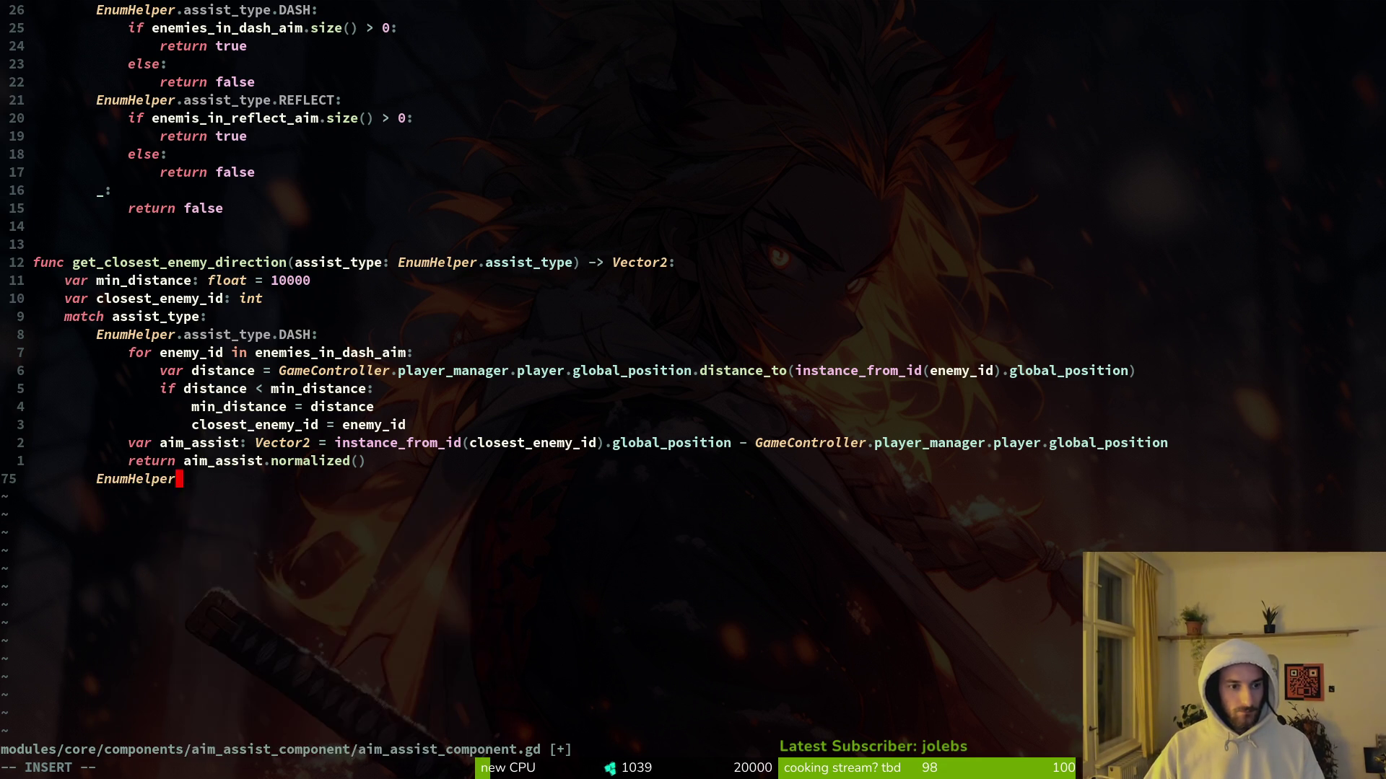
type(".")
key("Tab")
type(".")
key("Tab")
key("Tab")
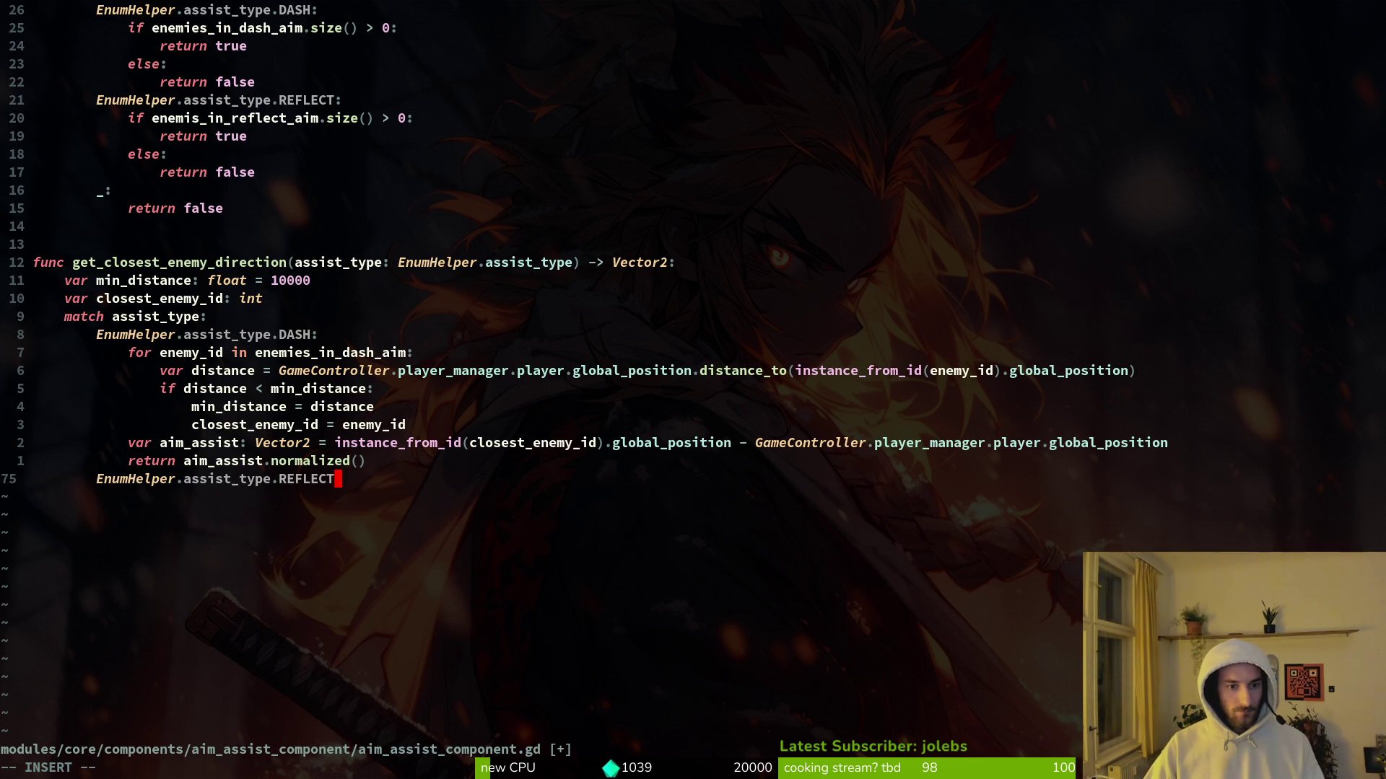
type(":")
key("Escape")
Step: Copy the seven-line DASH body and paste it under the REFLECT case
key("k")
key("shift+v")
key("k")
key("k")
key("k")
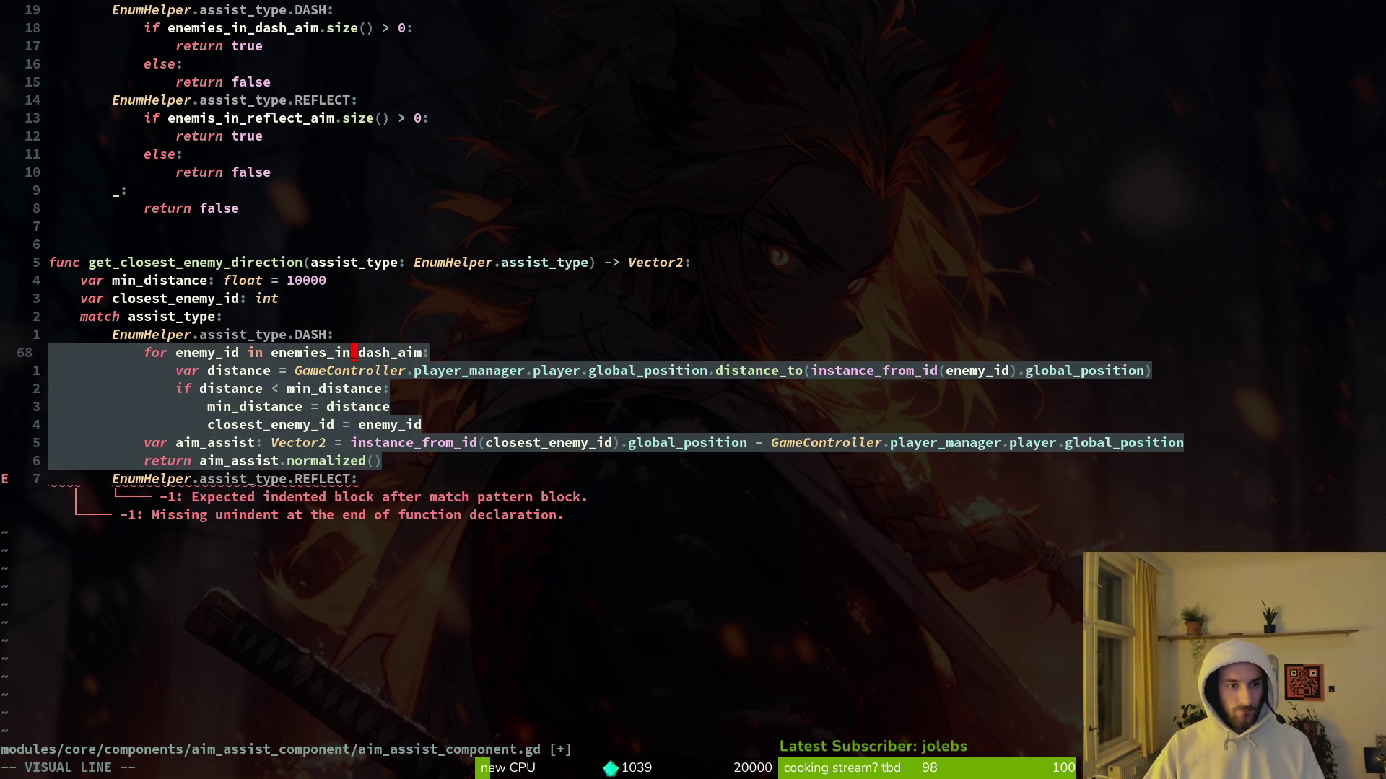
key("y")
key("j")
key("j")
key("j")
key("j")
key("j")
key("p")
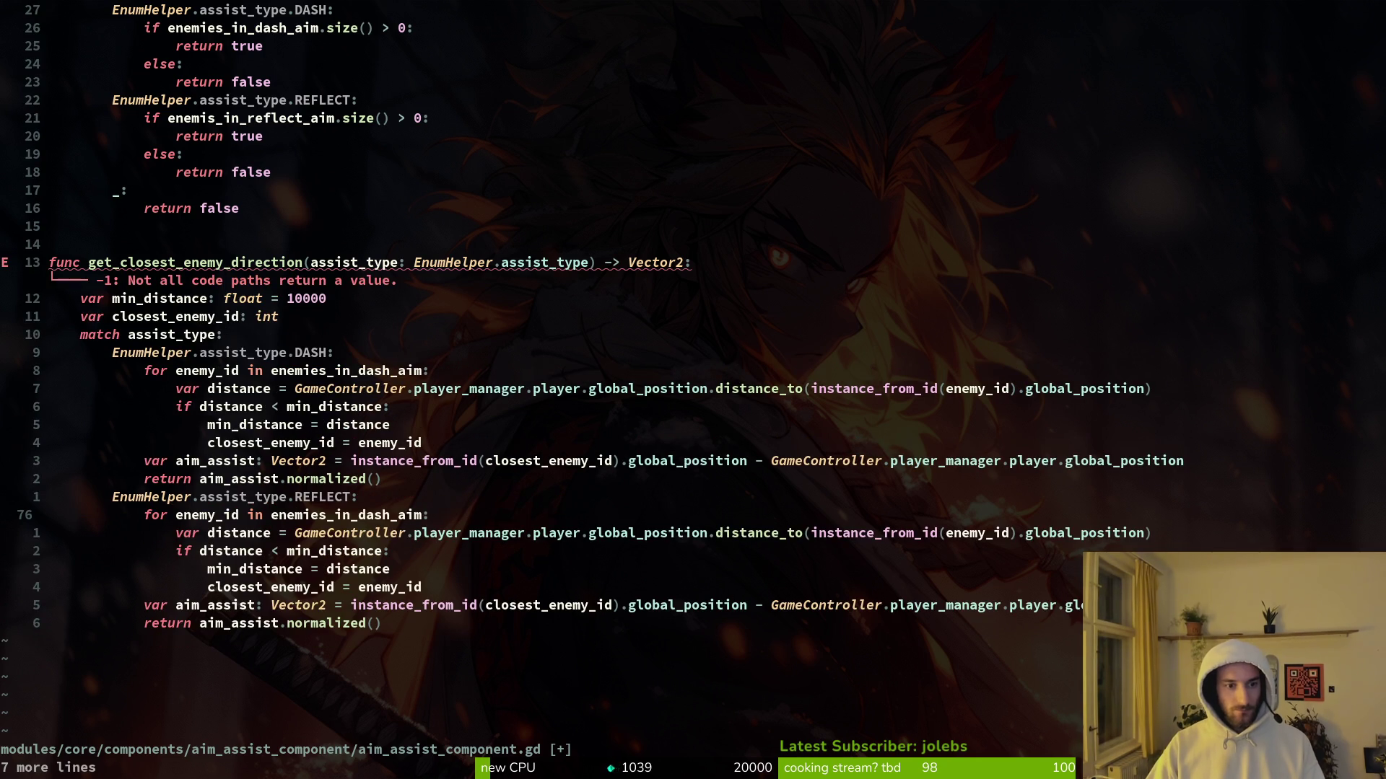
key("j")
key("j")
key("j")
key("j")
key("j")
Step: Add a '_:' fallback returning Vector2.ZERO and save the script
type("o")
type("_:")
key("Return")
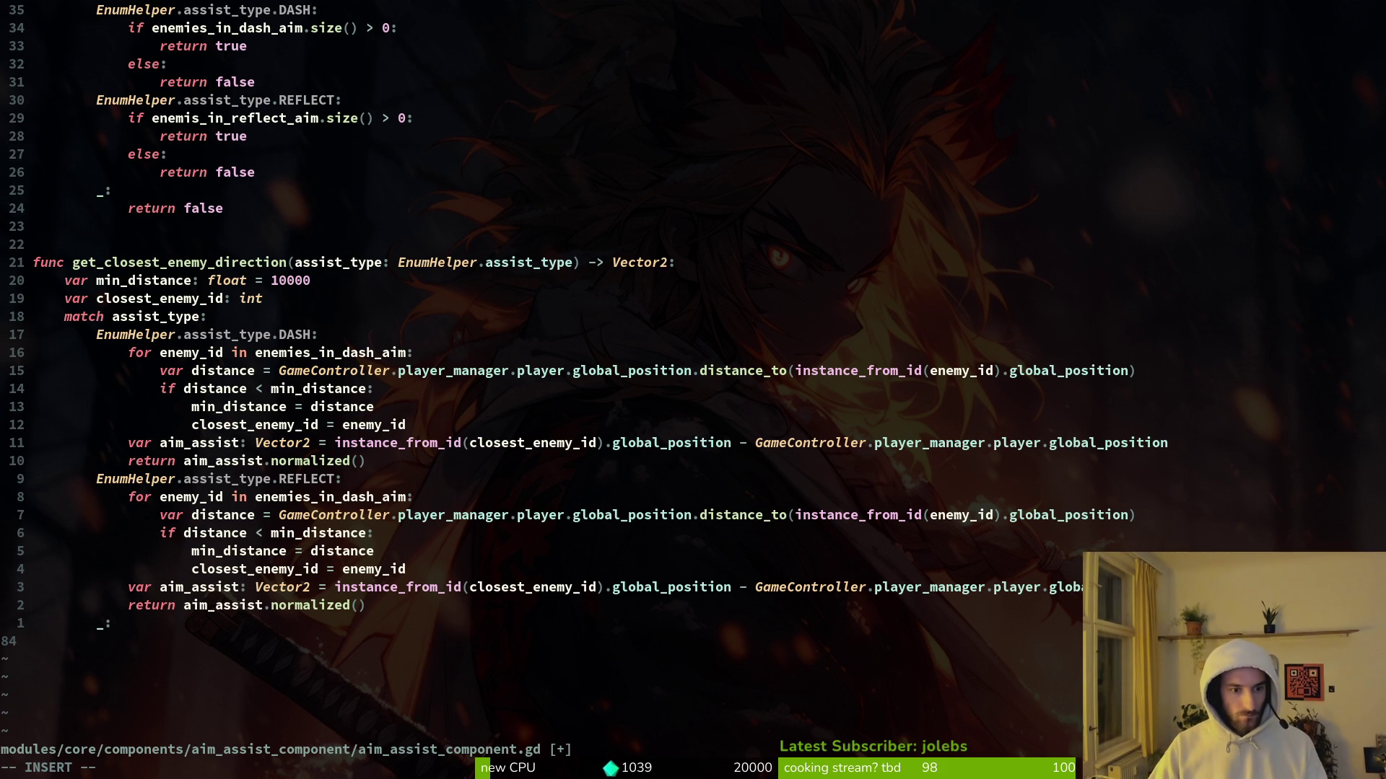
type("return Ve")
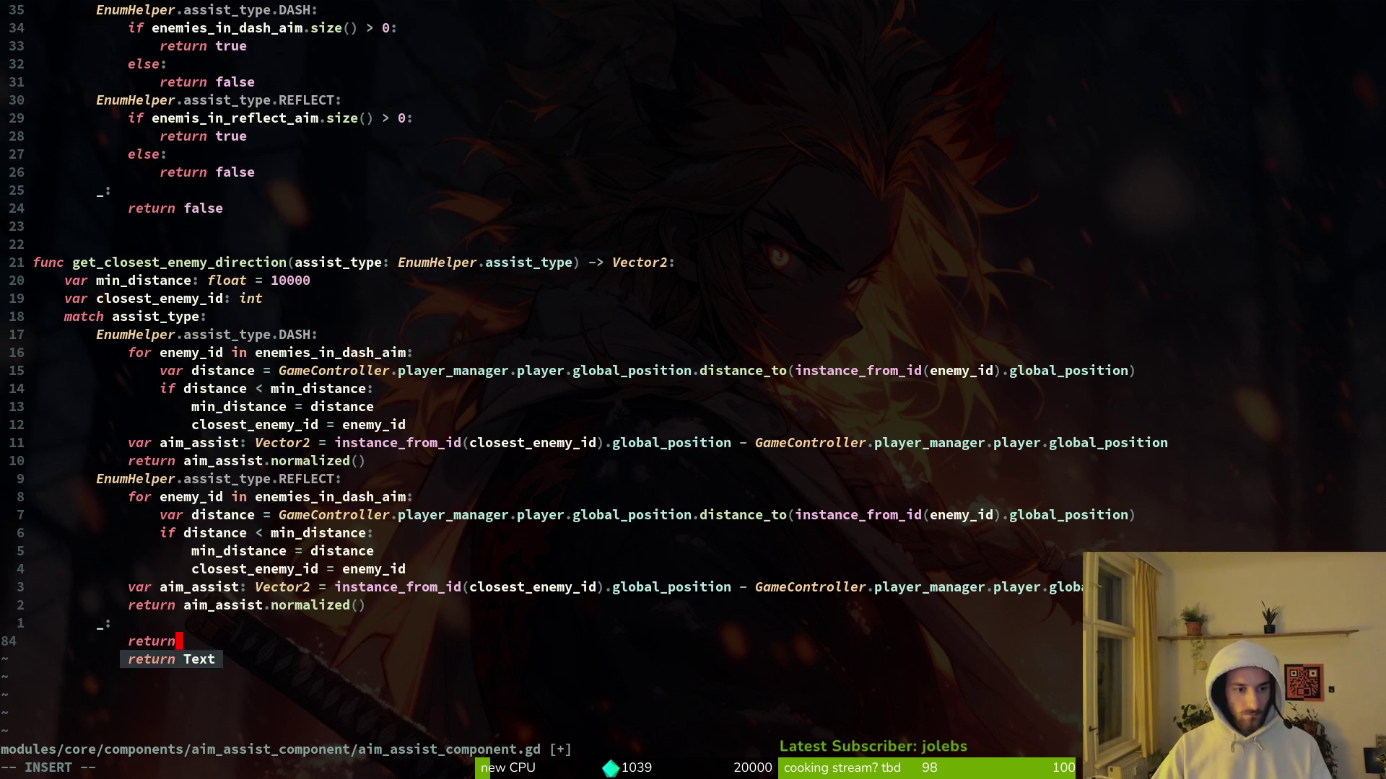
type("ctor2.")
key("Down")
key("Down")
key("Down")
key("Down")
key("Return")
key("Escape")
type(":w")
key("Return")
key("k")
key("k")
key("j")
key("j")
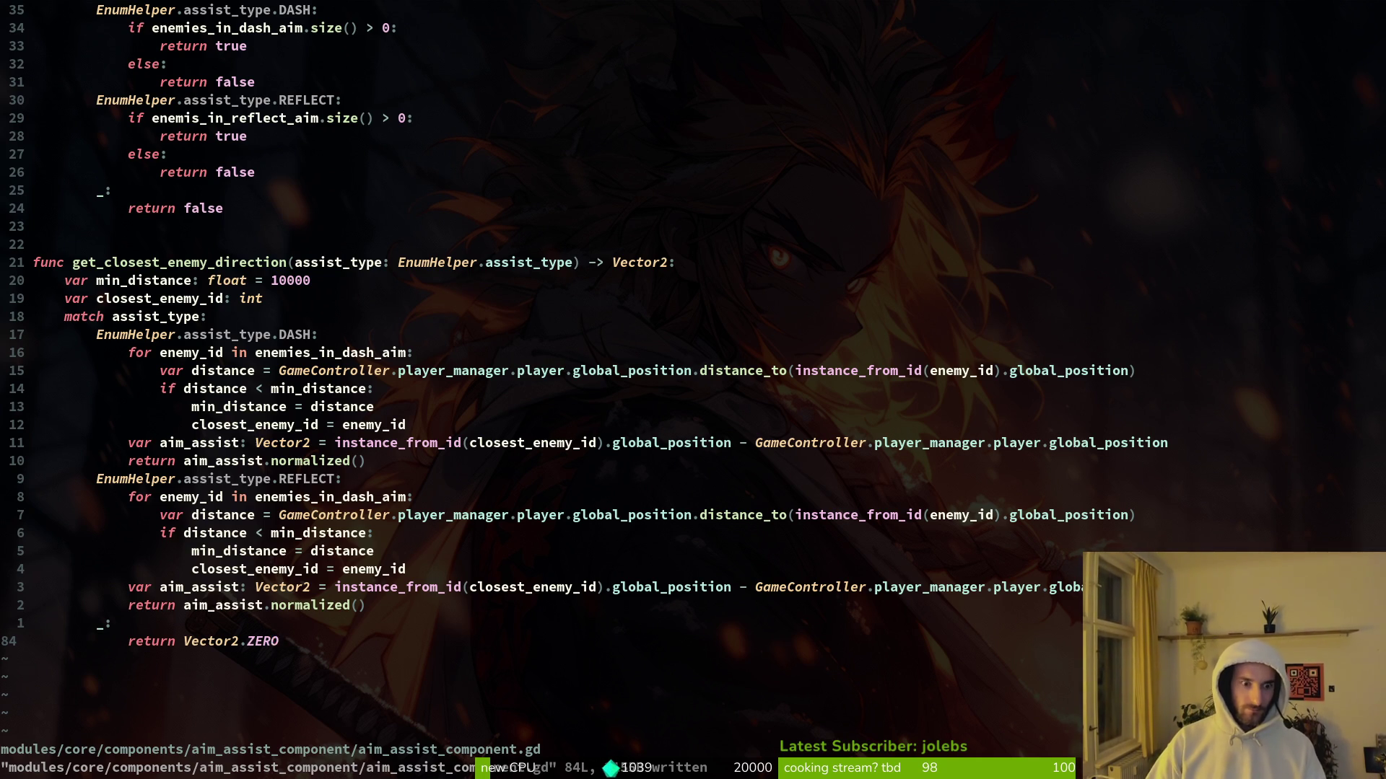
Step: Replace enemies_in_dash_aim with enemis_in_reflect_aim in the REFLECT loop, save, and review its body
key("k")
key("k")
key("k")
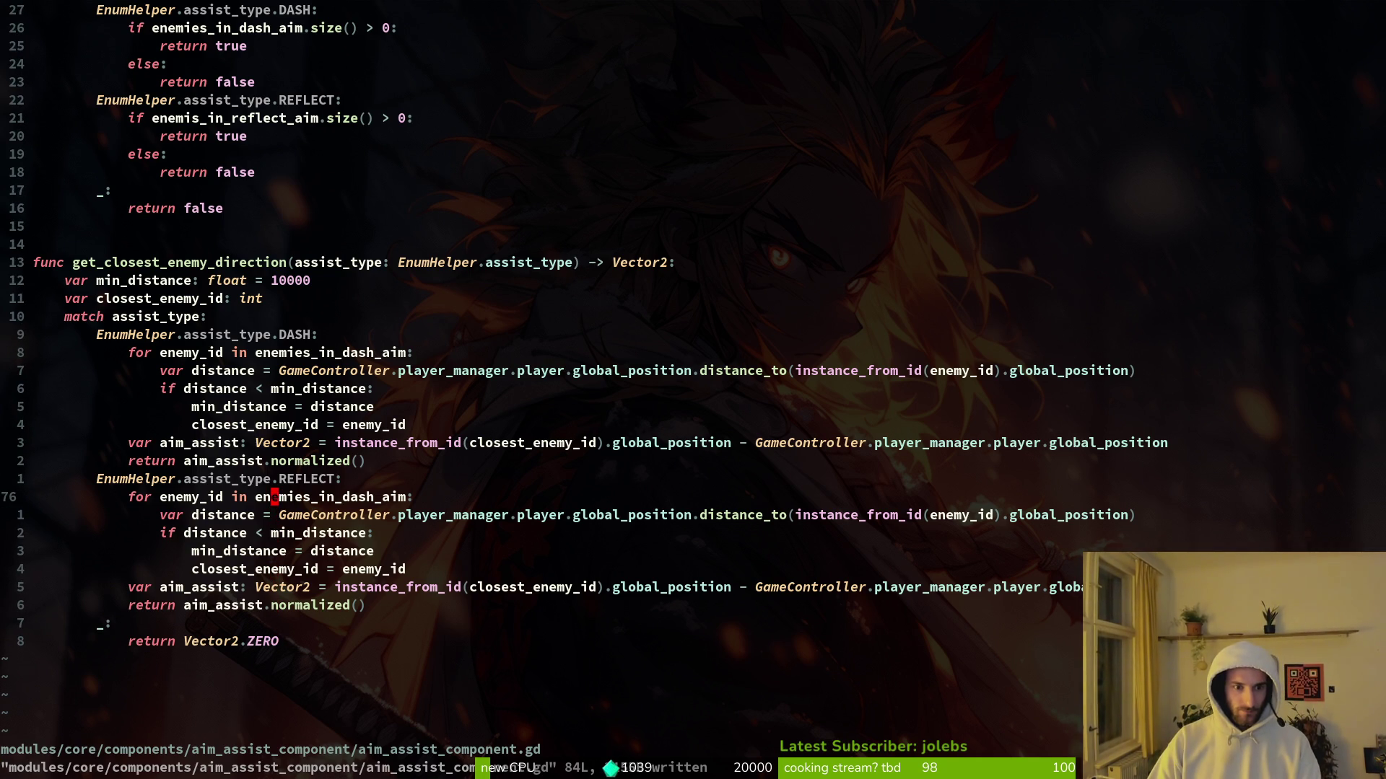
type("cwemi")
key("Return")
key("Escape")
type(":w")
key("Return")
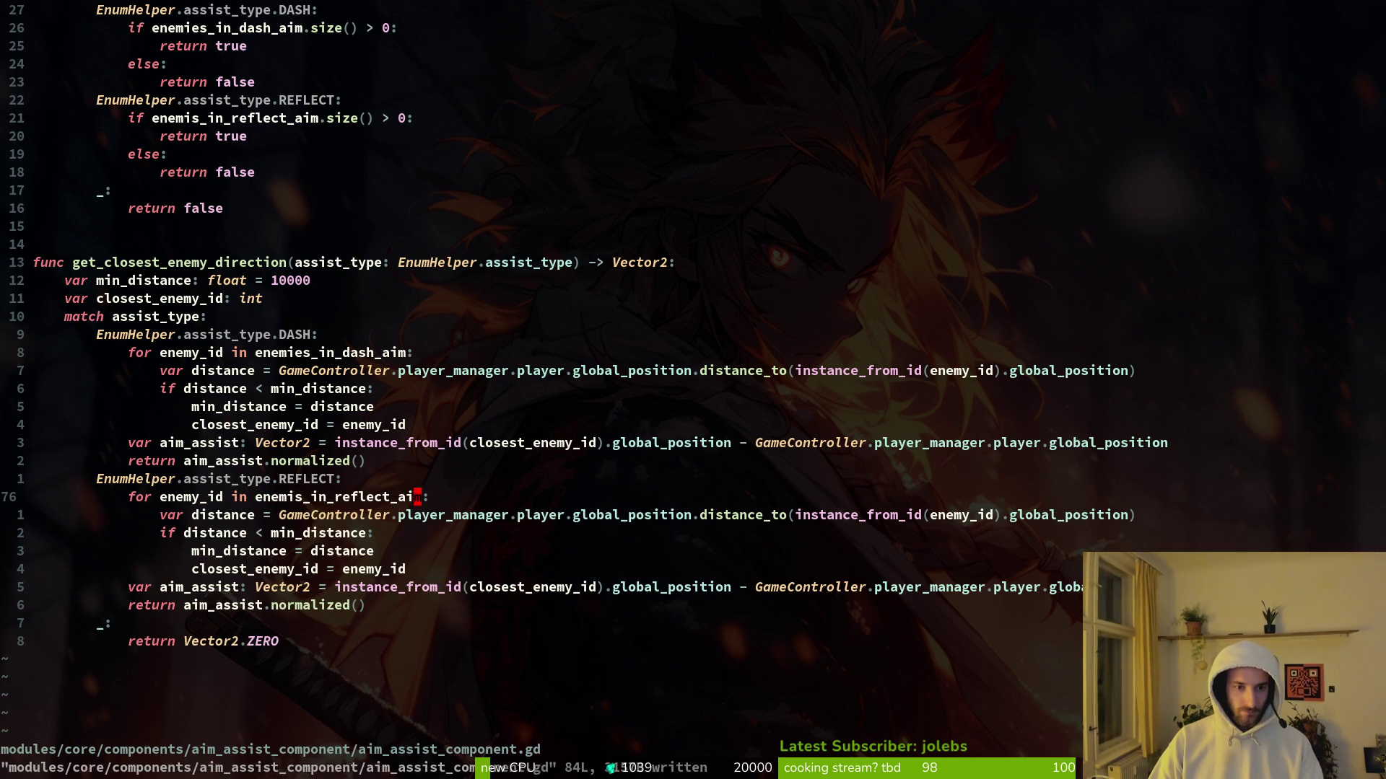
key("j")
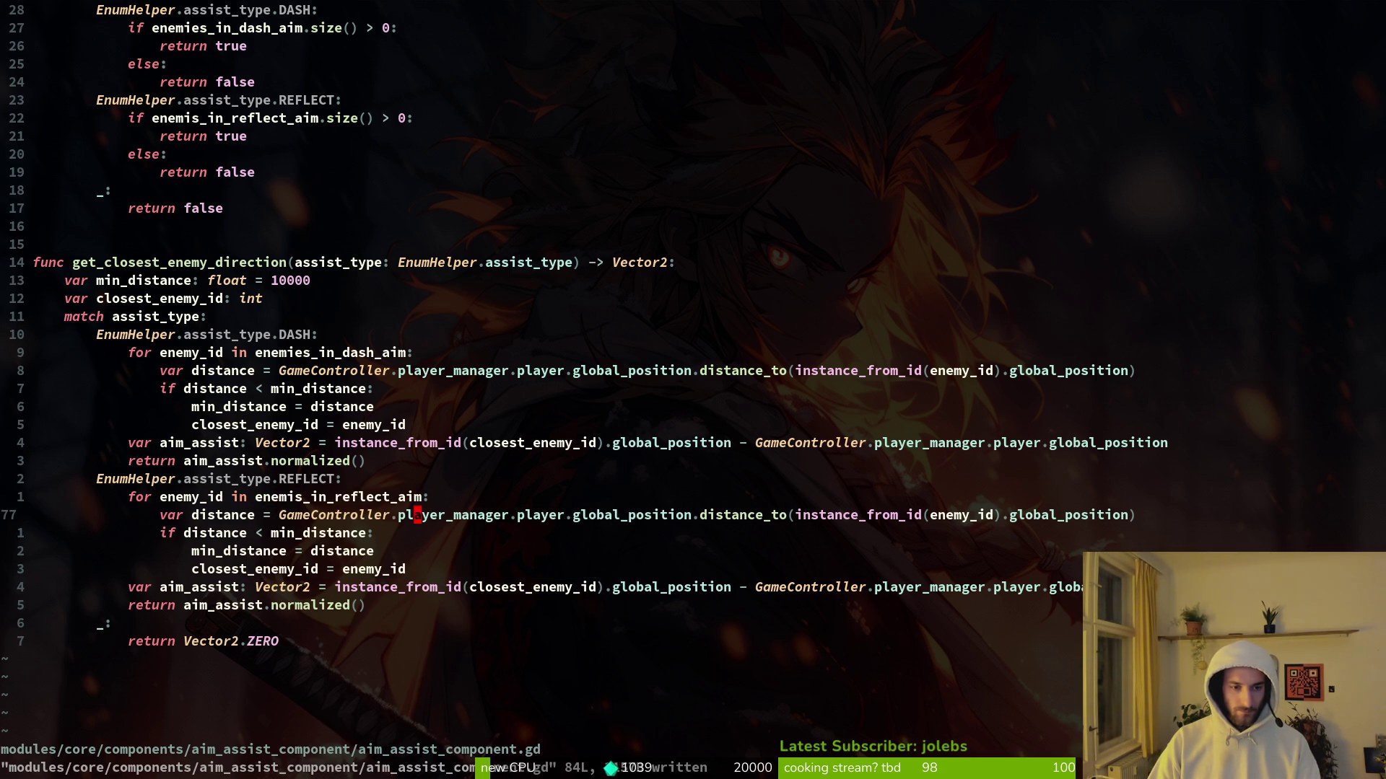
key("j")
key("j")
key("j")
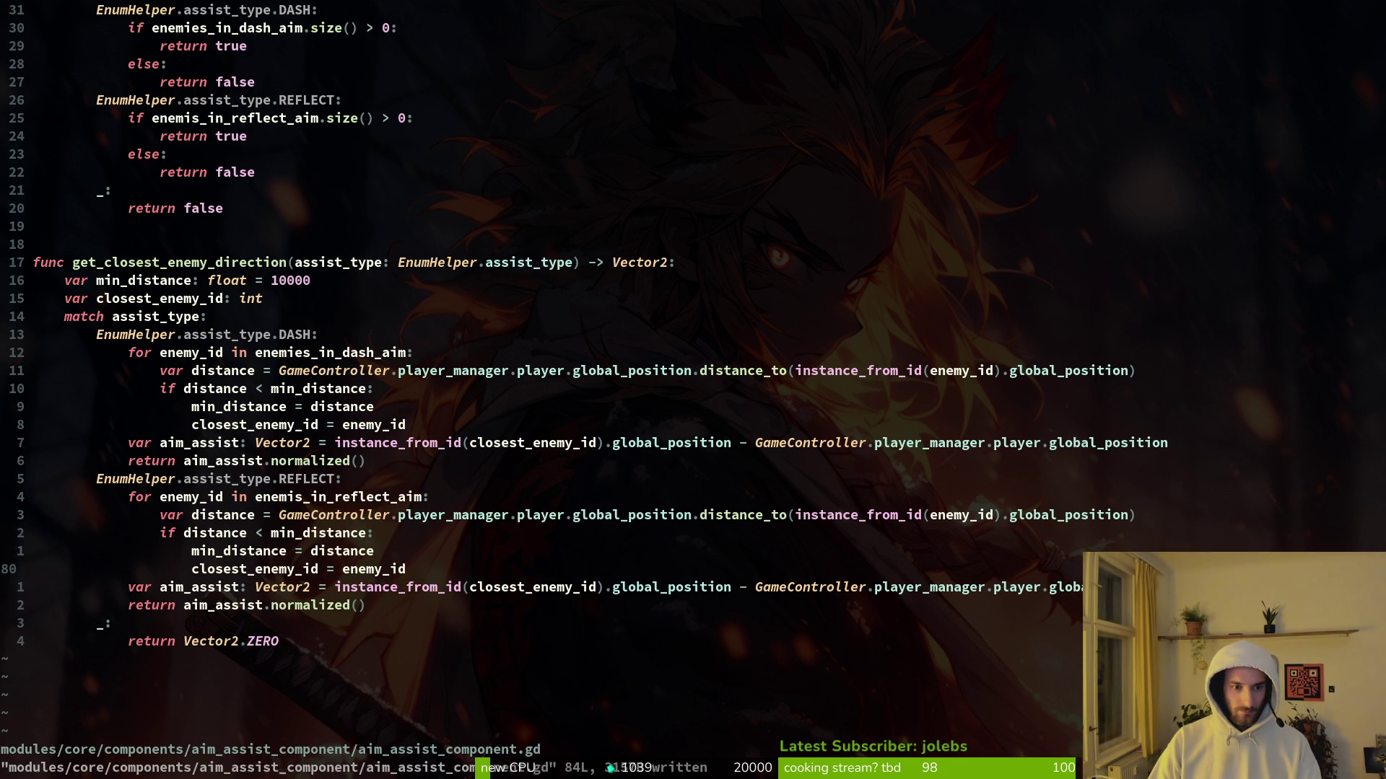
key("j")
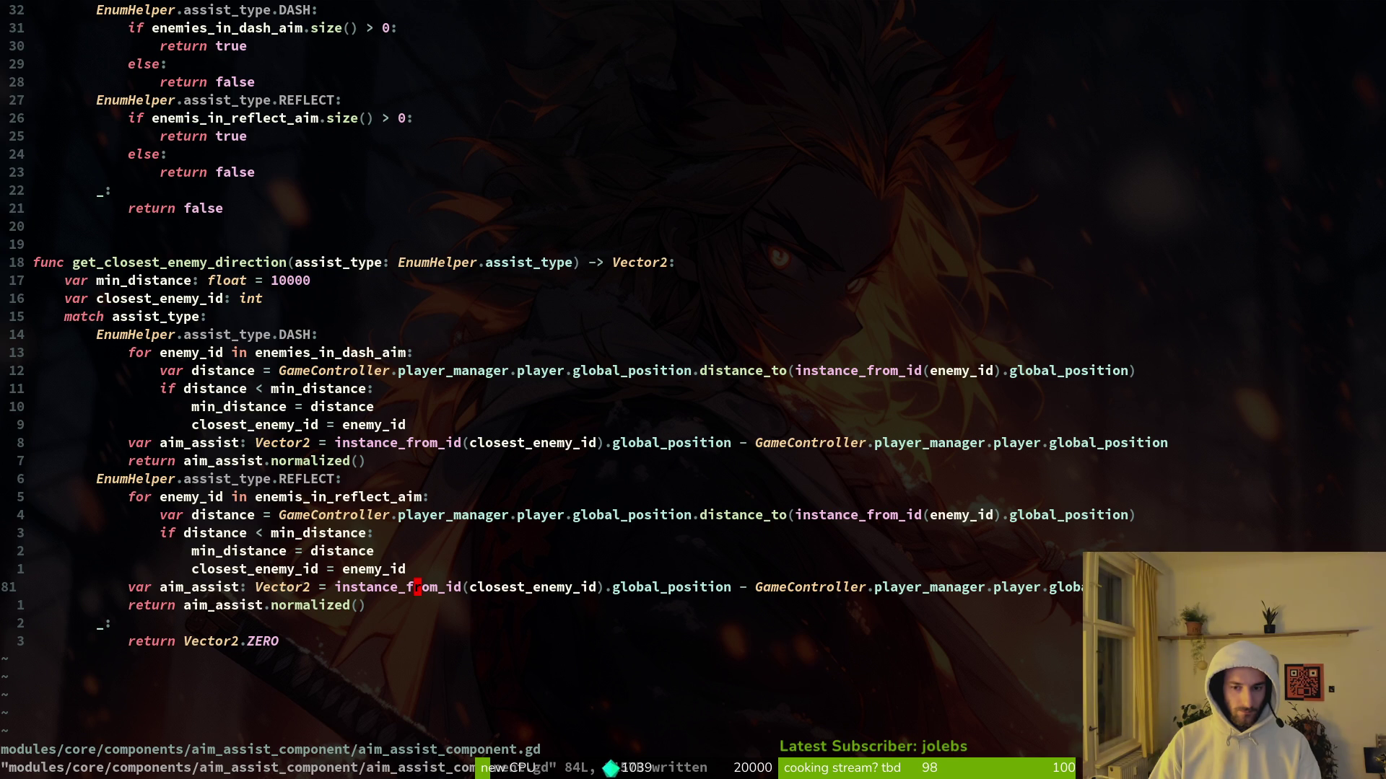
key("j")
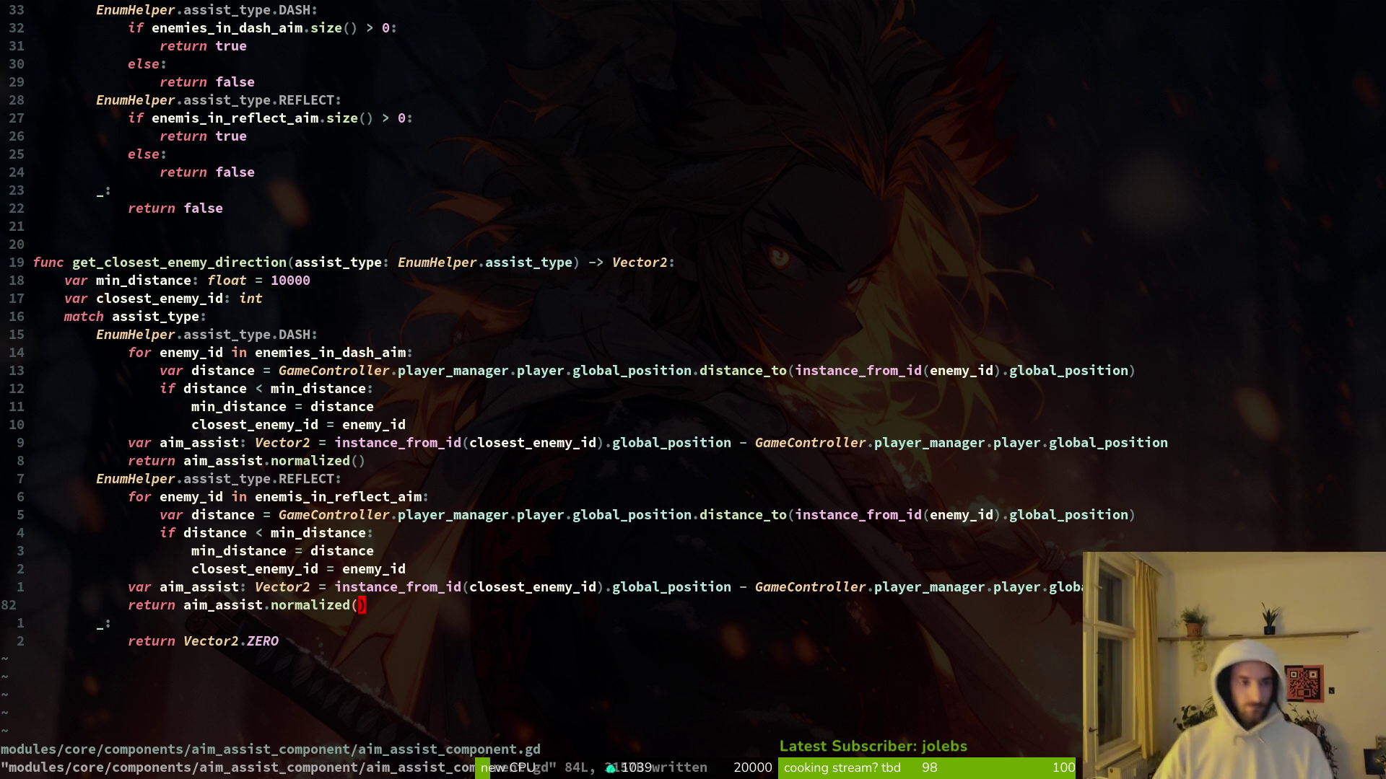
key("ctrl+u")
key("ctrl+u")
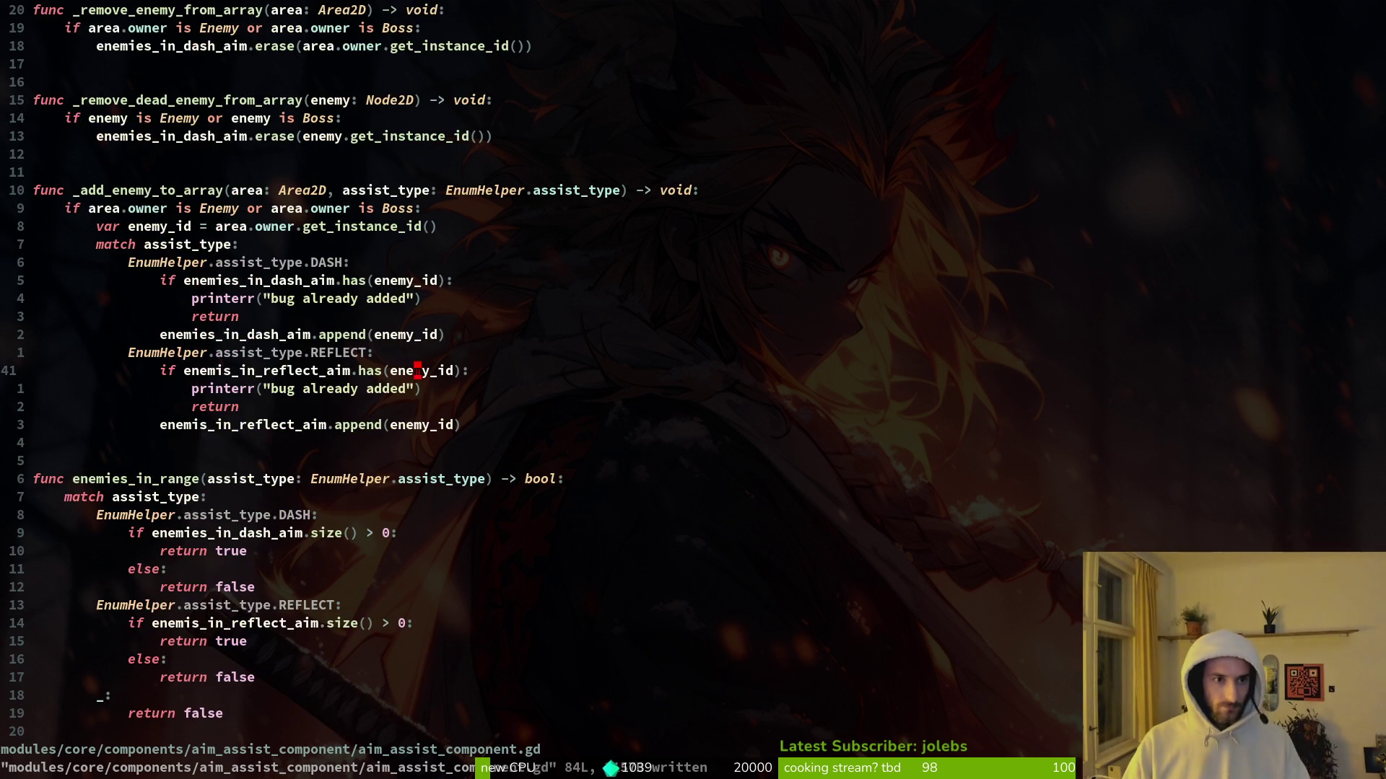
Step: Add an 'assist_type: EnumHelper.assist_type' parameter to the _remove_dead_enemy_from_array signature and save
key("ctrl+u")
key("j")
key("j")
key("j")
type("jki, ")
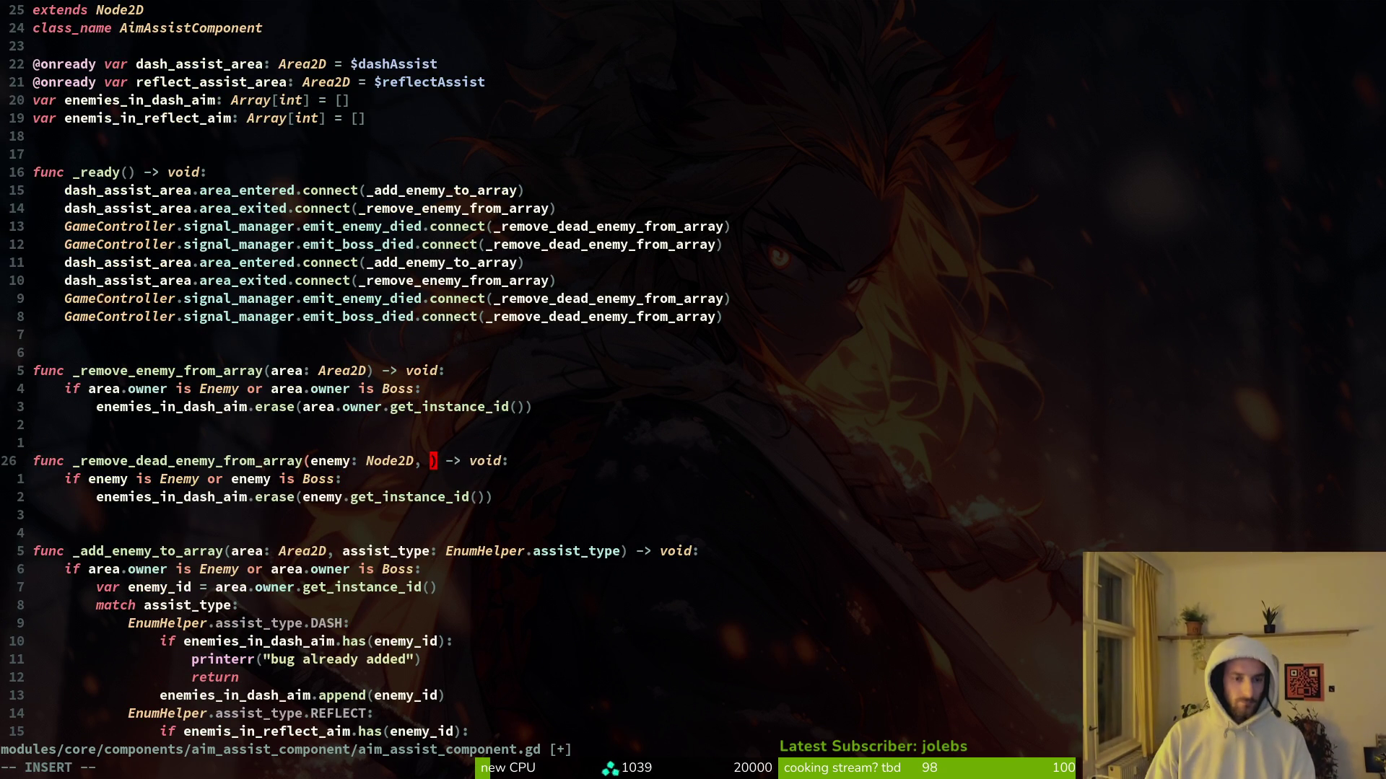
type("assist_type: EnumHelper.assist_type")
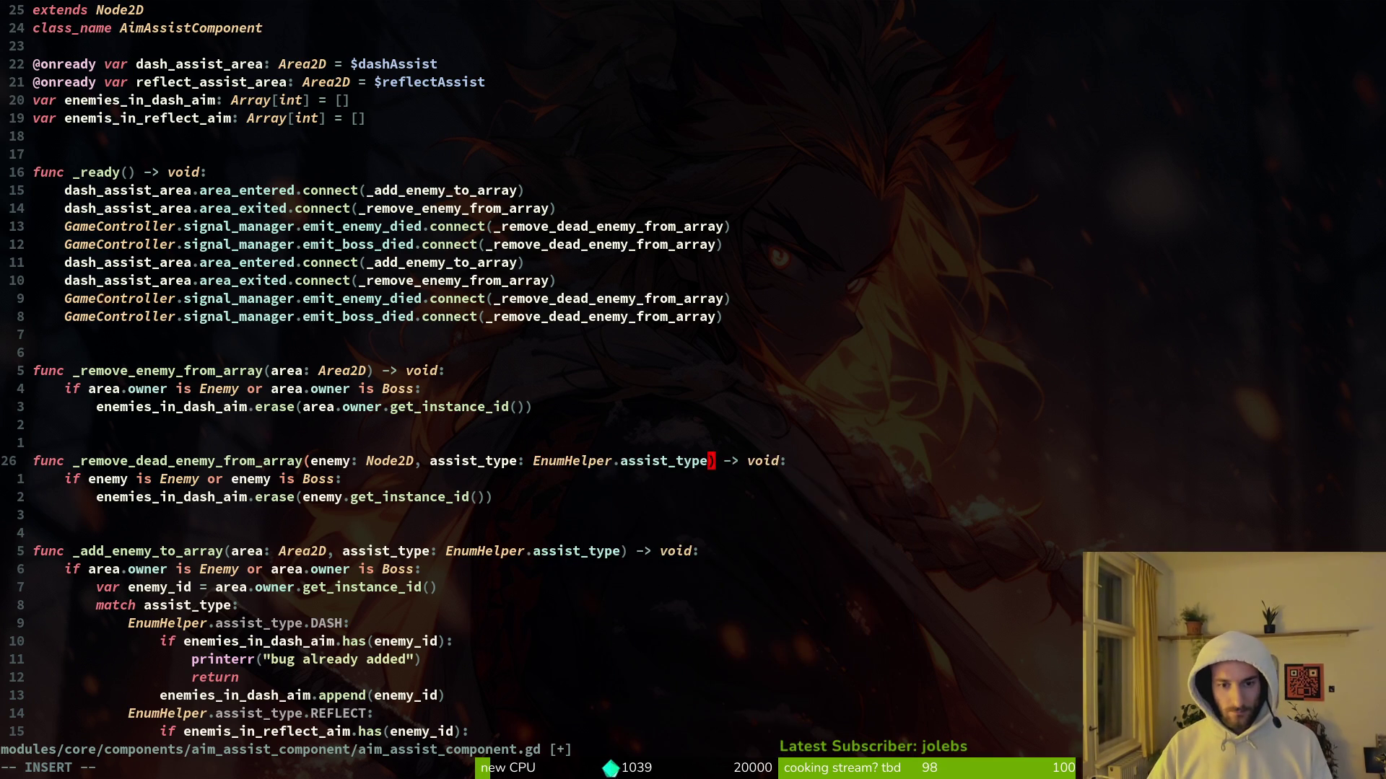
key("Escape")
type(":w")
key("Return")
key("j")
key("j")
key("j")
key("j")
key("j")
key("j")
Step: Copy the seven-line match assist_type block from _add_enemy_to_array into _remove_dead_enemy_from_array
key("V")
key("Escape")
key("k")
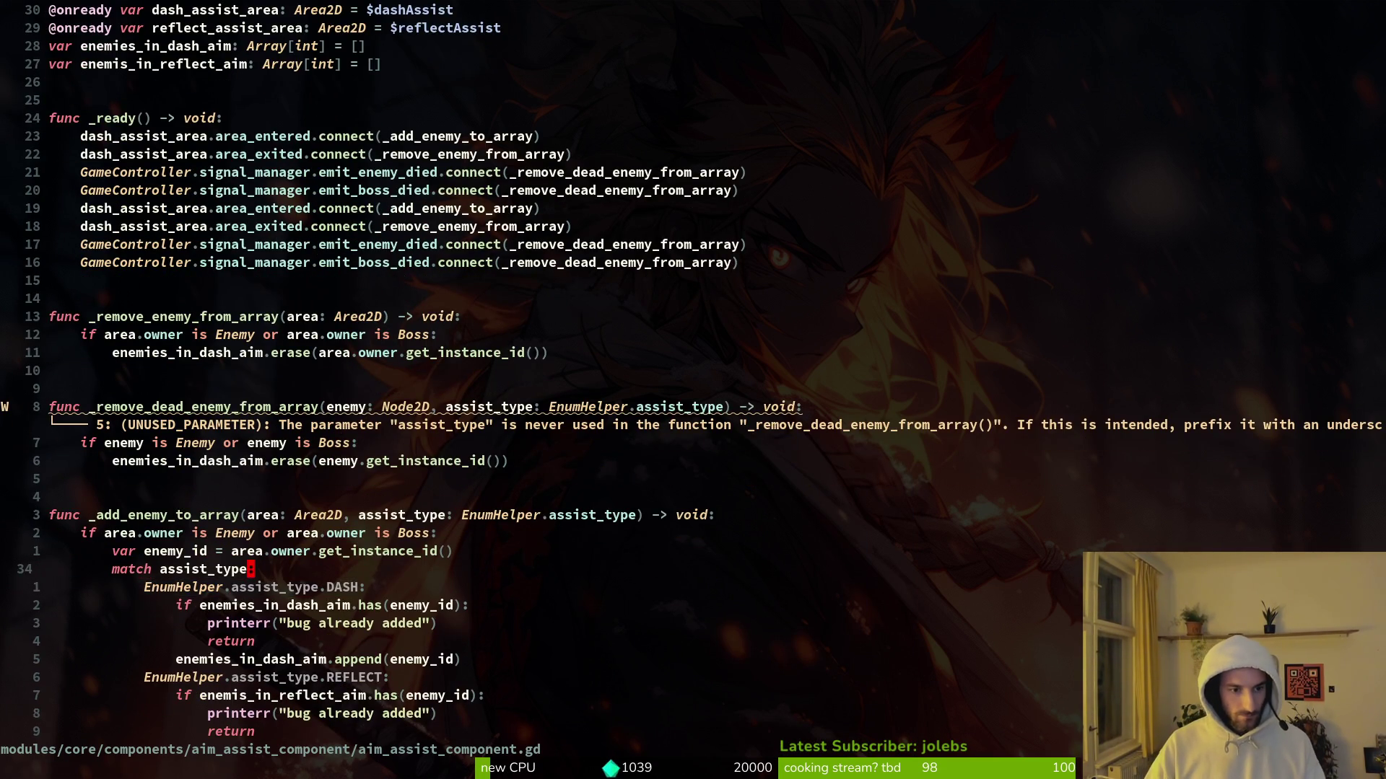
key("V")
key("j")
key("j")
key("j")
key("y")
key("k")
key("6")
key("k")
key("P")
Step: Shift the pasted match block left one level and delete its leftover duplicate-check, printerr and append lines
key("V")
key("j")
key("j")
key("j")
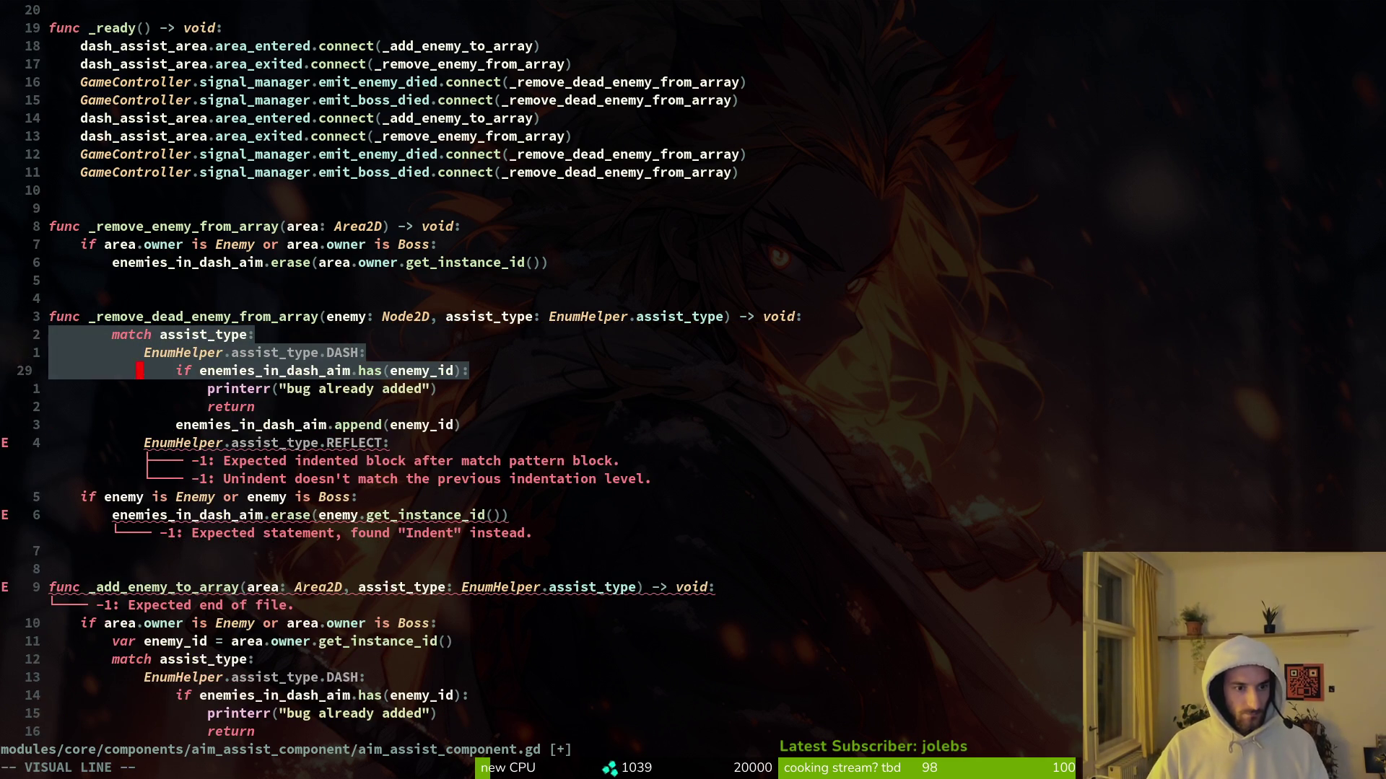
key("less")
key("j")
key("j")
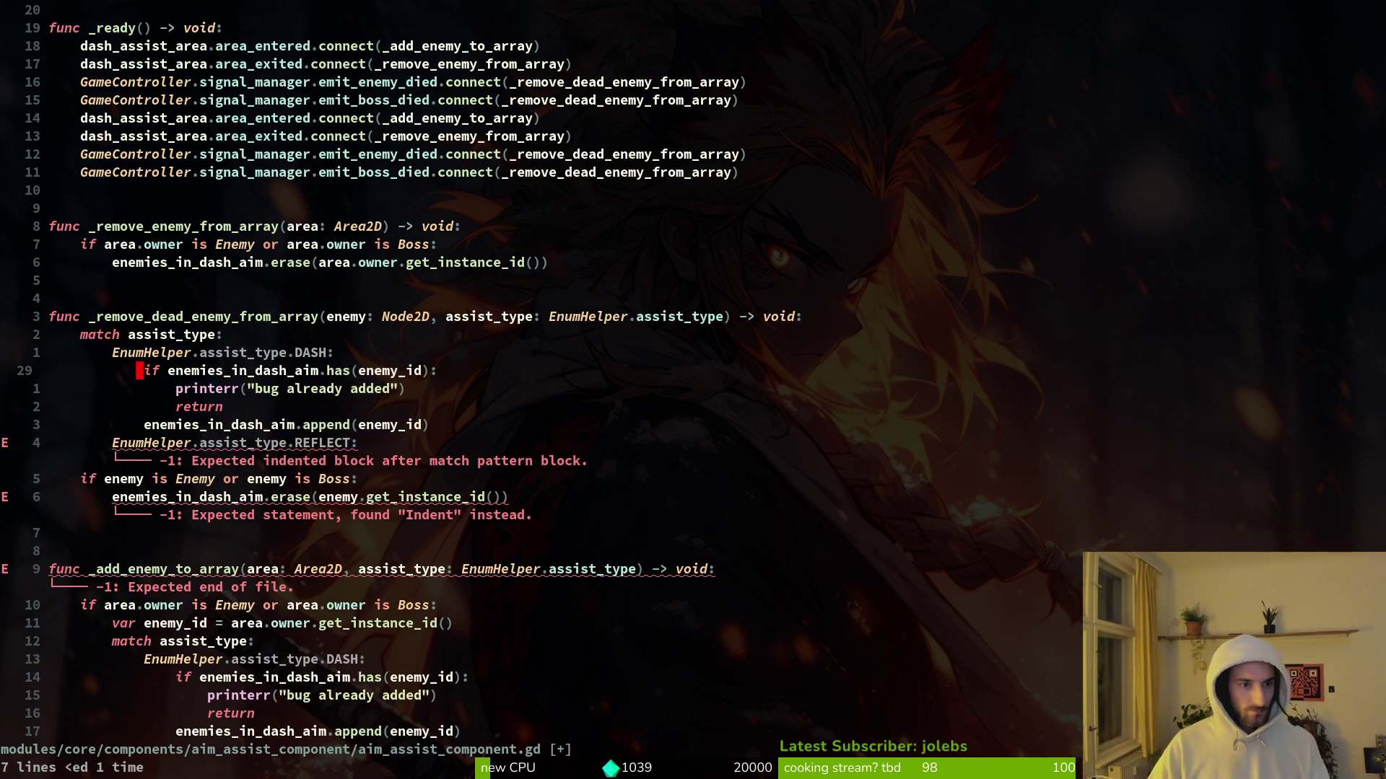
key("d")
key("d")
key("V")
key("j")
key("j")
key("d")
Step: Move the if enemy erase block under the DASH branch, undoing an unwanted re-indent
key("j")
key("V")
key("j")
key("greater")
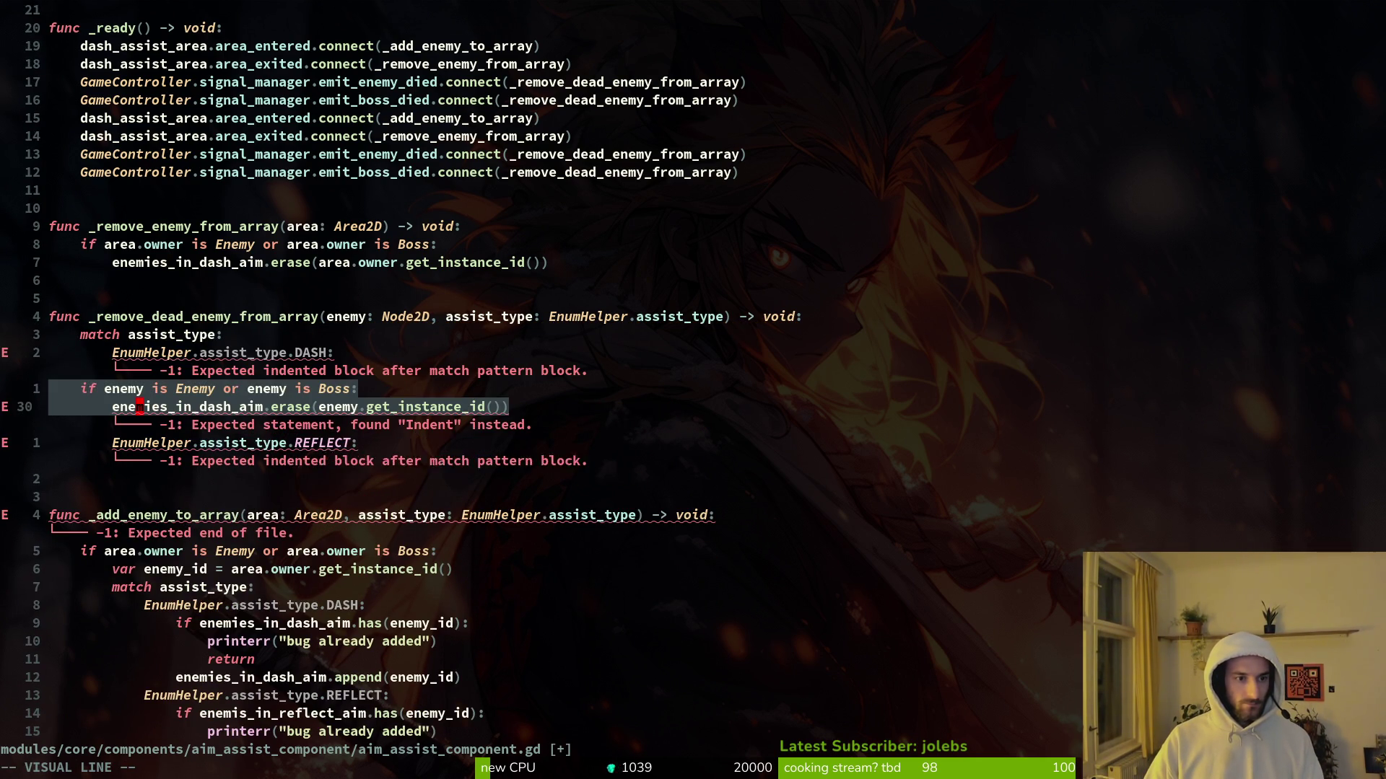
key("d")
key("k")
key("P")
key("V")
key("j")
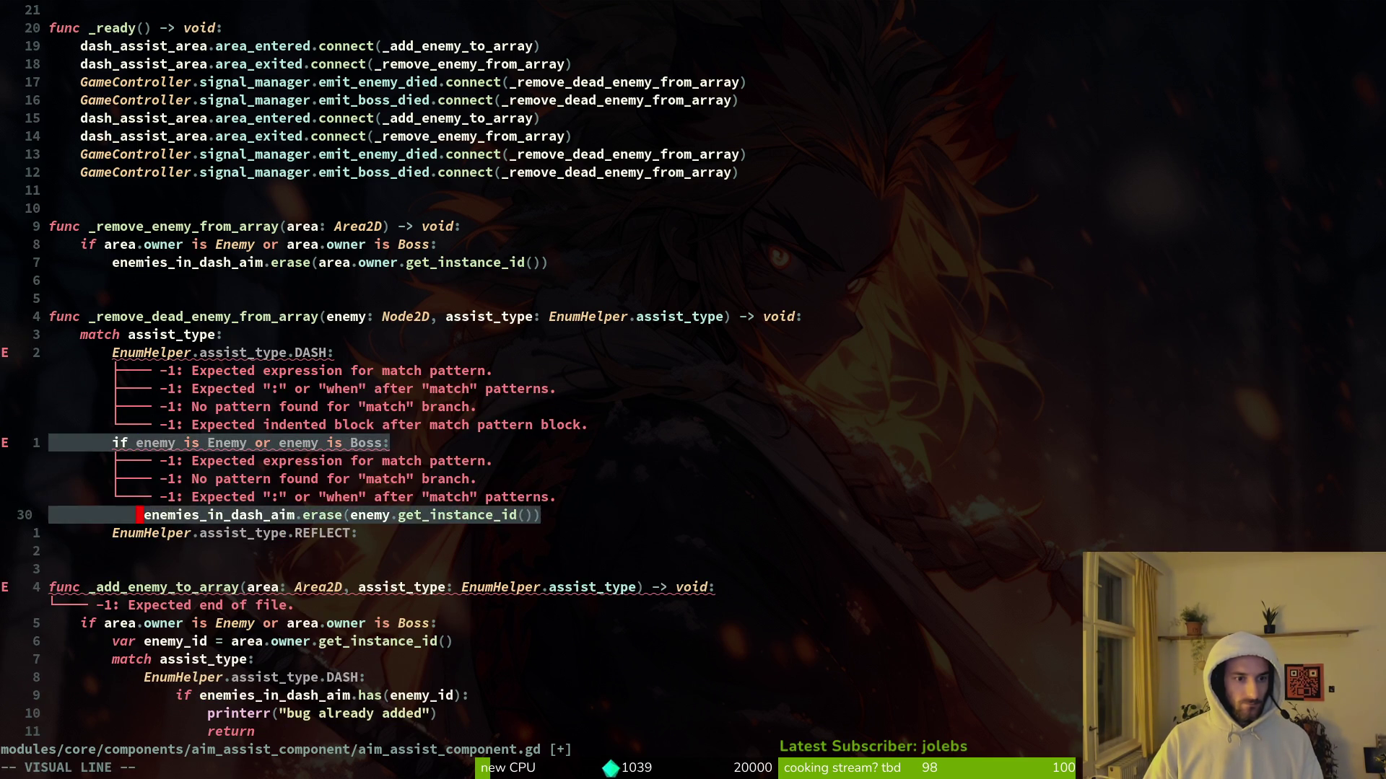
key("less")
key("u")
Step: Indent the if enemy block under DASH, duplicate it under REFLECT, and save
key("V")
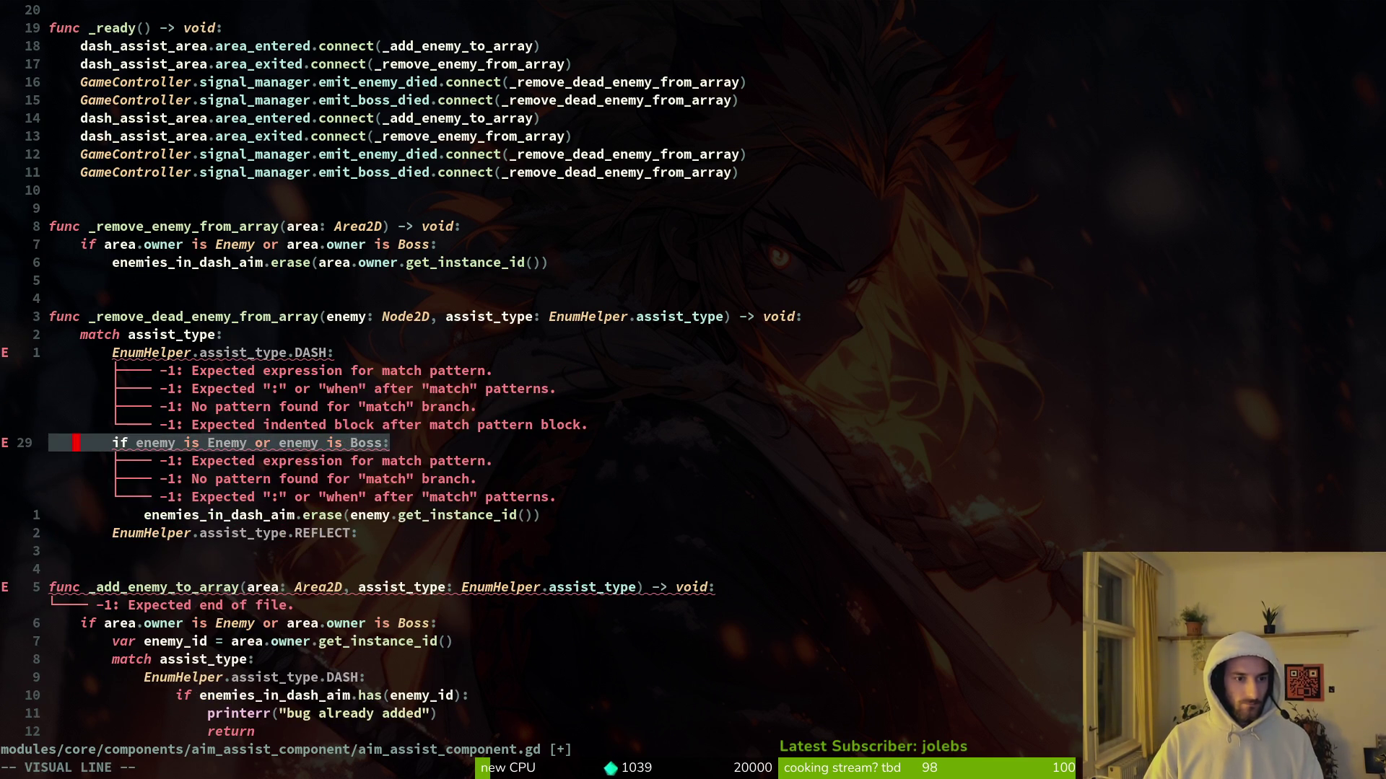
key("j")
key("greater")
key("V")
key("j")
key("y")
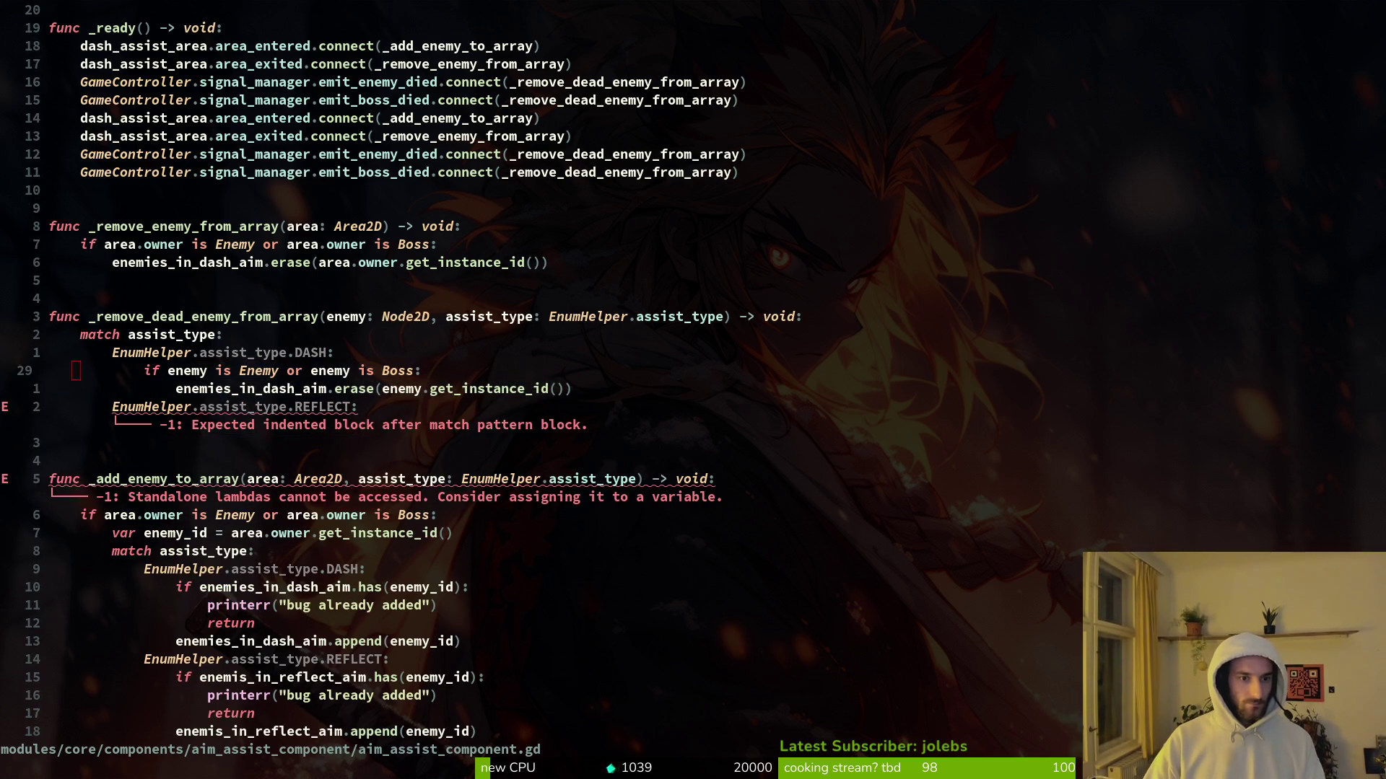
key("j")
key("j")
key("p")
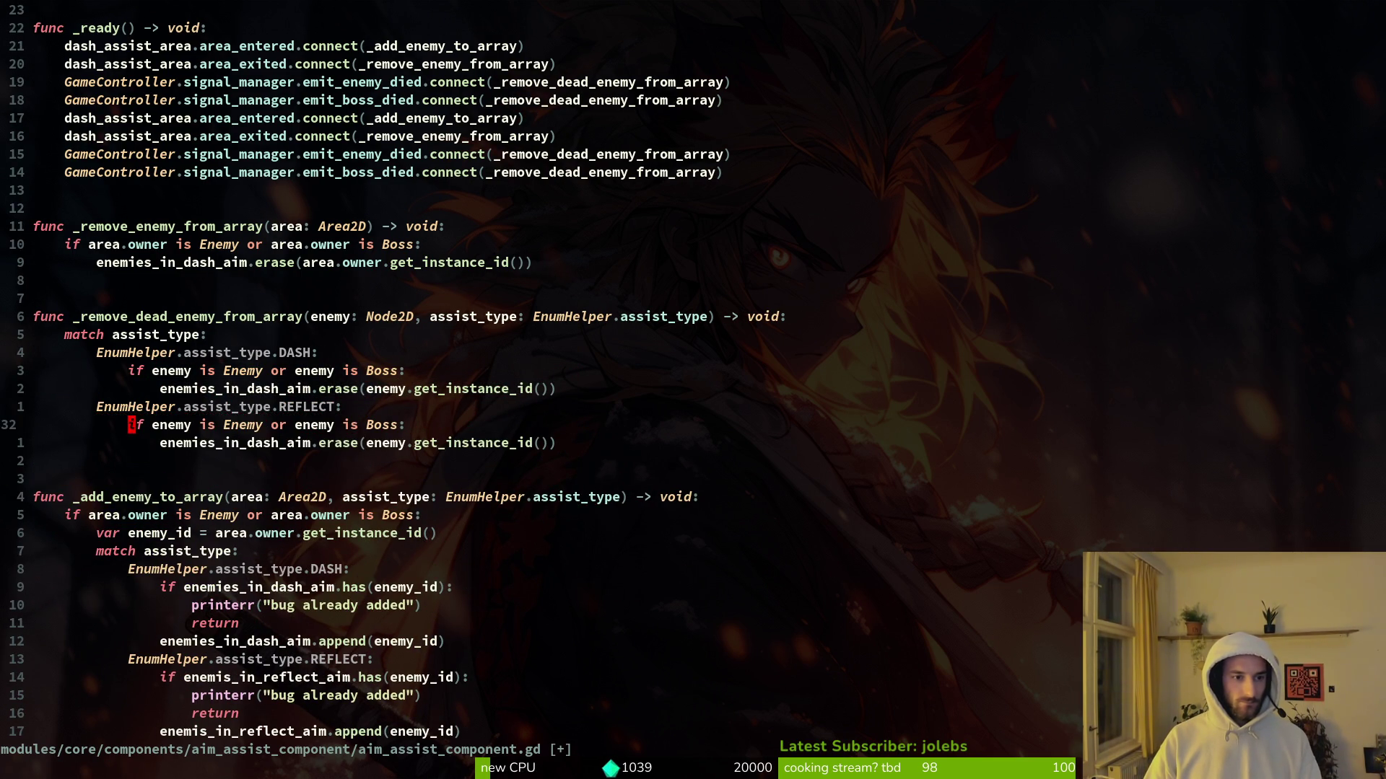
type(":w")
key("Return")
key("j")
Step: Make the REFLECT branch erase from enemis_in_reflect_aim and save the script
key("k")
key("j")
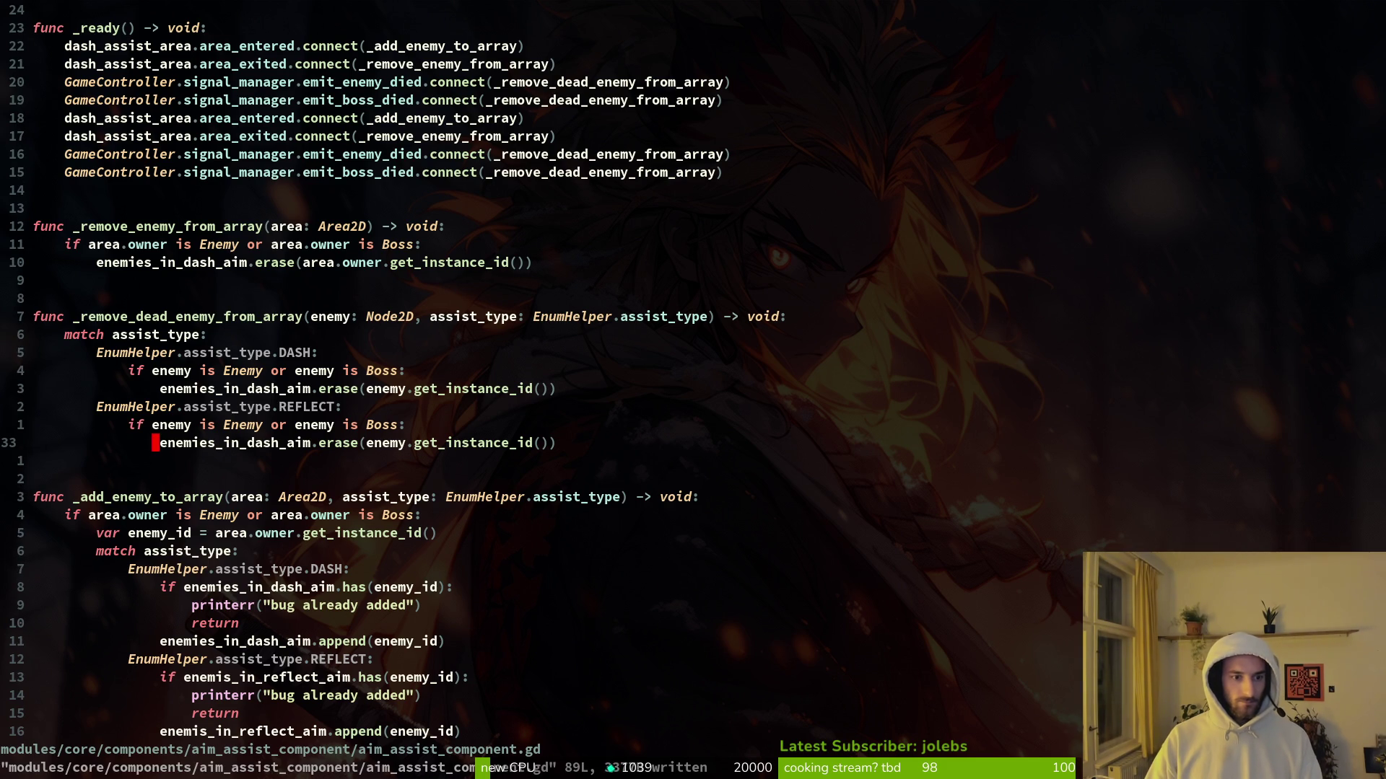
type("enemis_in")
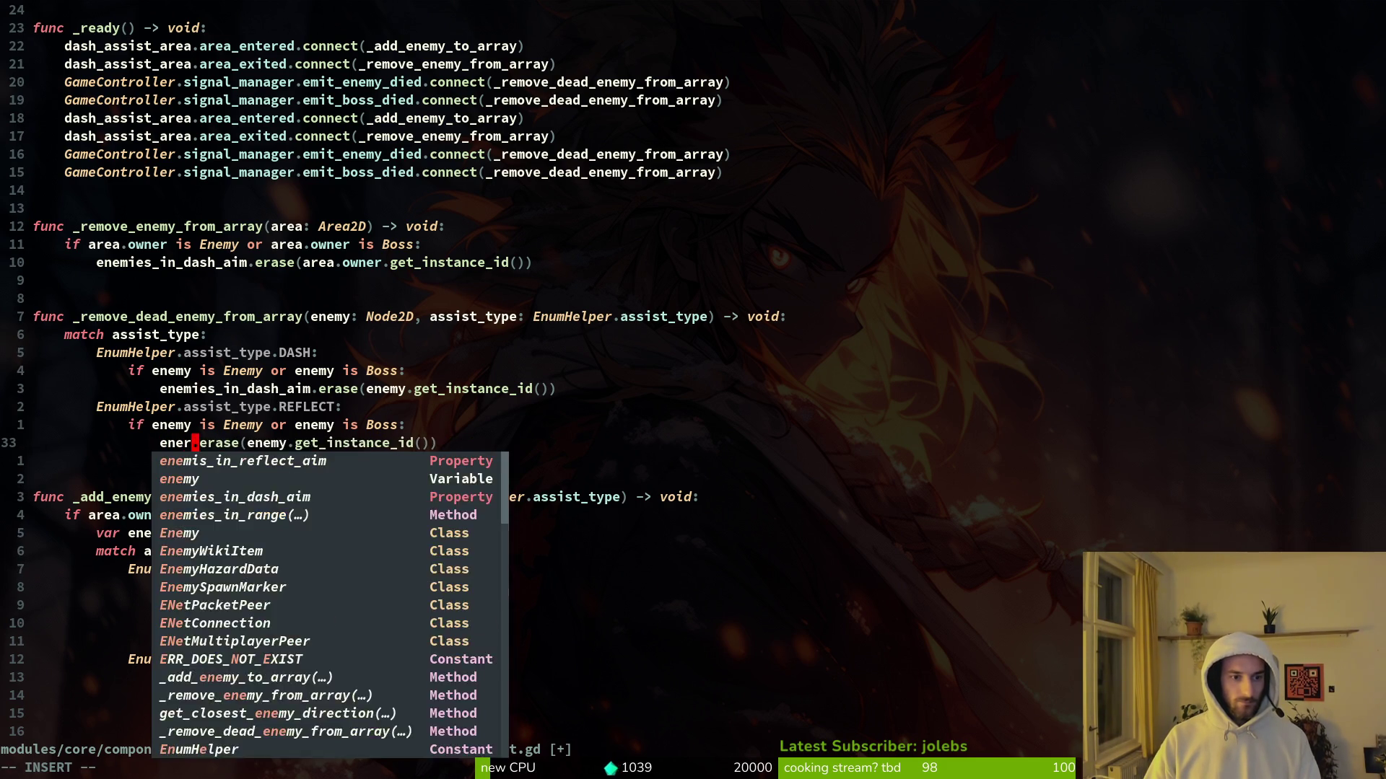
key("Return")
key("Escape")
type(":w")
key("Return")
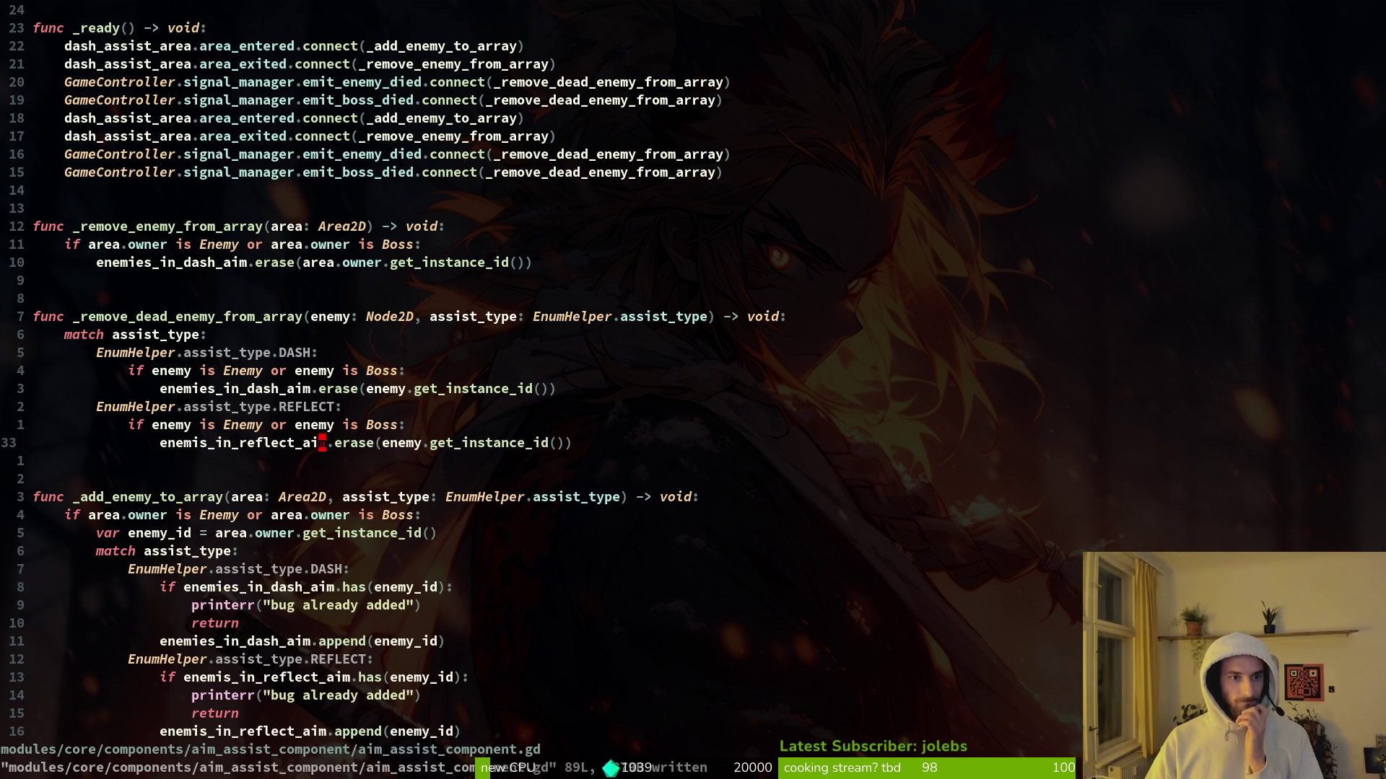
key("k")
key("k")
key("k")
key("shift+v")
Step: Paste the six-line match block into _remove_enemy_from_array and move the area-owner check and erase lines under DASH
key("j")
key("j")
key("j")
key("j")
key("j")
key("y")
key("k")
key("k")
key("k")
key("k")
key("p")
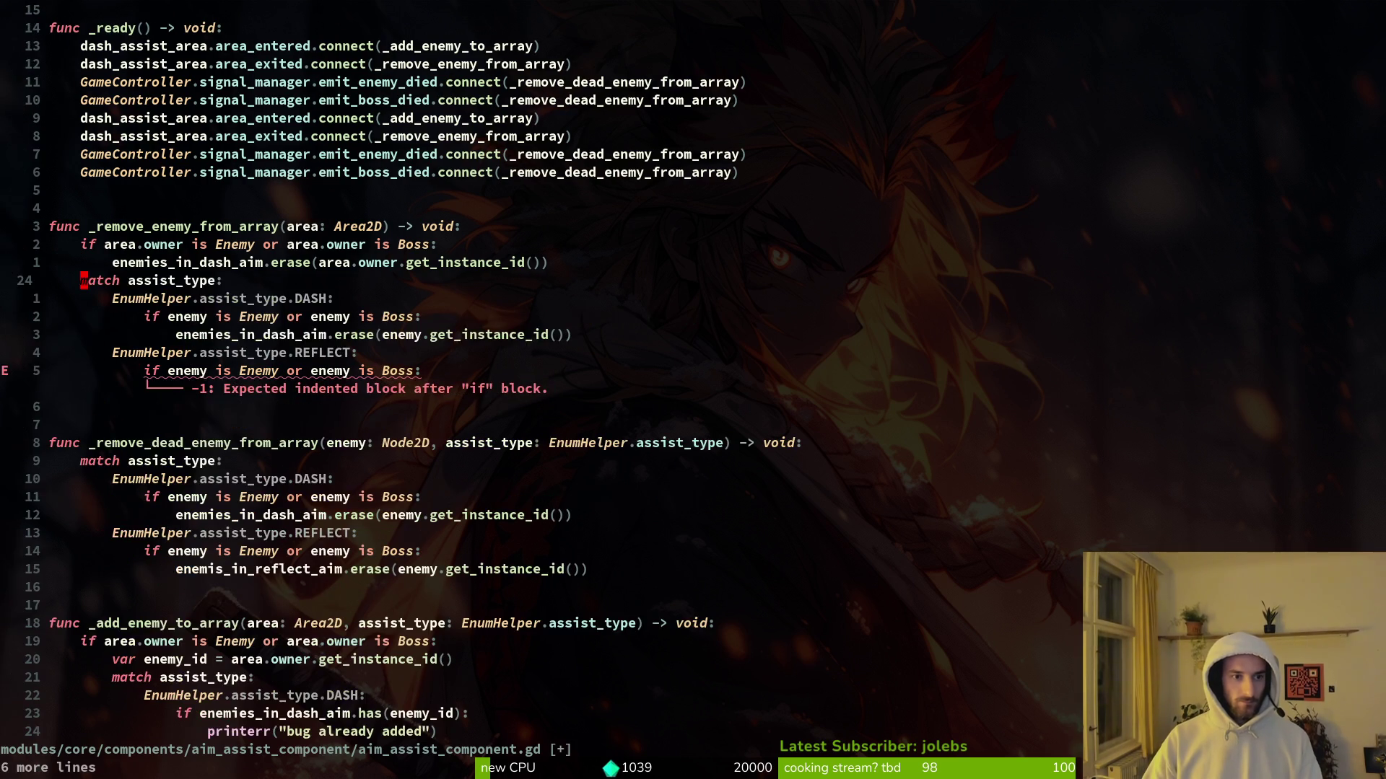
key("k")
key("k")
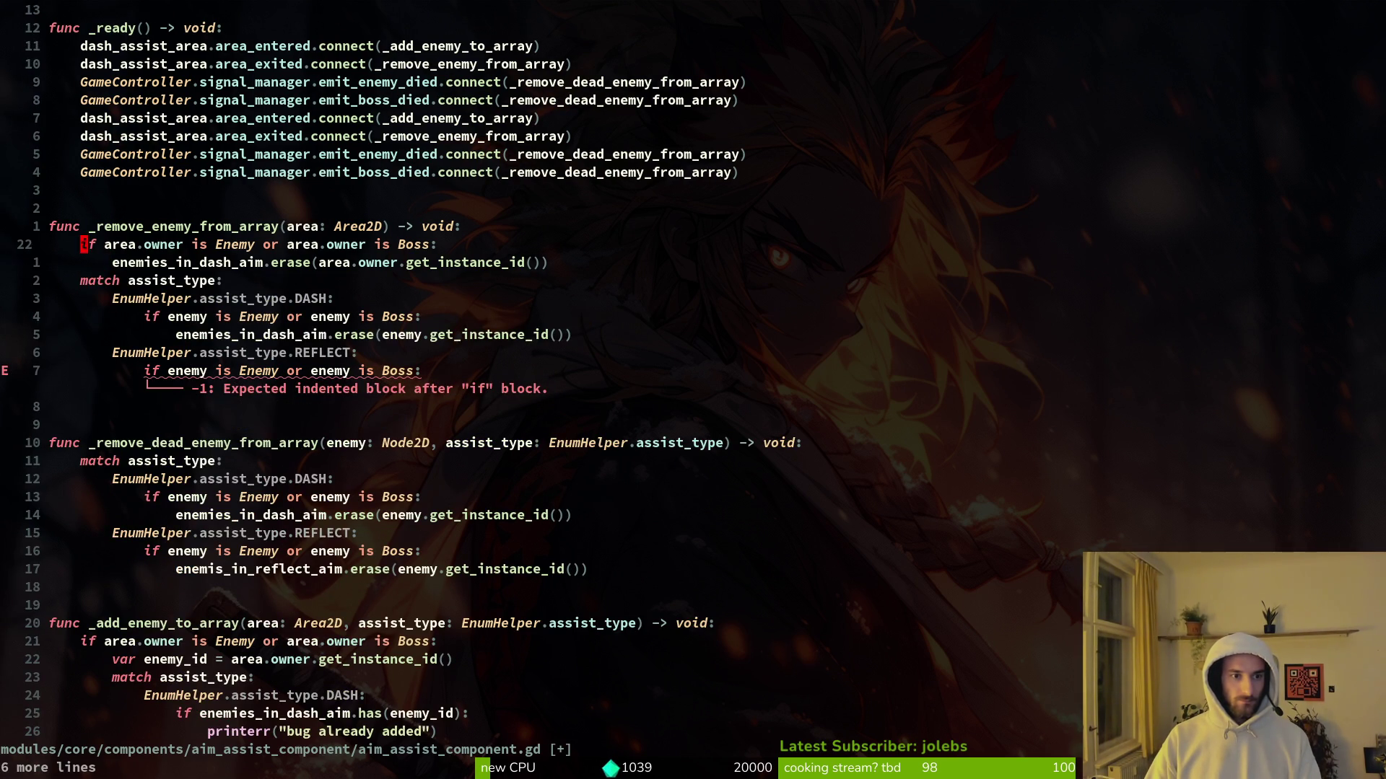
key("shift+v")
key("j")
key("shift+j")
key("shift+j")
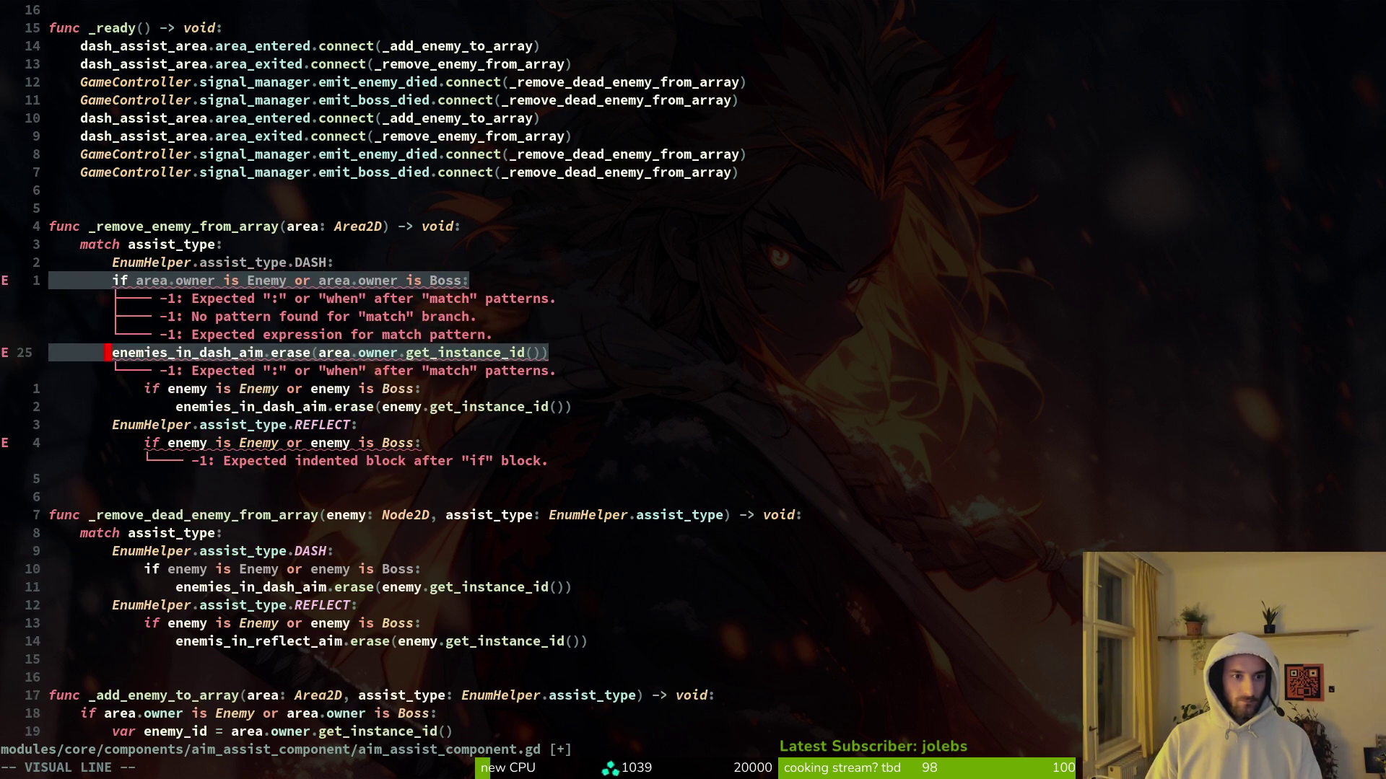
key("Escape")
key("j")
Step: Delete the leftover if enemy lines under DASH, undoing an unwanted indent
key("j")
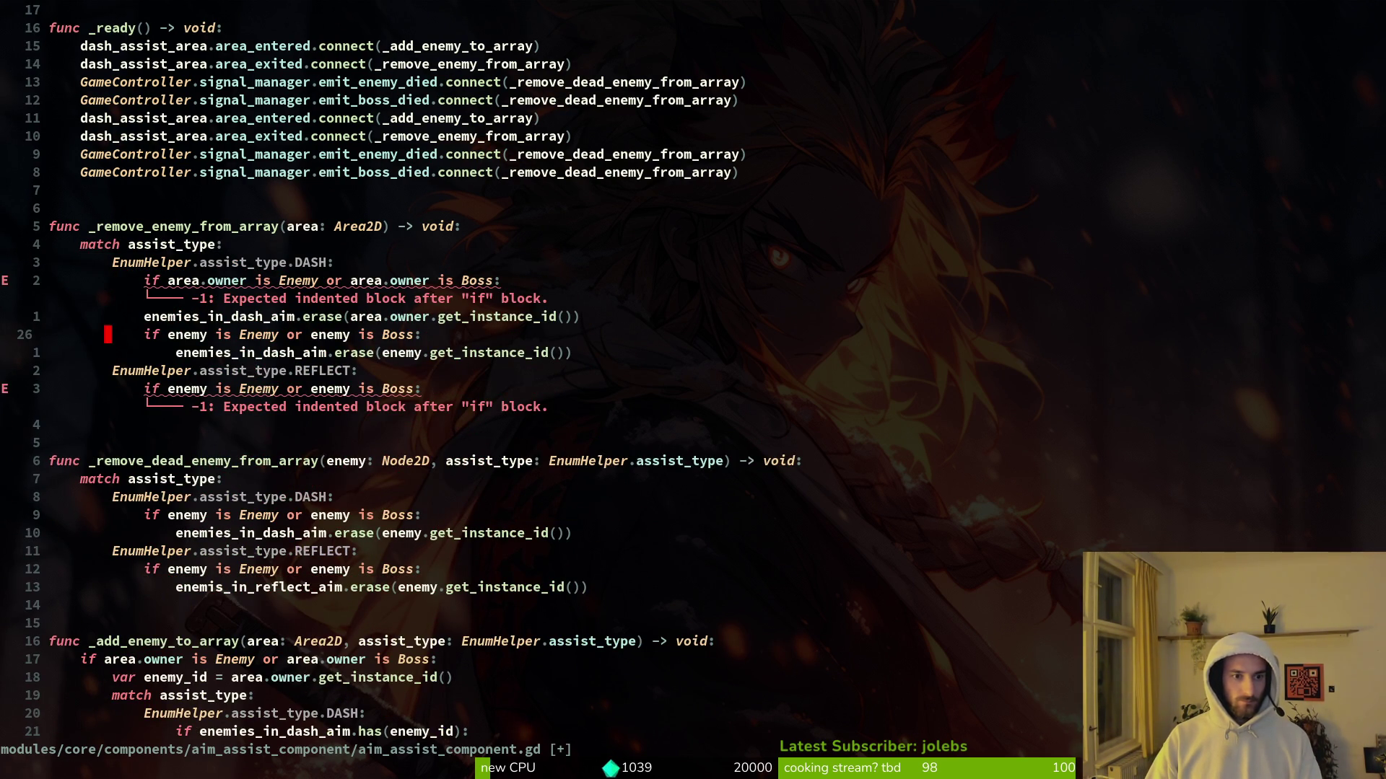
key("k")
key("shift+v")
key("greater")
key("j")
key("shift+v")
key("j")
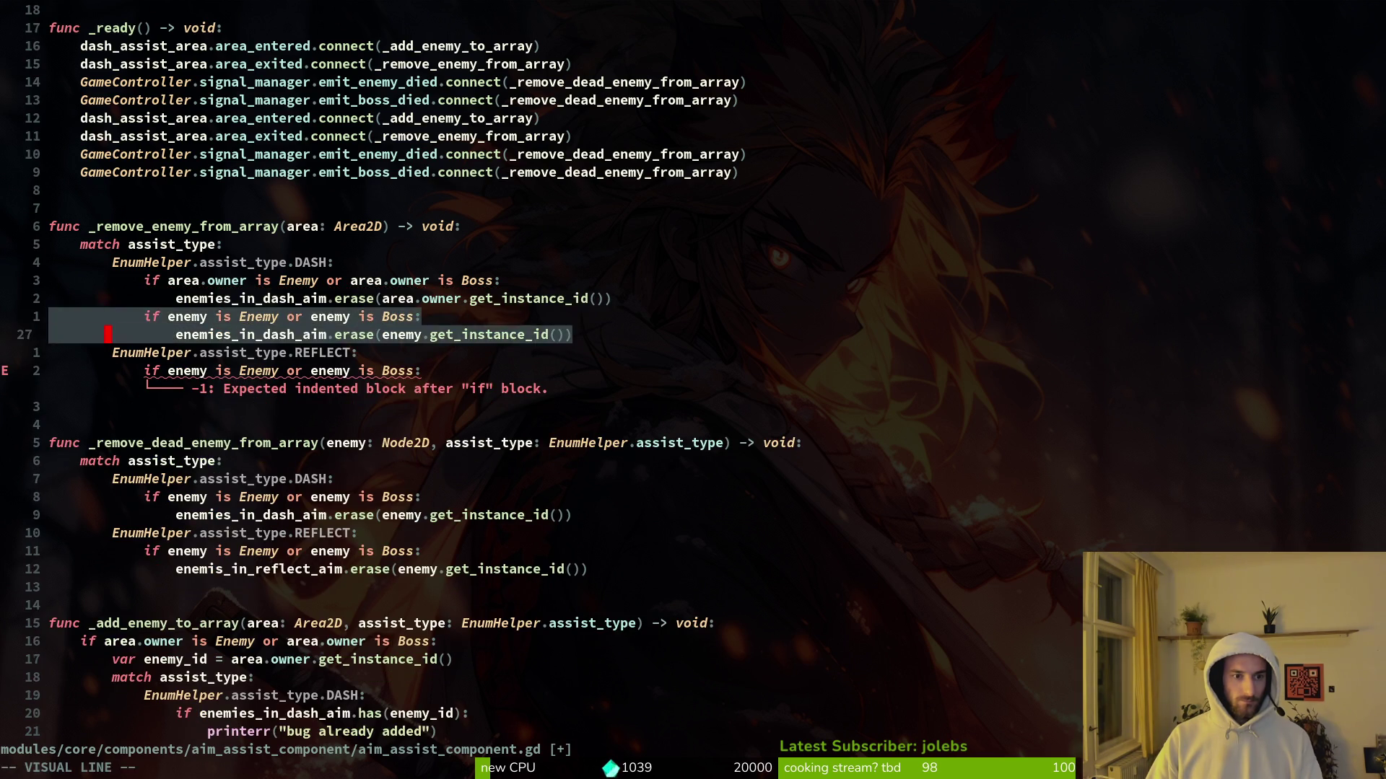
key("d")
key("k")
key("asciicircum")
key("greater")
key("greater")
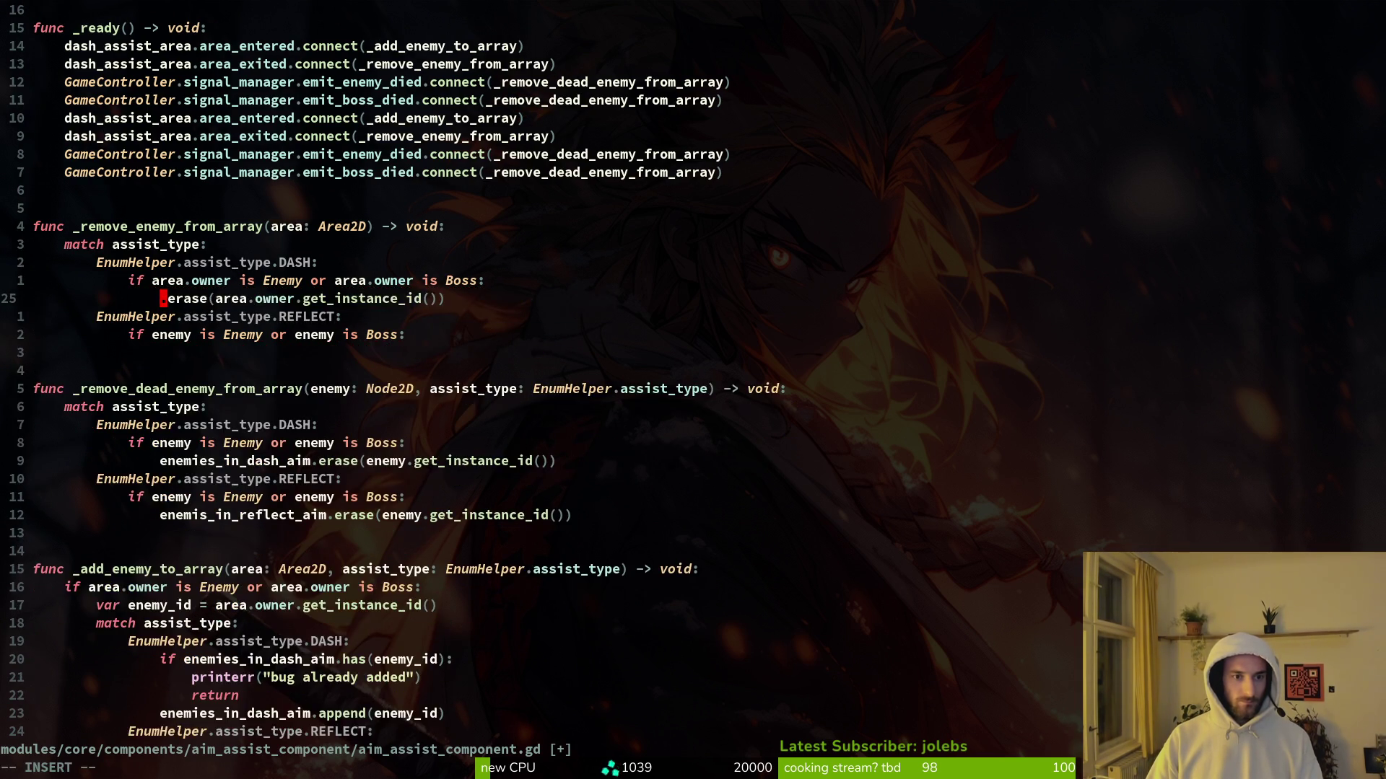
key("u")
Step: Replace the REFLECT branch's if line with the area check erasing from enemis_in_reflect_aim, and save
key("k")
key("shift+v")
key("j")
key("Escape")
key("j")
key("j")
key("shift+v")
key("p")
key("Return")
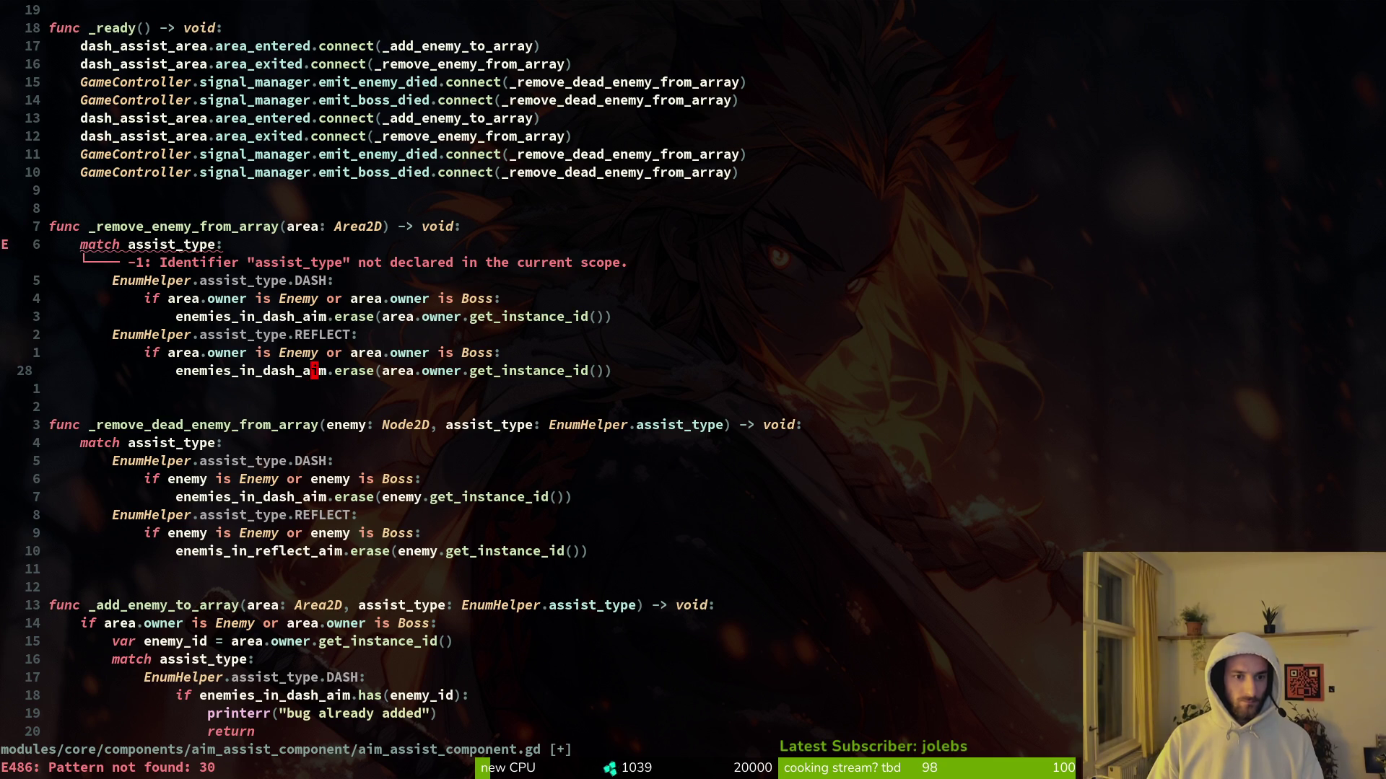
type("cwene")
key("Tab")
key("Escape")
type(":write")
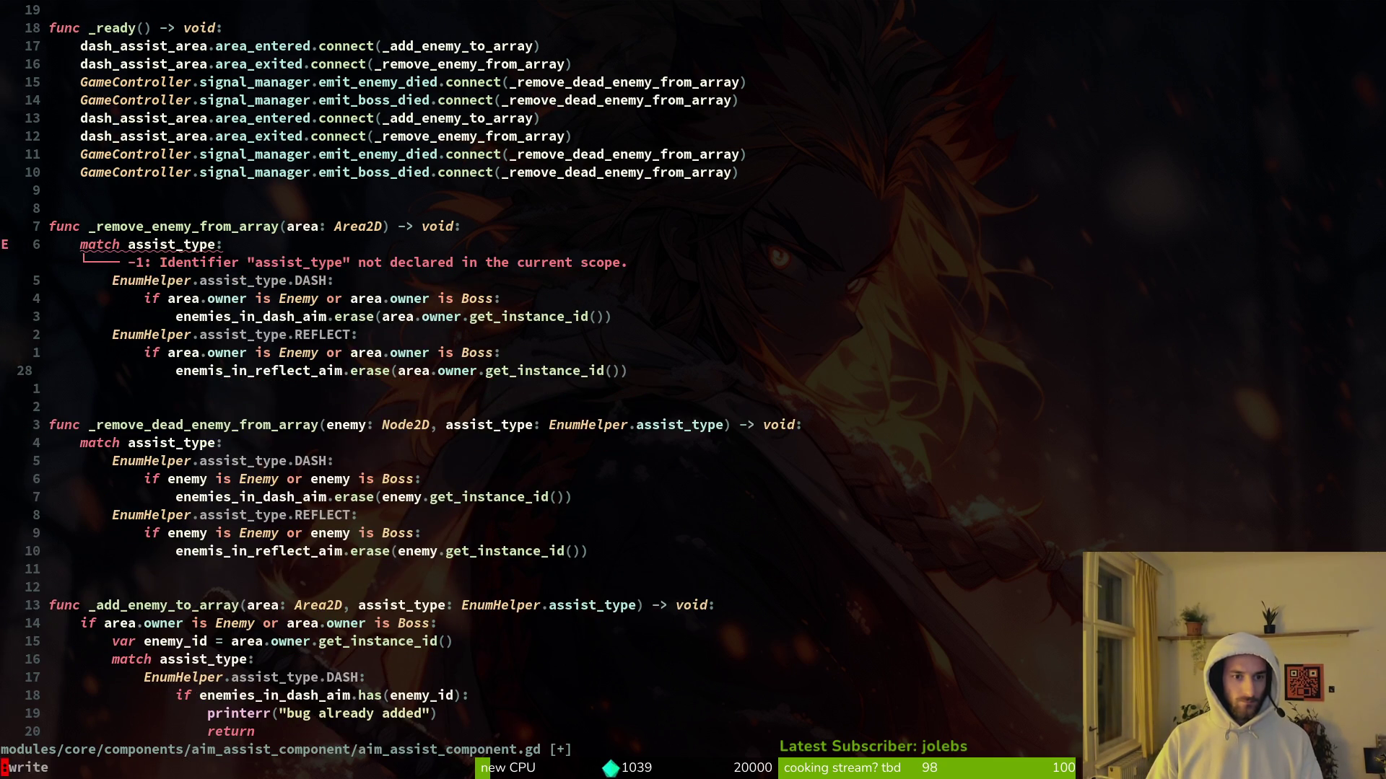
key("Return")
Step: Undo a stray match-line edit, then add 'assist_type: EnumHelper.assist_type' after the area parameter and save
key("k")
key("k")
key("k")
key("k")
key("k")
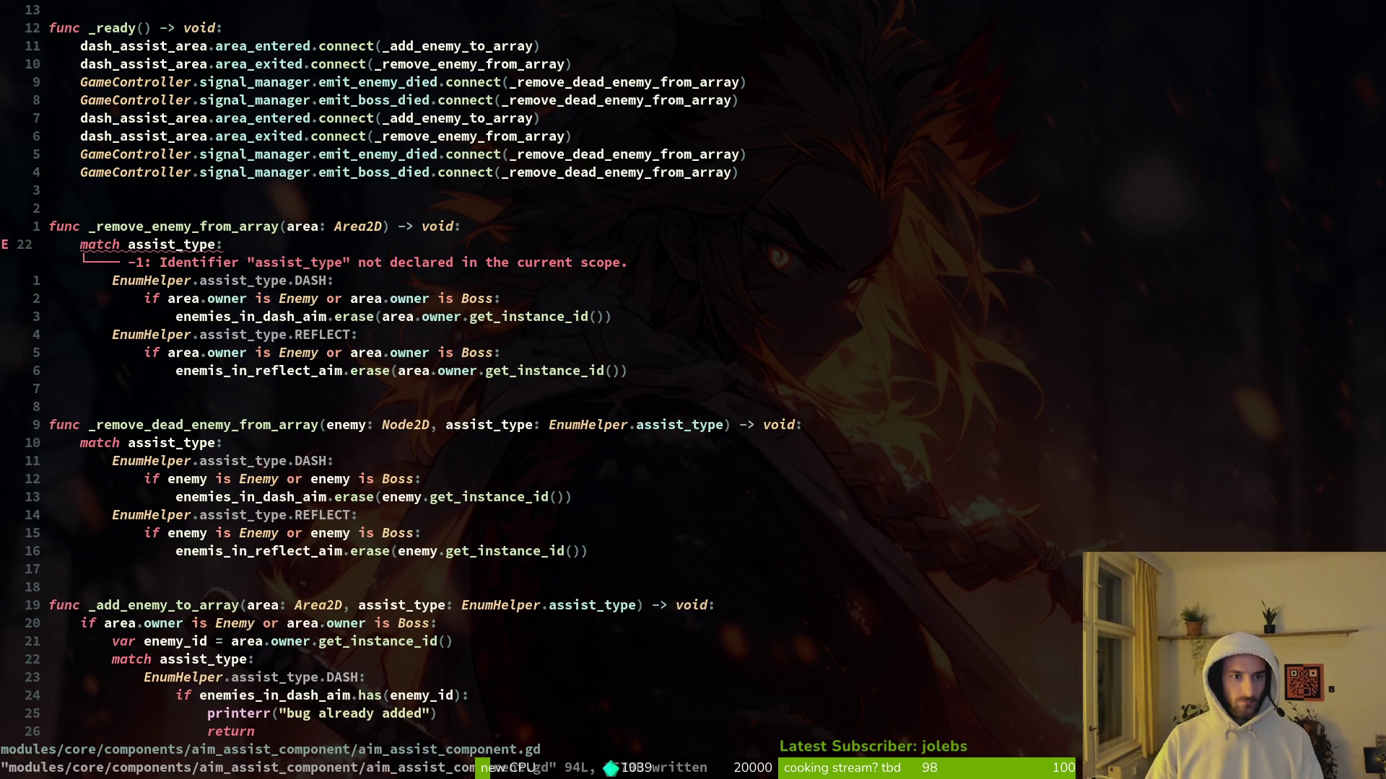
type("bie")
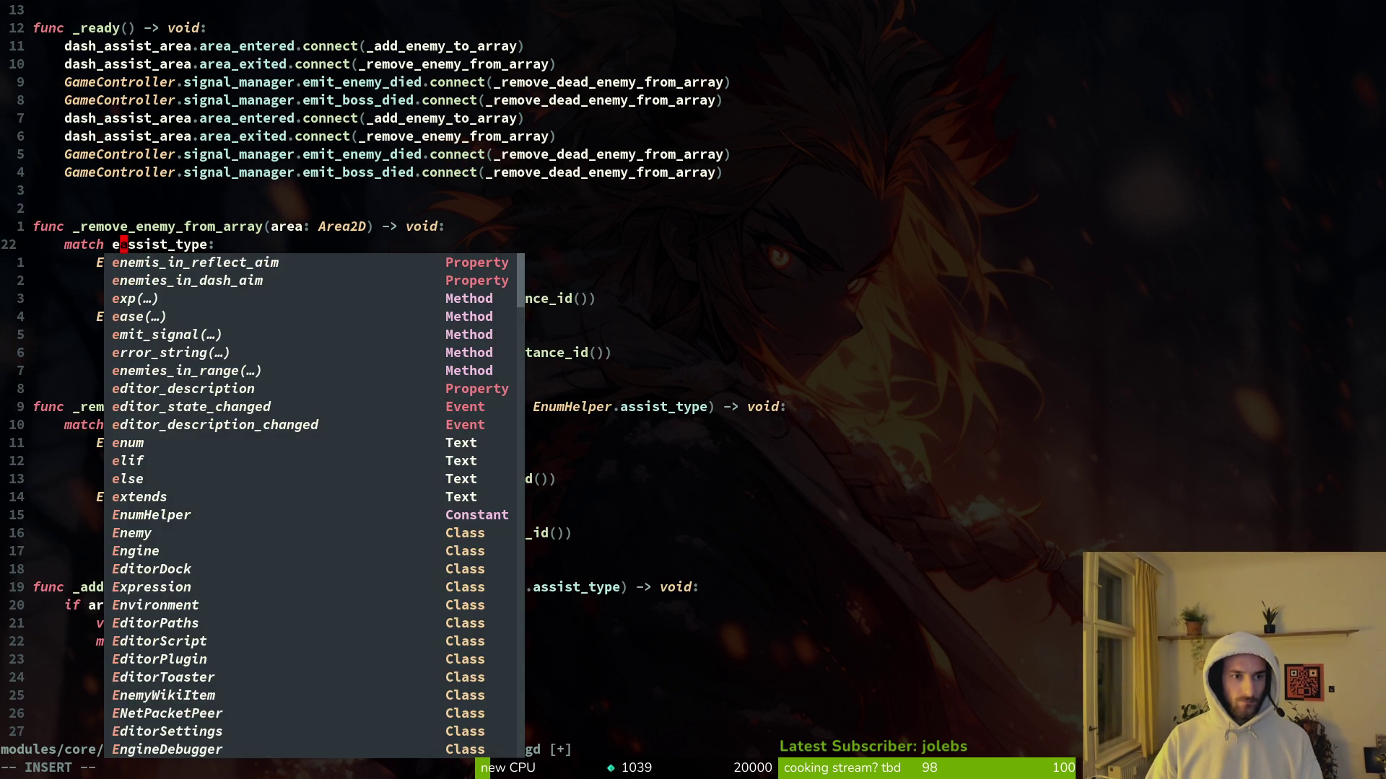
type("n")
key("Escape")
key("u")
key("k")
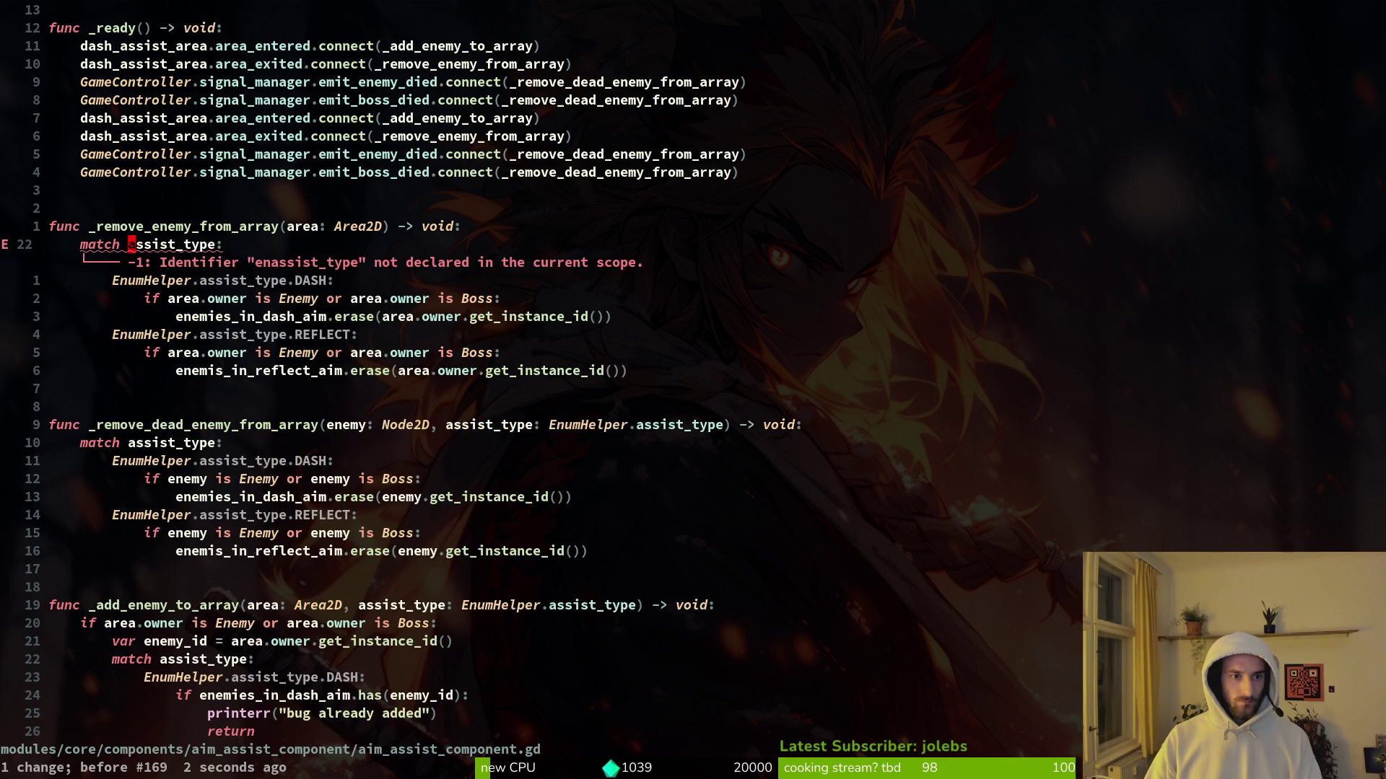
key("w")
key("w")
key("w")
type("w")
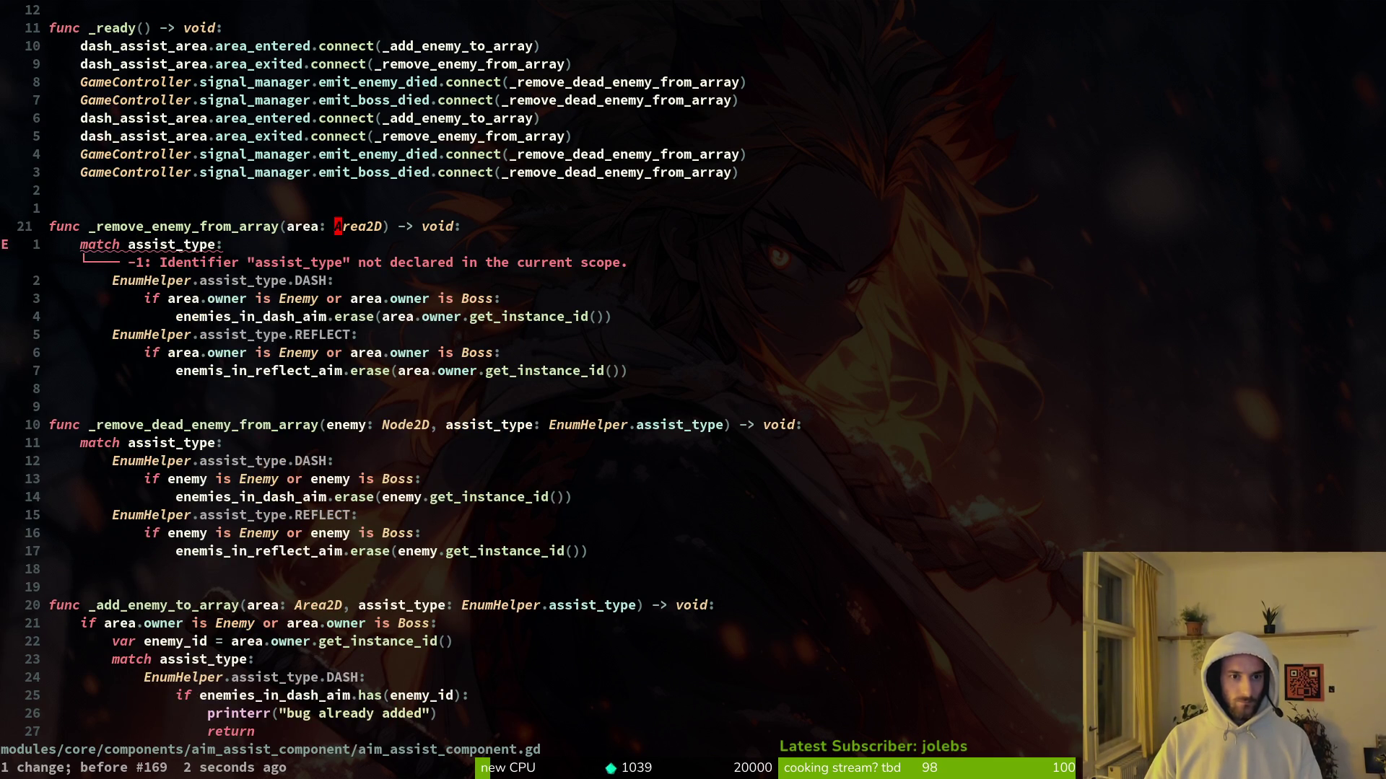
type("ea, assist_type")
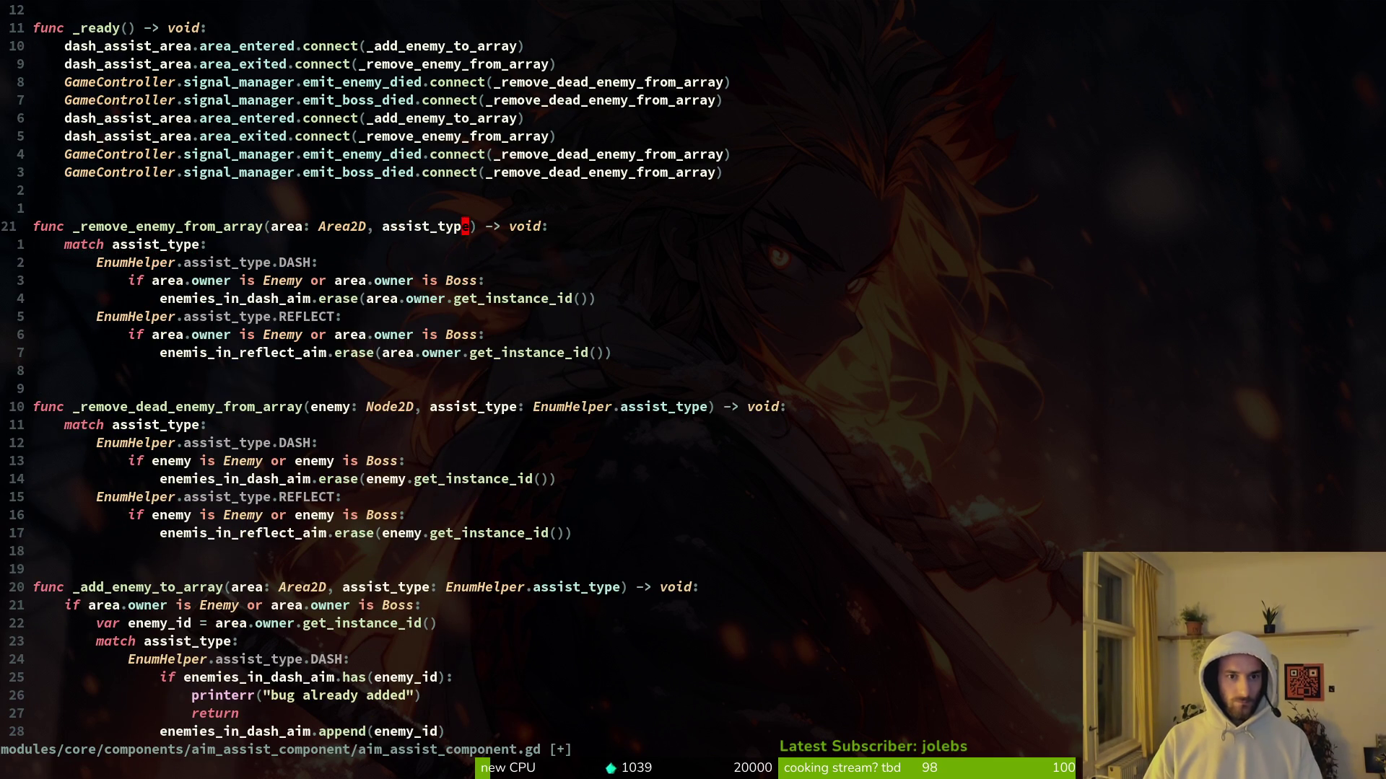
type(": En")
key("Return")
type(".as")
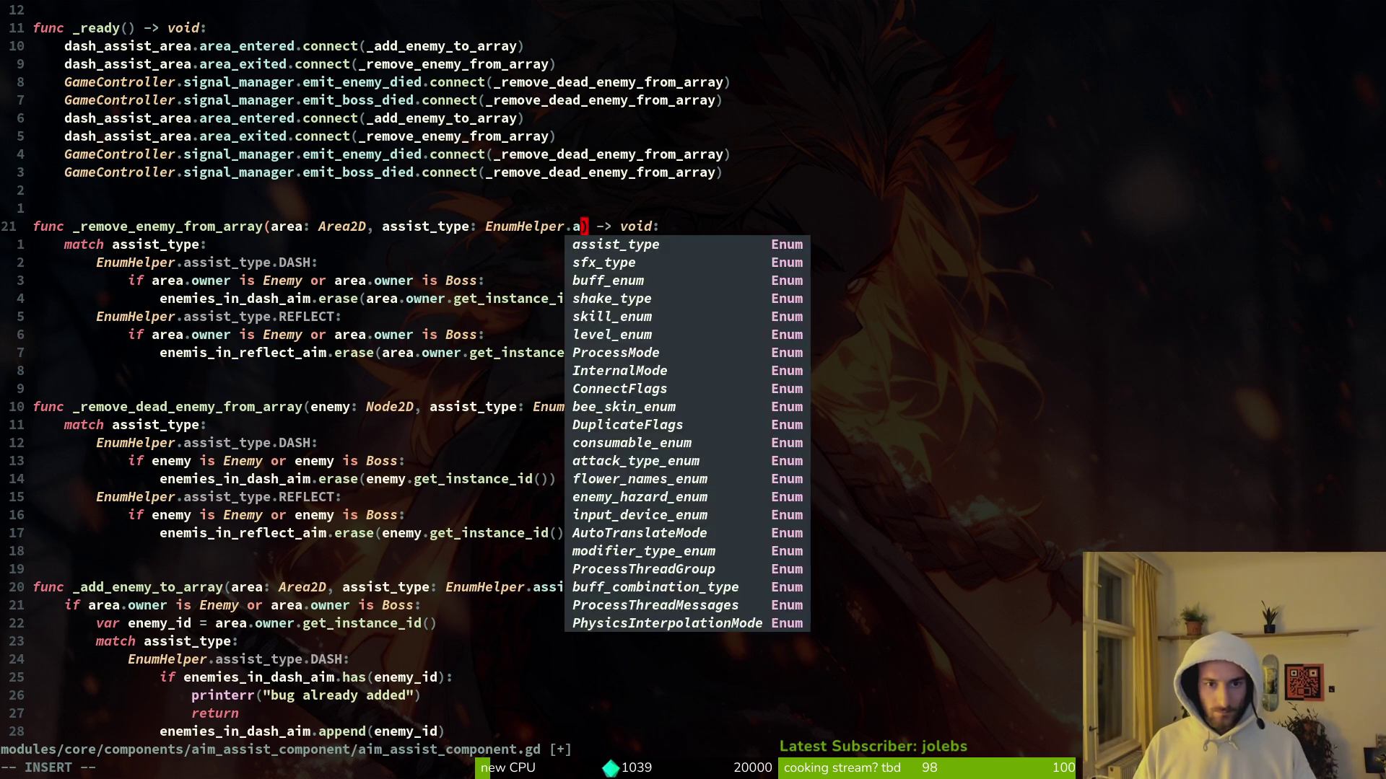
key("Return")
key("Escape")
type(":w")
key("Return")
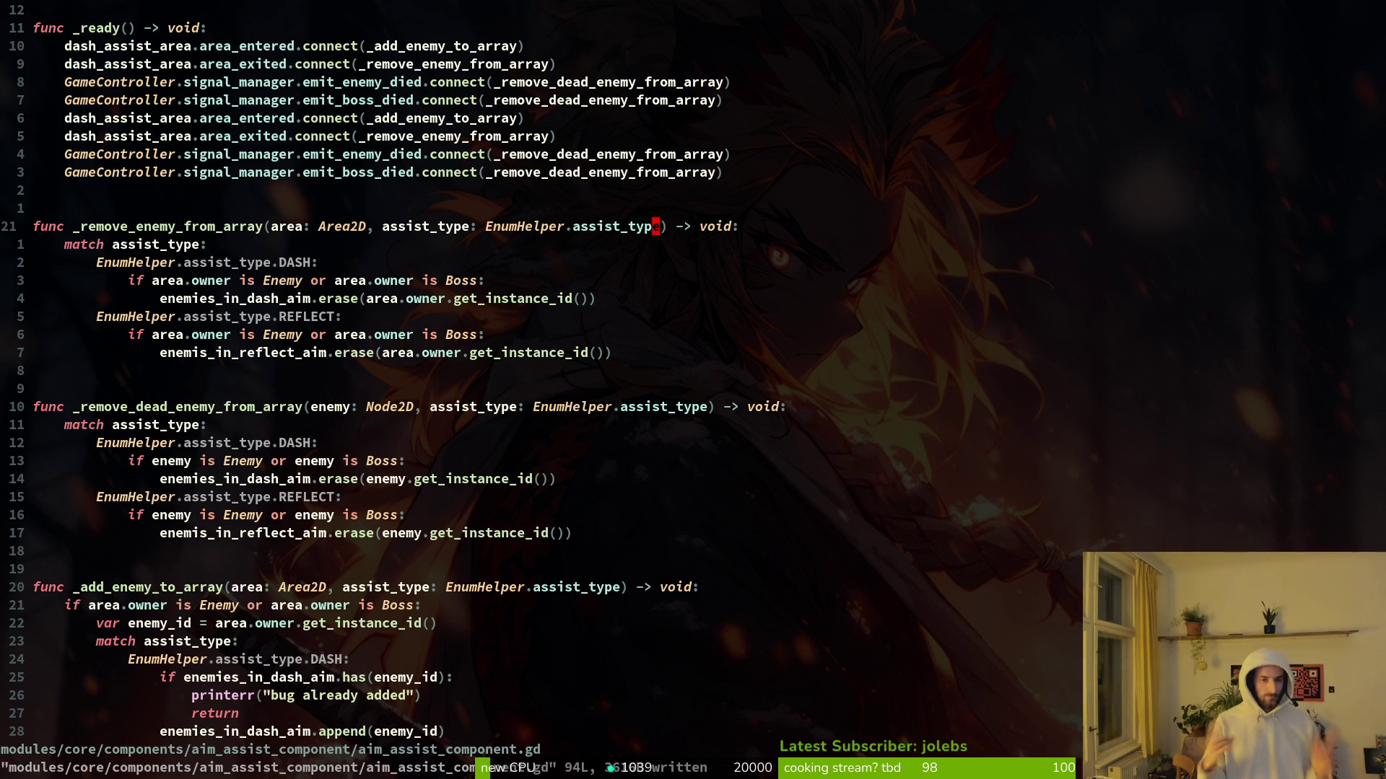
Step: Wrap the emit_boss_died callback in a func(area): lambda that calls it
key("k")
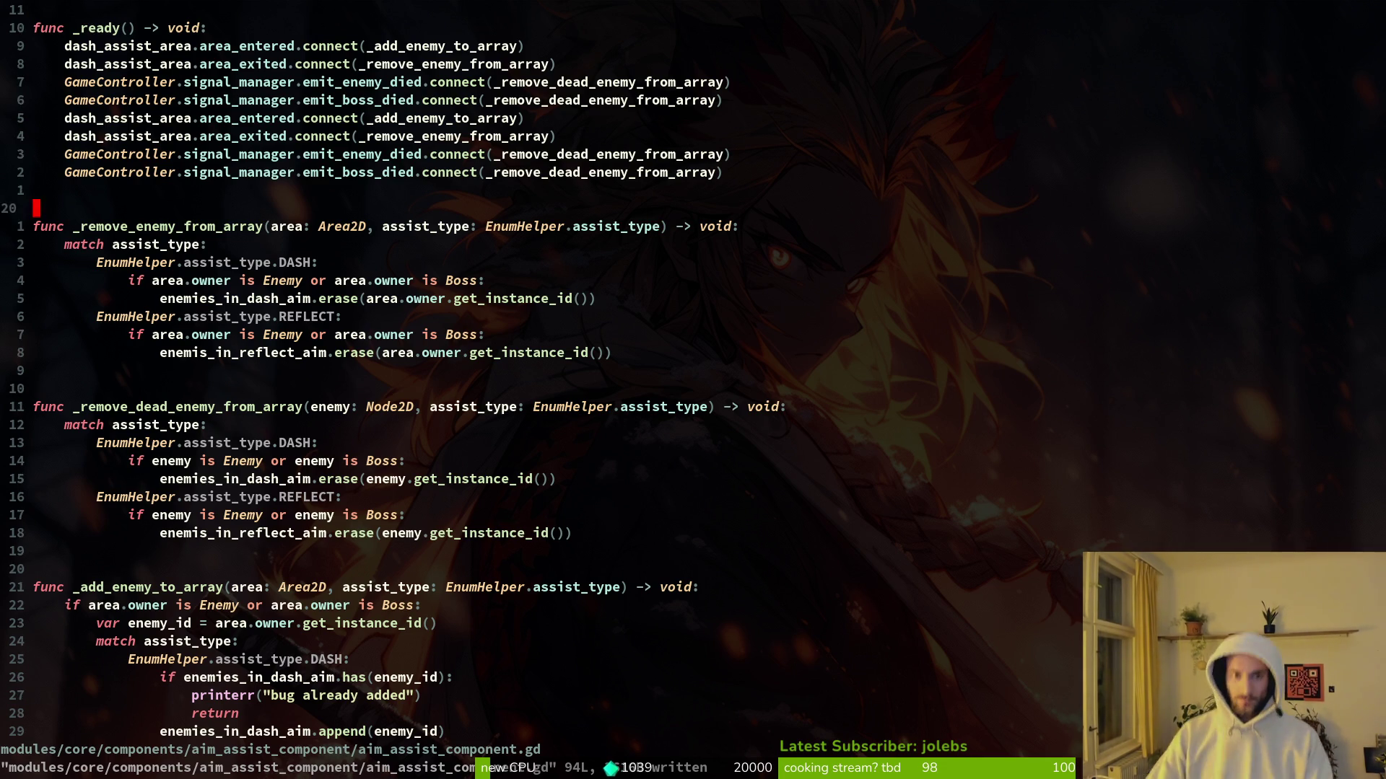
key("k")
key("k")
type("bifunc()")
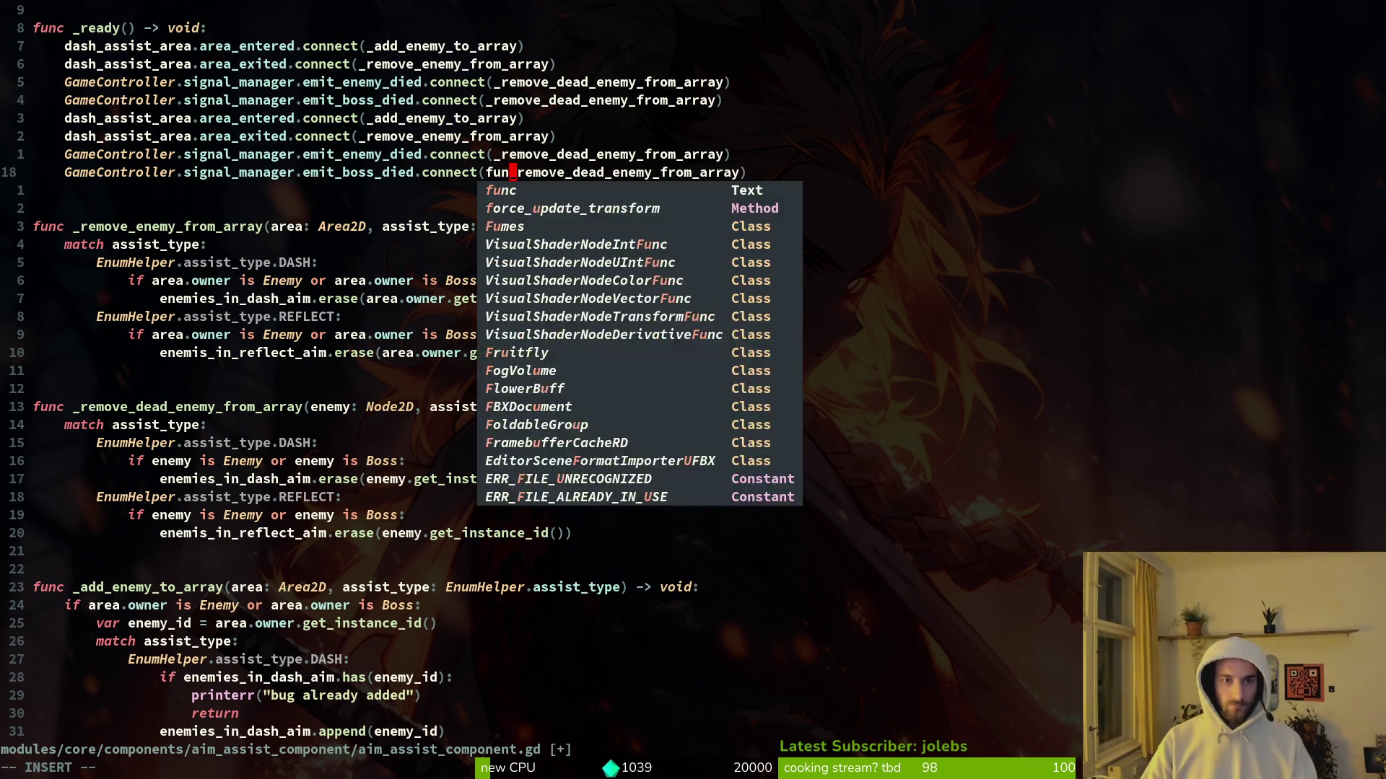
type(":")
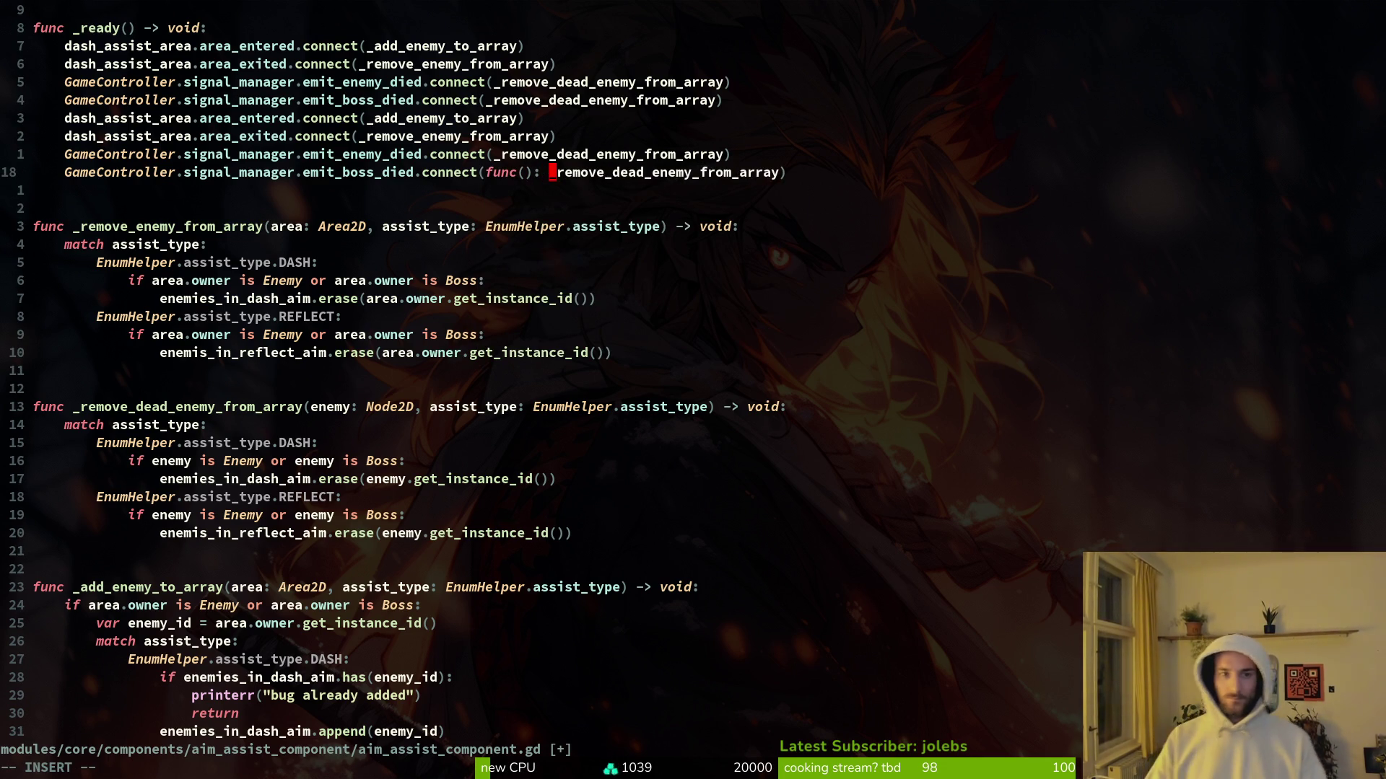
key("Escape")
key("dollar")
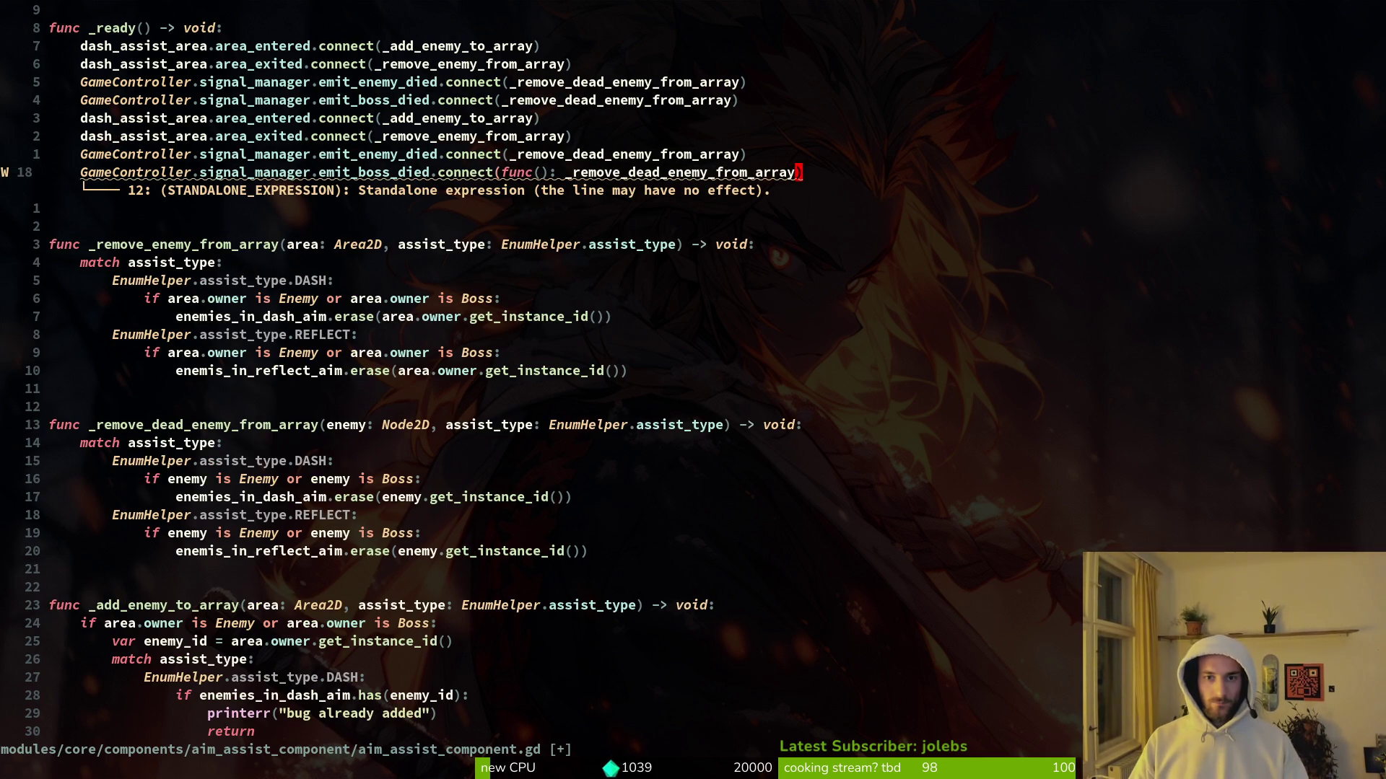
type("i(")
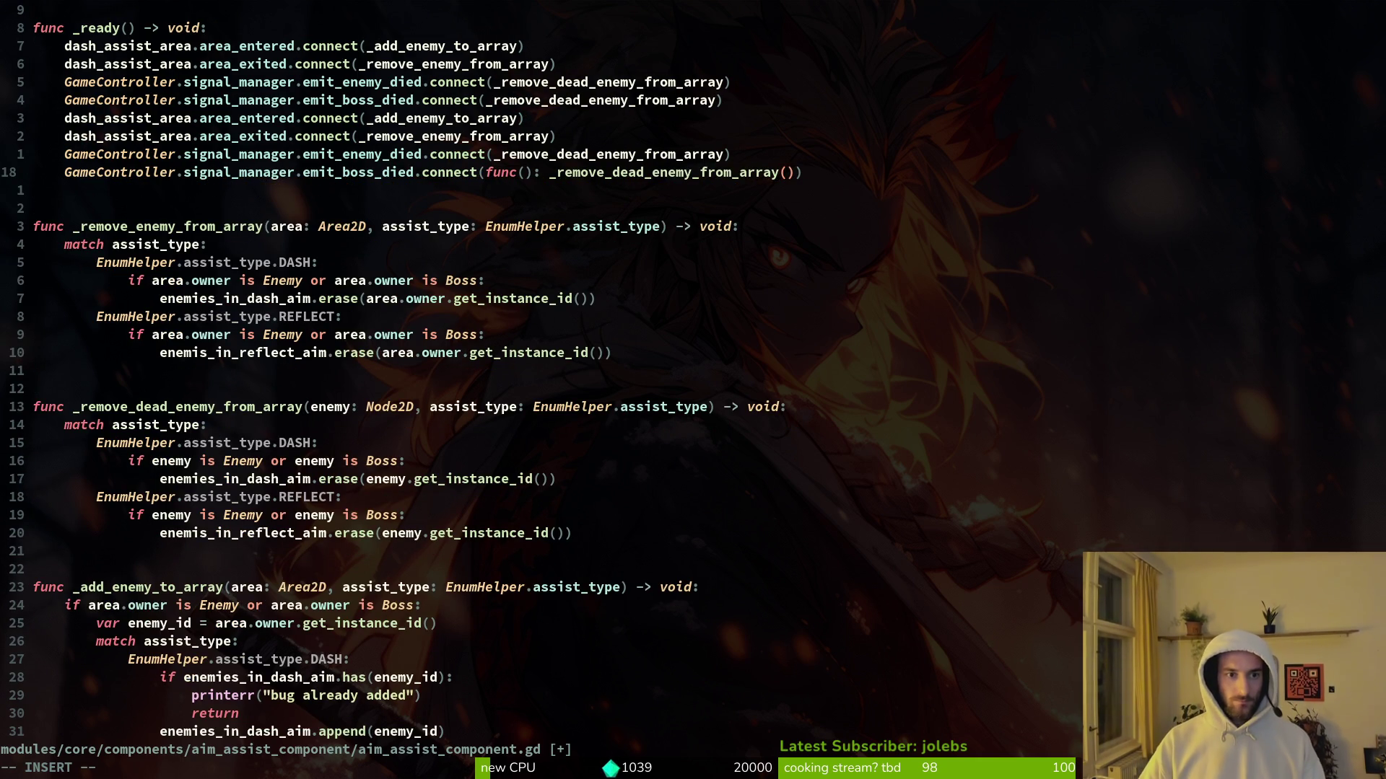
key("Escape")
key("b")
key("b")
key("b")
type("waarea")
key("Escape")
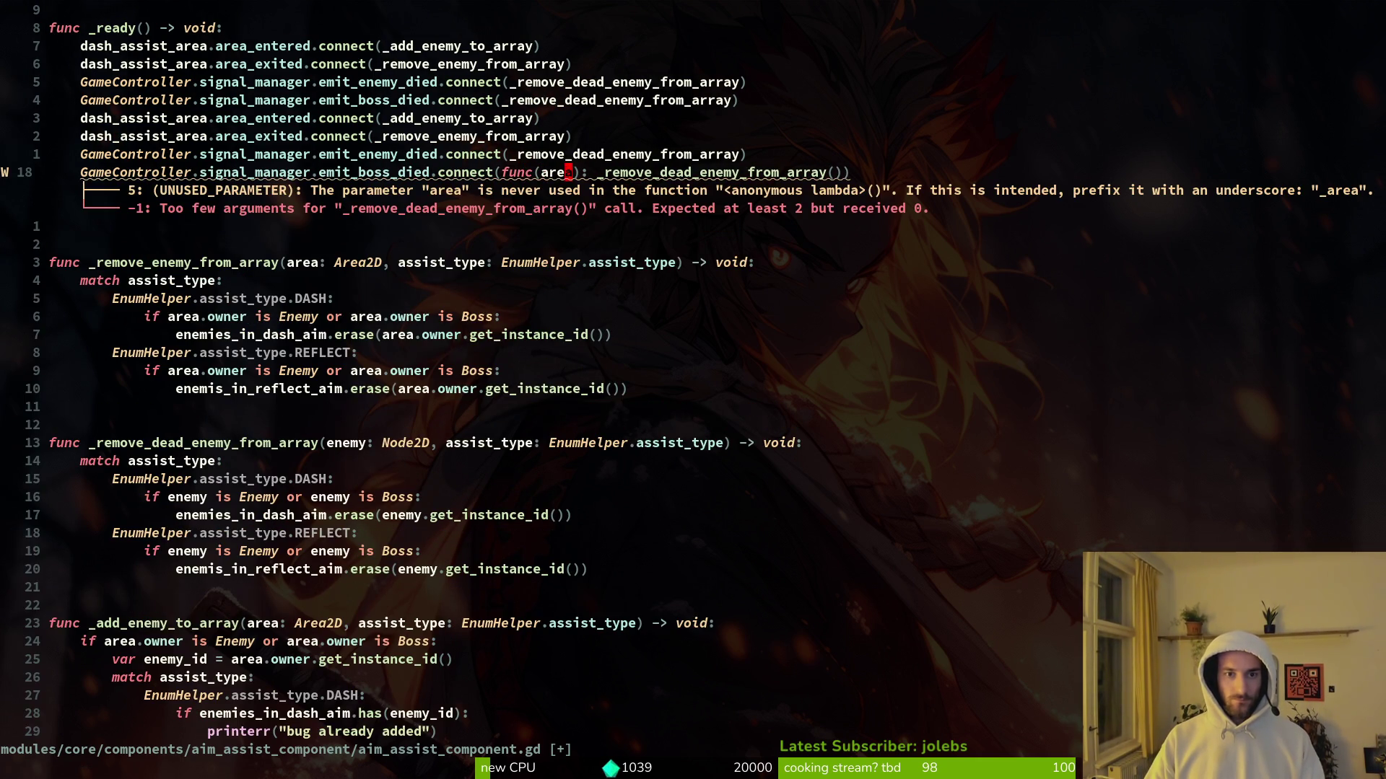
Step: Pass area and EnumHelper.assist_type.REFLECT as the callback's arguments
key("W")
type("f(")
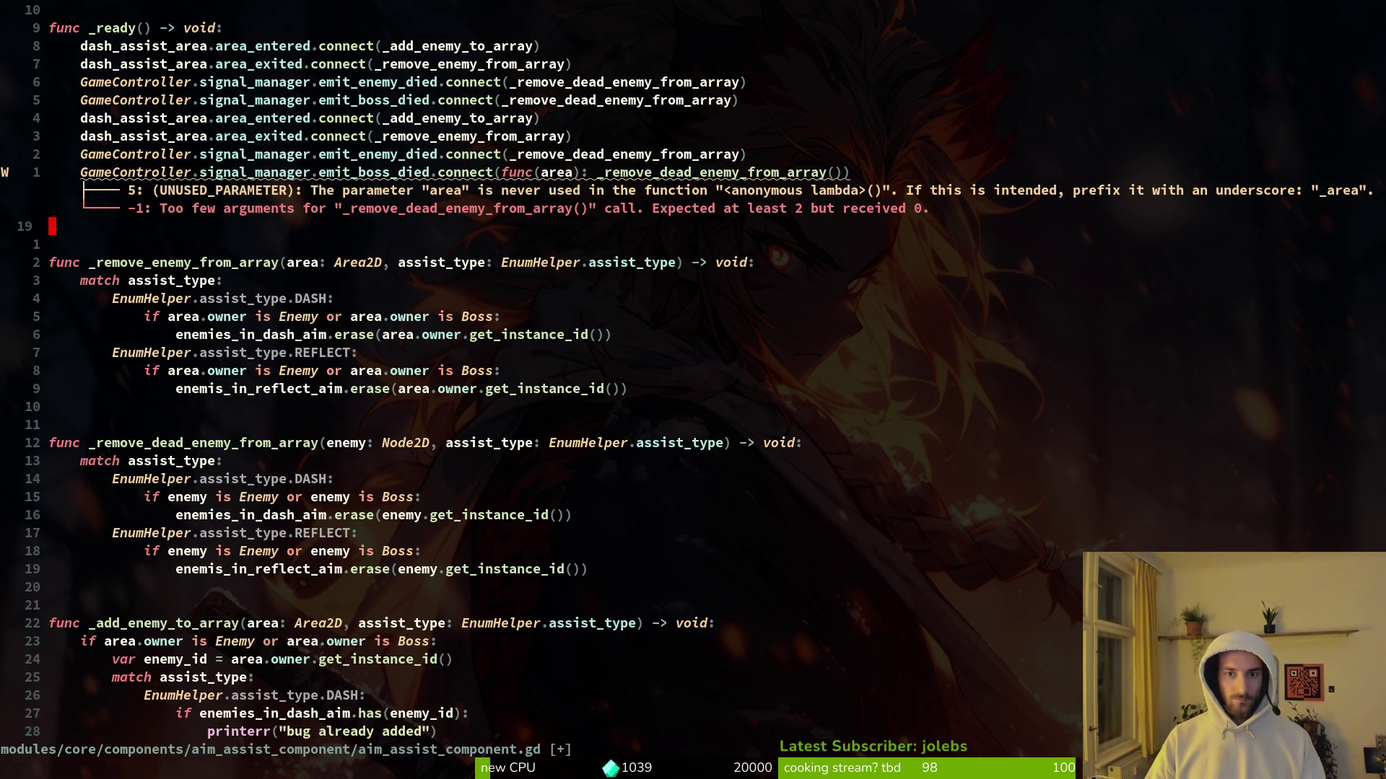
type("aarea,")
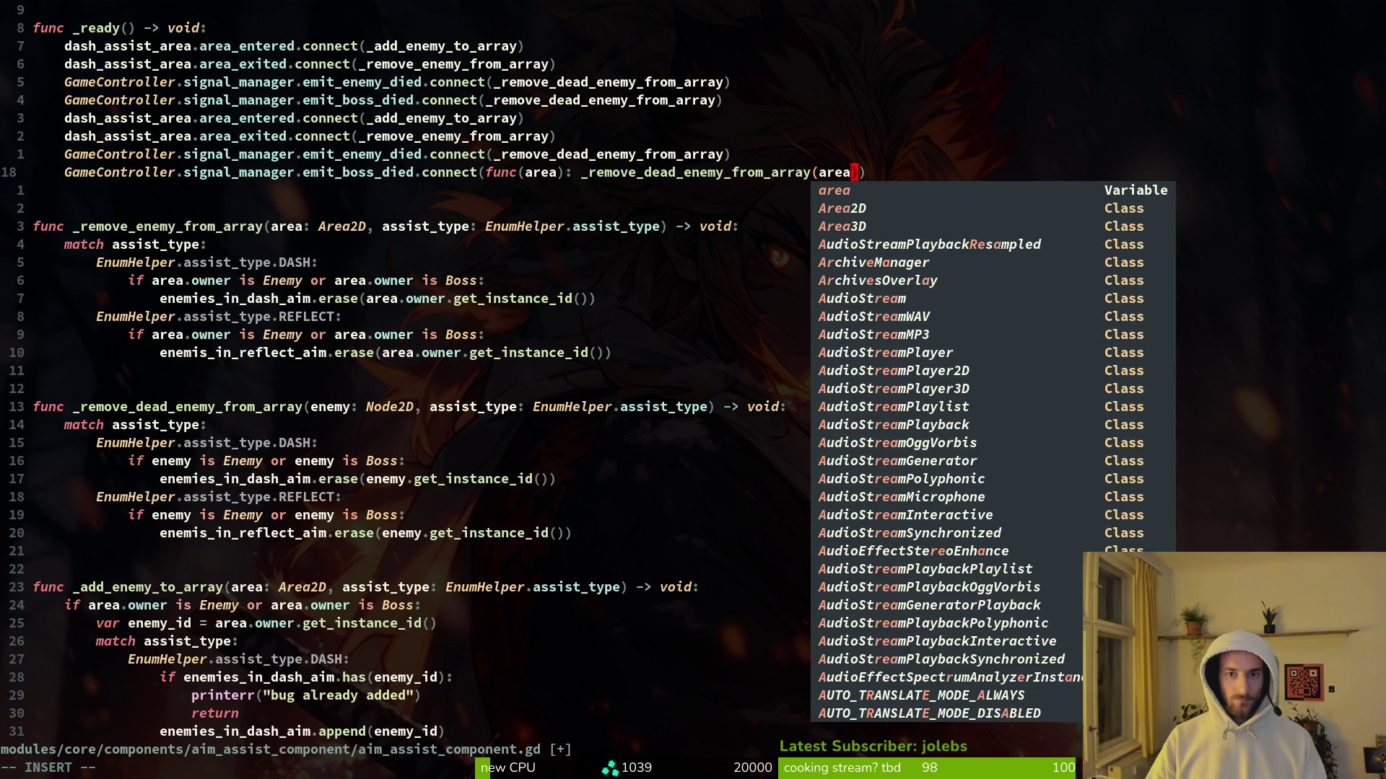
key("BackSpace")
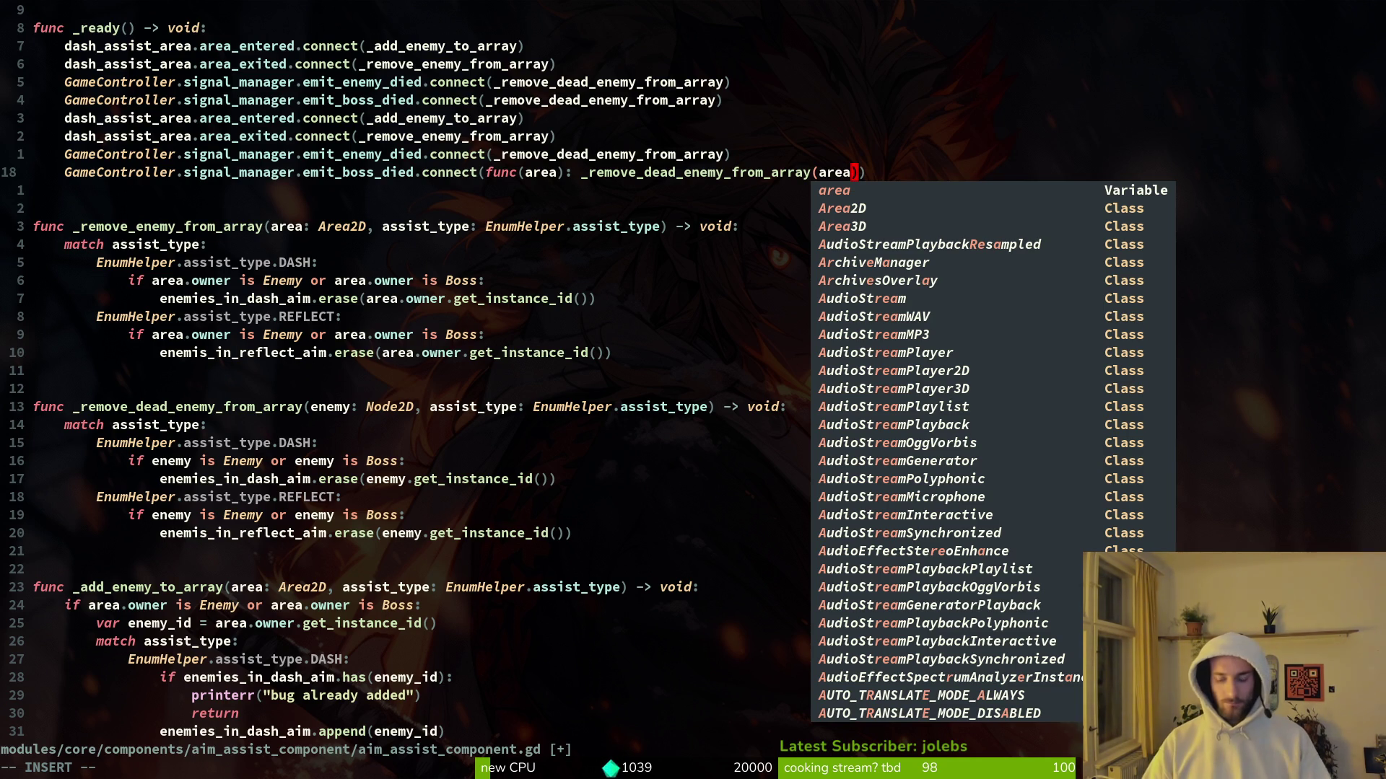
type(", ")
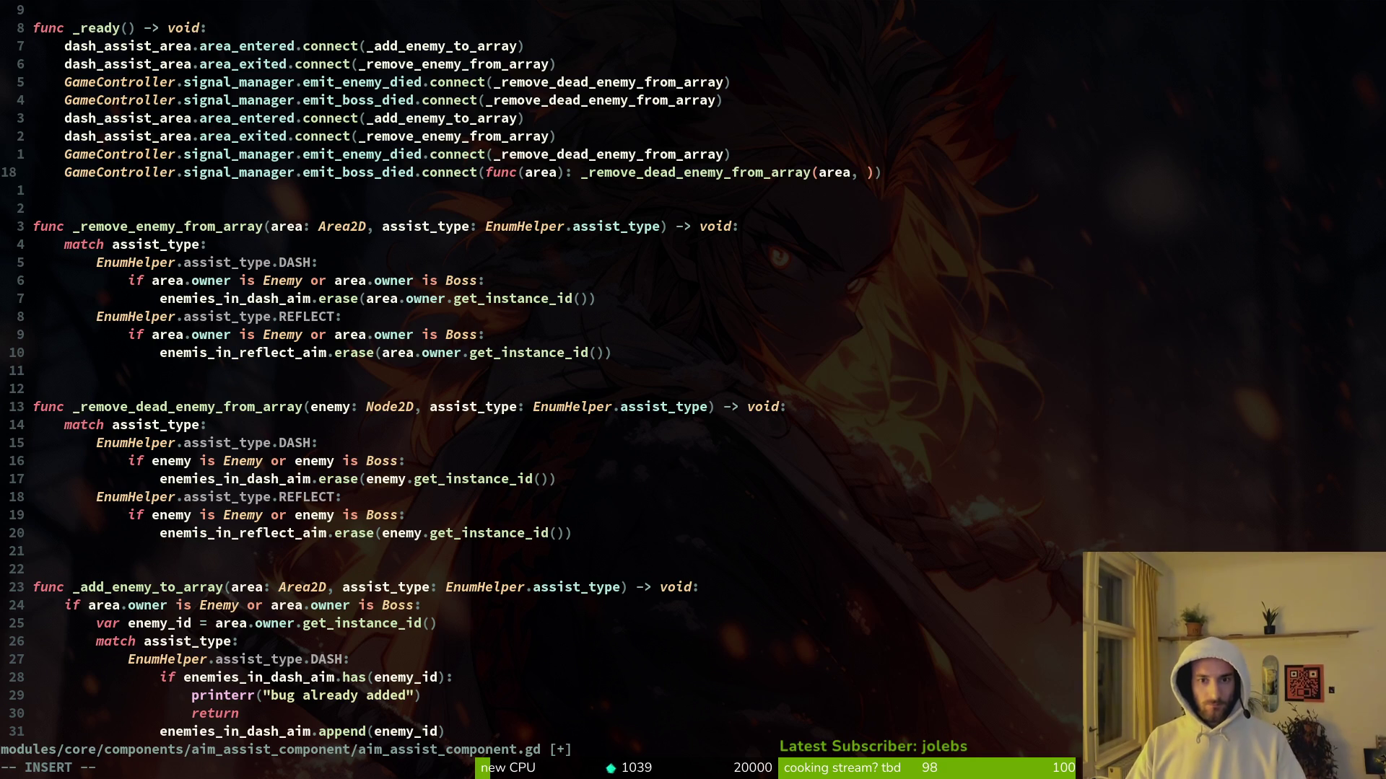
type("EnumHelper.assist_type.")
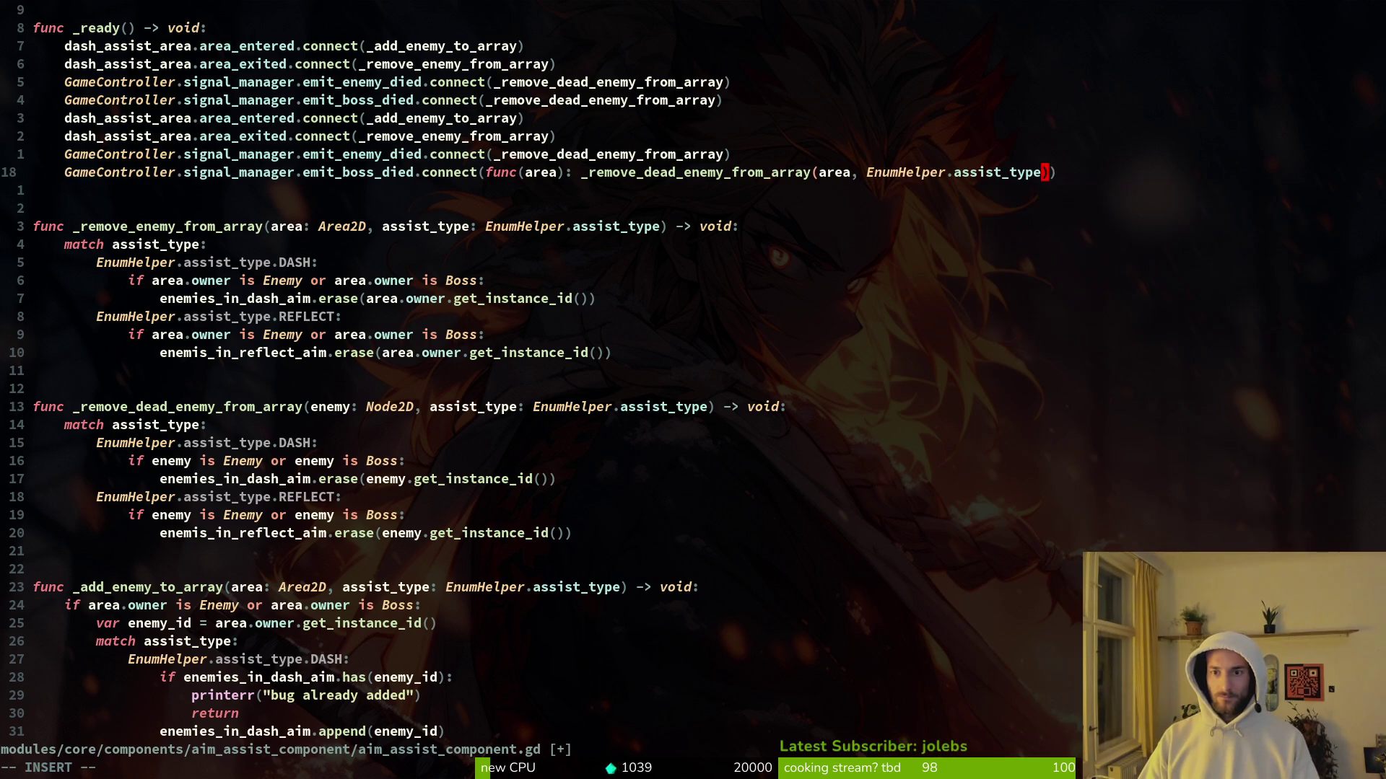
key("Return")
key("Escape")
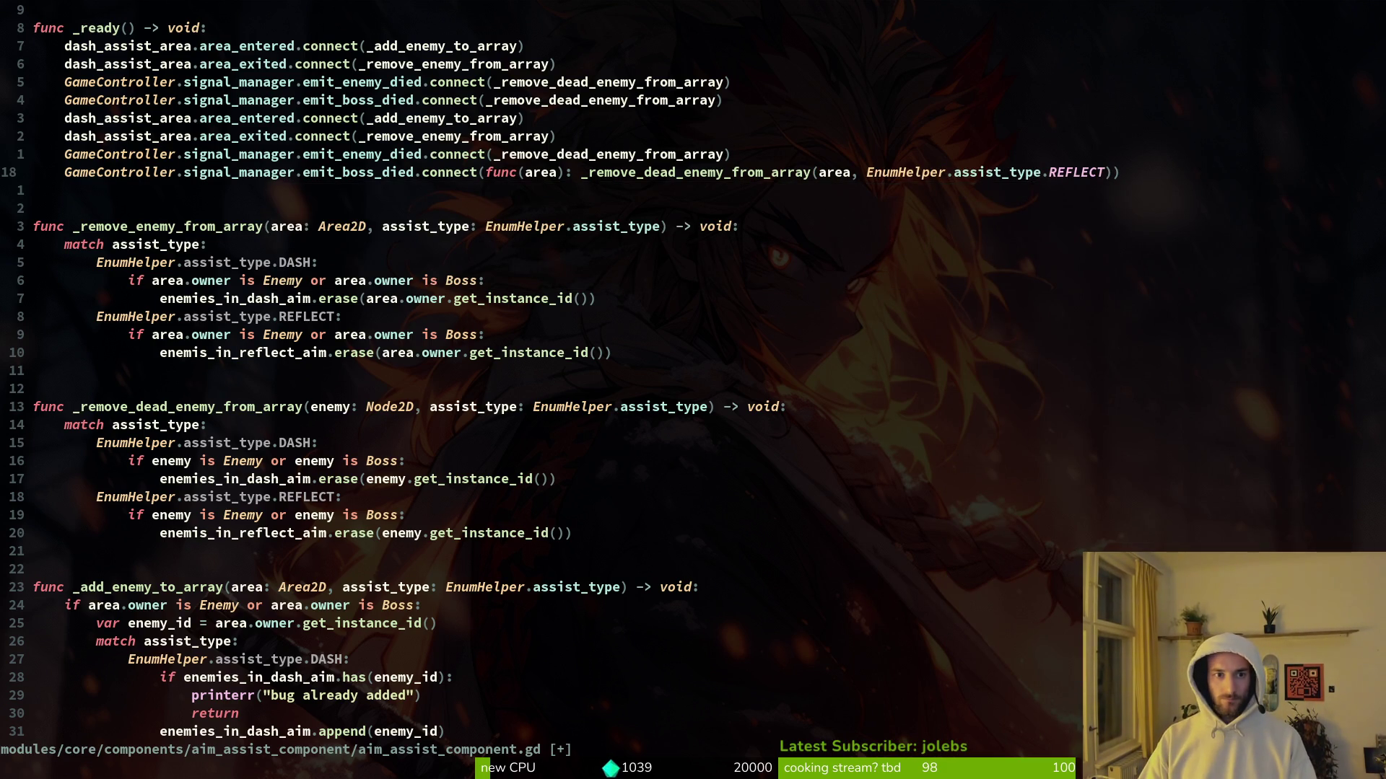
Step: Duplicate the connection for emit_enemy_died, delete the old enemy-died line, and save
key("V")
key("y")
key("P")
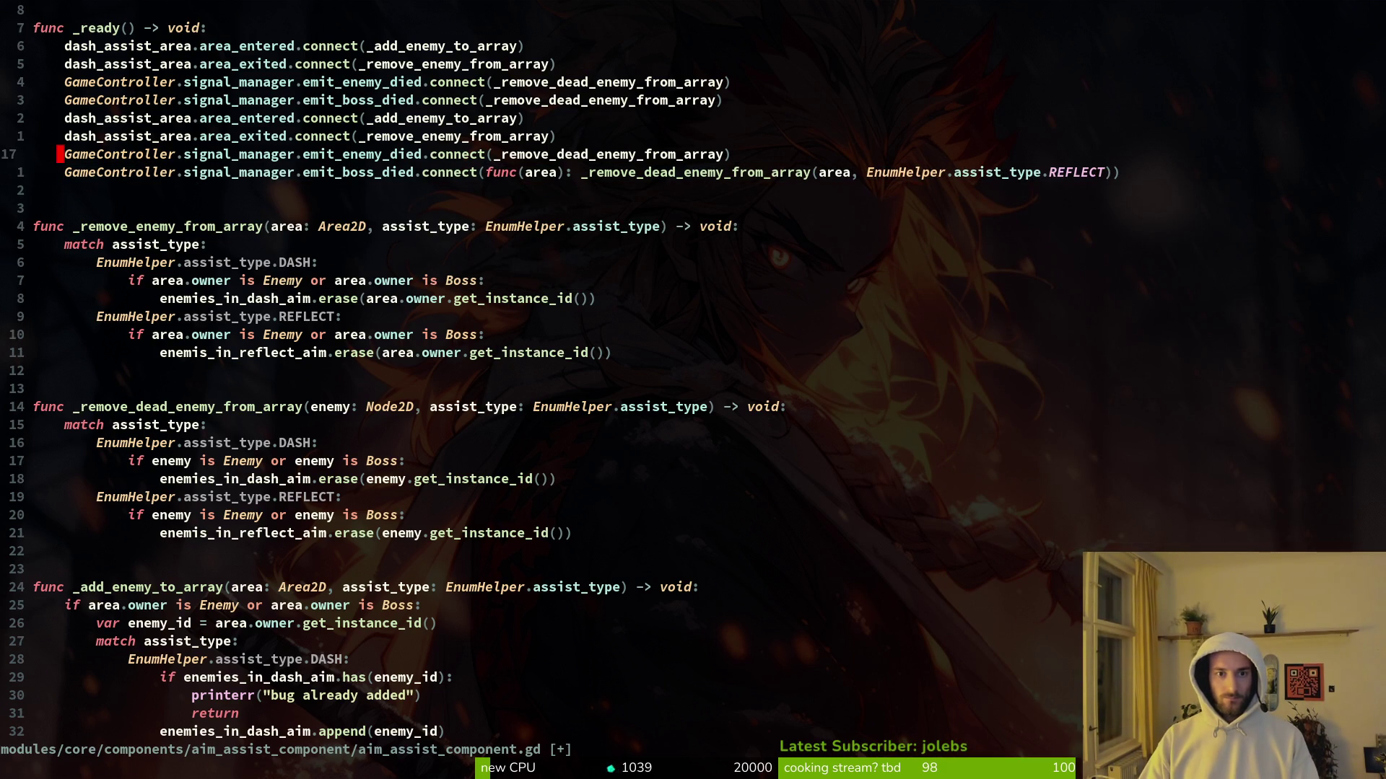
key("w")
key("w")
key("w")
key("e")
type("ciwemit_enemy_died")
key("Escape")
key("k")
key("d")
key("d")
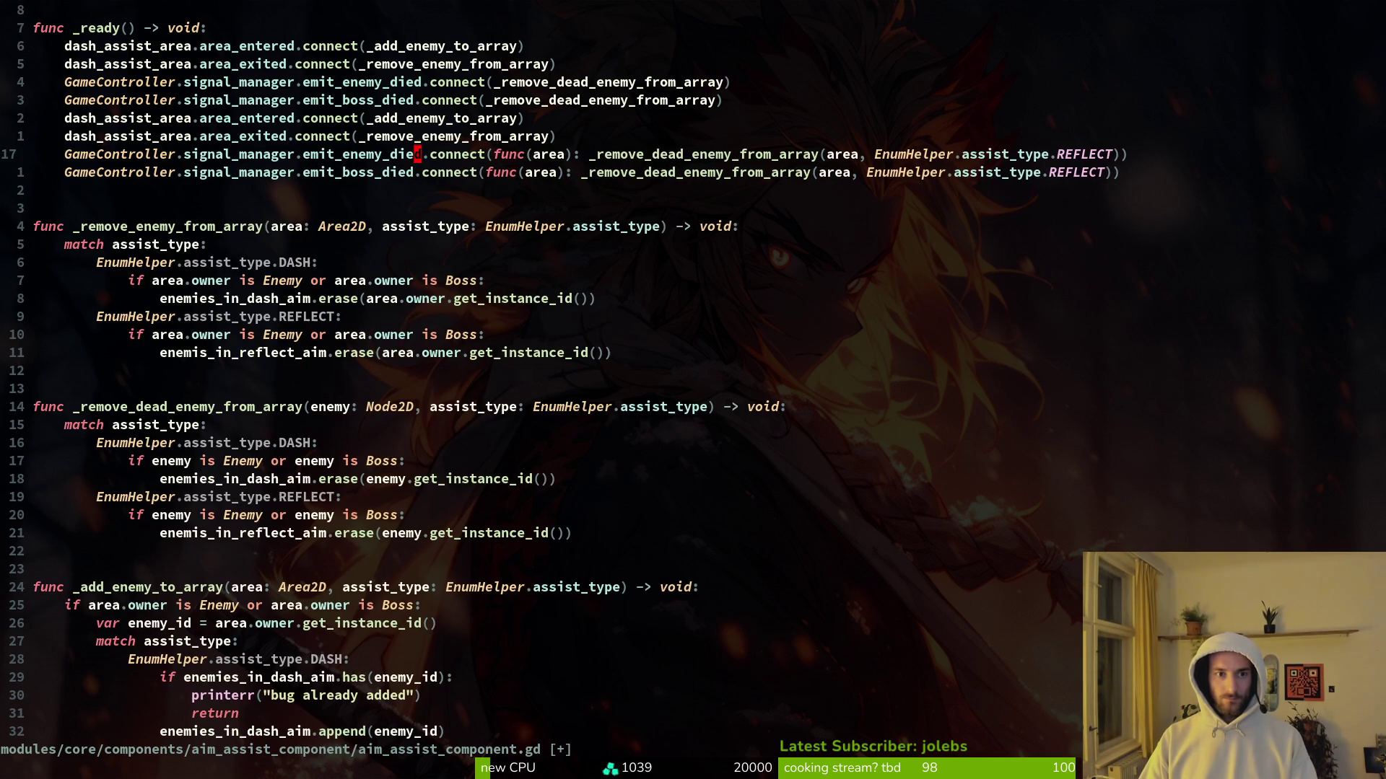
type(":w")
key("Return")
Step: Wrap the dash area_exited connection in a func(area): lambda passing EnumHelper.assist_type.DASH
key("k")
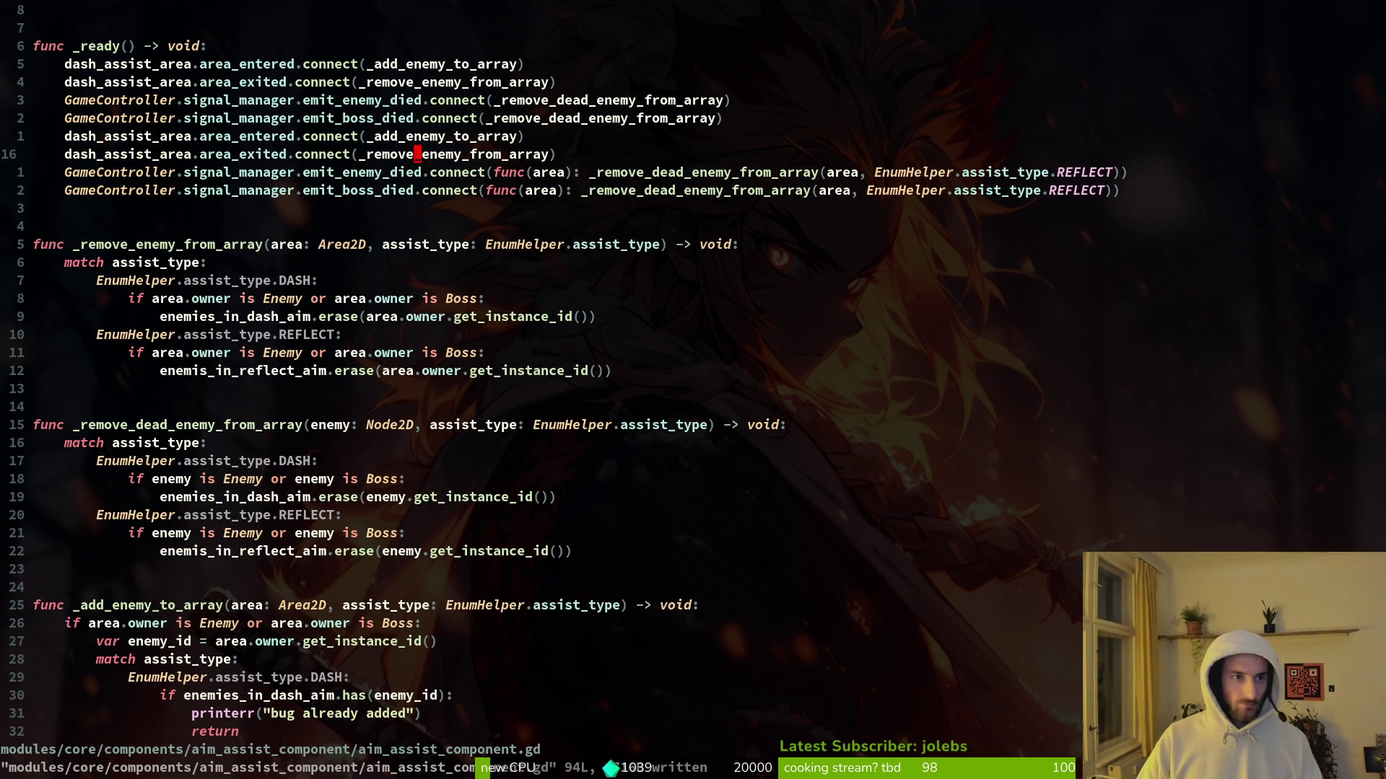
type("bifunc")
type("(area")
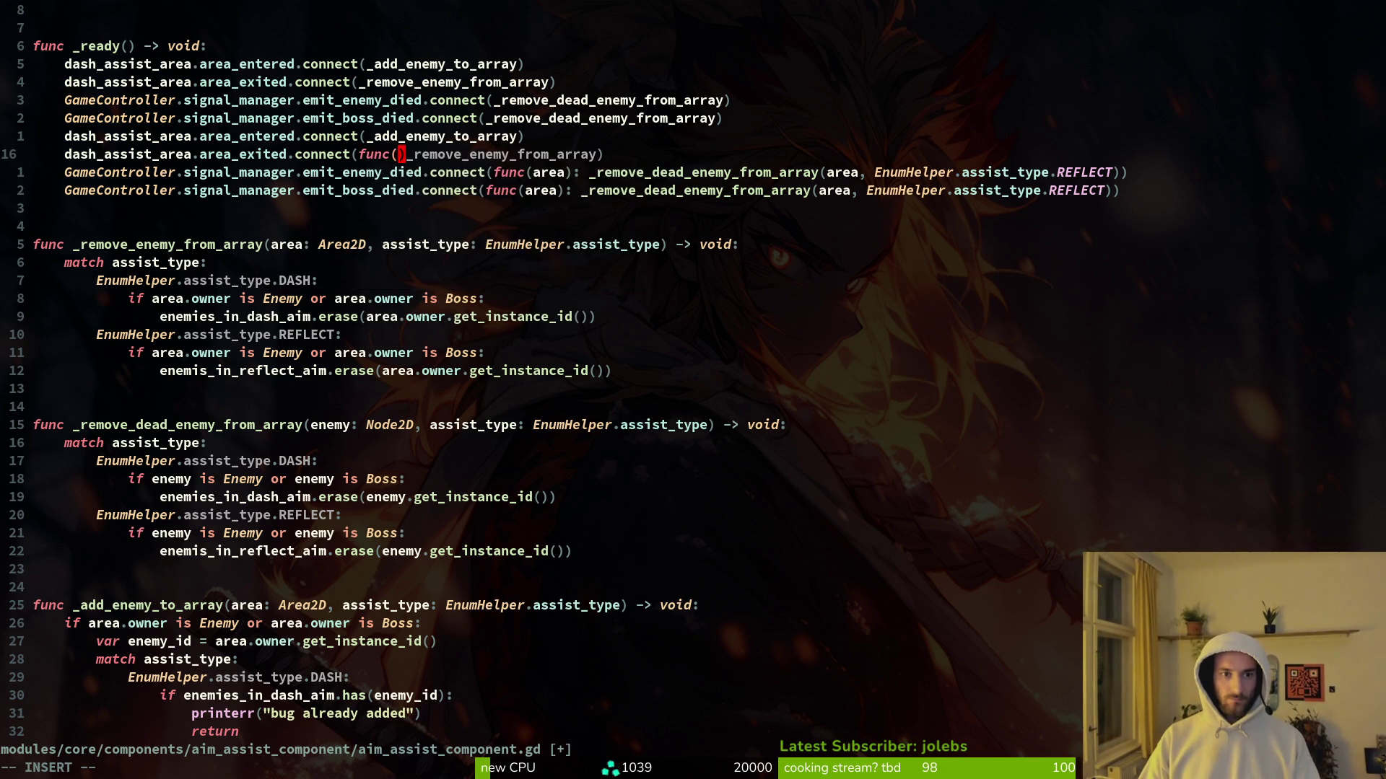
type("):")
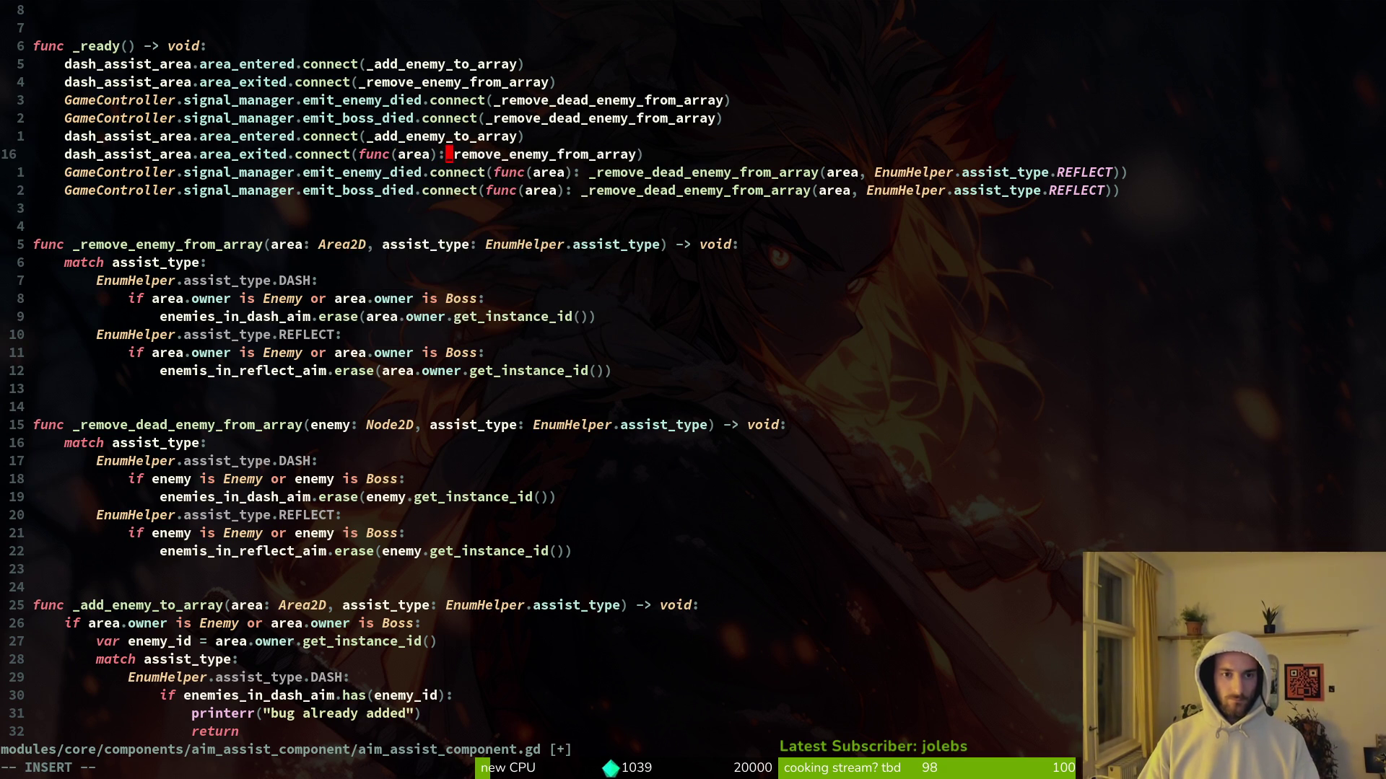
key("Escape")
key("dollar")
type("i")
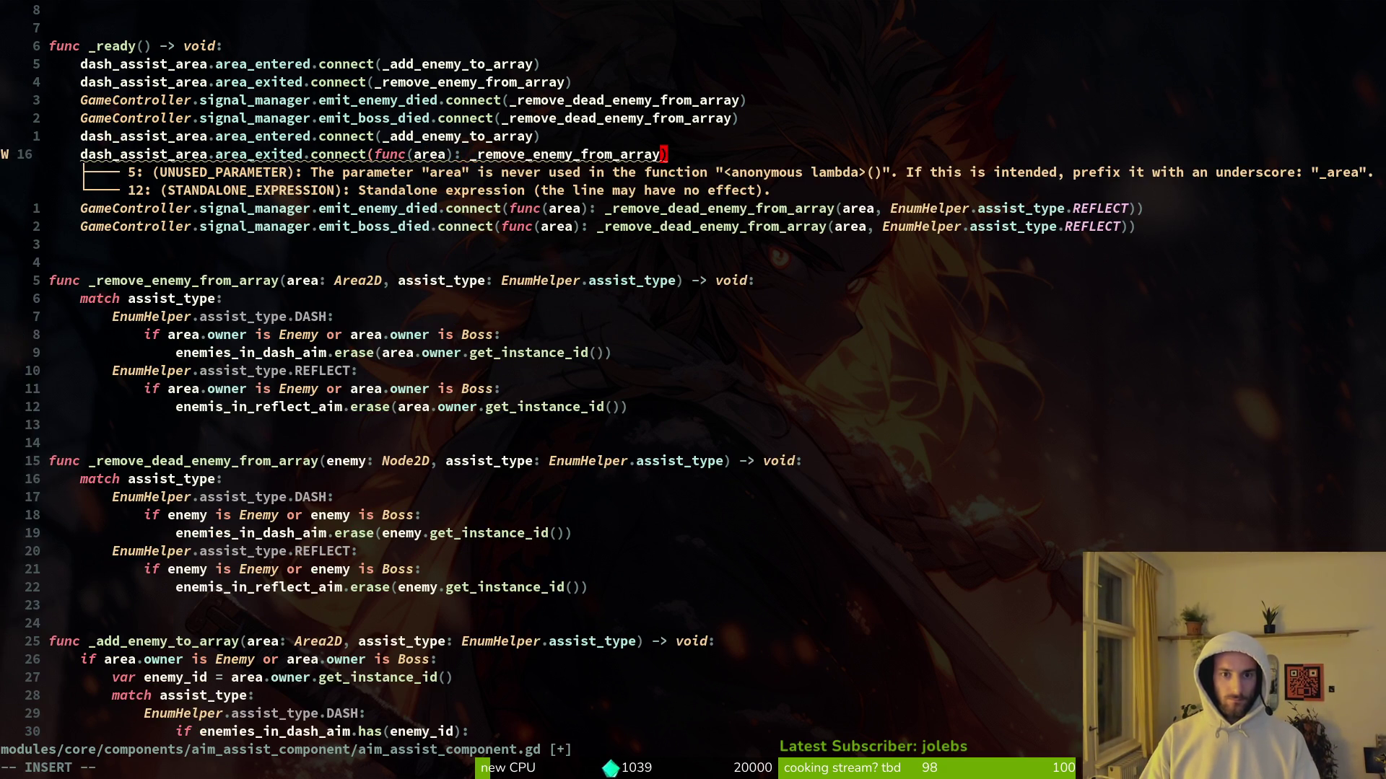
type("(area, ")
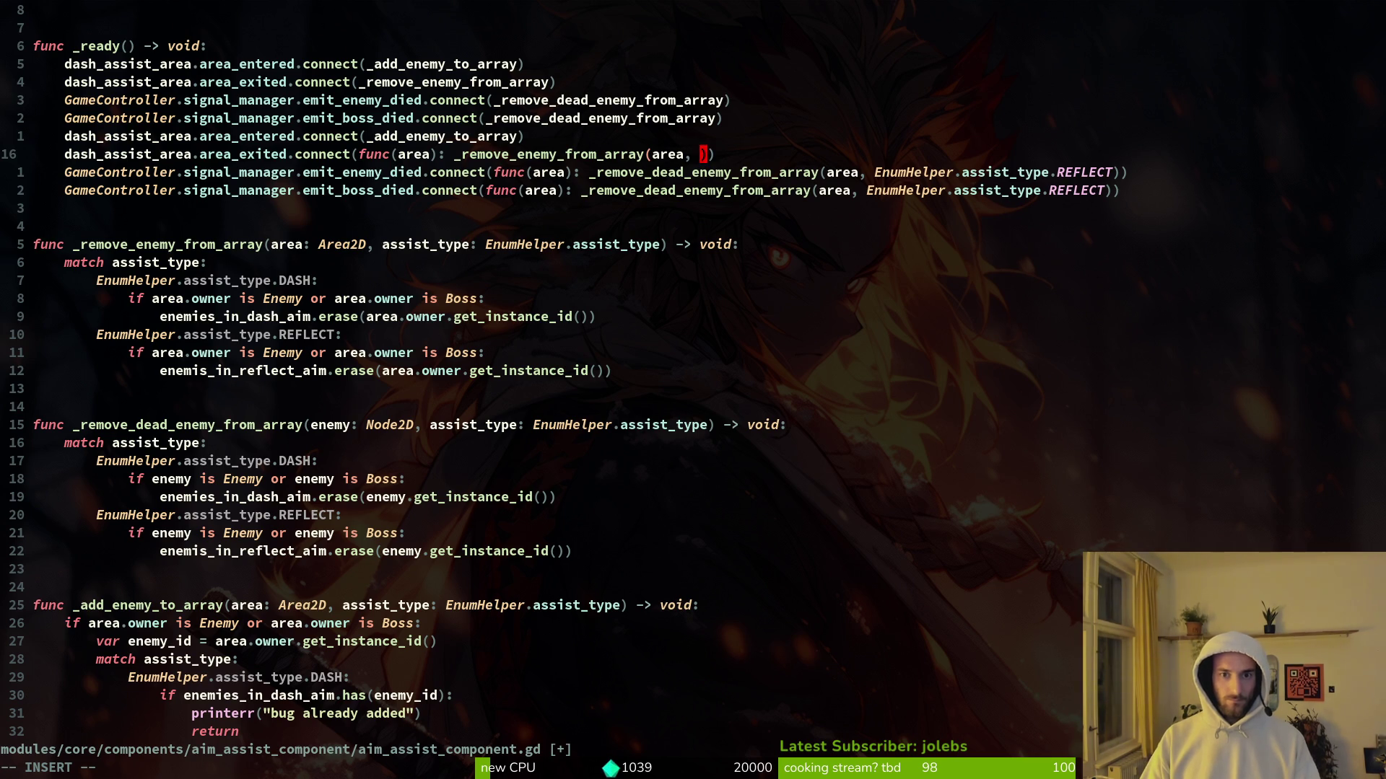
type("eni")
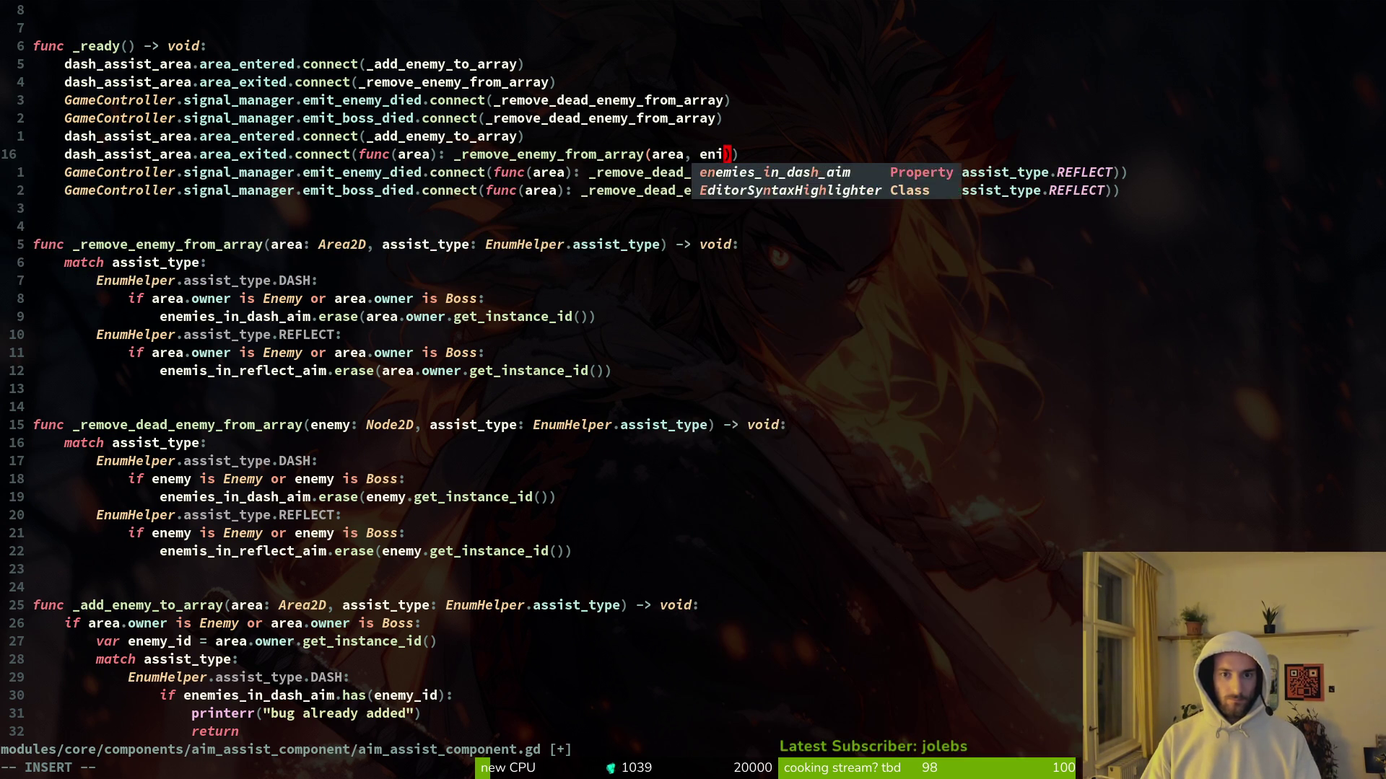
key("BackSpace")
type("u")
key("Return")
type(".")
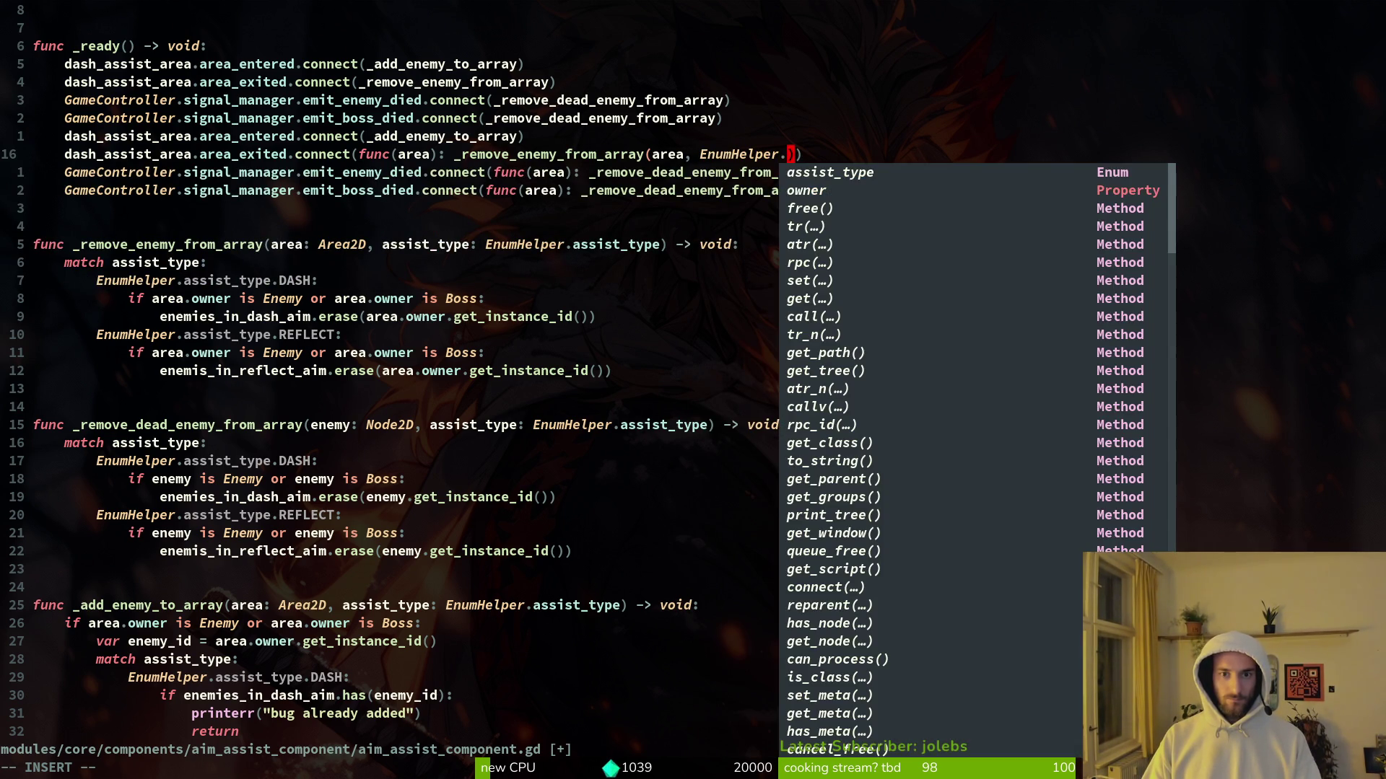
key("Return")
type(".")
key("Down")
key("Return")
key("Escape")
Step: Give the dash area_entered connection the same DASH lambda and save the script
key("asciicircum")
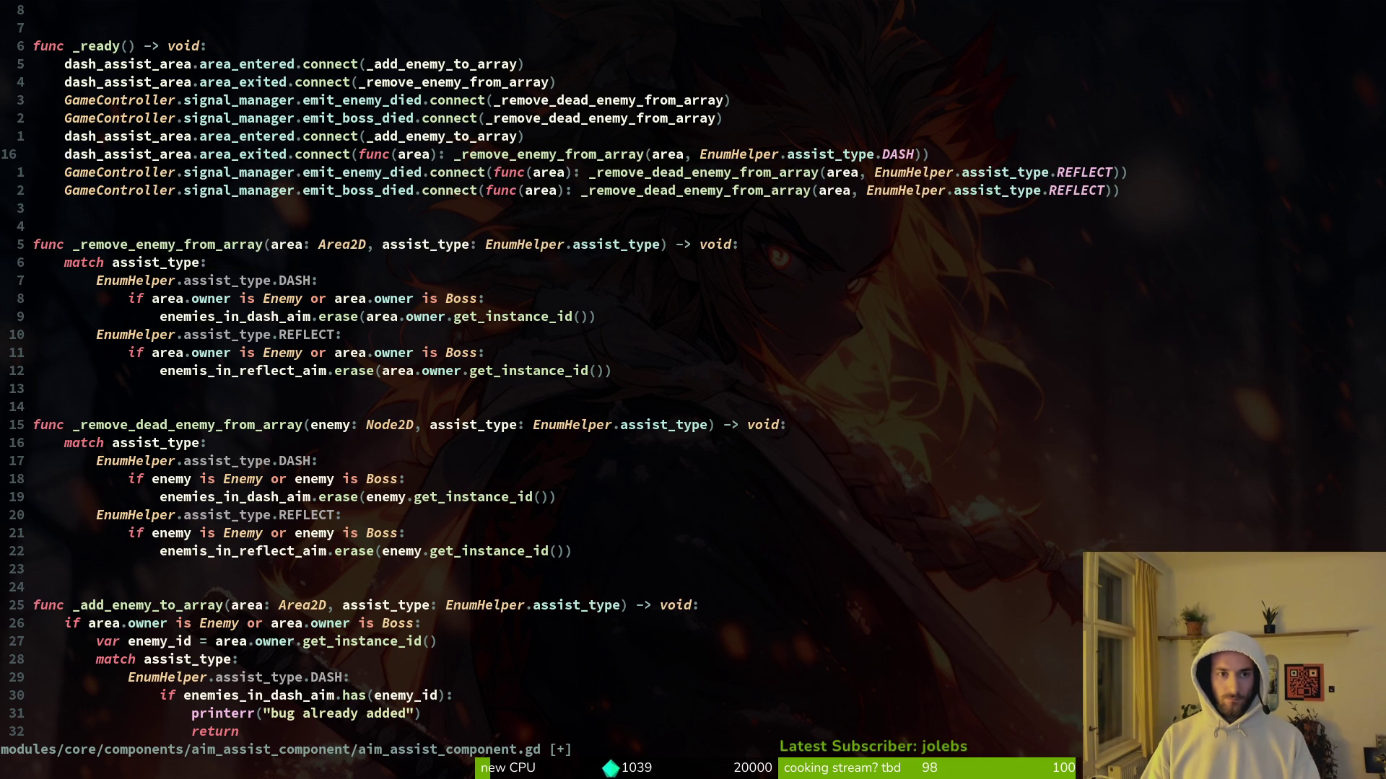
key("dollar")
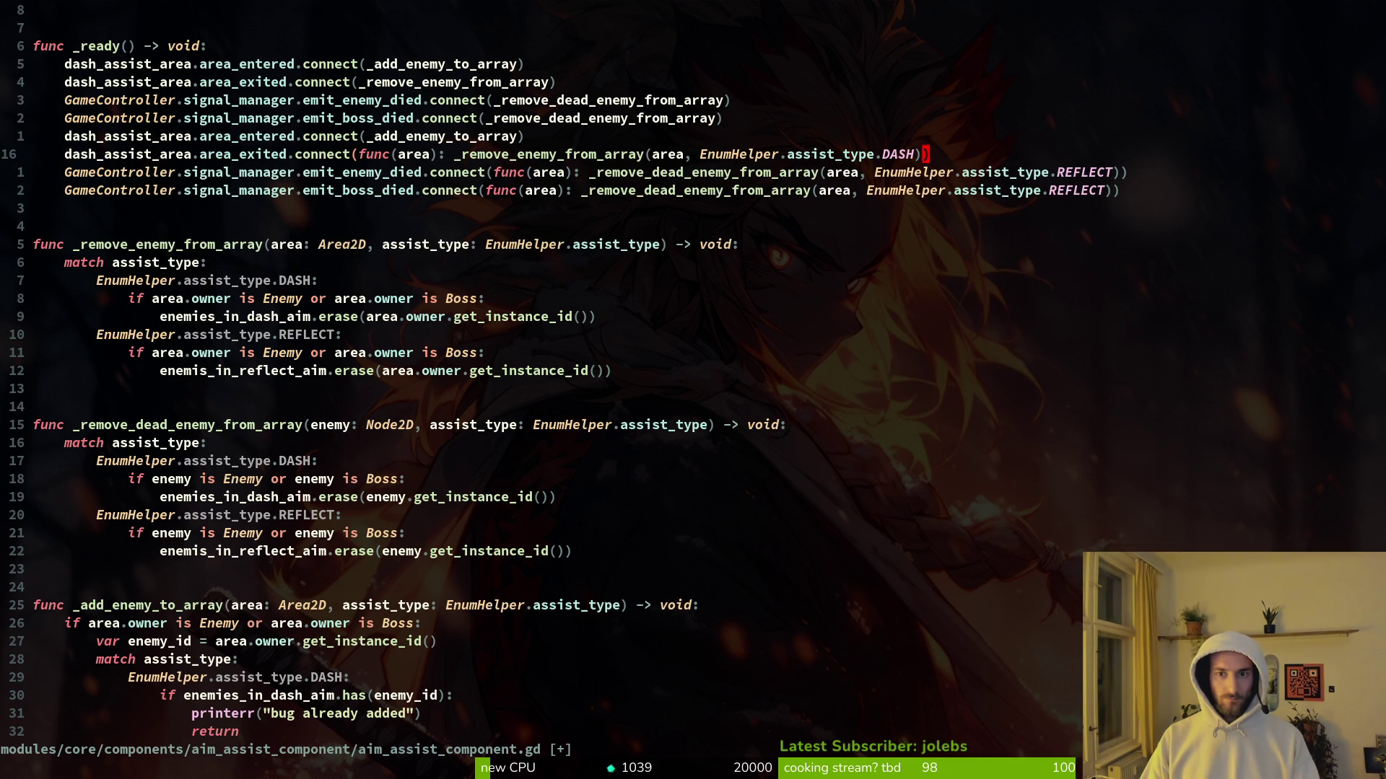
key("y")
key("y")
key("P")
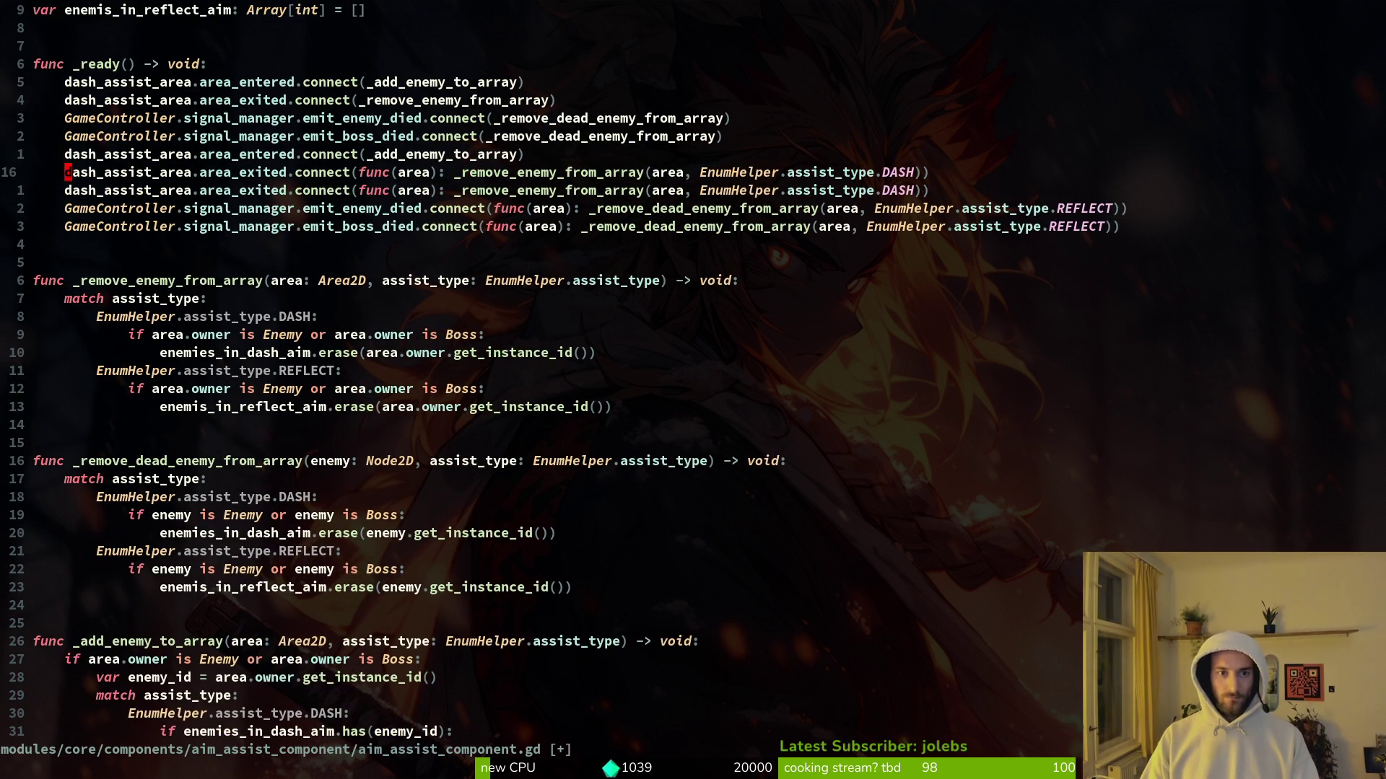
key("u")
key("w")
key("w")
key("w")
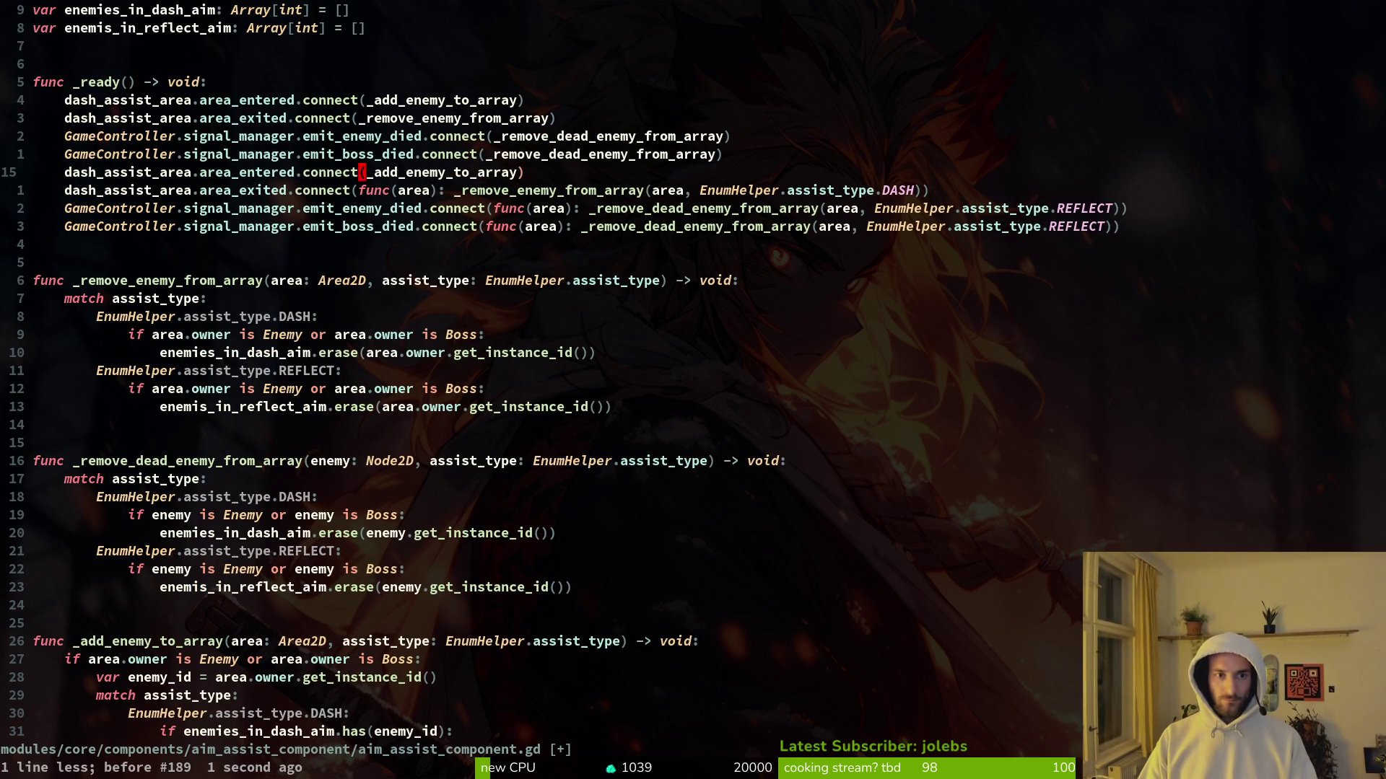
type("afunc(area)")
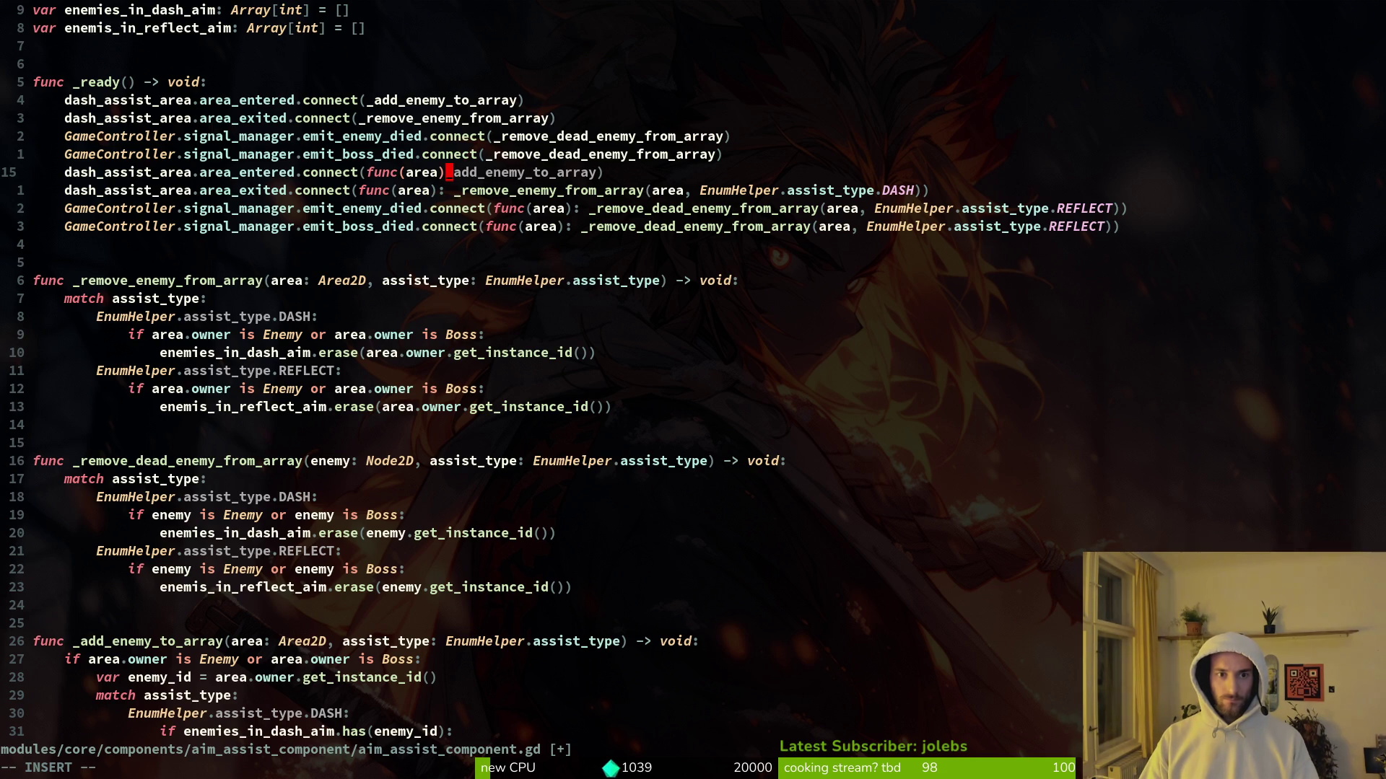
type(":")
key("ctrl+Right")
type("(a")
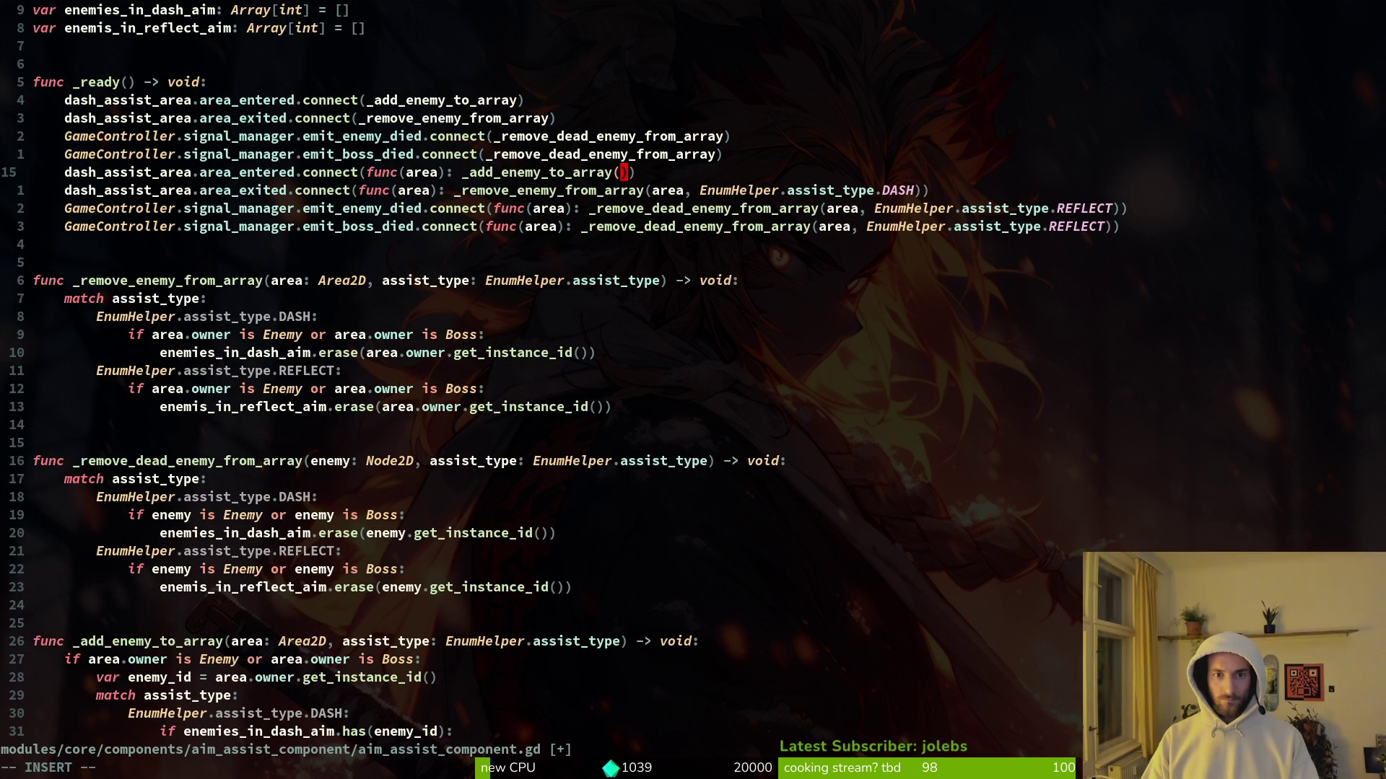
type("rea, EnumHelper.")
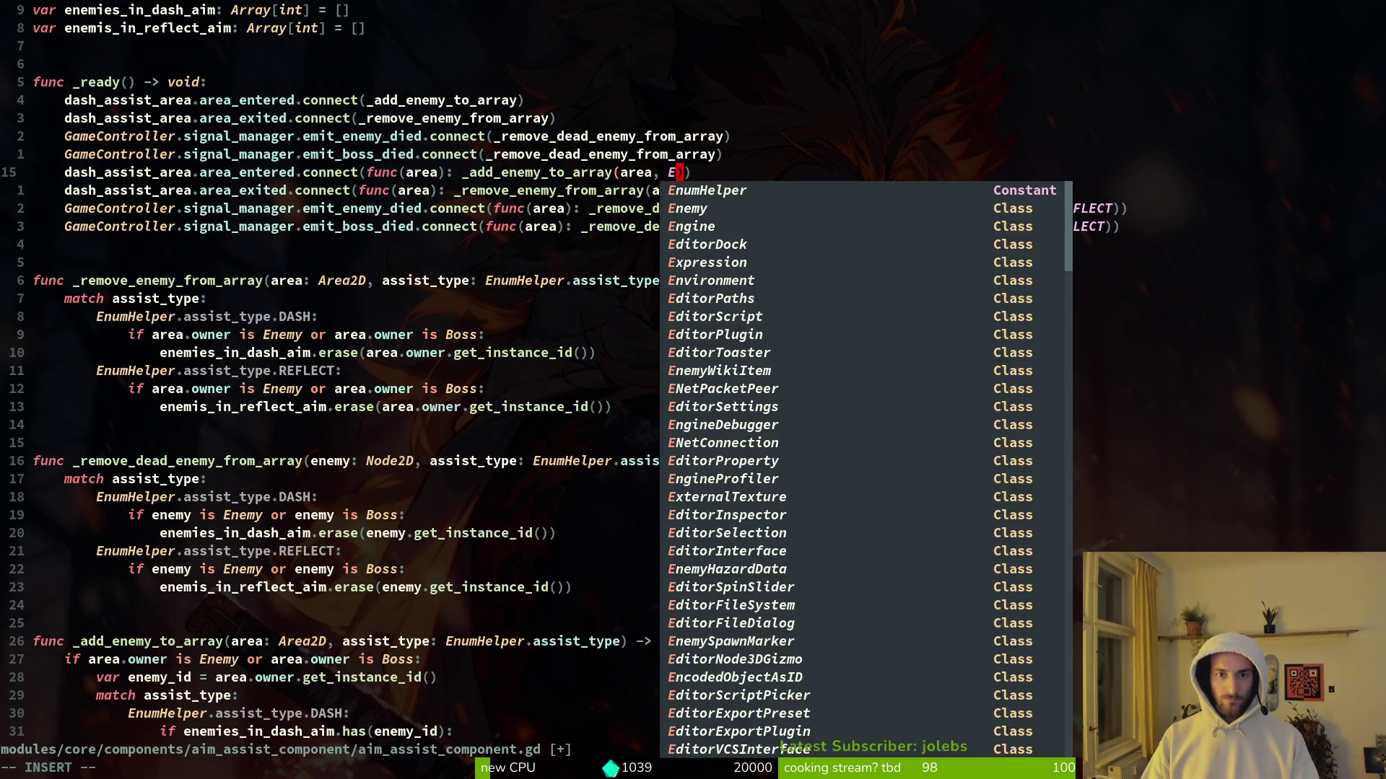
type("assist_type.DASH")
key("Escape")
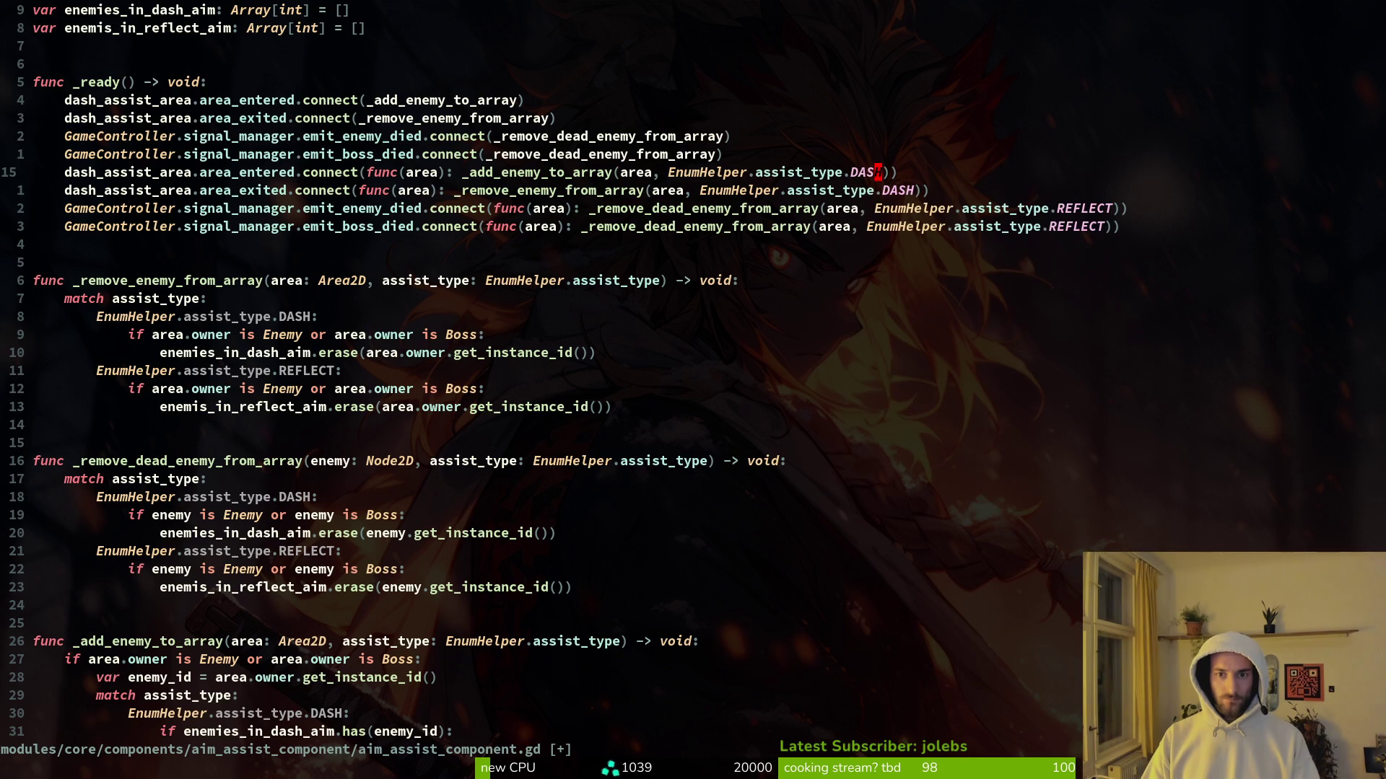
type(":w")
key("Return")
key("shift+v")
Step: Duplicate the four lambda connection lines above the old direct connections, then delete the old four
key("j")
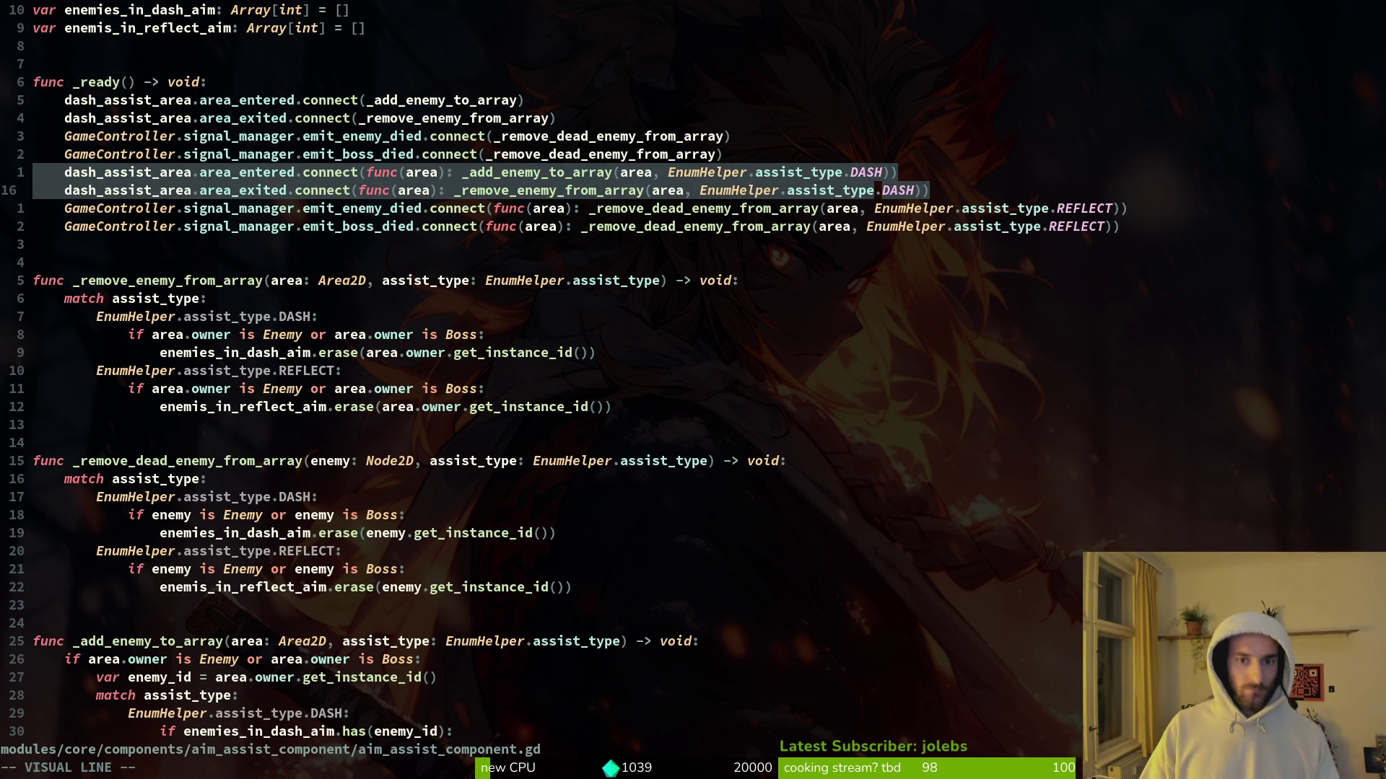
key("y")
key("k")
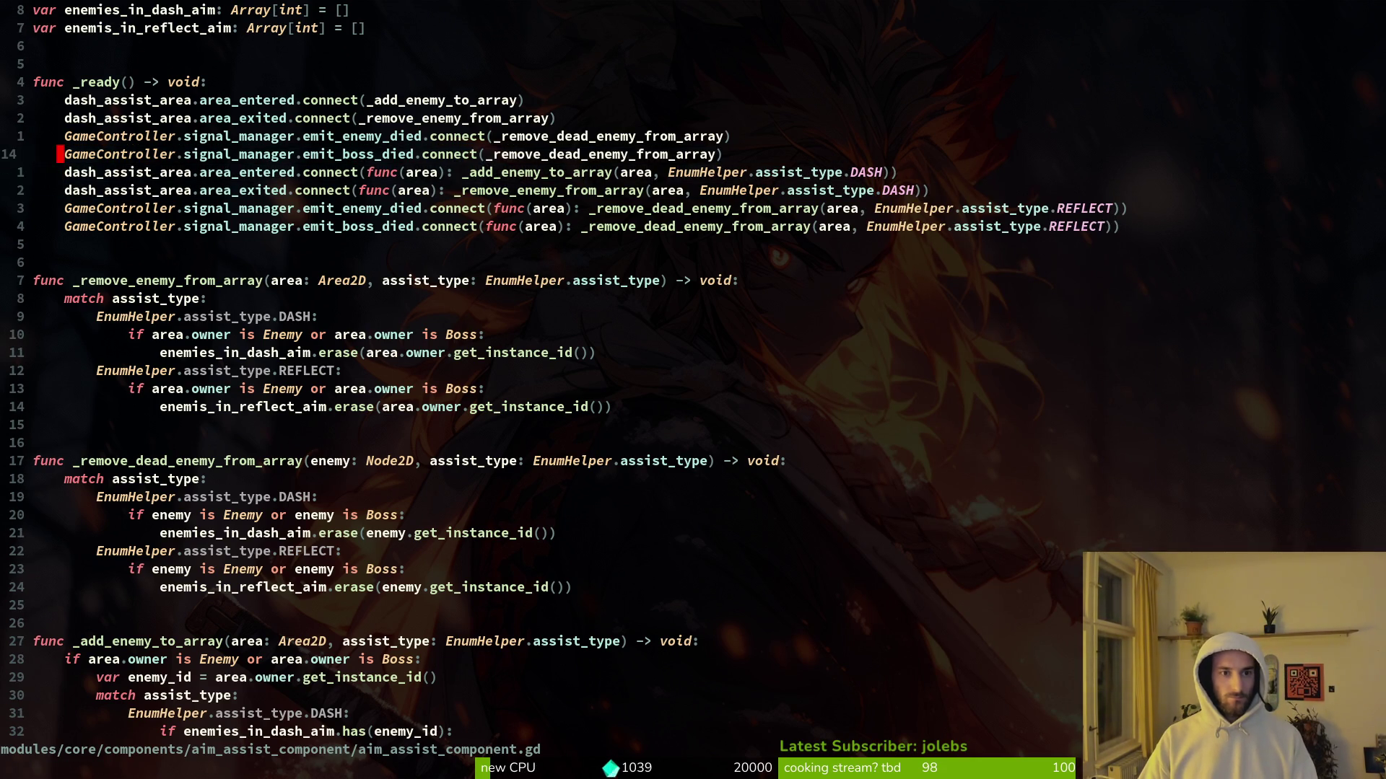
key("j")
key("shift+v")
key("j")
key("j")
key("j")
key("y")
key("k")
key("k")
key("k")
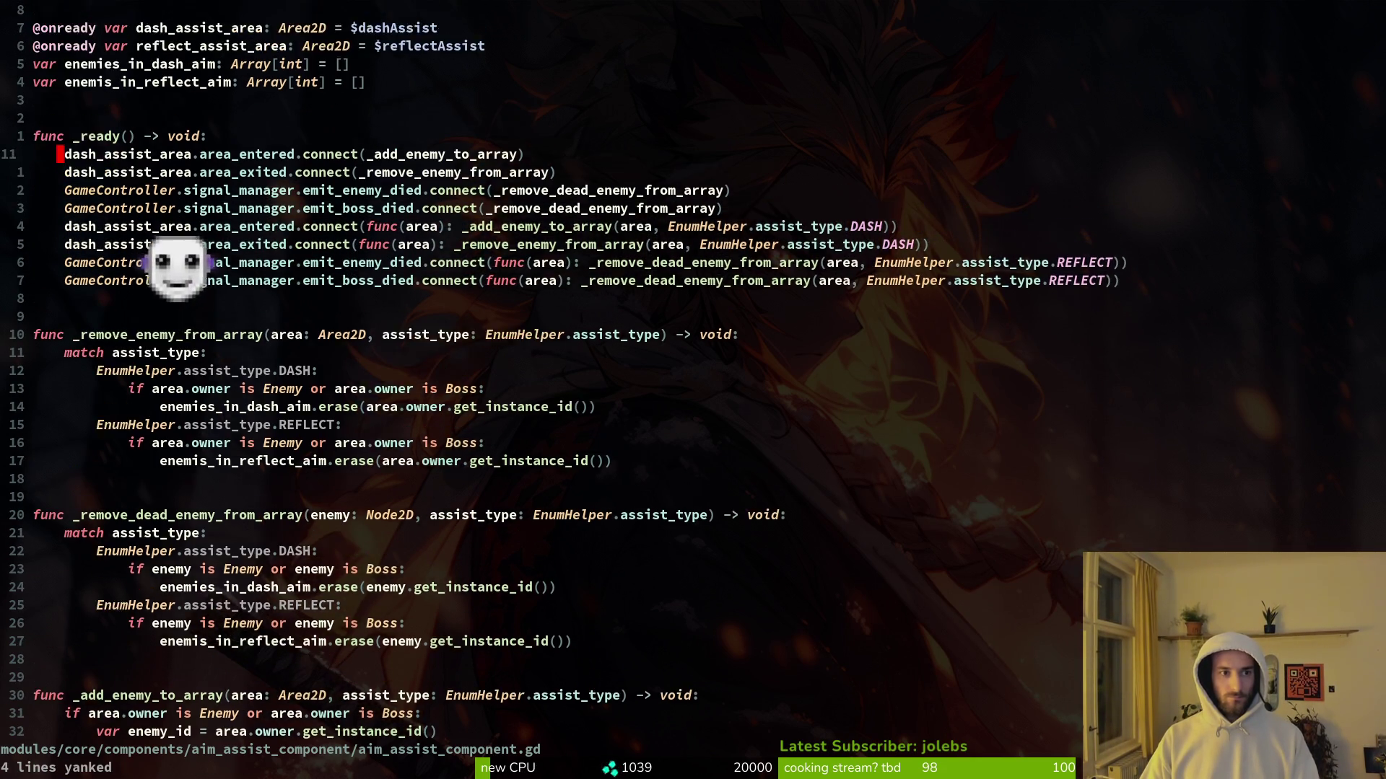
key("shift+p")
key("j")
key("j")
key("j")
key("shift+v")
key("j")
key("j")
key("j")
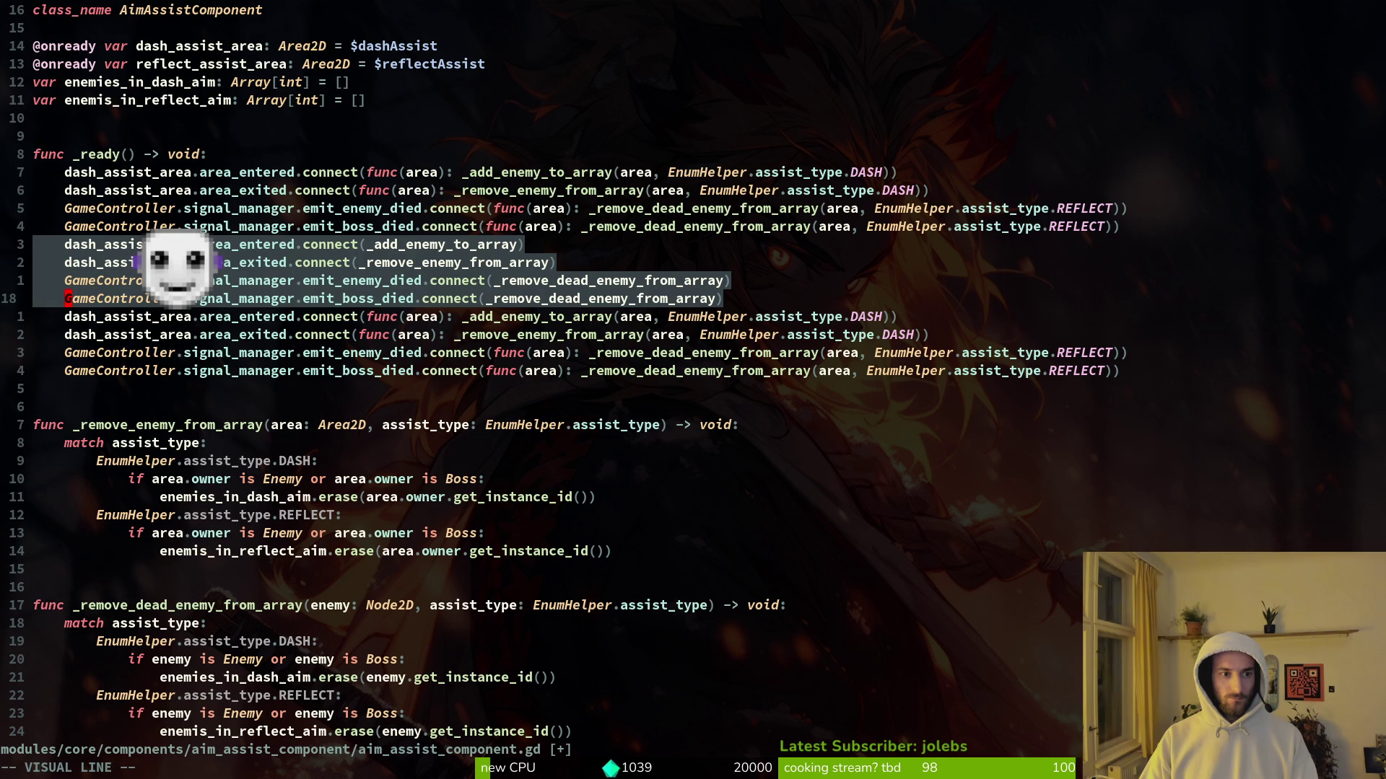
key("d")
Step: Point the first pasted pair of connections at reflect_assist_area and save
key("k")
key("k")
key("k")
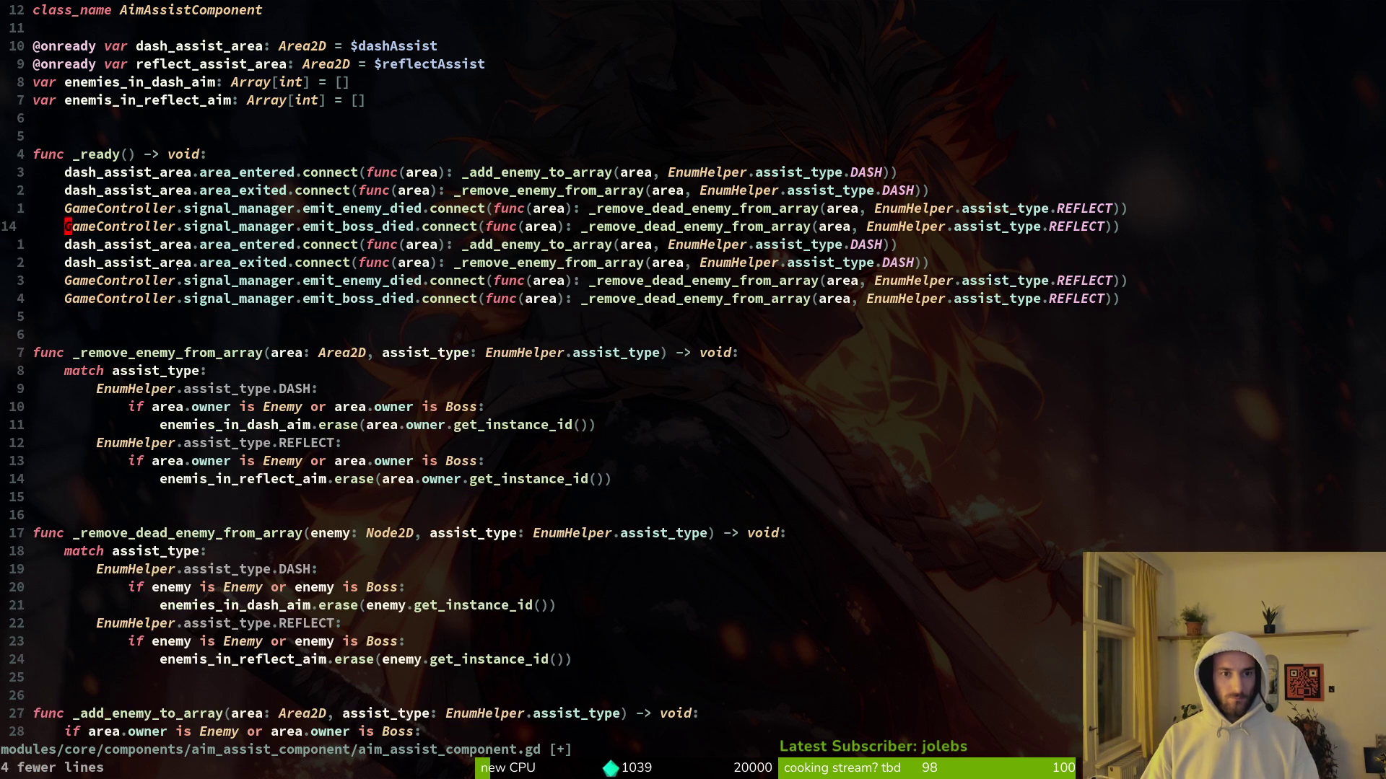
type("cwre")
key("Return")
key("Escape")
key("j")
key("b")
key("b")
key("b")
type("cwre")
key("Return")
key("Escape")
type(":w")
key("Return")
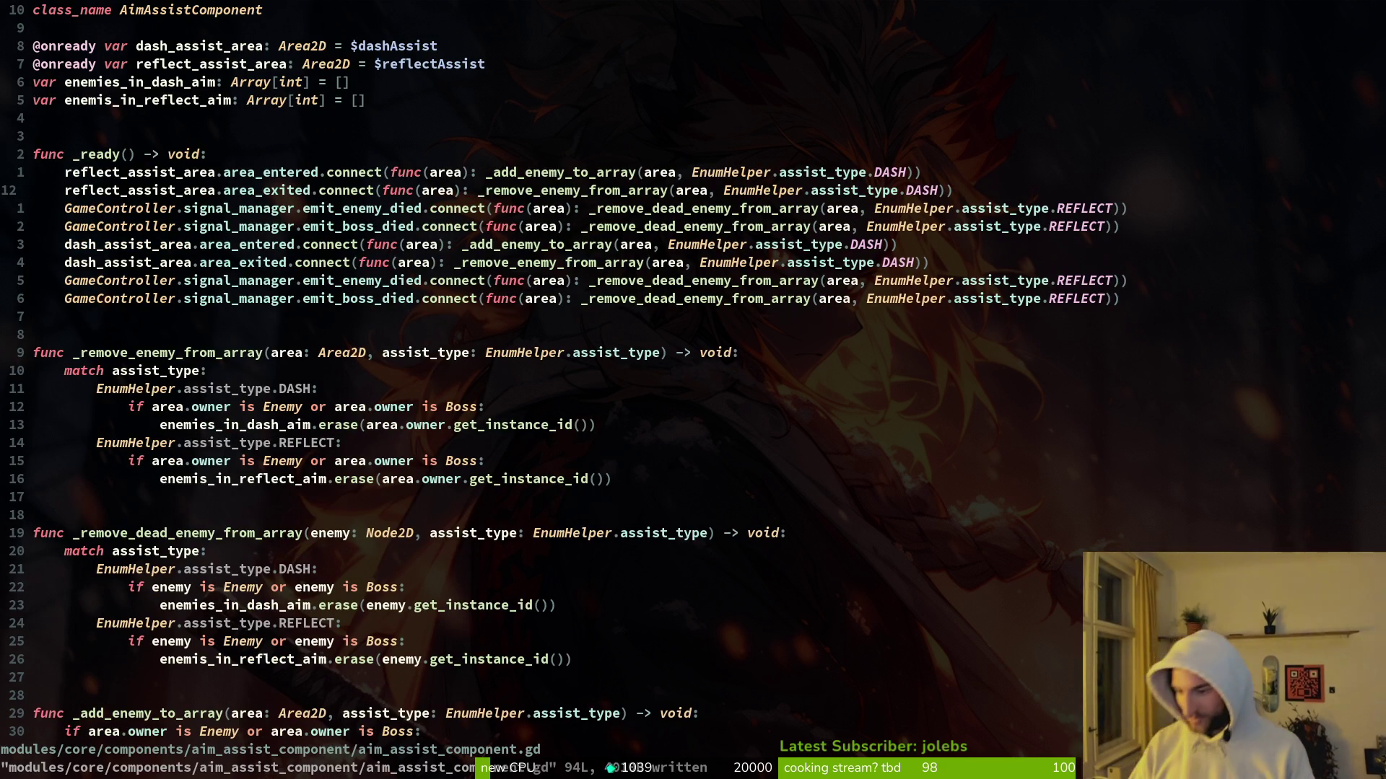
Step: Move the two reflect connection lines below the dash connections and save
key("k")
key("V")
key("j")
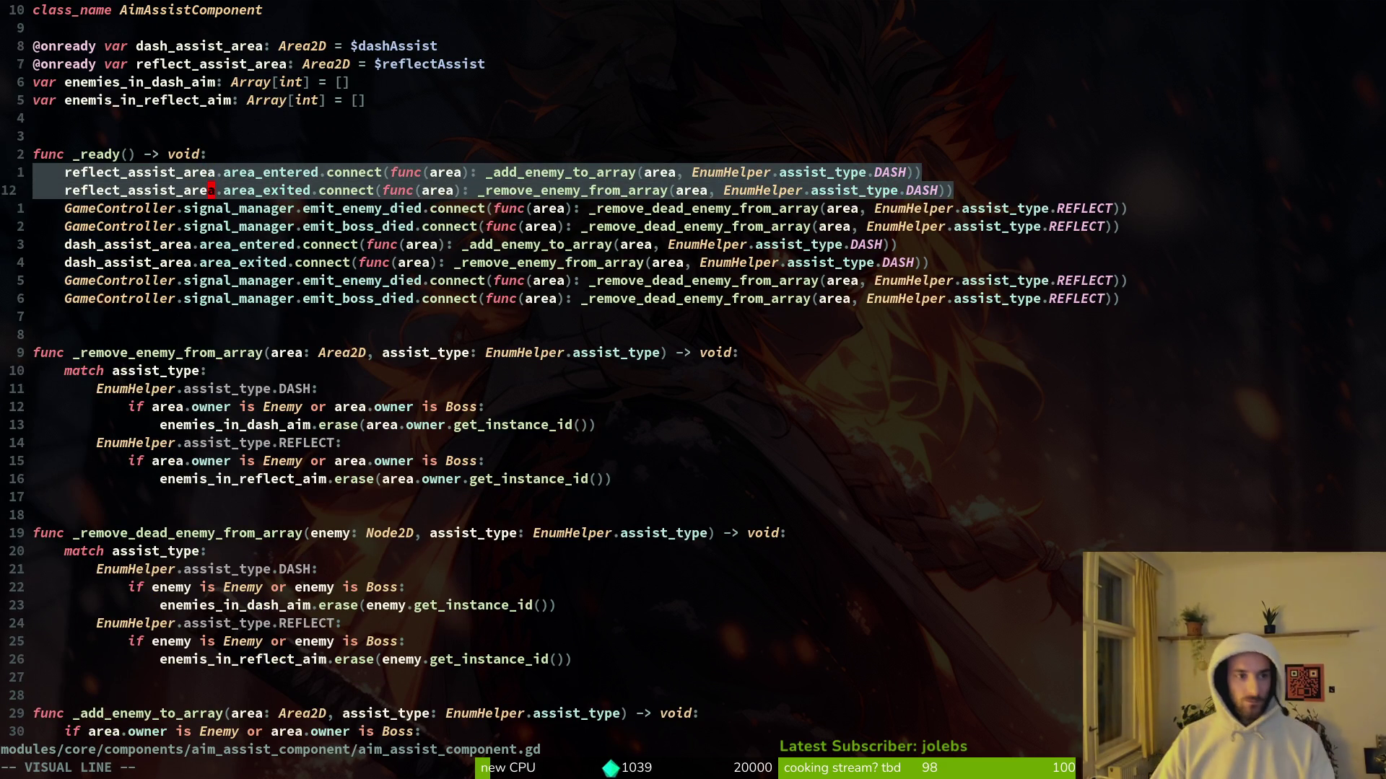
key("J")
key("J")
key("J")
key("Escape")
type(":w")
key("Return")
key("k")
key("k")
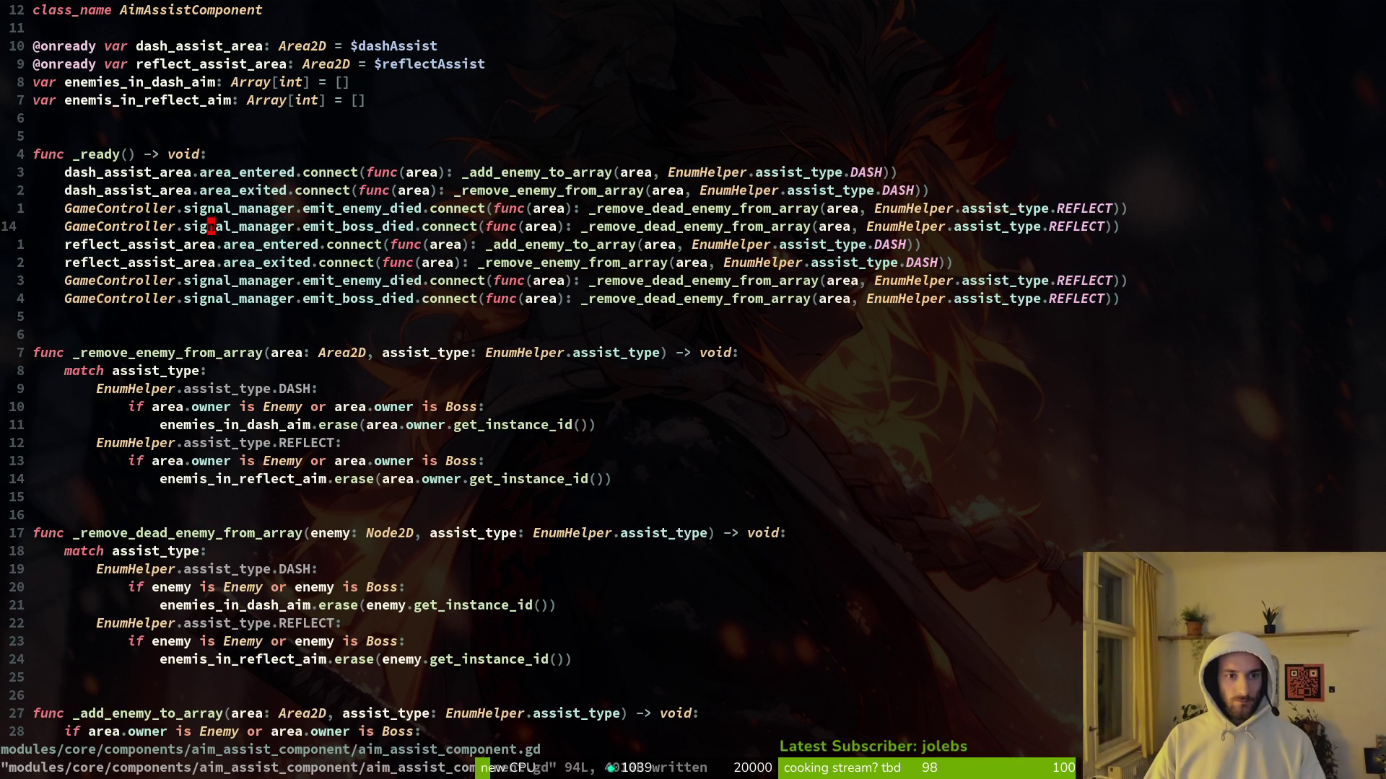
Step: Change the reflect_assist_area connections to pass REFLECT instead of DASH, then save
key("k")
key("k")
key("k")
key("j")
key("j")
key("j")
key("j")
key("$")
type("ciwREFLECT")
key("Escape")
type("jciwREFLECT")
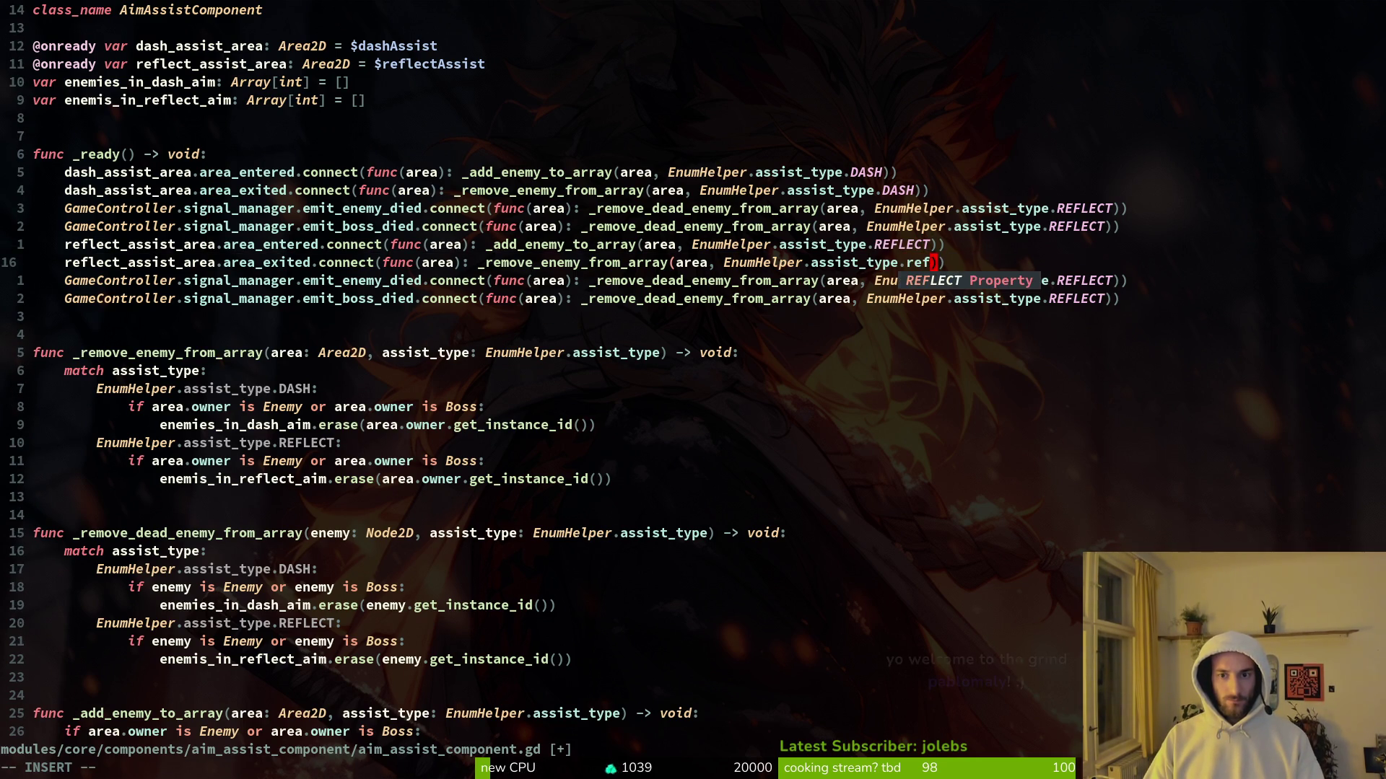
key("Escape")
type(":w")
key("Return")
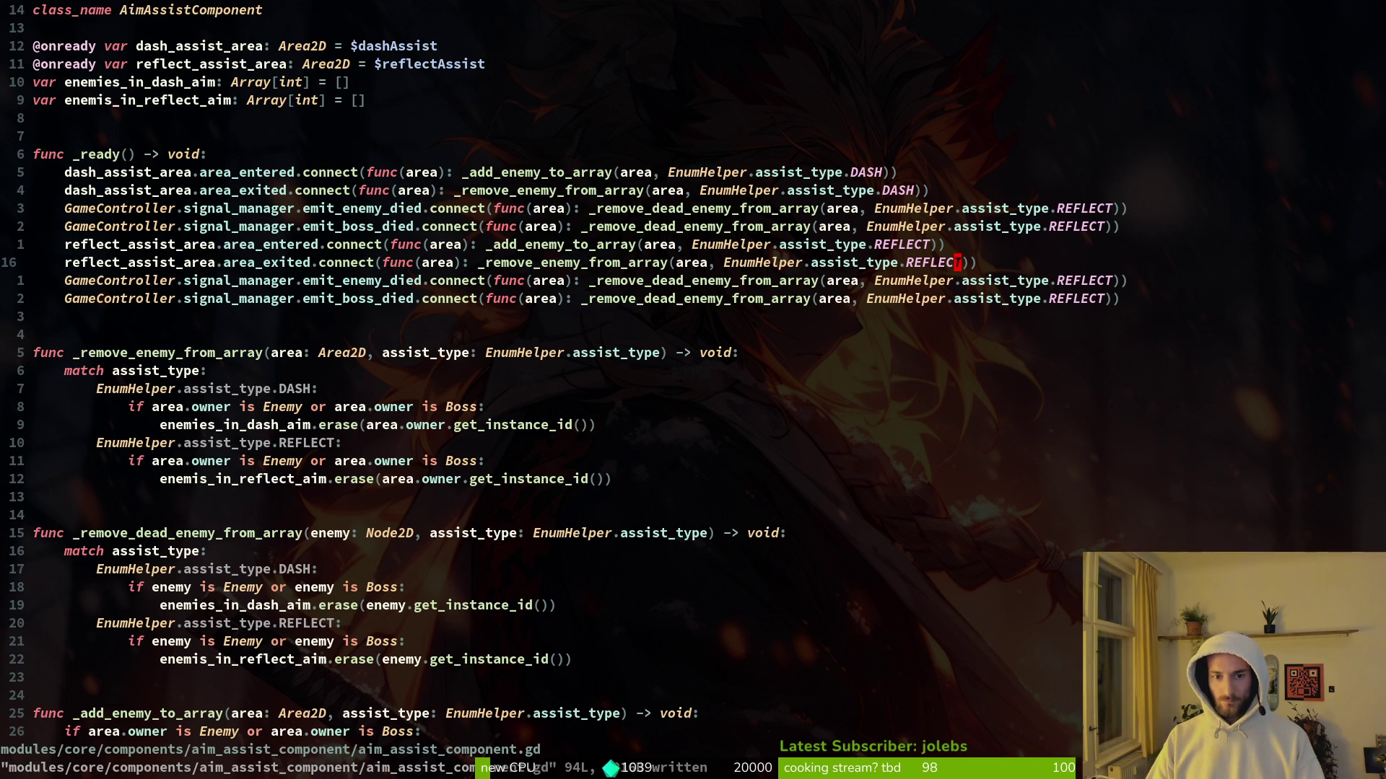
Step: Make the dash enemy_died and boss_died connections pass DASH, save, and check the remaining lines
key("j")
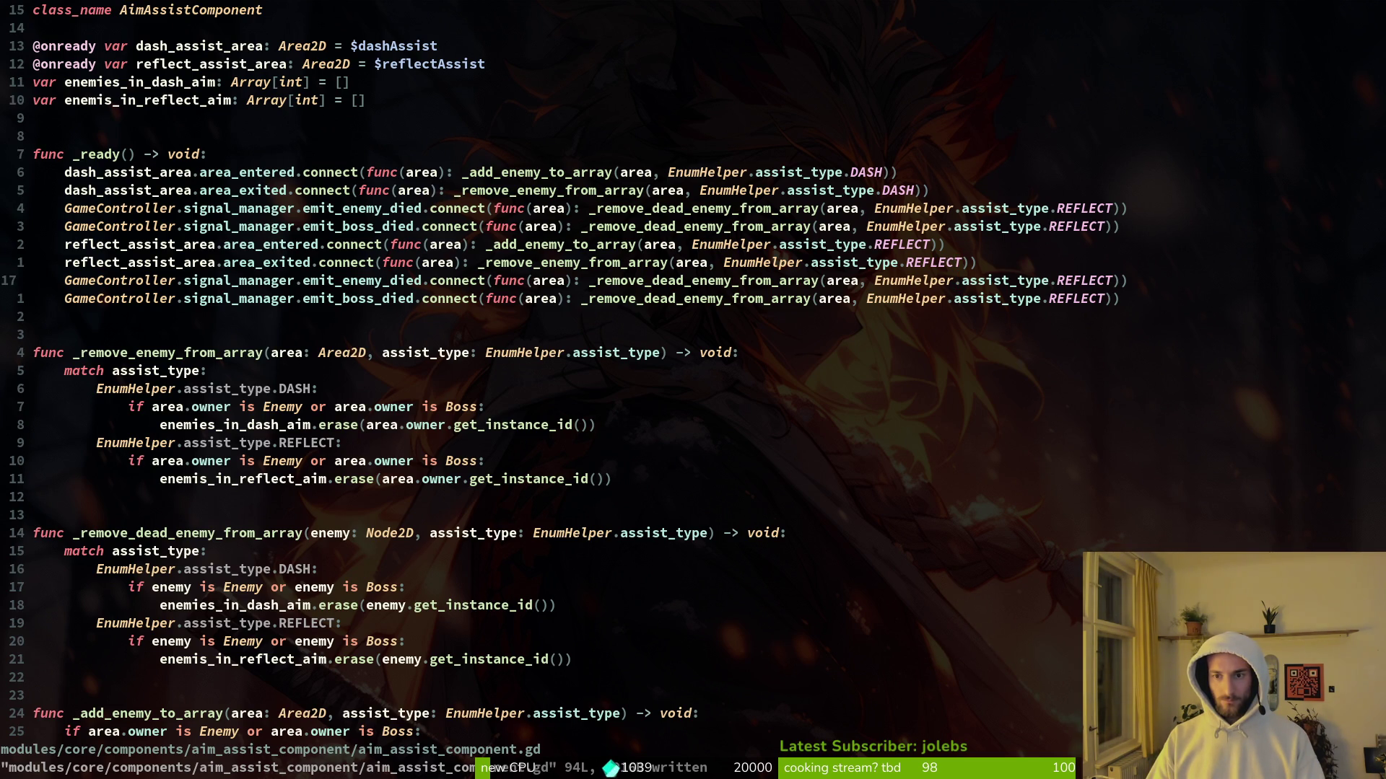
key("k")
key("k")
key("k")
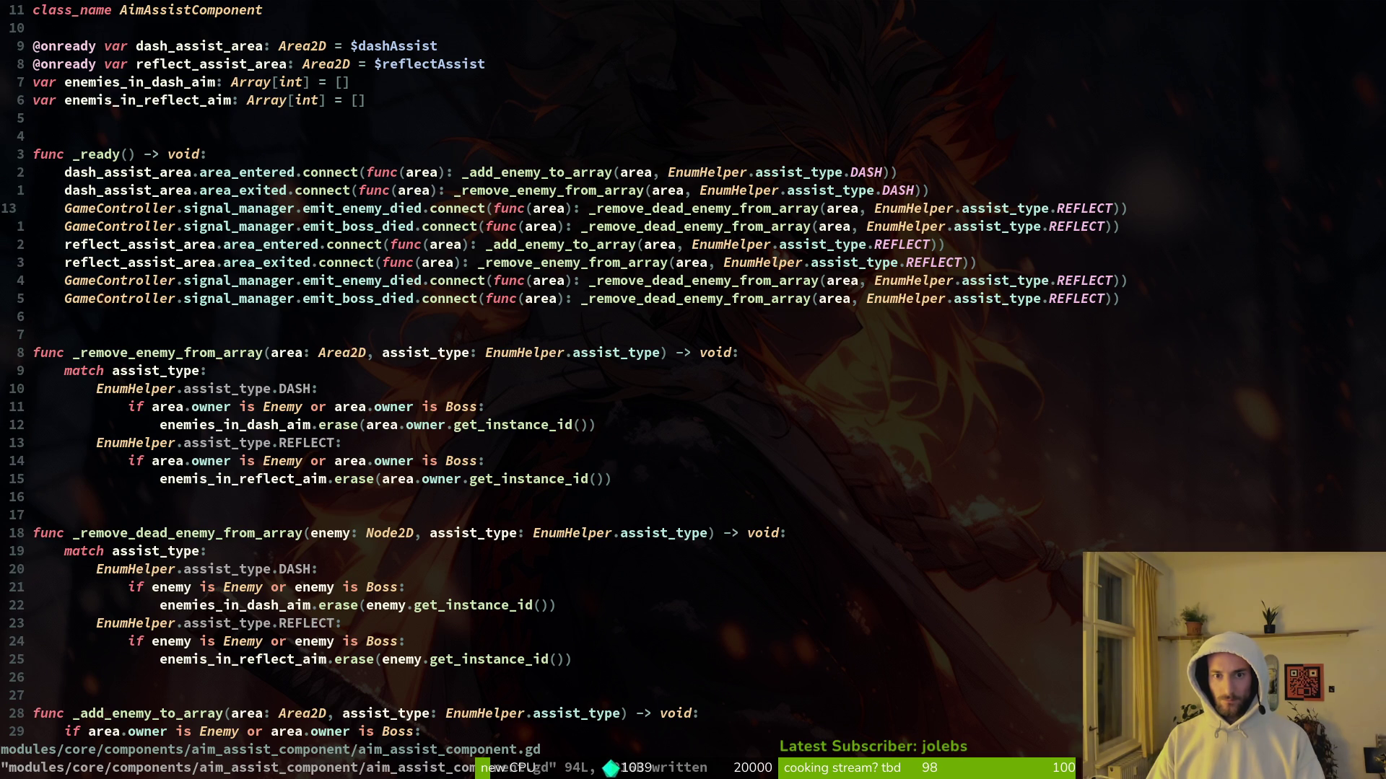
key("w")
key("w")
type("wcwDASH")
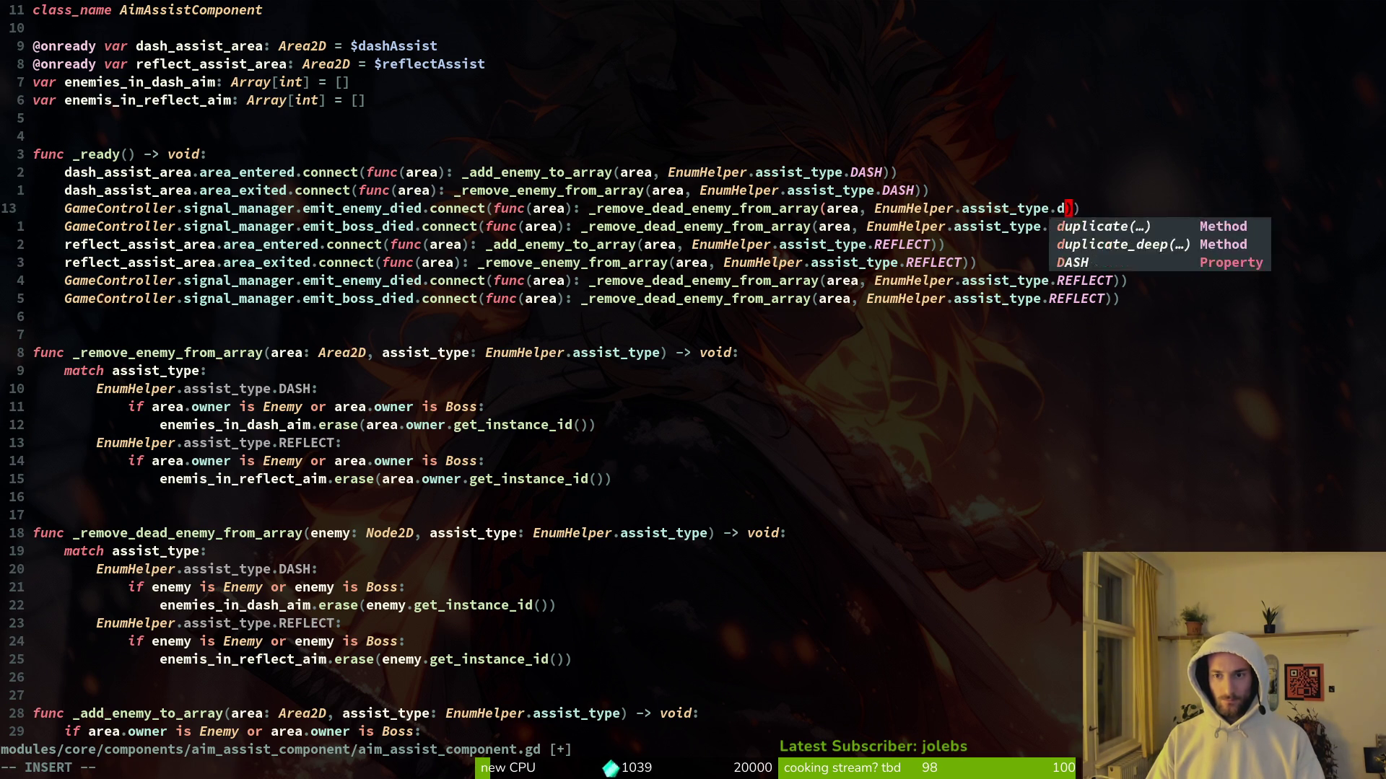
key("Escape")
type("jciwDASH")
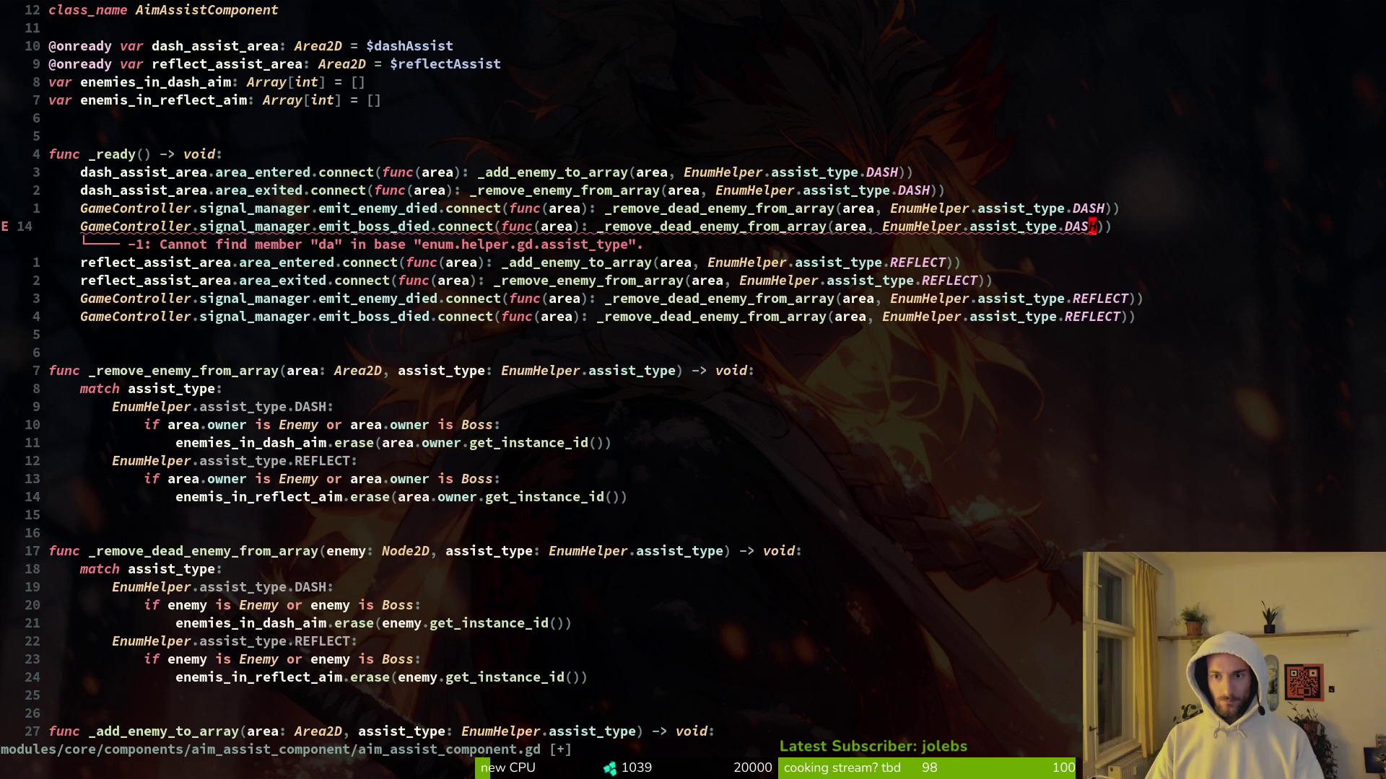
key("Escape")
type("j:w")
key("Return")
key("j")
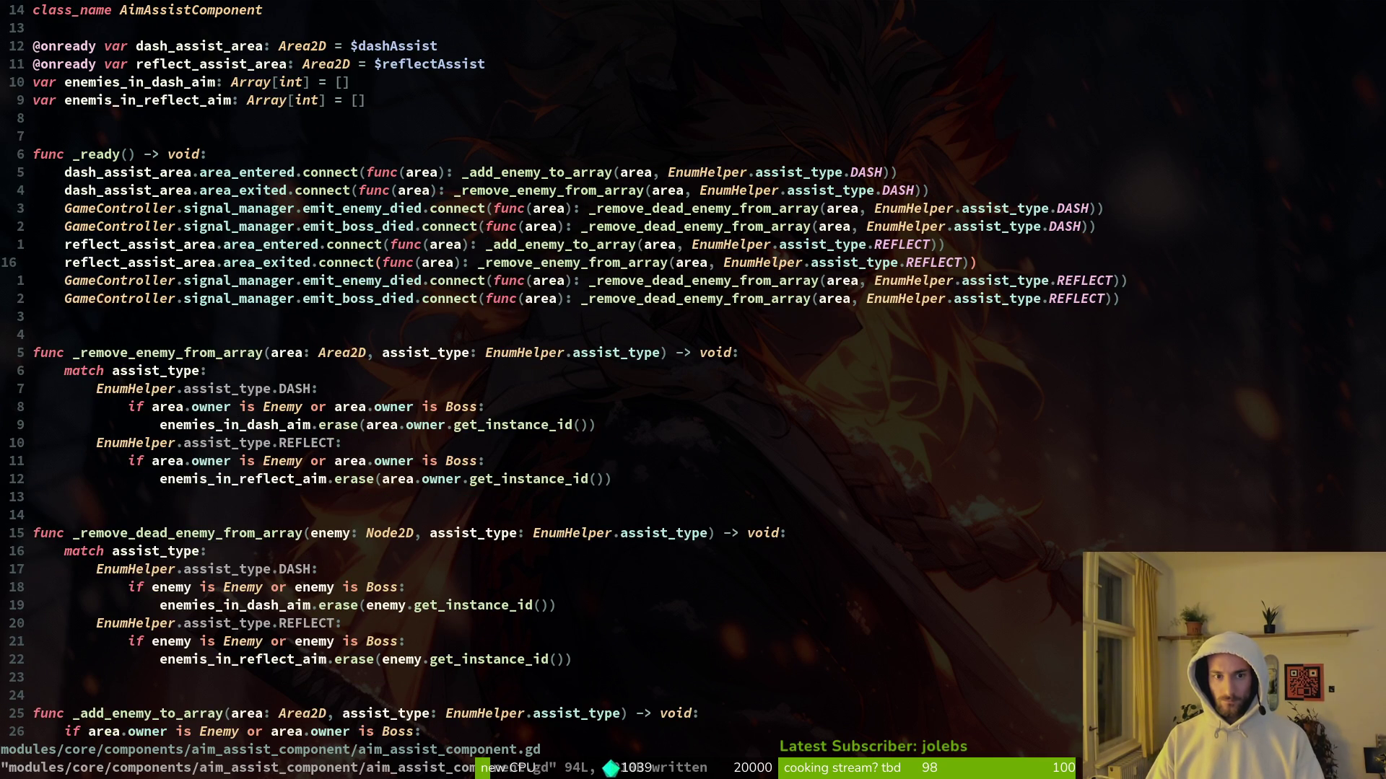
key("j")
key("j")
key("j")
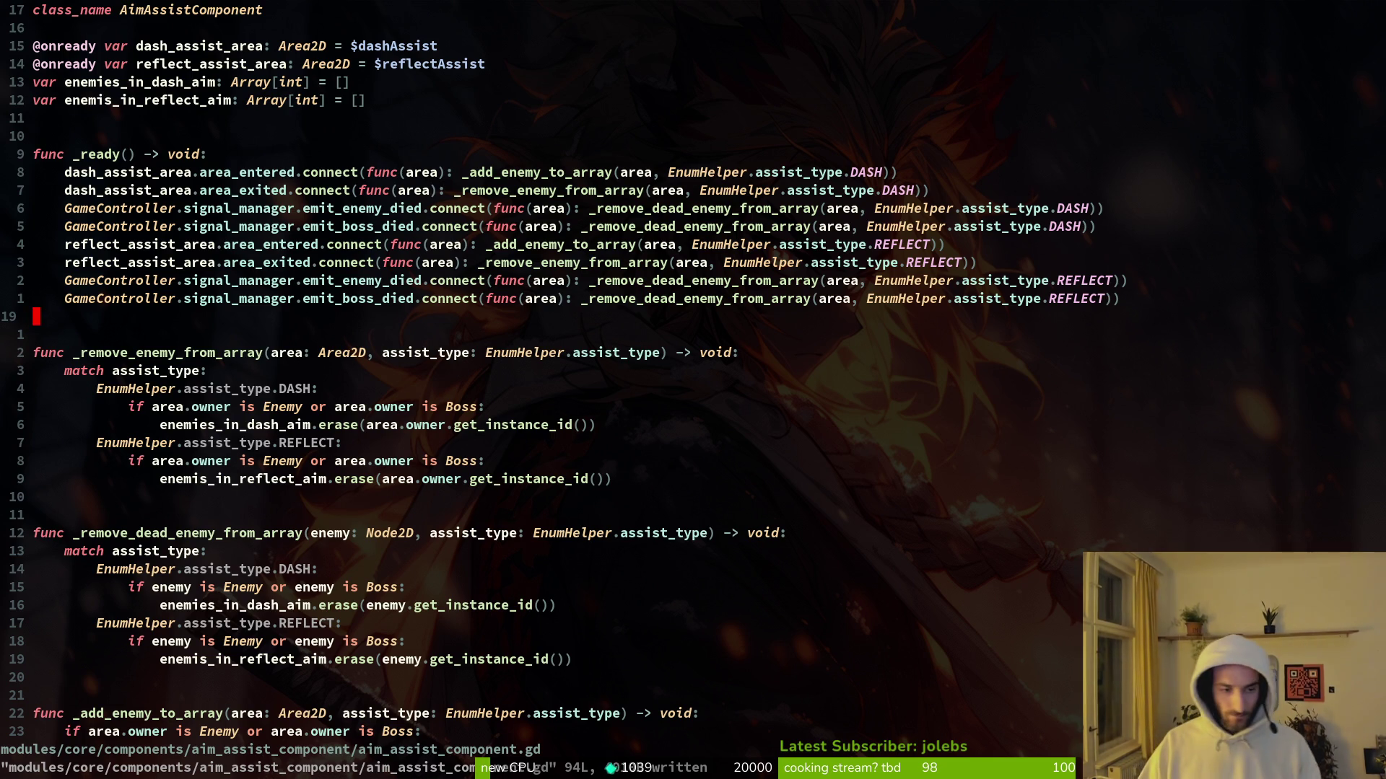
key("ctrl+d")
key("ctrl+d")
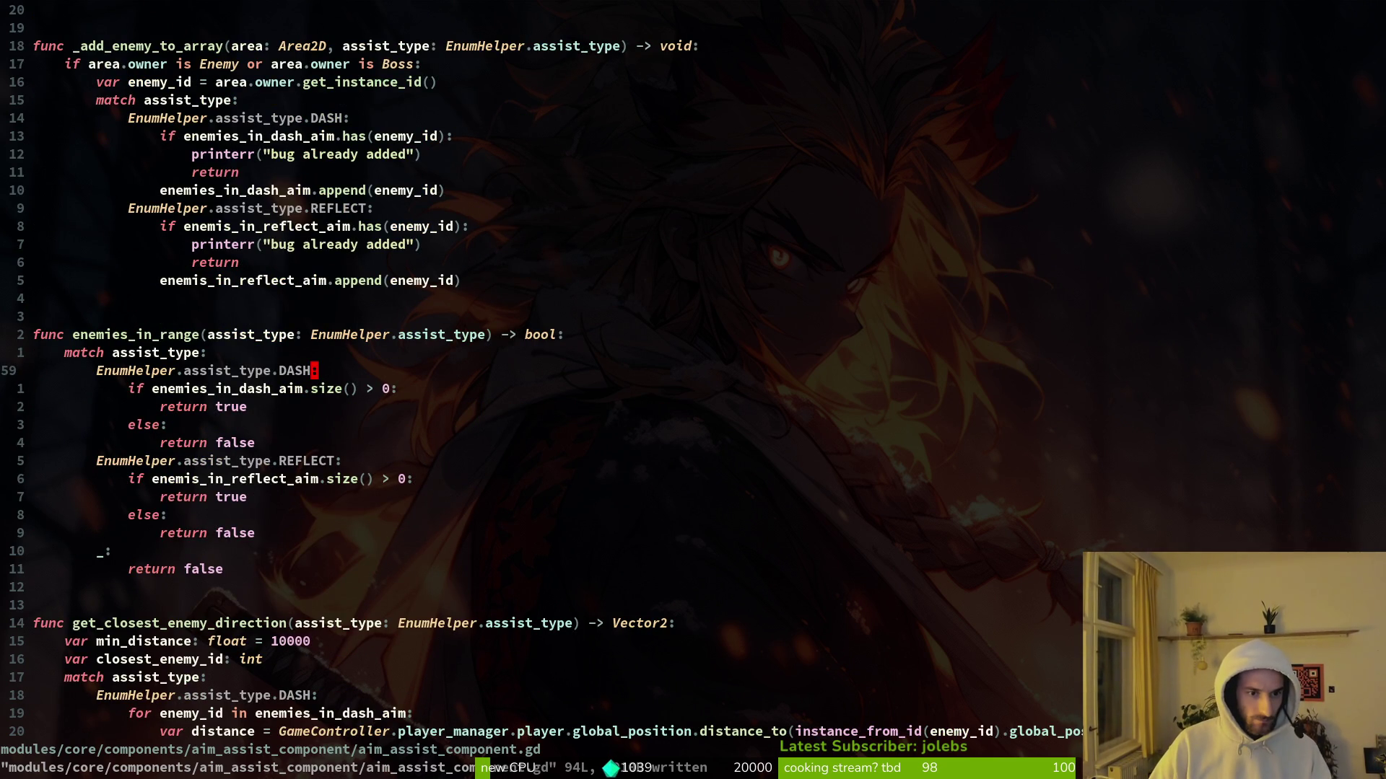
key("alt+Tab")
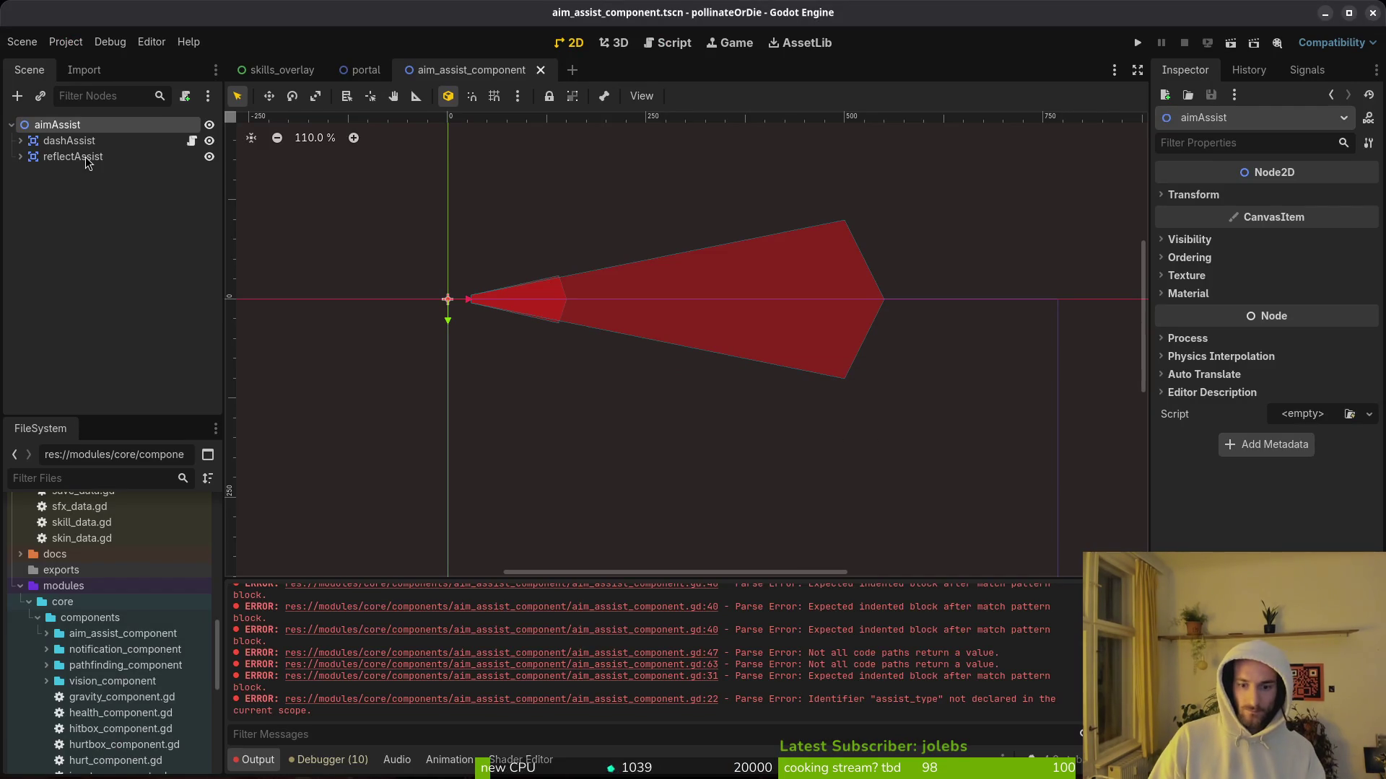
Step: Test-run the game, close it, and open devlevel.tscn
key("F5")
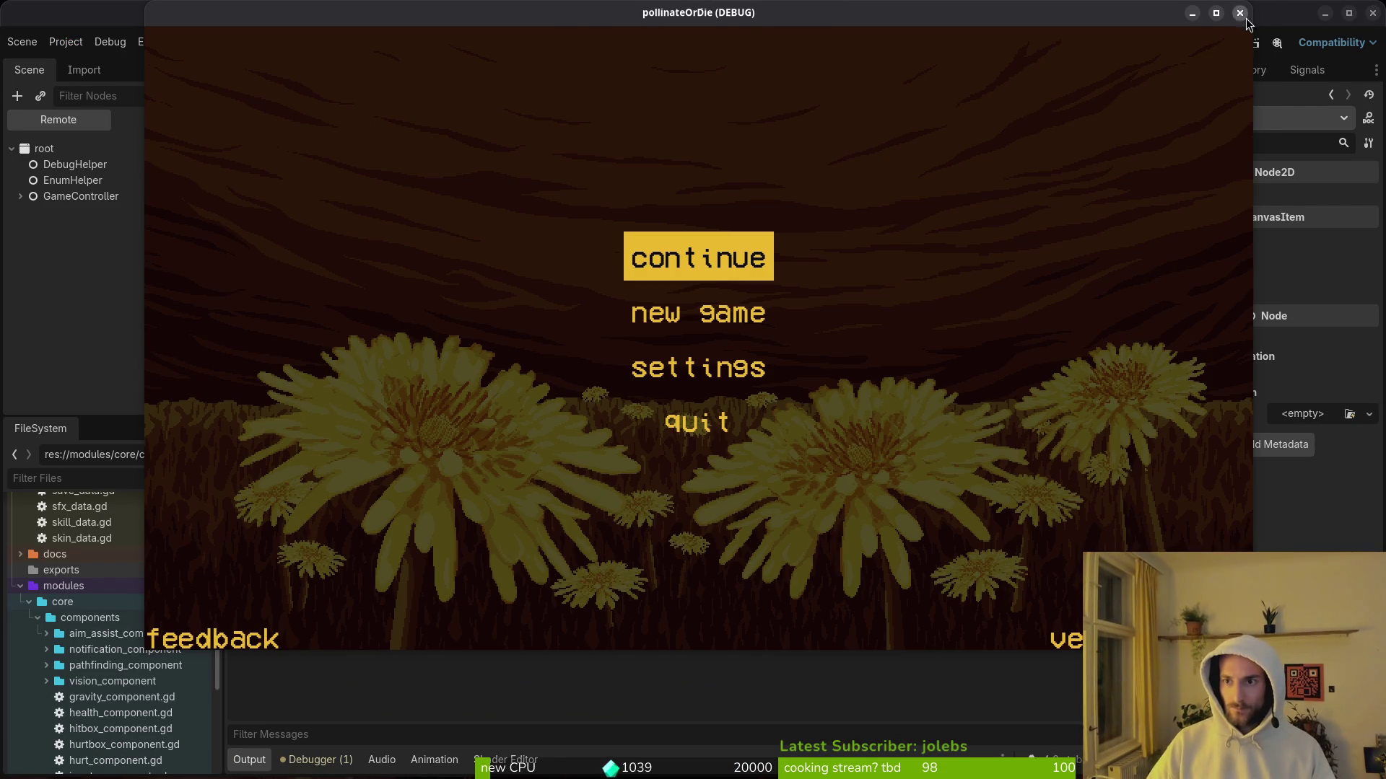
left_click(1241, 14)
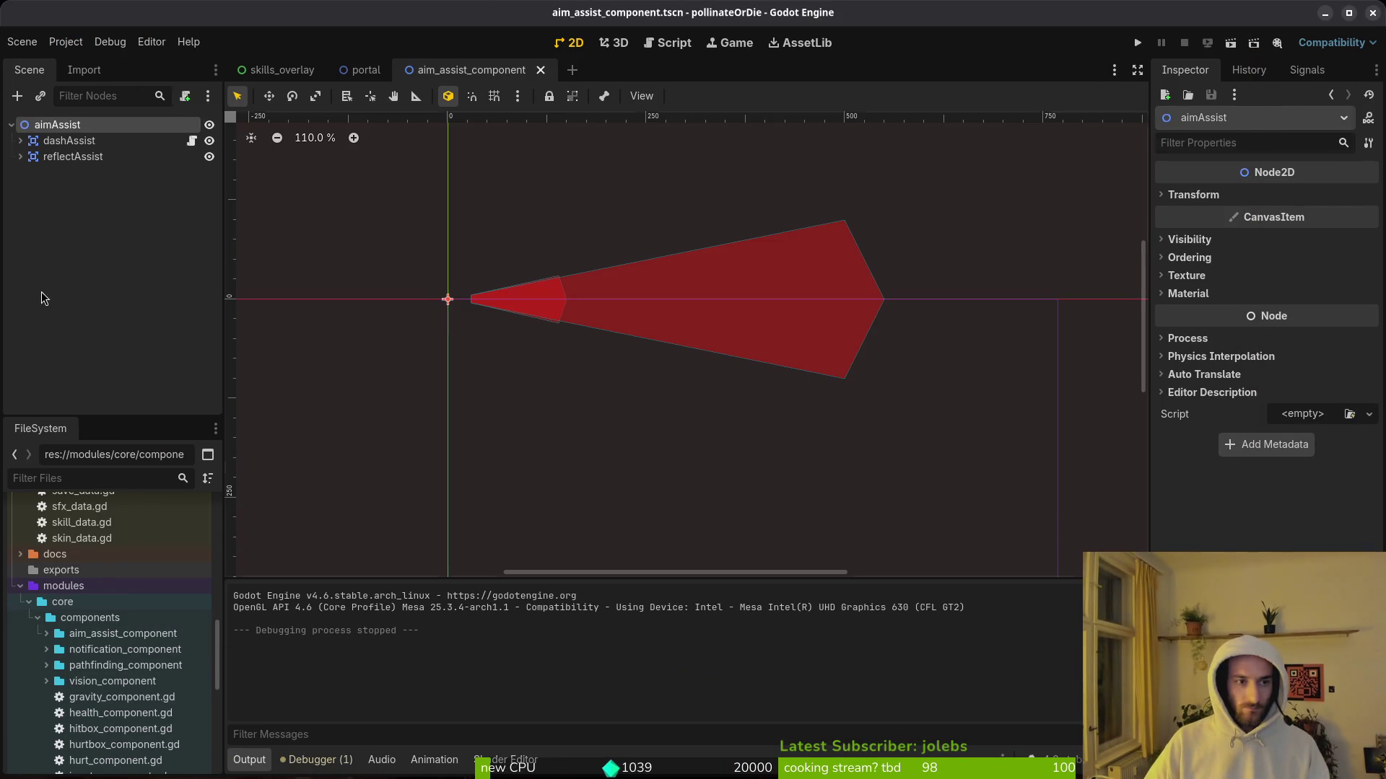
key("shift+alt+o")
type("devlet")
key("Return")
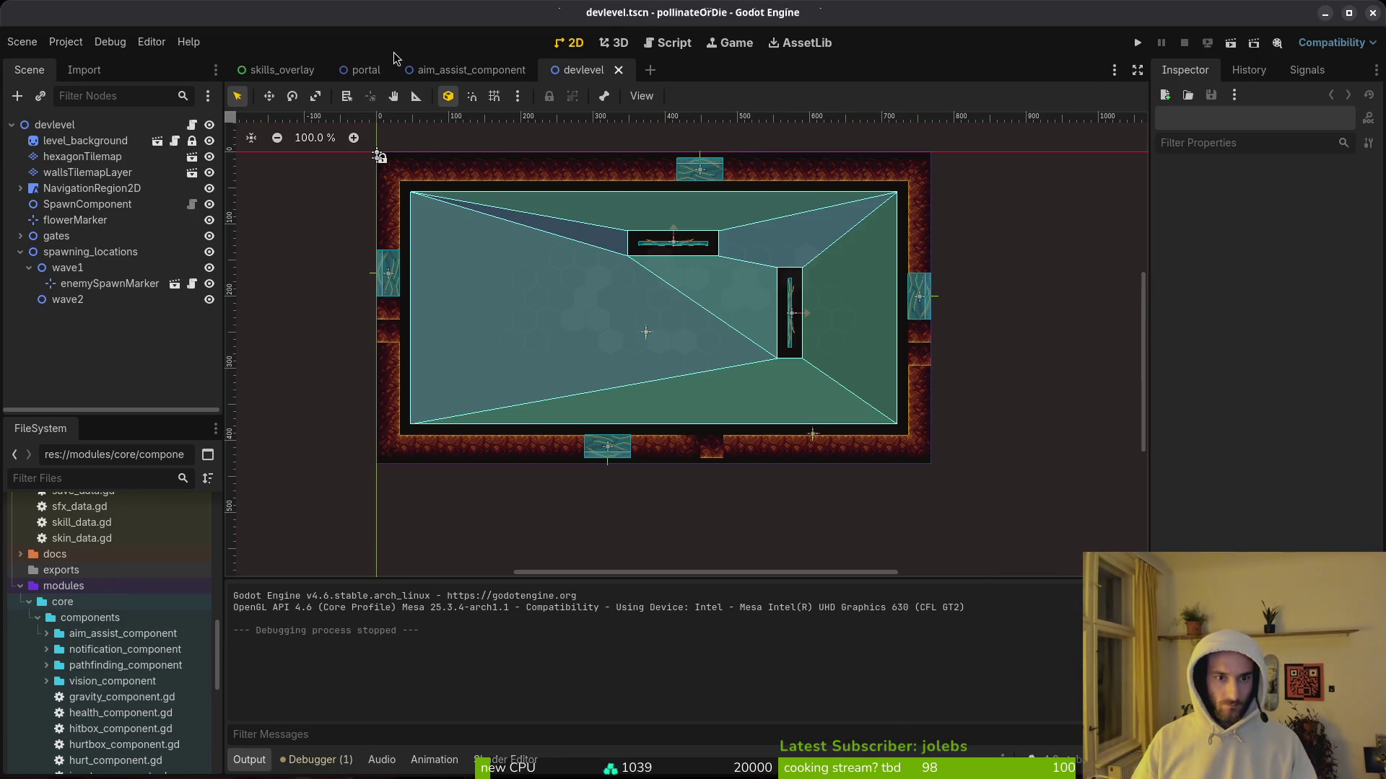
Step: Paste two copies of the enemy spawn marker under wave1
left_click(130, 284)
left_click(69, 269)
key("ctrl+v")
left_click(71, 271)
key("ctrl+v")
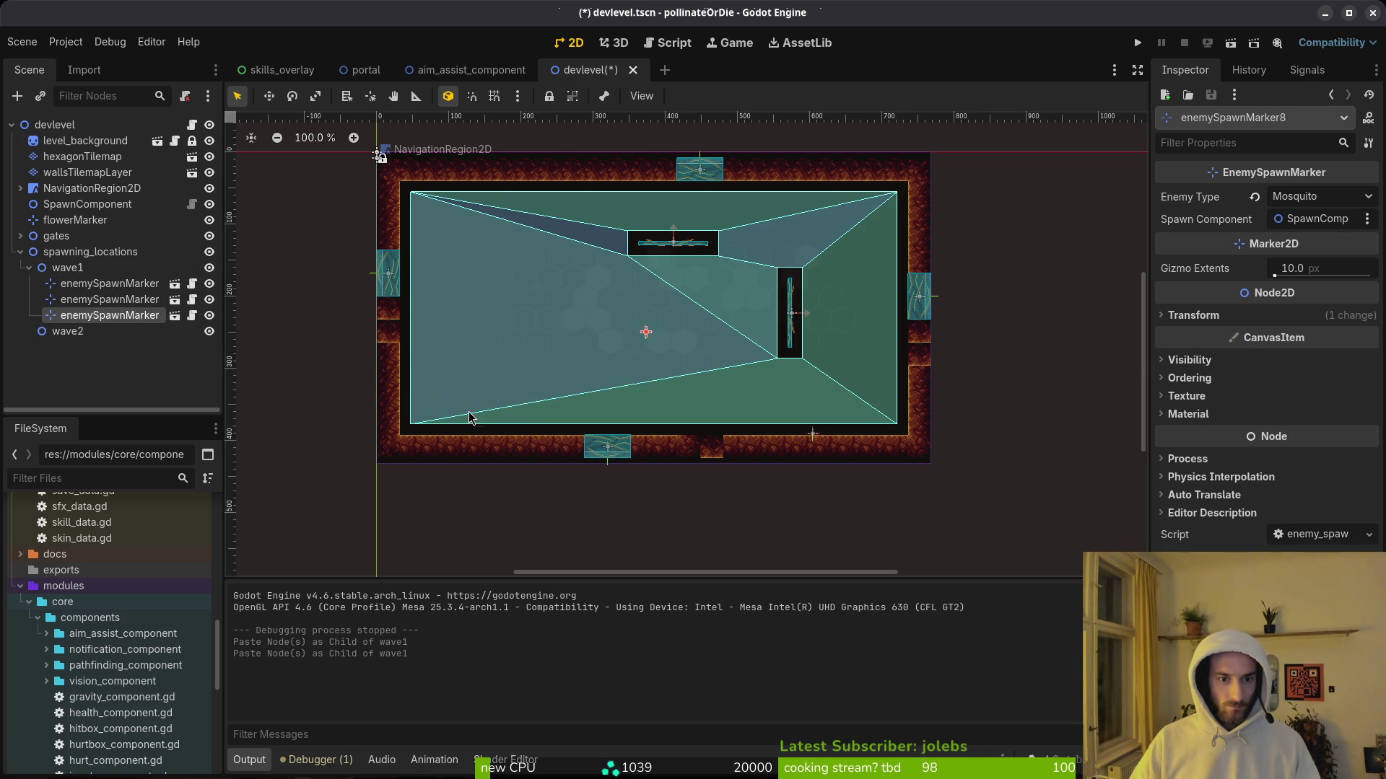
Step: Place enemySpawnMarker7 and 8 along the left wall, rotate both 15°, then save and run
mouse_move(646, 334)
left_mouse_down()
mouse_move(495, 401)
mouse_move(400, 370)
left_mouse_up()
left_click(108, 284)
left_click(126, 300)
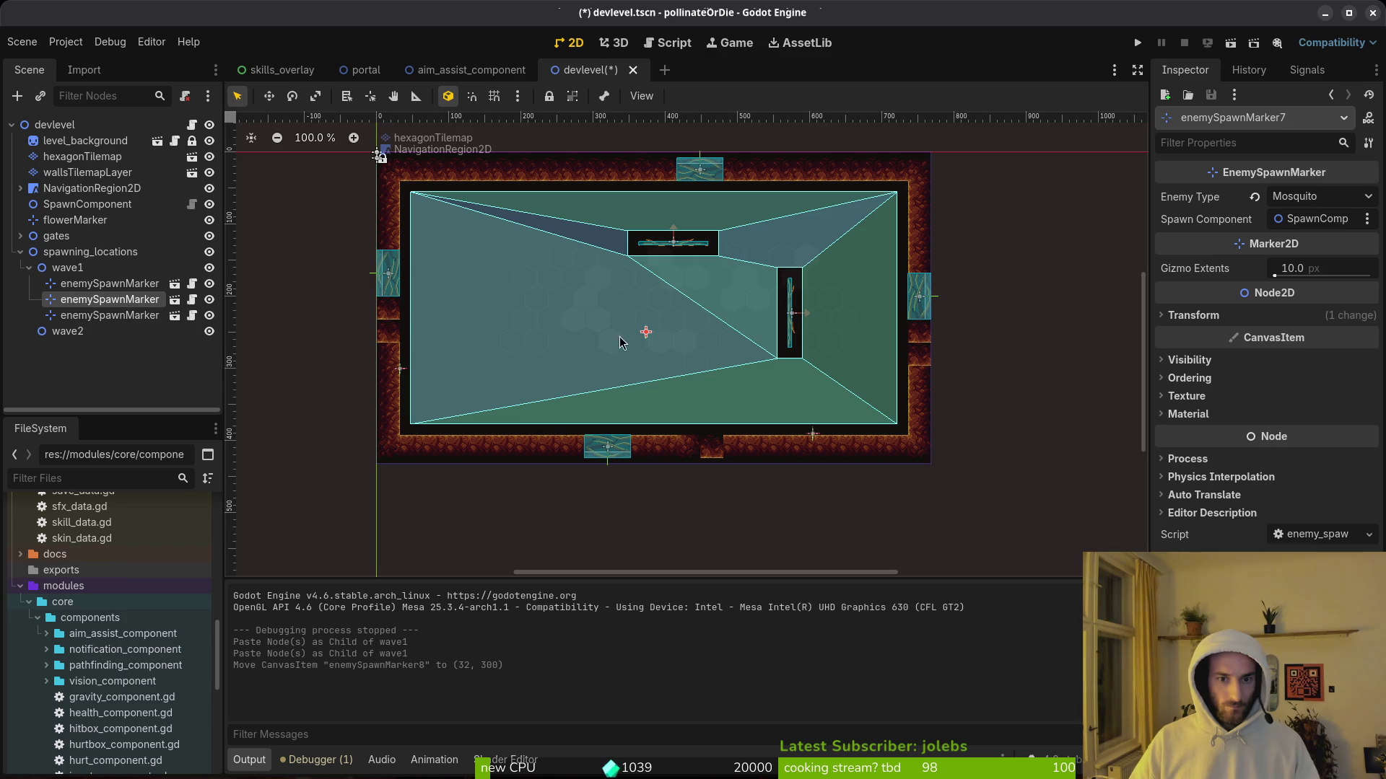
left_click_drag(646, 332, 399, 238)
left_click(399, 369, "shift")
mouse_move(506, 292)
left_mouse_down()
mouse_move(538, 363)
mouse_move(353, 420)
left_mouse_up()
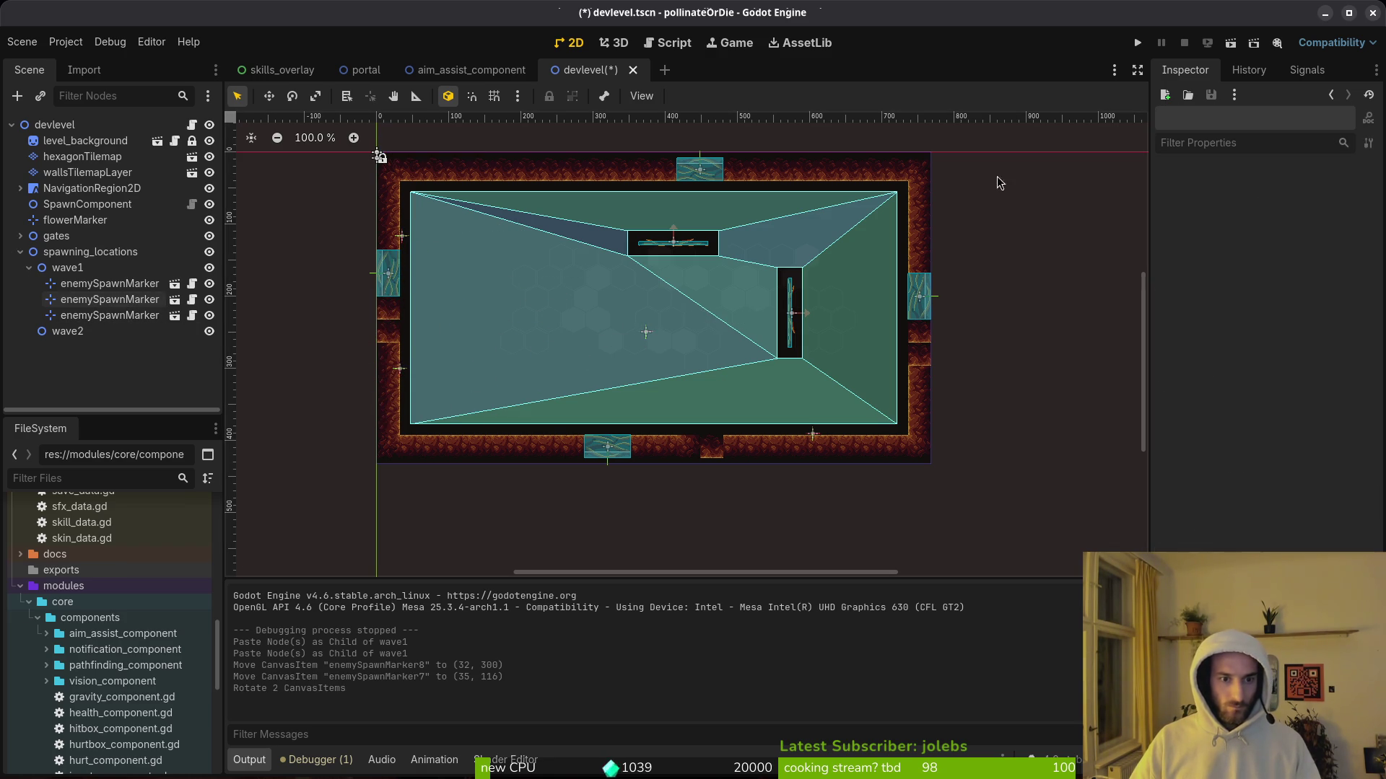
left_click(1138, 43)
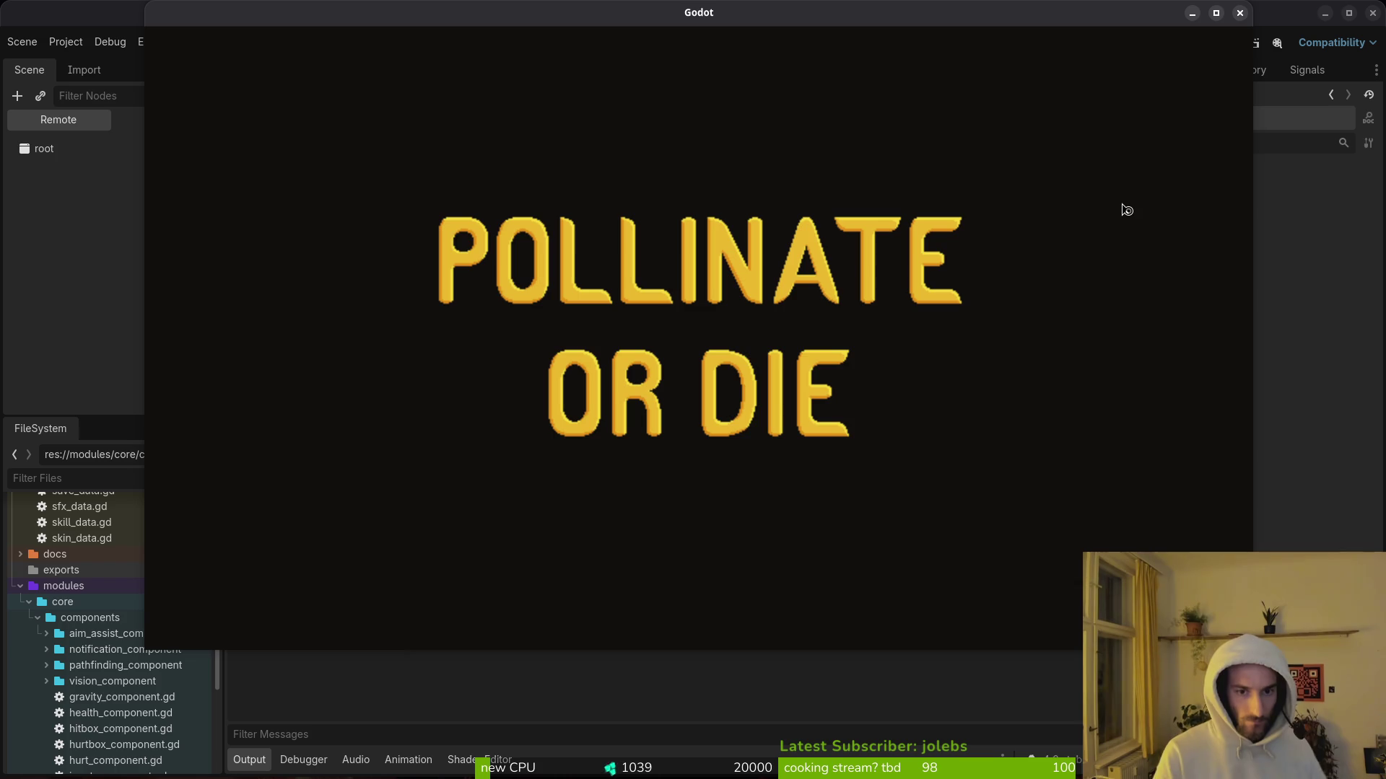
Step: Open and close the game's settings panel from its menu
key("Down")
key("Down")
key("Return")
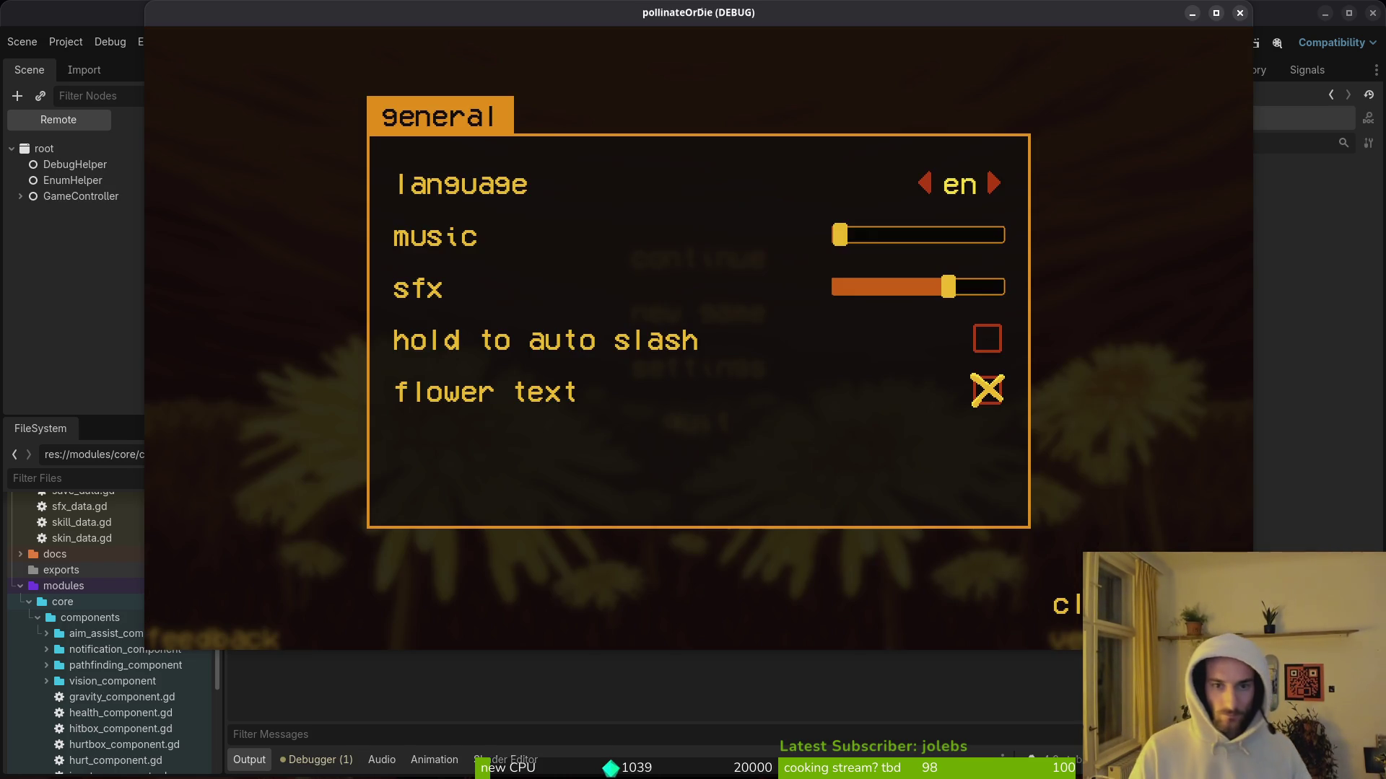
key("Escape")
key("Return")
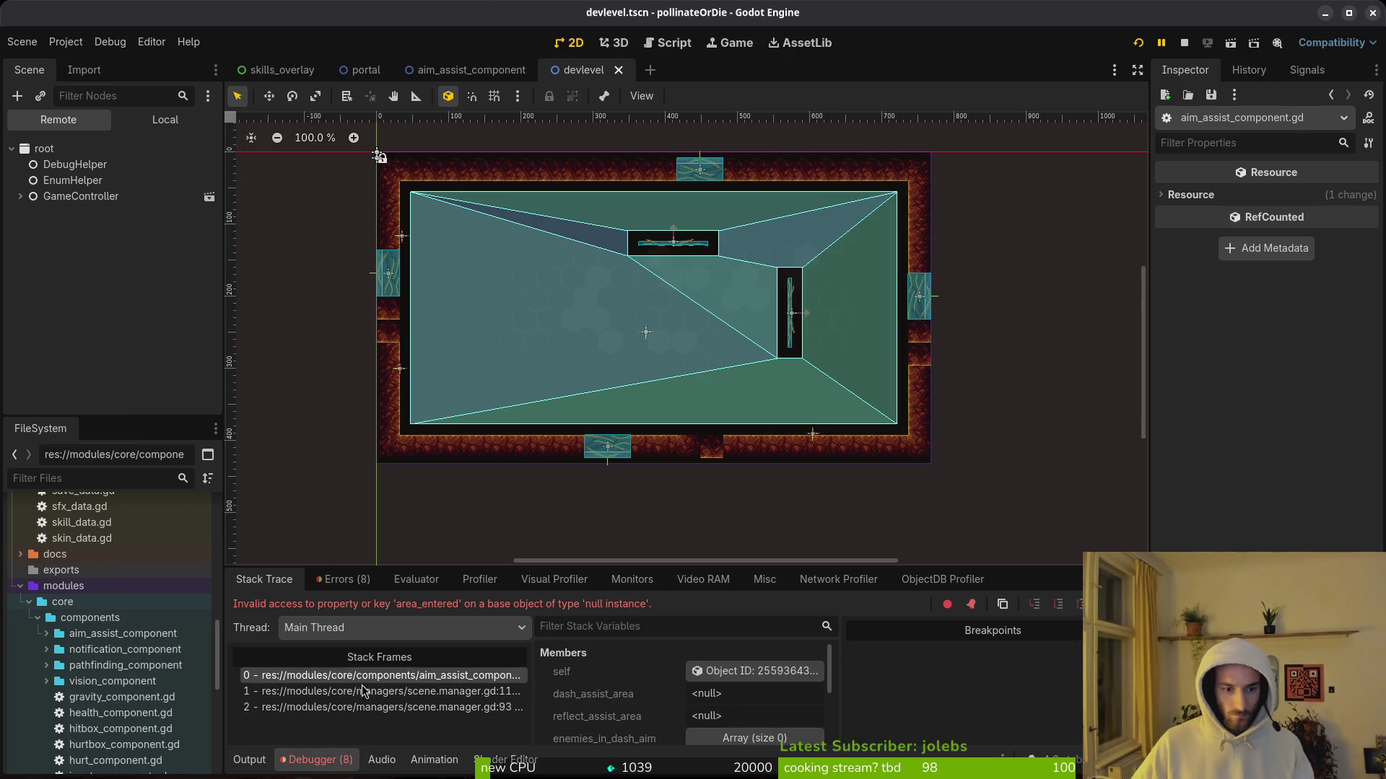
Step: Stop the game, open aim_assist_component, and select the reflectAssist node
left_click(1187, 45)
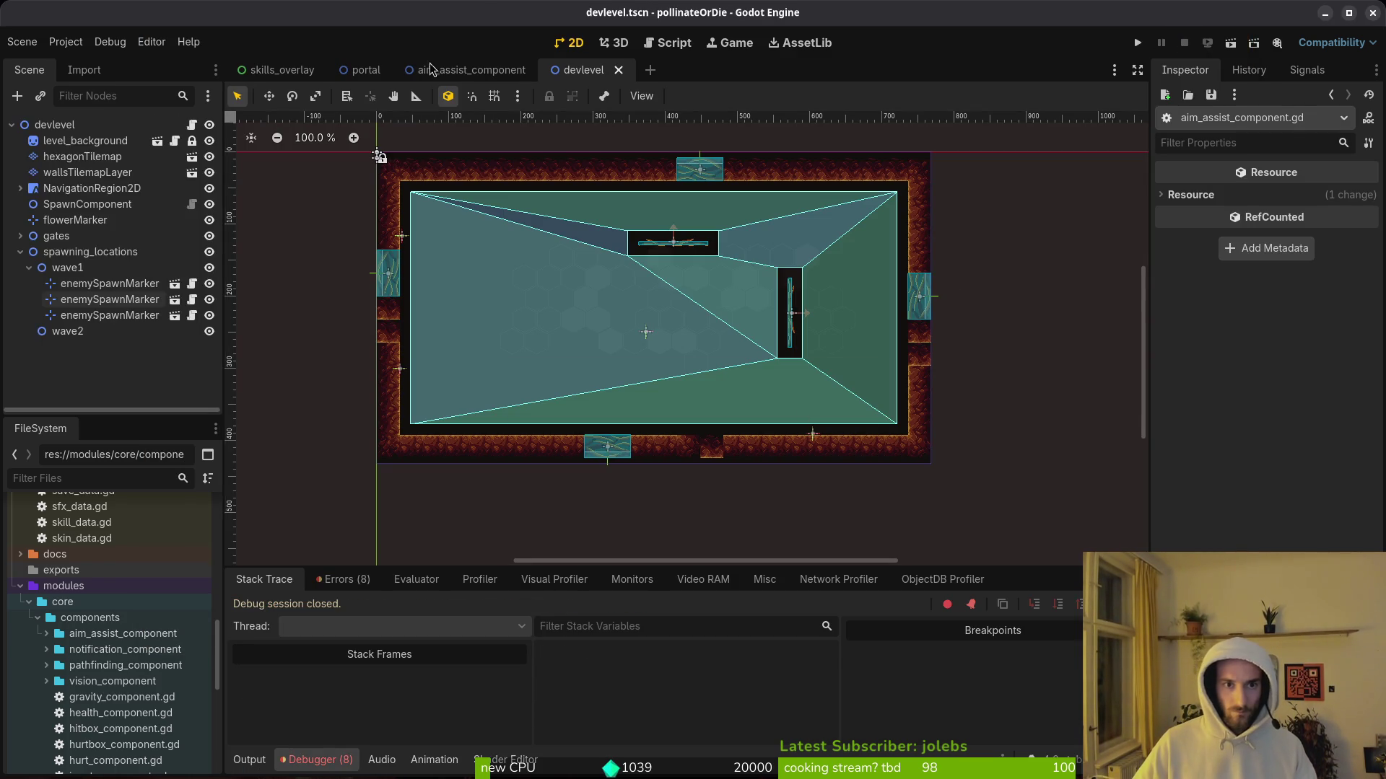
left_click(469, 70)
left_click(72, 157)
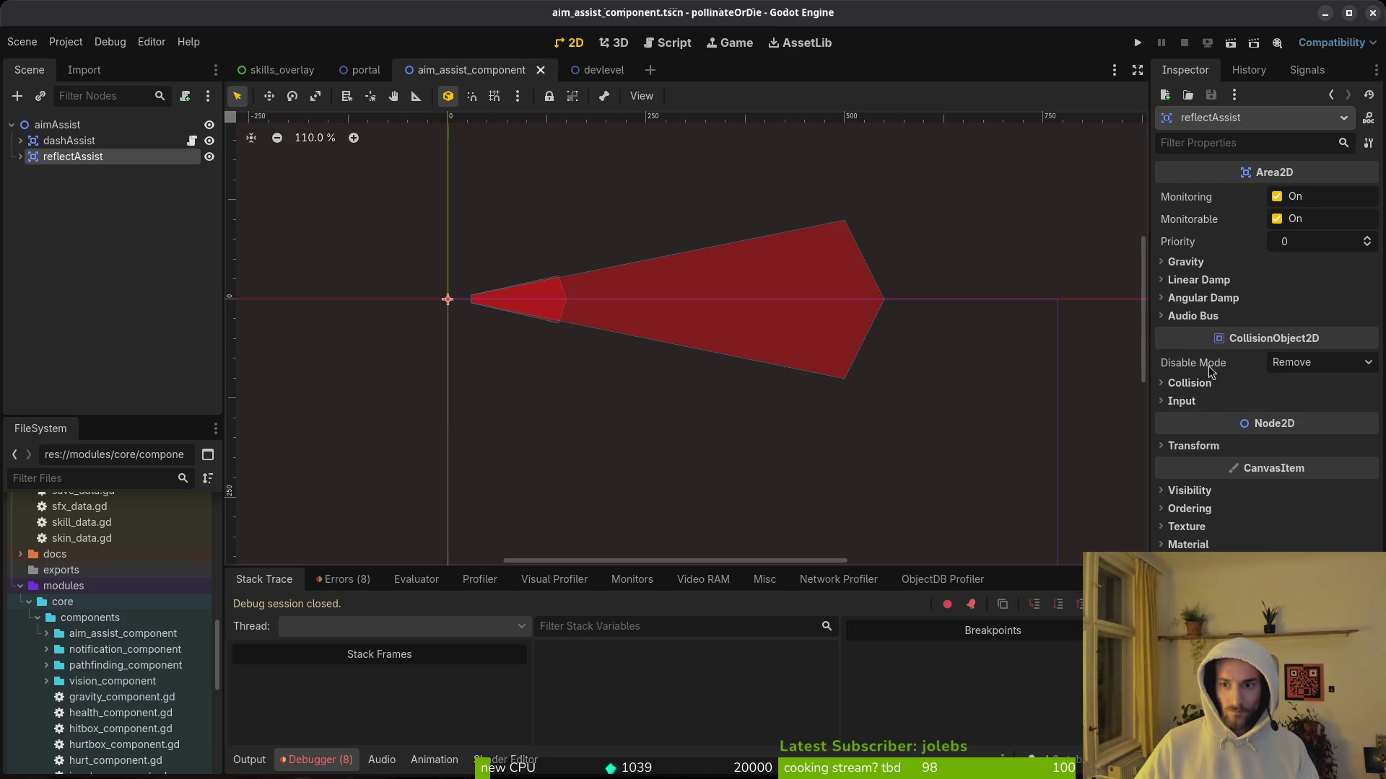
Step: Set reflectAssist's collision mask to layer 3, turn off Monitorable, and save the scene
left_click(1189, 383)
left_click(1174, 425)
left_click(1175, 495)
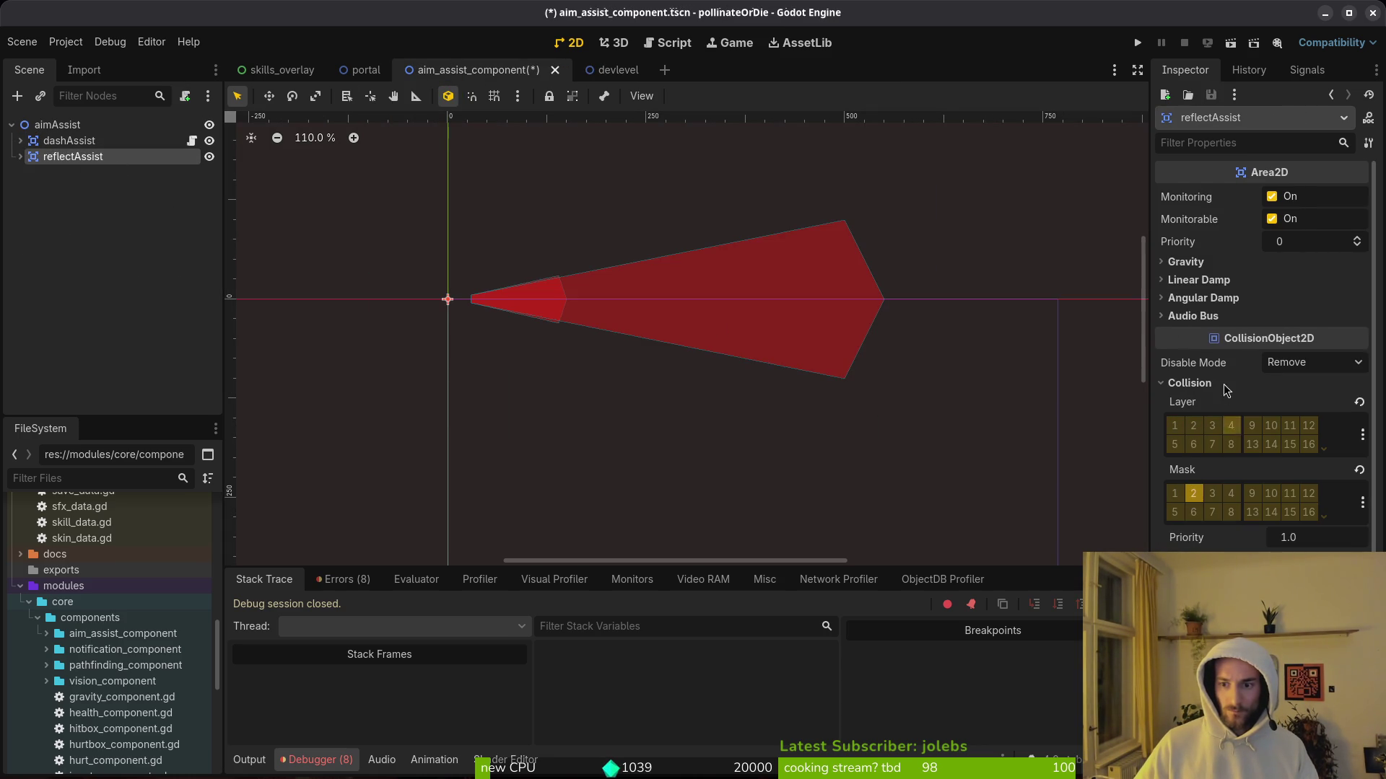
left_click(1213, 494)
left_click(1271, 218)
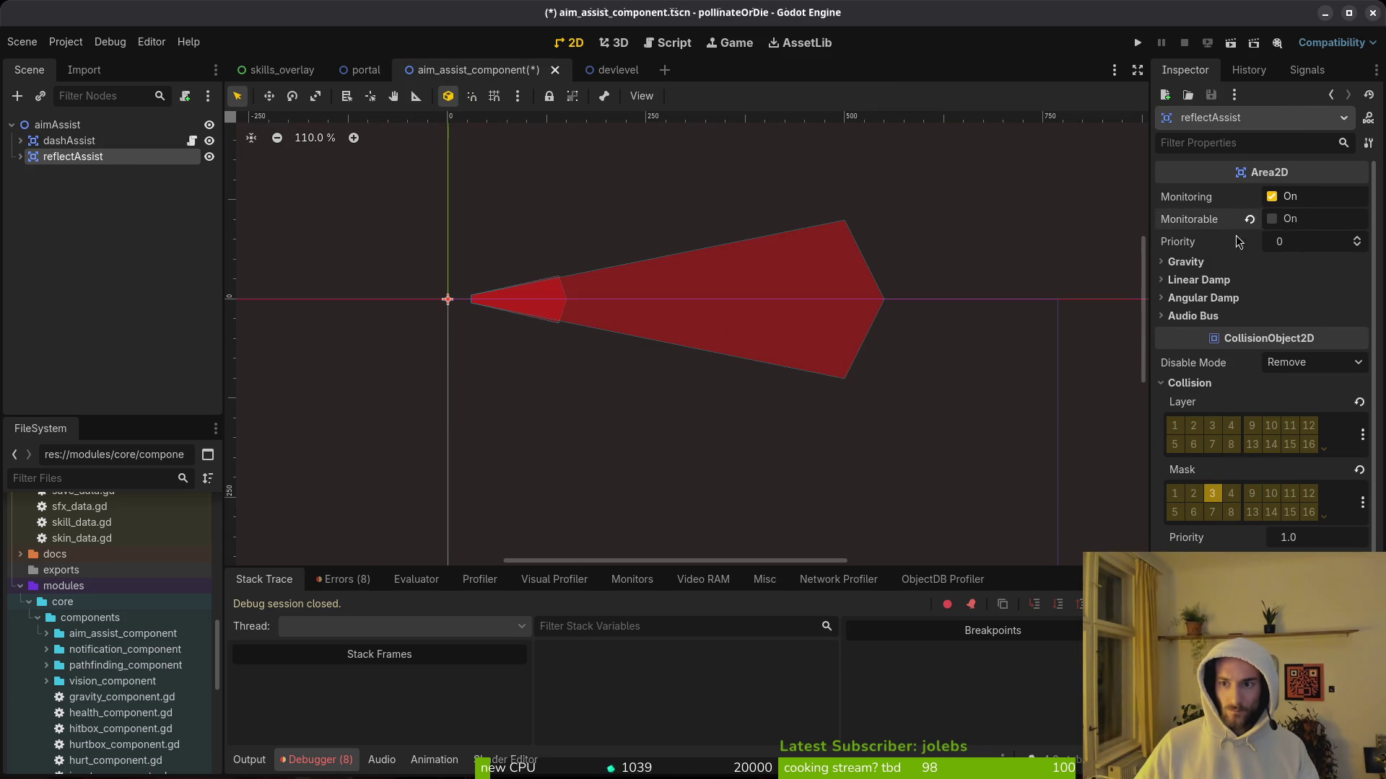
key("ctrl+s")
Step: Compare with dashAssist's collision settings, then reselect reflectAssist and save the scene again
left_click(90, 145)
left_click(1189, 382)
left_click(1189, 383)
left_click(73, 155)
key("ctrl+s")
left_click(57, 124)
key("alt+Tab")
Step: Look at the reflectAssist node reference at the top of aim_assist_component.gd
key("g")
key("g")
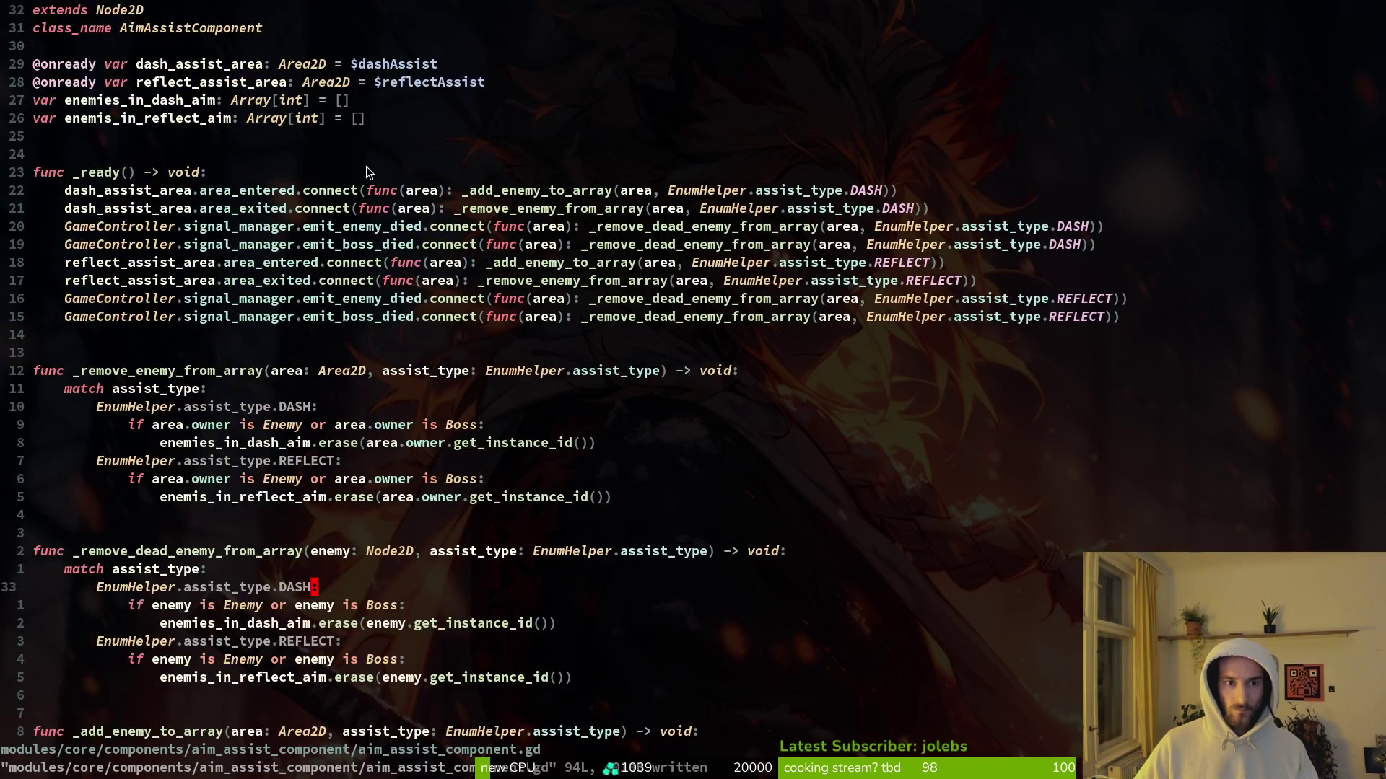
key("j")
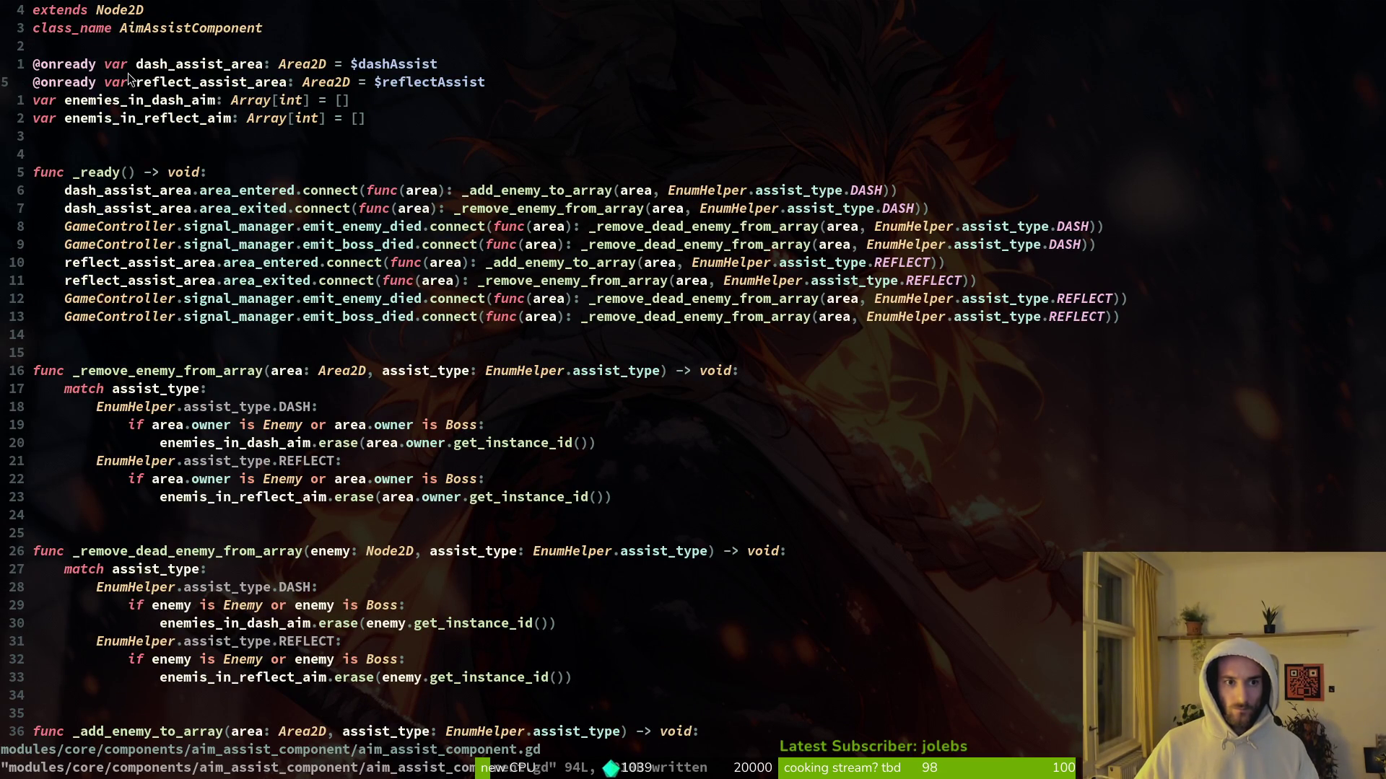
key("alt+Tab")
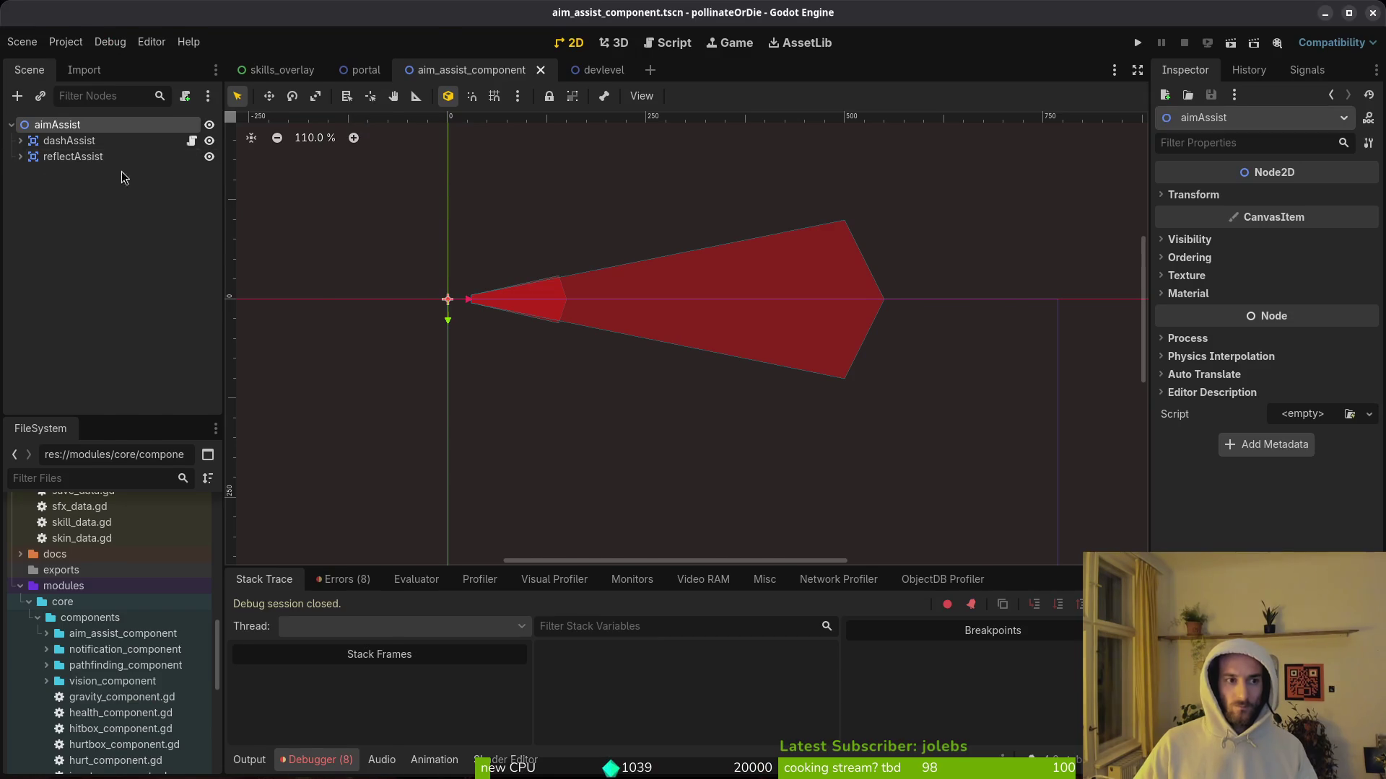
key("alt+Tab")
key("alt+Tab")
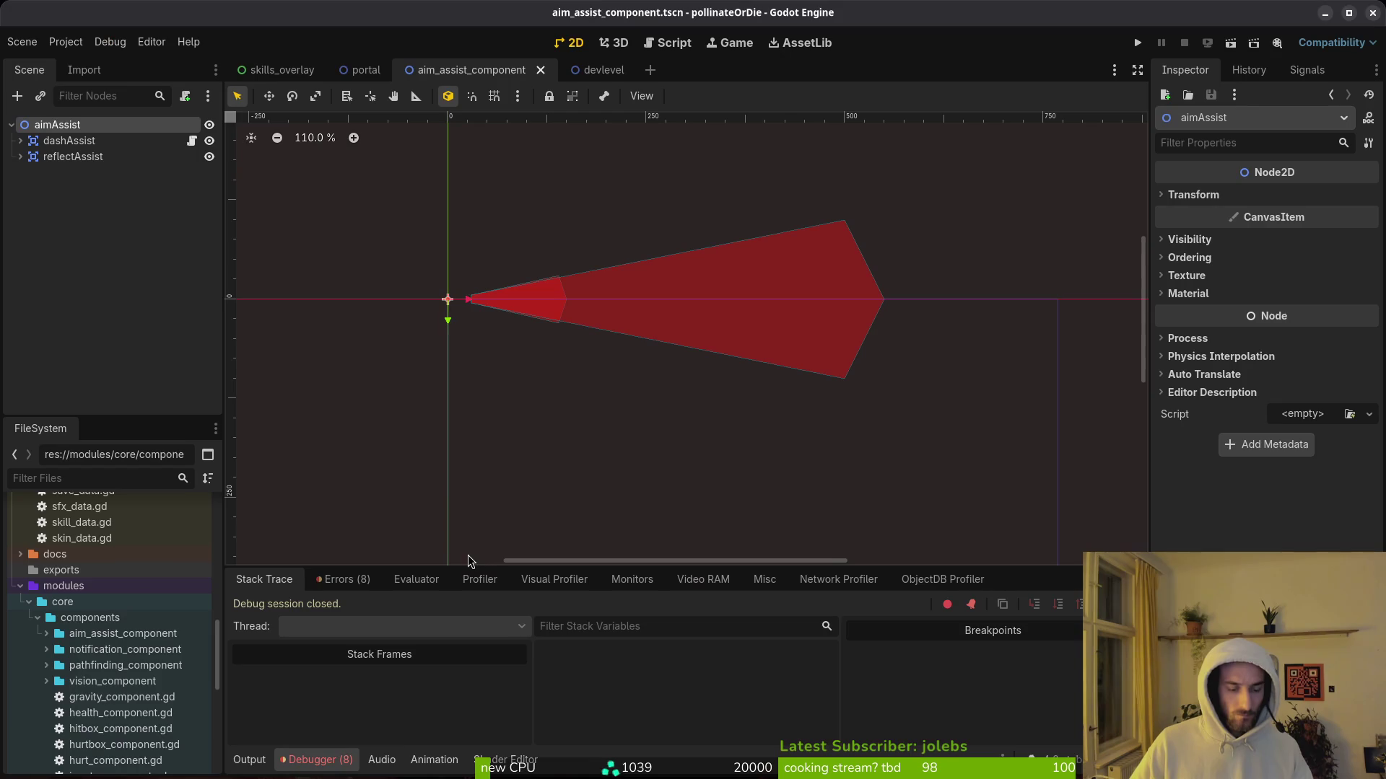
Step: Show the Debugger's errors, including the get_closest_enemy_direction parse error from dashing.gd
left_click(316, 760)
left_click(345, 580)
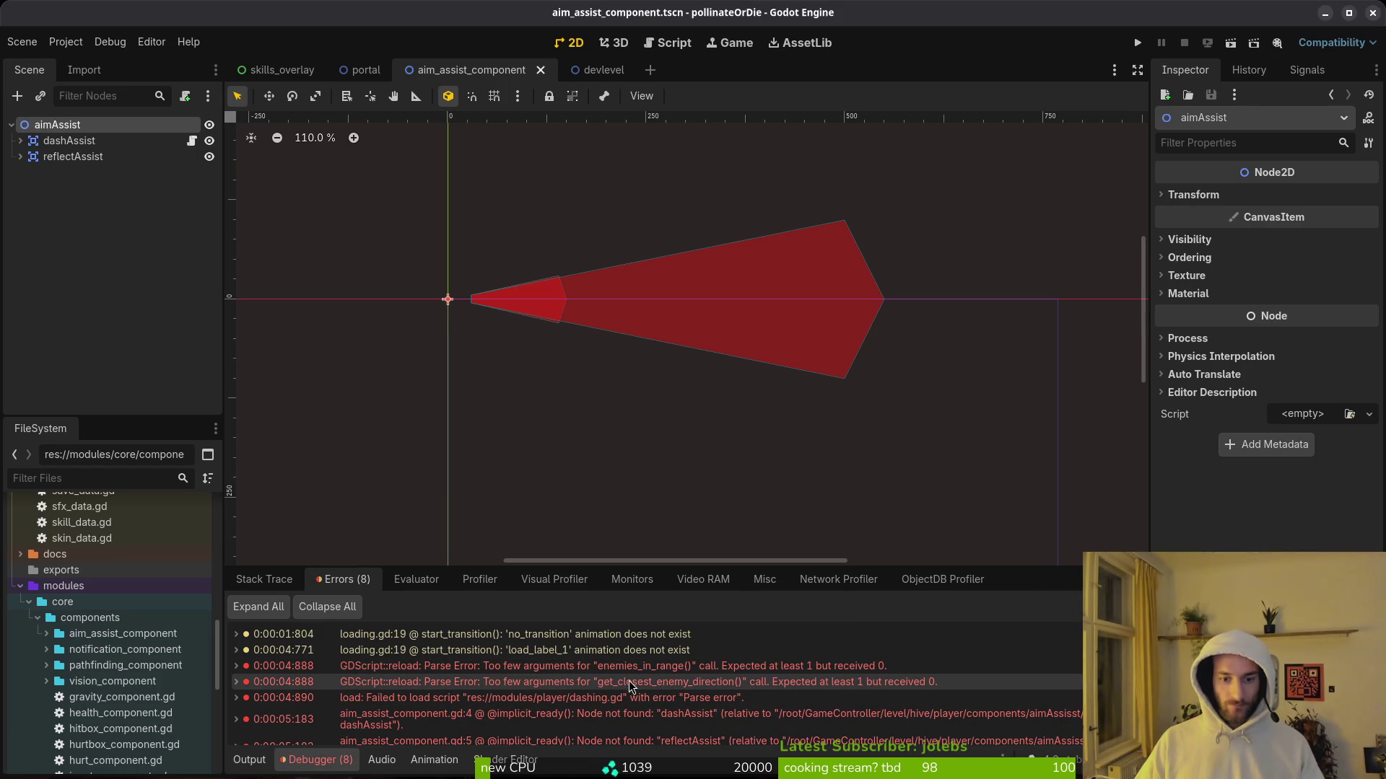
mouse_move(671, 690)
key("alt+Tab")
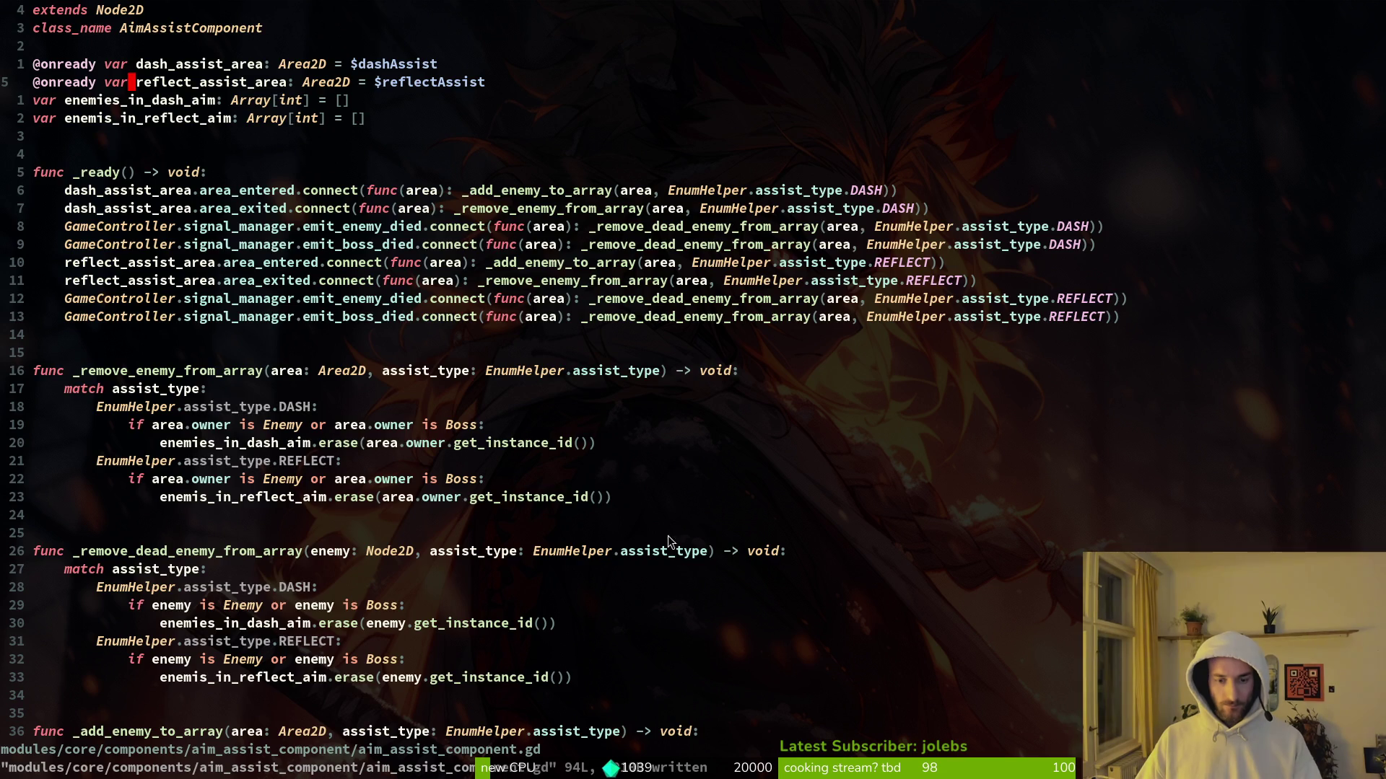
Step: Locate the get_closest_enemy_direction call site in dashing.gd with a project search
scroll(504, 407, "down", 20)
left_click(224, 172)
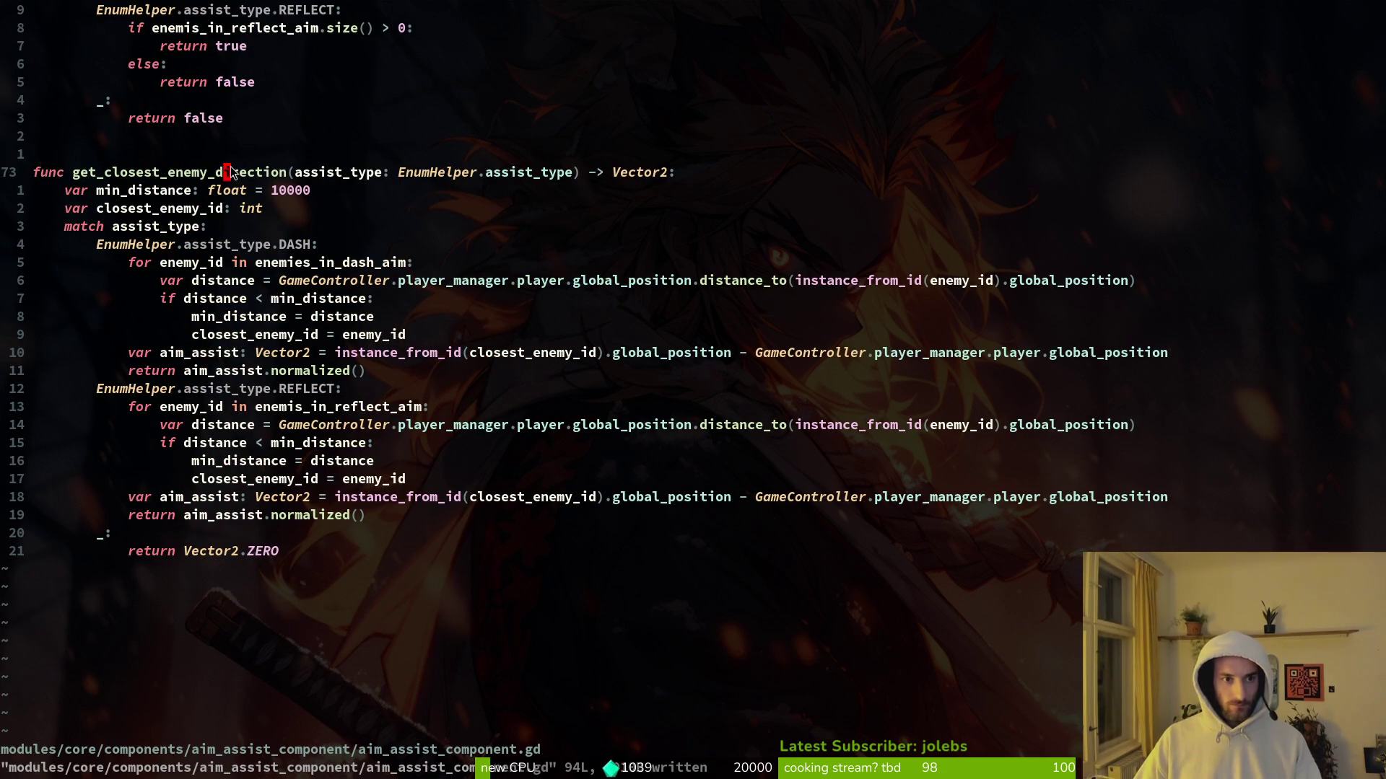
key("e")
key("space")
key("p")
key("s")
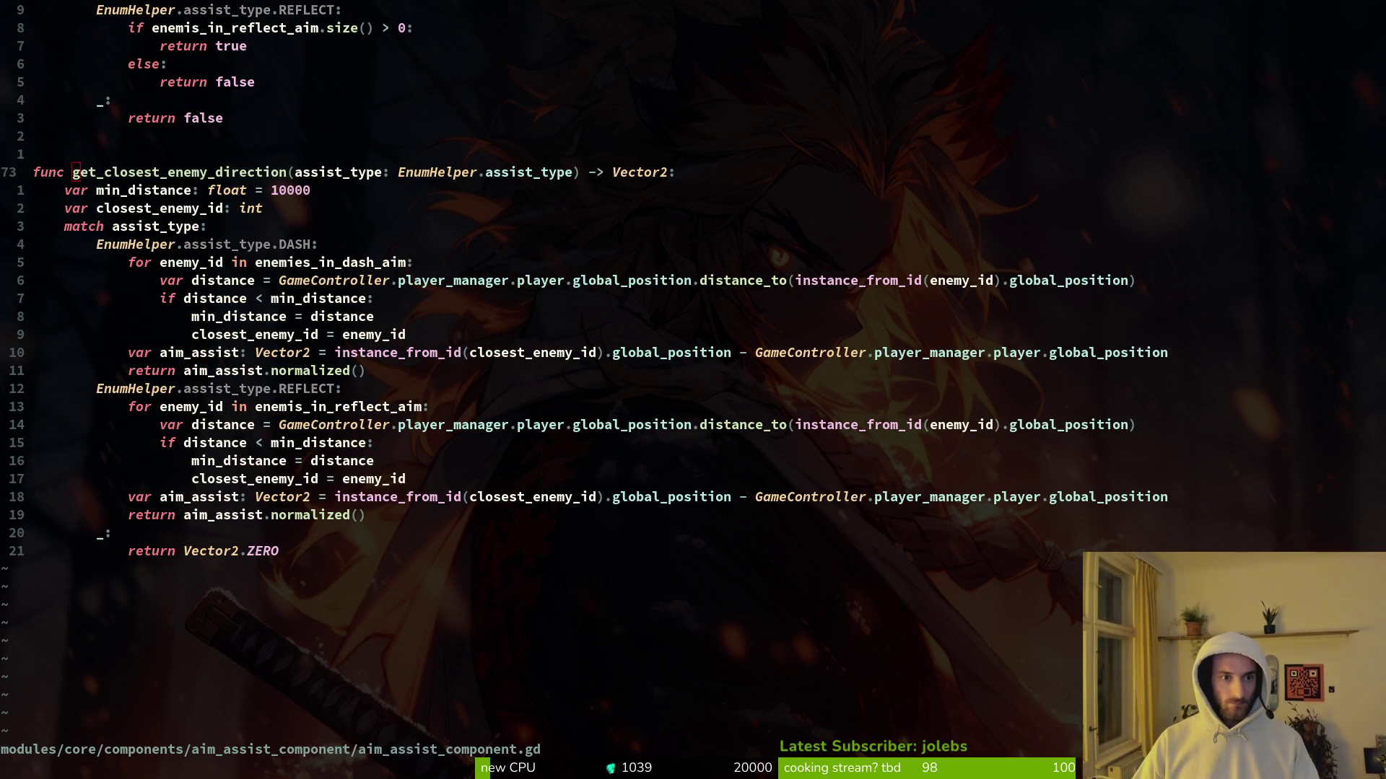
key("Return")
key("Return")
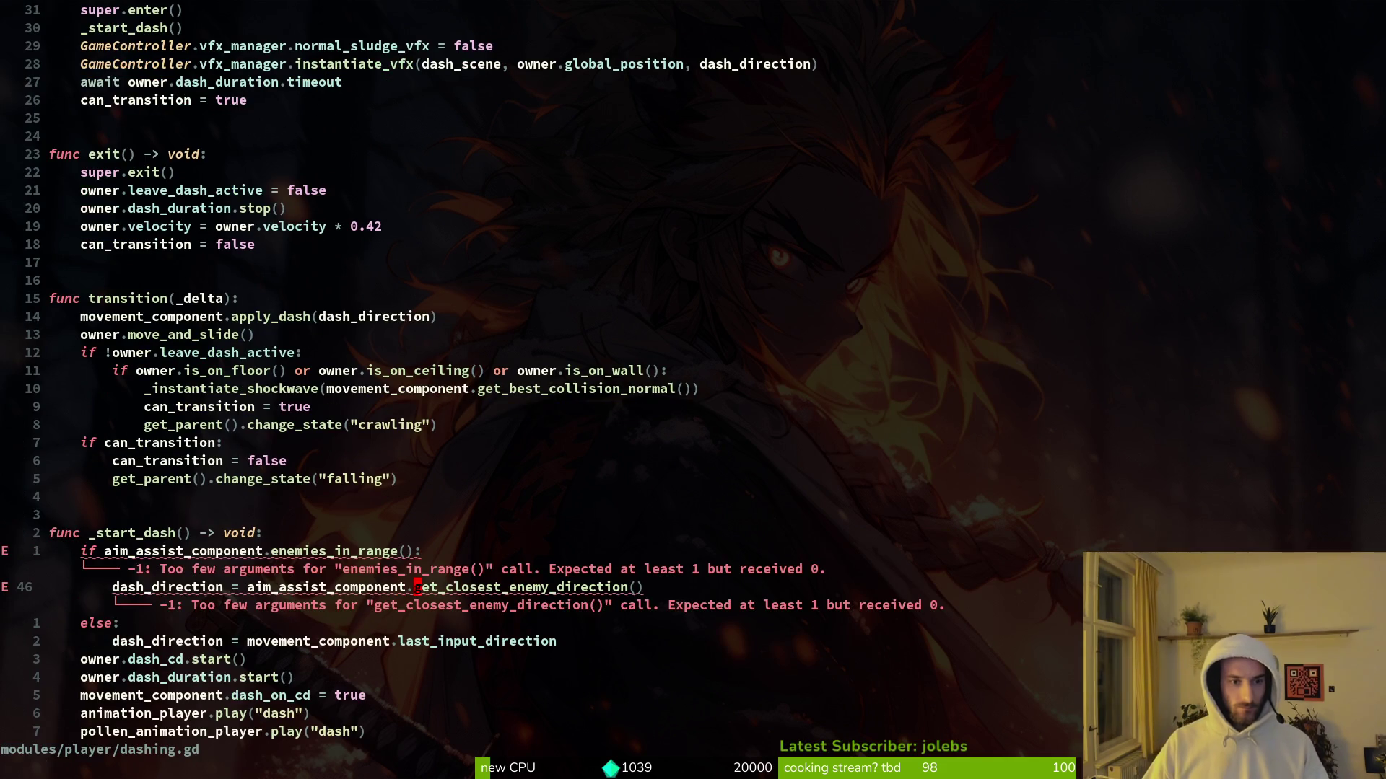
Step: Pass EnumHelper.assist_type.DASH to get_closest_enemy_direction and save dashing.gd
key("dollar")
type("ion(")
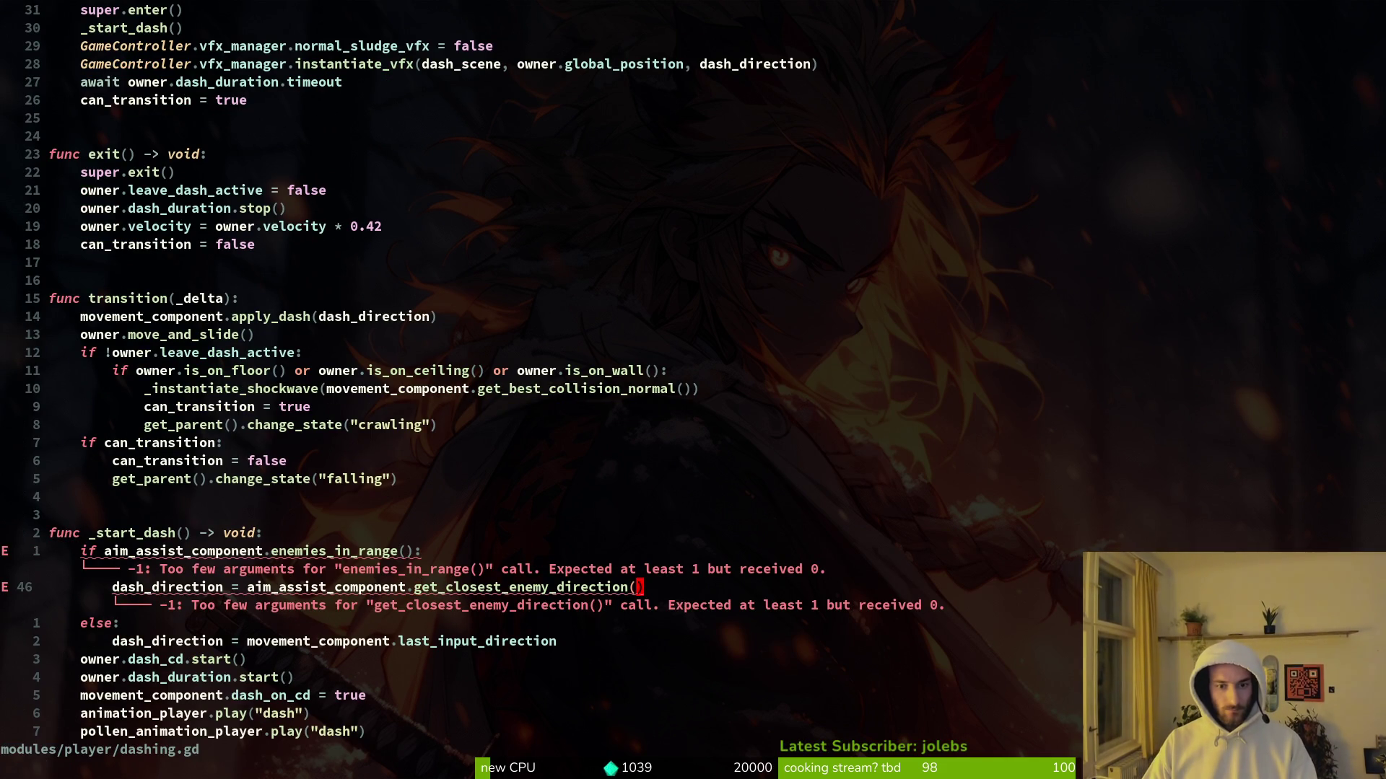
type("E")
key("Return")
type(".")
key("Return")
type(".")
key("Return")
key("Escape")
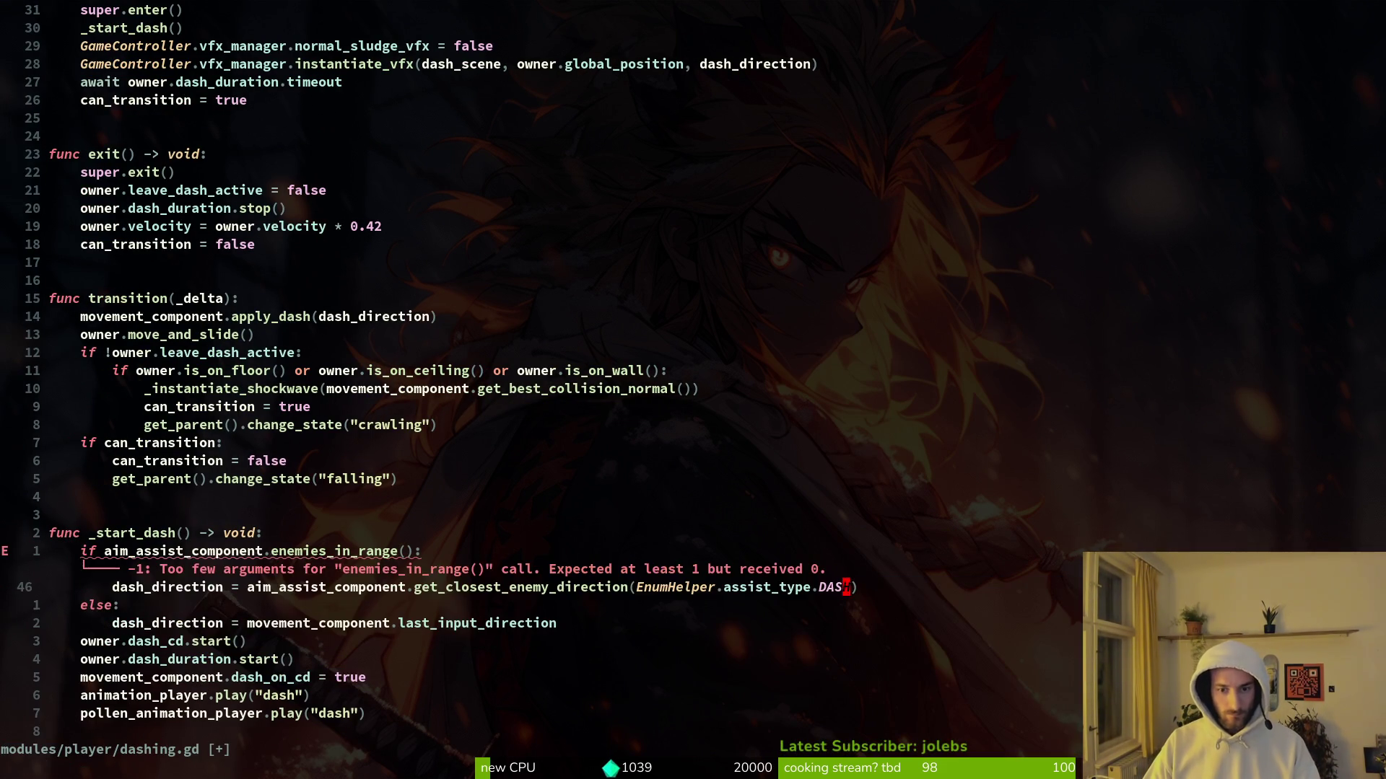
type(":w")
key("Return")
Step: Pass EnumHelper.assist_type.DASH to the enemies_in_range call too and save
key("k")
key("h")
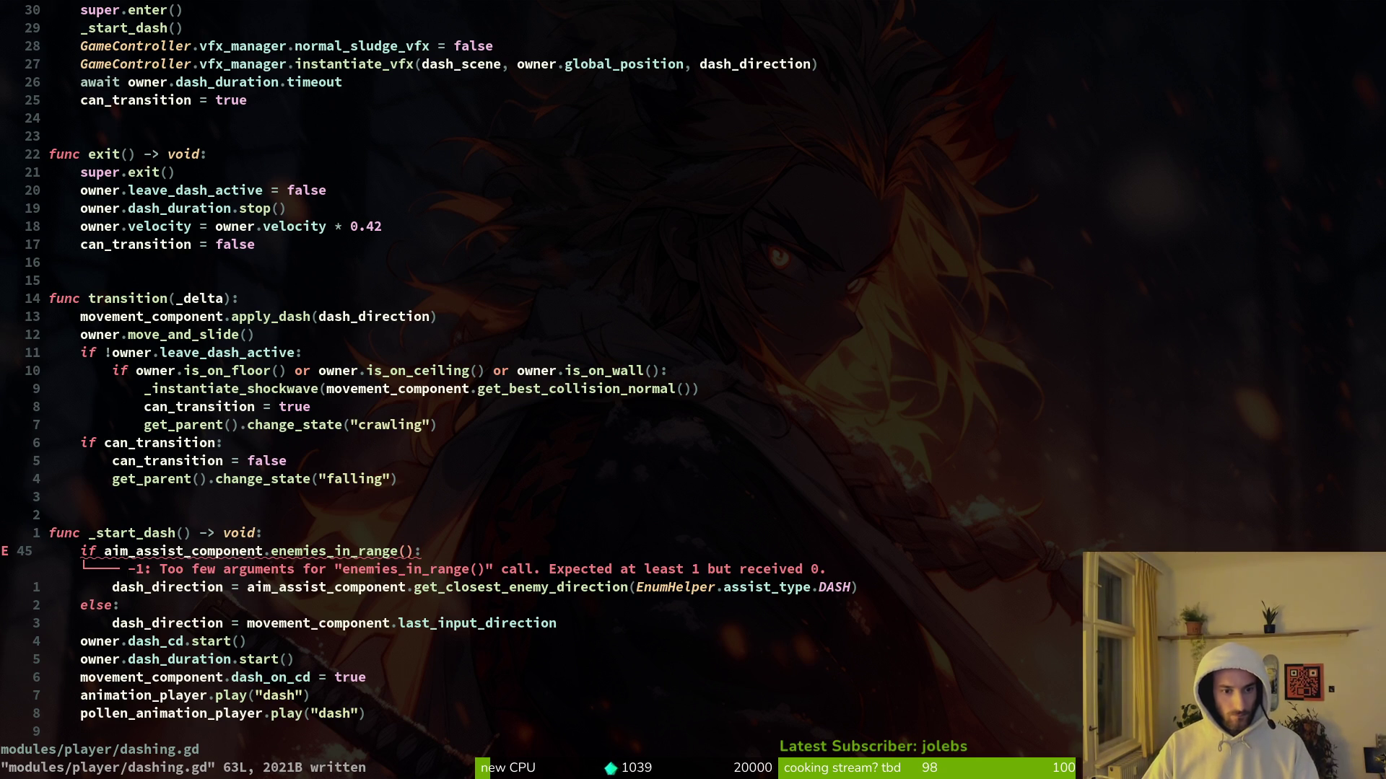
type("ies_in")
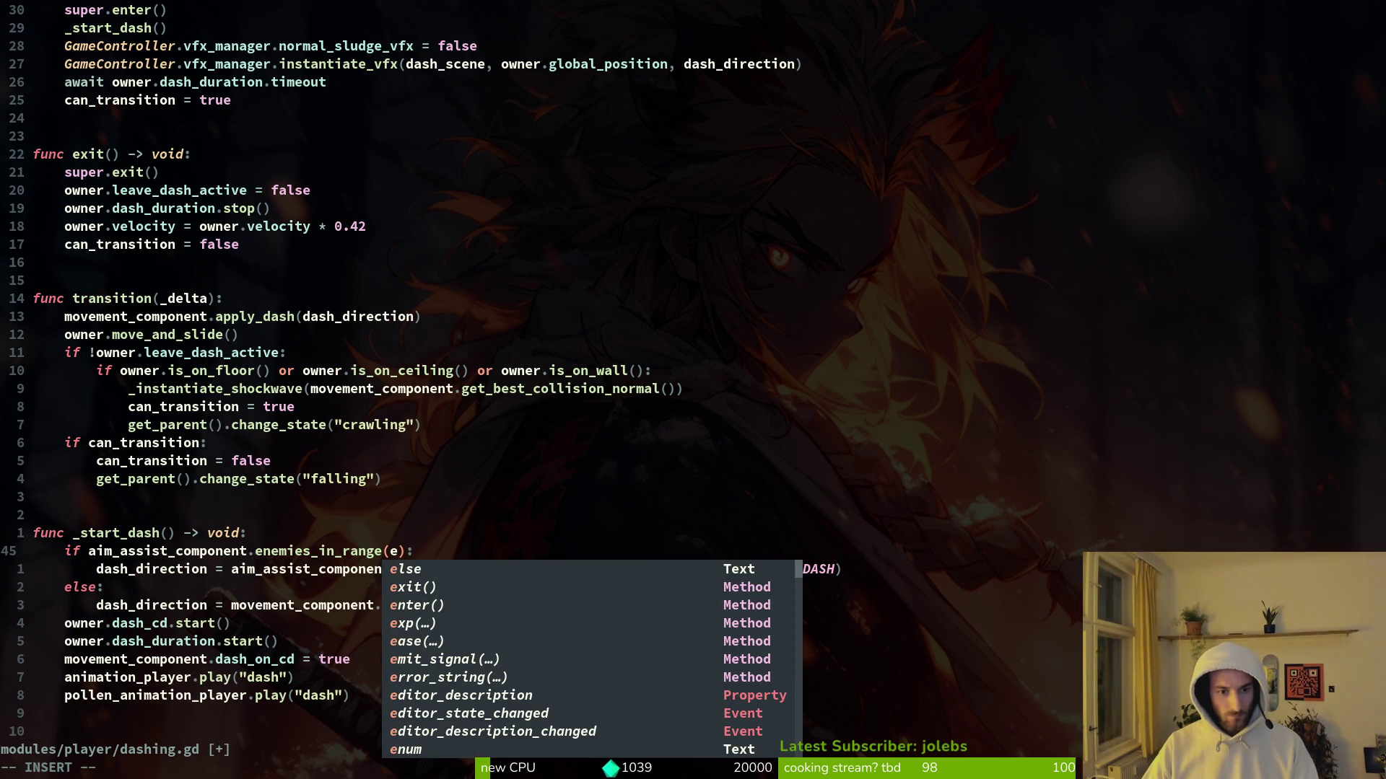
key("Tab")
key("Tab")
type(".")
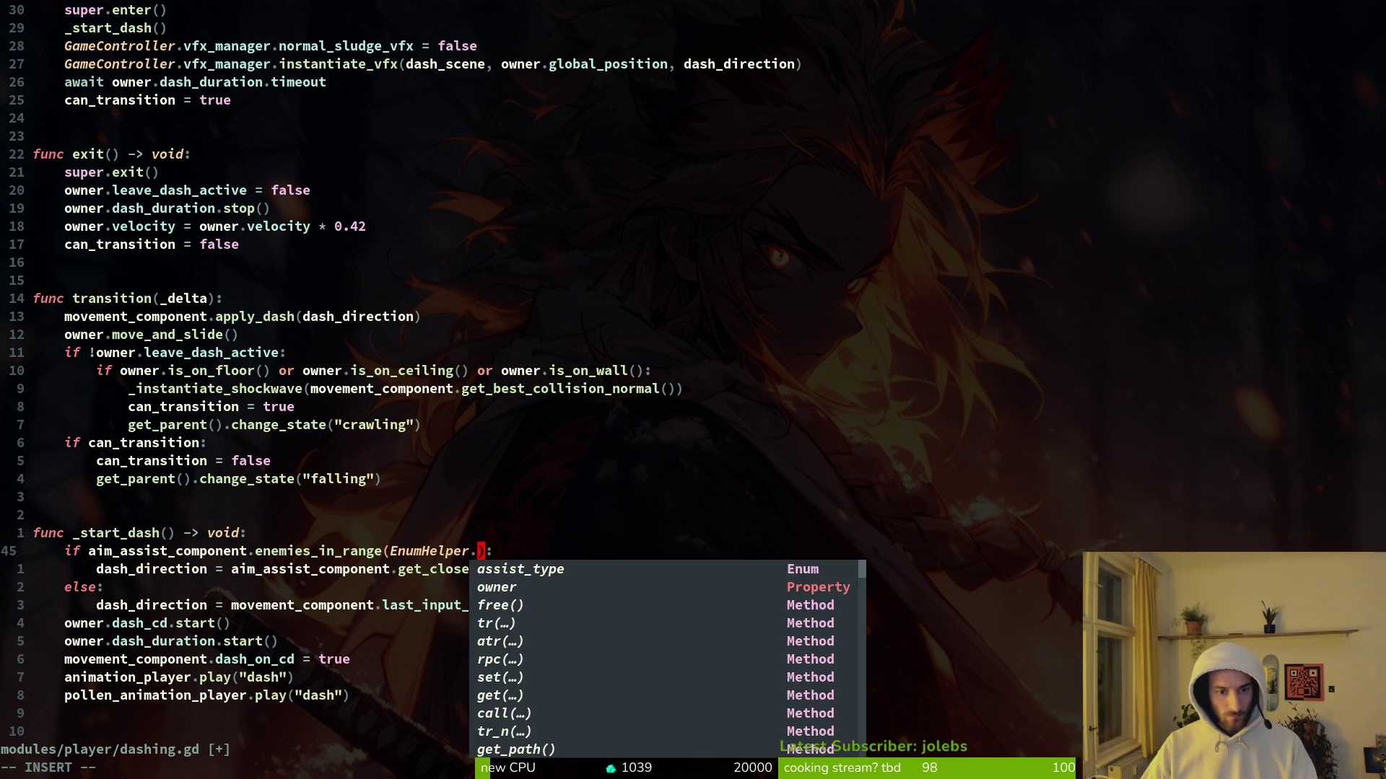
key("Tab")
type(".")
key("Tab")
key("Escape")
type(":write")
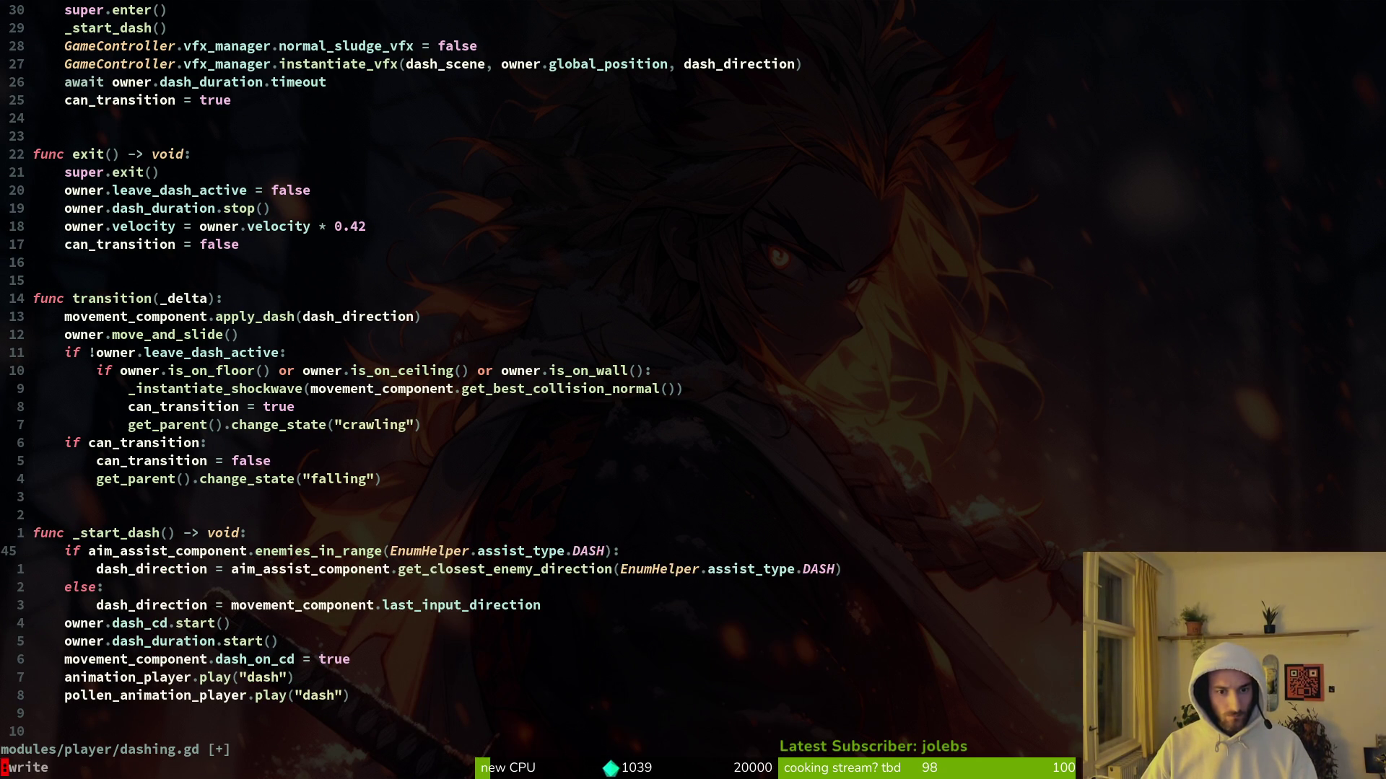
key("Return")
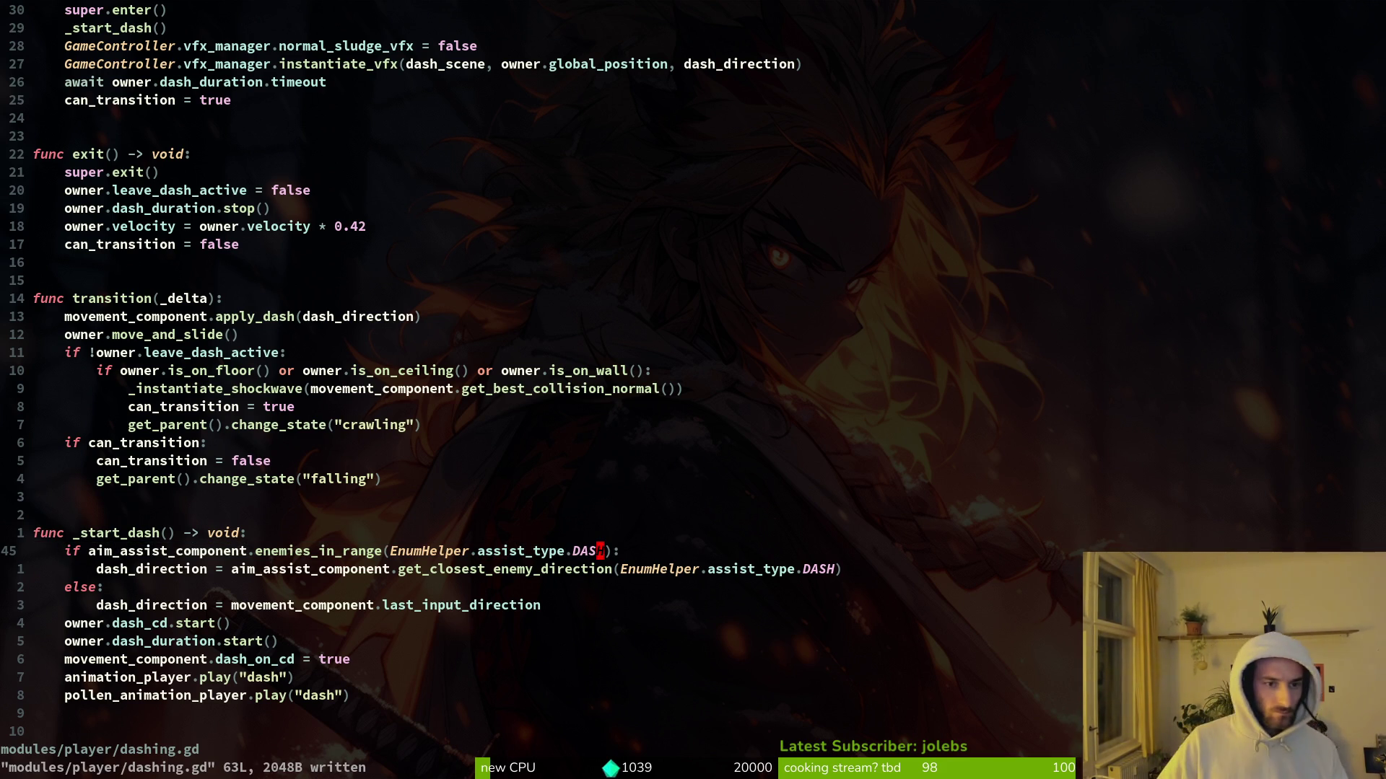
Step: Search the project files for smash
key("space")
key("f")
key("f")
type("smash")
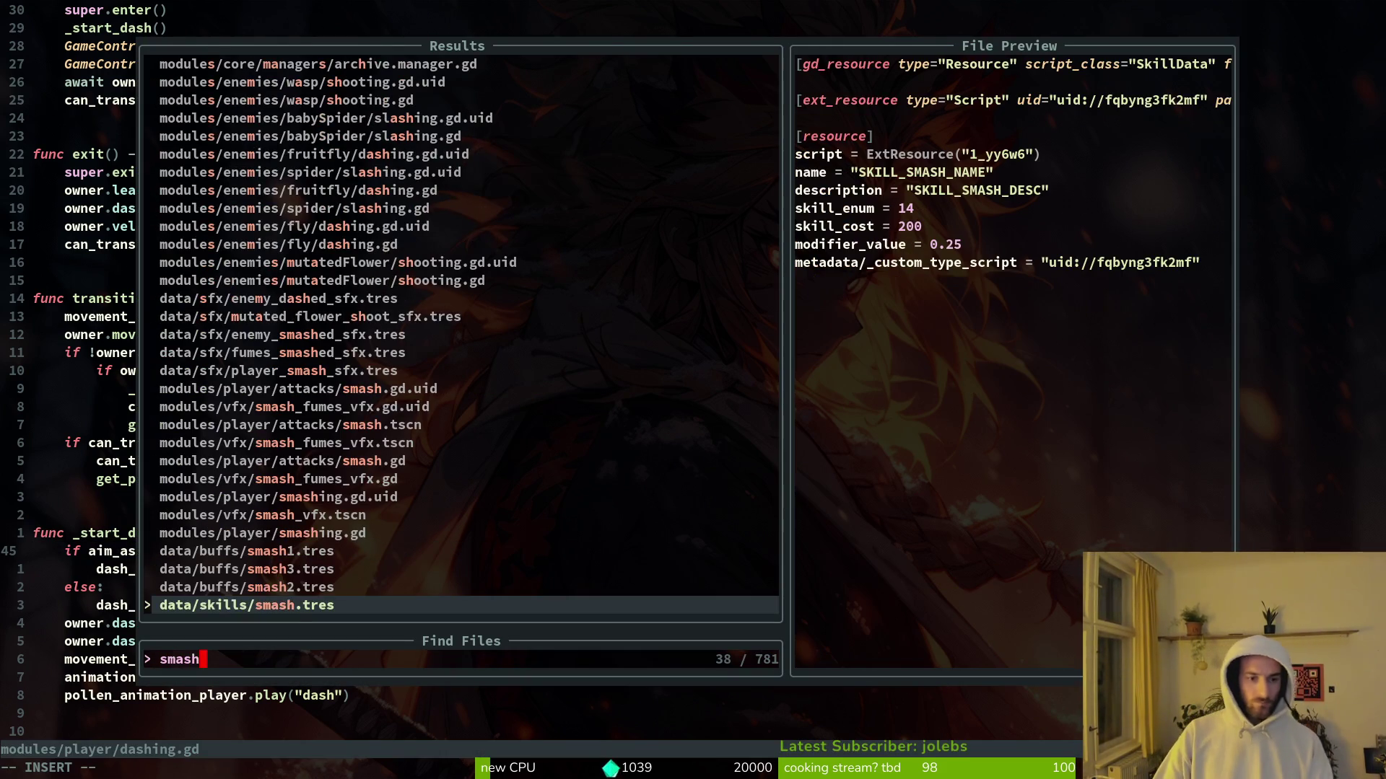
key("Up")
key("Up")
key("Up")
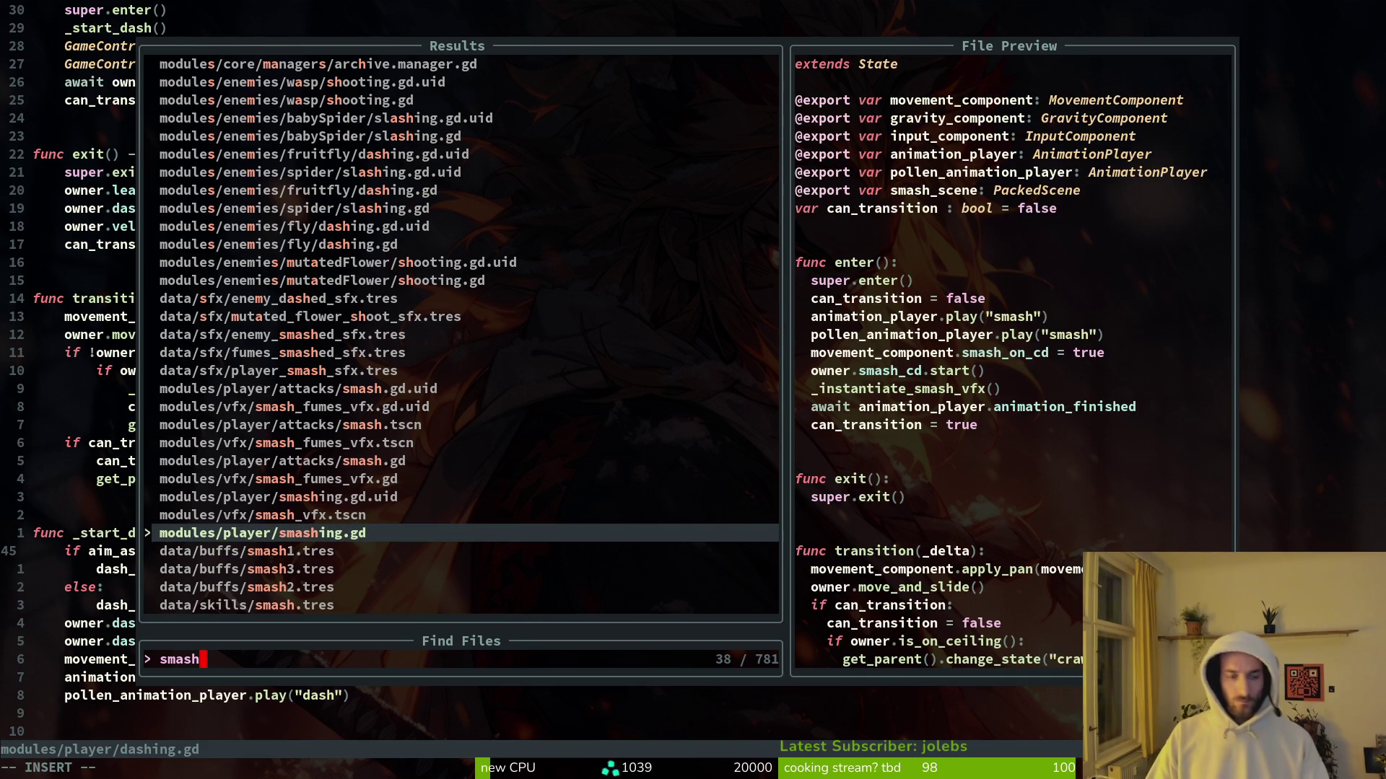
key("Up")
key("Up")
key("Up")
key("Return")
key("2")
key("8")
key("j")
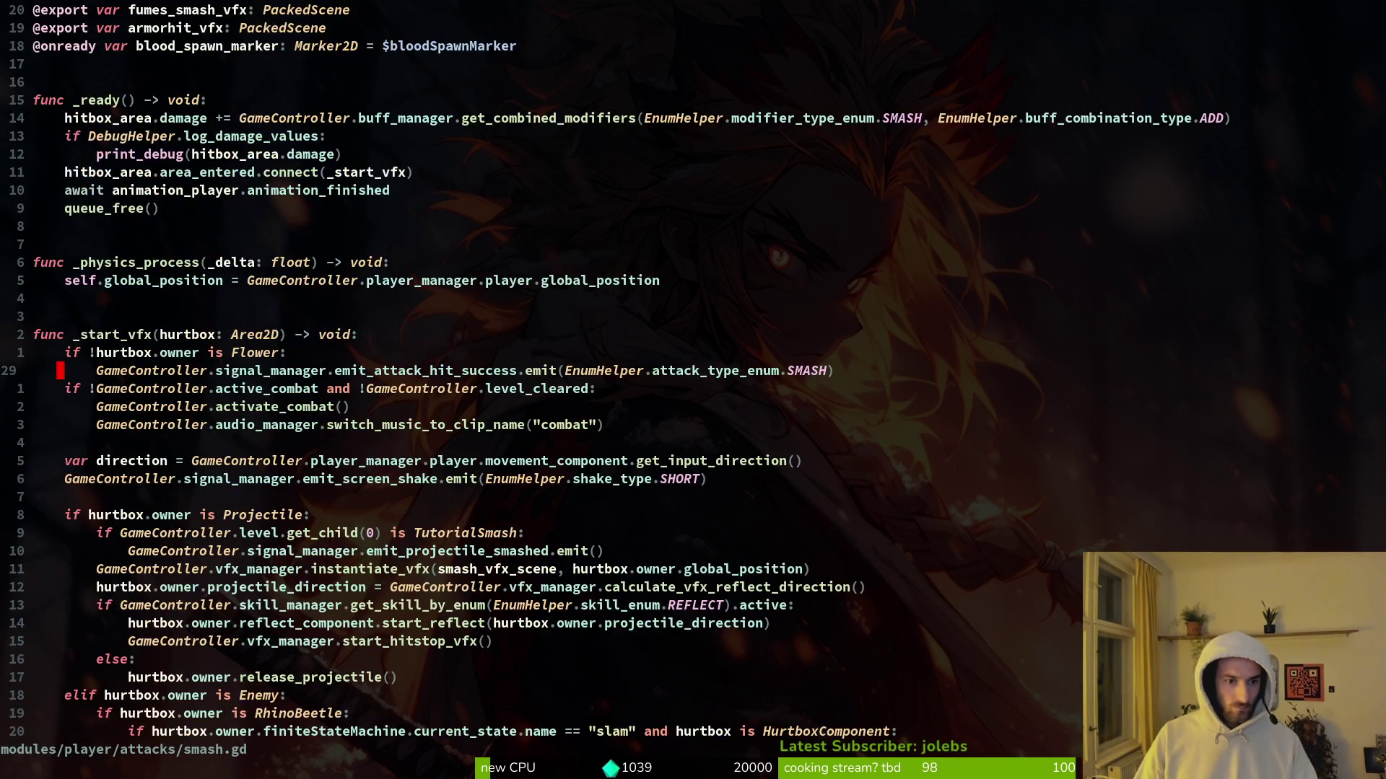
key("j")
key("j")
key("j")
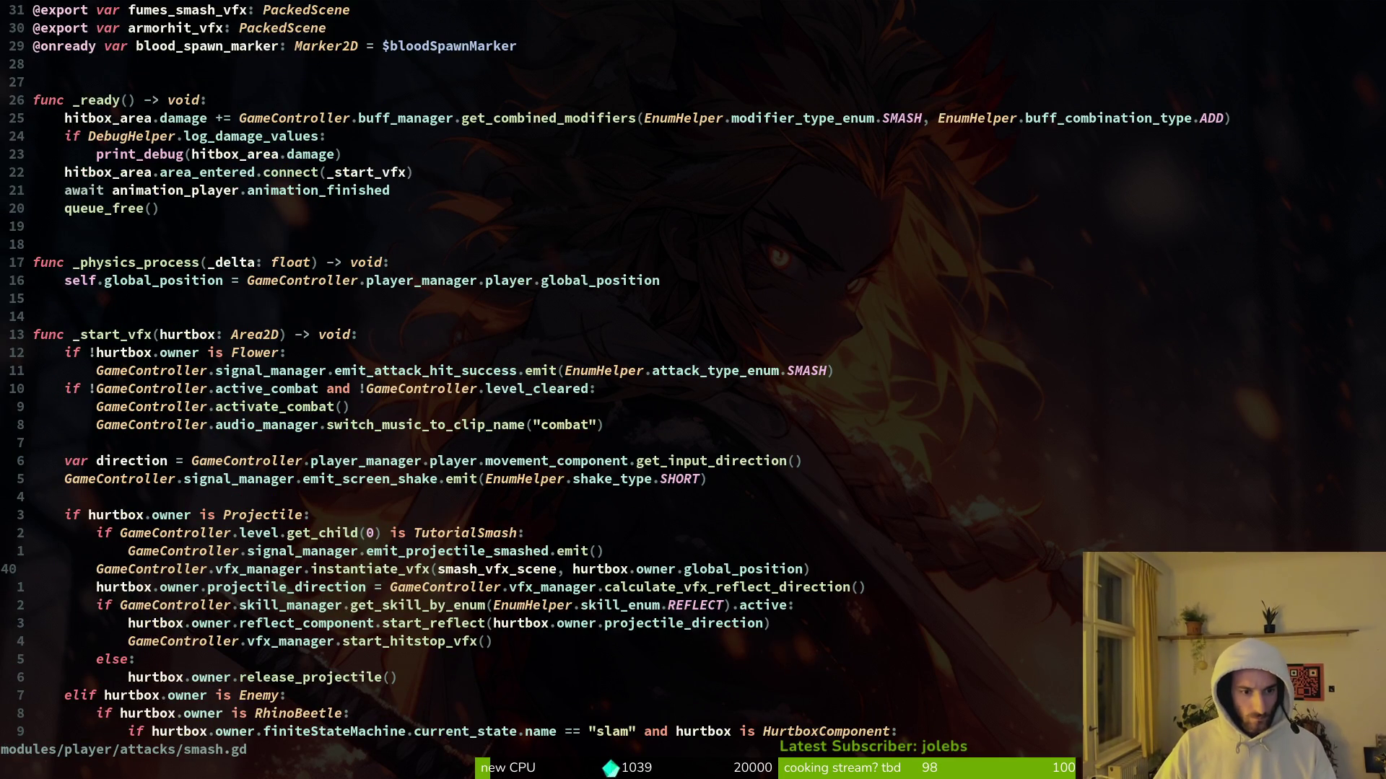
key("j")
key("j")
key("j")
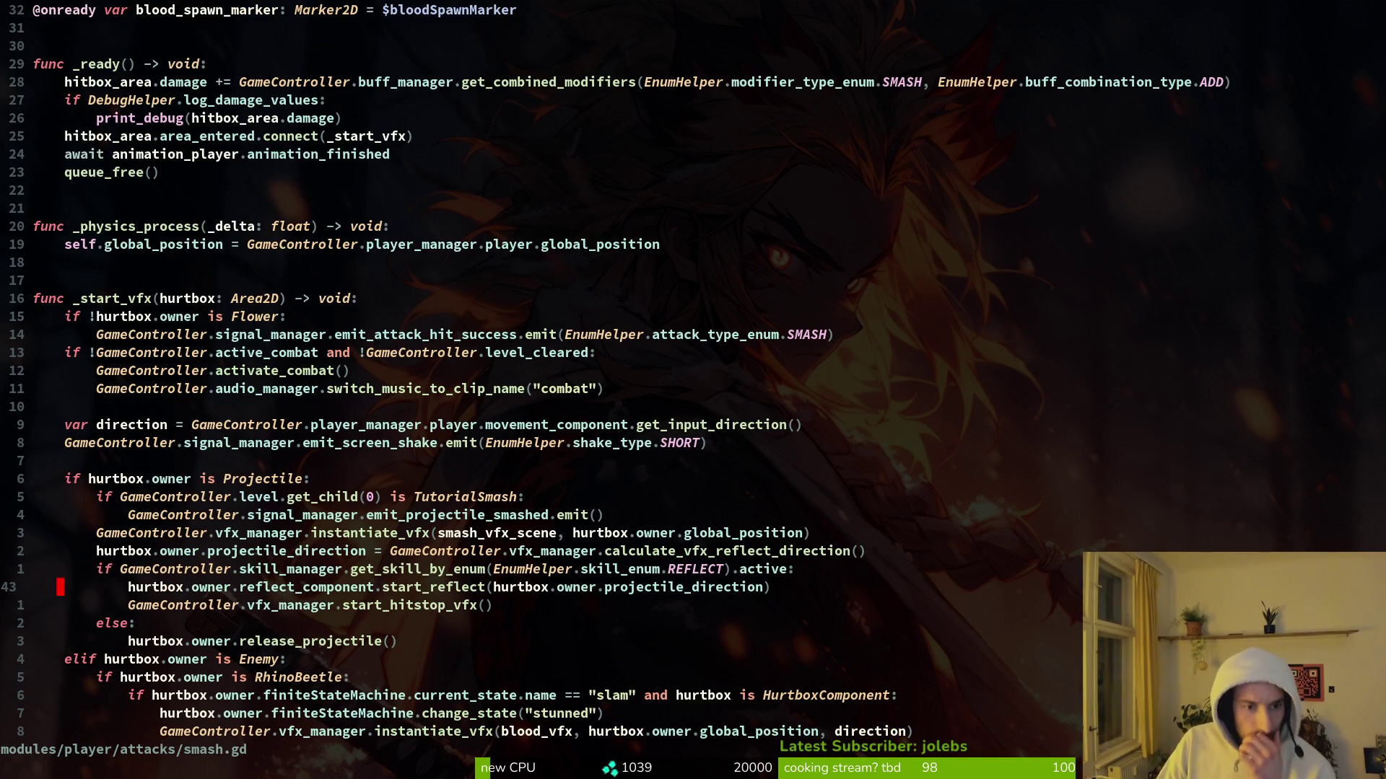
key("k")
key("k")
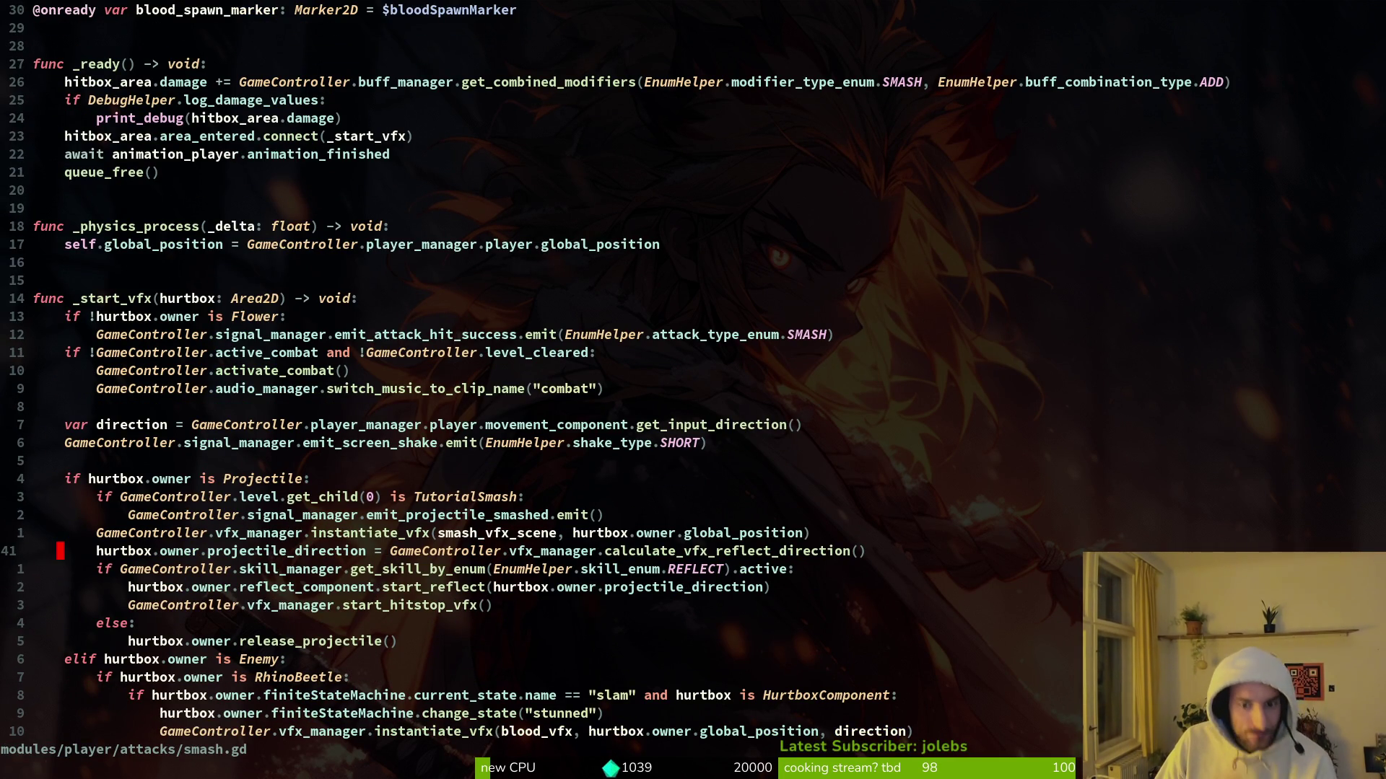
key("shift+v")
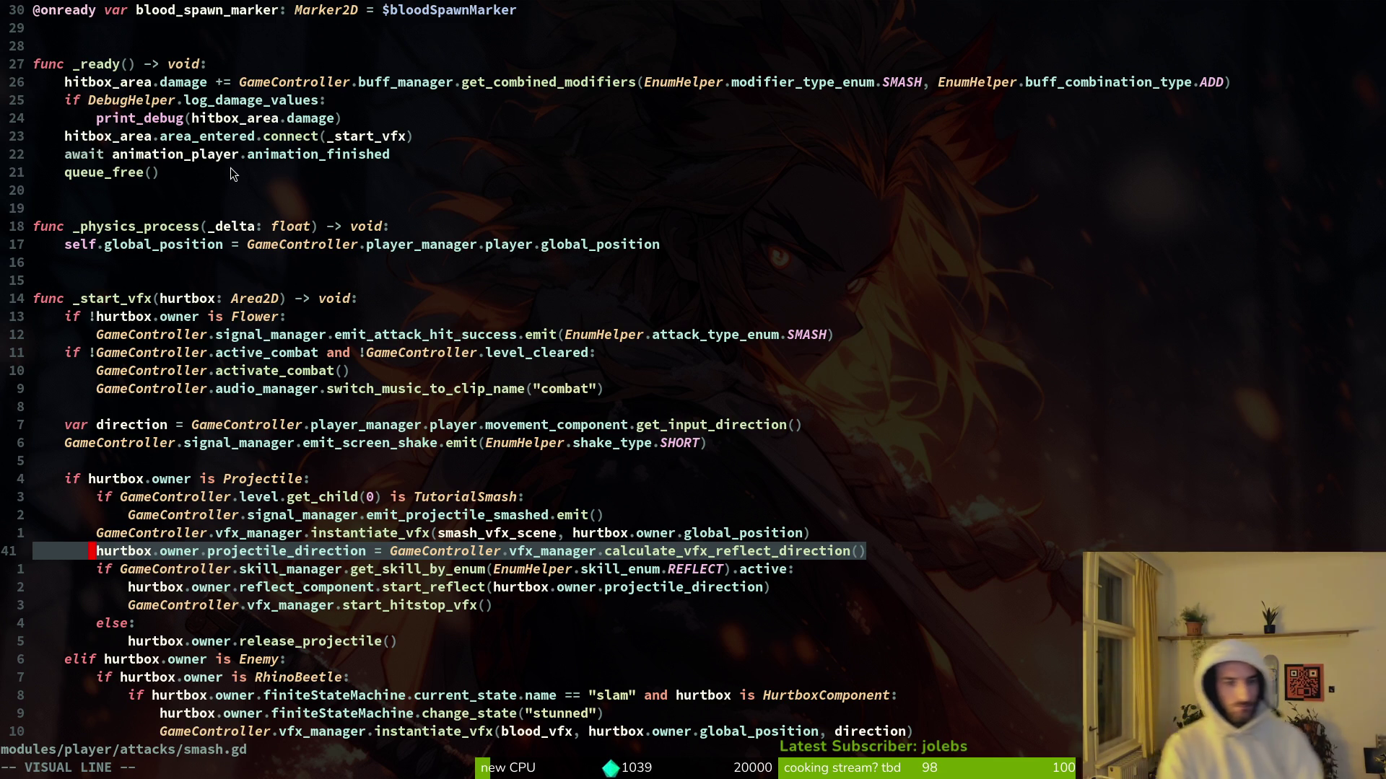
key("j")
key("j")
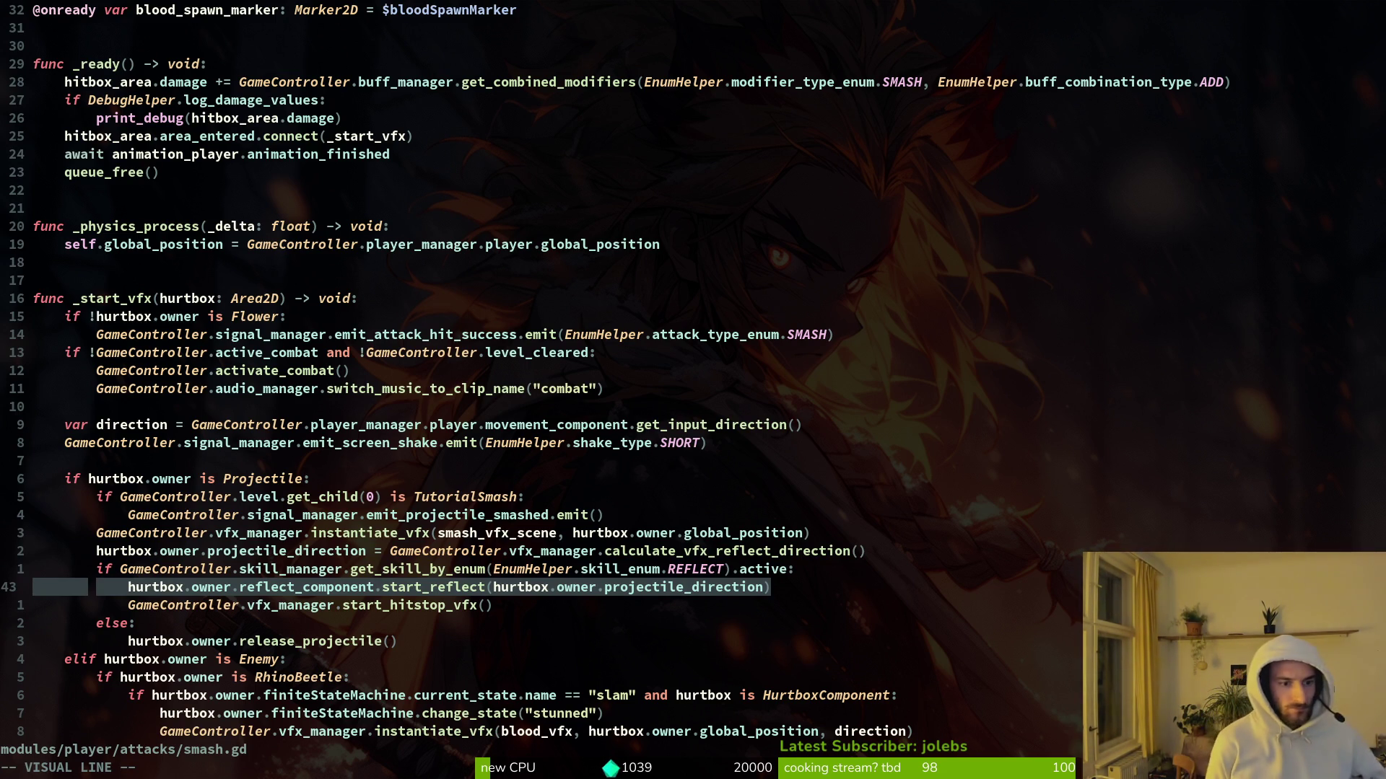
key("y")
key("ctrl+o")
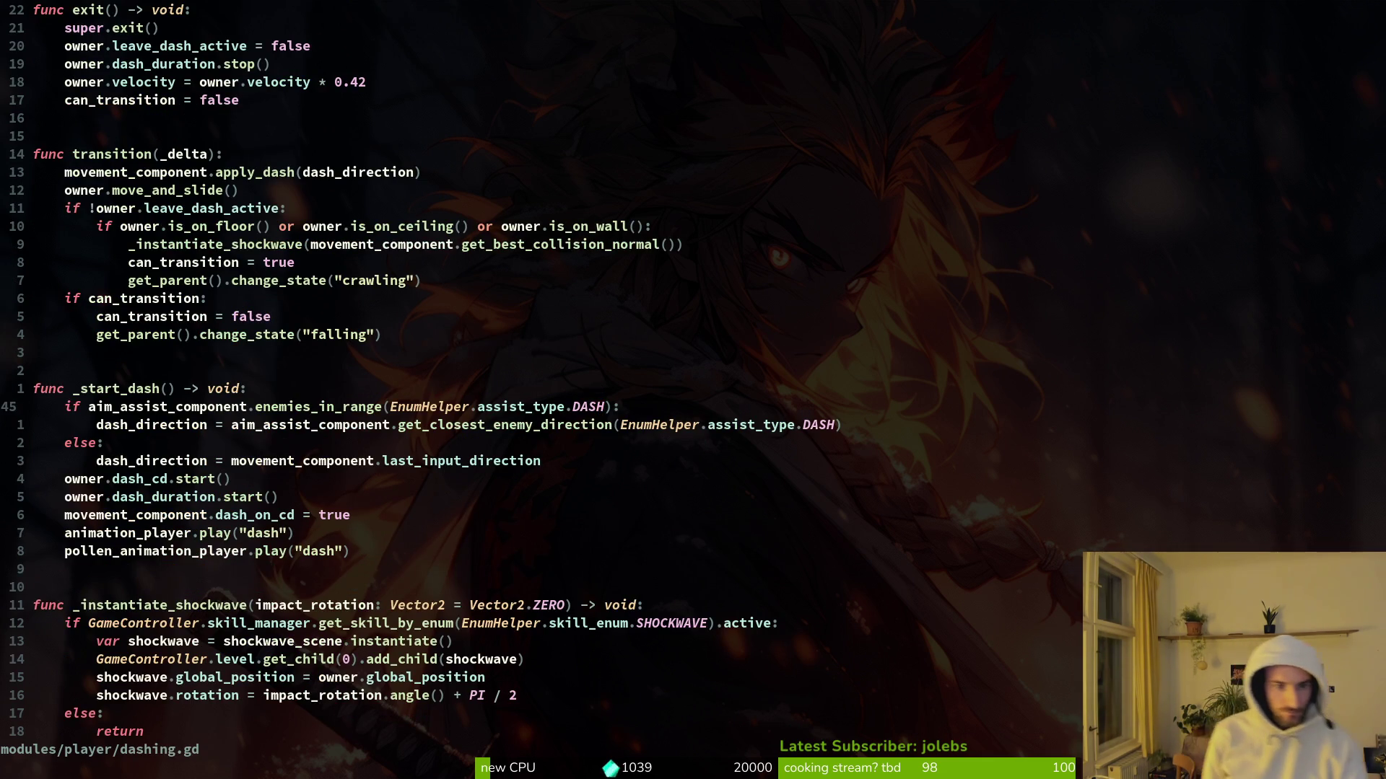
Step: Copy the four aim-assist lines from _start_dash and return to smash.gd's REFLECT check
key("shift+v")
key("j")
key("j")
key("j")
key("y")
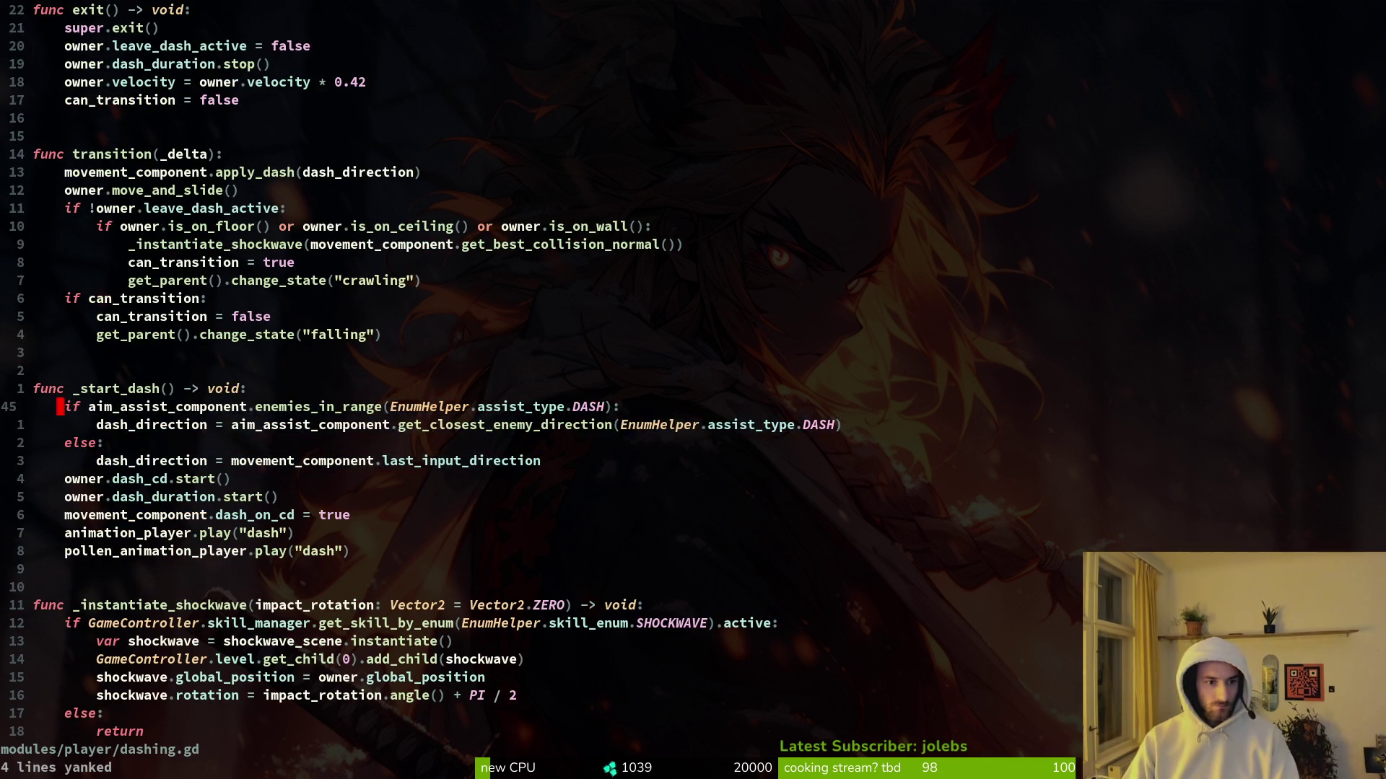
key("ctrl+o")
key("j")
key("j")
key("j")
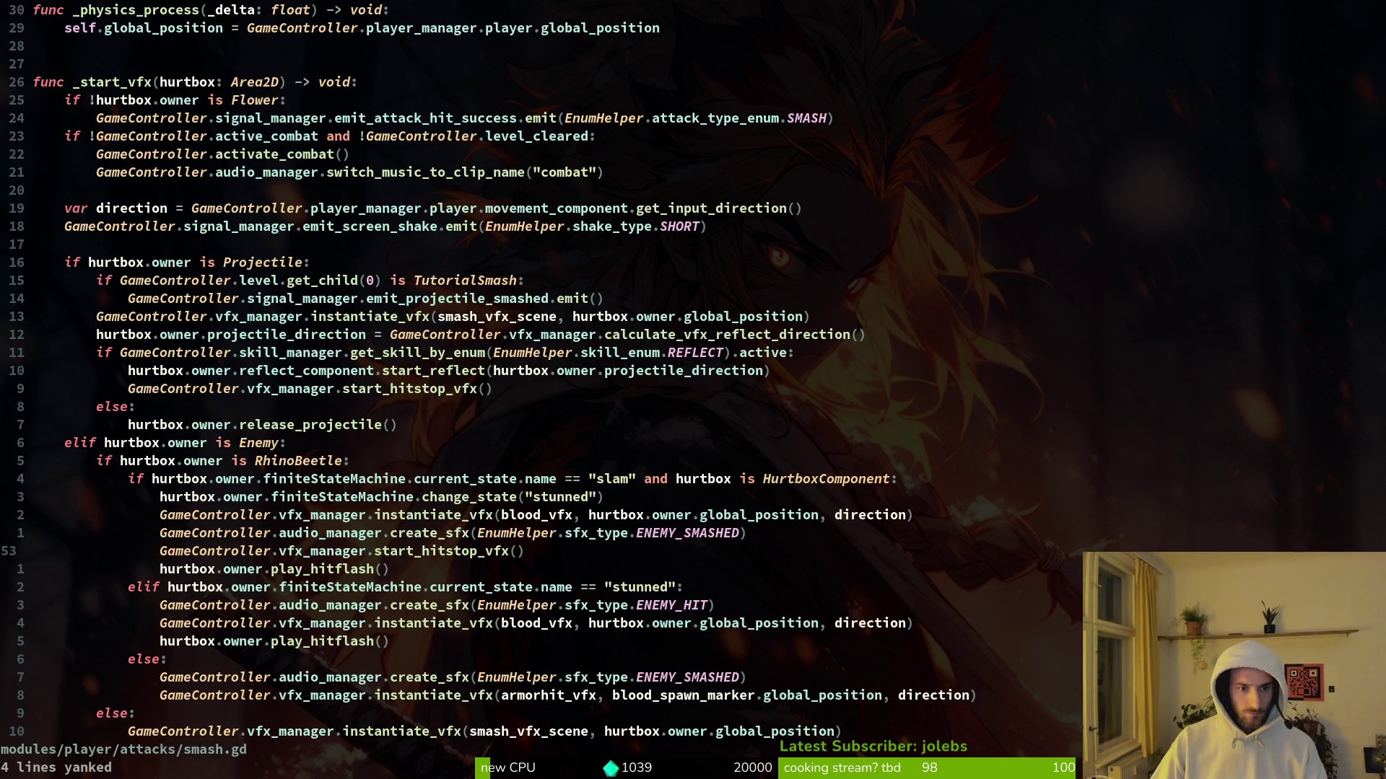
key("k")
key("k")
key("k")
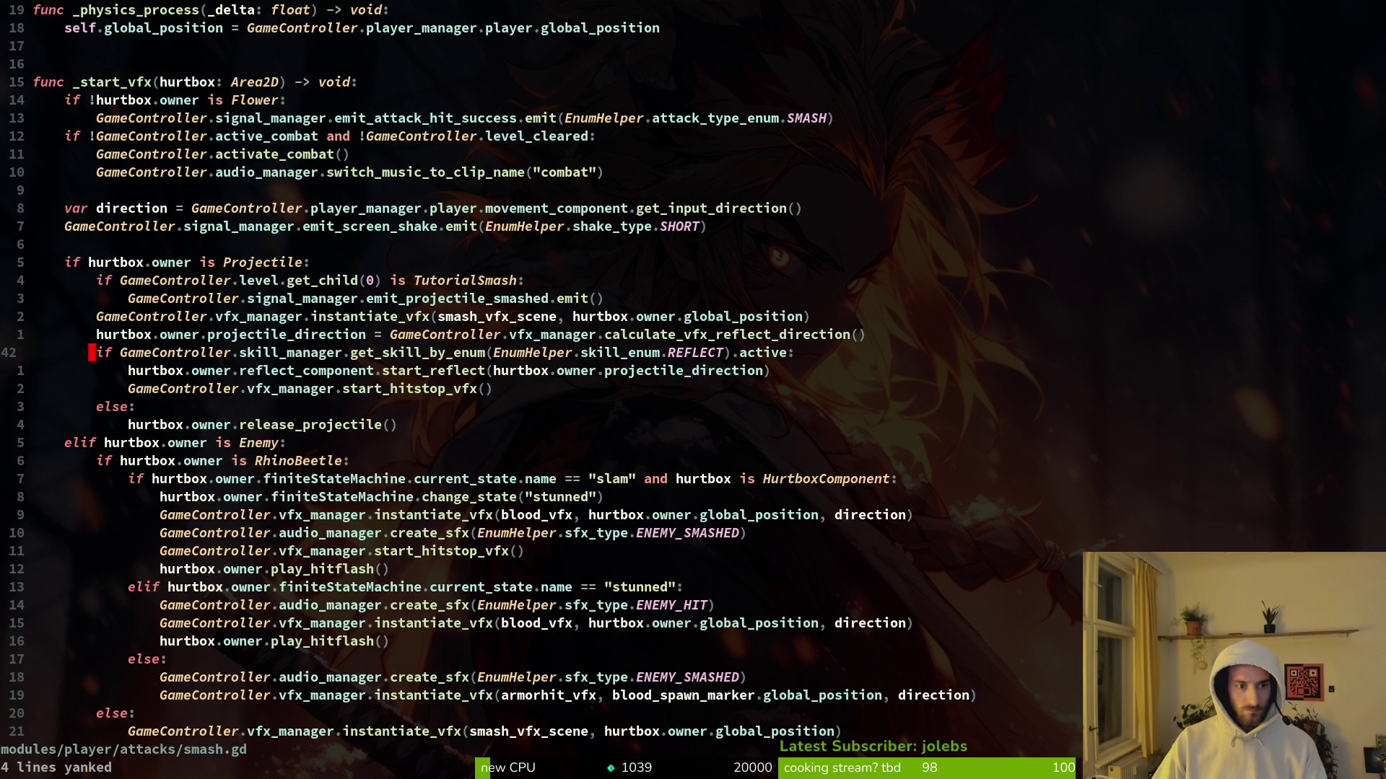
Step: Paste the aim-assist block under the REFLECT check and indent it two levels
key("o")
key("Return")
key("Escape")
key("p")
key("shift+v")
key("j")
key("j")
key("j")
key("greater")
key("shift+v")
key("j")
key("j")
key("j")
key("greater")
key("j")
Step: Review the pasted condition's assist_type argument, then go to smash.gd's exported declarations
key("k")
key("w")
key("w")
key("w")
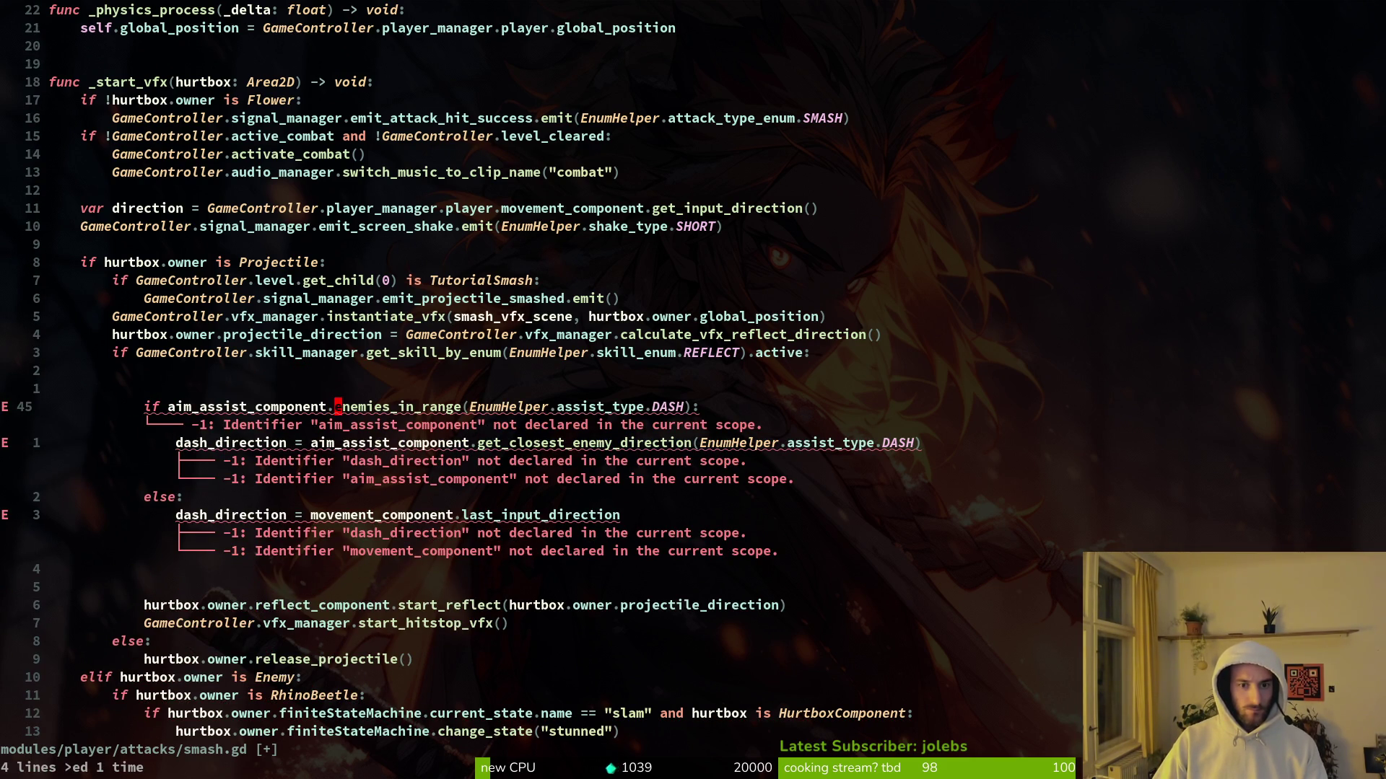
key("w")
key("w")
key("g")
key("g")
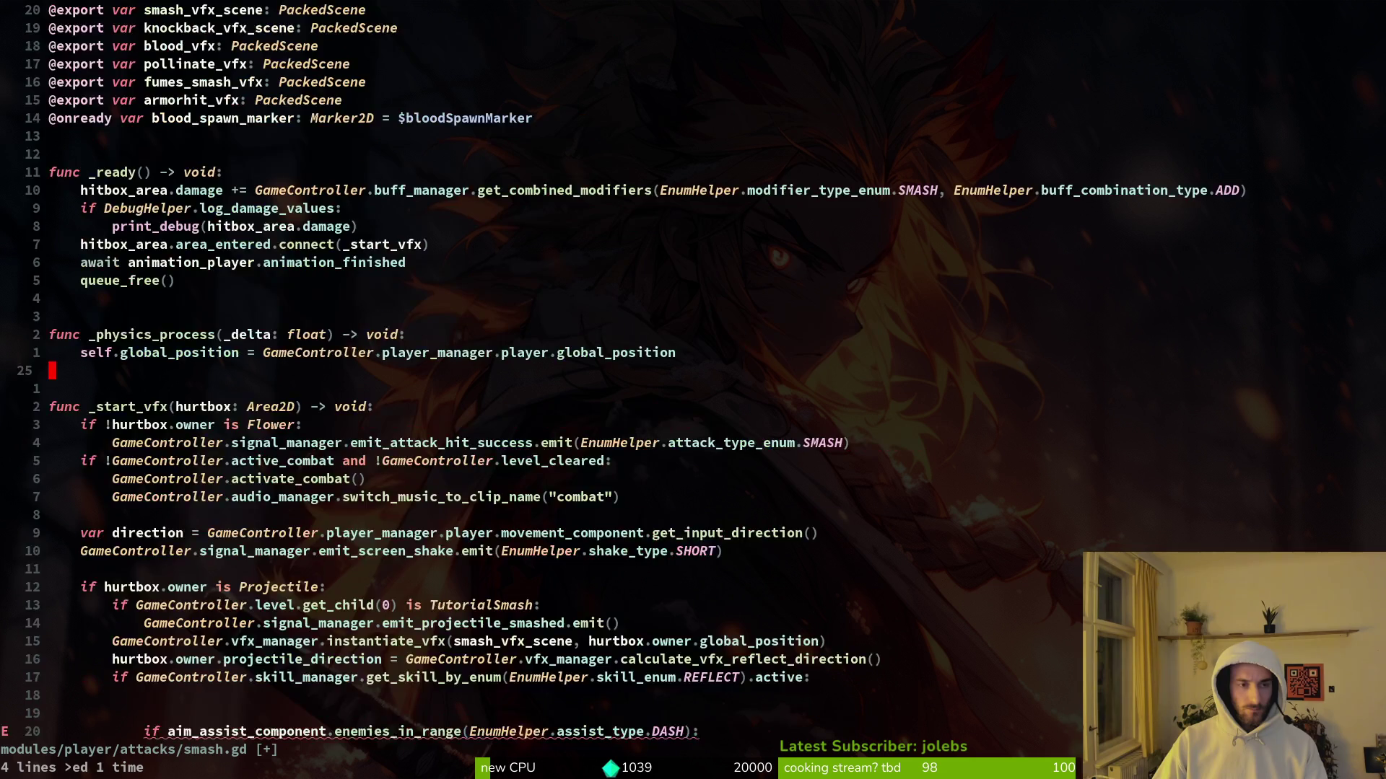
key("j")
key("j")
key("j")
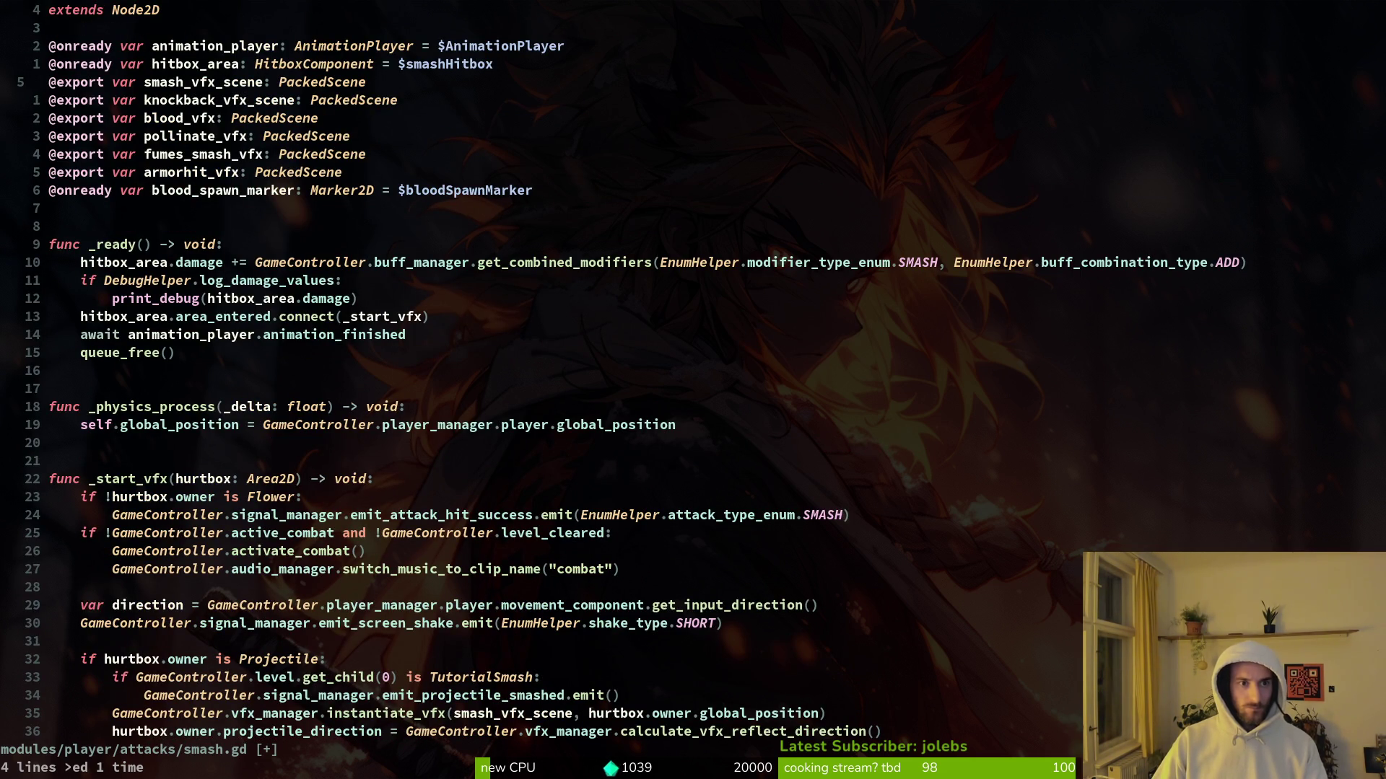
key("space")
Step: Open dashing.gd and copy its aim_assist_component export line
key("f")
key("f")
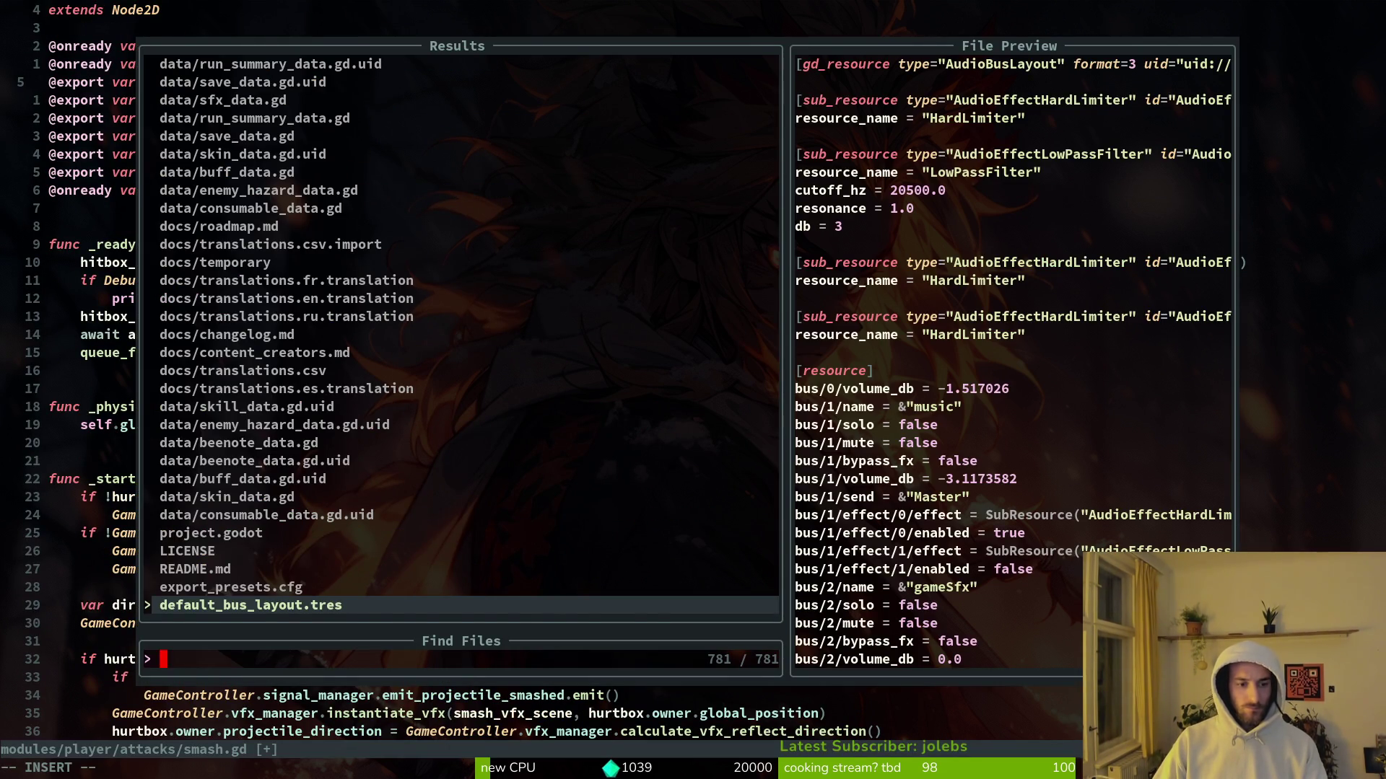
key("Escape")
key("ctrl+o")
key("g")
key("g")
key("j")
key("j")
key("j")
key("y")
key("y")
key("ctrl+6")
Step: Paste the aim_assist_component export below hitbox_area in smash.gd and save
key("P")
key("V")
key("J")
key("J")
key("Escape")
type(":w")
key("Return")
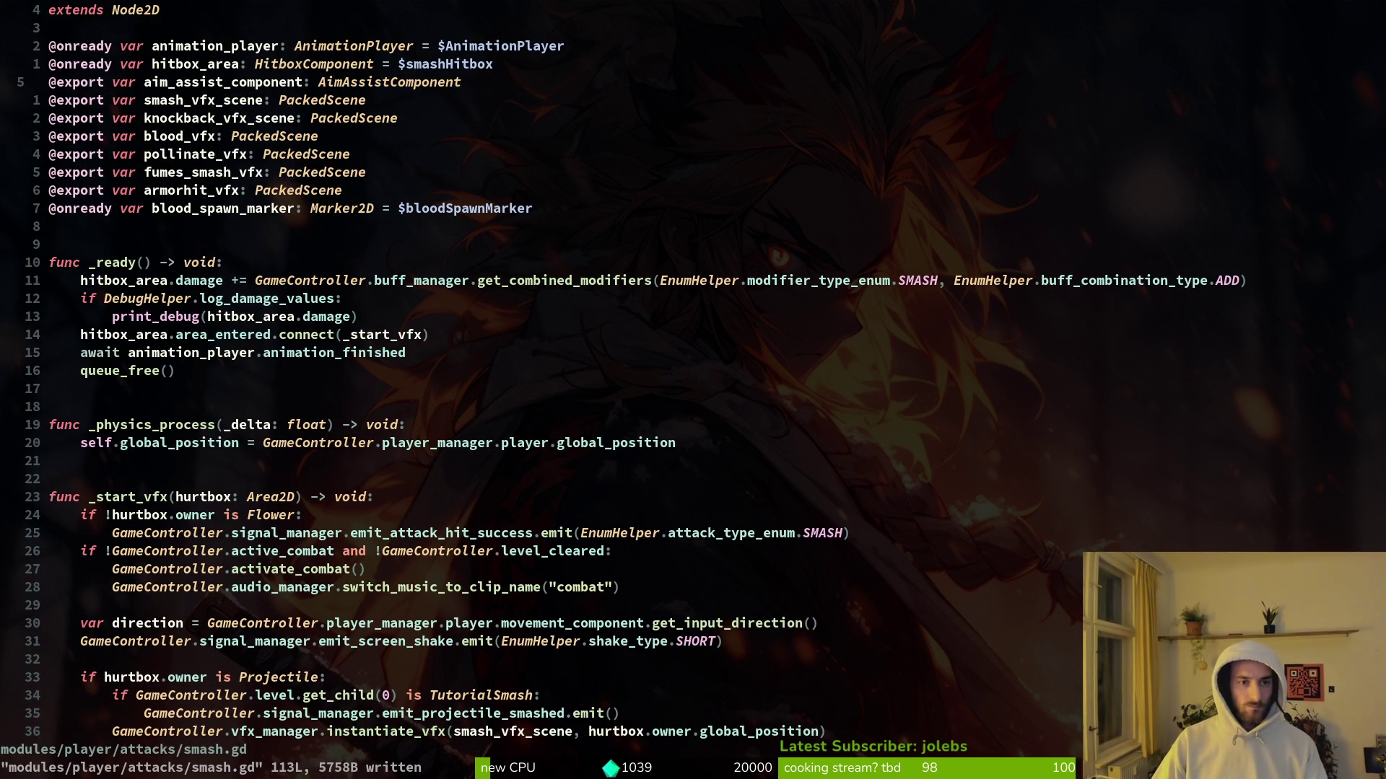
Step: Jump back to the dash_direction error lines in the pasted block
key("ctrl+o")
key("k")
key("k")
key("asciicircum")
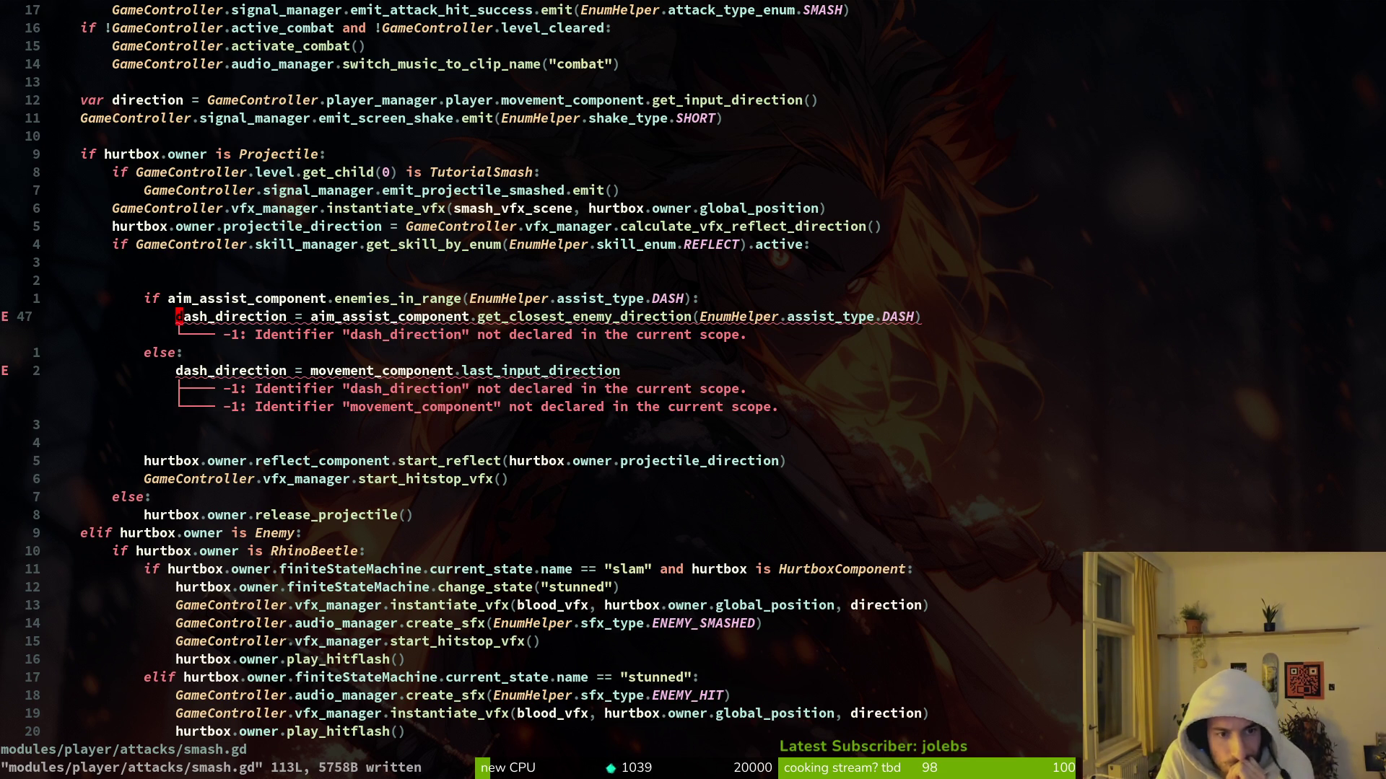
key("space")
key("f")
key("f")
type("refle")
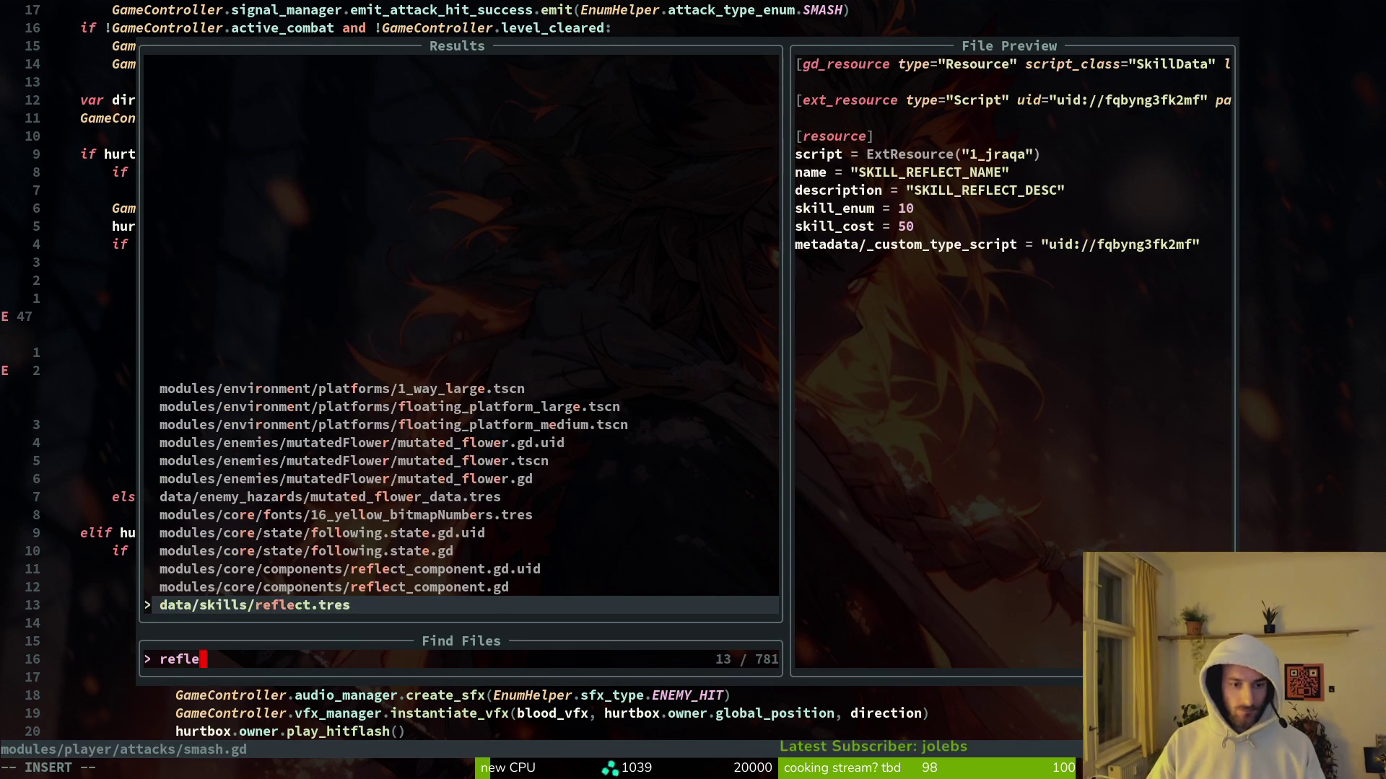
key("Up")
key("Return")
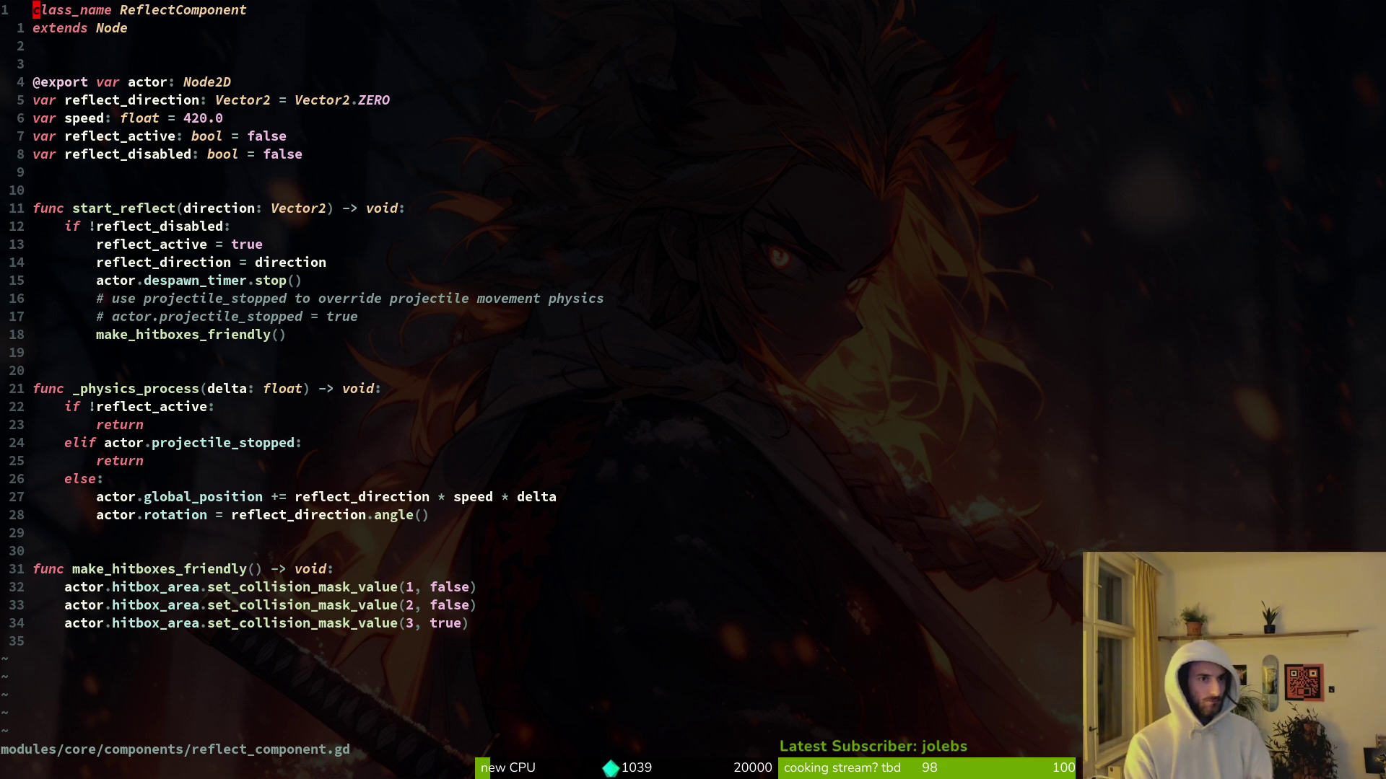
key("ctrl+o")
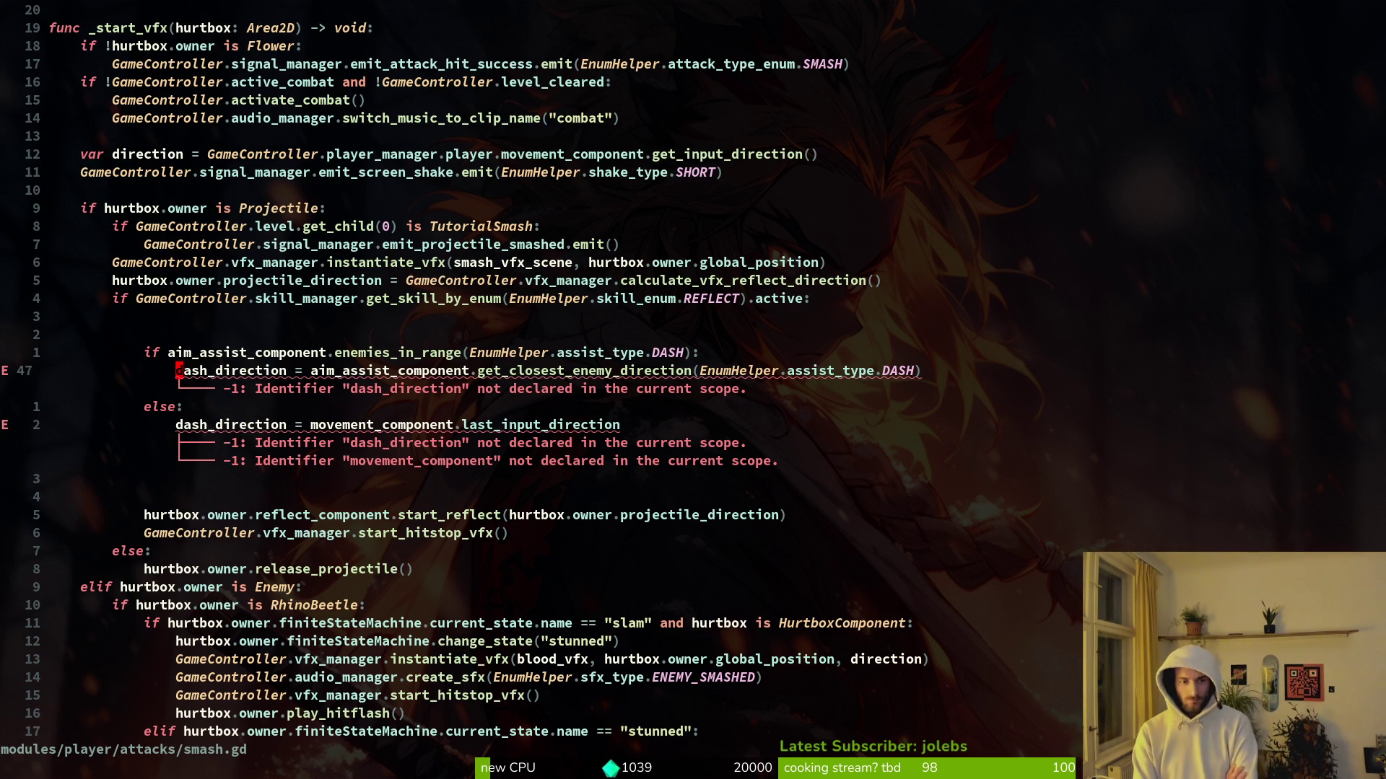
key("ctrl+o")
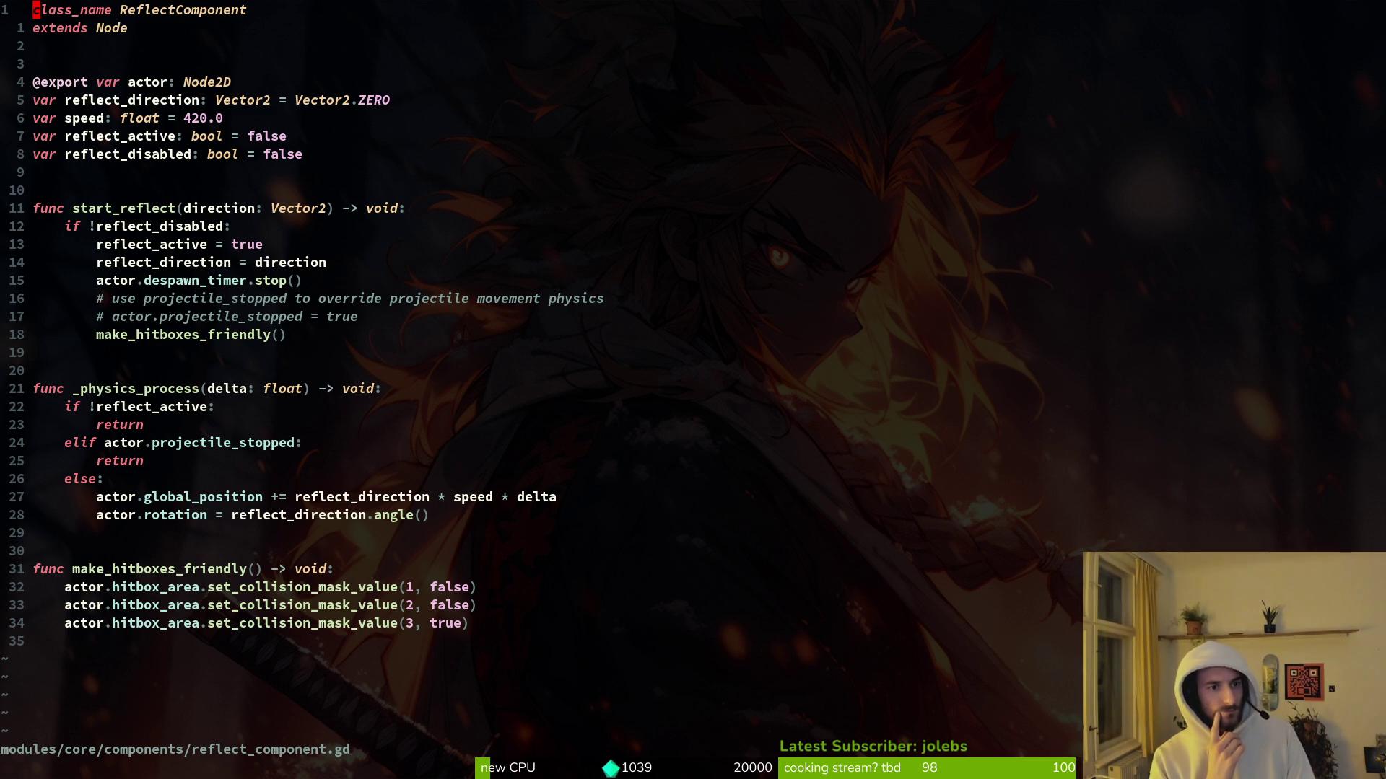
key("ctrl+o")
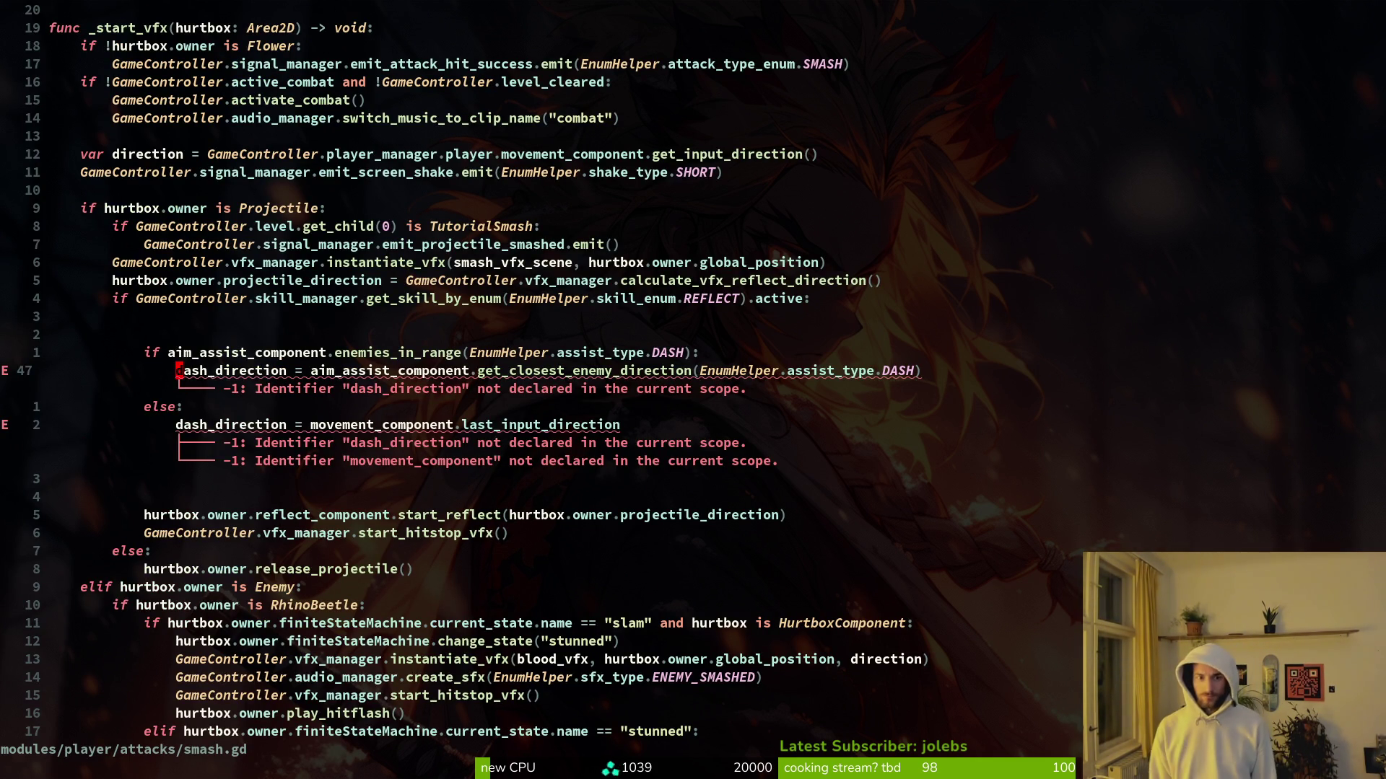
key("ctrl+i")
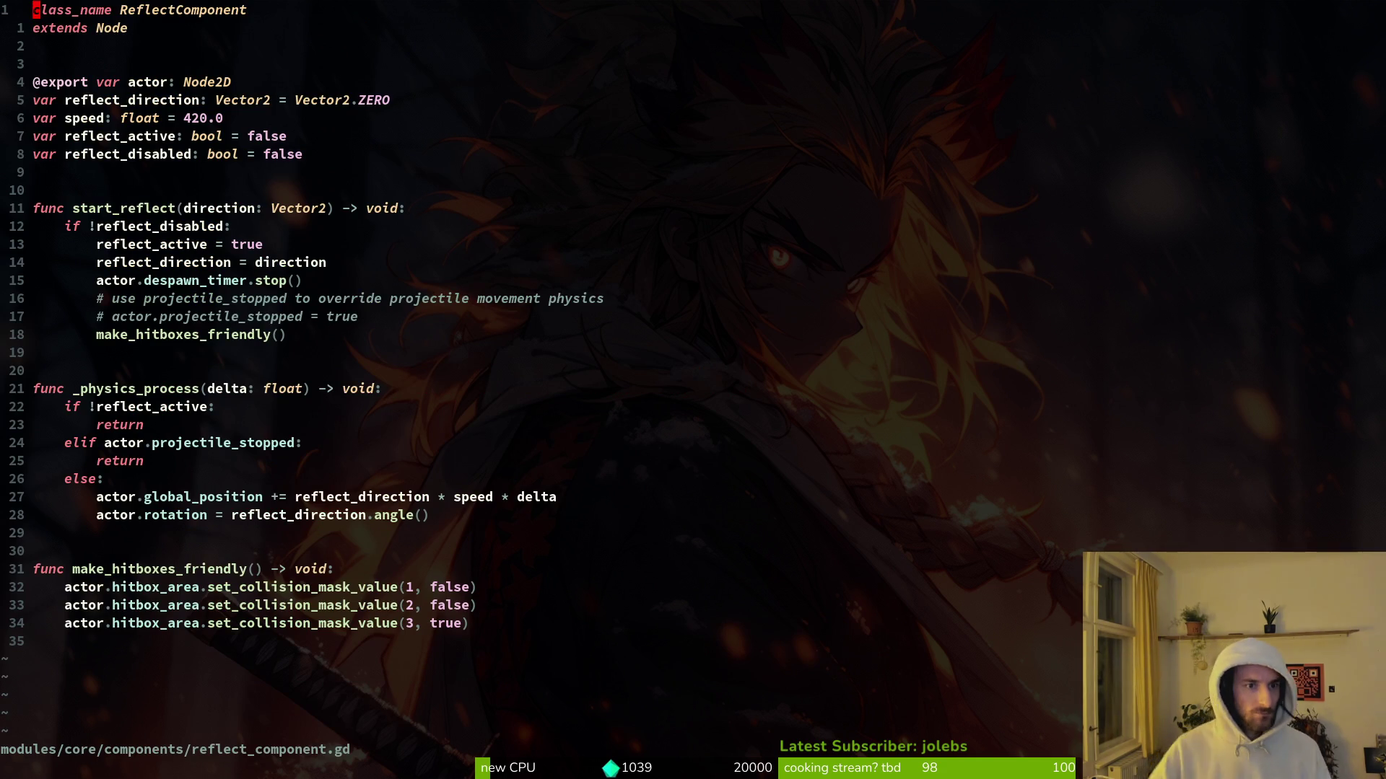
key("ctrl+o")
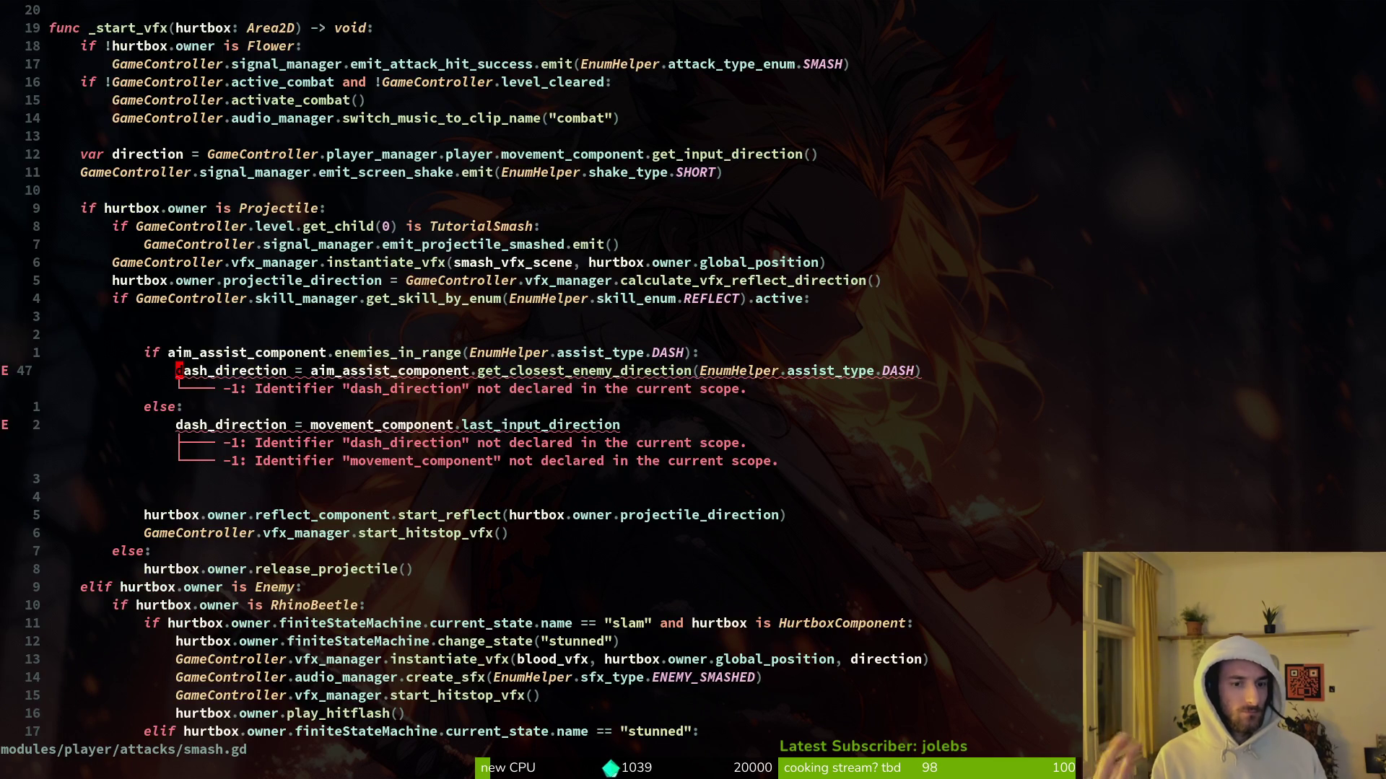
Step: Declare both direction lines with var, renaming the aim-assisted one to reflect_direction
type("ivar")
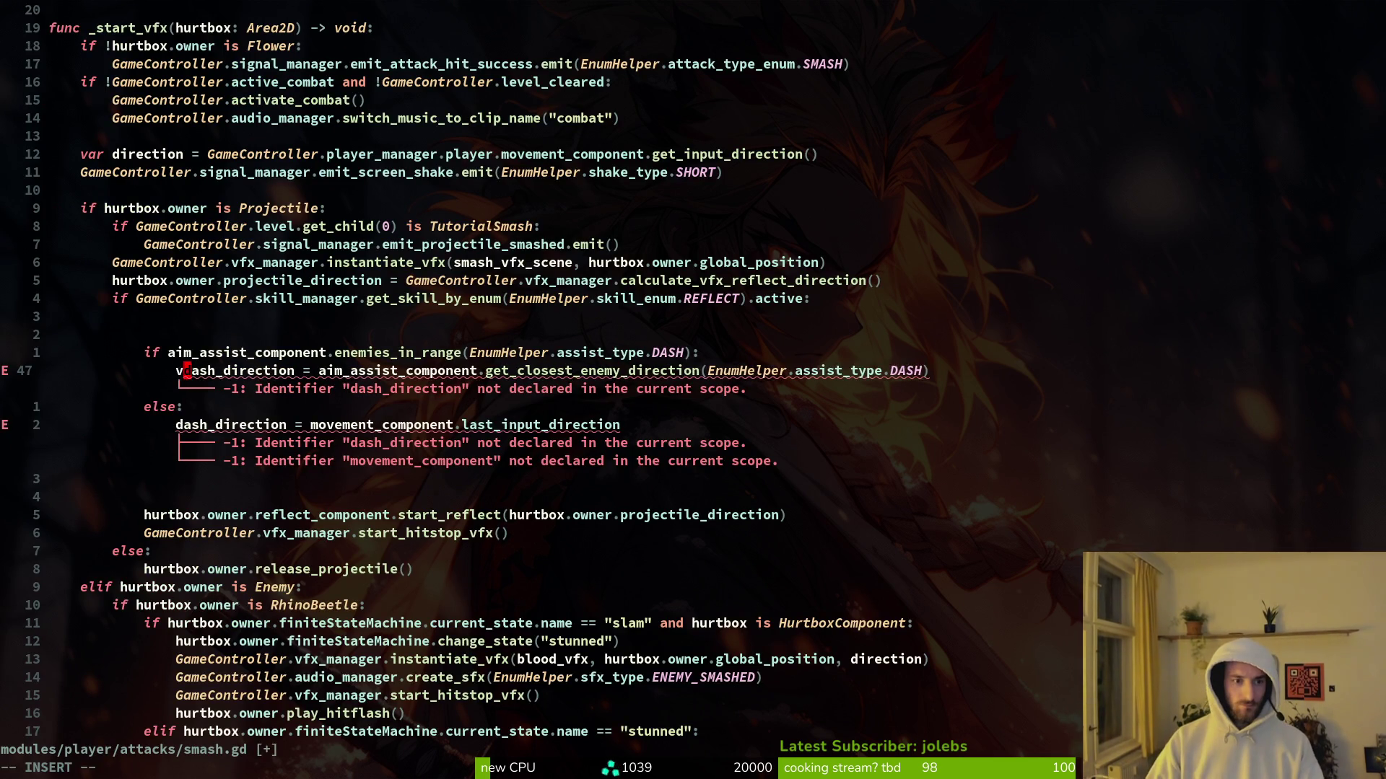
key("Escape")
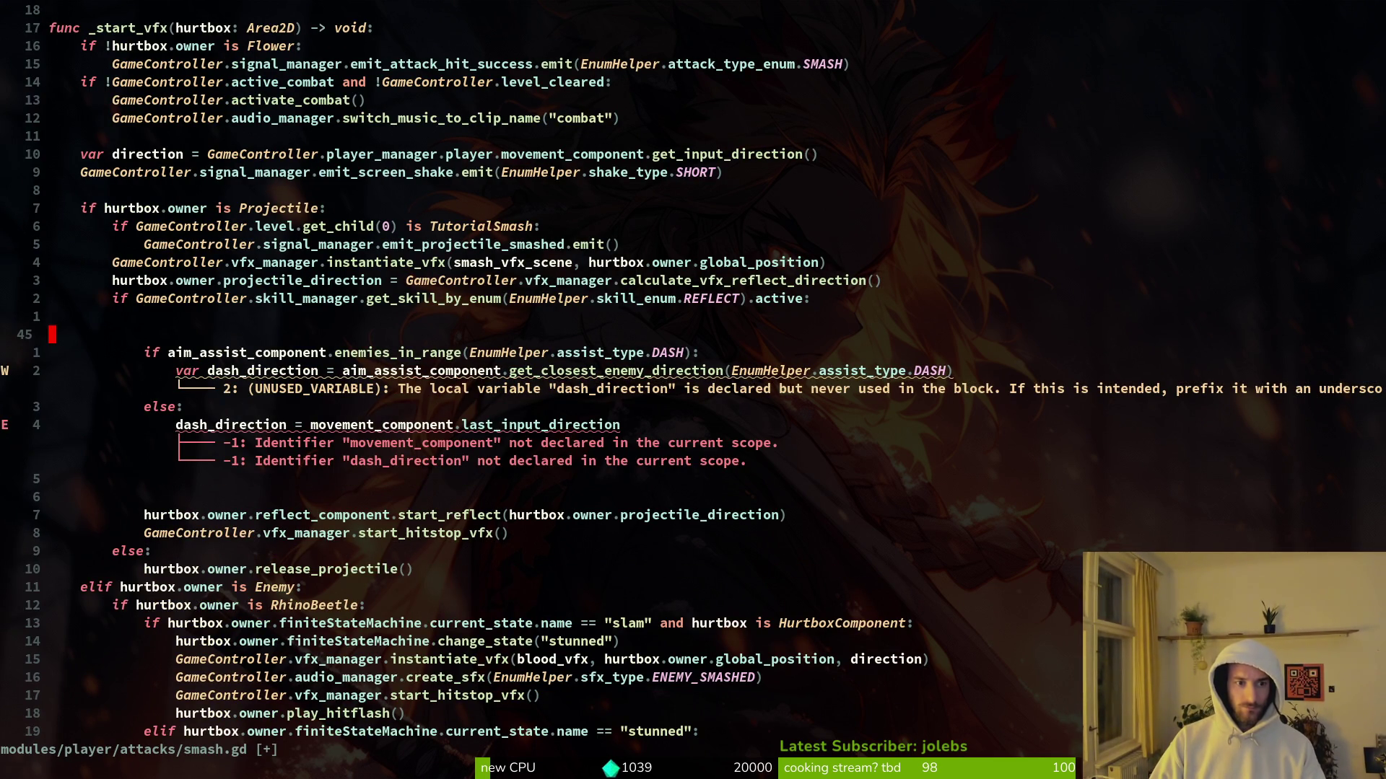
key("j")
key("j")
type("^i")
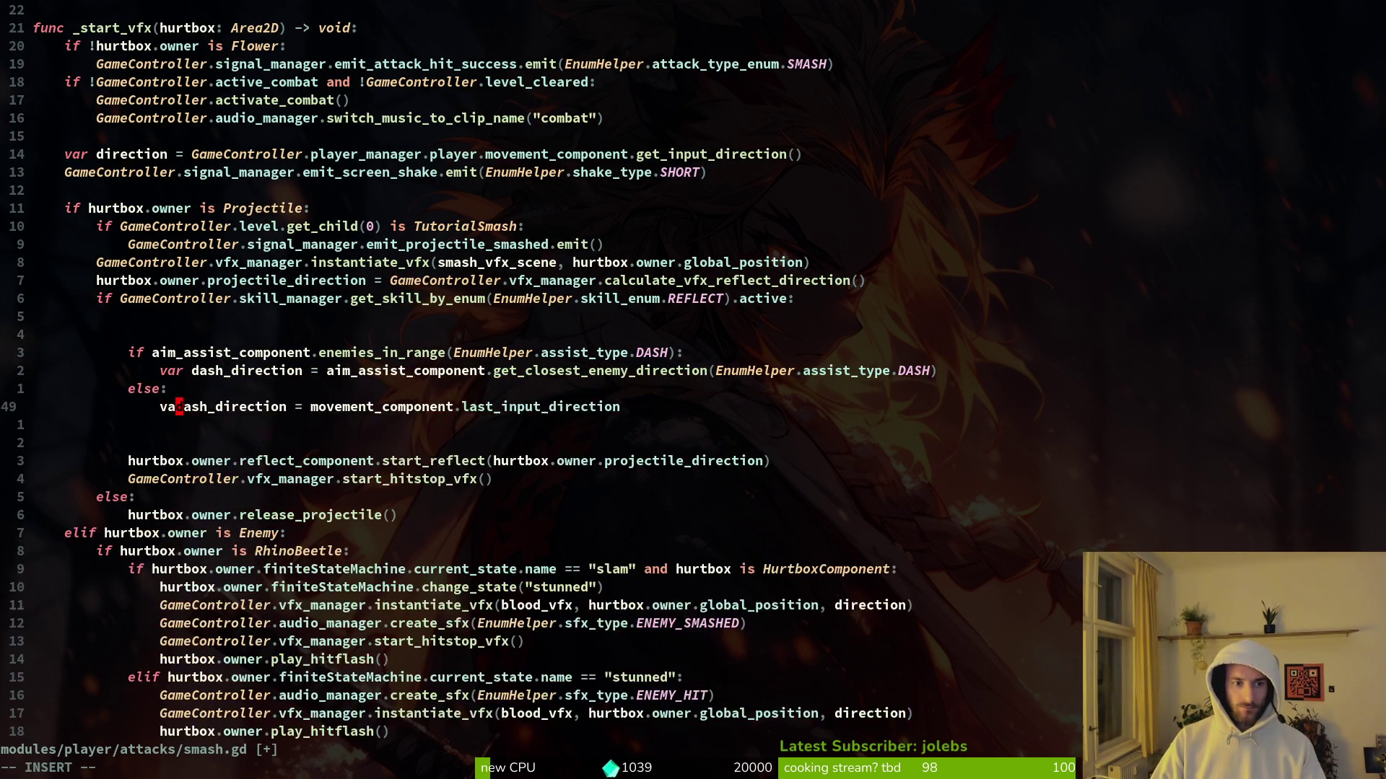
type("var")
key("Escape")
key("l")
key("k")
key("k")
key("k")
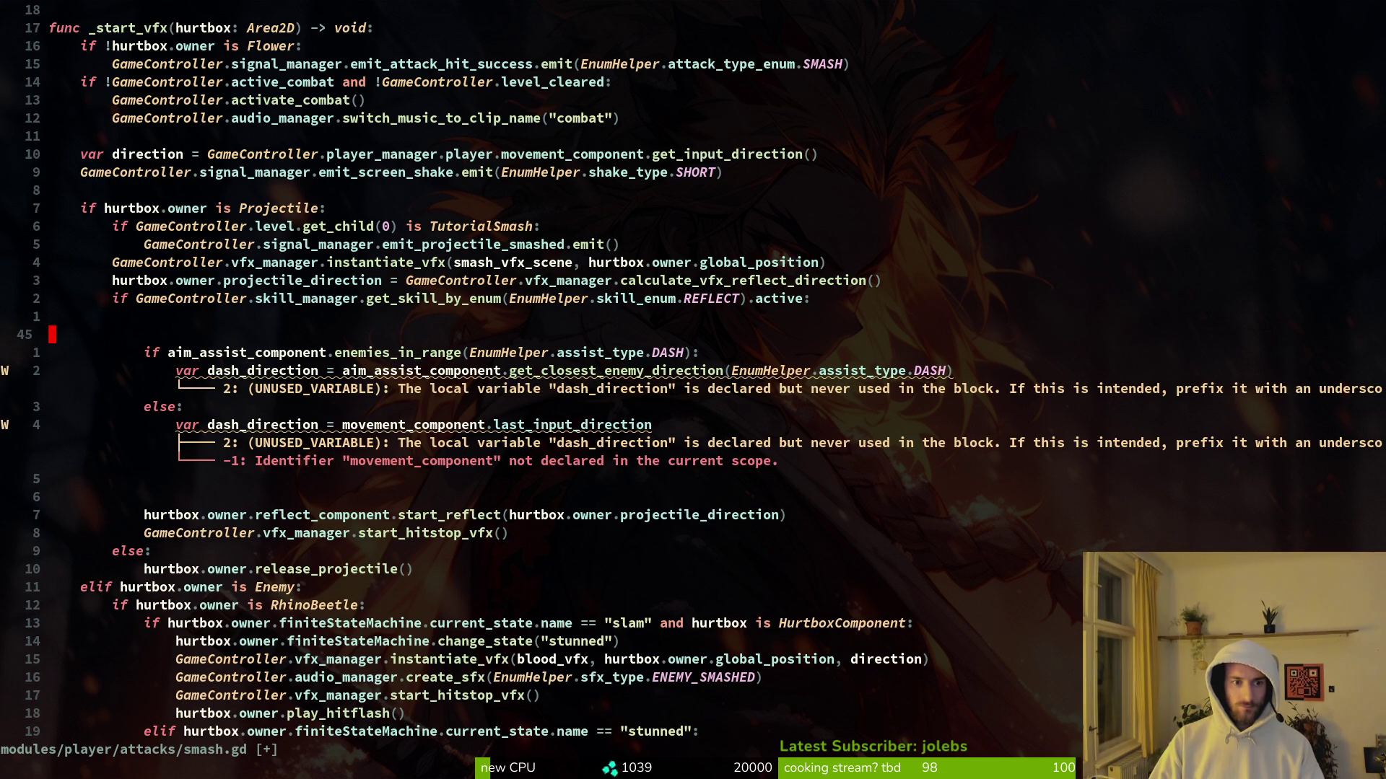
type("j")
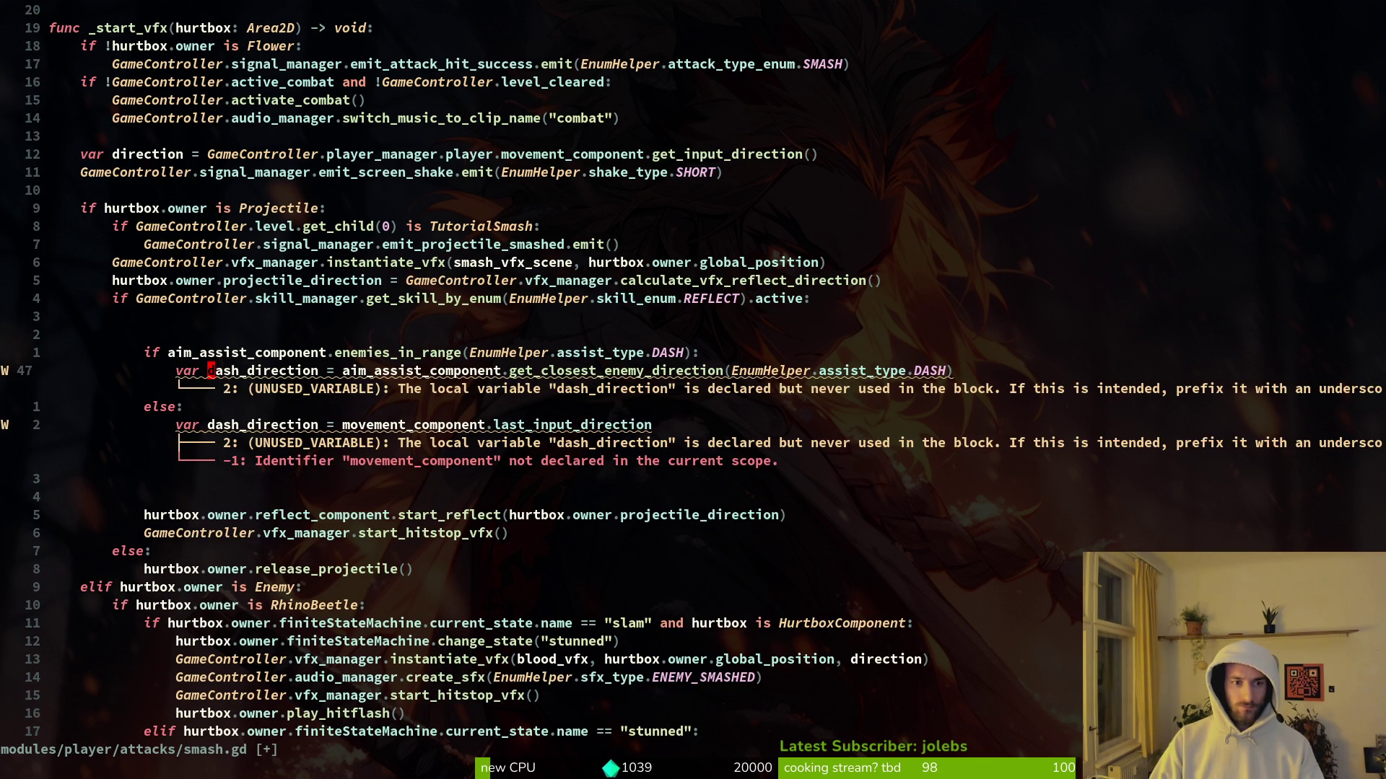
type("cwreflect_direction")
key("Escape")
key("j")
key("j")
key("b")
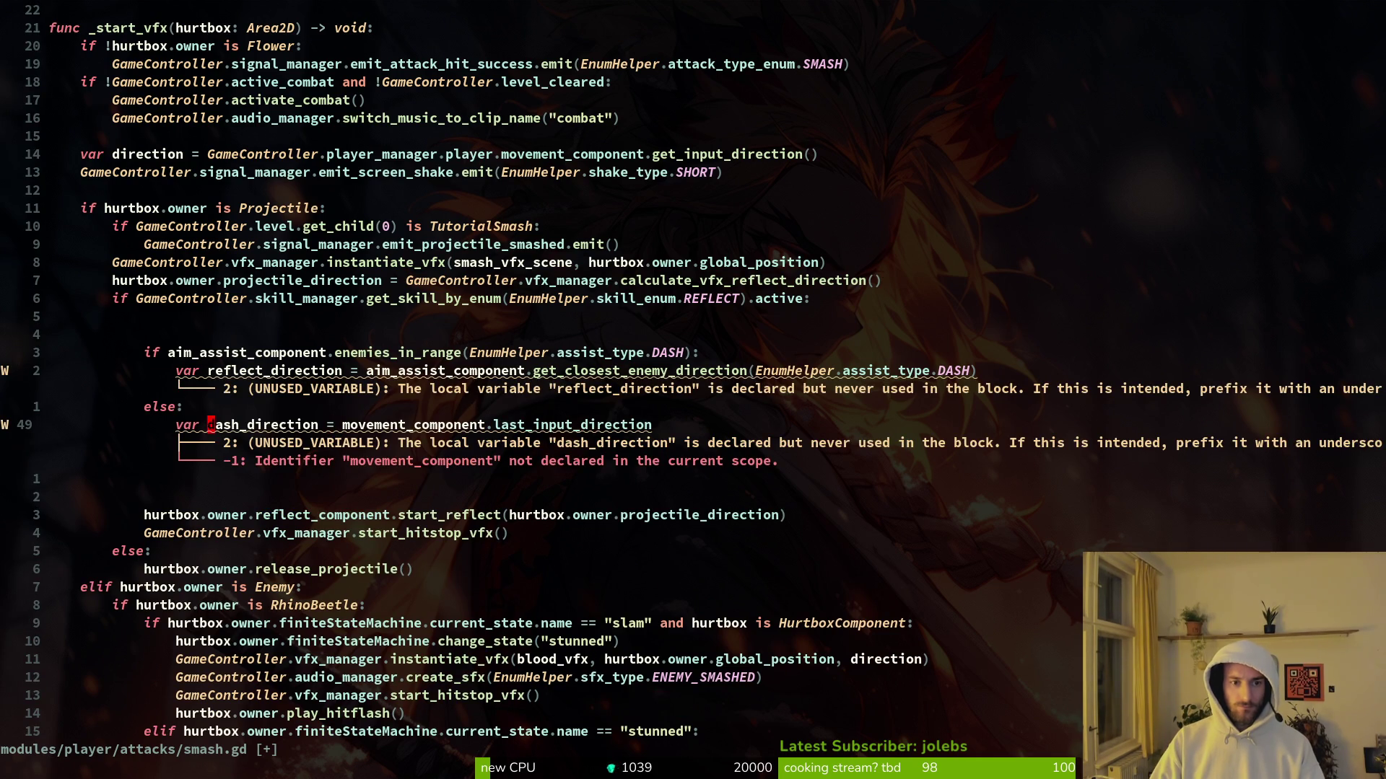
key("c")
key("w")
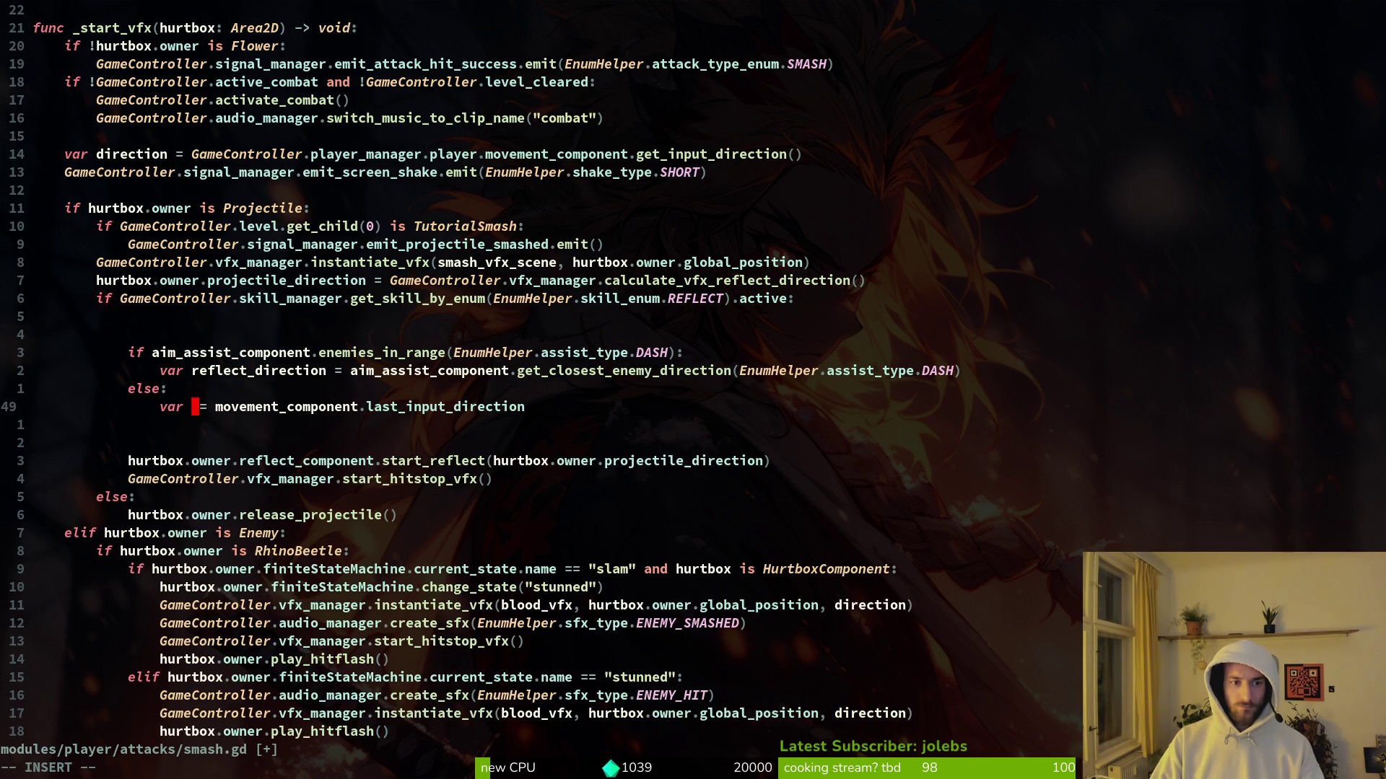
key("Escape")
Step: Move the start_reflect call into the else branch, remove the leftover line, and save
key("j")
key("j")
key("j")
key("alt+k")
key("alt+k")
key("alt+k")
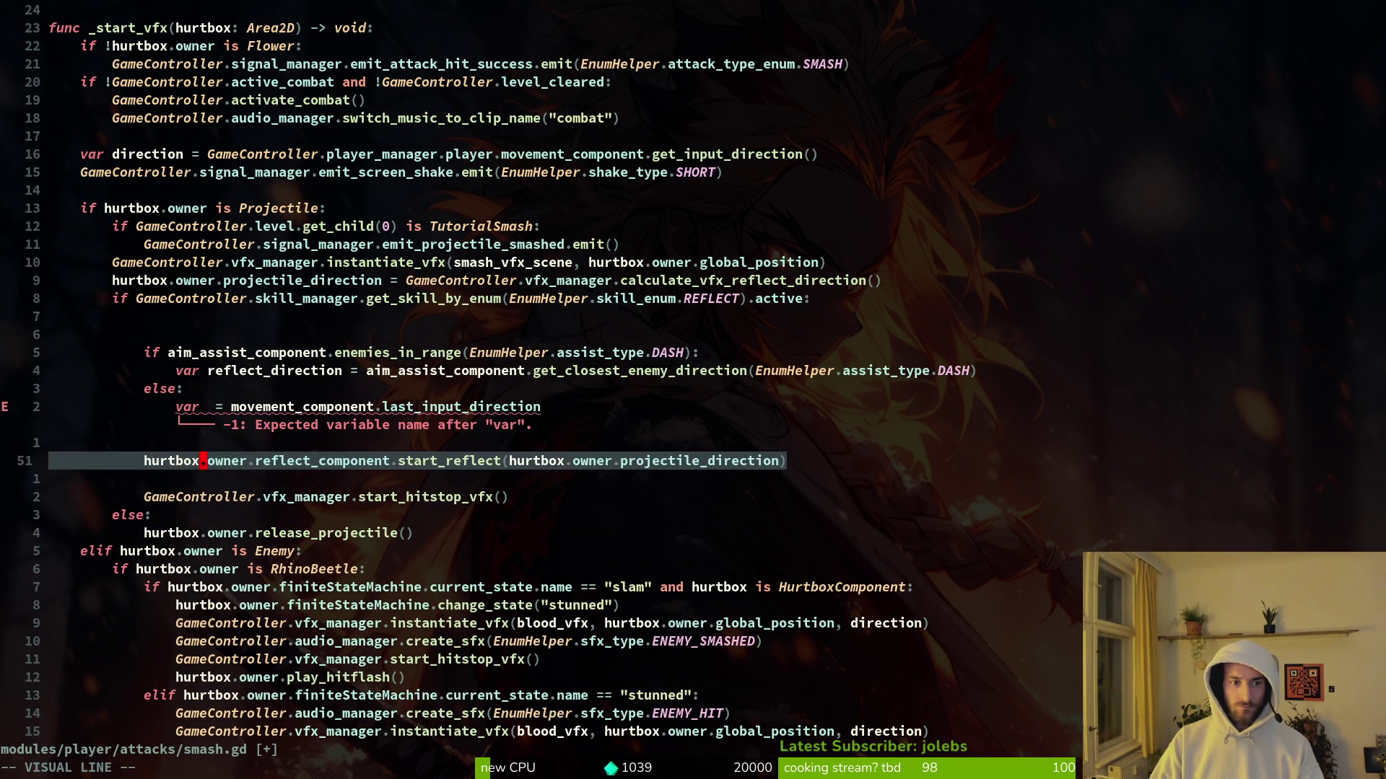
key("j")
key("d")
key("d")
type(":write")
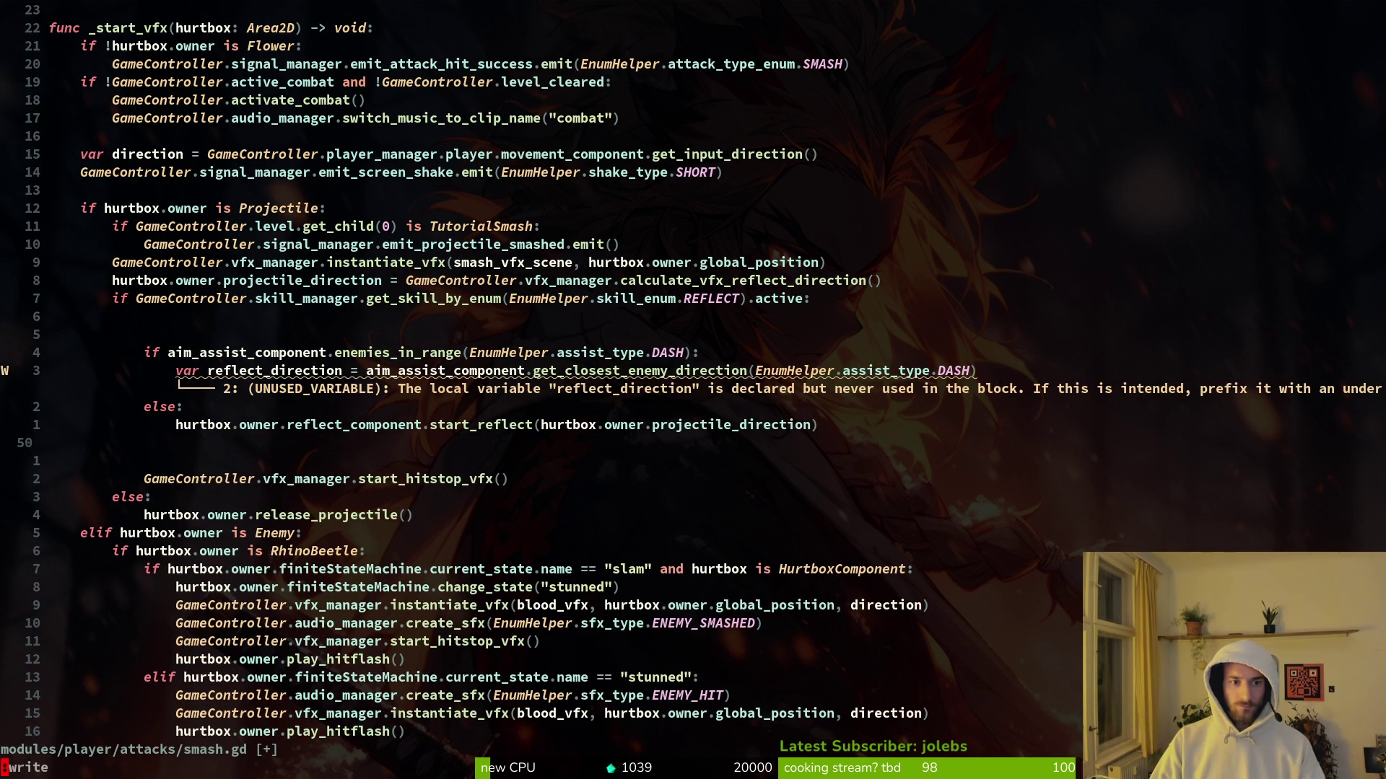
key("Return")
Step: Duplicate the start_reflect call into the aim-assisted branch
key("k")
key("k")
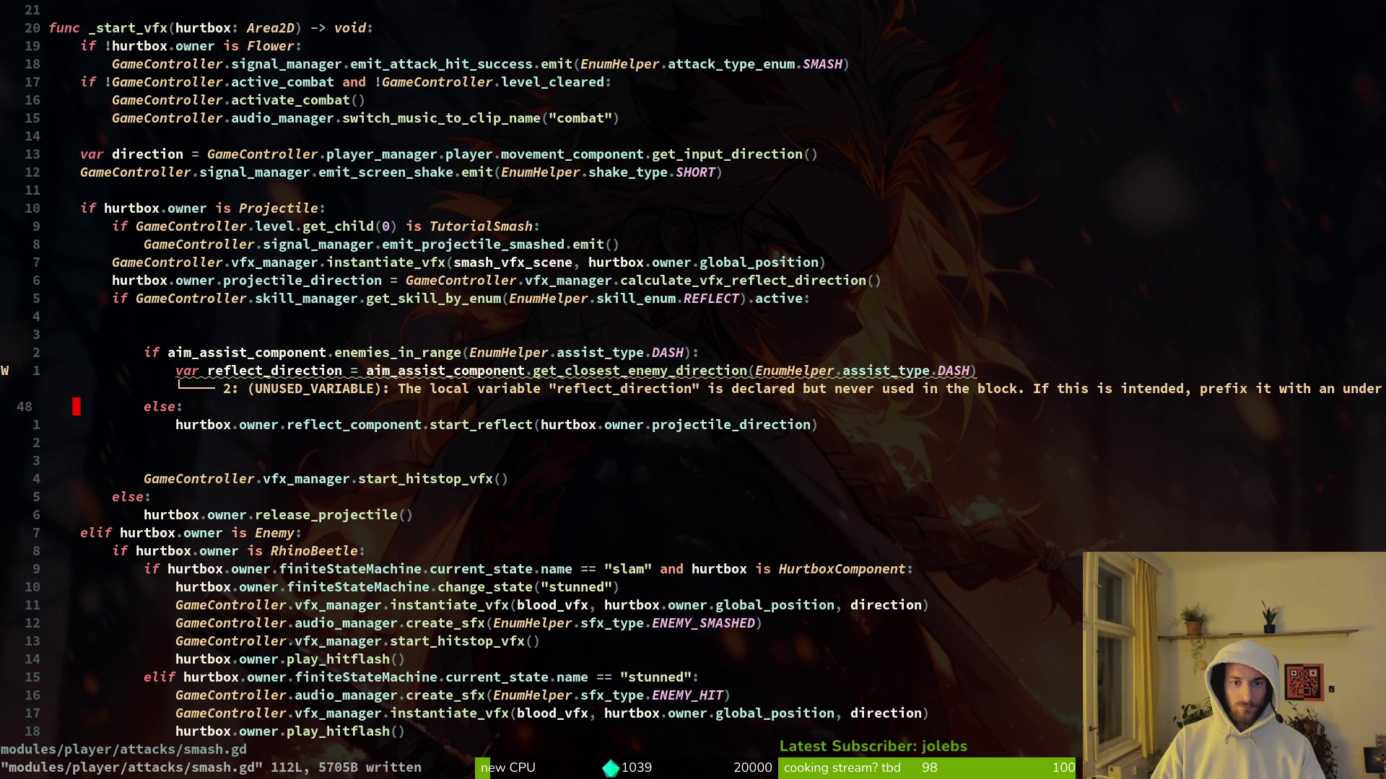
key("j")
key("k")
key("k")
key("k")
key("j")
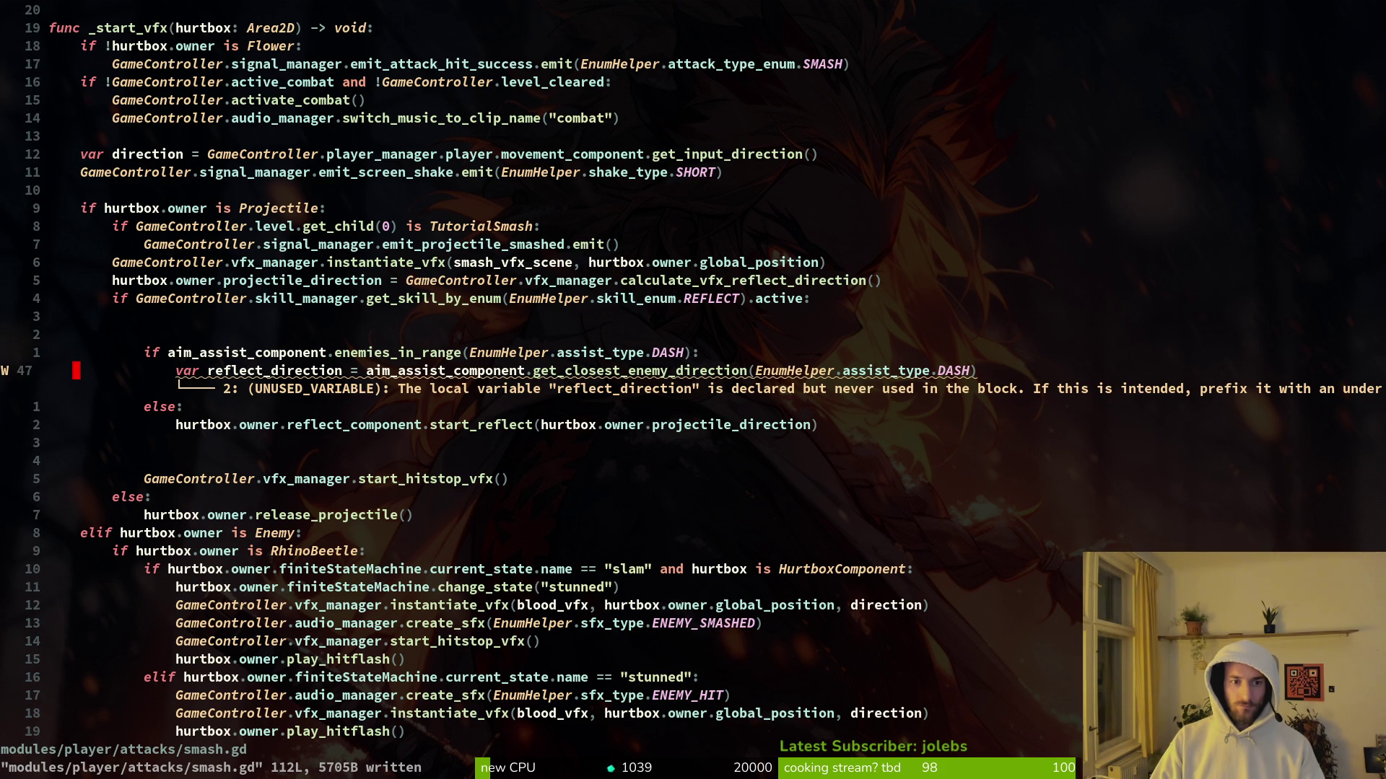
key("j")
key("j")
key("y")
key("y")
key("k")
key("p")
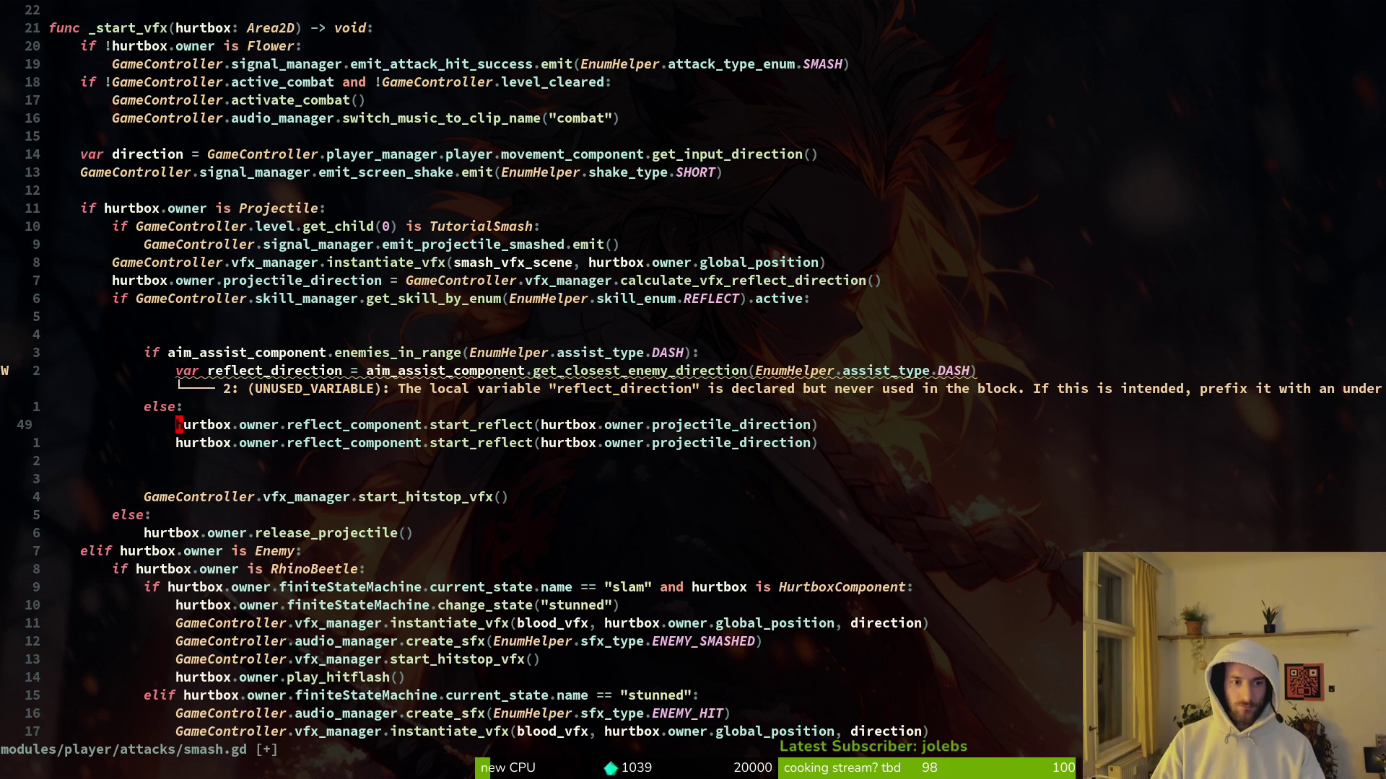
key("alt+k")
Step: Change the duplicated start_reflect argument to reflect_direction and save
key("$")
key("c")
key("i")
key("parenleft")
type("hurtbox.ow")
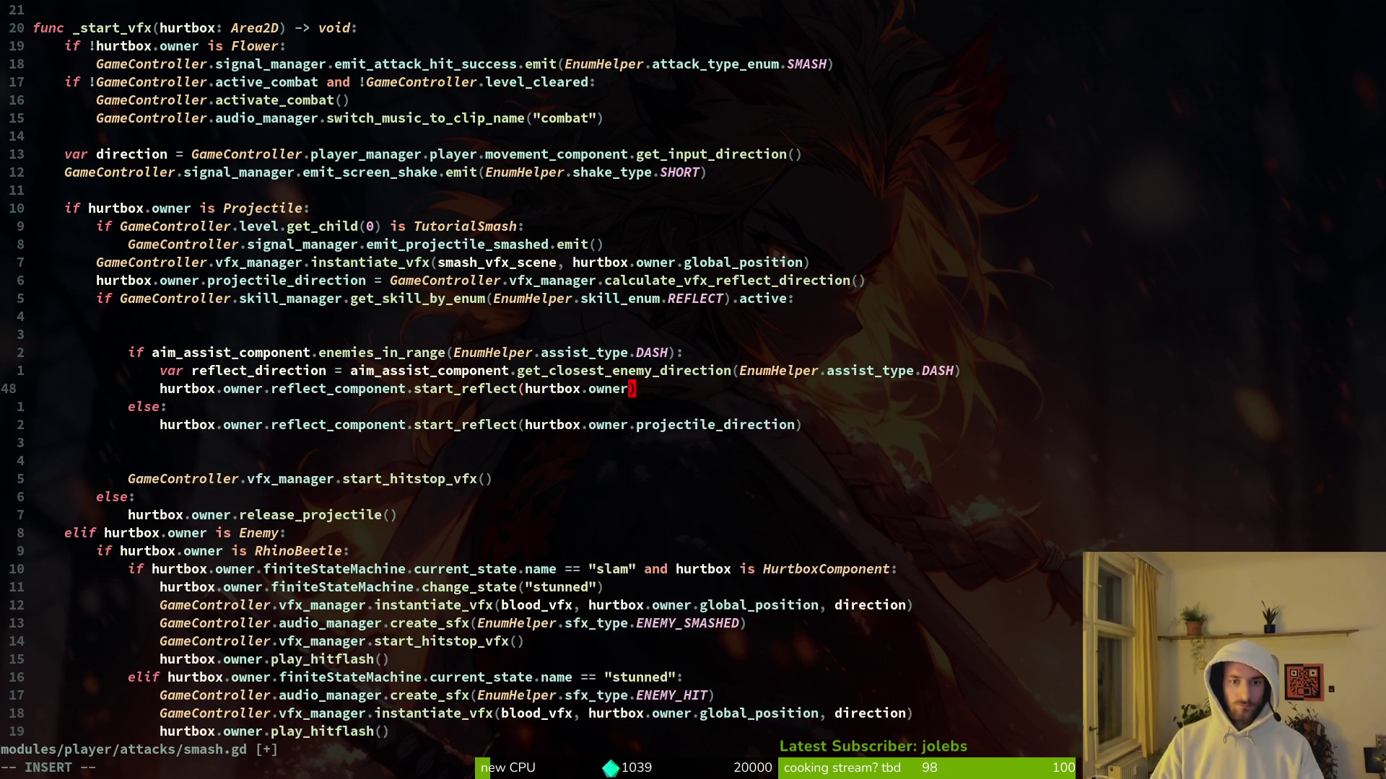
key("BackSpace")
key("BackSpace")
key("BackSpace")
type("ref")
key("Tab")
key("Escape")
type(":w")
key("Return")
Step: Delete the blank lines around the aim-assist check and save smash.gd
key("k")
key("k")
key("k")
key("d")
key("d")
key("d")
key("d")
type(":w")
key("Return")
key("j")
key("j")
key("j")
key("d")
key("d")
key("d")
Step: Save smash.gd, then briefly run the game in Godot to test the reflect and stop it
type(":w")
key("Return")
key("alt+Tab")
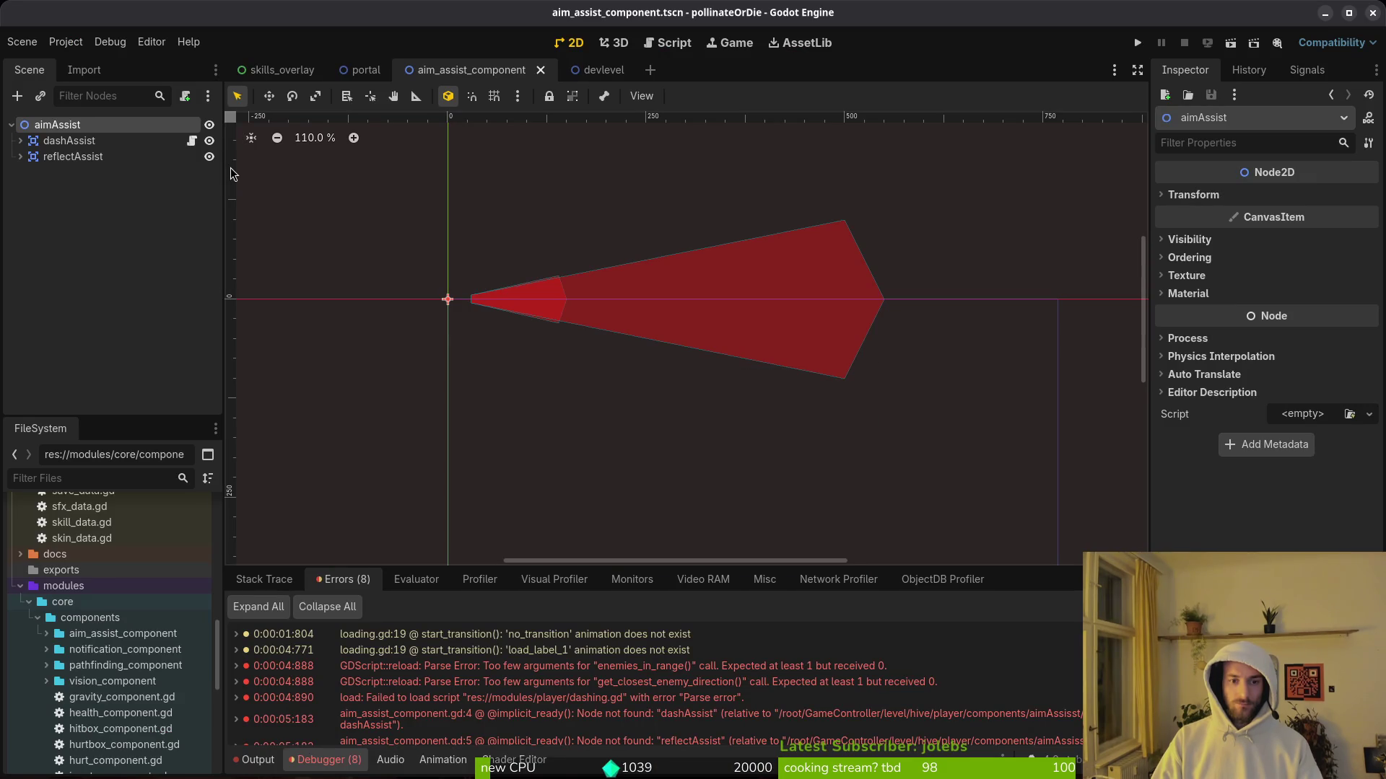
key("F5")
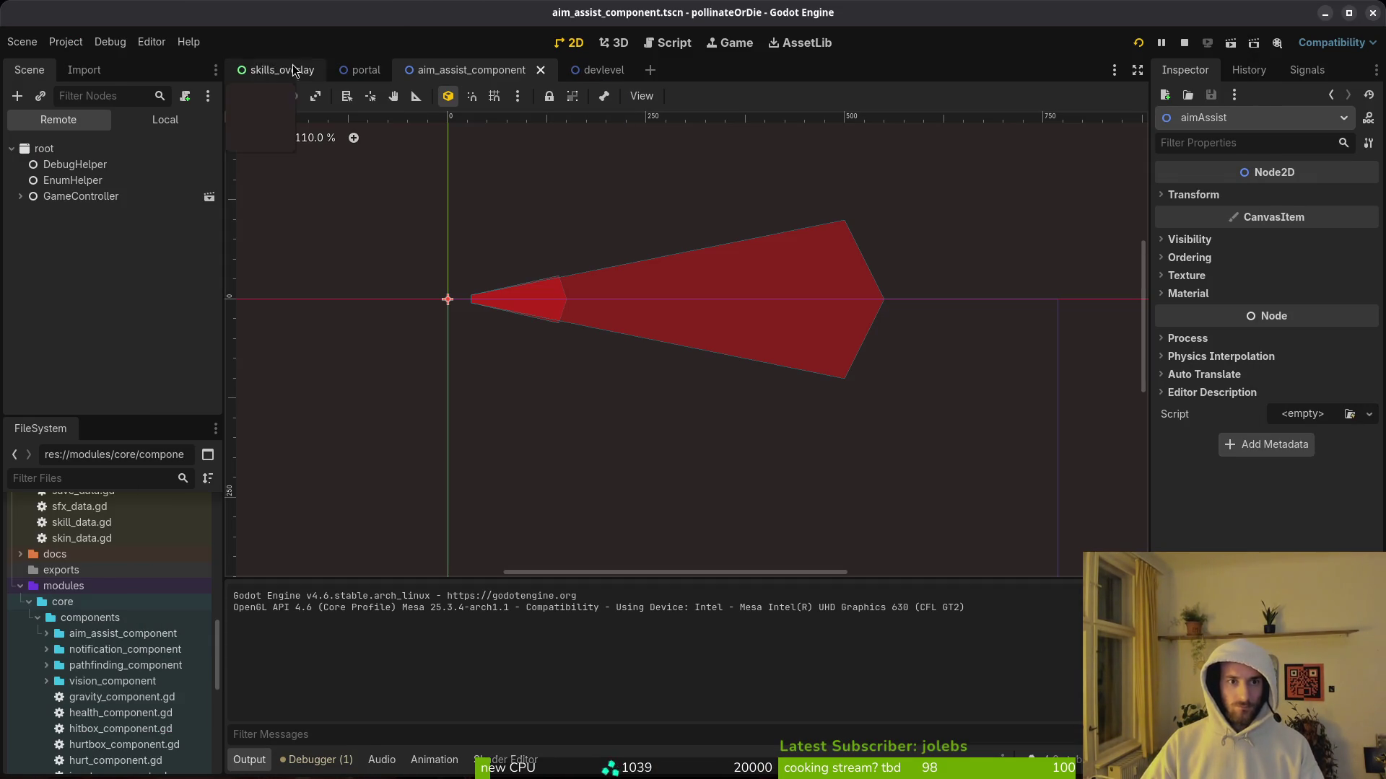
left_click(1184, 43)
Step: Open portal.gd, then player.tscn, through Godot's quick-open search
key("alt+shift+o")
type("s")
key("BackSpace")
type("portal")
key("Return")
key("alt+shift+o")
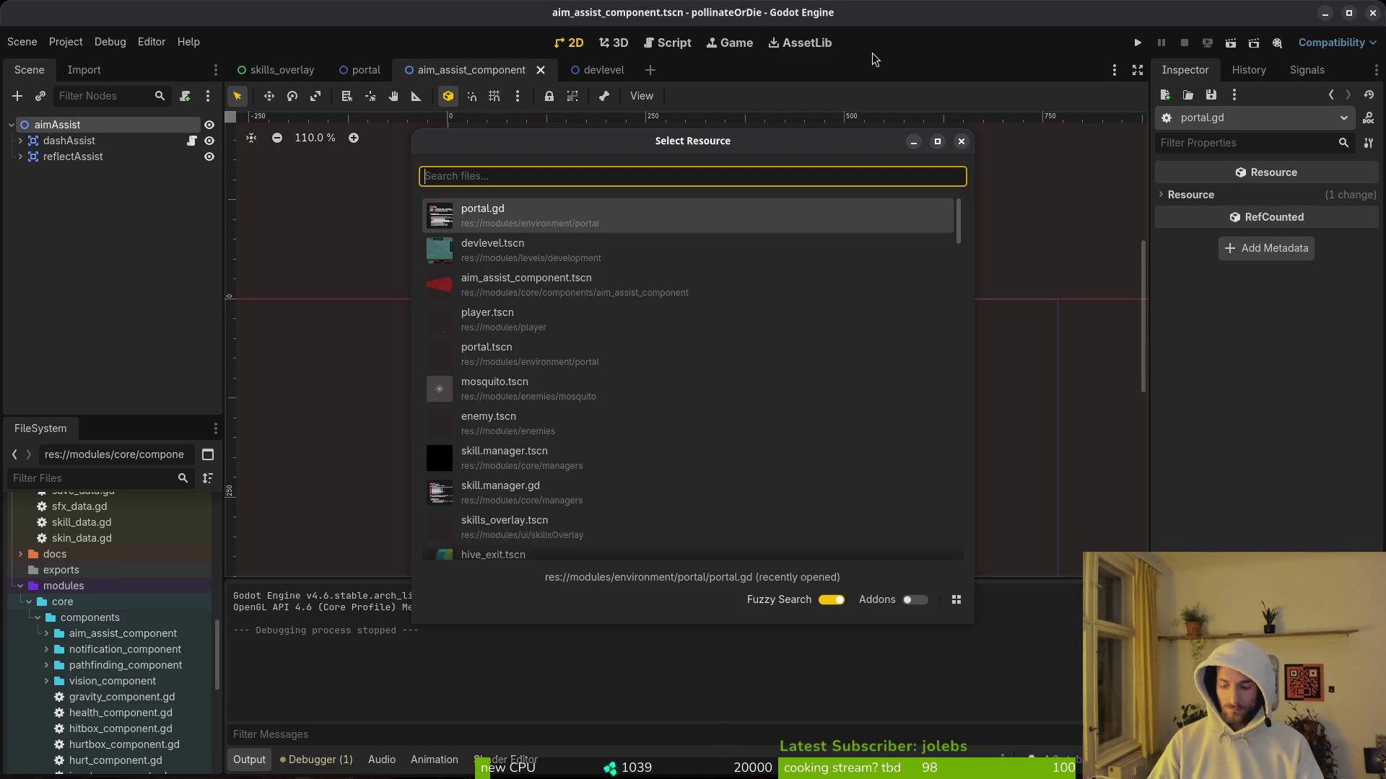
type("pl")
key("Down")
key("Down")
key("Down")
key("Return")
key("Down")
key("Down")
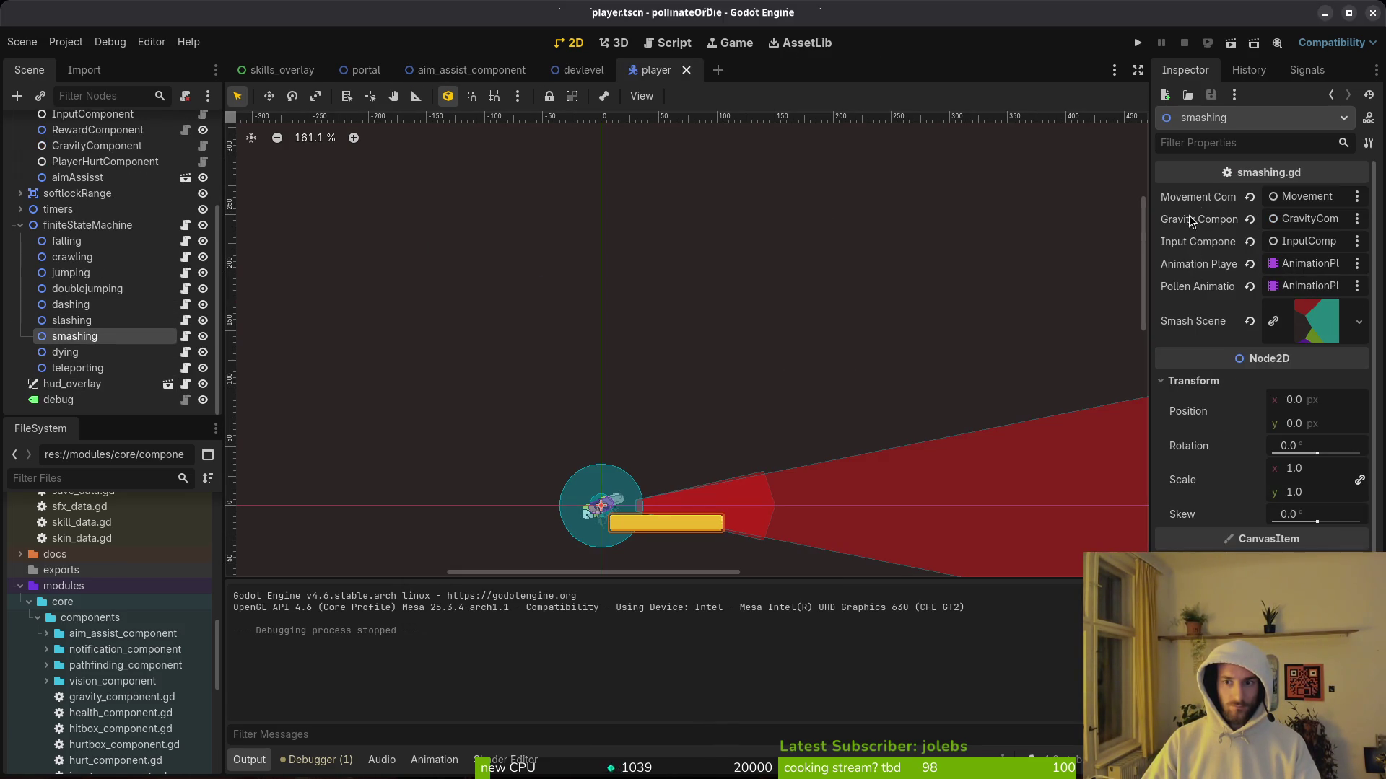
Step: Delete the exported aim_assist_component line from smash.gd and save the script
key("alt+Tab")
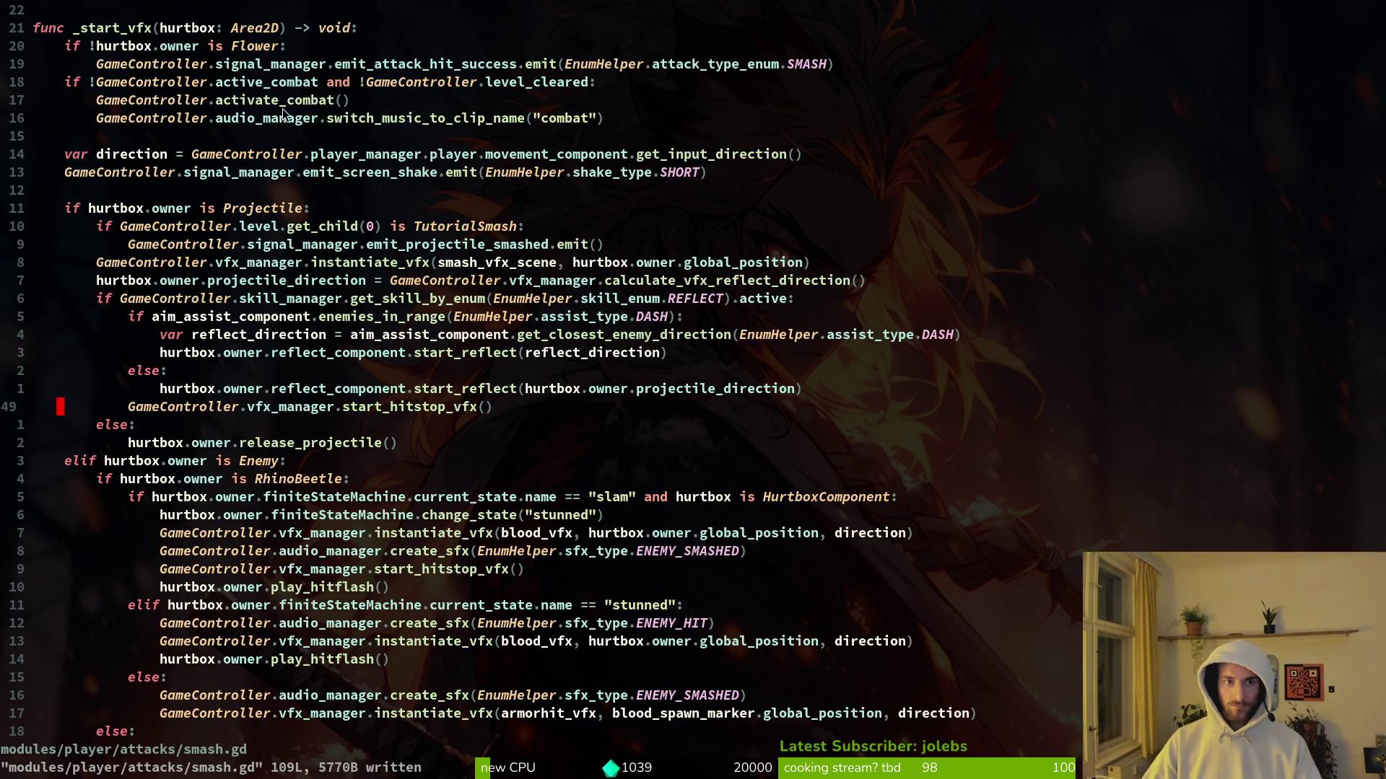
key("ctrl+s")
key("g")
key("g")
key("j")
key("j")
key("j")
key("j")
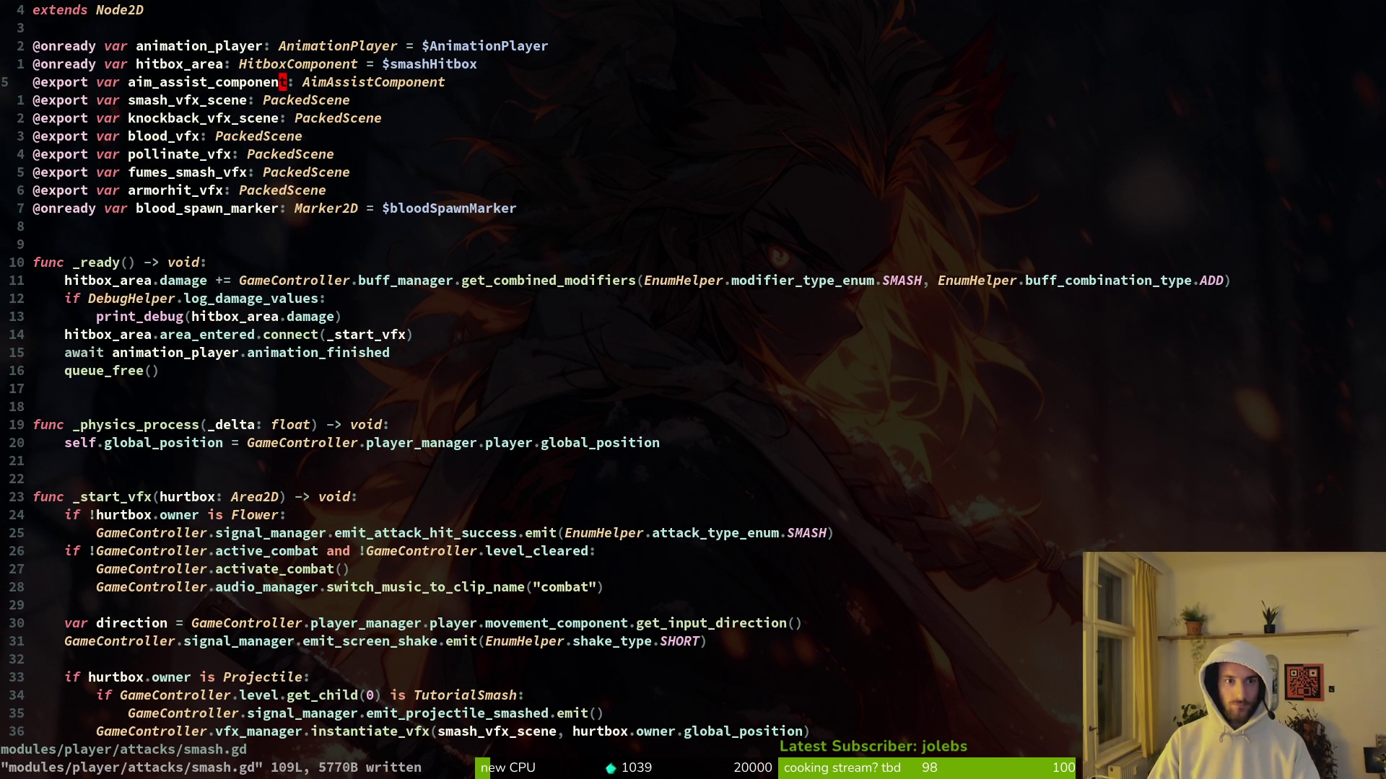
key("shift+v")
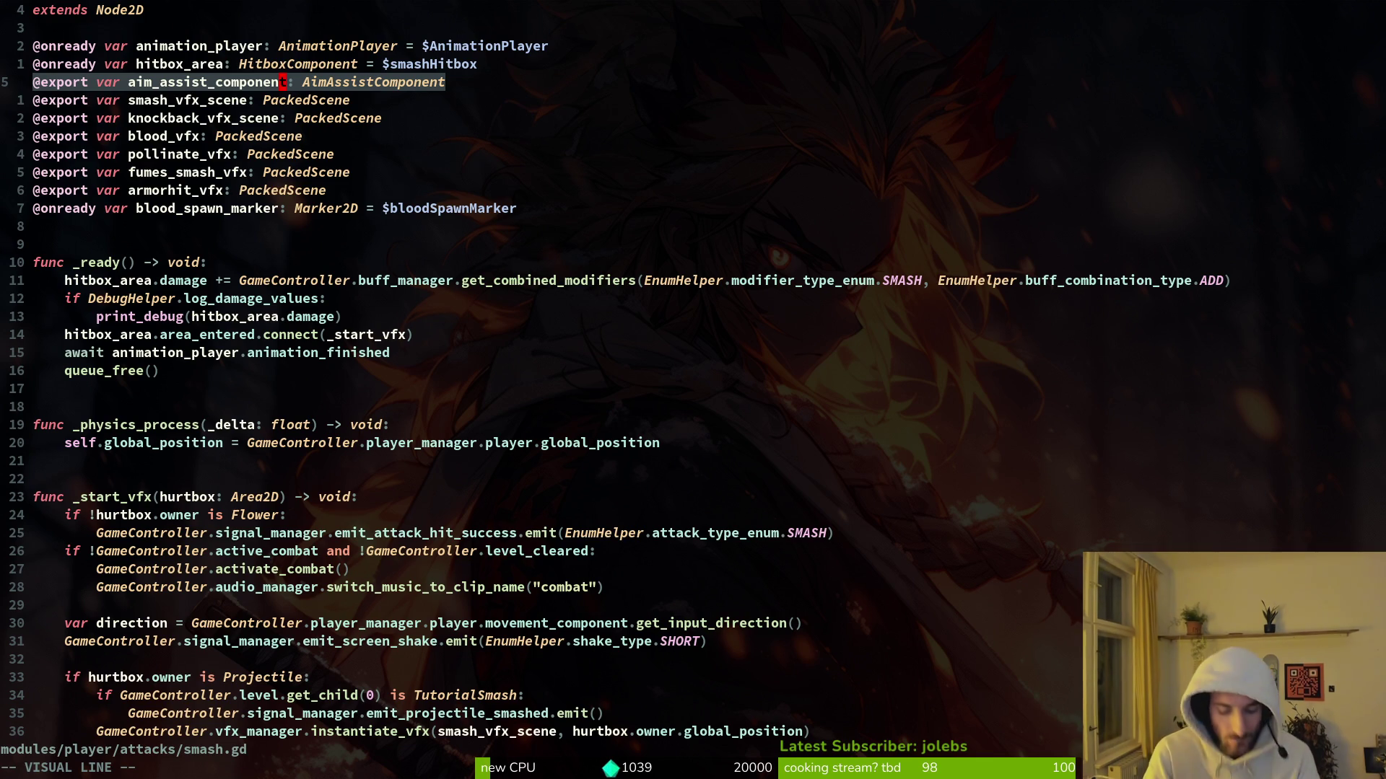
type("d:w")
key("Return")
Step: Prefix the aim_assist_component range check on line 43 with GameController.player_manager.player
key("j")
key("j")
key("j")
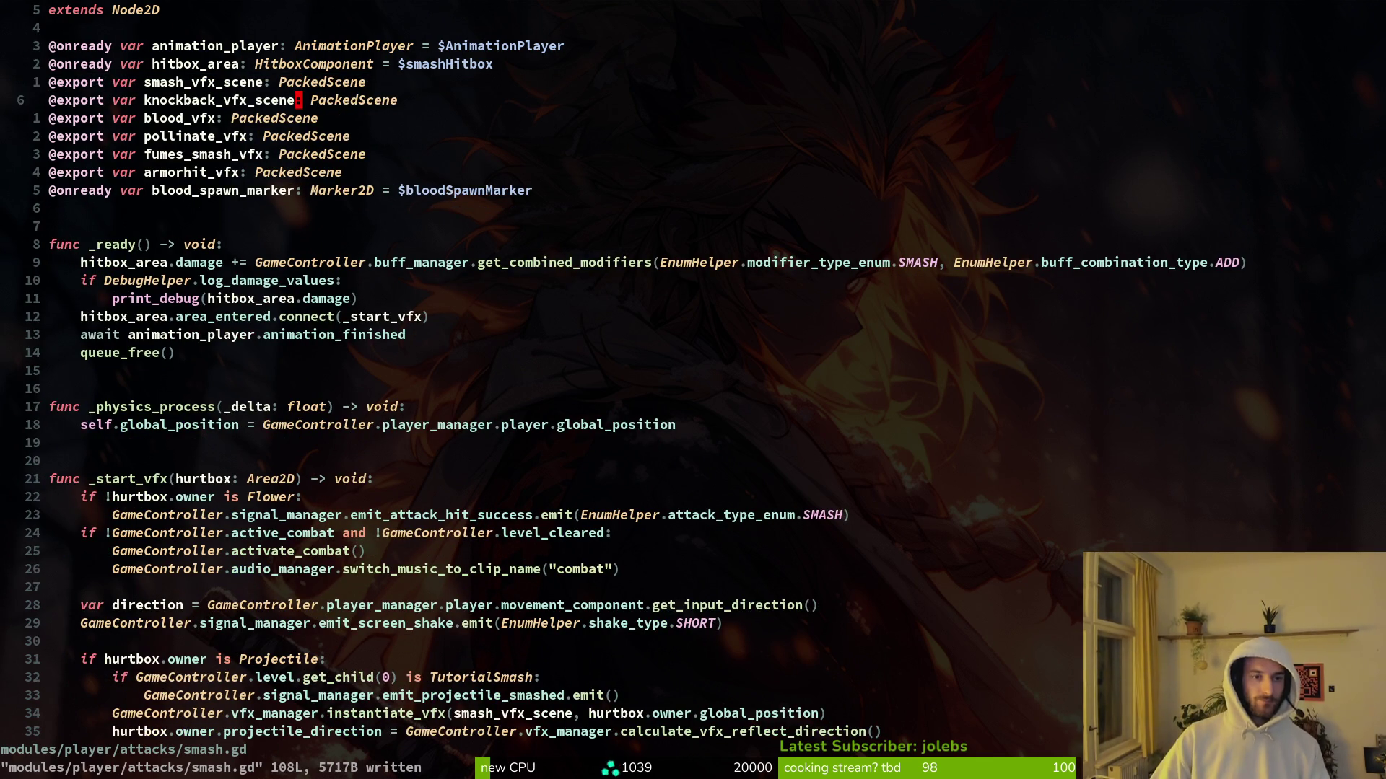
key("j")
key("j")
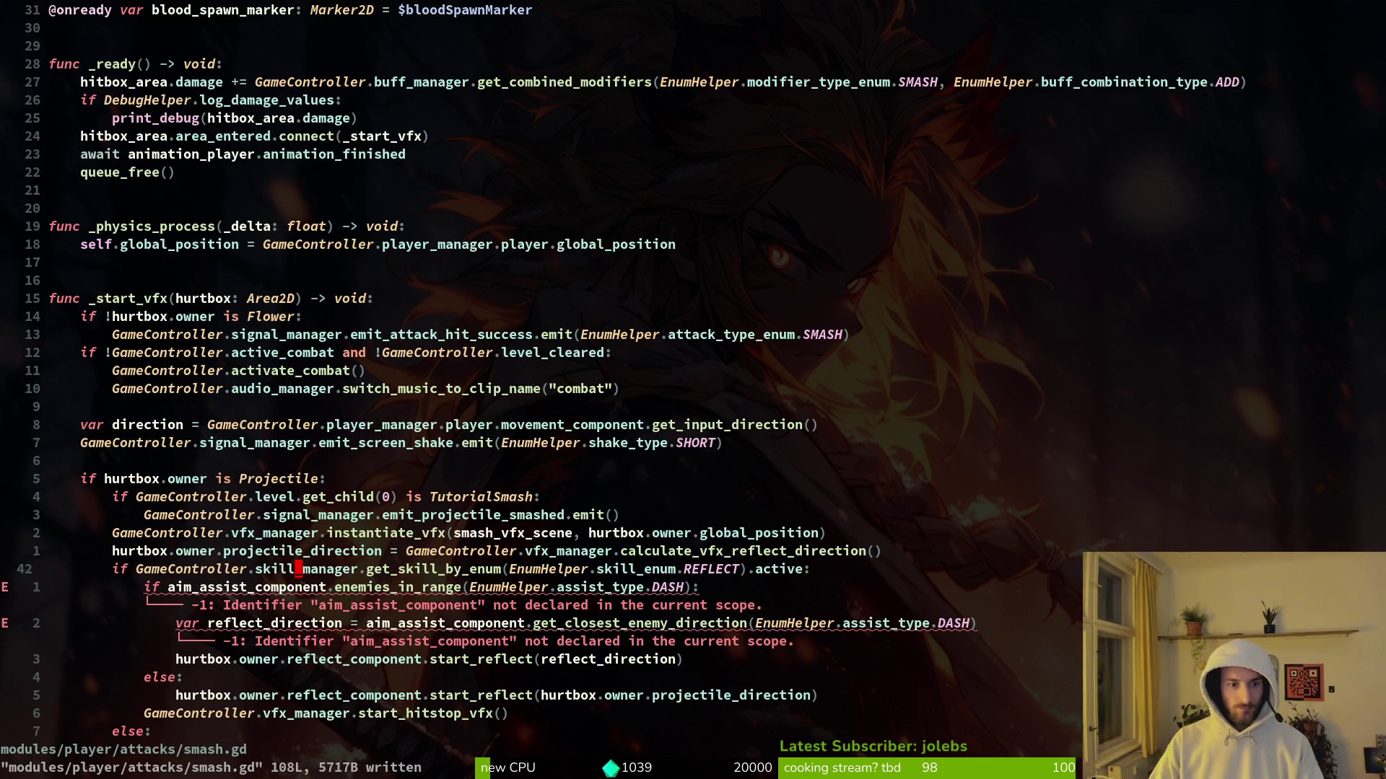
key("h")
key("h")
key("h")
type("biga")
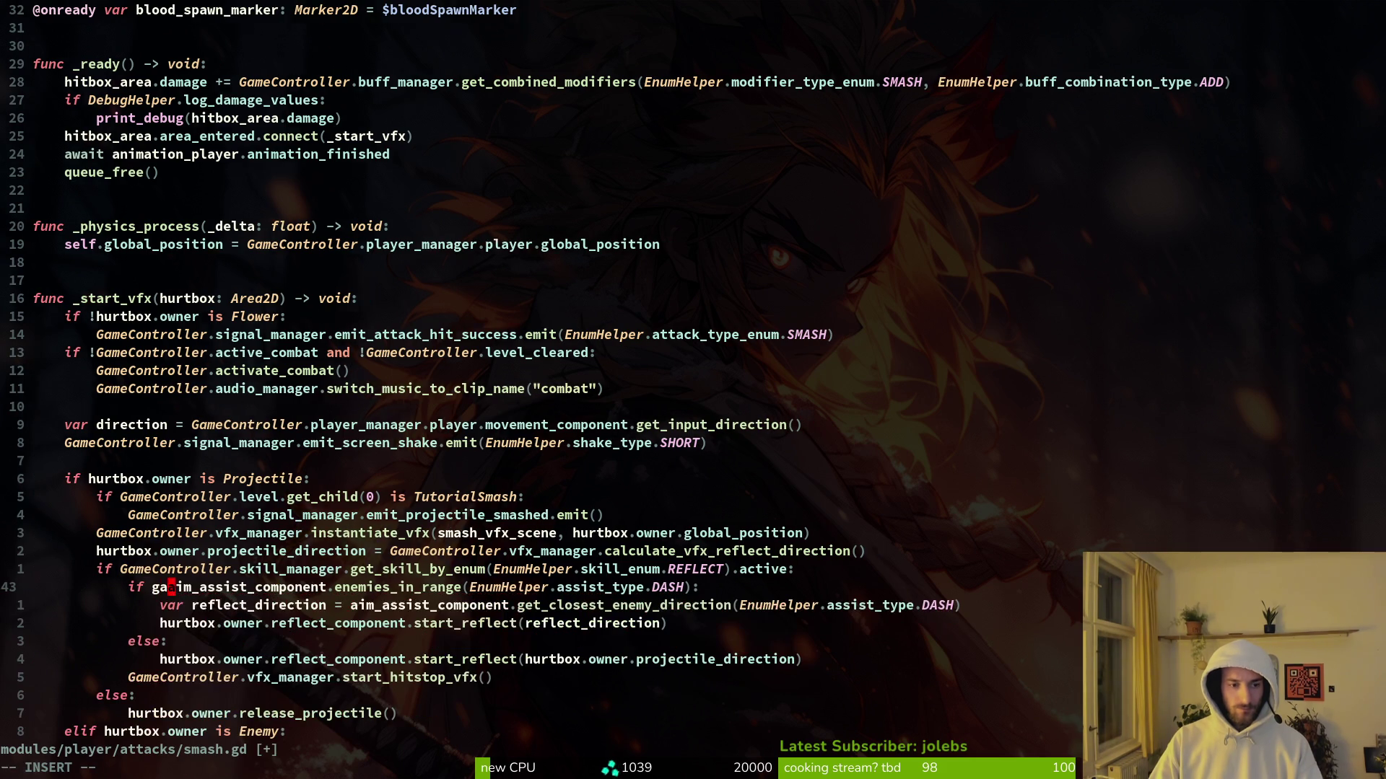
type("me")
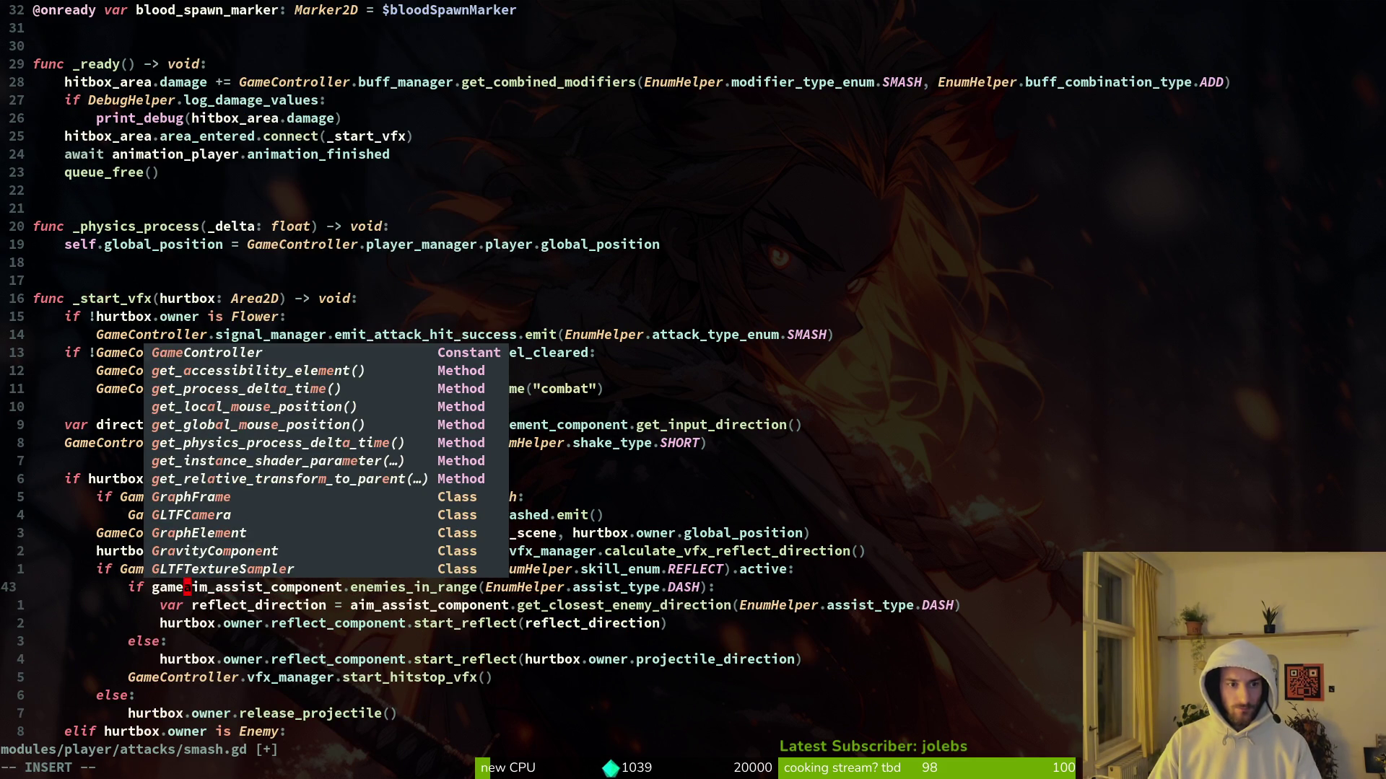
key("ctrl+y")
type(".")
key("ctrl+n")
key("ctrl+n")
key("ctrl+n")
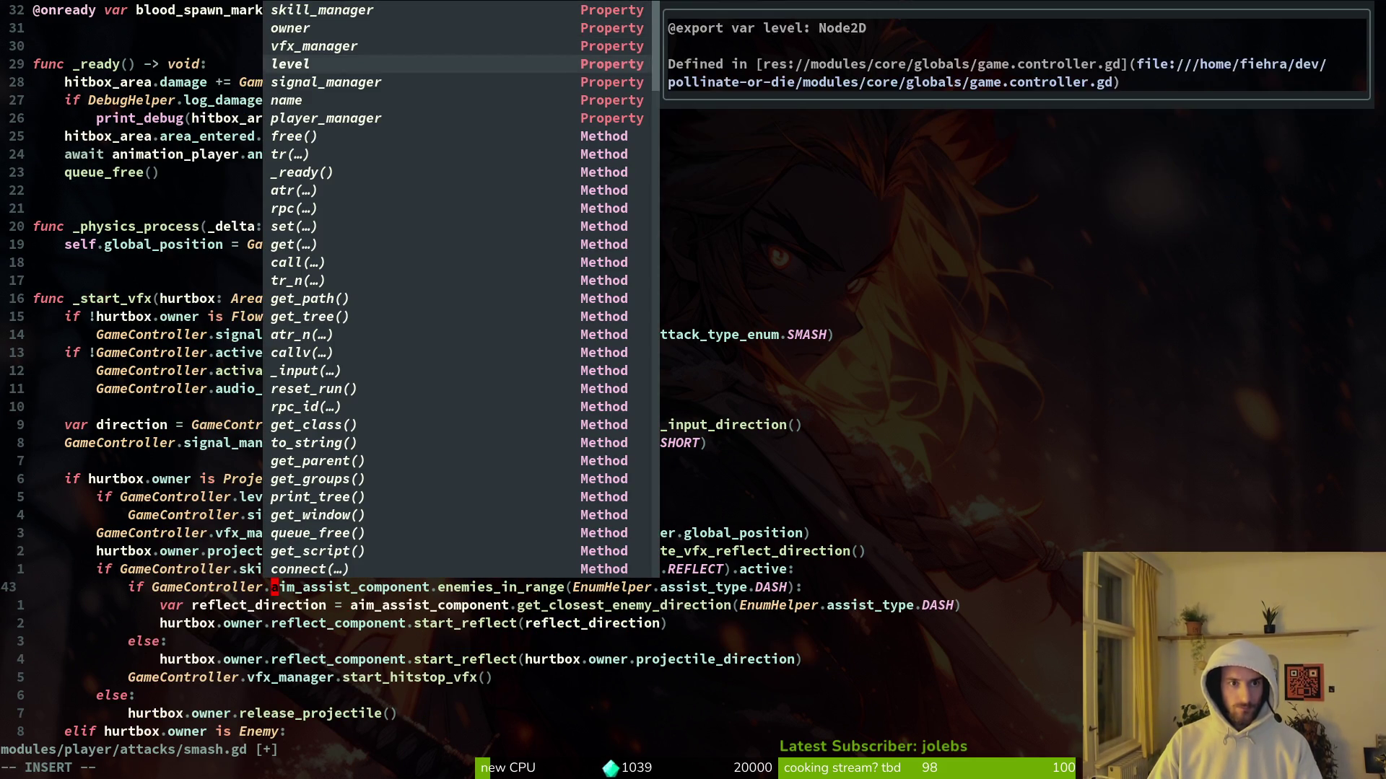
key("ctrl+n")
key("ctrl+n")
key("ctrl+n")
type(".p.")
key("Down")
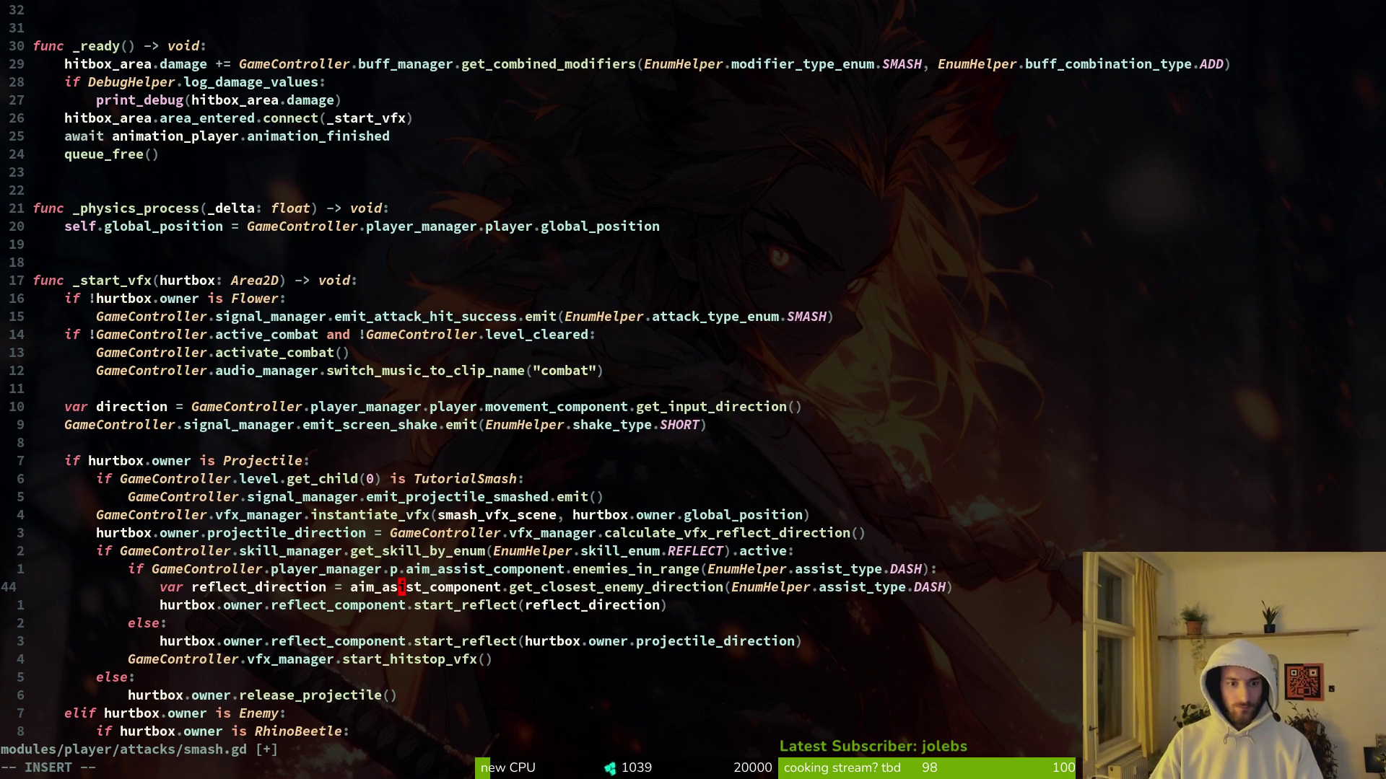
key("Escape")
key("k")
key("i")
key("Escape")
type("ager.p")
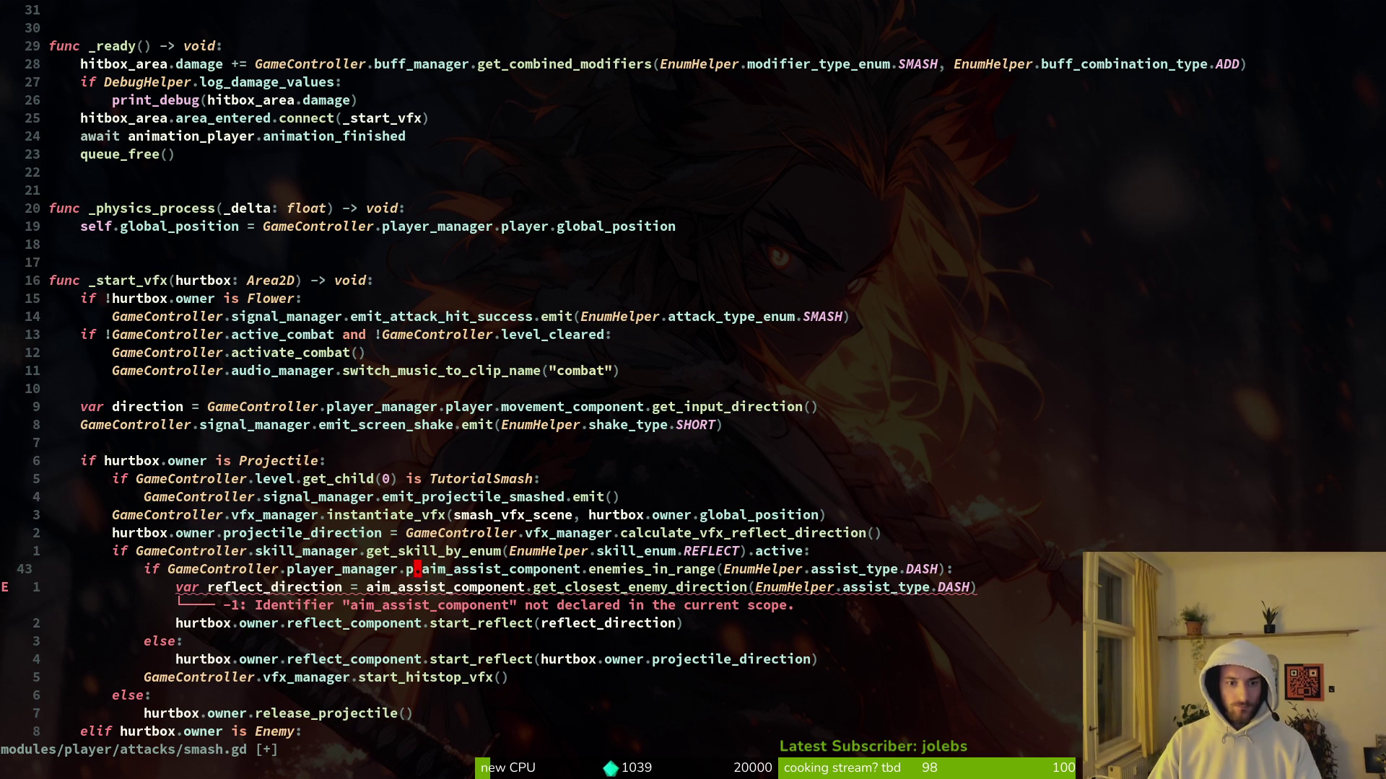
type("layer")
key("Escape")
type(":w")
key("Return")
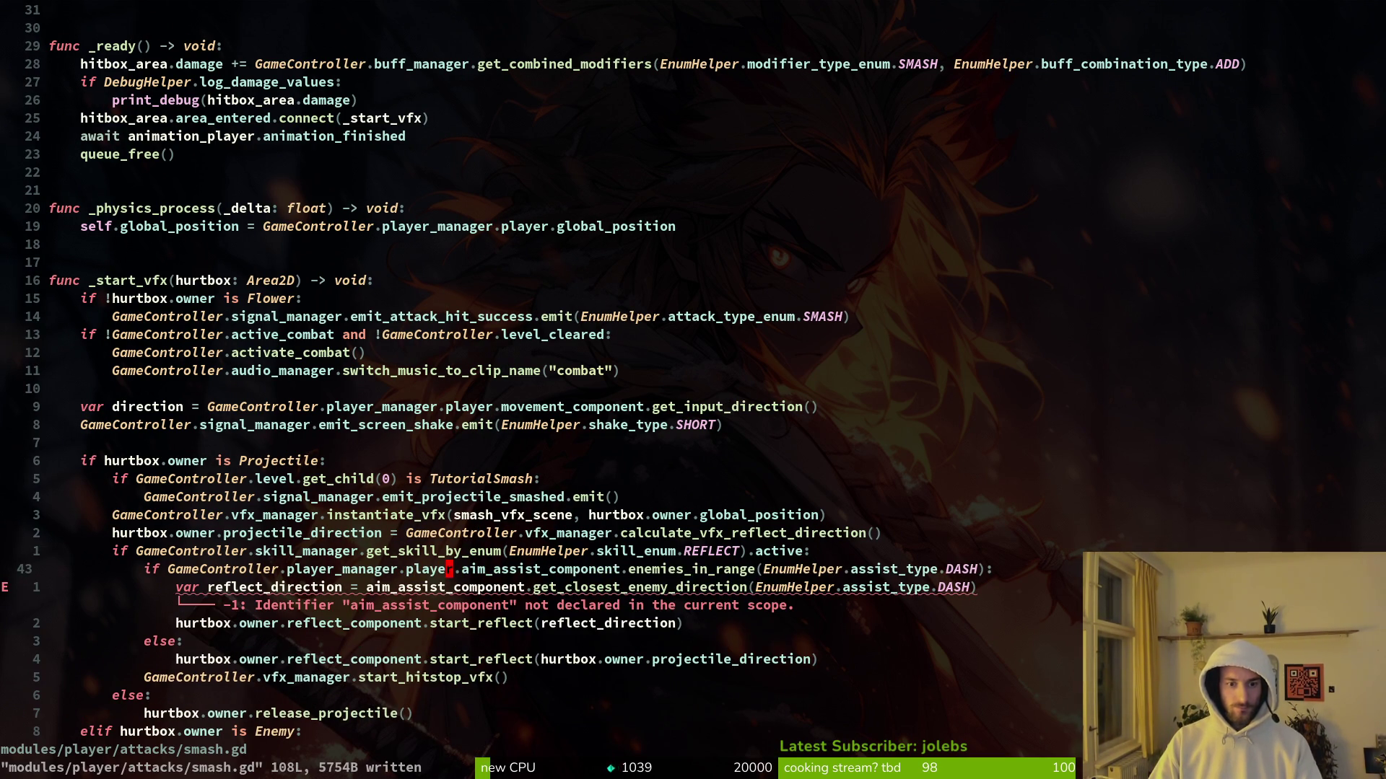
Step: Give the line 44 aim_assist_component call the same player prefix, save, and run the game
key("j")
key("b")
key("b")
type("wiGa")
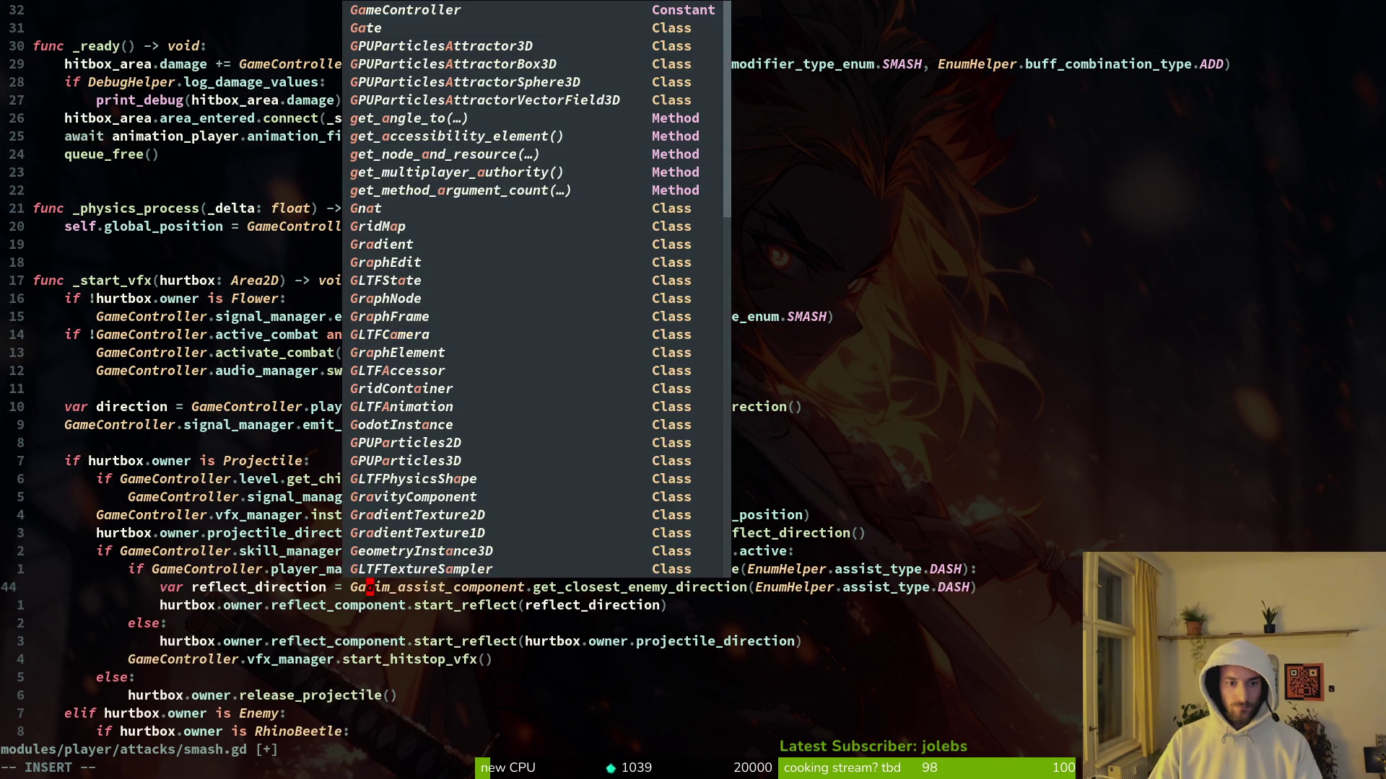
type("meController.player_manager.")
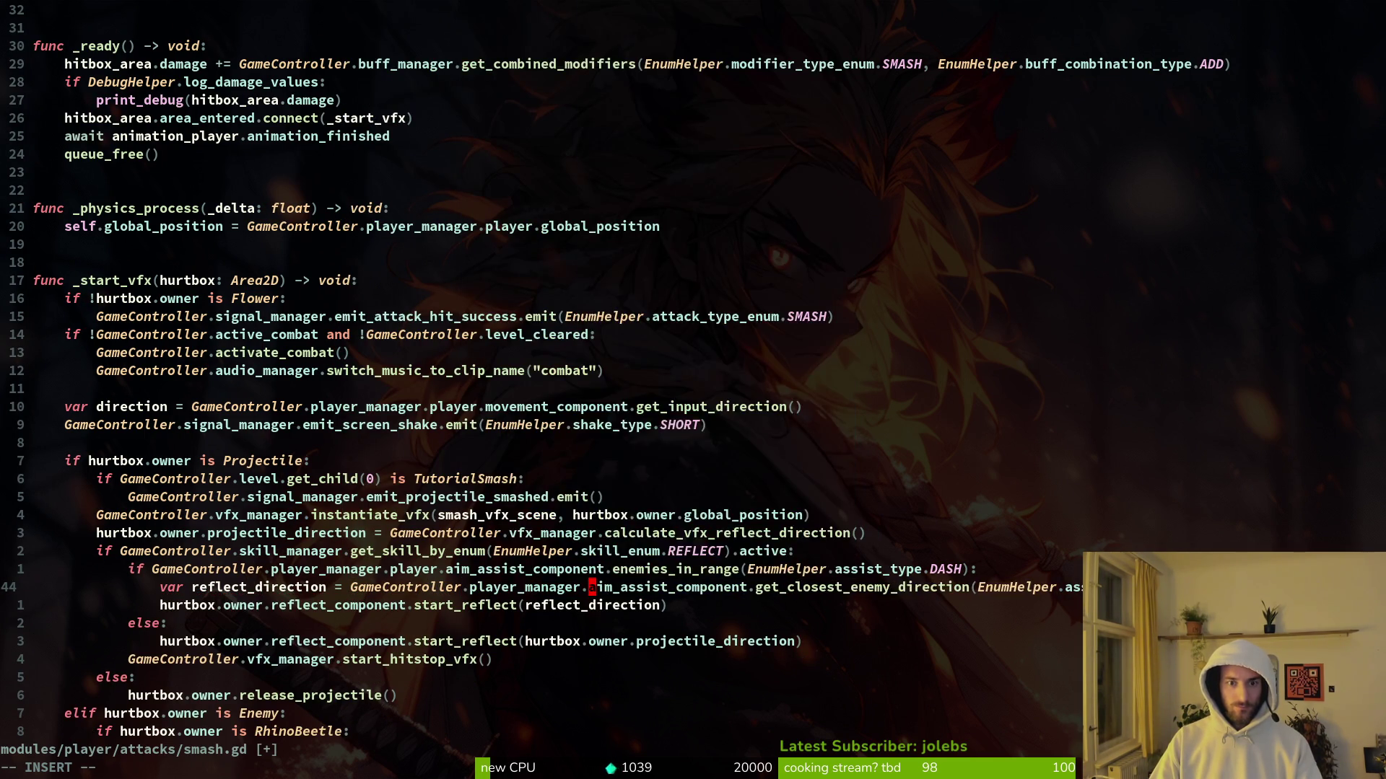
key("Return")
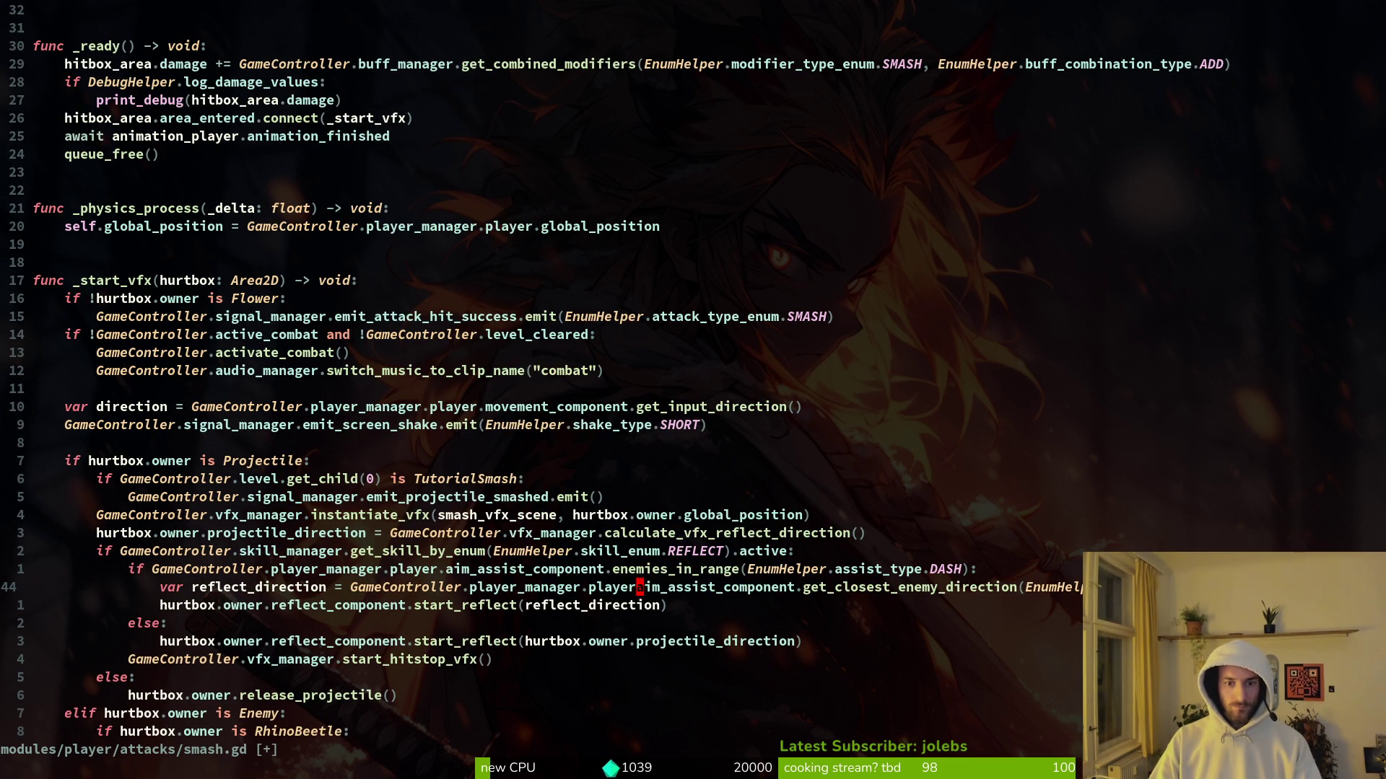
type(".")
key("Escape")
type(":w")
key("Return")
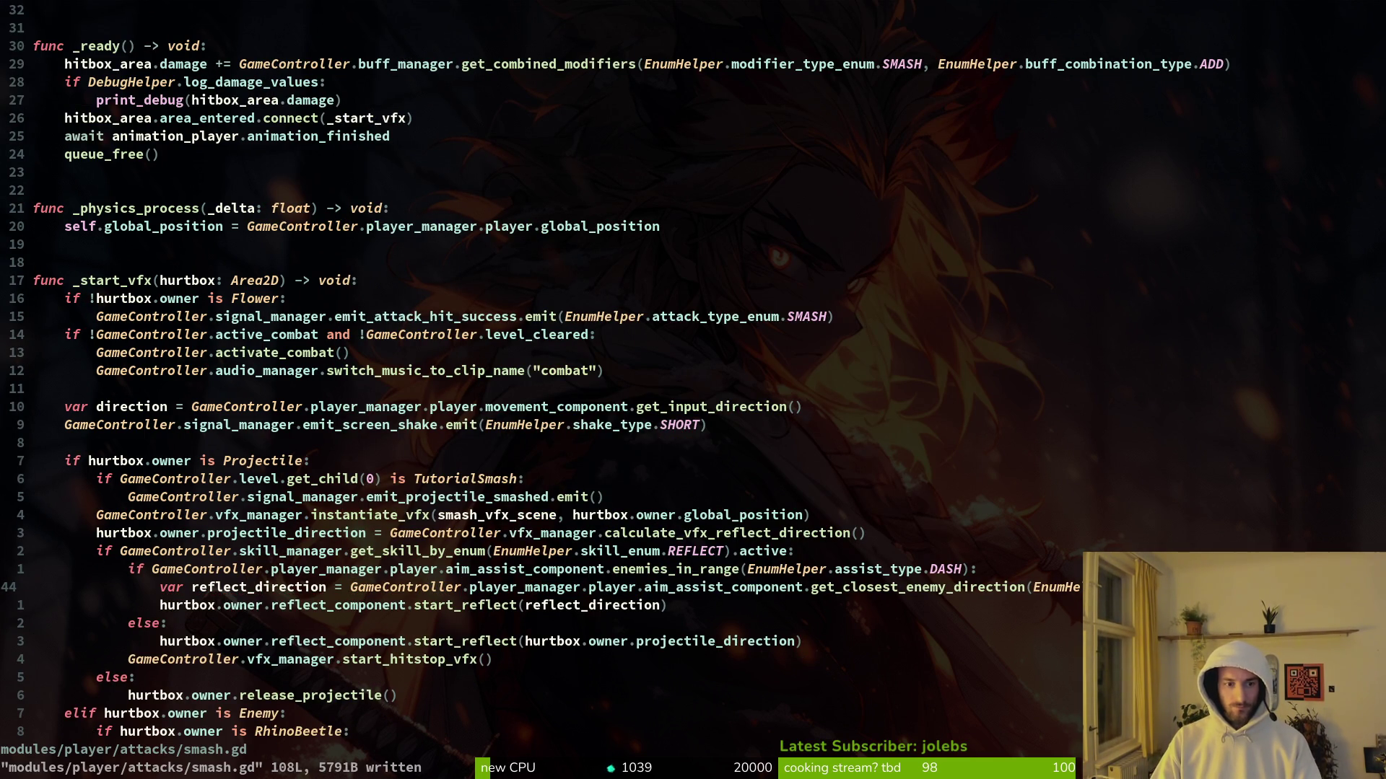
key("alt+Tab")
key("F5")
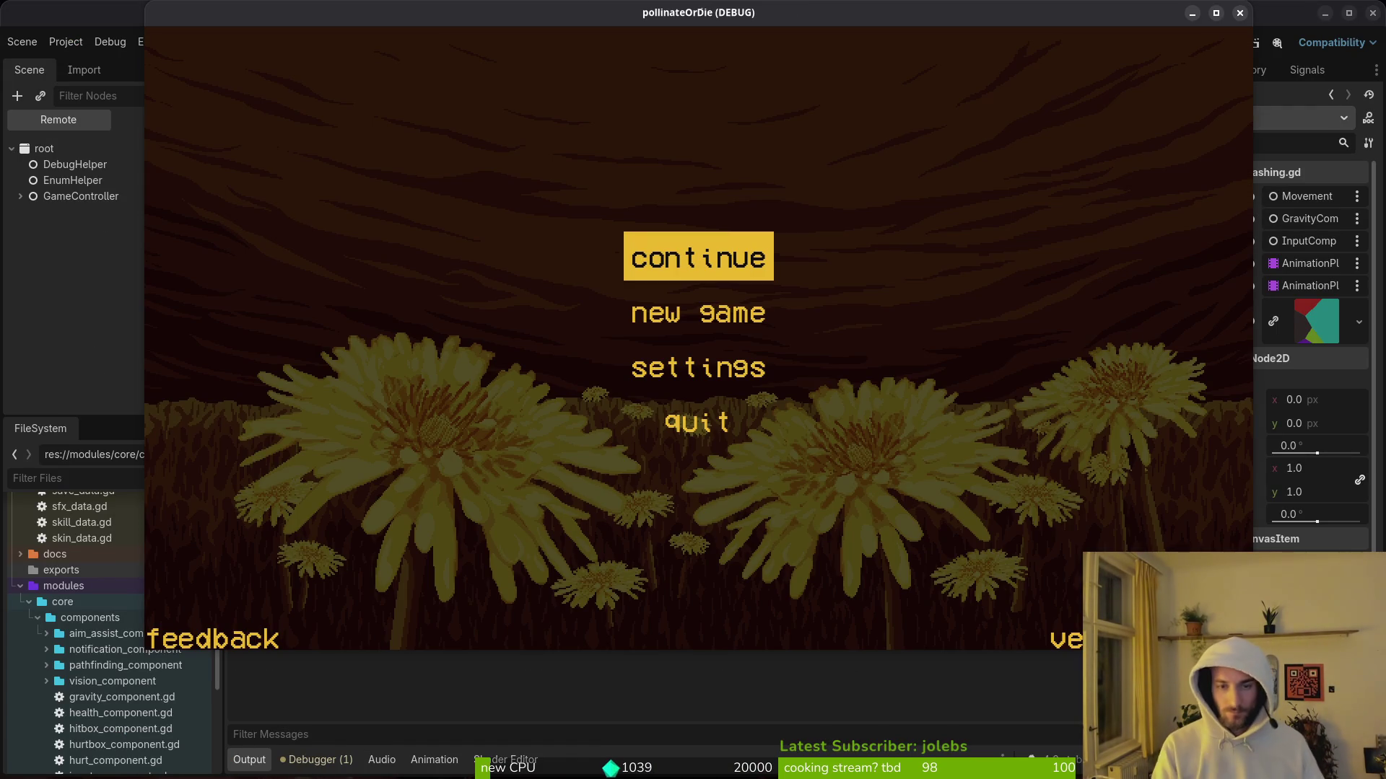
Step: Review the run's error list and save the current scene
key("Return")
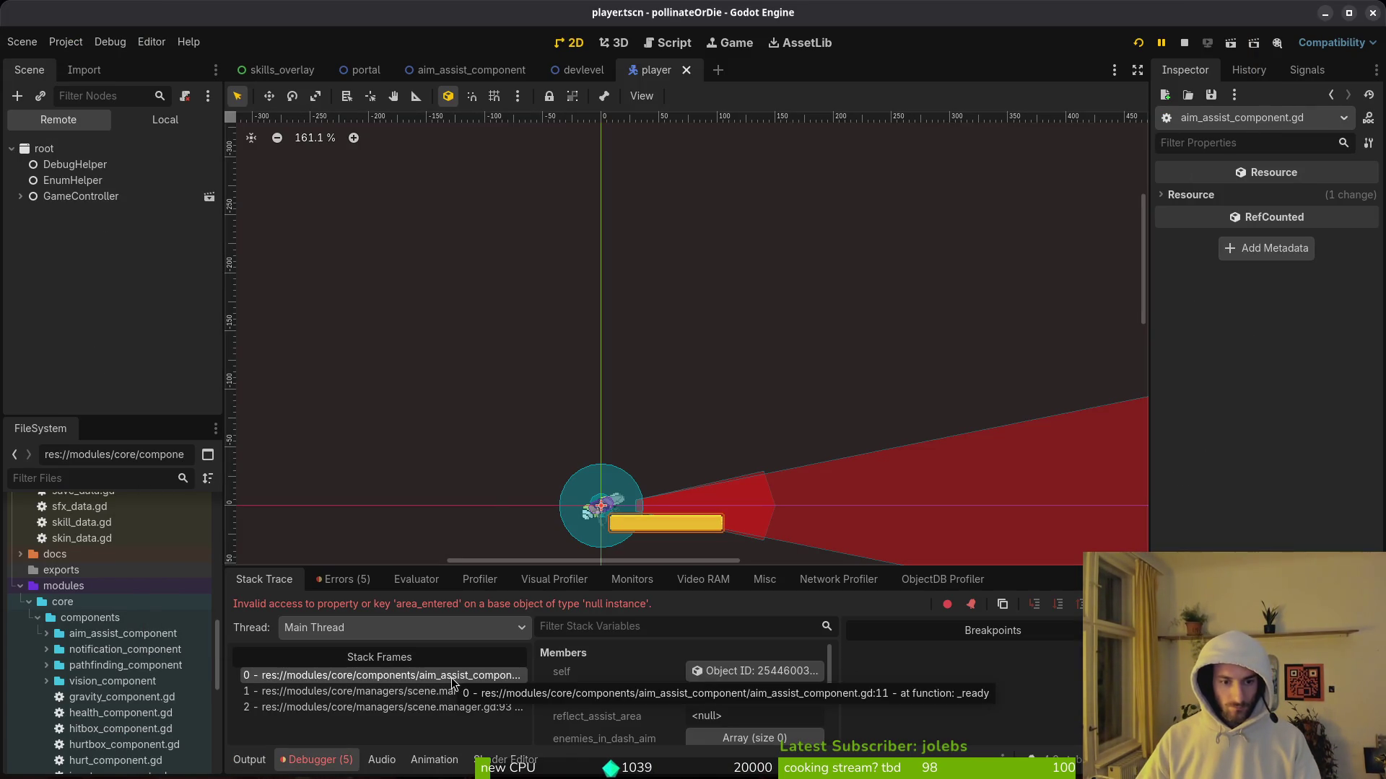
left_click(343, 579)
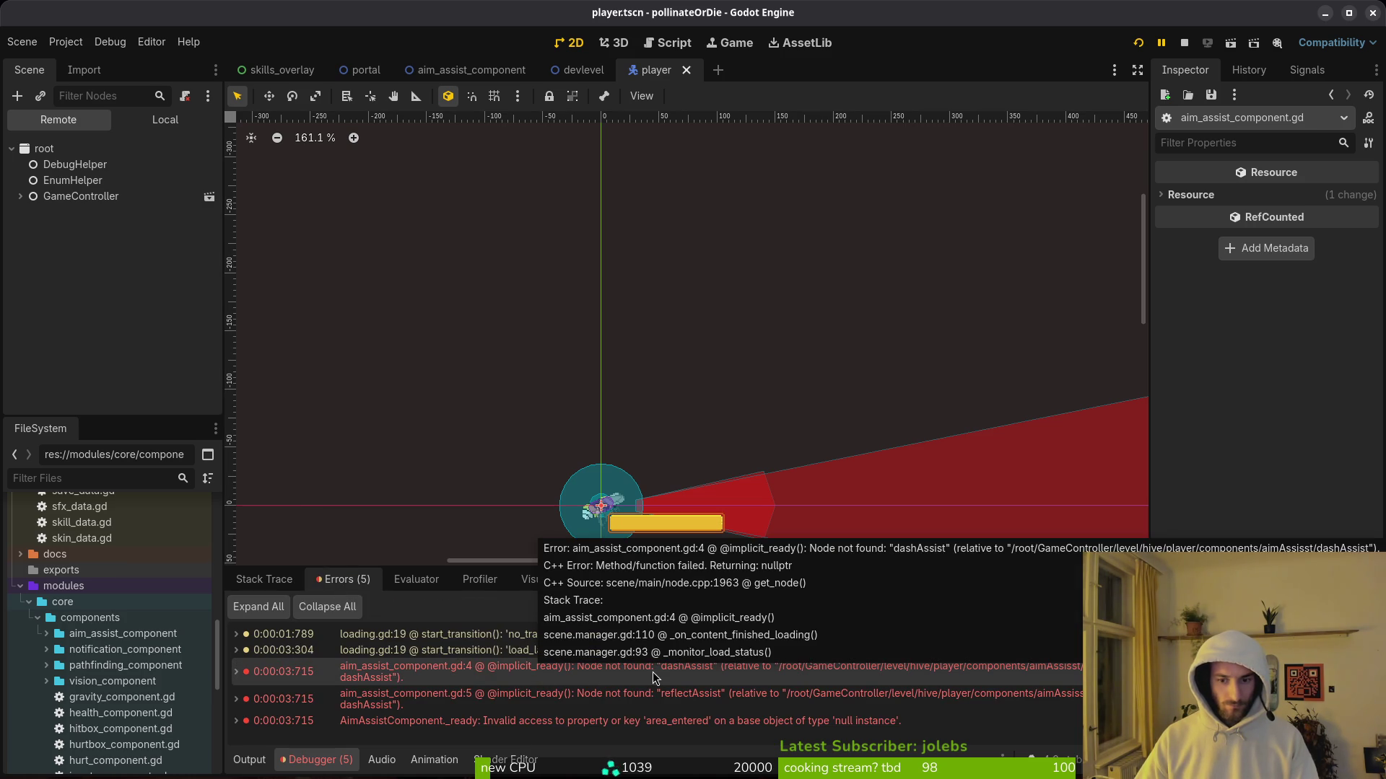
key("ctrl+s")
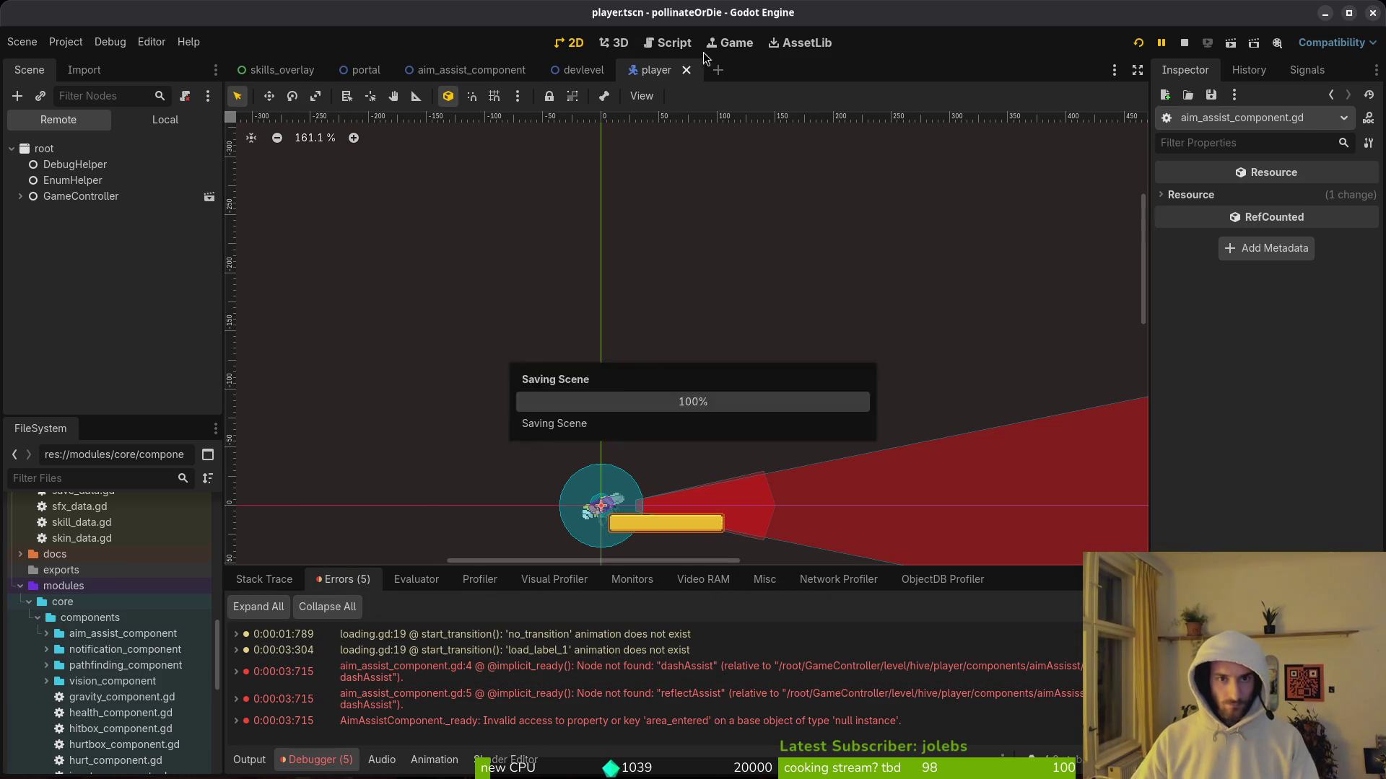
Step: Detach the stray script from dashAssist in the aim_assist_component scene
left_click(469, 70)
left_click(166, 120)
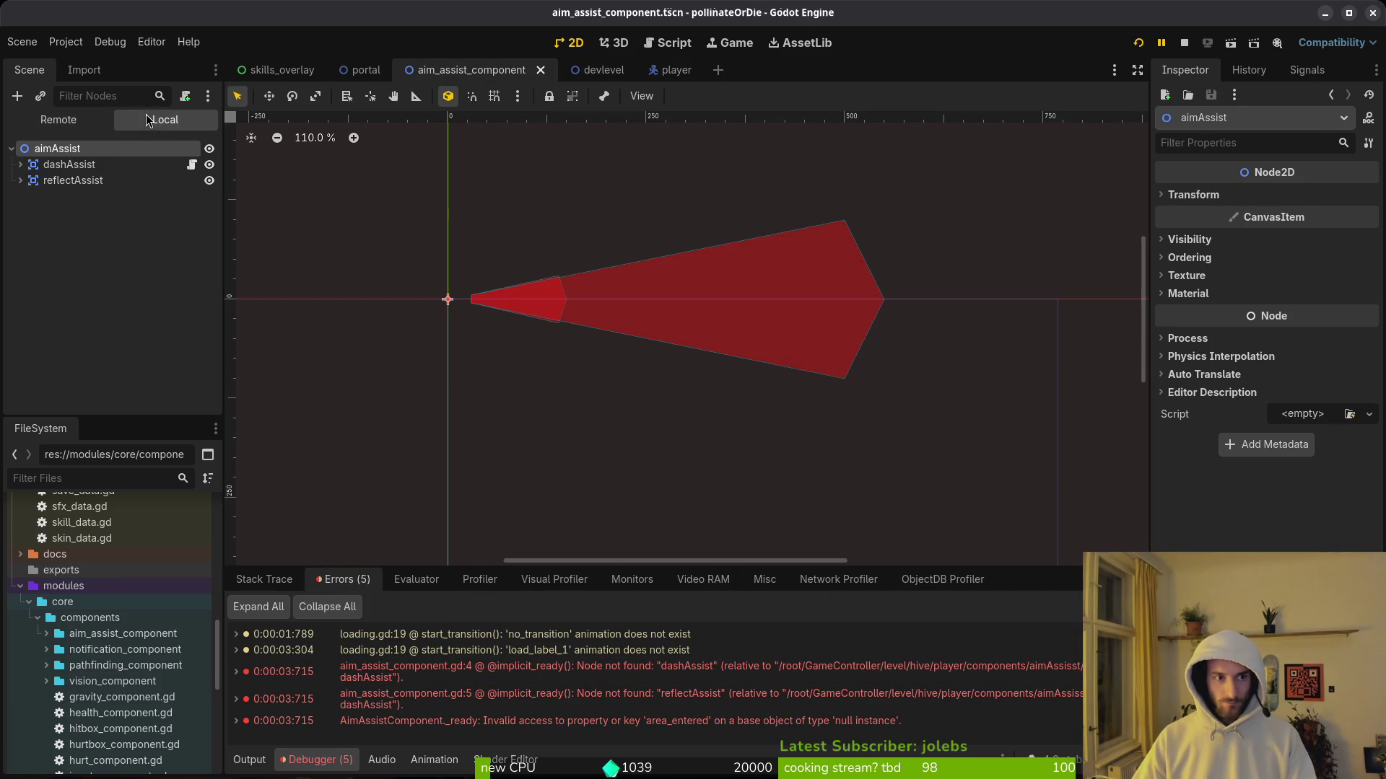
left_click(75, 217)
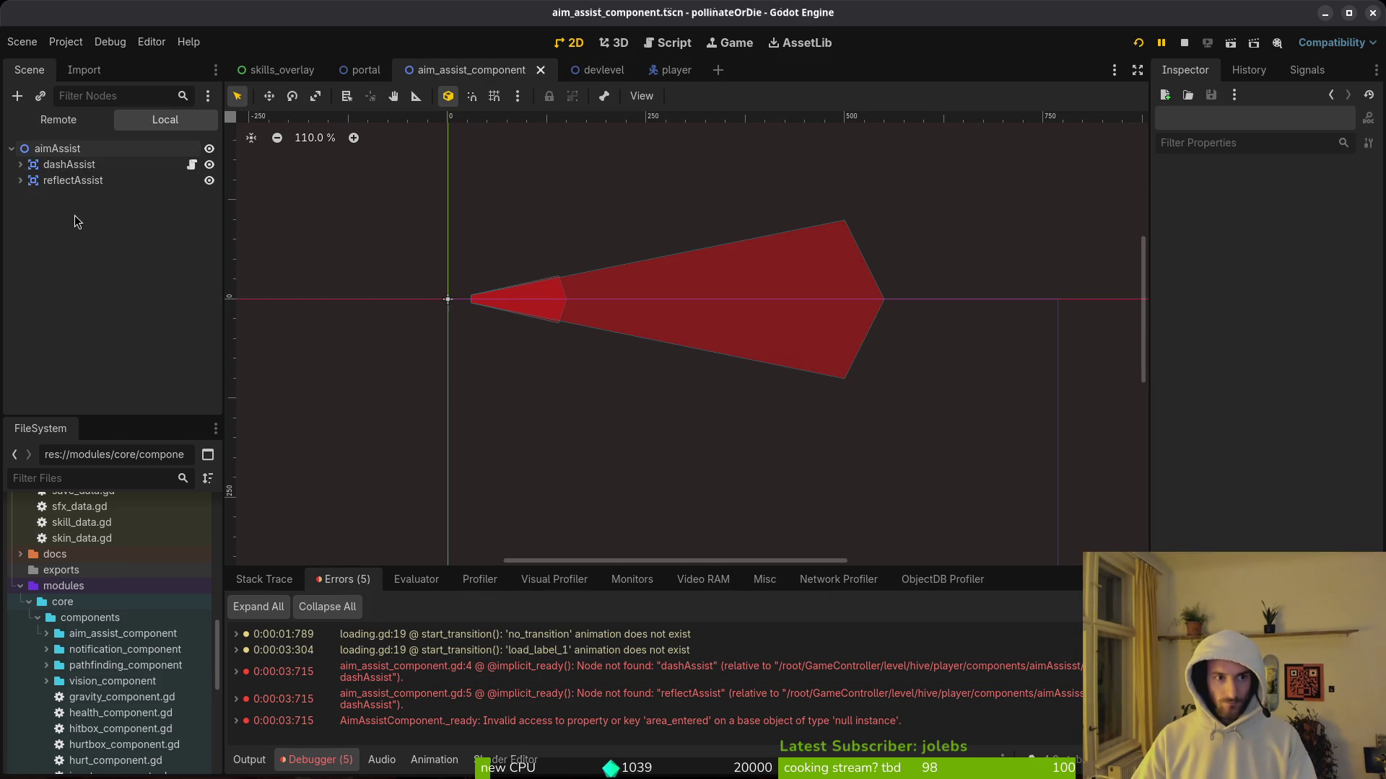
left_click(182, 165)
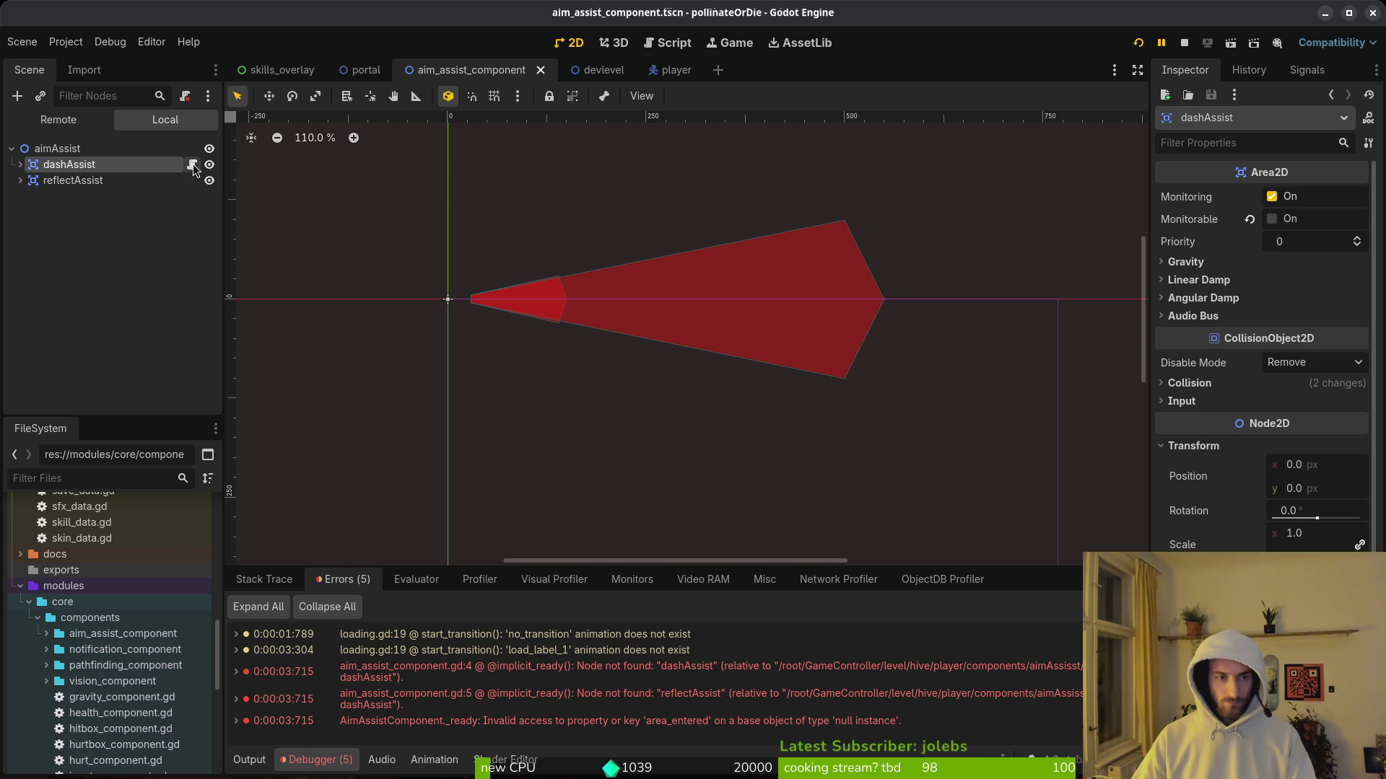
right_click(194, 170)
left_click(242, 353)
key("Escape")
right_click(130, 164)
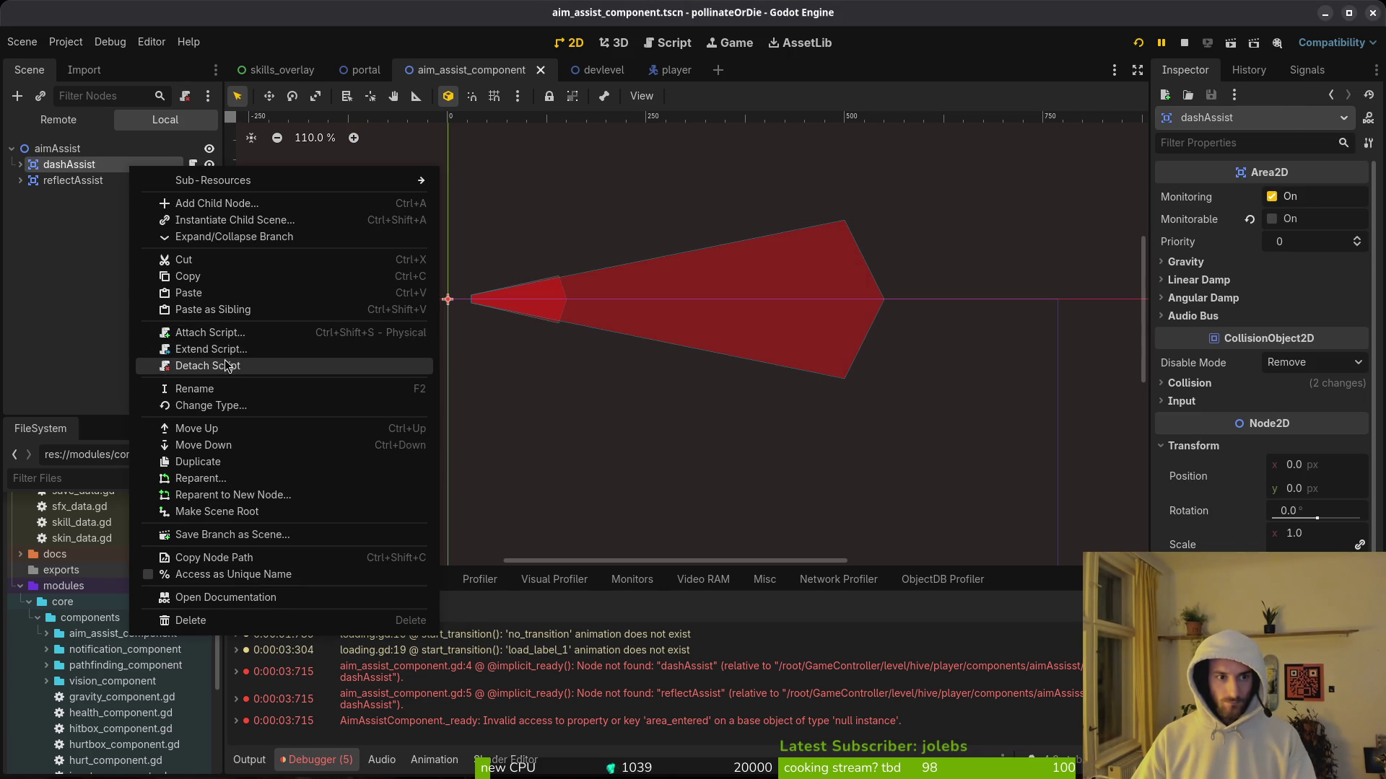
left_click(226, 366)
Step: Save aim_assist_component.tscn and restart the running game
left_click(108, 180)
left_click(116, 148)
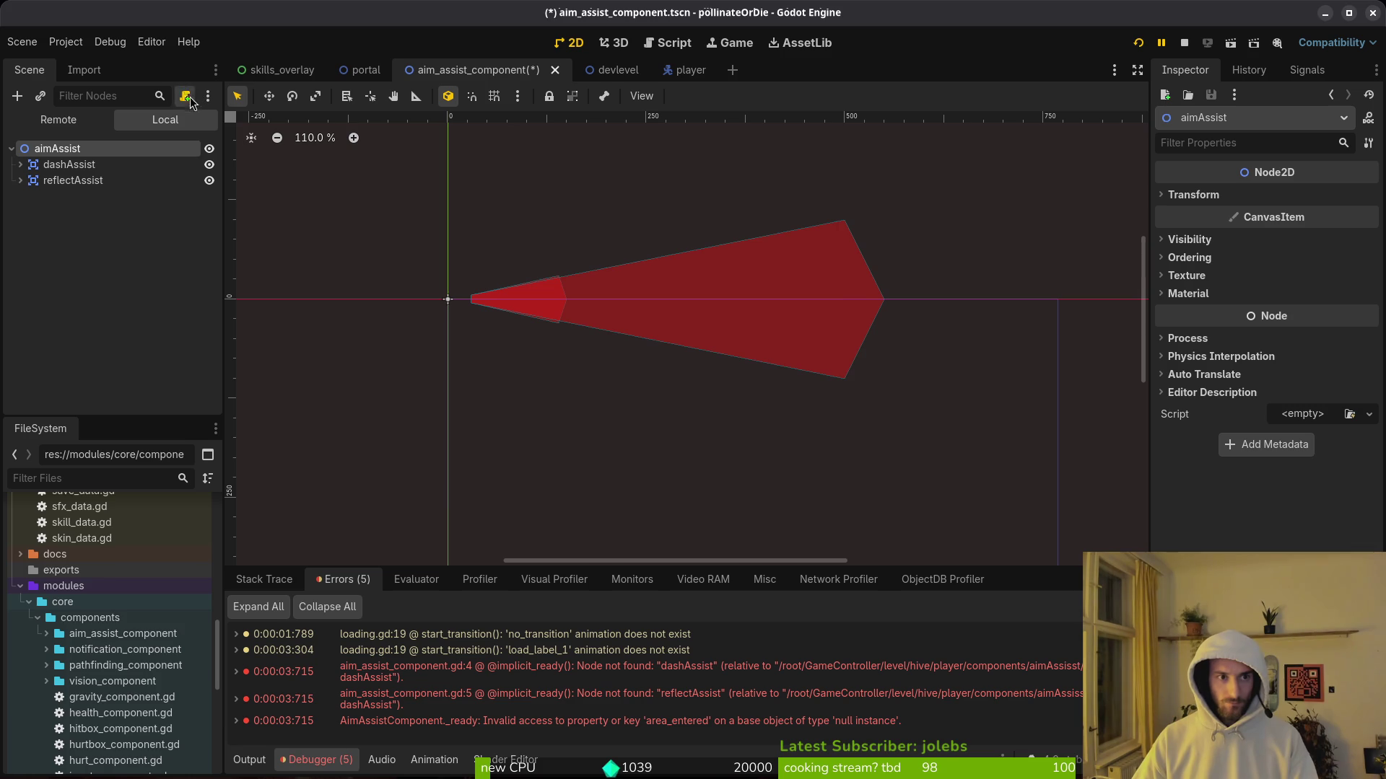
left_click(189, 98)
left_click(751, 503)
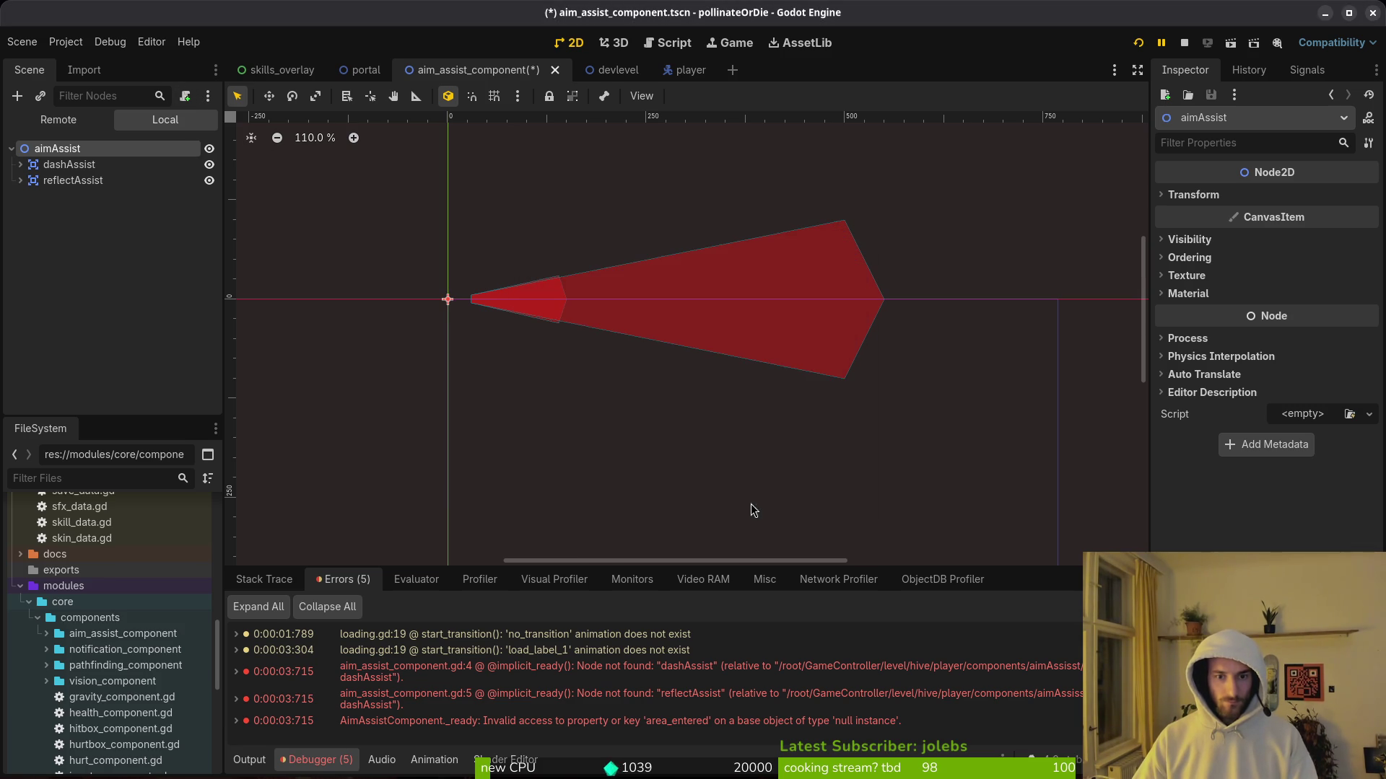
key("ctrl+s")
left_click(1181, 45)
left_click(1138, 43)
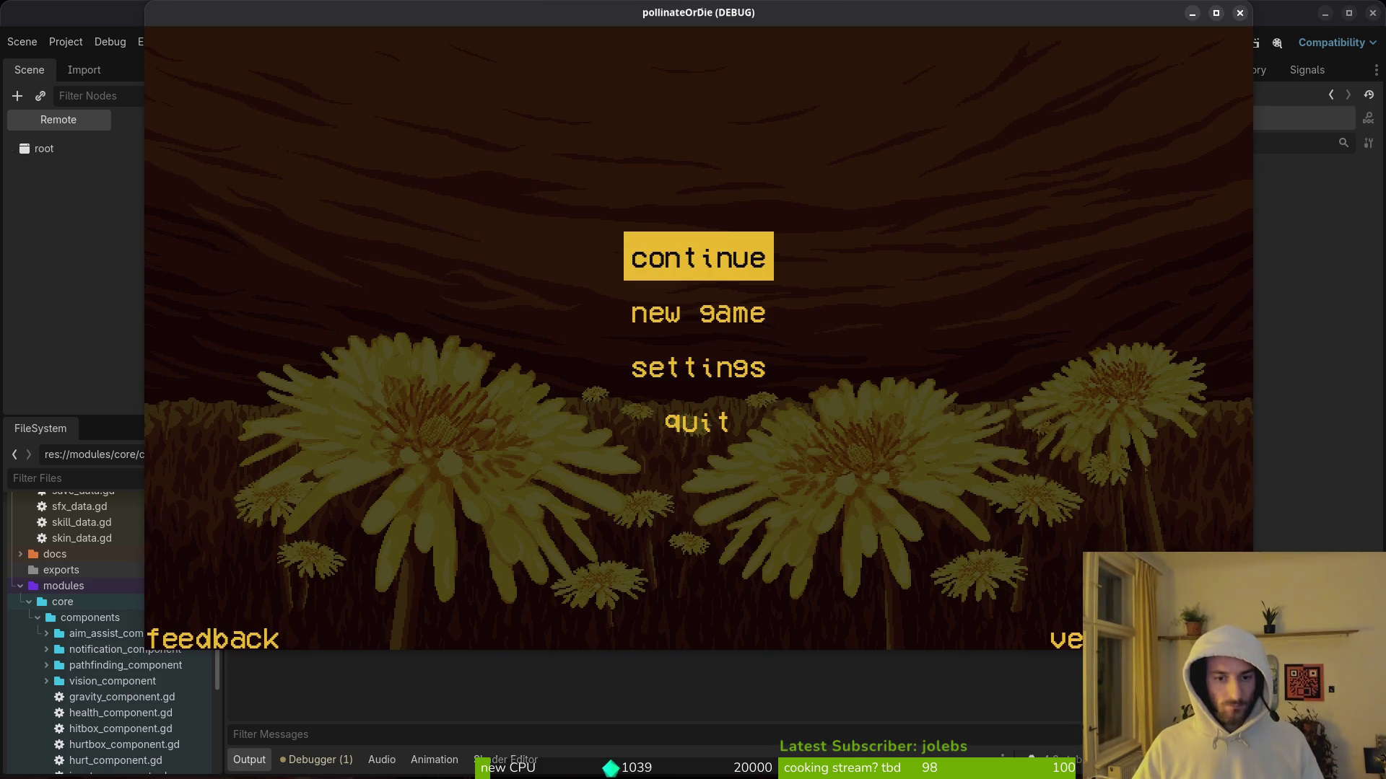
Step: Continue the saved game from the main menu
key("Down")
key("Down")
key("Up")
key("Up")
key("Return")
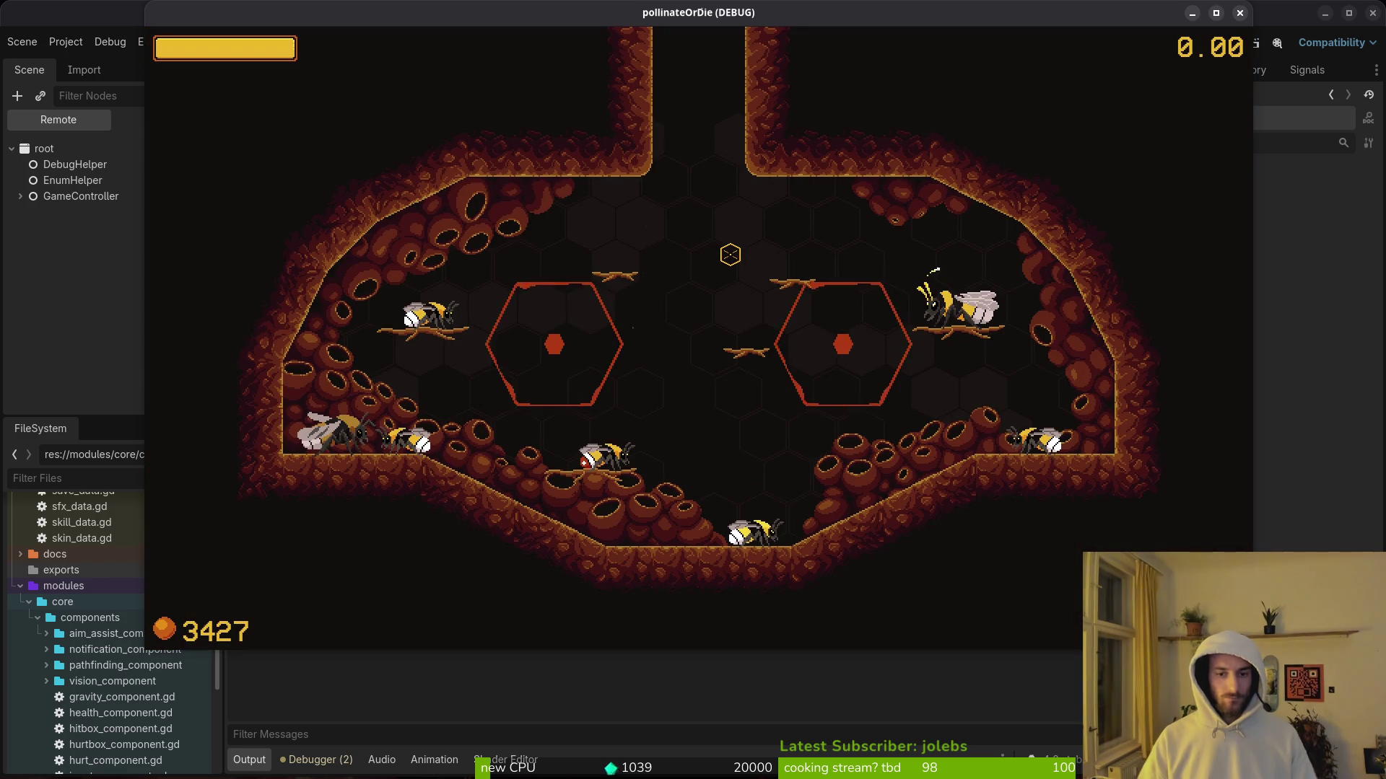
Step: Turn on collision shape display in the debugging settings, test the reflect, then close the game
key("Escape")
key("Down")
key("Return")
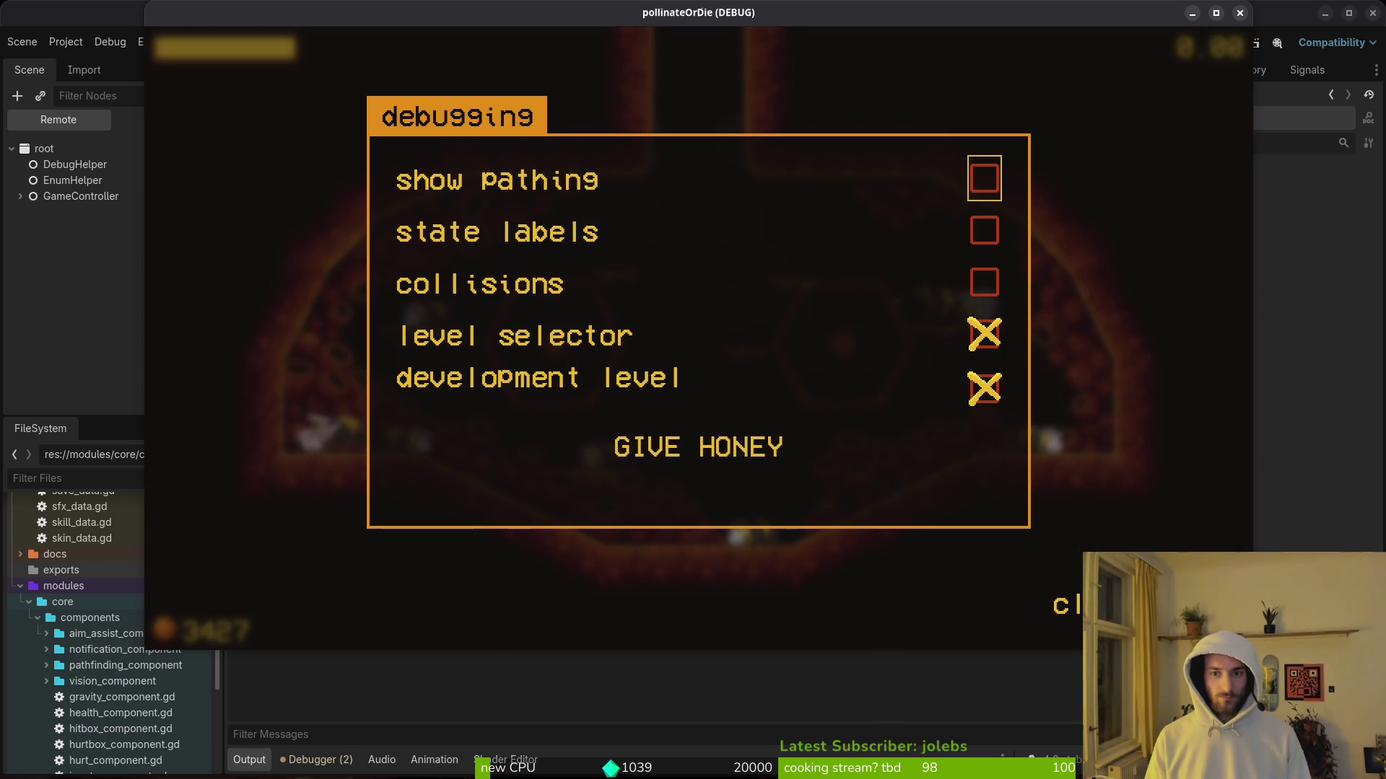
key("Down")
key("Down")
key("Return")
key("Escape")
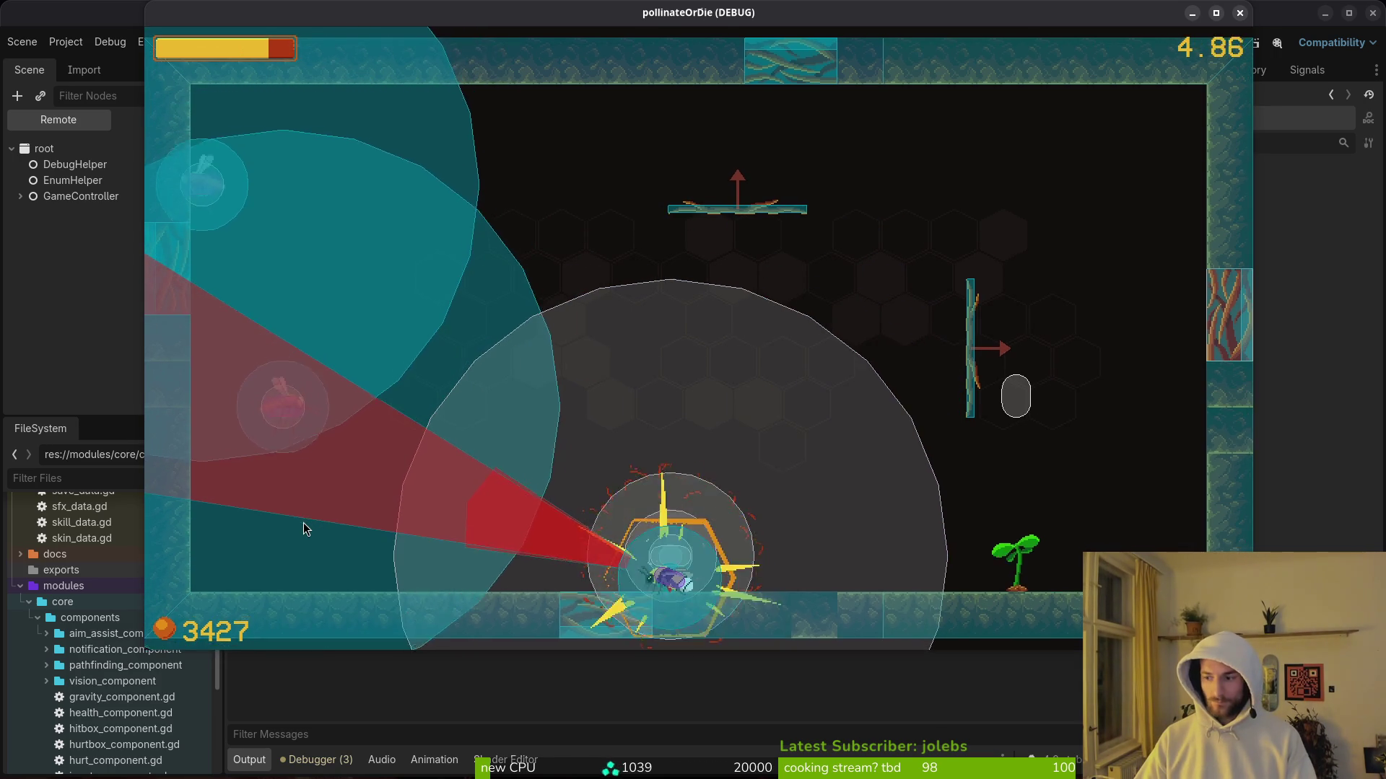
key("F8")
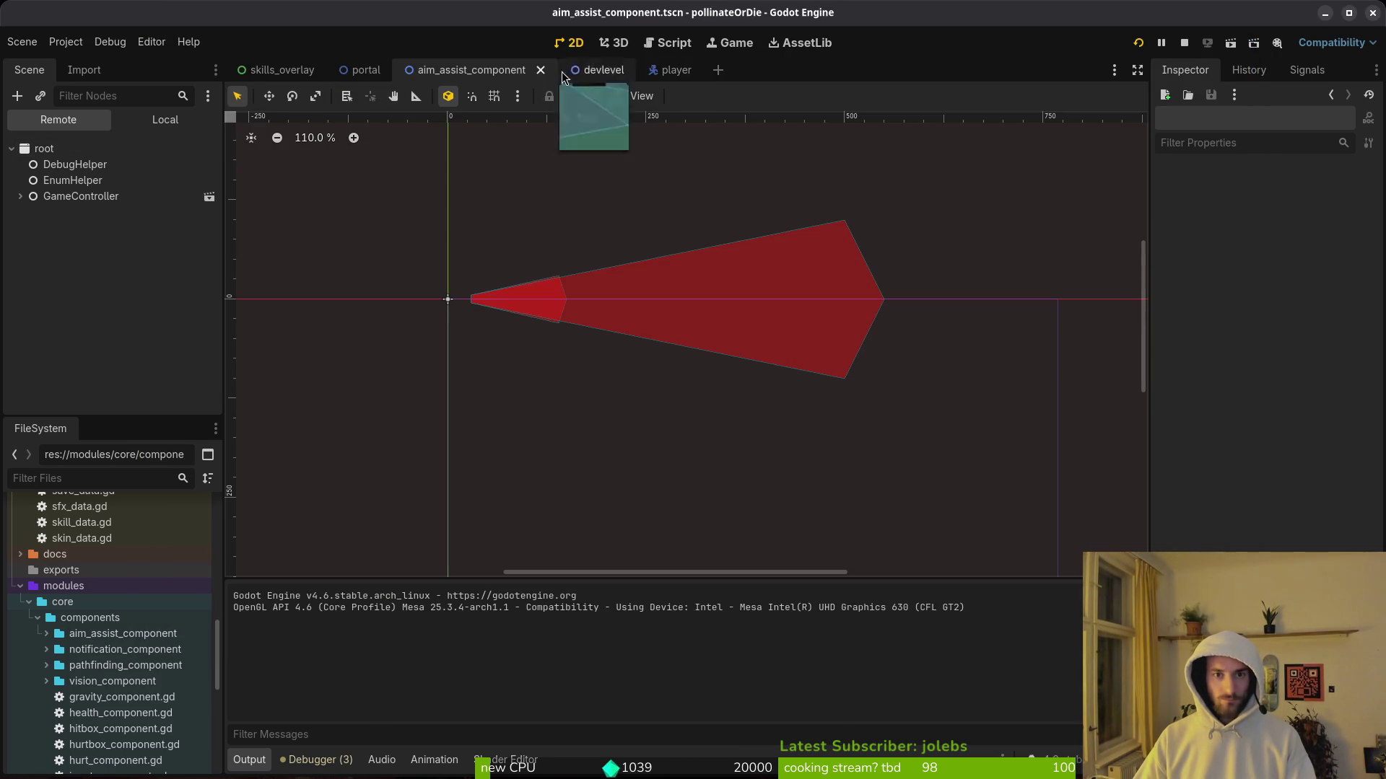
Step: Set two devlevel wave1 spawn markers' Enemy Type to Mutatedflower and launch the game
left_click(604, 72)
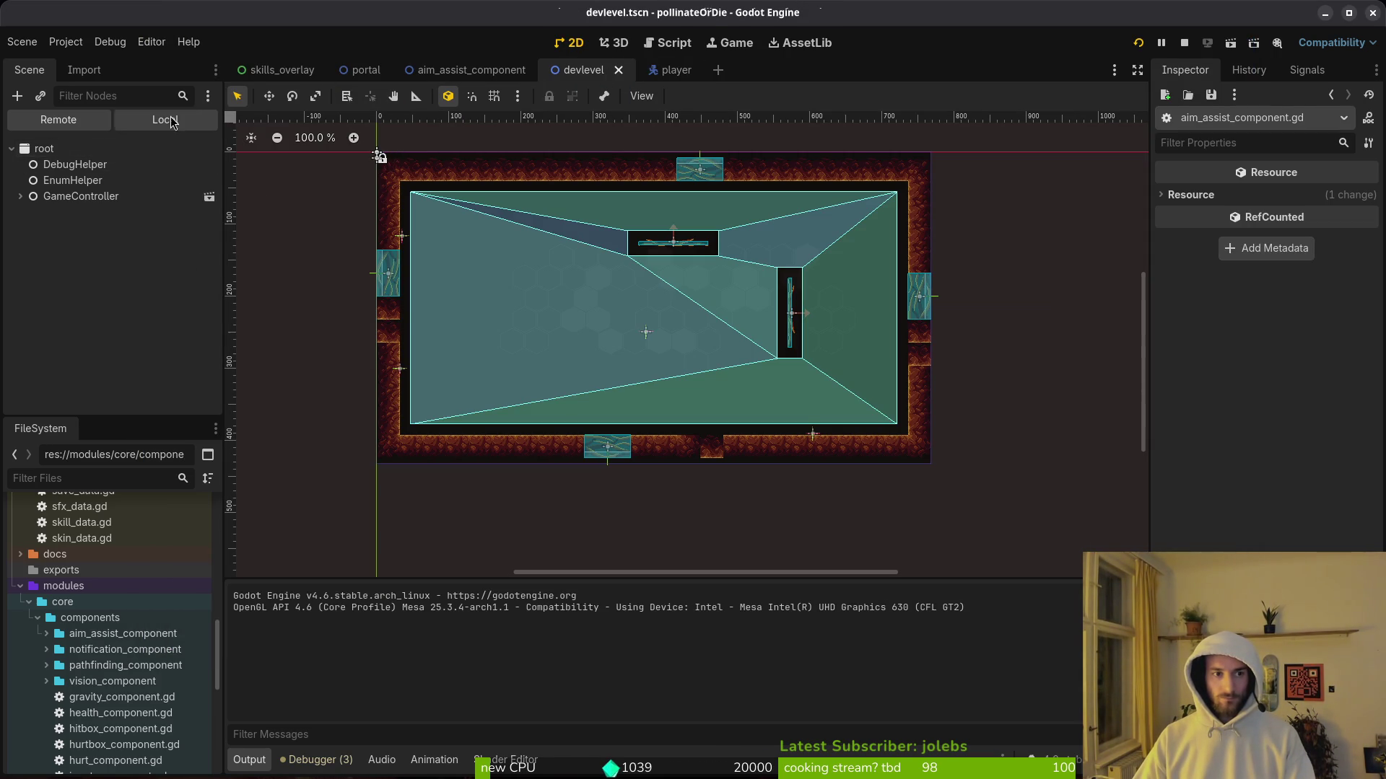
left_click(98, 340)
left_click(99, 323, "shift")
left_click(1321, 196)
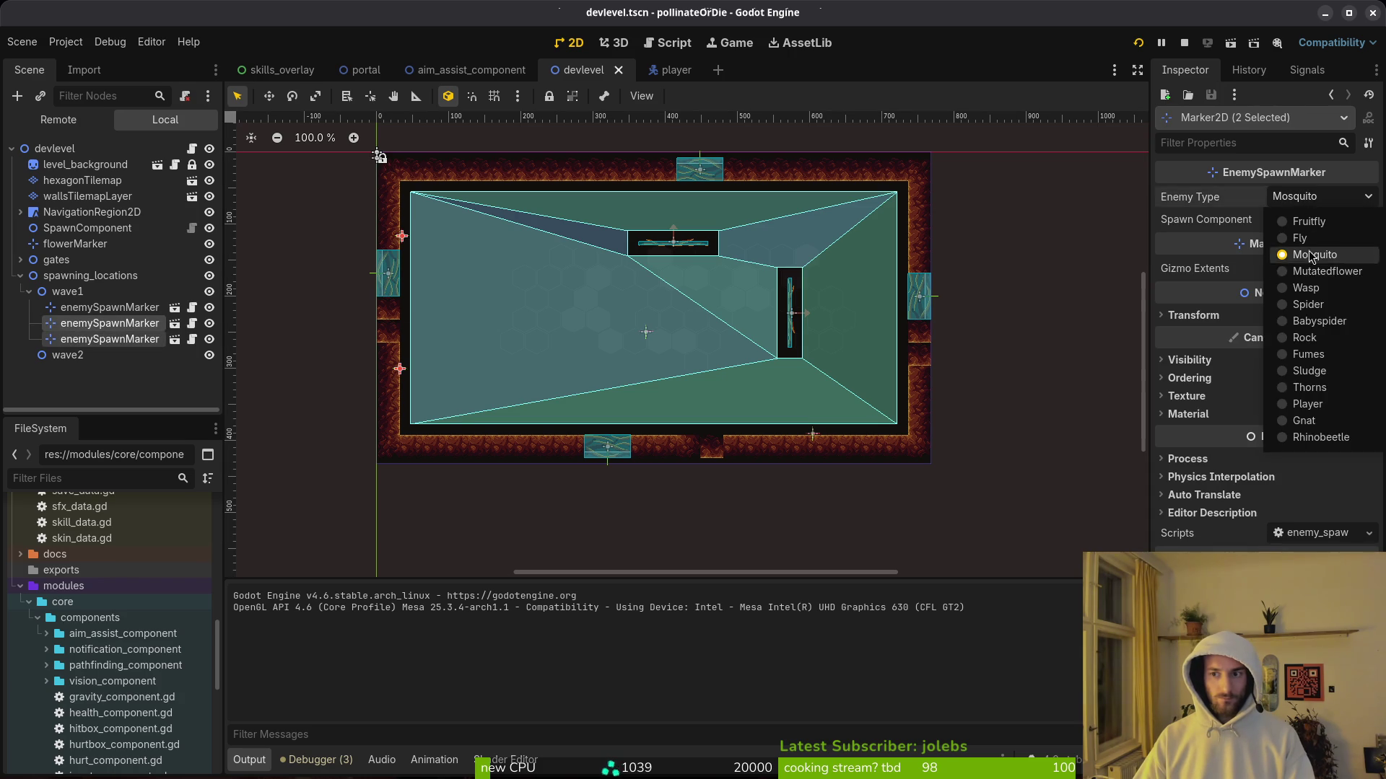
left_click(1326, 271)
left_click(1139, 44)
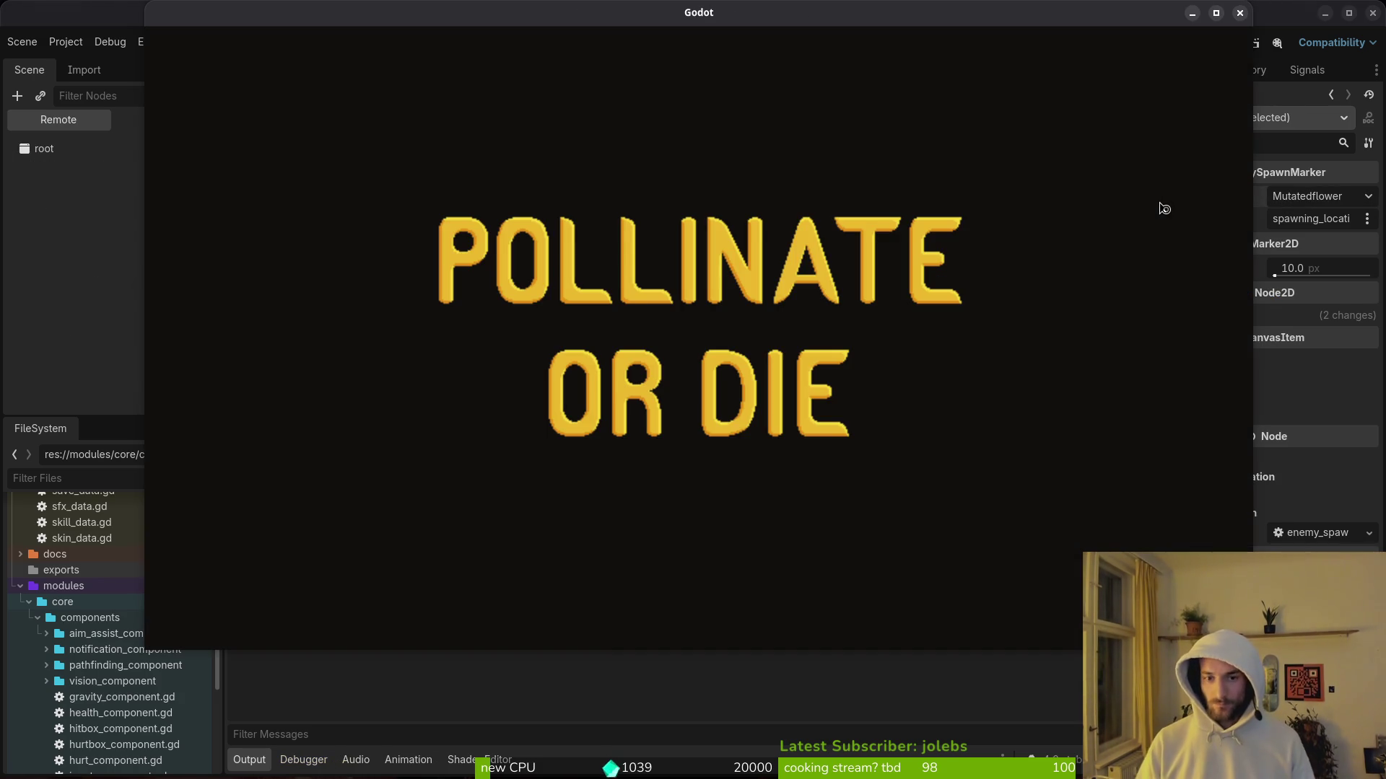
Step: Start the game, check the debugging panel, and buy the Reflect skill
key("Return")
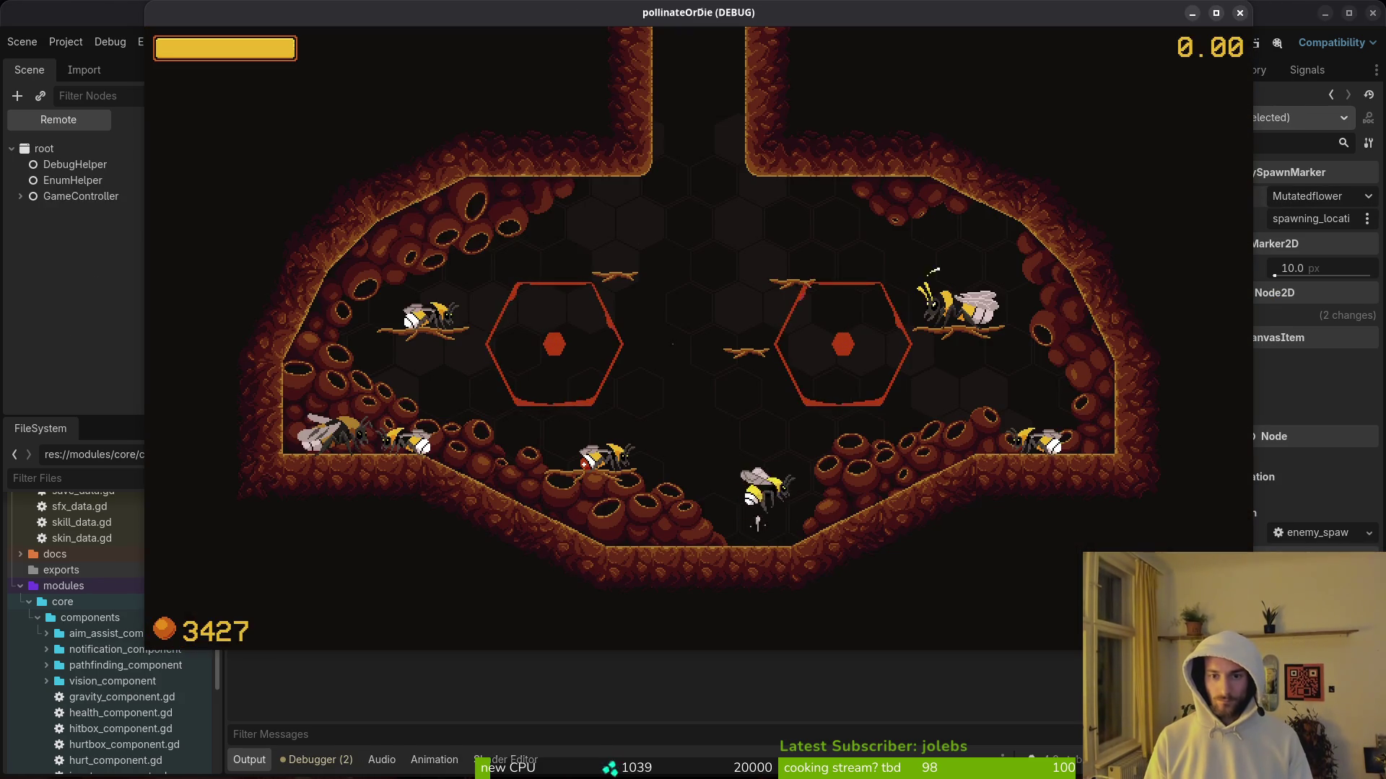
key("Escape")
key("Return")
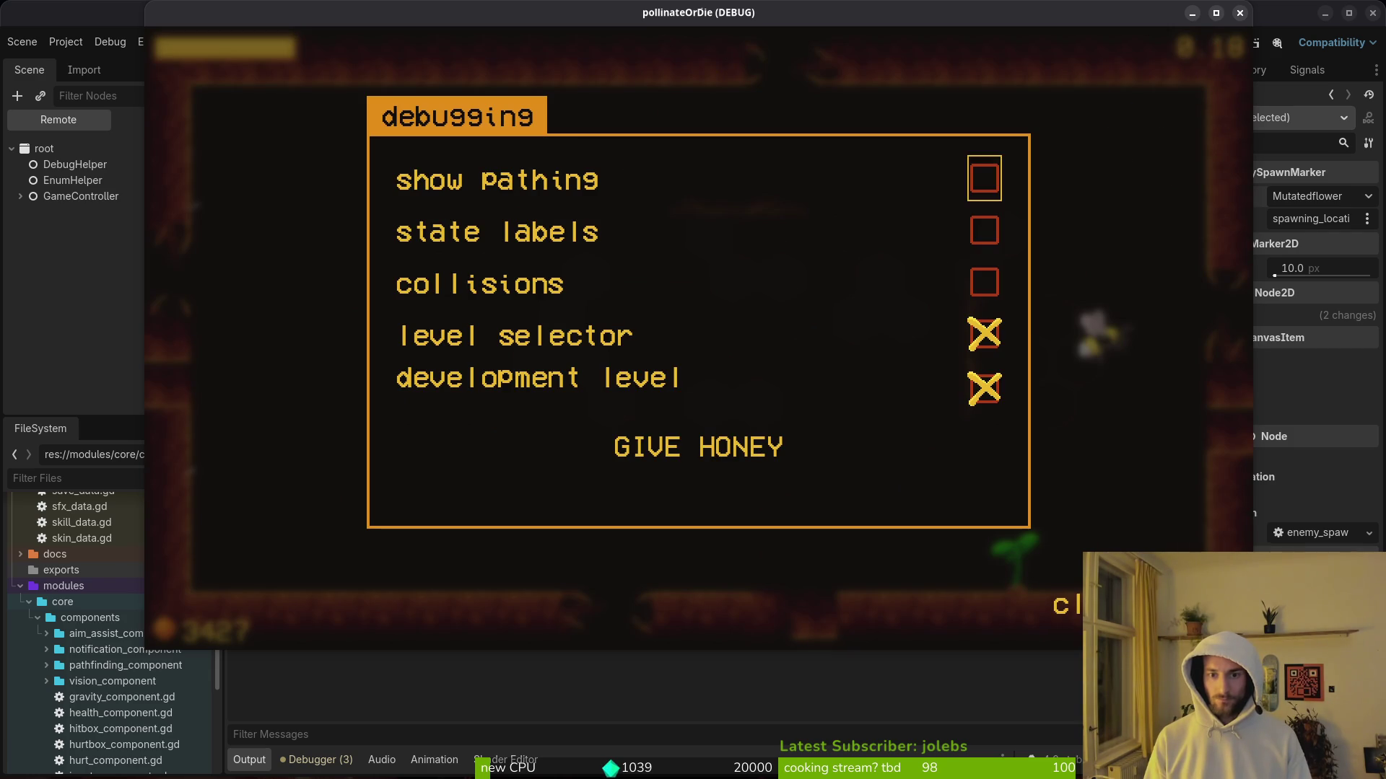
key("Escape")
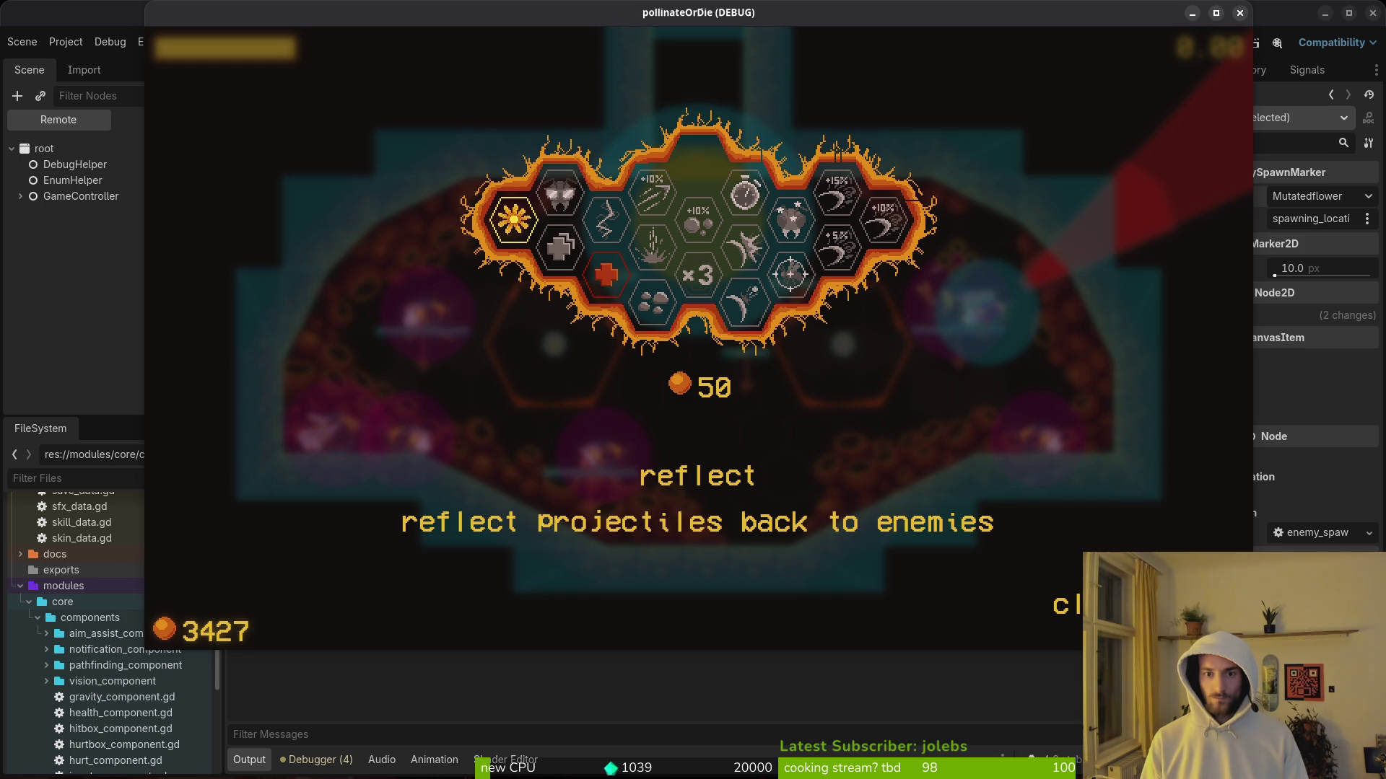
key("space")
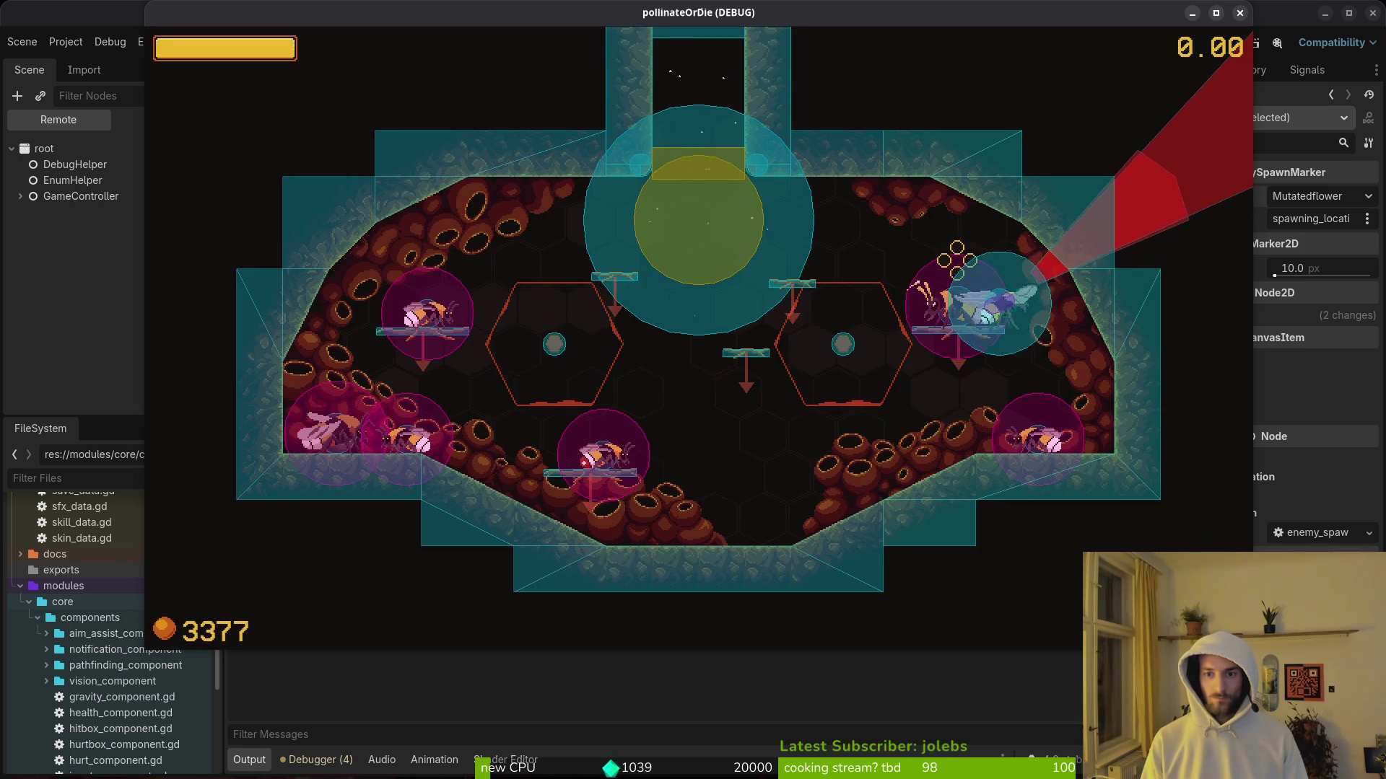
Step: Enter the development level, deflect mutant flower projectiles along the floor, then close the game
key("Left")
key("Down")
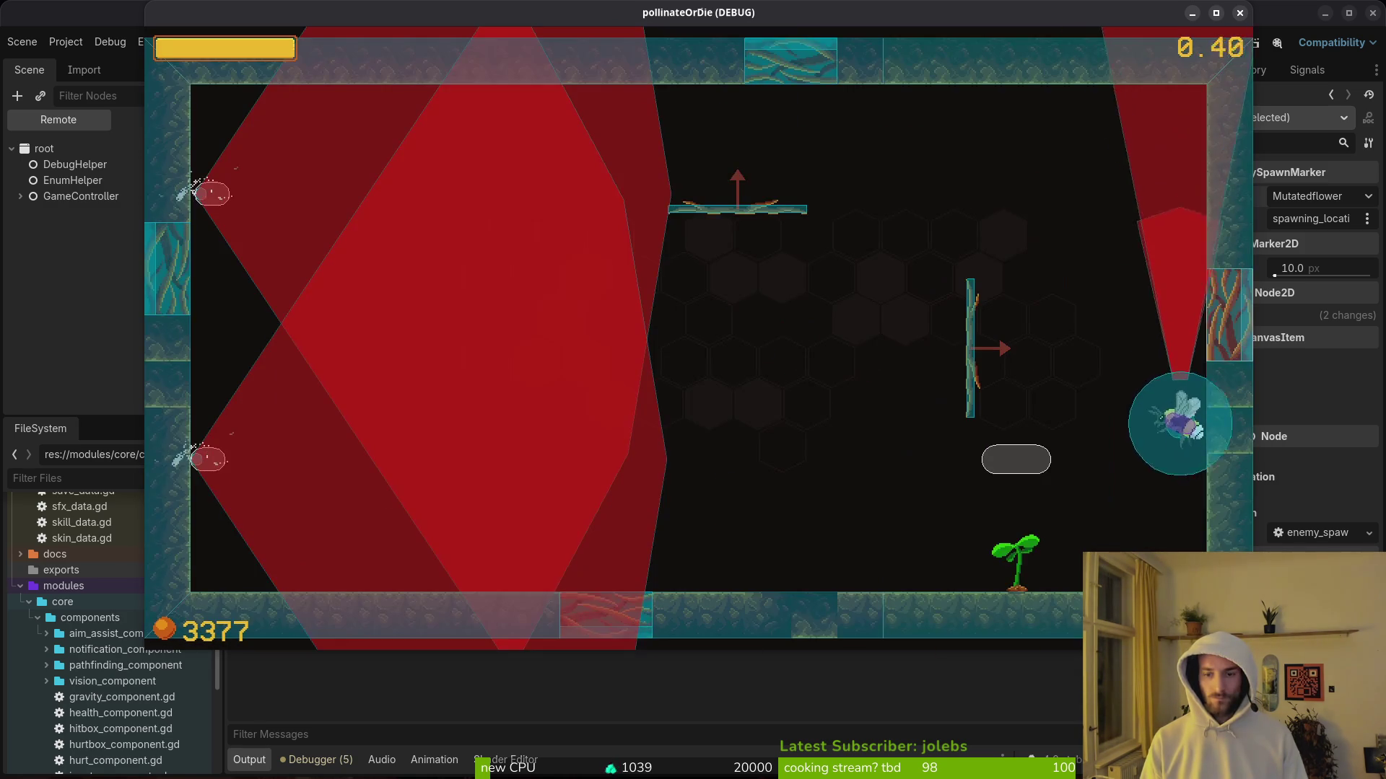
key("Left")
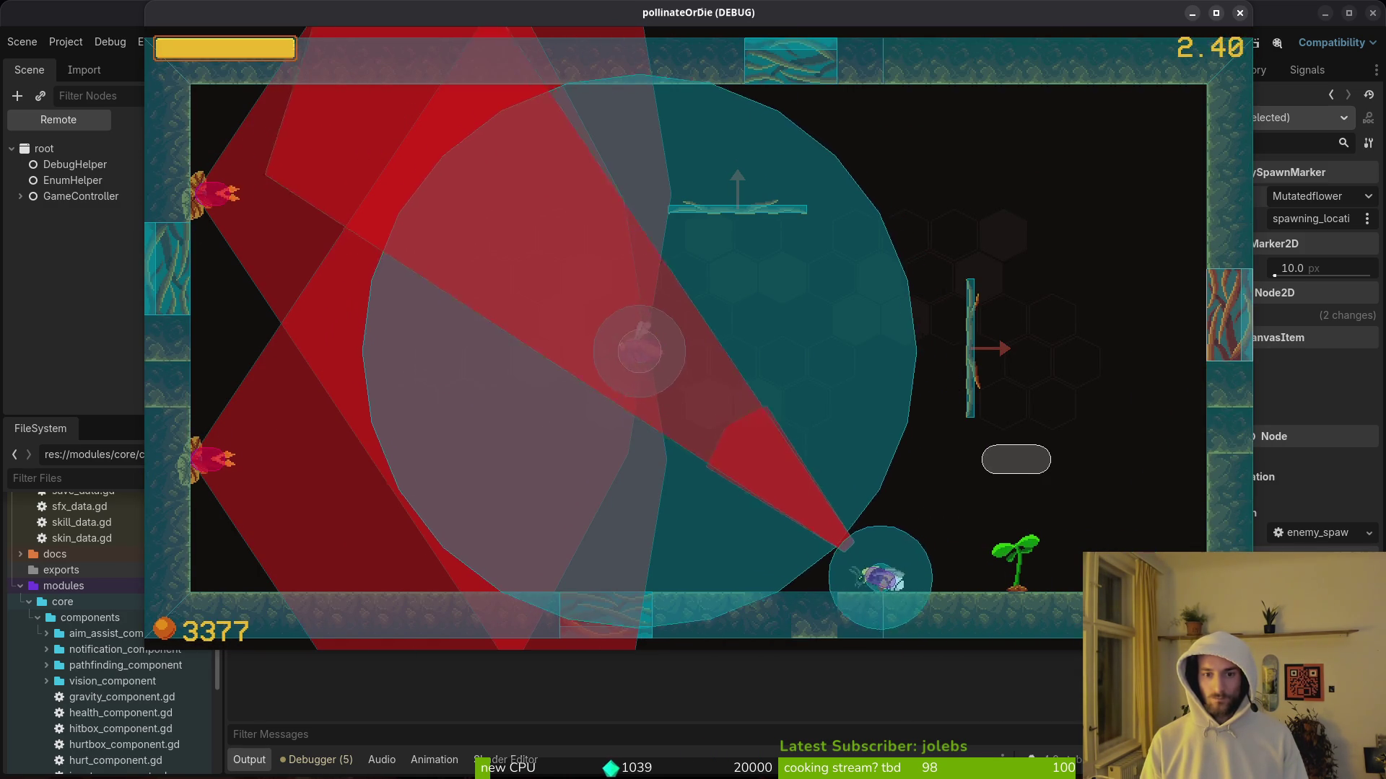
key("Up")
key("Left")
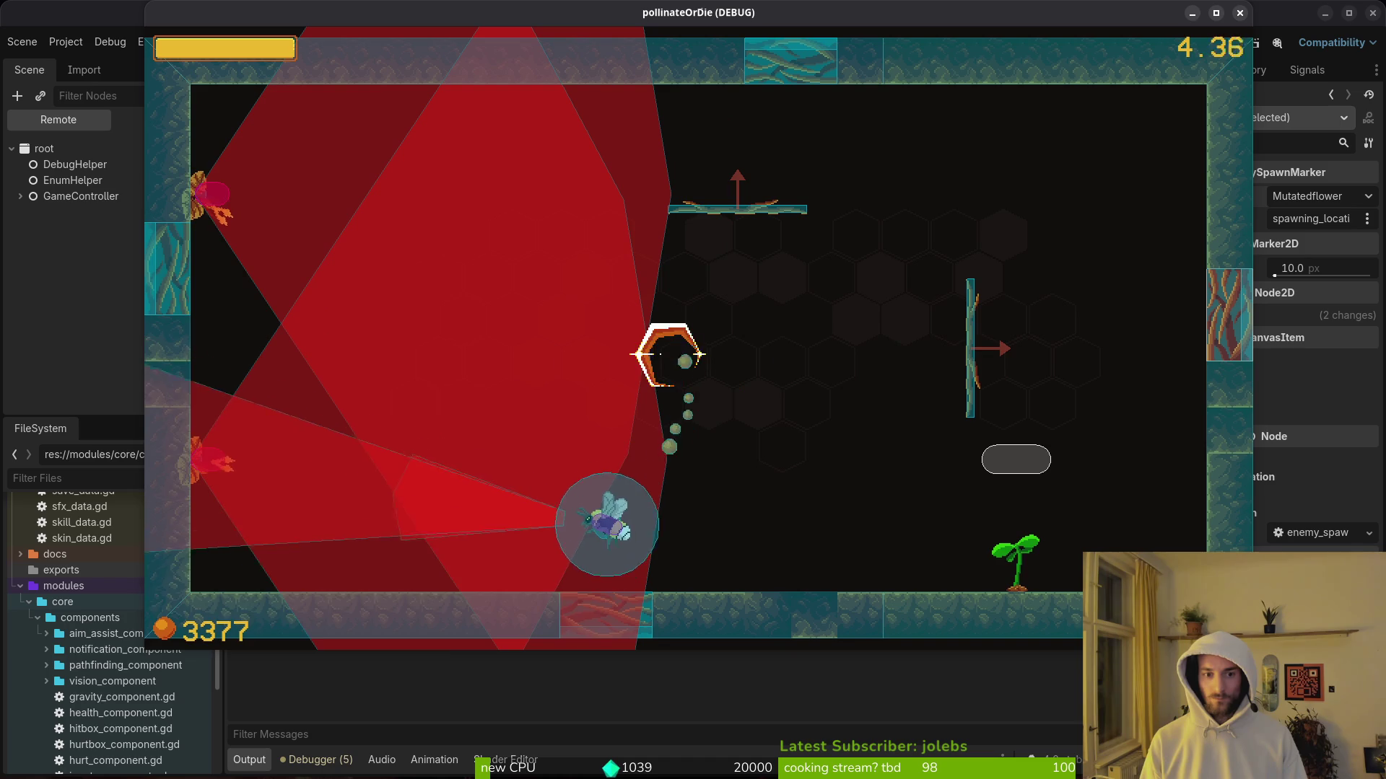
key("Left")
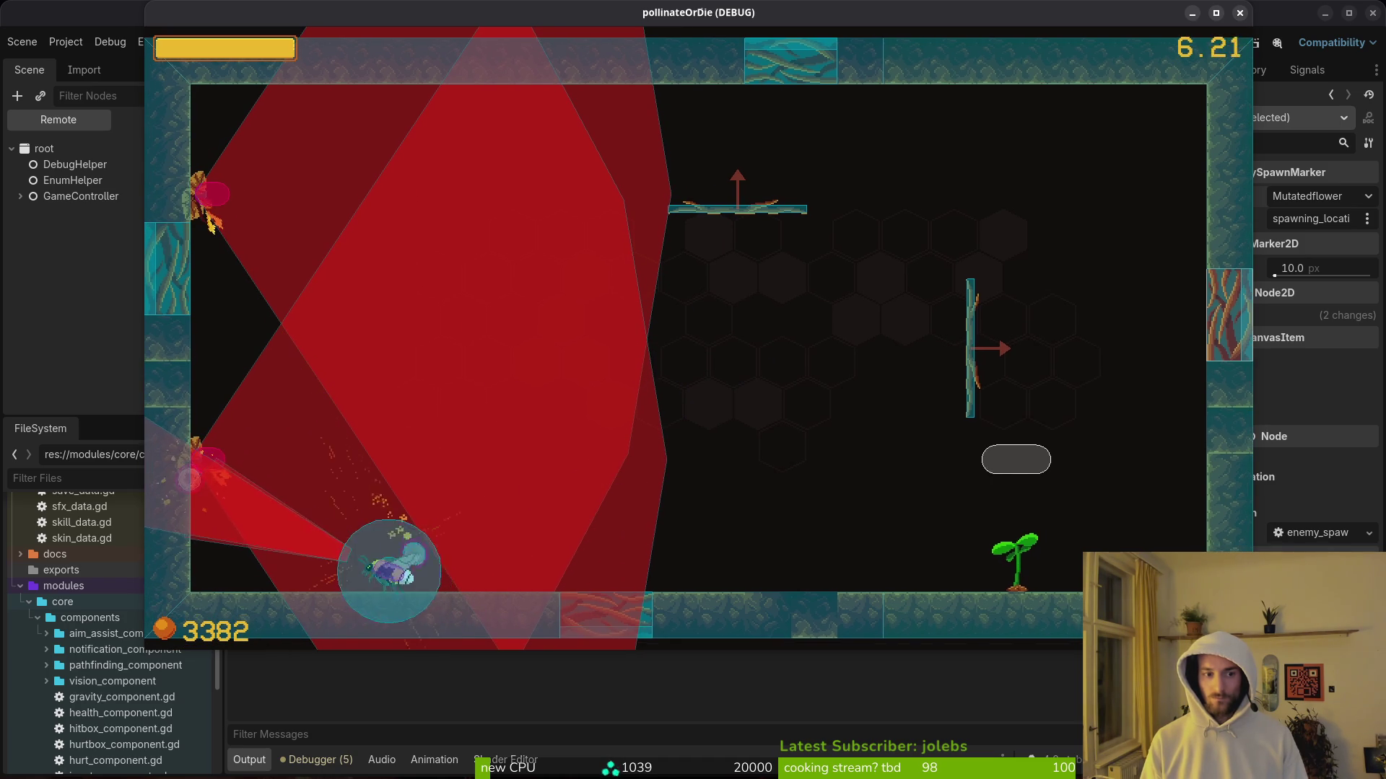
key("Right")
key("Left")
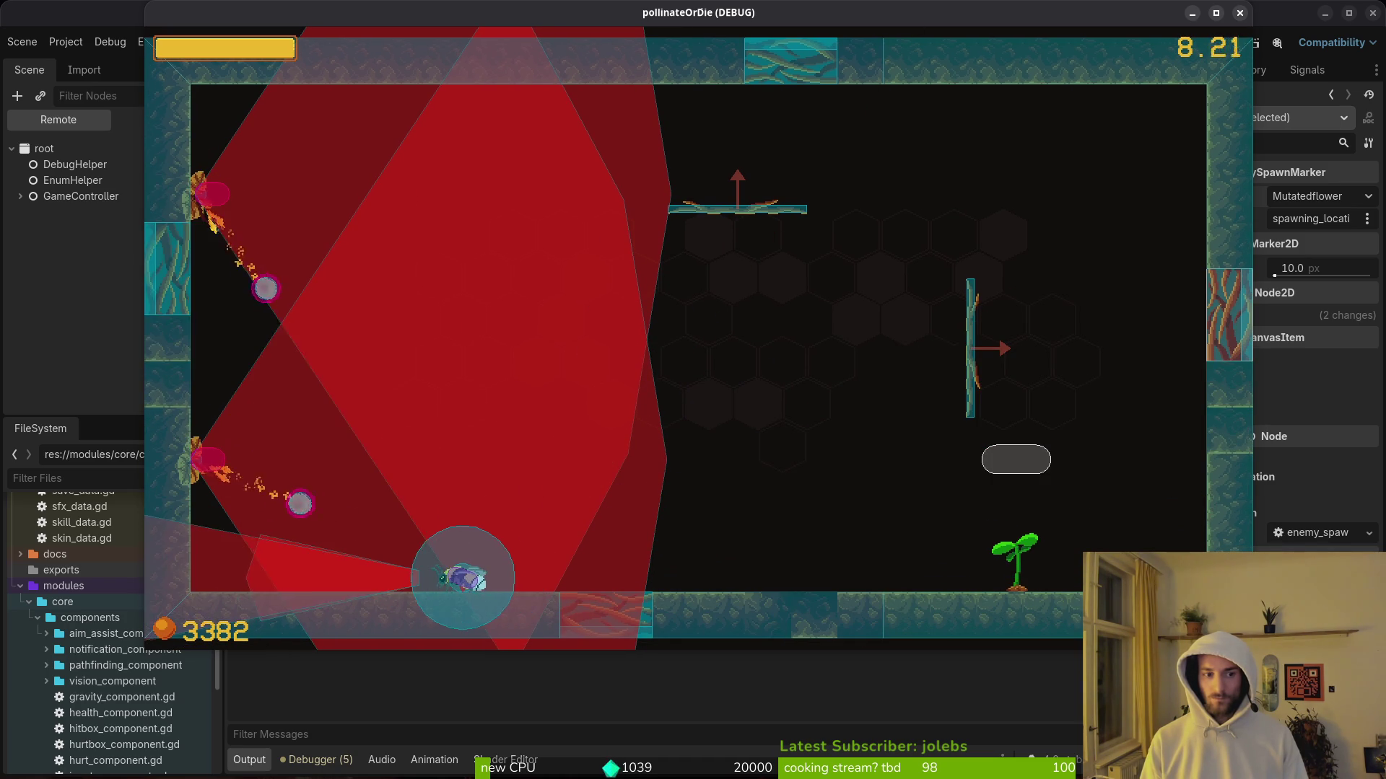
key("Right")
key("Left")
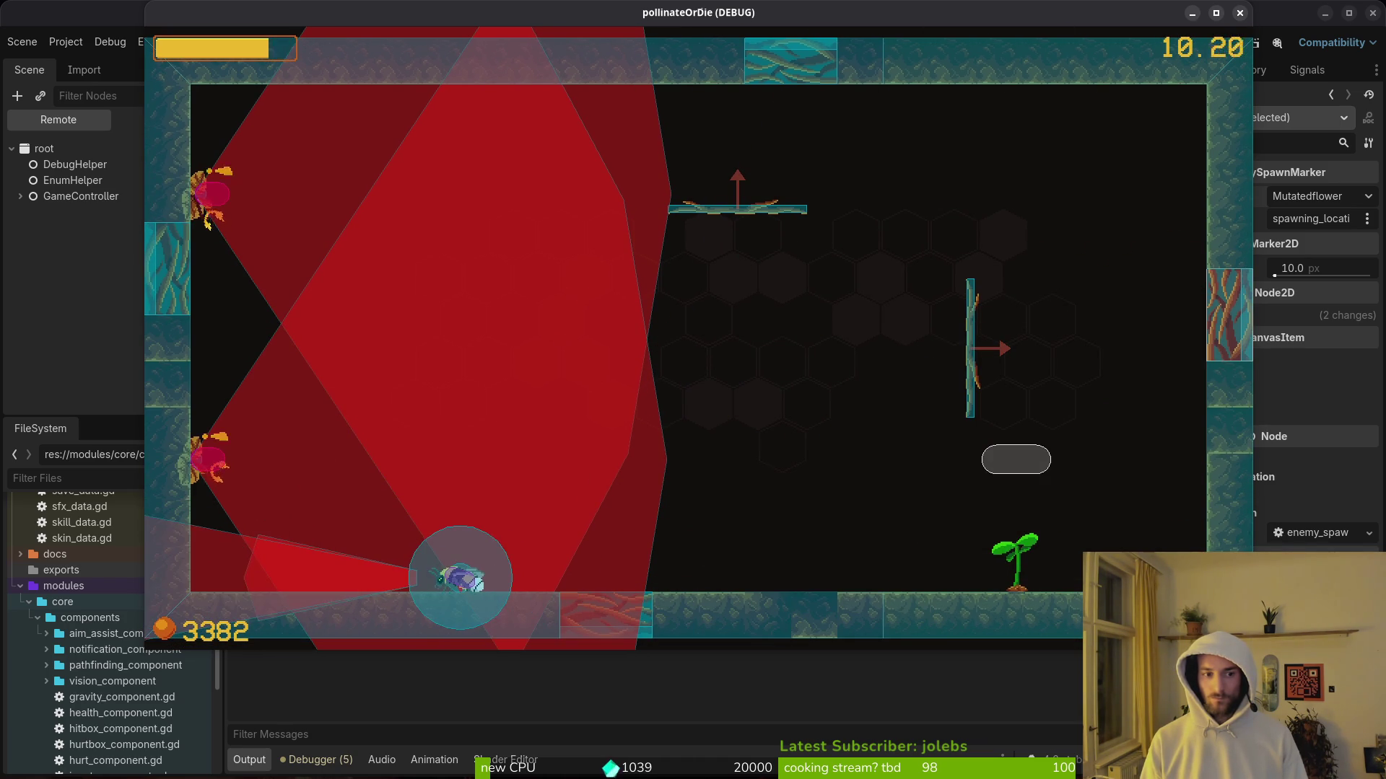
key("Right")
key("Left")
key("Right")
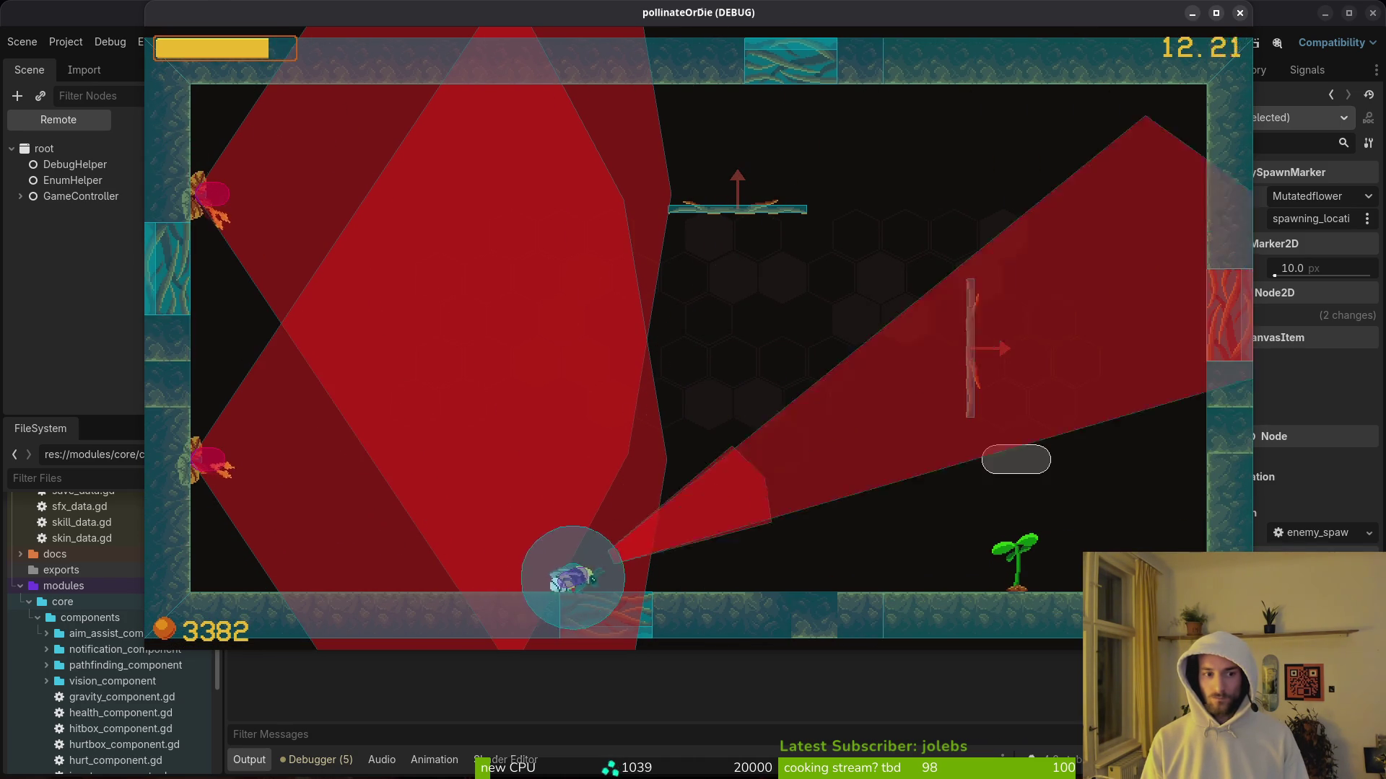
key("Left")
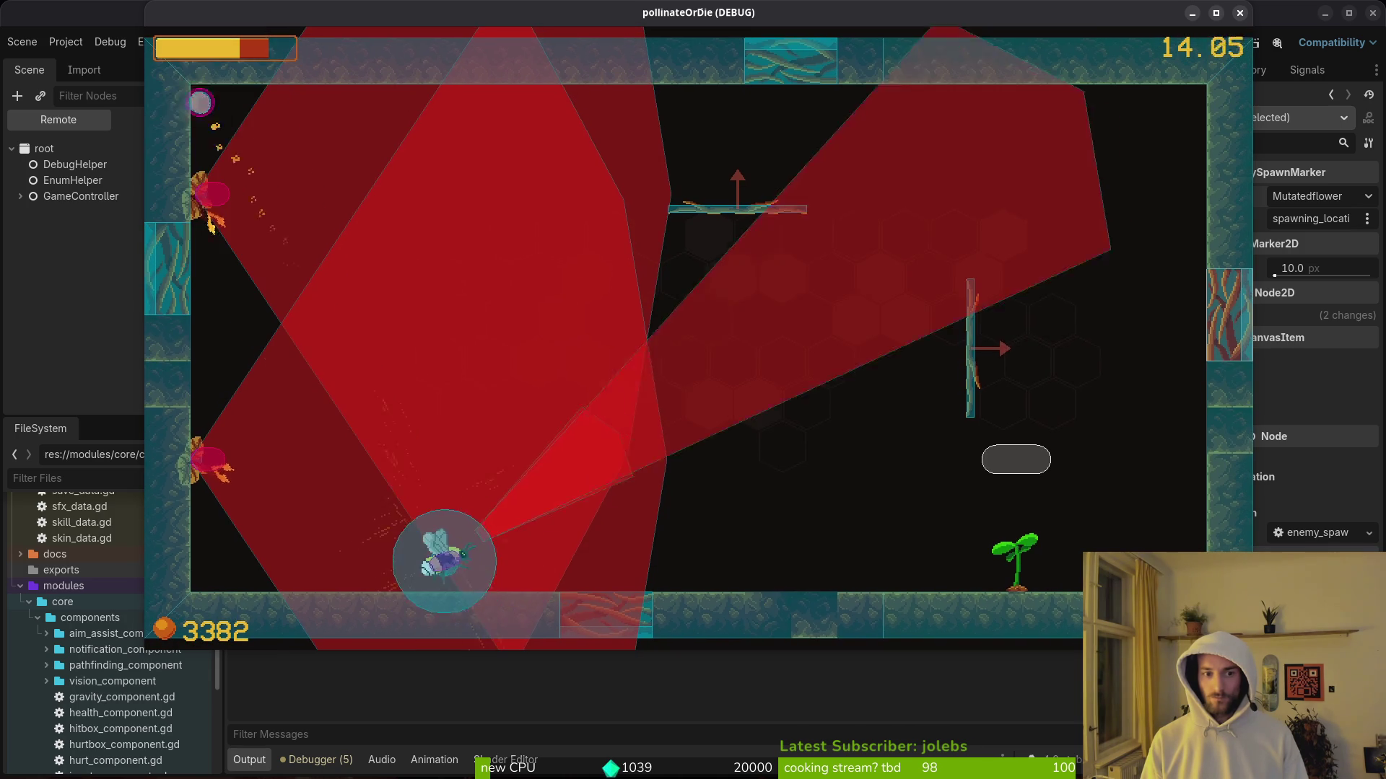
key("Right")
key("Left")
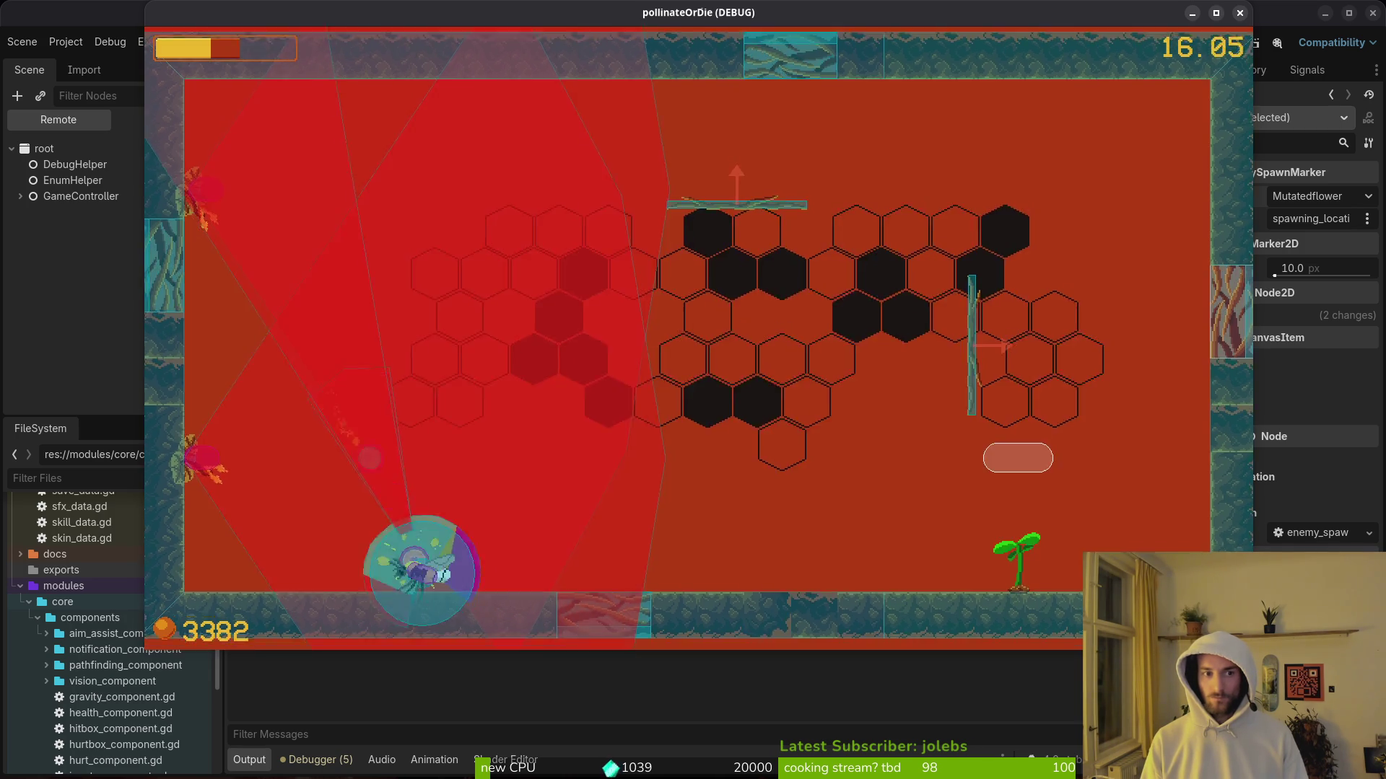
key("Right")
key("Left")
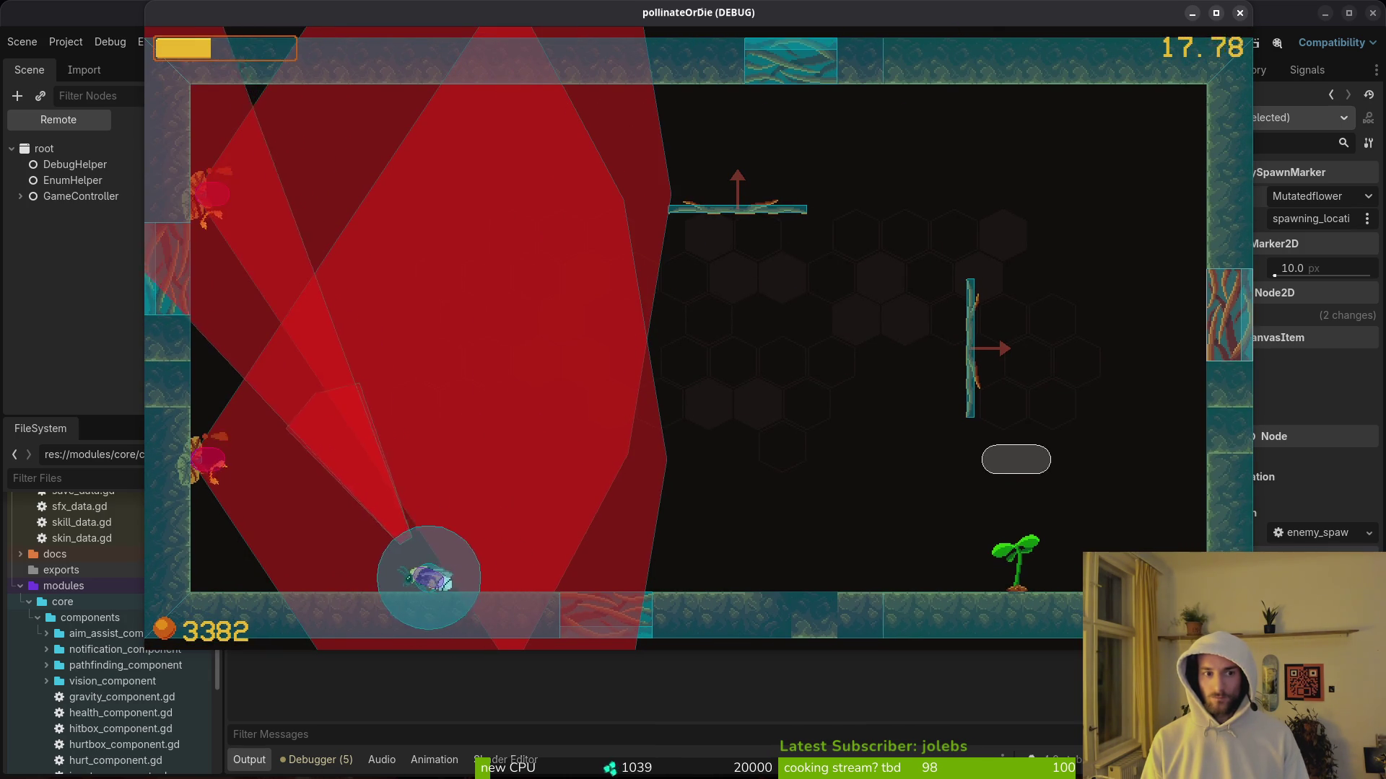
key("Left")
key("Right")
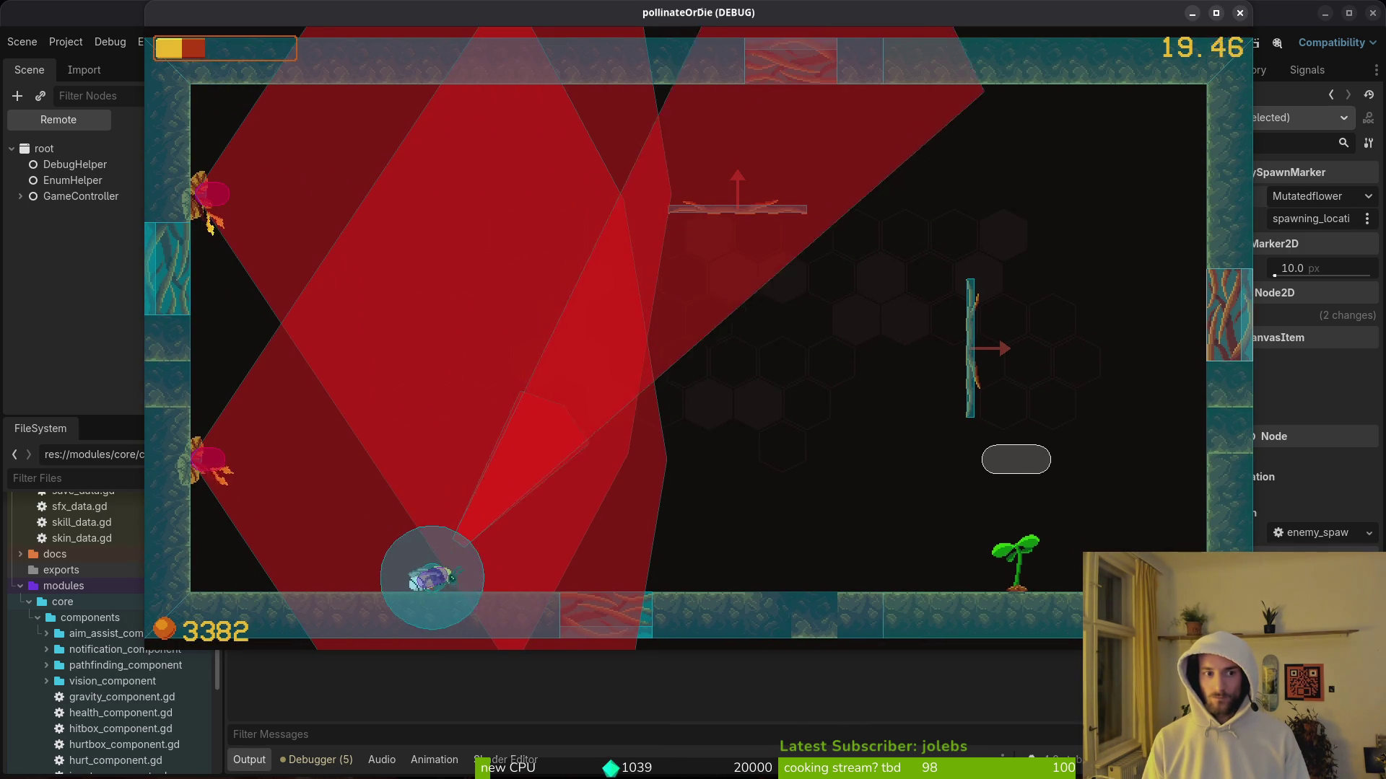
key("Right")
key("Left")
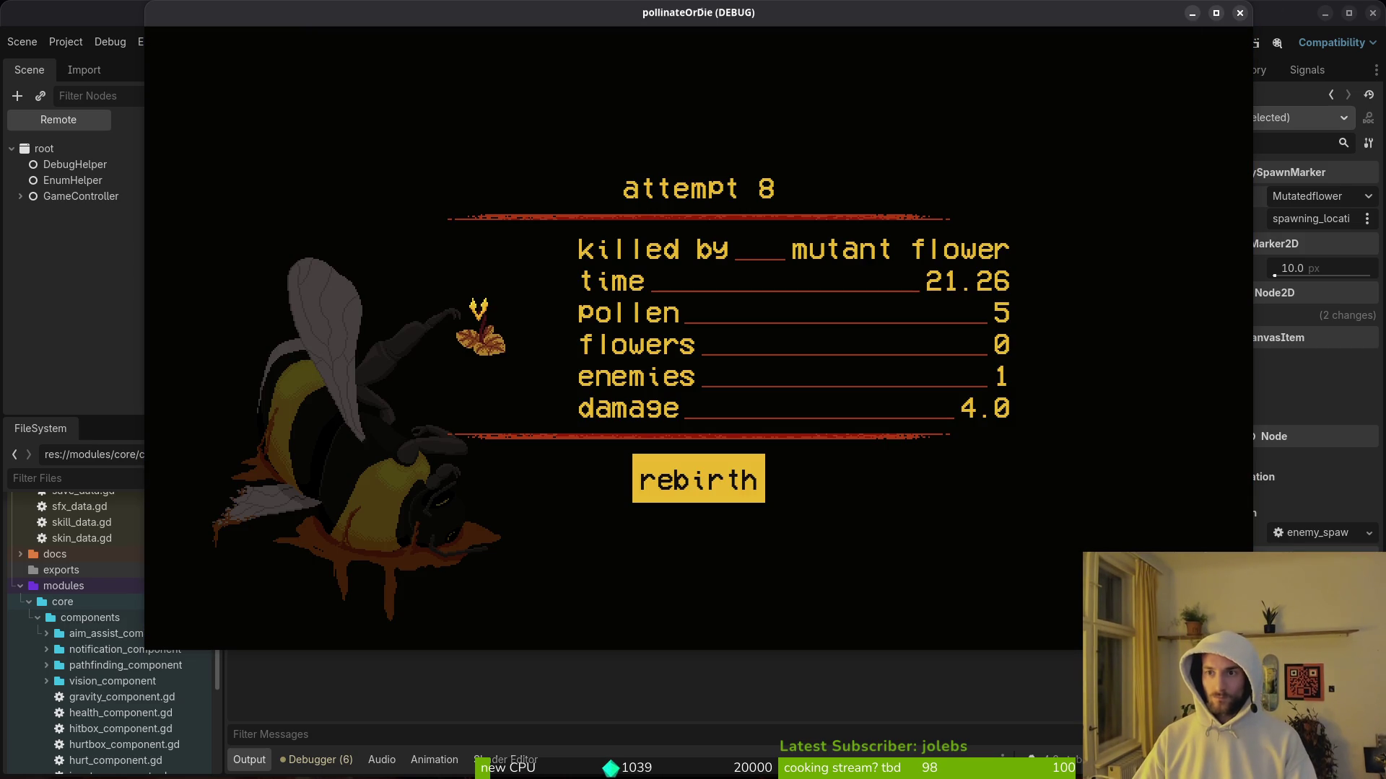
left_click(1240, 16)
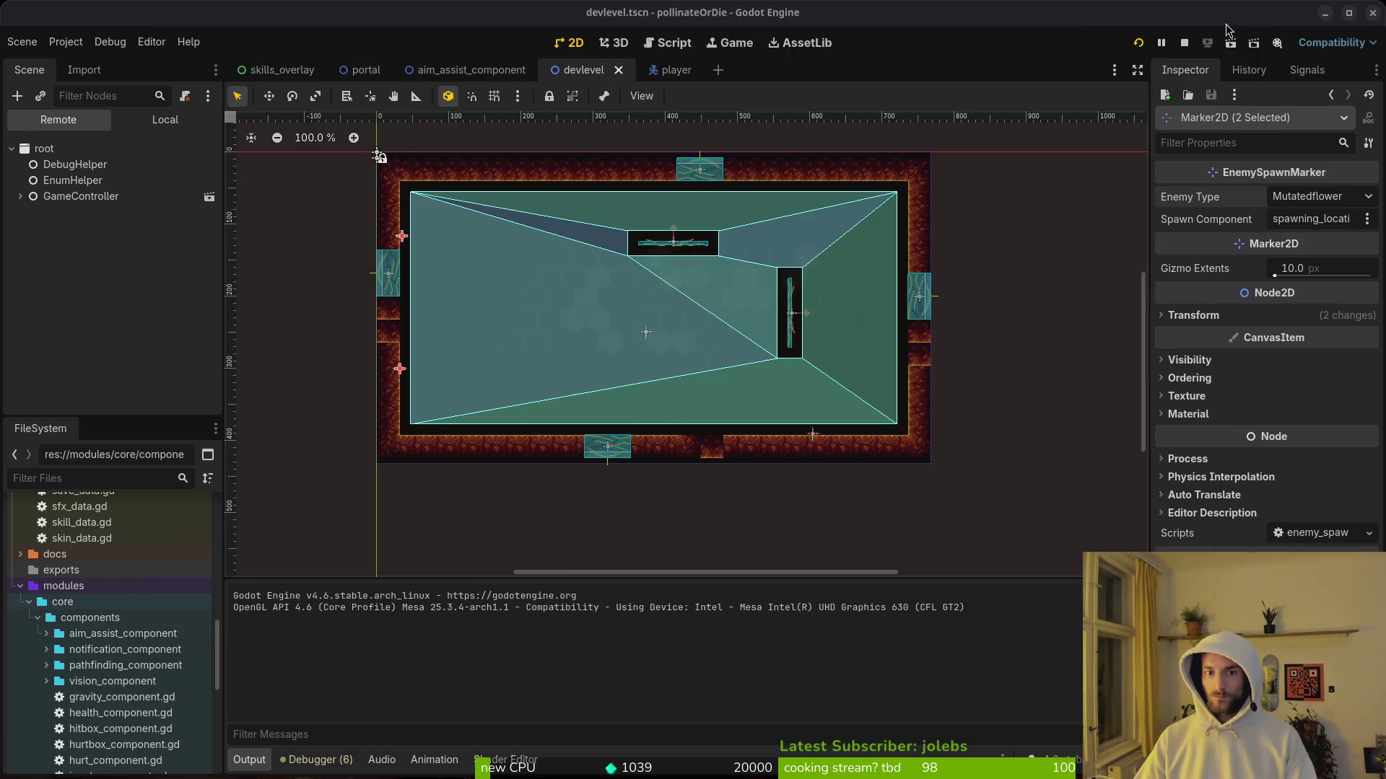
Step: Open aim_assist_component.gd in Neovim with the file finder
key("alt+Tab")
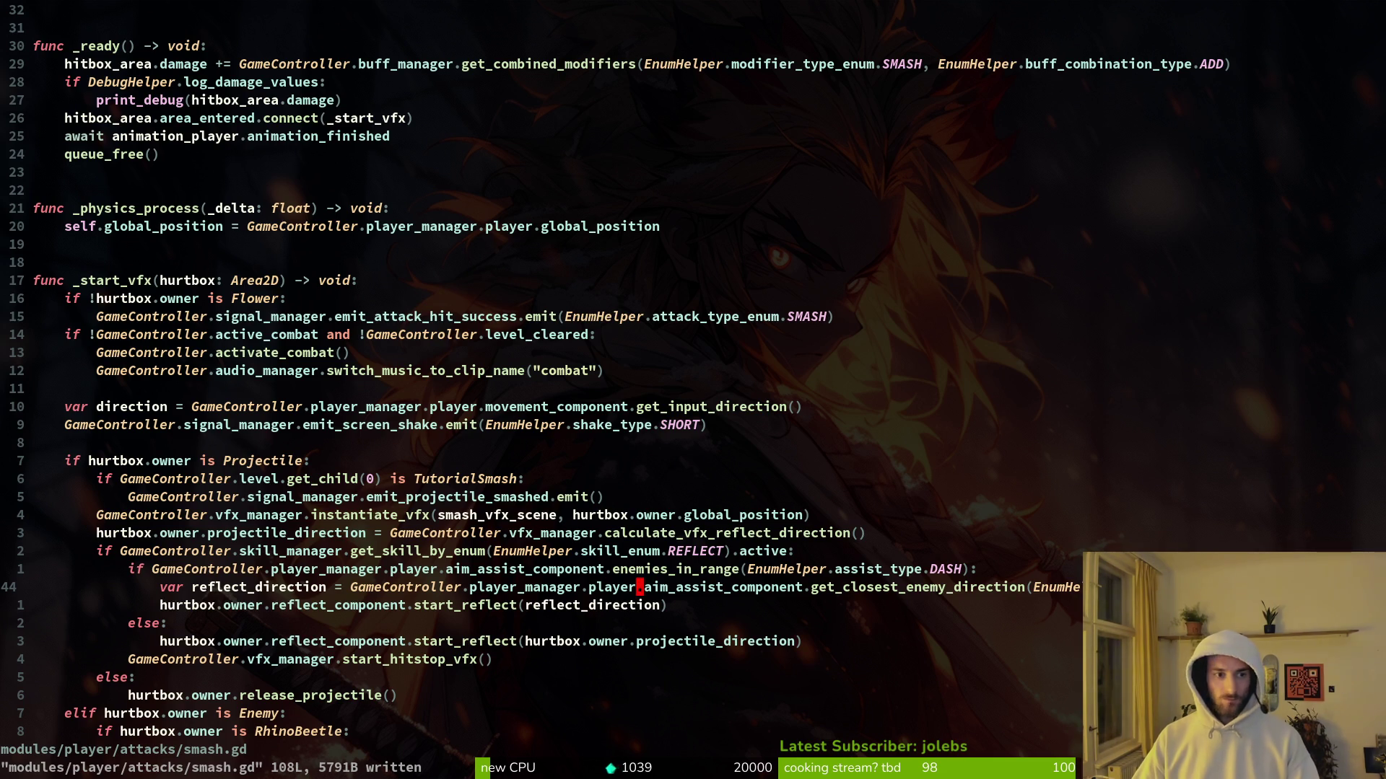
key("space")
key("f")
key("f")
type("aim ass")
key("Return")
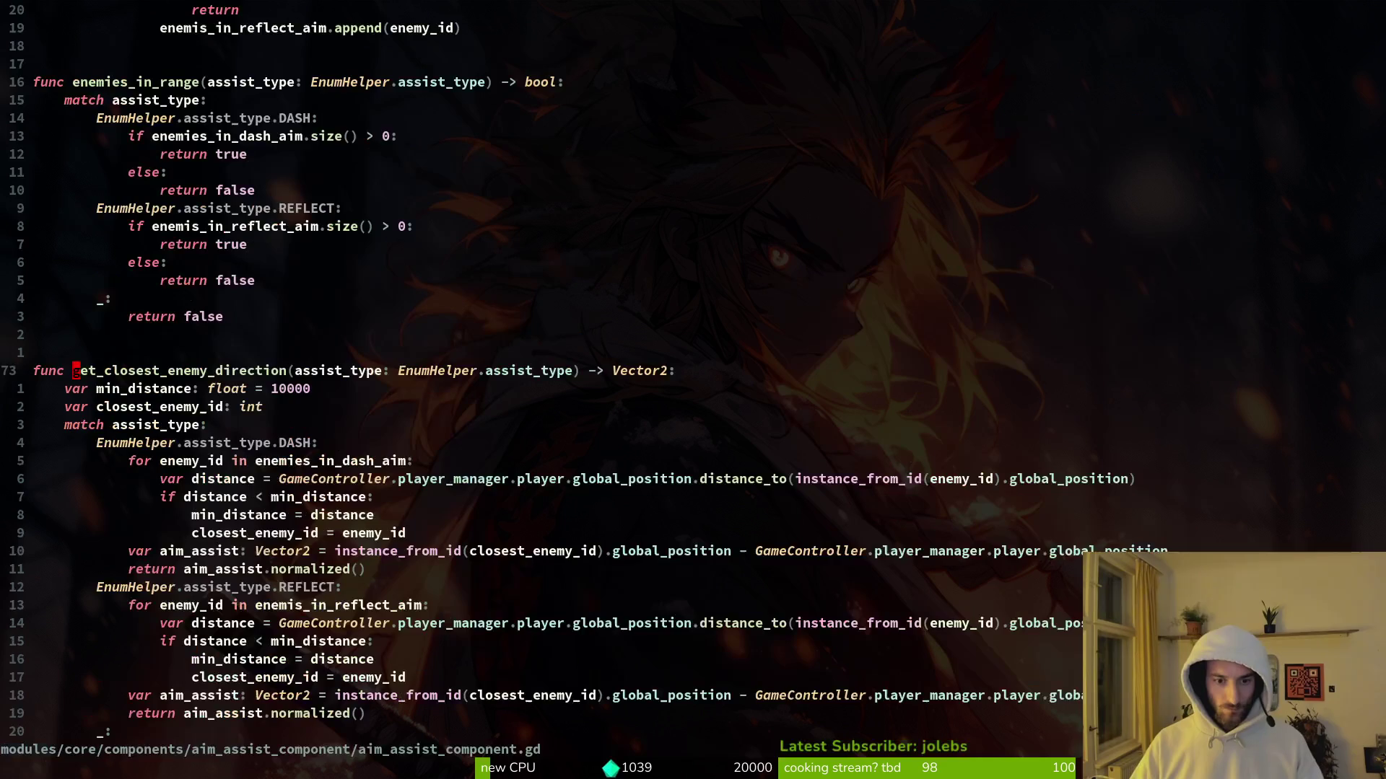
Step: Review the reflect aim logic around closest_enemy_id, save the file, and relaunch the game
scroll(329, 397, "up", 17)
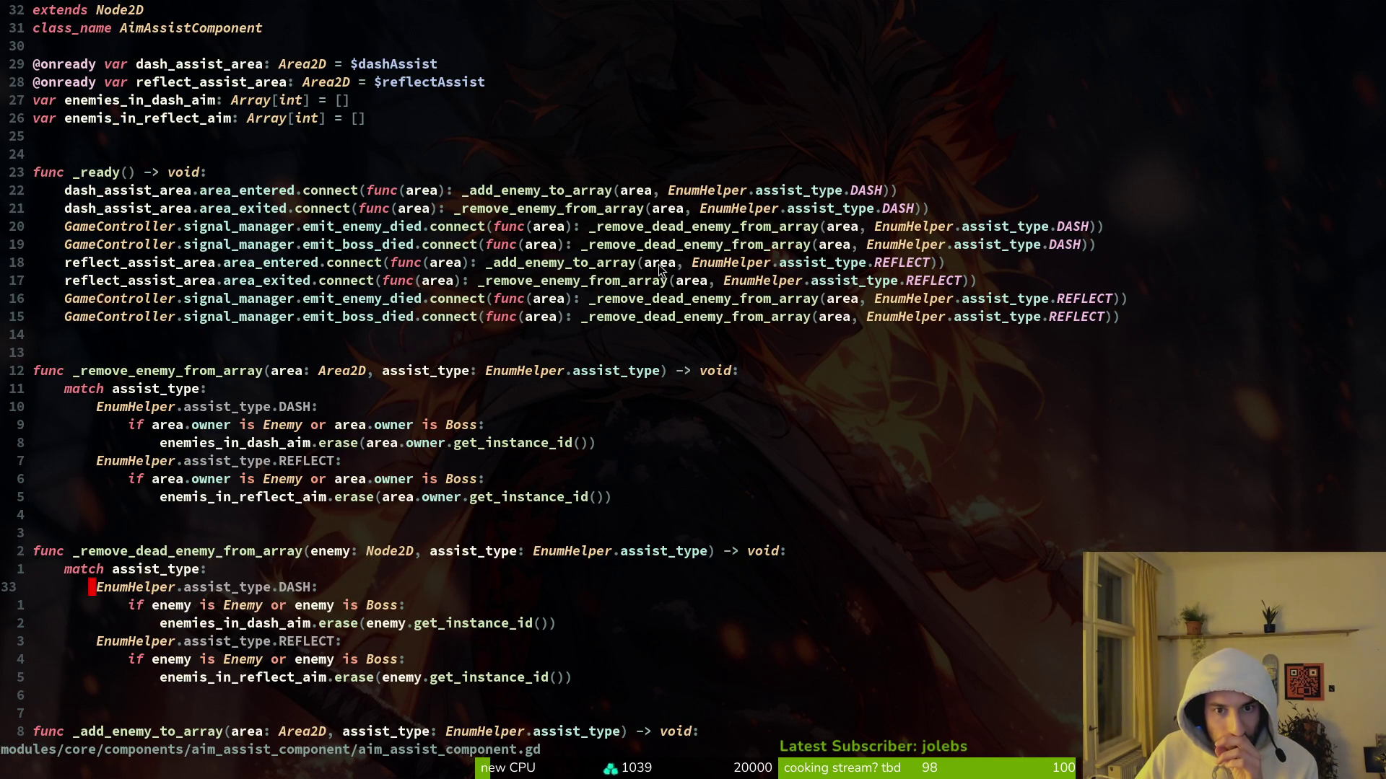
scroll(284, 552, "down", 6)
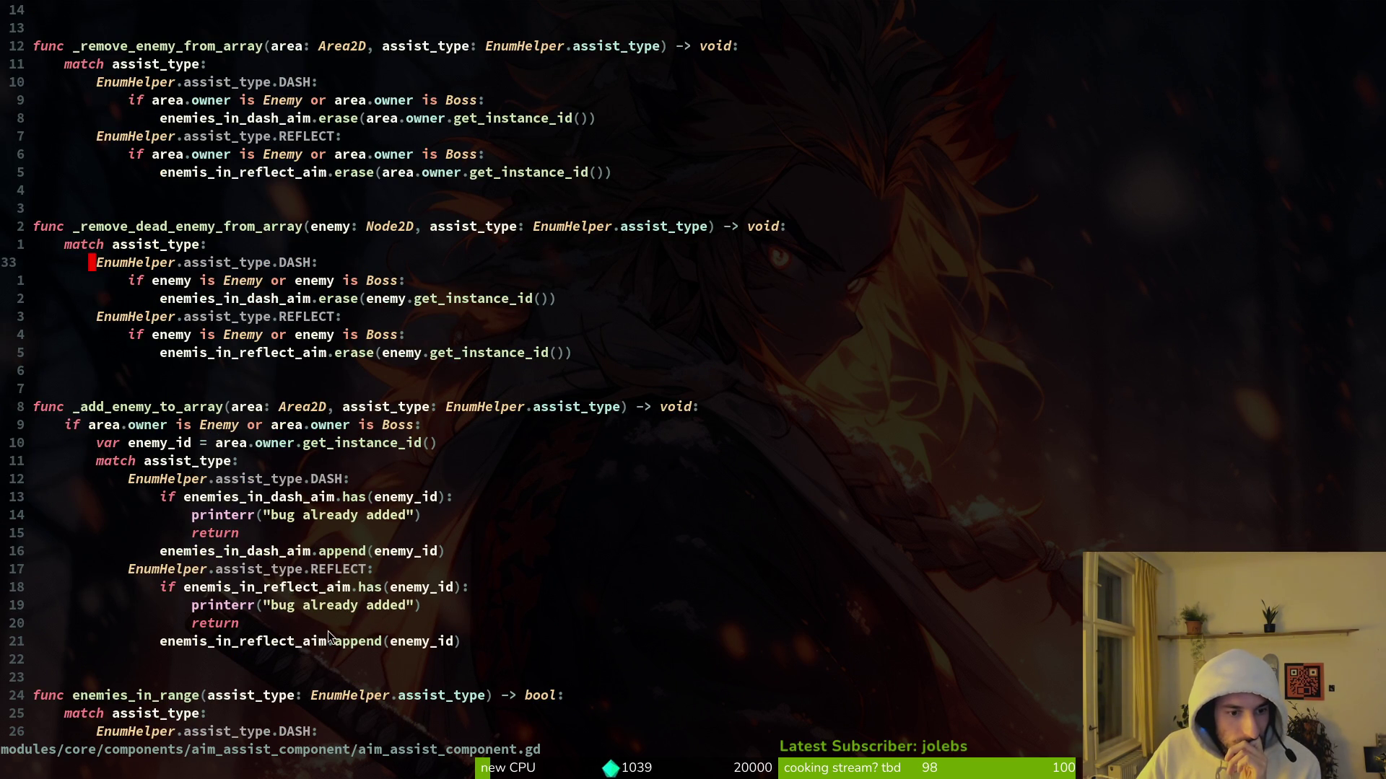
scroll(331, 506, "down", 14)
scroll(232, 335, "up", 5)
scroll(258, 329, "down", 4)
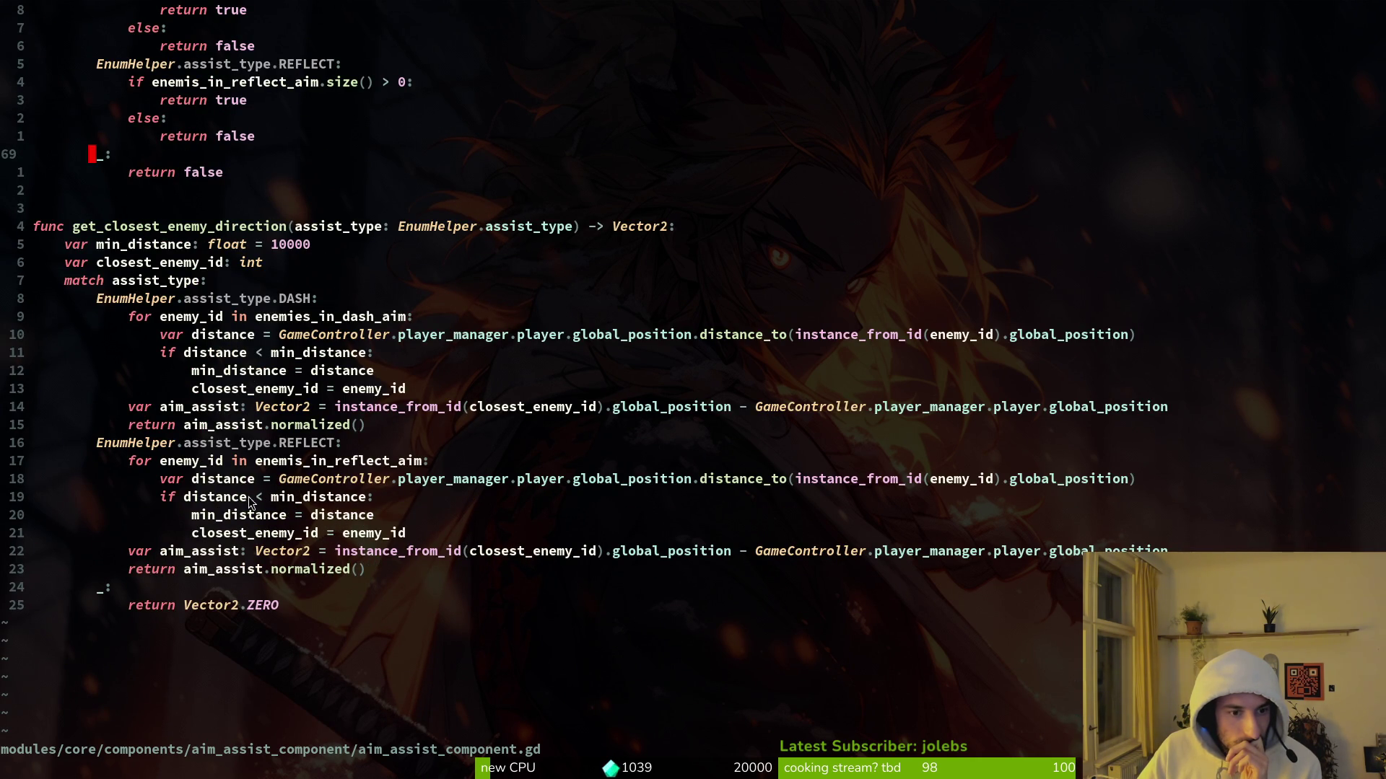
left_click(253, 537)
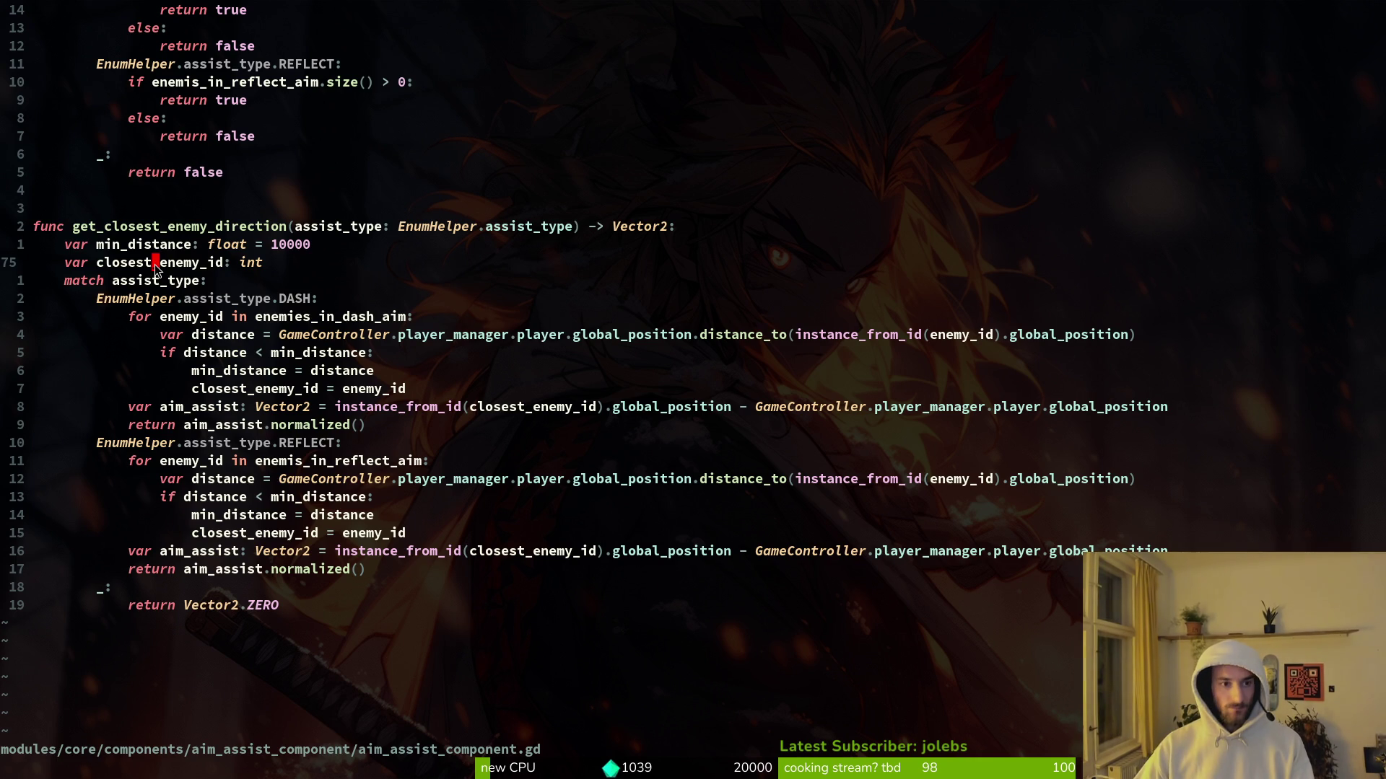
key("ctrl+s")
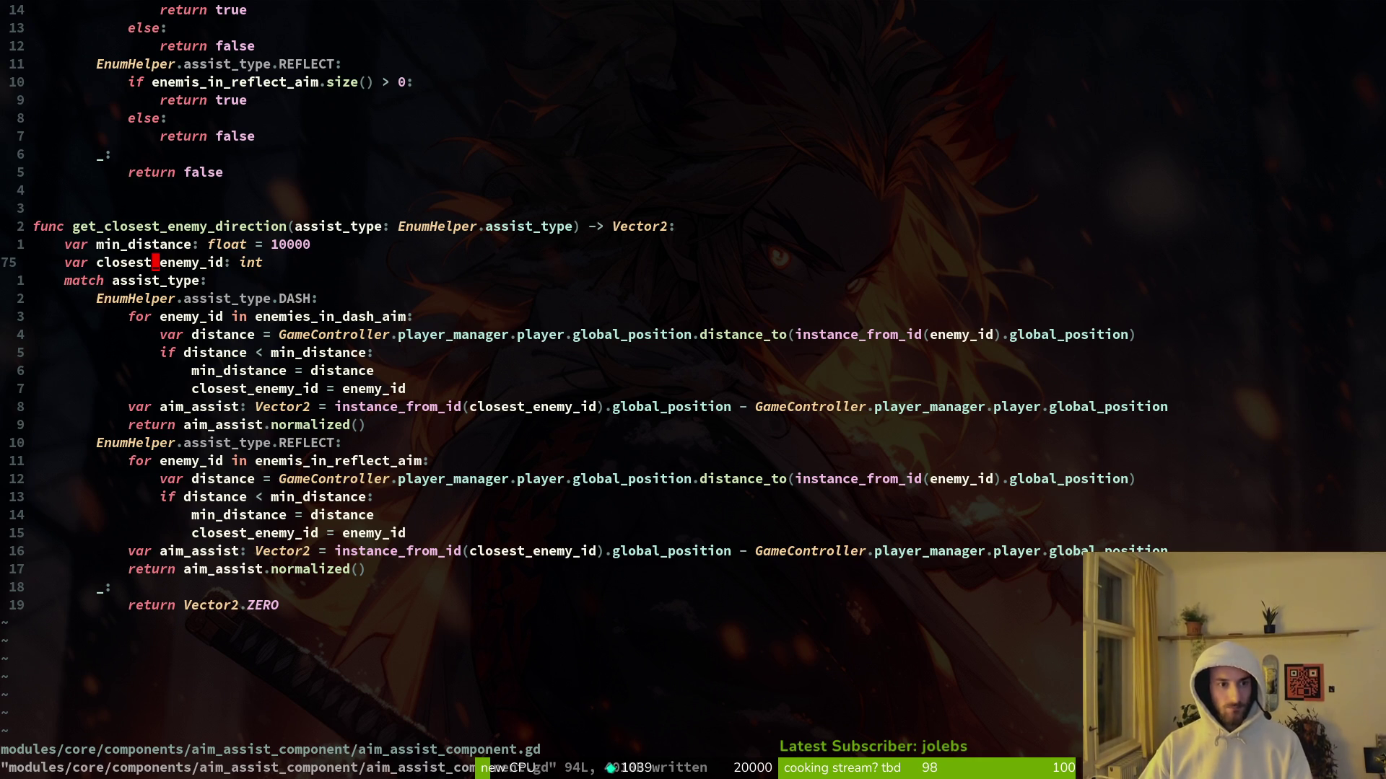
key("alt+Tab")
key("alt+Tab")
key("alt+Tab")
key("F5")
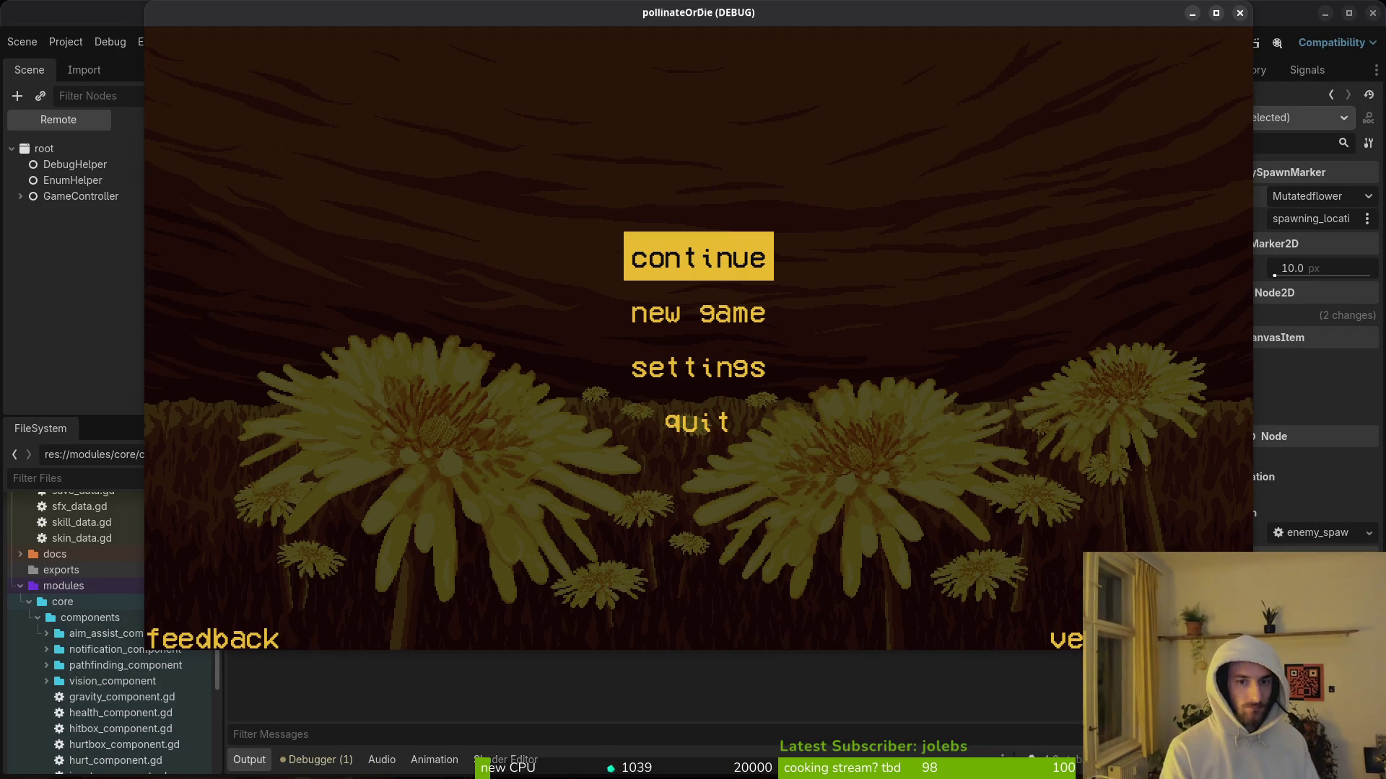
Step: Continue into gameplay and check the debugging options before loading the dev level
key("Return")
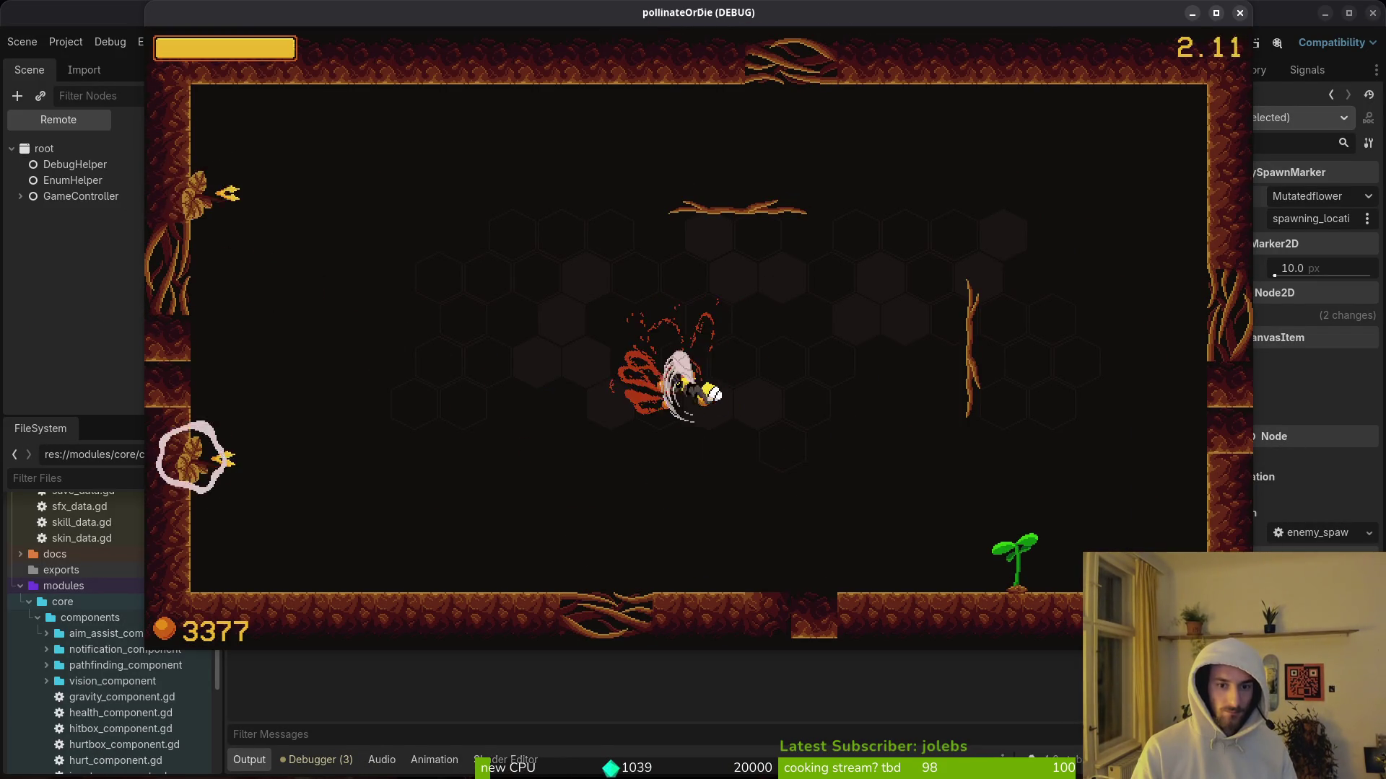
key("Escape")
key("Down")
key("Return")
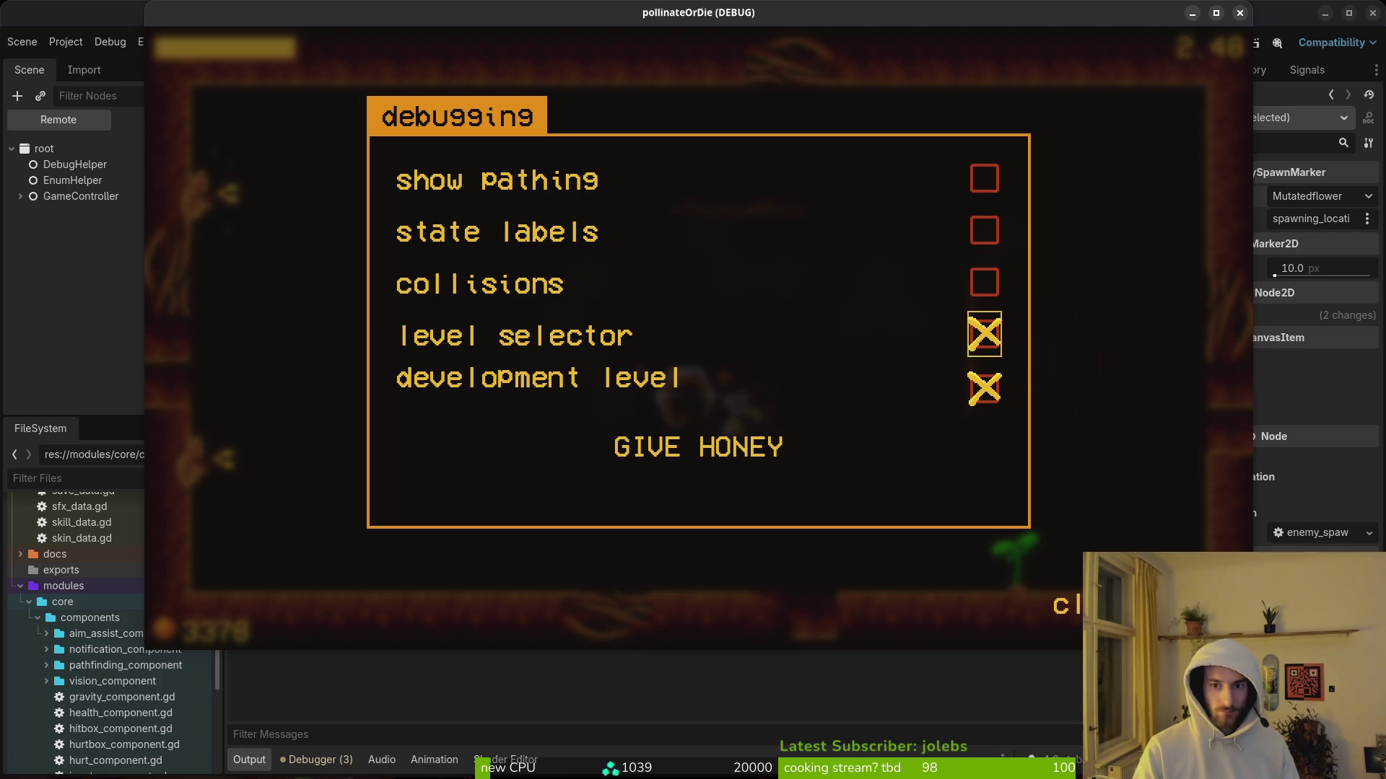
key("Escape")
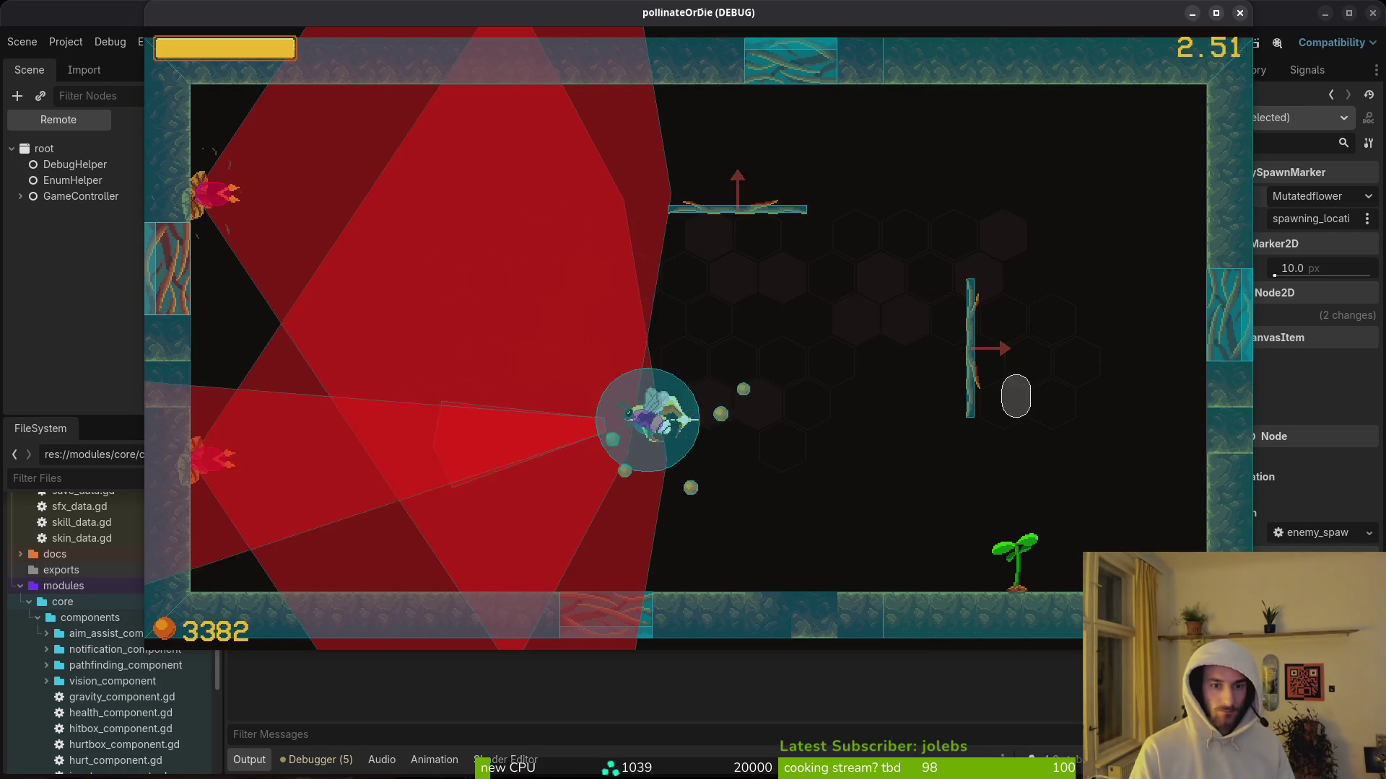
Step: Fly the bee around the mutant flowers testing reflect, then close the game
key("Down")
key("Left")
key("Left")
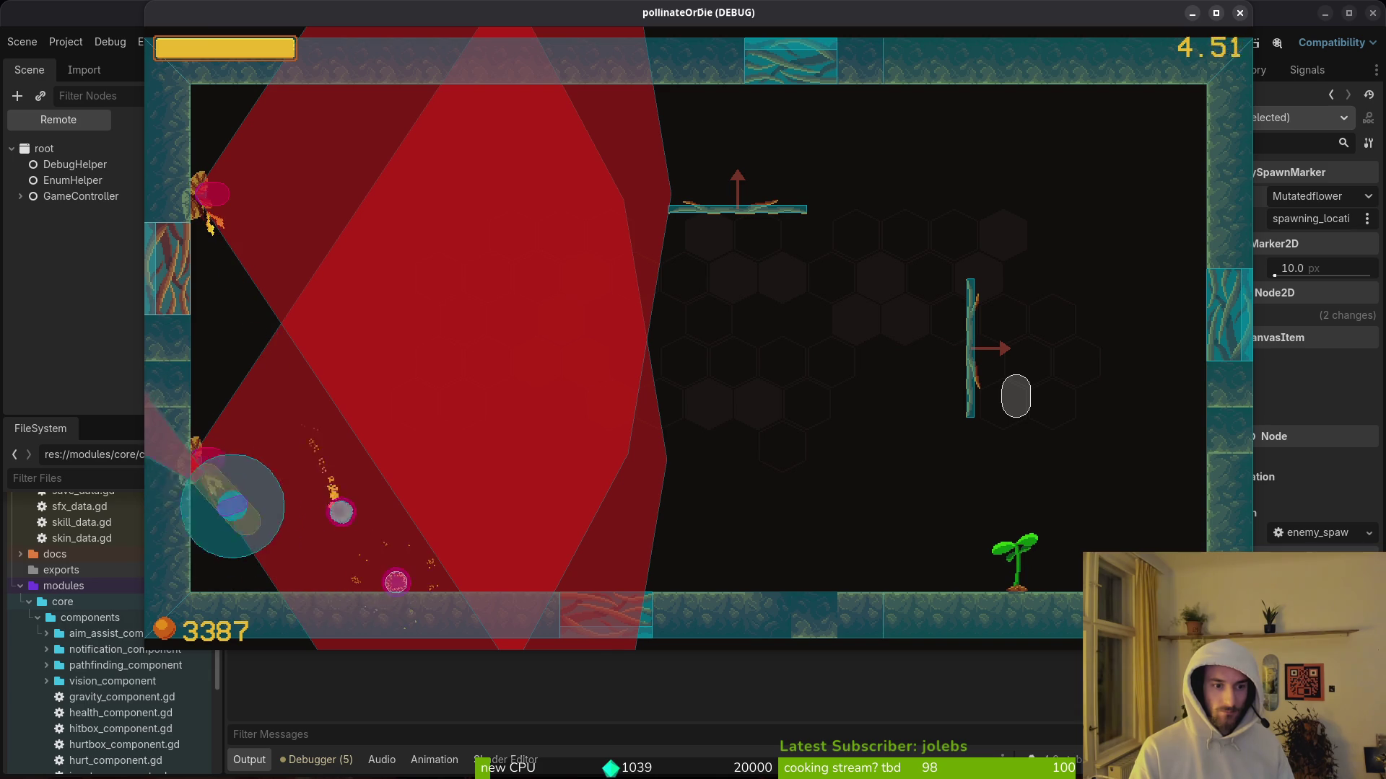
key("Up")
key("Right")
key("Down")
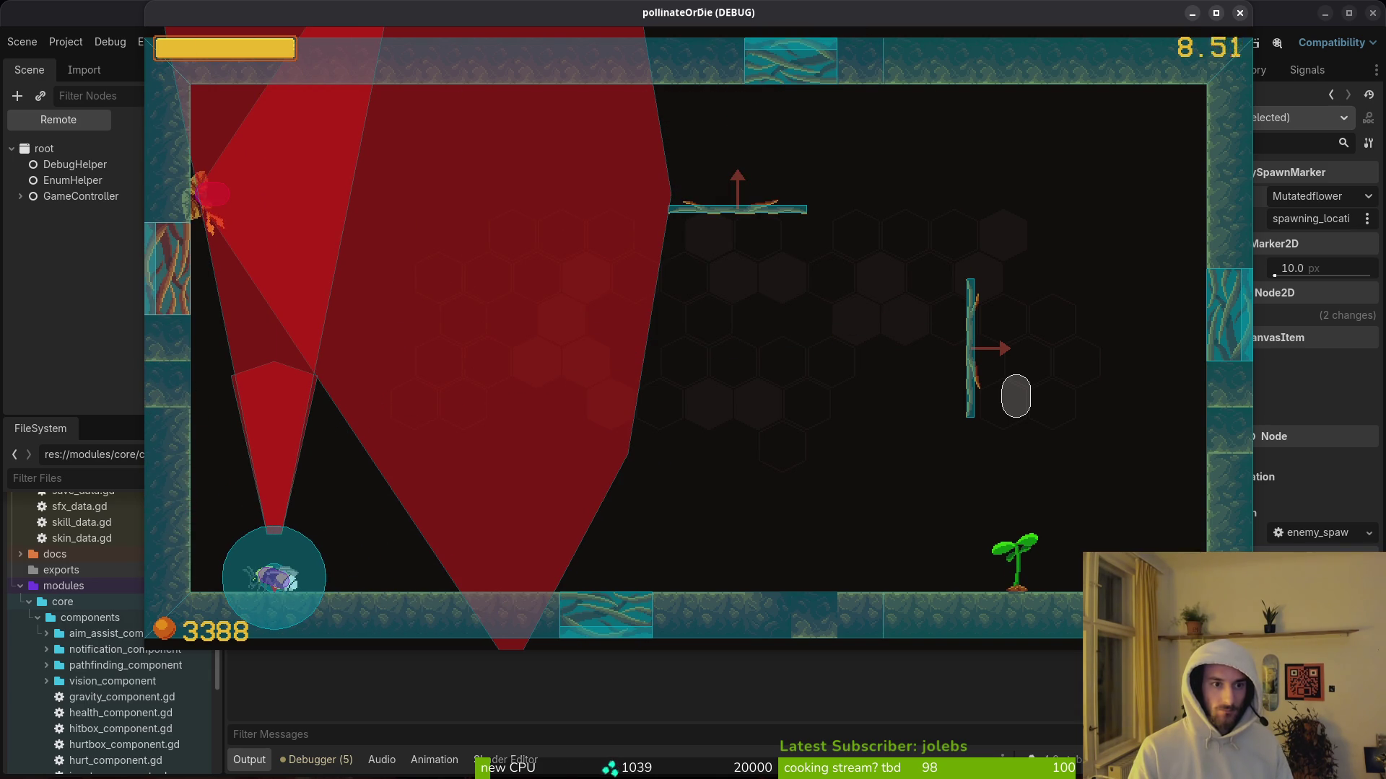
key("Right")
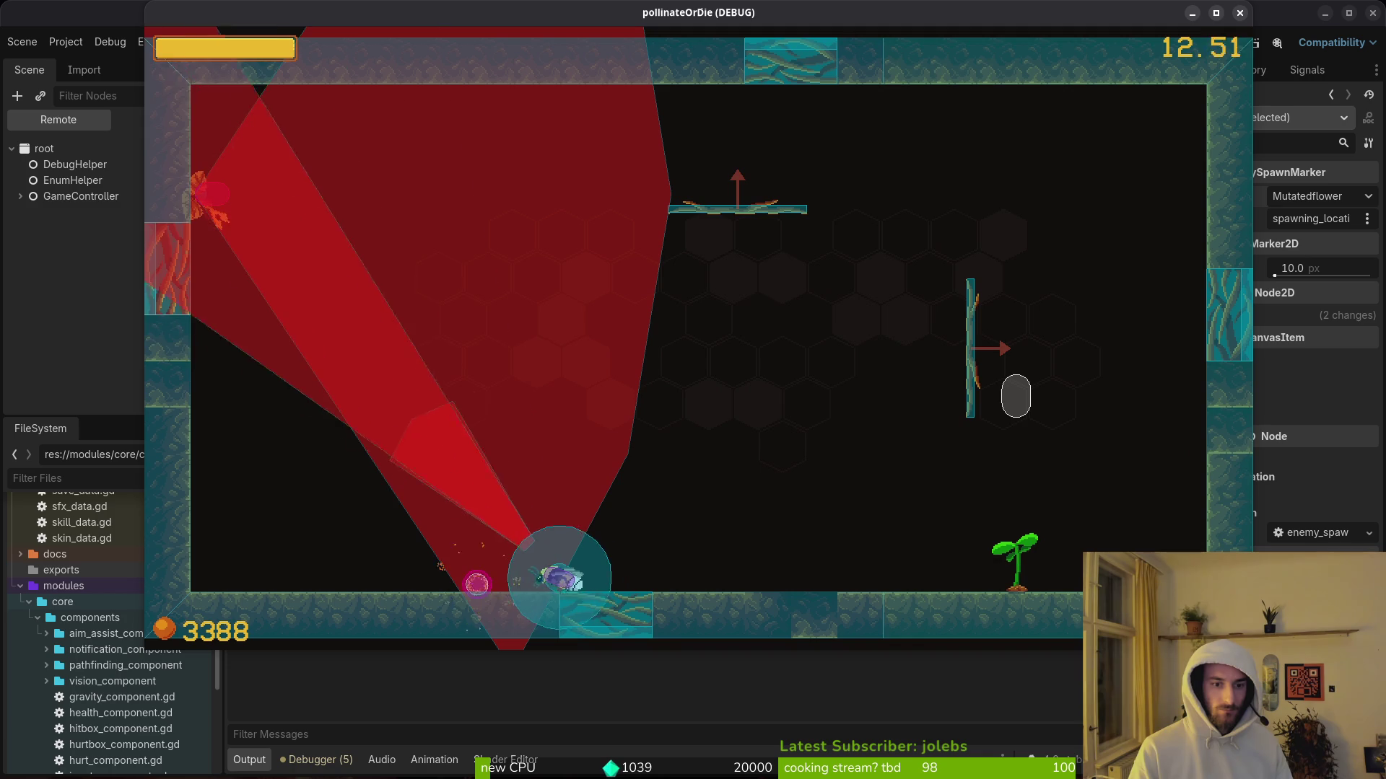
key("Left")
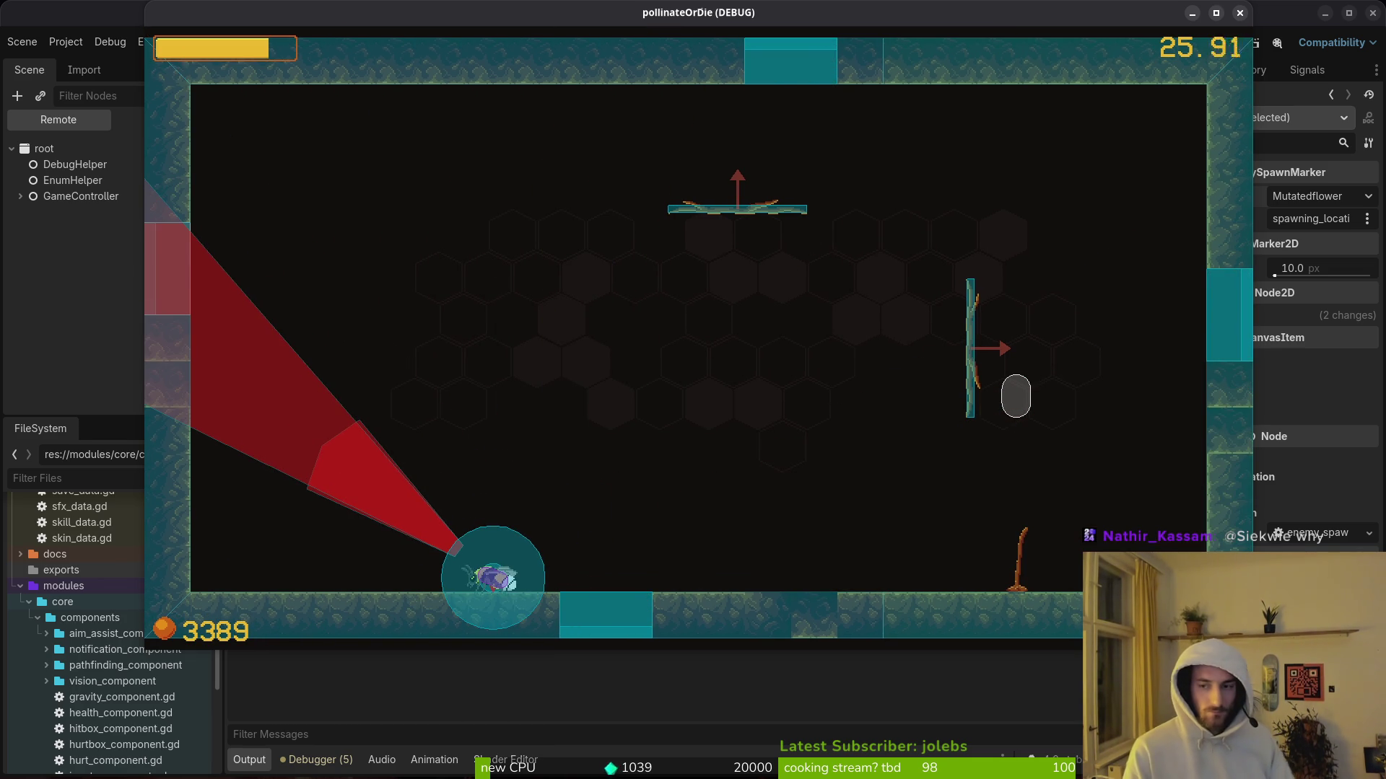
key("Escape")
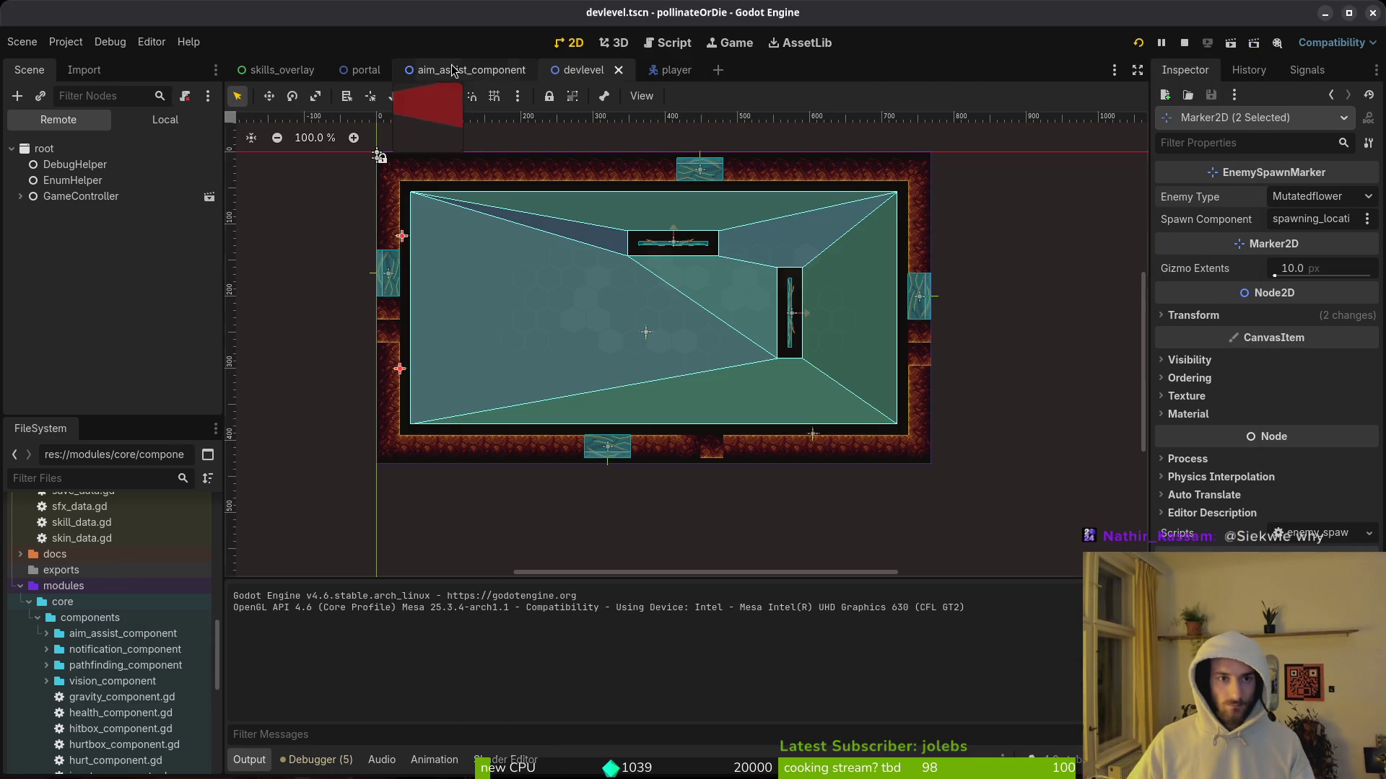
Step: Stretch the aim-assist polygon corners to (484,-233) and (482,305) and save the scene
left_click(455, 70)
left_click(787, 264)
mouse_move(845, 220)
left_mouse_down()
mouse_move(820, 140)
mouse_move(758, 122)
mouse_move(835, 113)
left_mouse_up()
left_click_drag(845, 379, 830, 541)
key("ctrl+s")
Step: Run the project and load the development level through the in-game debugging menu
left_click(1138, 44)
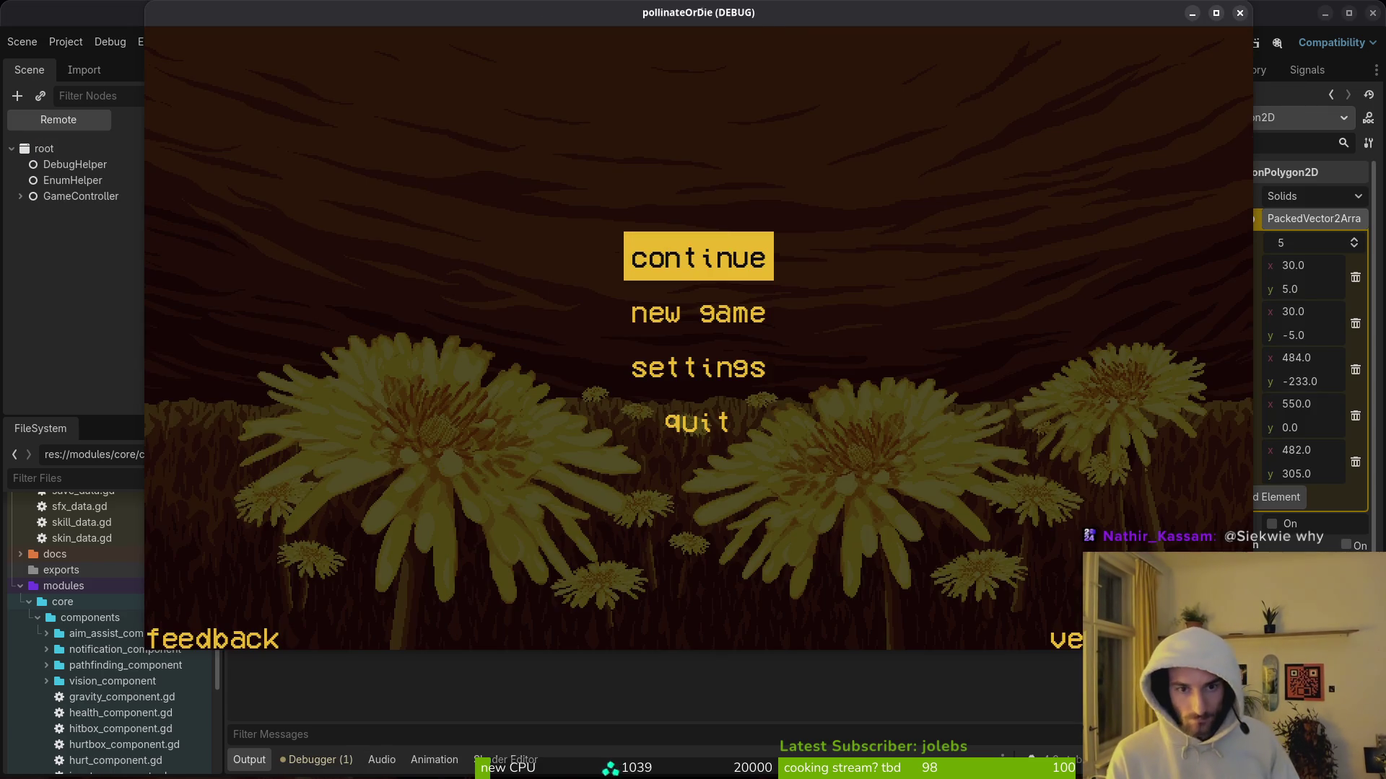
key("Return")
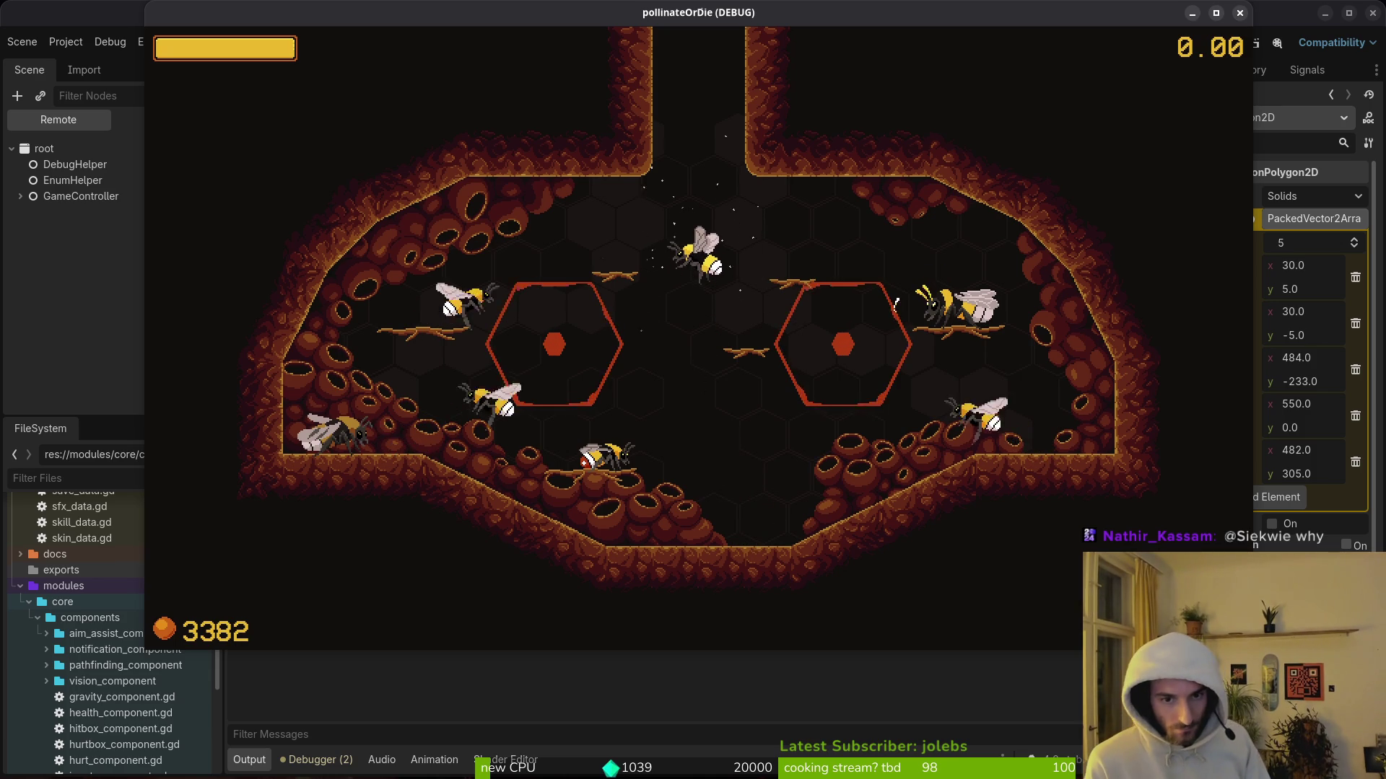
key("Escape")
key("Down")
key("Return")
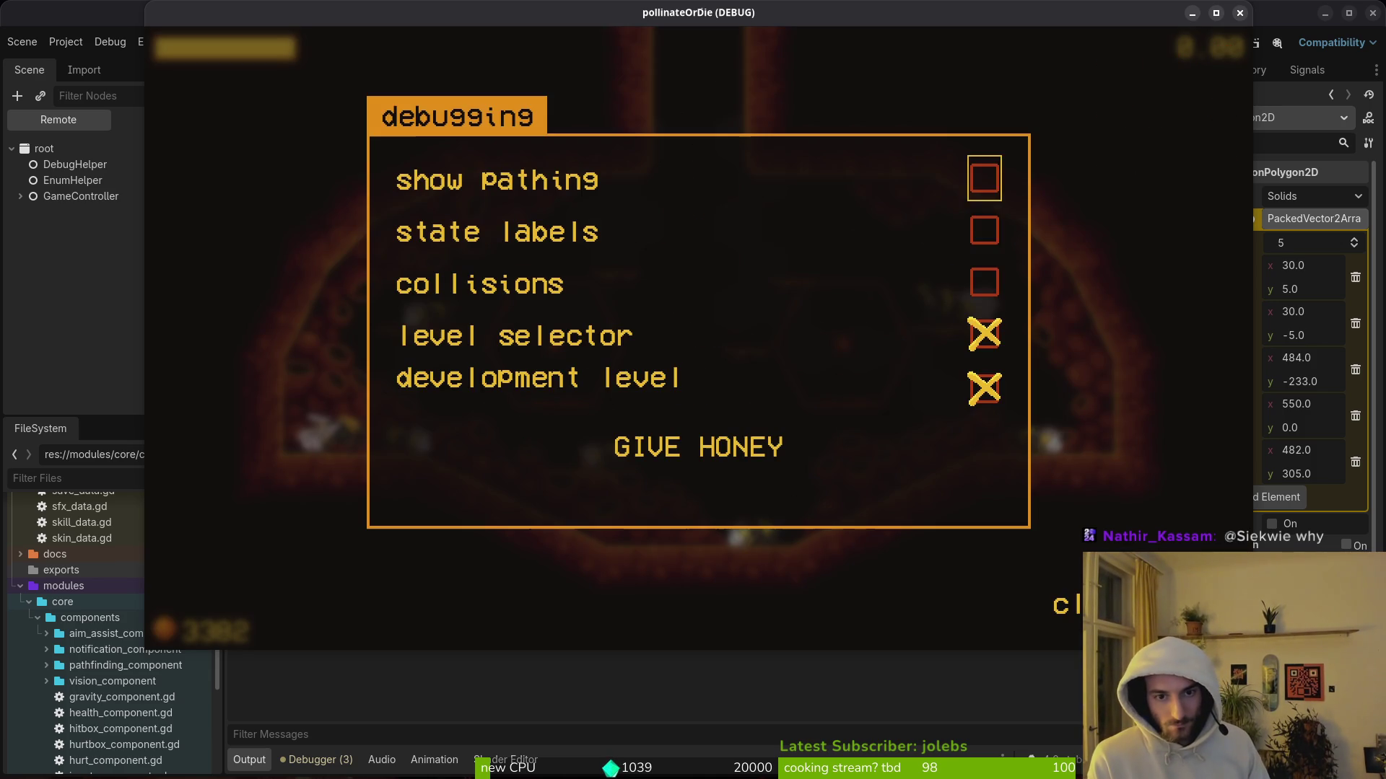
key("Return")
key("Escape")
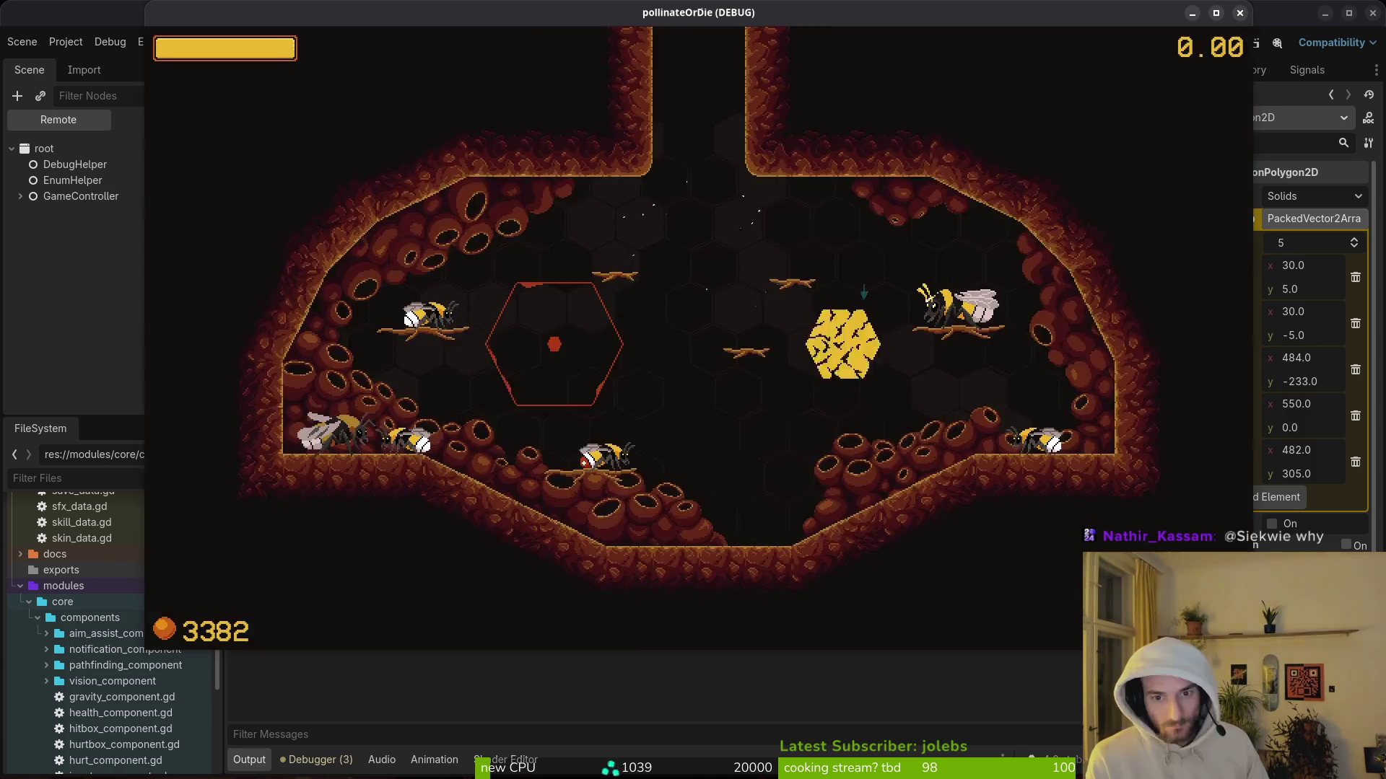
Step: Fly the bee to the floor, strike an incoming projectile to test reflect, then close the game
key("s")
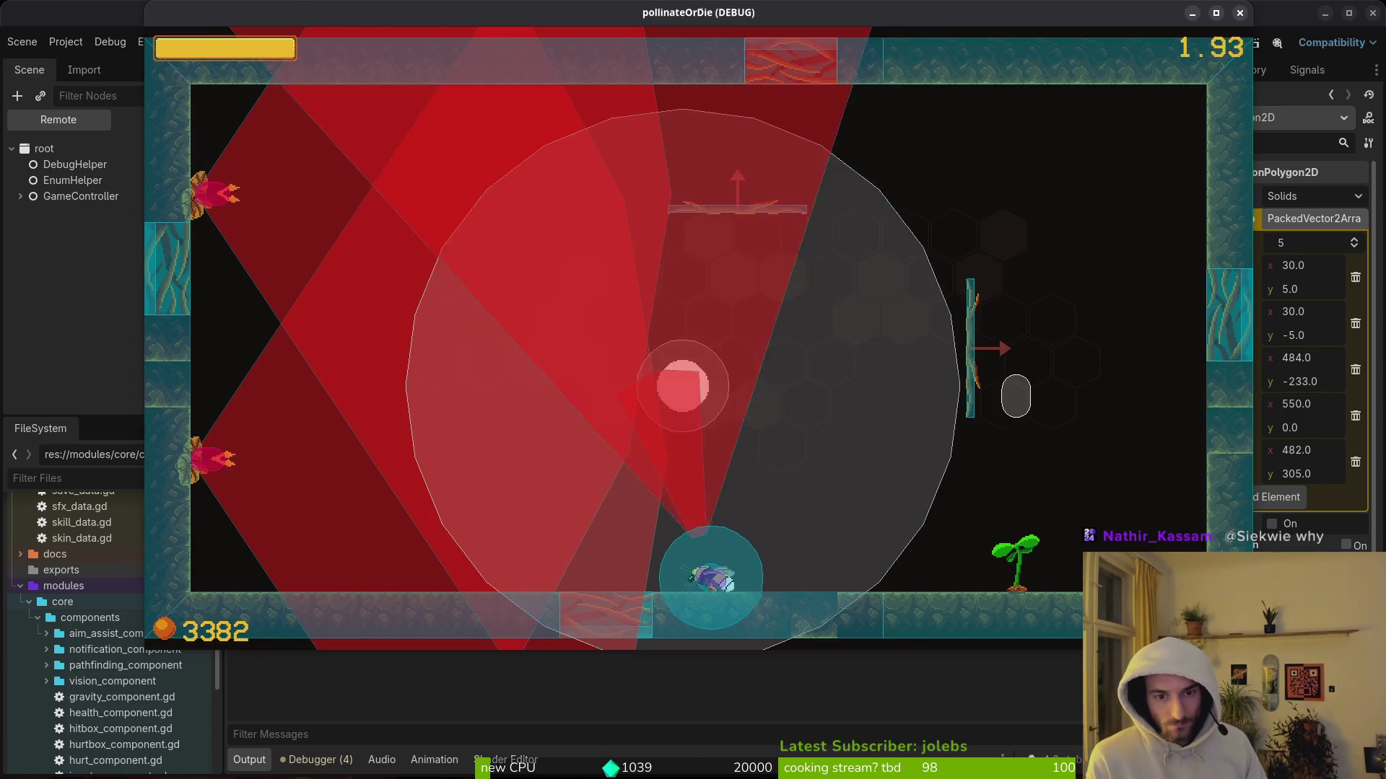
key("w")
key("a")
key("s")
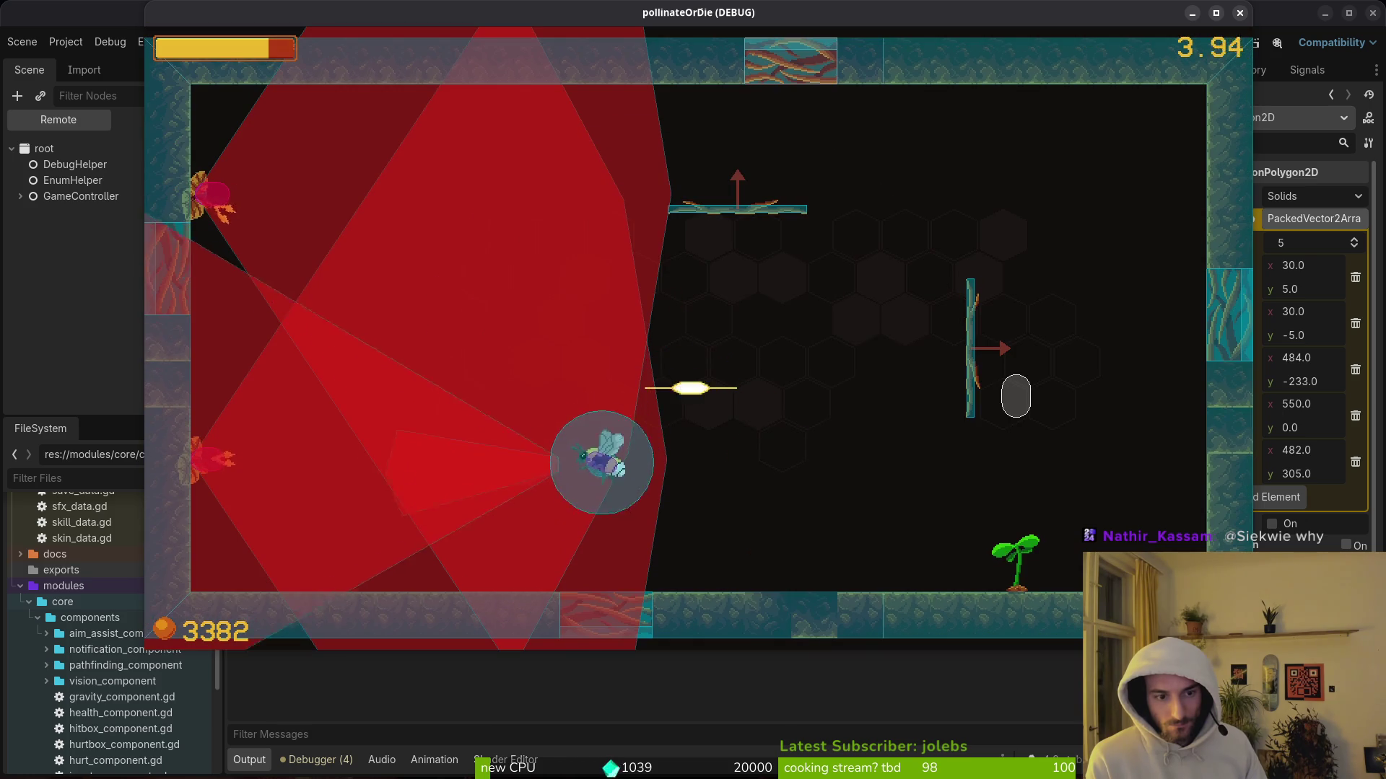
key("a")
key("w")
key("d")
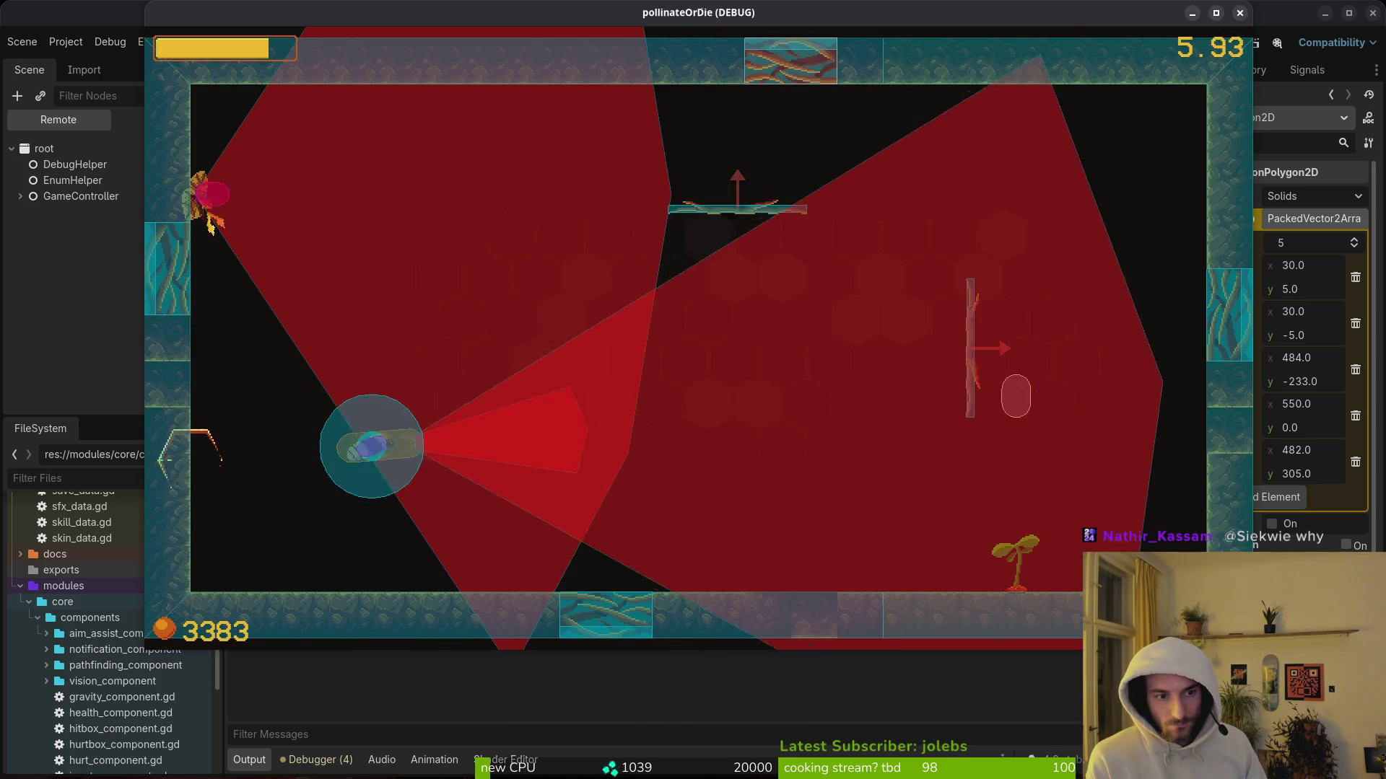
key("s")
key("d")
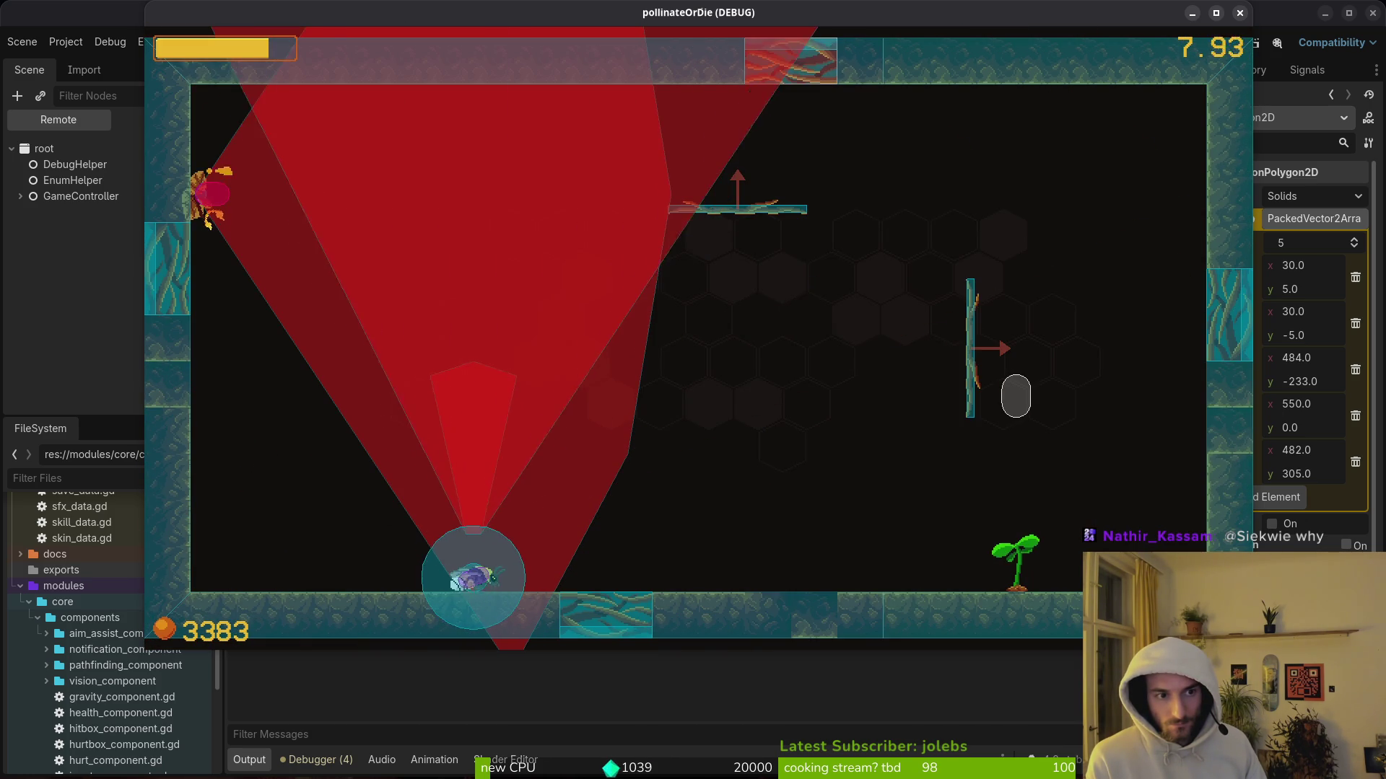
key("a")
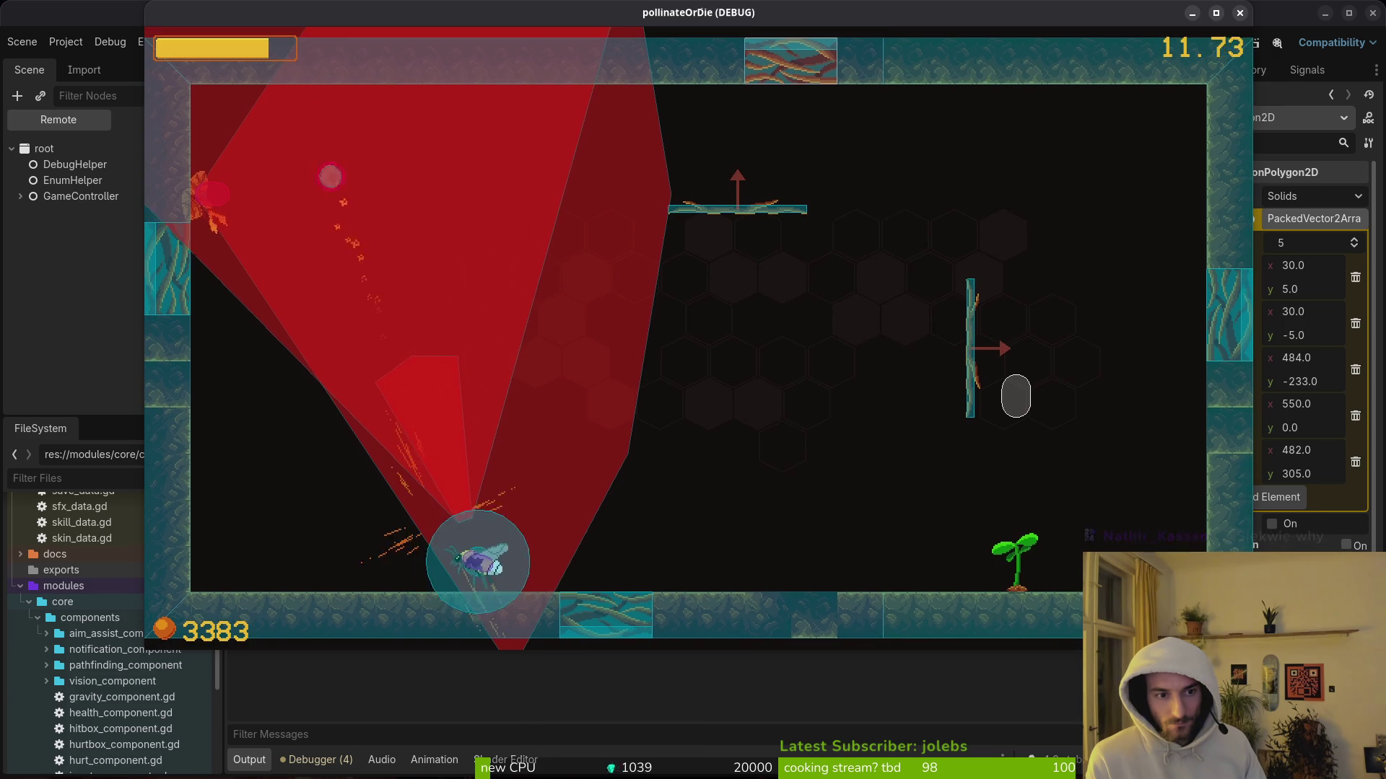
key("d")
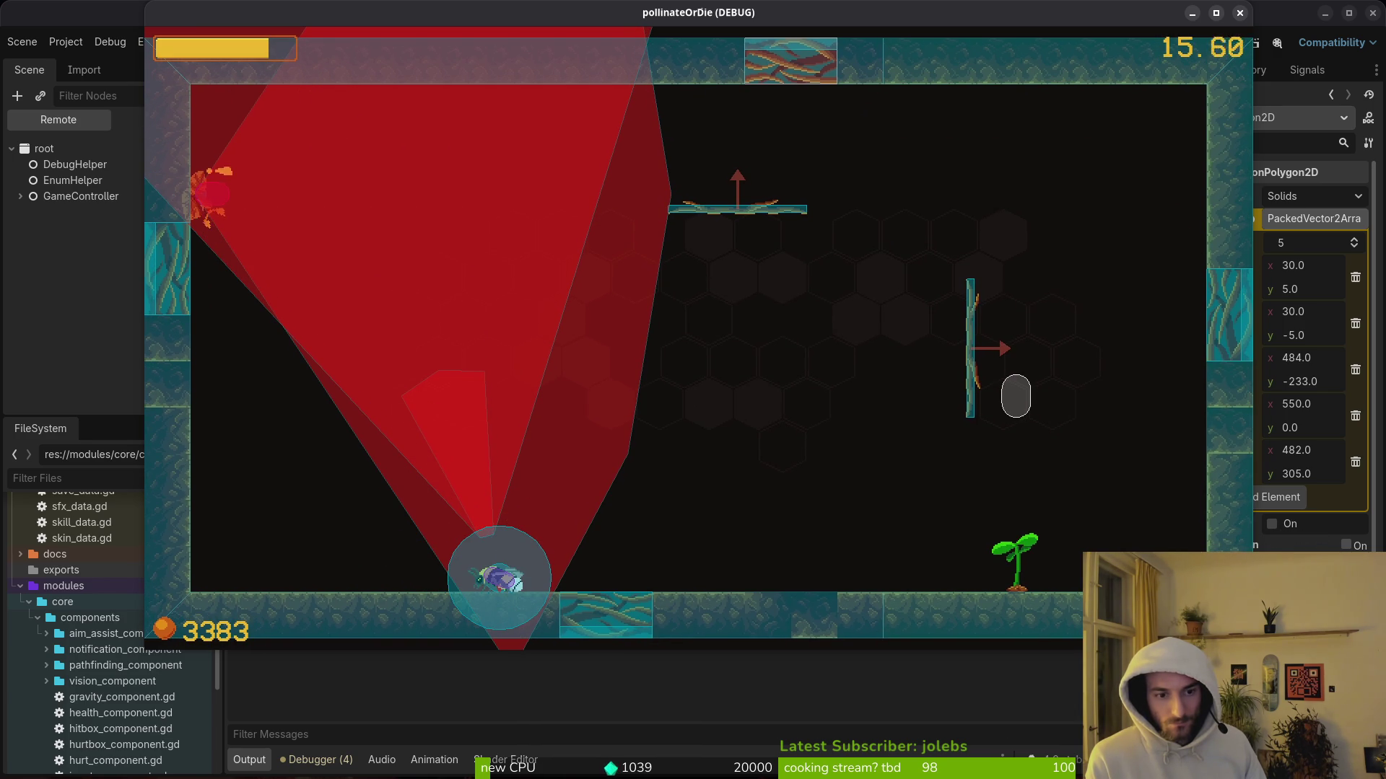
key("d")
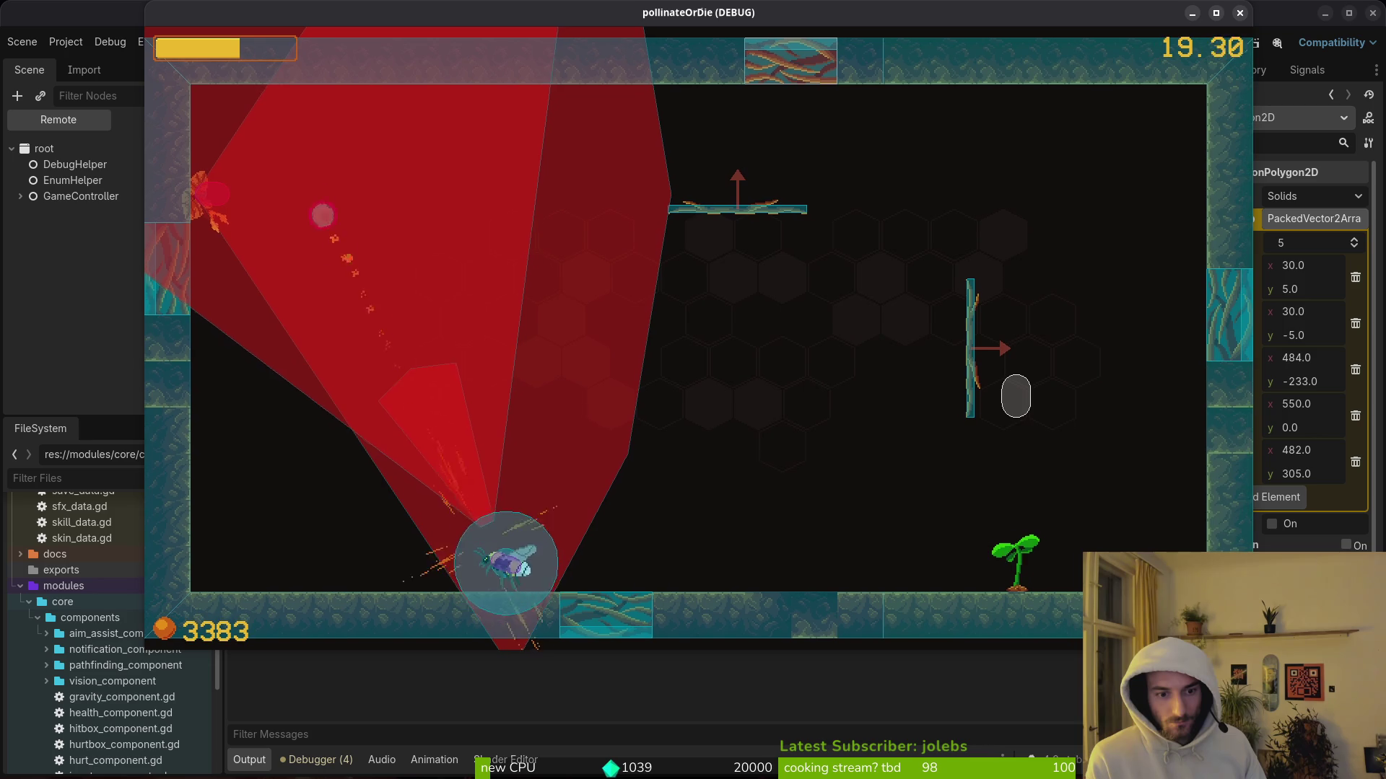
key("Escape")
key("F8")
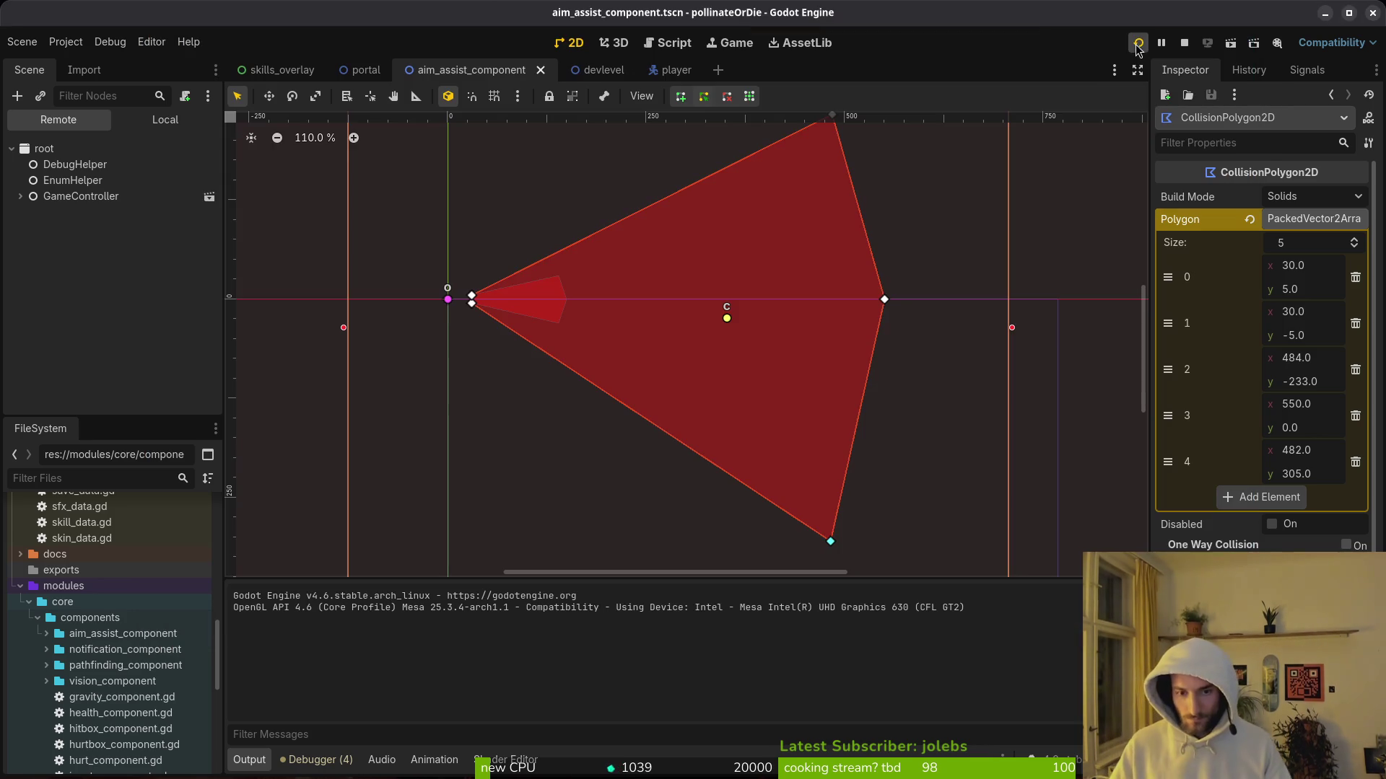
Step: Open modules/player/attacks/smash.gd in Neovim with the Telescope file finder
key("alt+Tab")
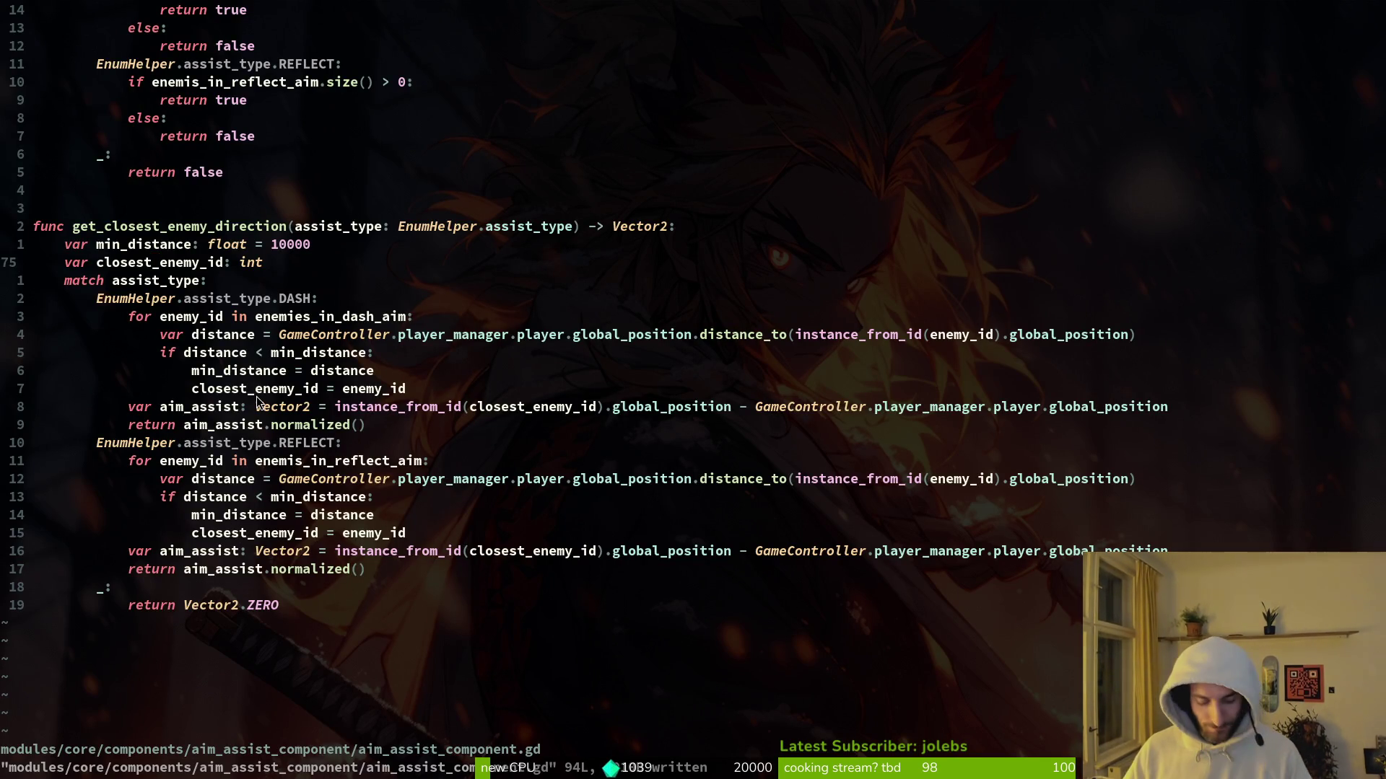
key("space")
key("f")
key("f")
type("smash")
key("Up")
key("Up")
key("Up")
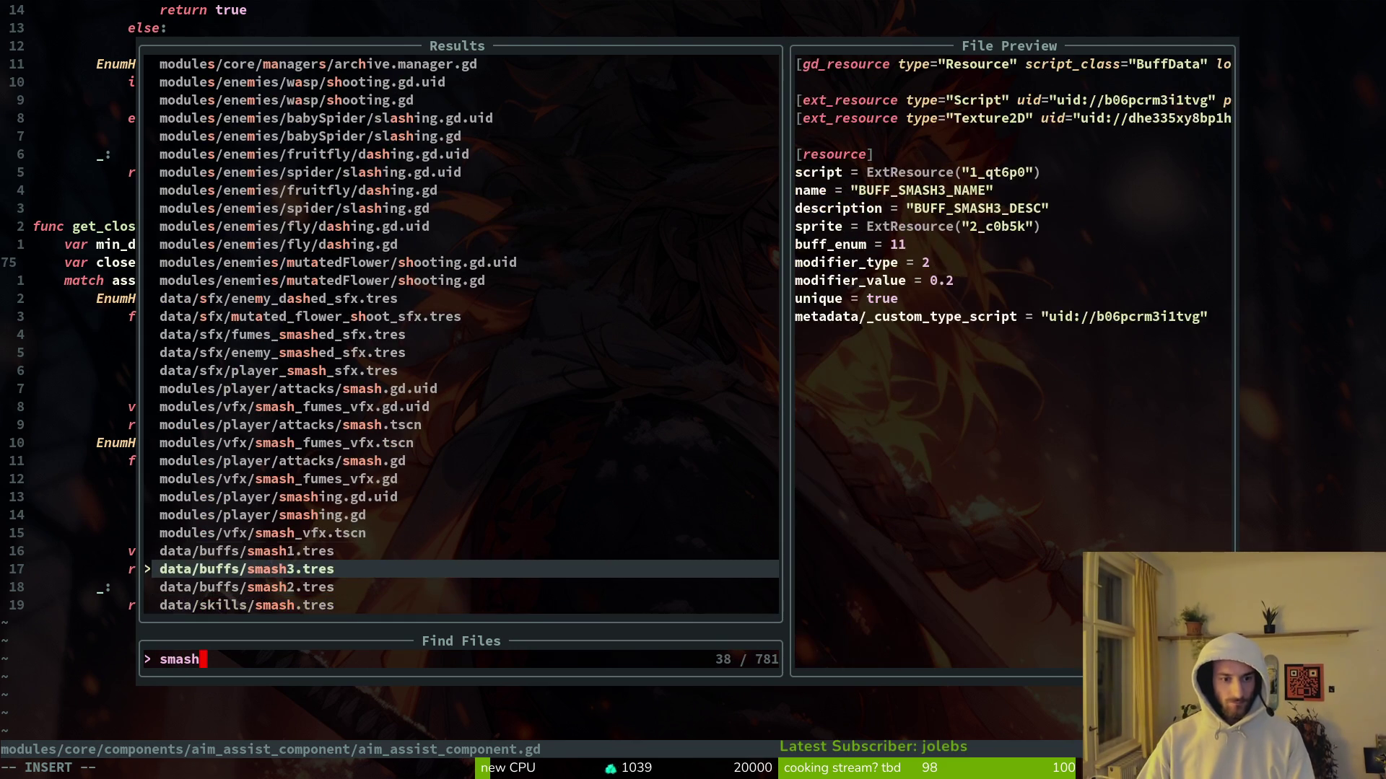
key("Up")
key("Up")
key("Return")
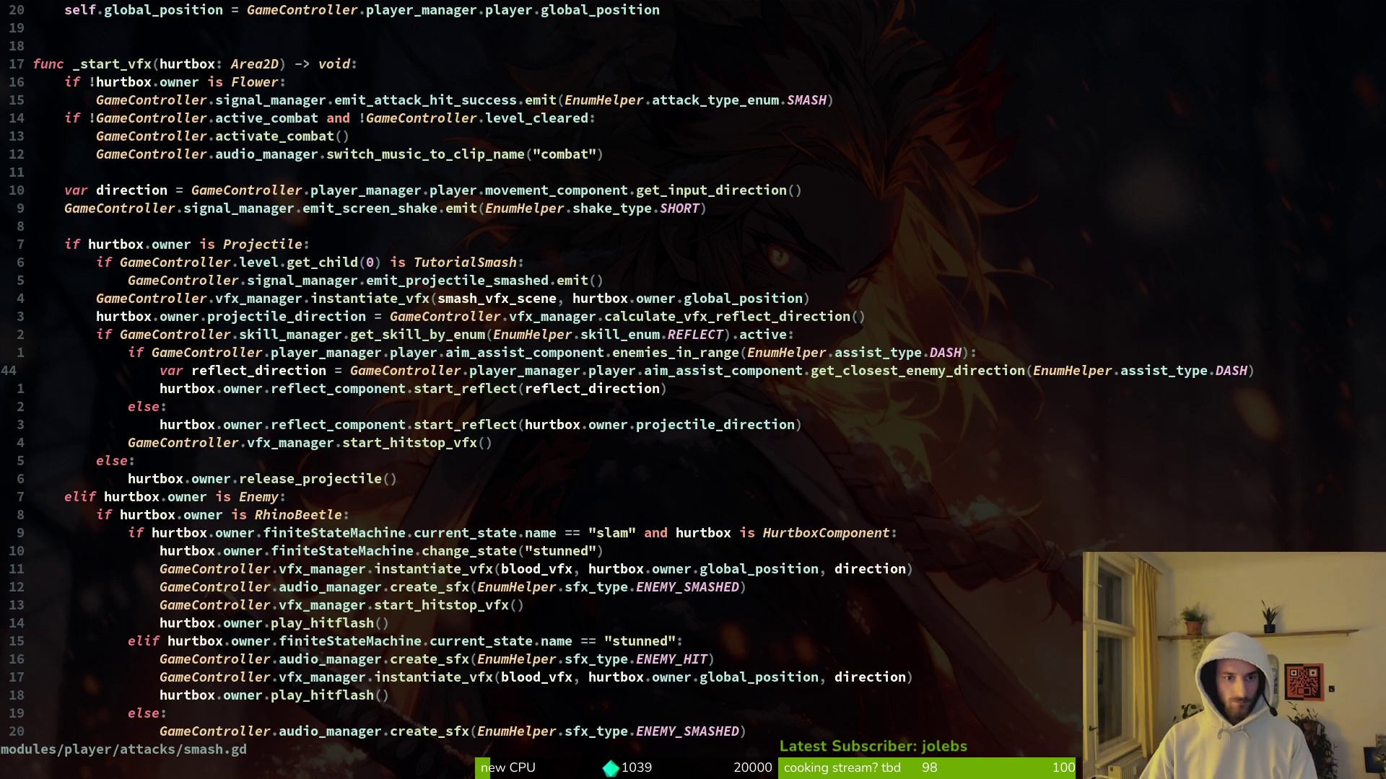
Step: Add print_debug("yo") under the reflect fallback branch, save, and return to Godot
key("V")
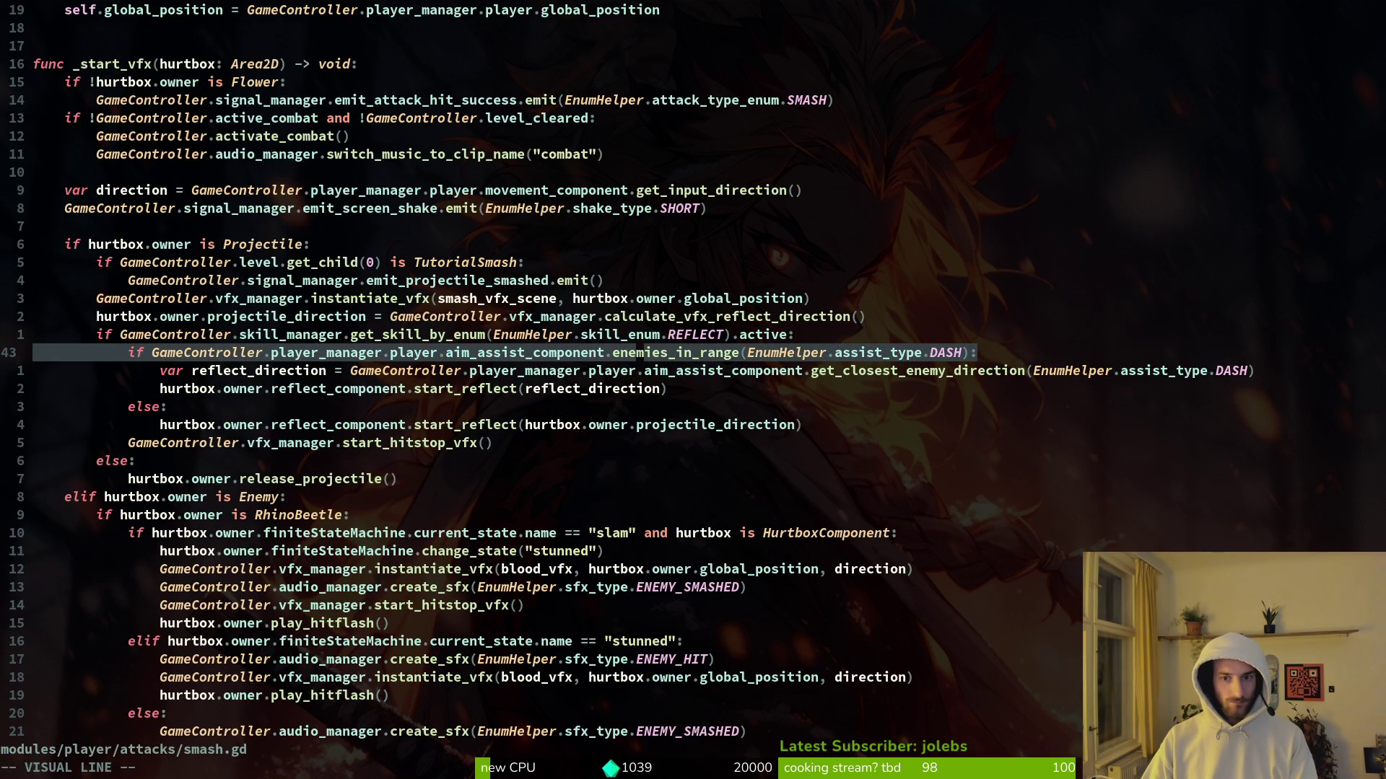
key("Escape")
key("V")
key("Escape")
key("V")
key("Escape")
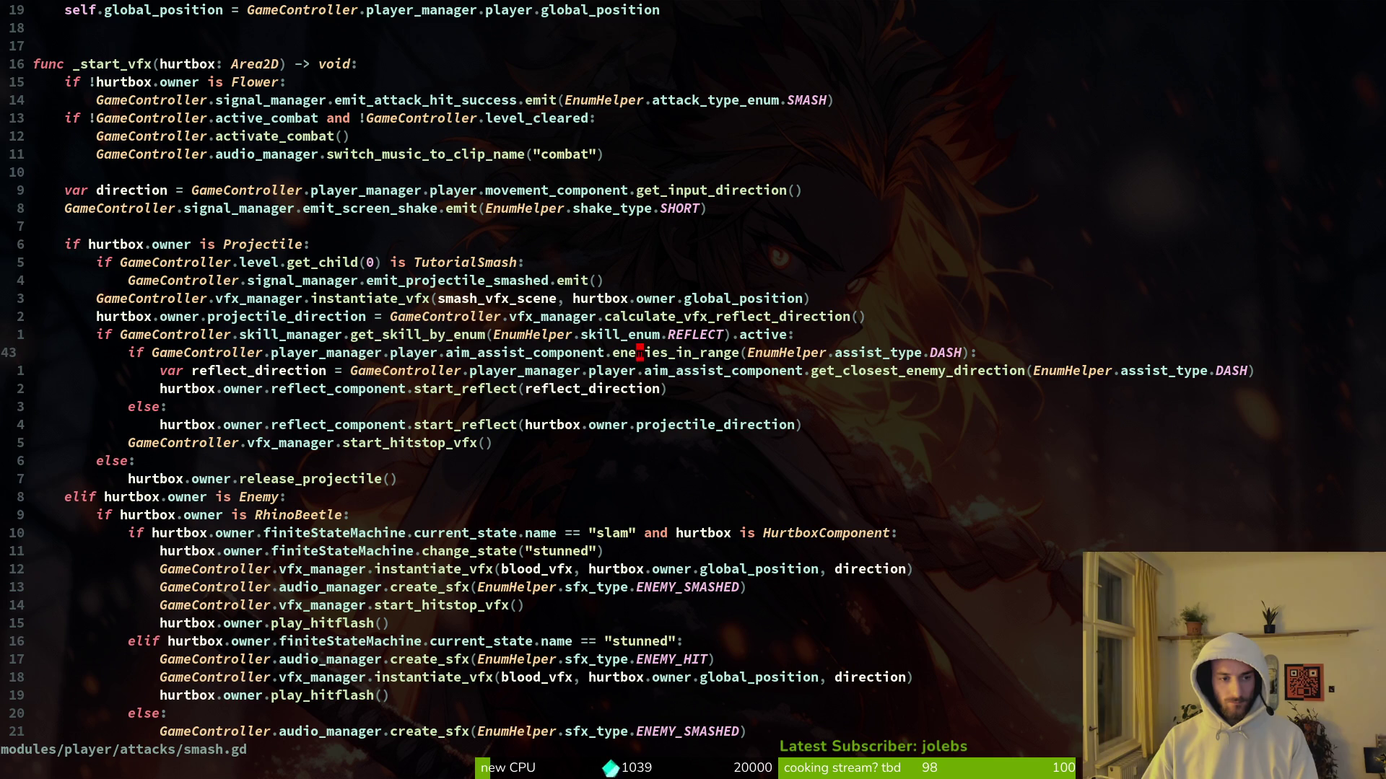
type("oprint_debug(")
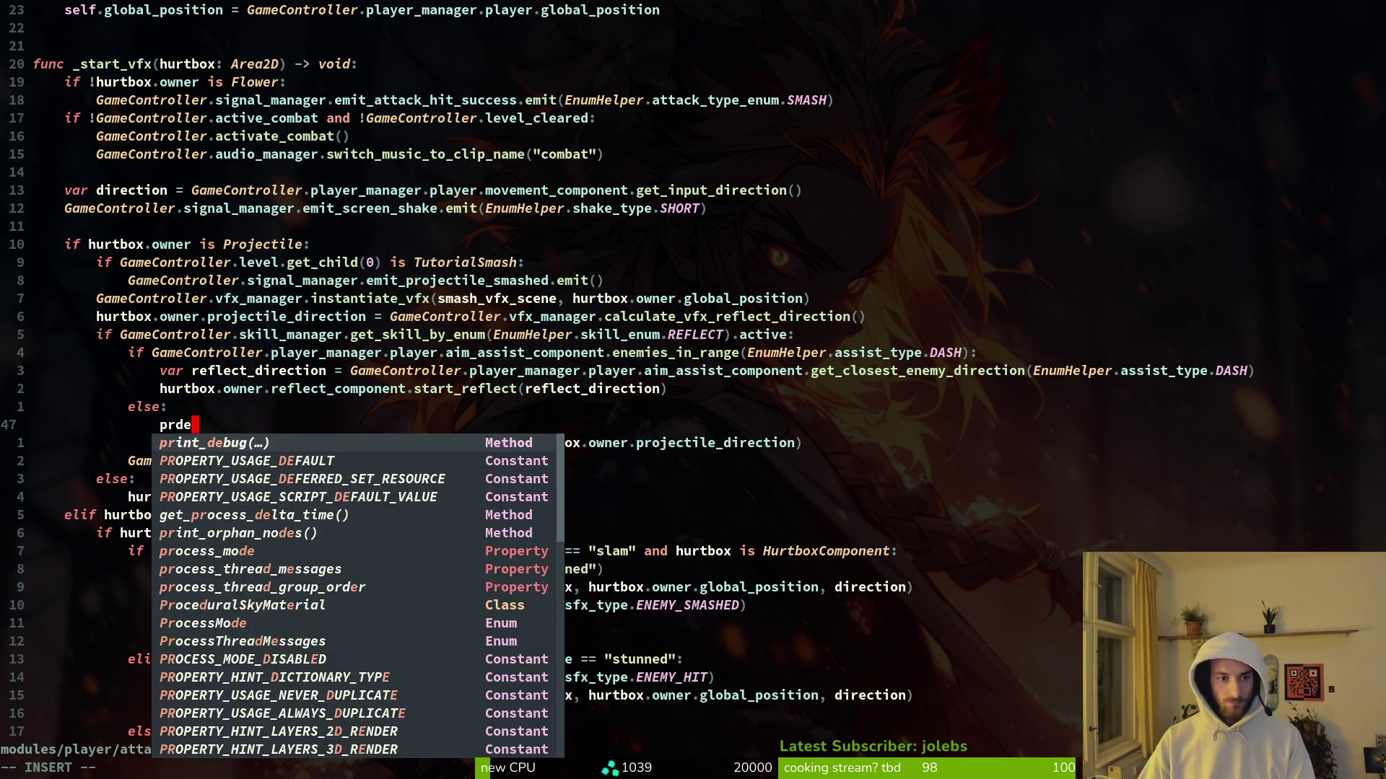
type("\")")
key("Return")
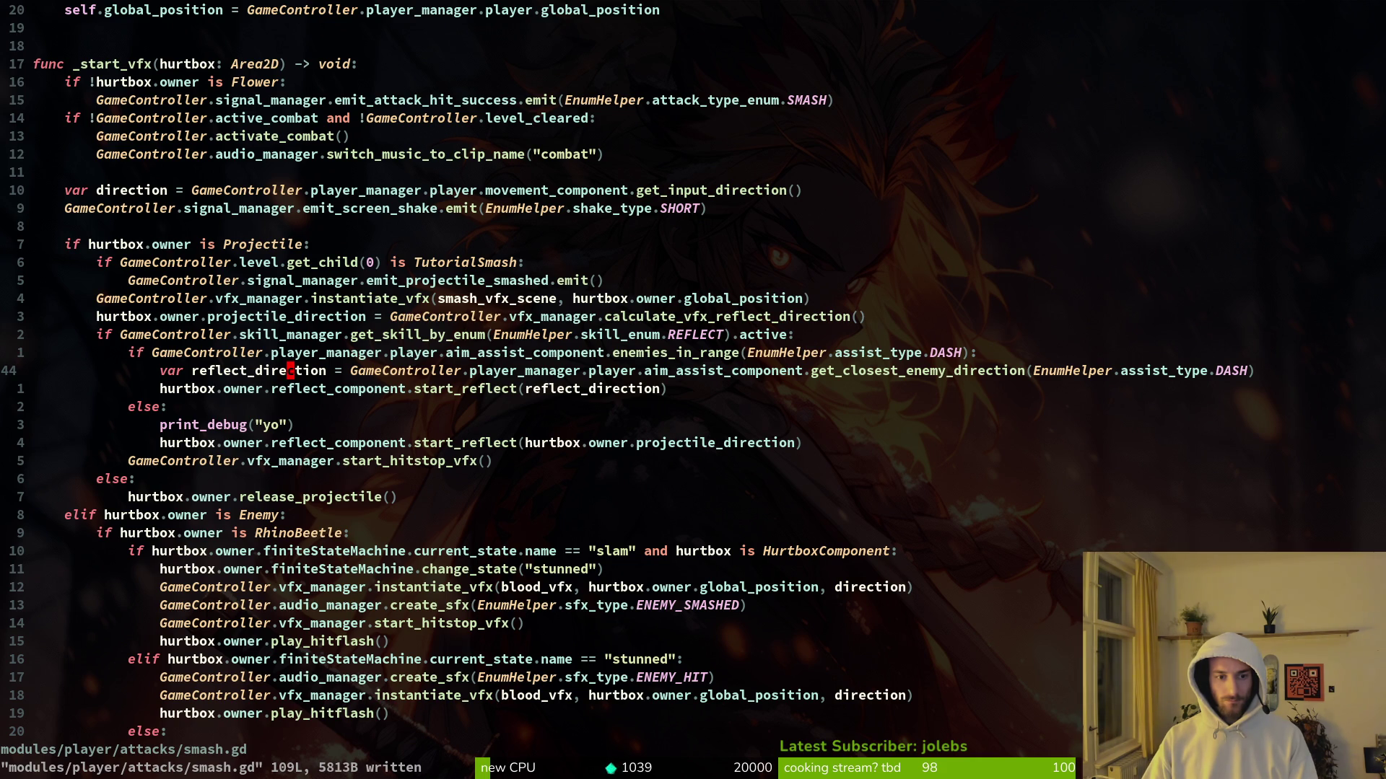
key("alt+Tab")
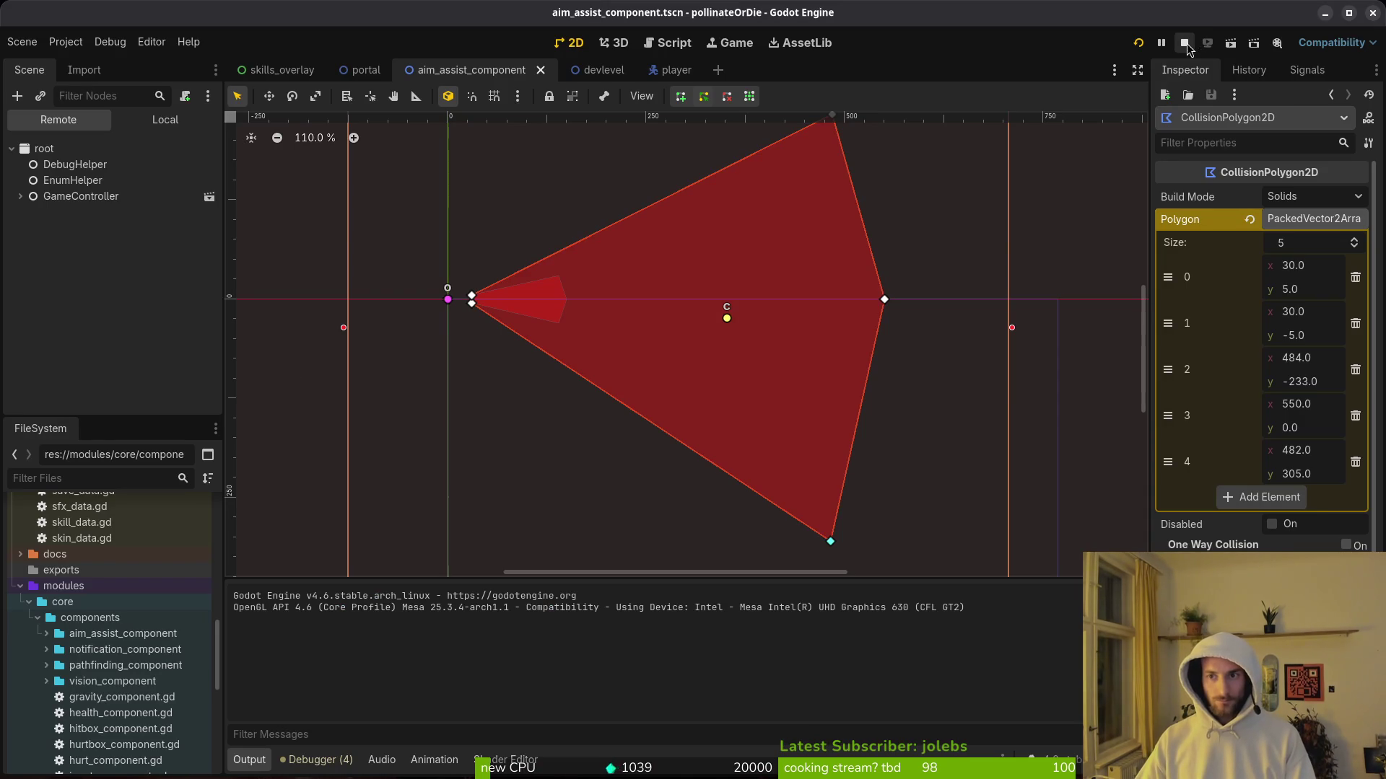
Step: Enlarge the aim-assist polygon to corners (460,-460) and (477,465) and save
scroll(823, 311, "down", 3)
scroll(835, 284, "down", 3)
left_click_drag(834, 345, 831, 440)
scroll(745, 339, "up", 5)
left_click_drag(787, 349, 772, 213)
key("ctrl+s")
Step: Relaunch the game and turn on the collision shapes overlay in the debugging panel
left_click(1142, 44)
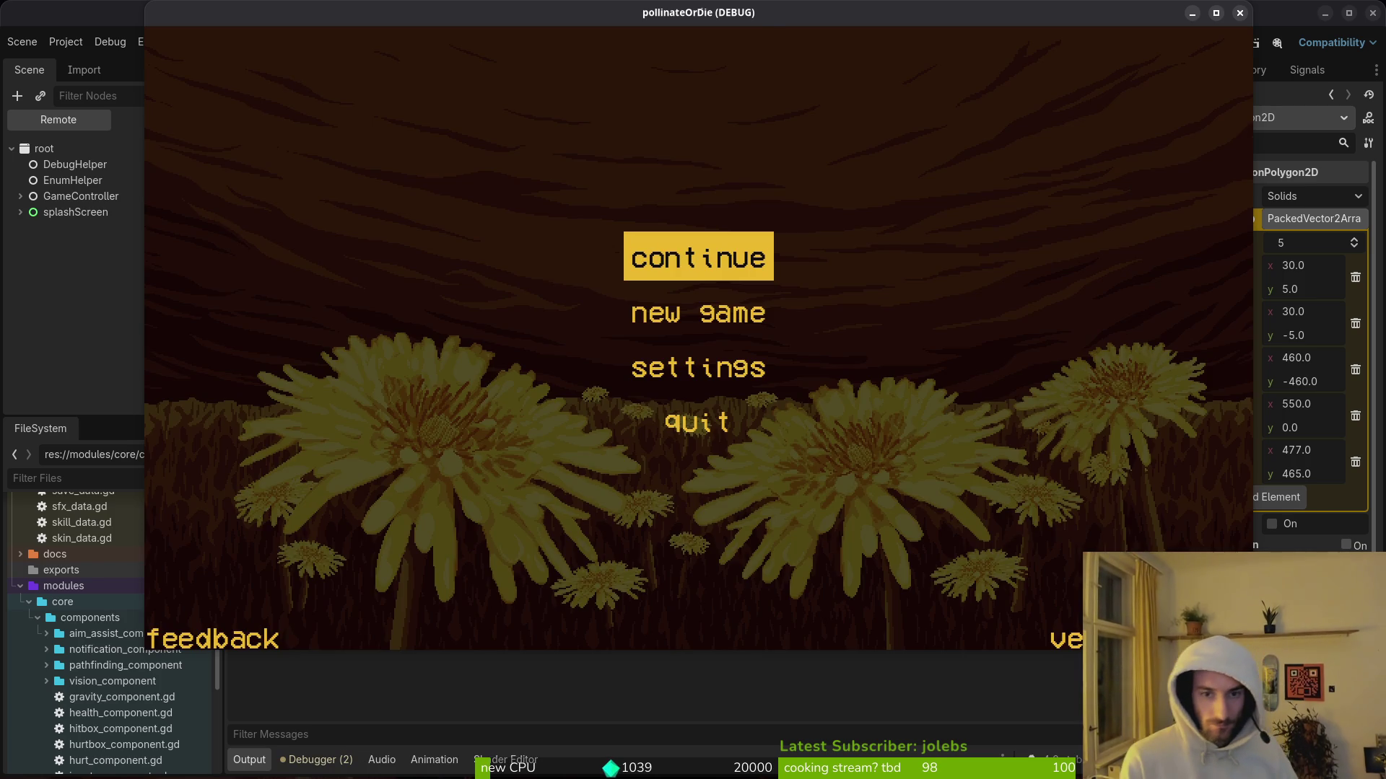
key("Return")
key("F1")
key("Down")
key("Down")
key("Return")
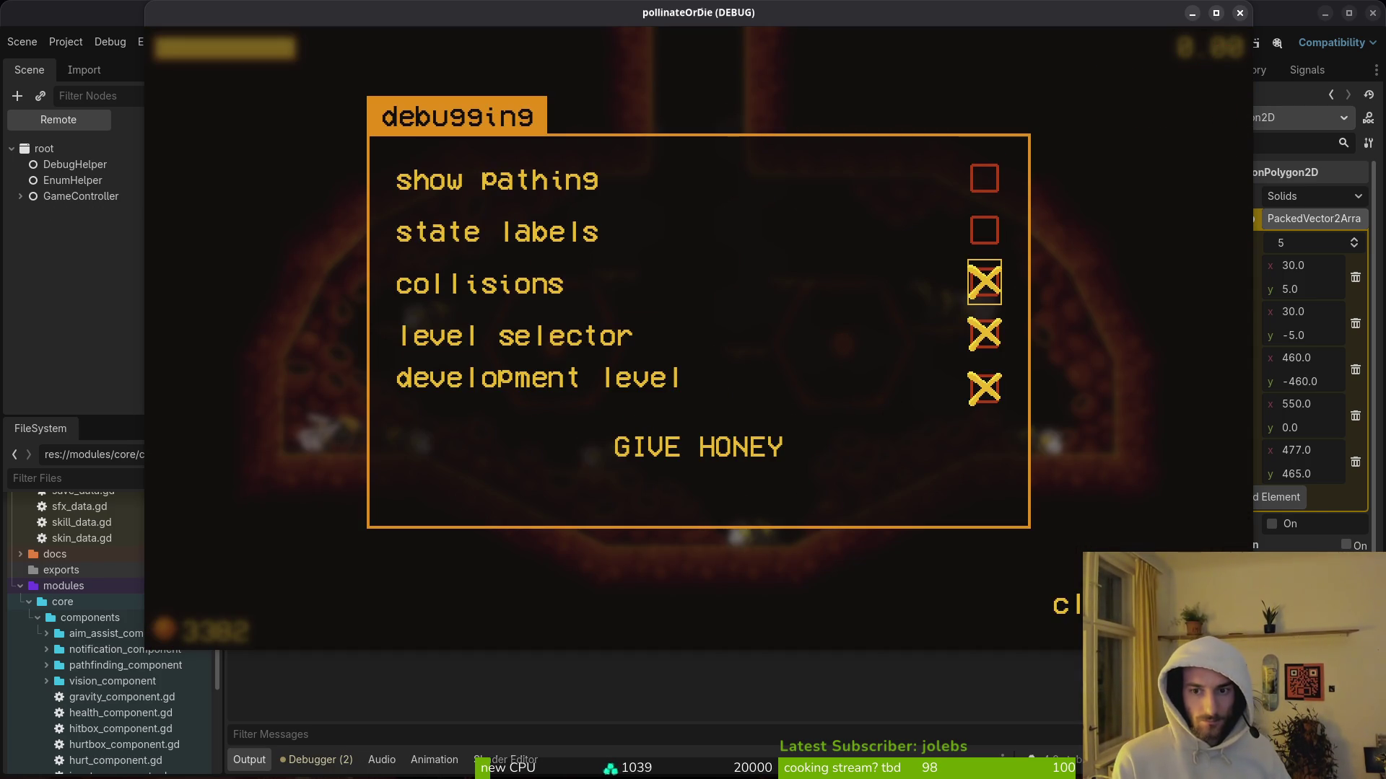
key("F1")
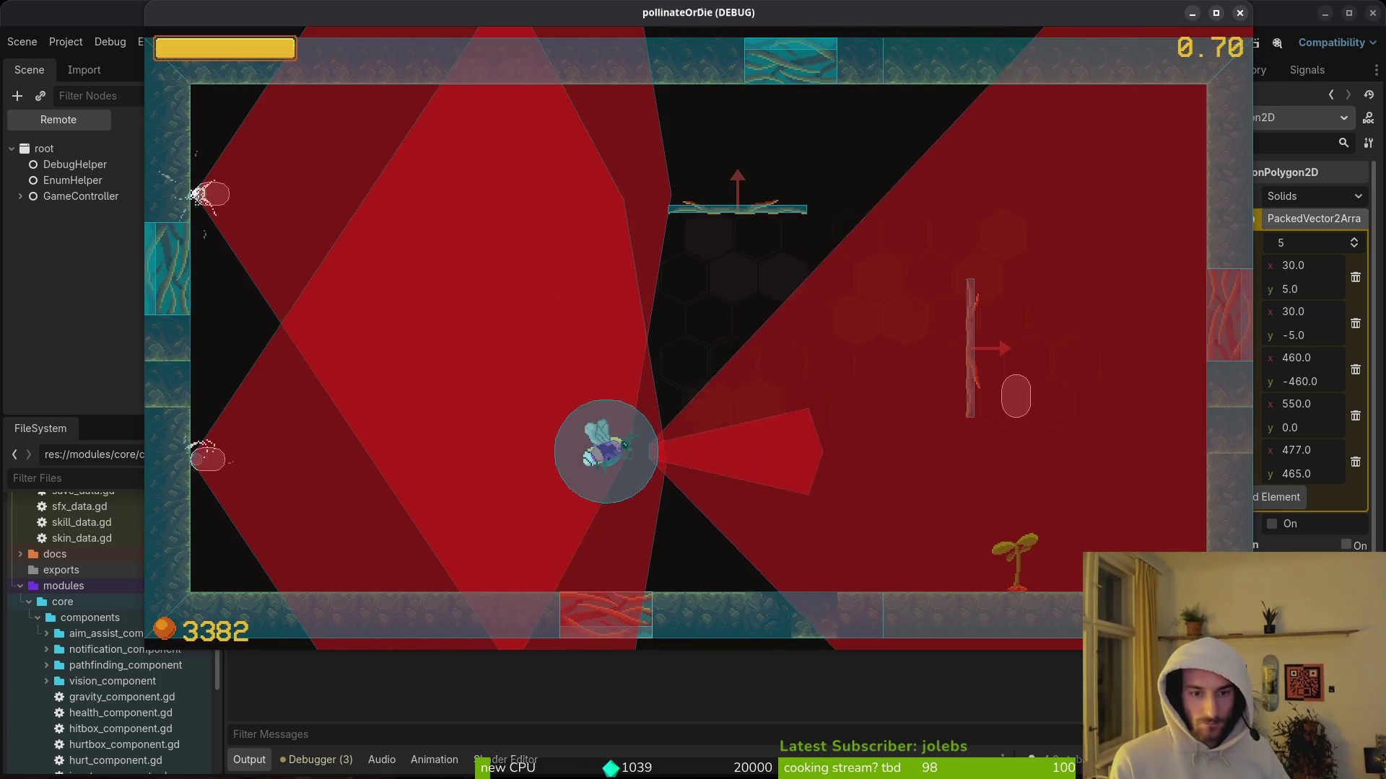
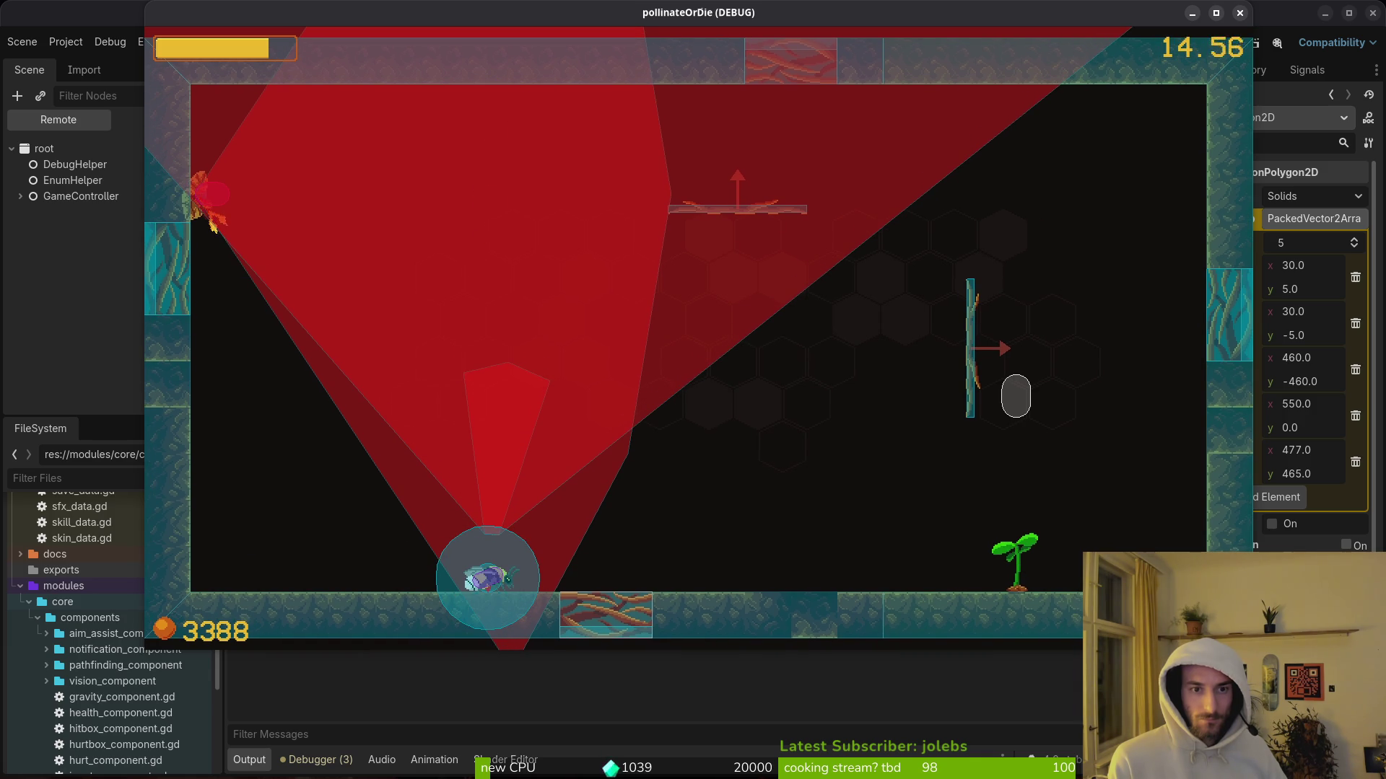
Step: Pause Pollinate or Die on its menu and bring the editor window back in front
key("Escape")
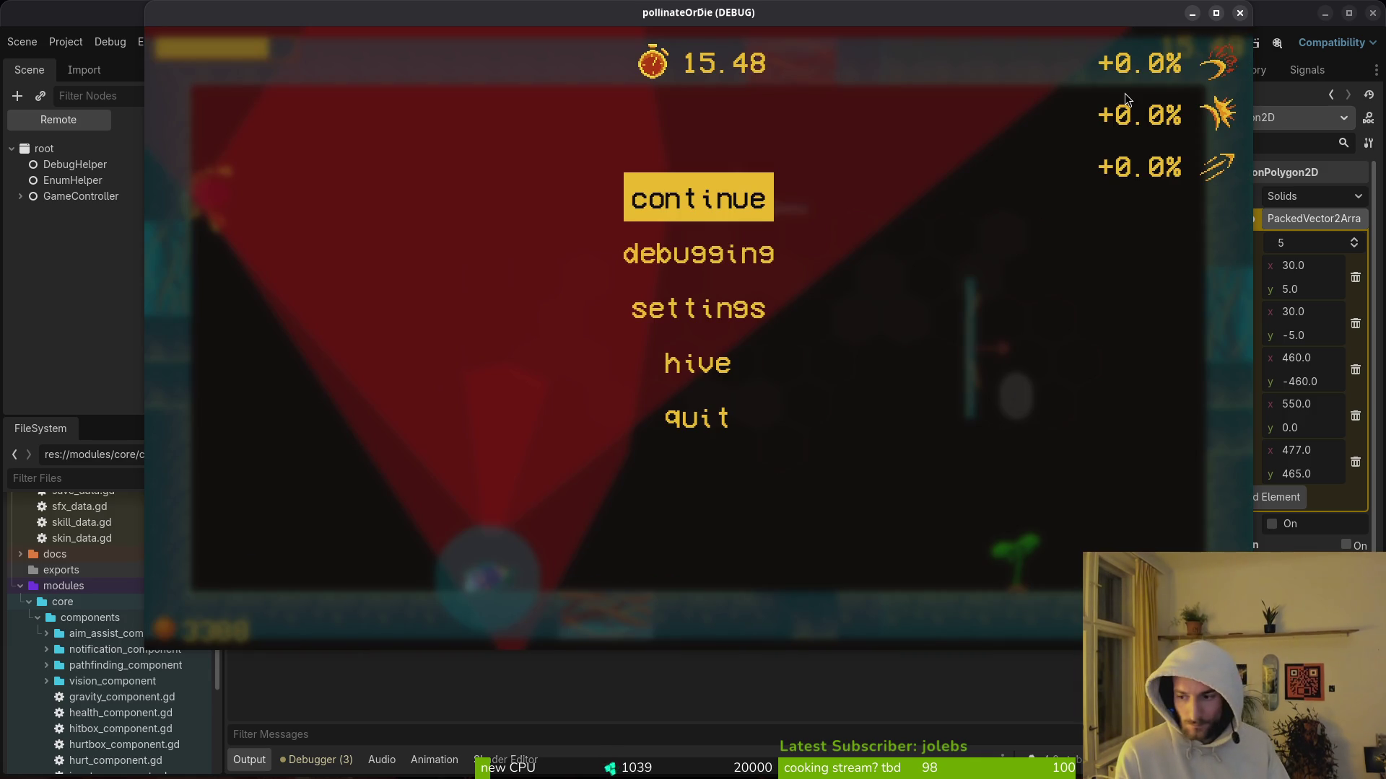
key("alt+Tab")
key("alt+Tab")
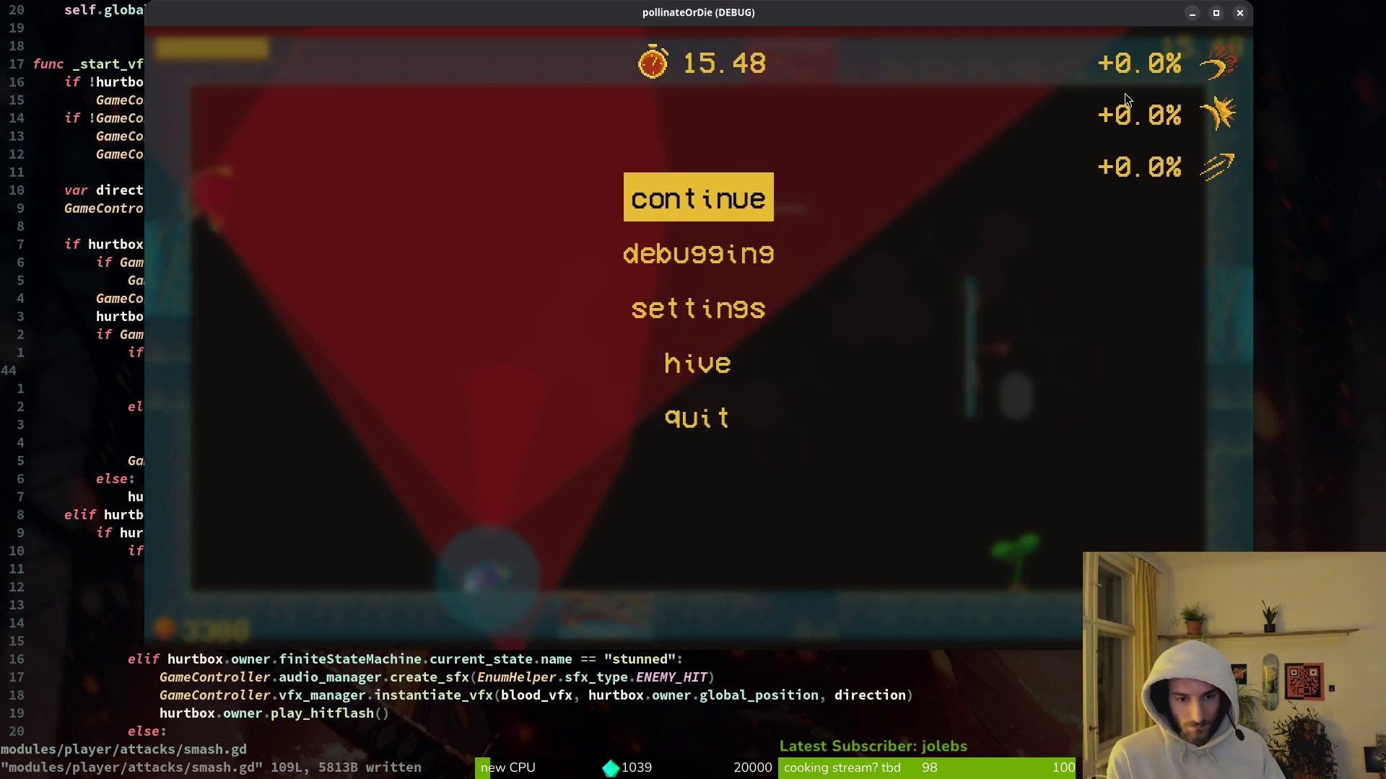
key("alt+Tab")
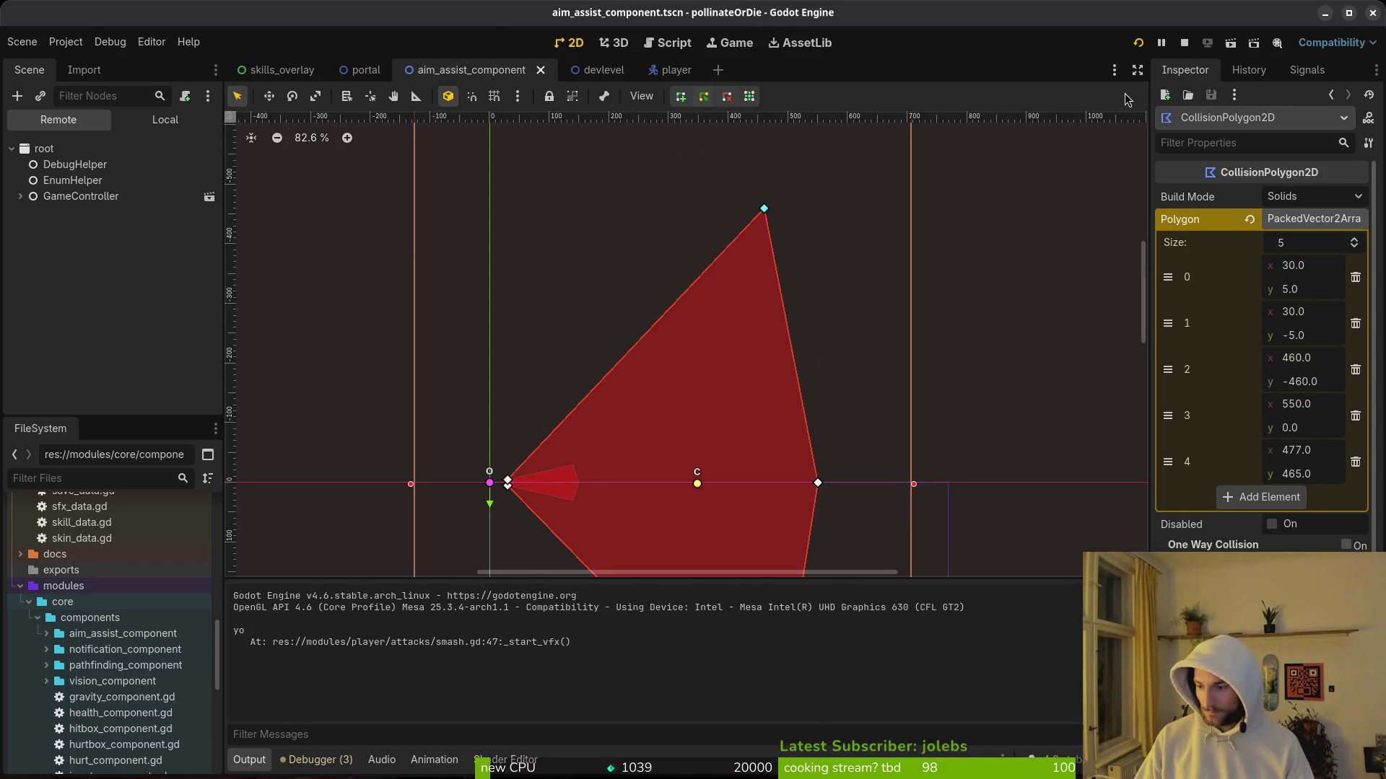
Step: Return to smash.gd, put the cursor on enemies_in_range at line 43, and search the project for it
key("alt+Tab")
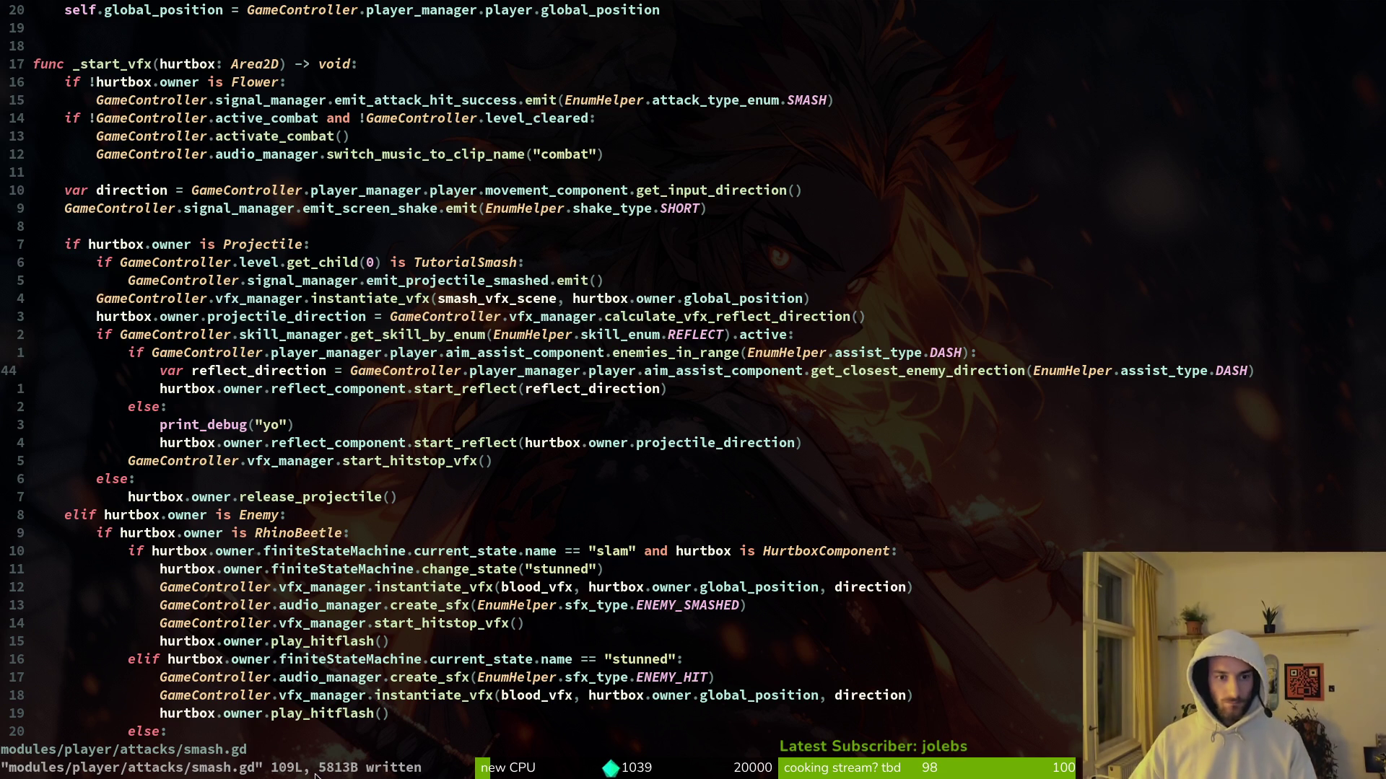
scroll(249, 408, "up", 2)
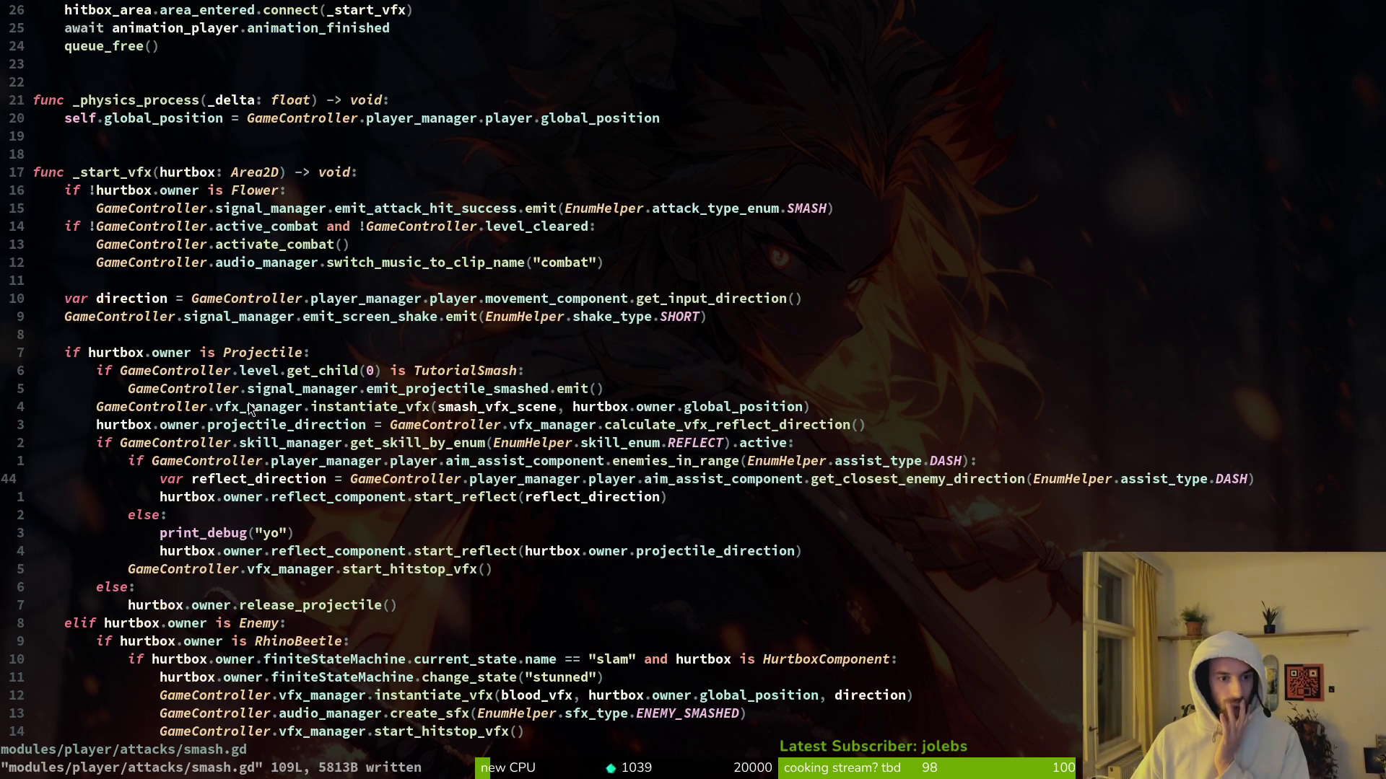
left_click(646, 466)
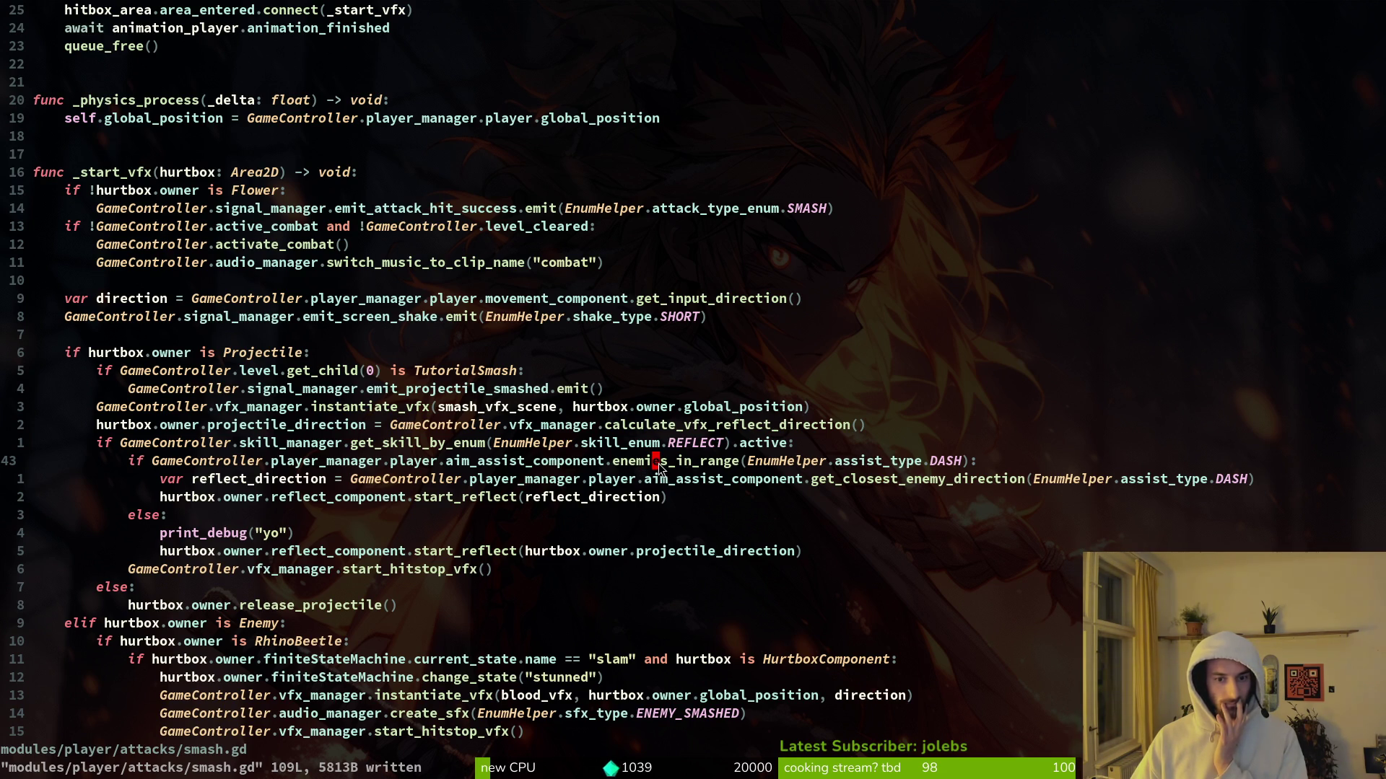
key("space")
Step: Open the enemies_in_range definition in aim_assist_component.gd, check its DASH case, and jump back
key("s")
key("w")
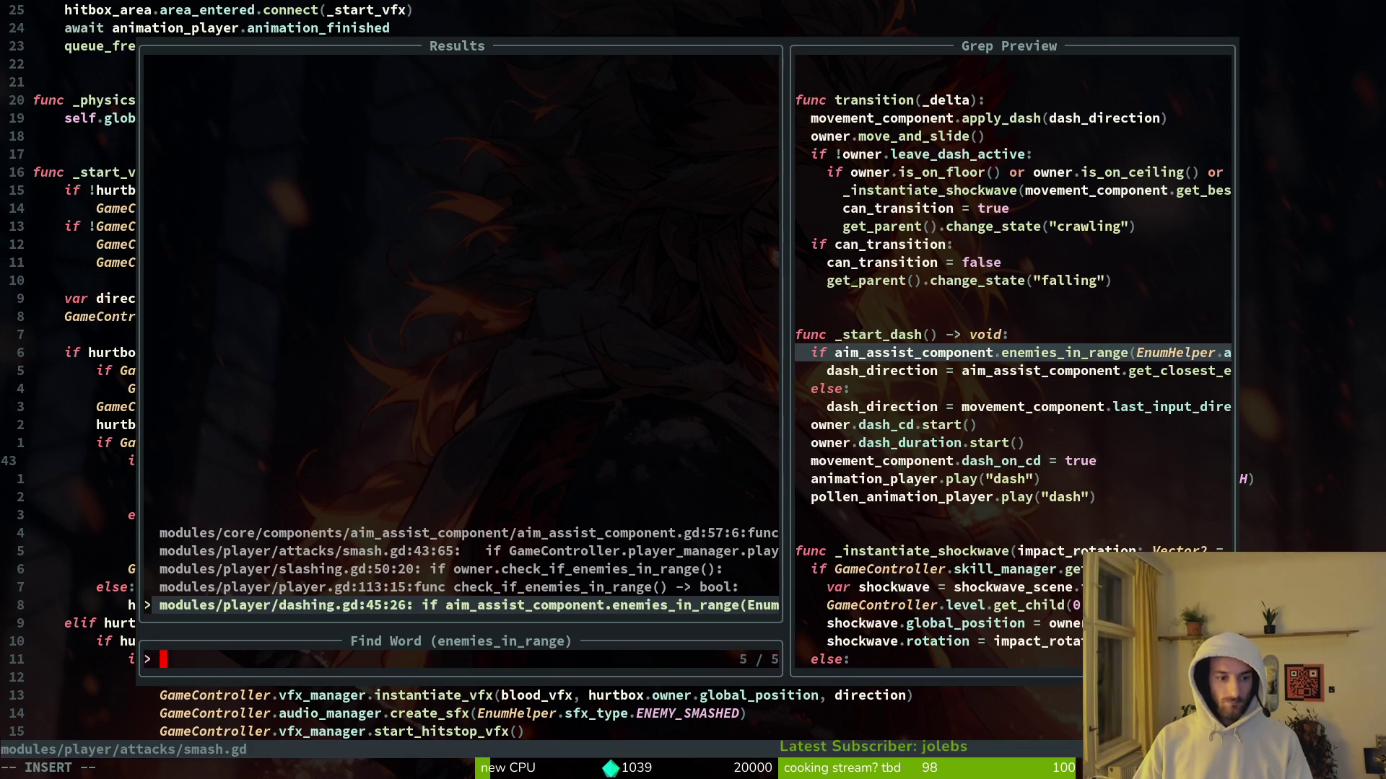
key("Up")
key("Up")
key("Up")
key("Return")
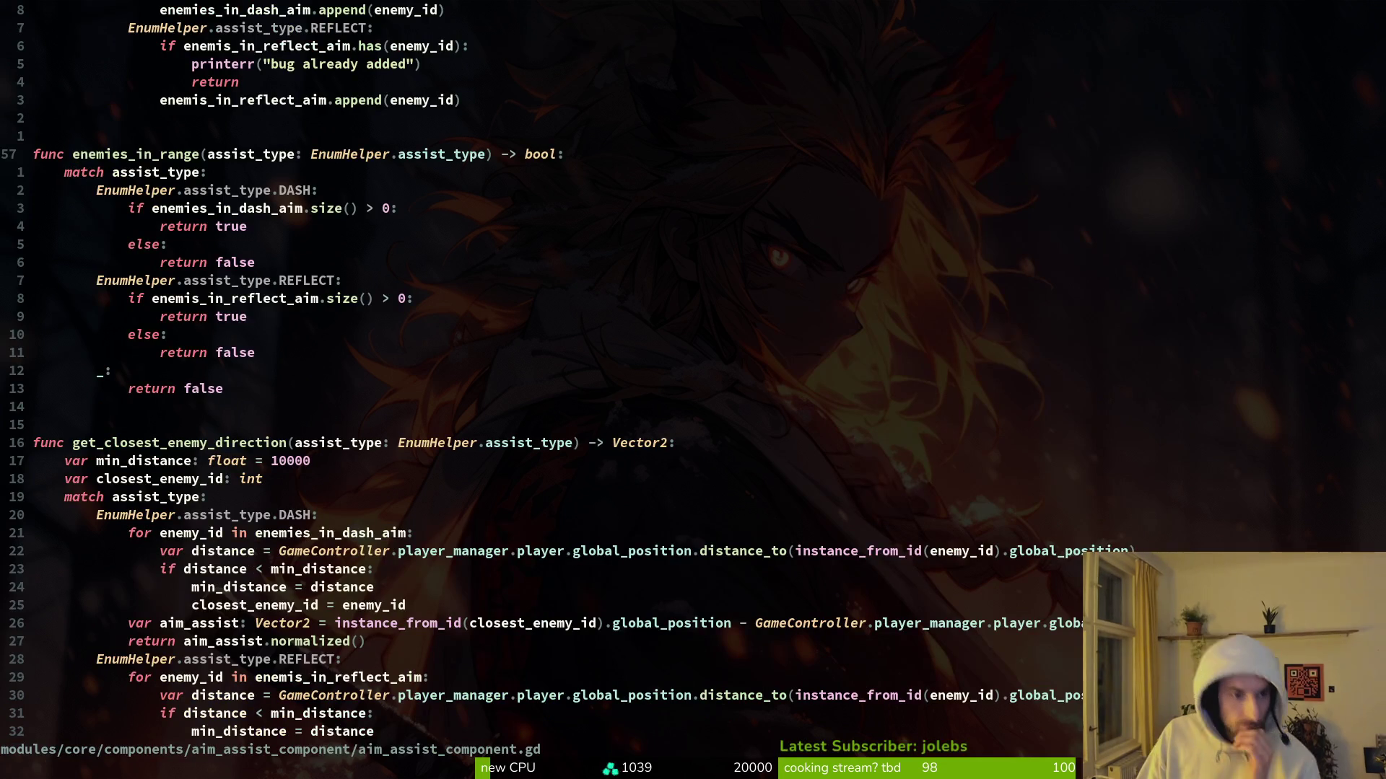
key("j")
key("j")
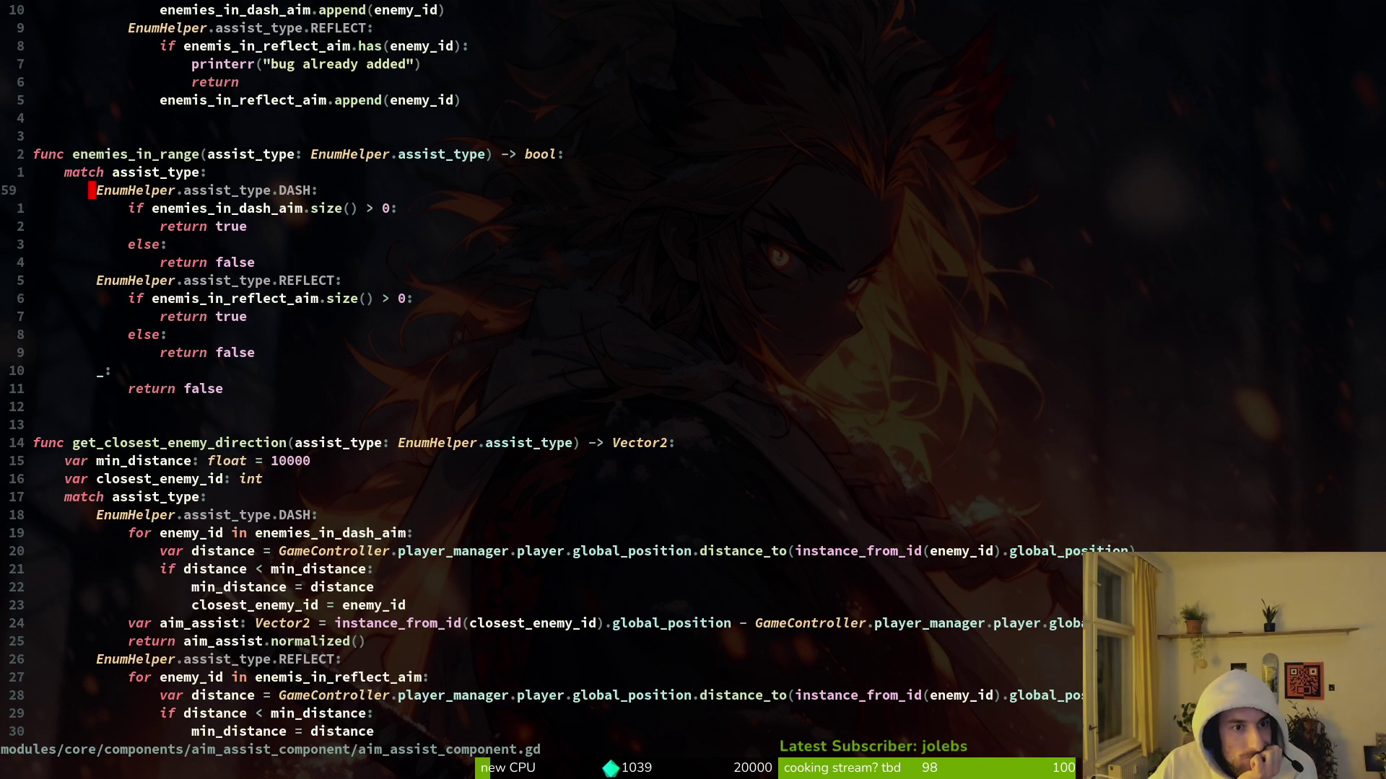
key("ctrl+o")
key("ctrl+o")
Step: In slashing.gd, remove the DASH argument from check_if_enemies_in_range on line 50 and save
key("ctrl+p")
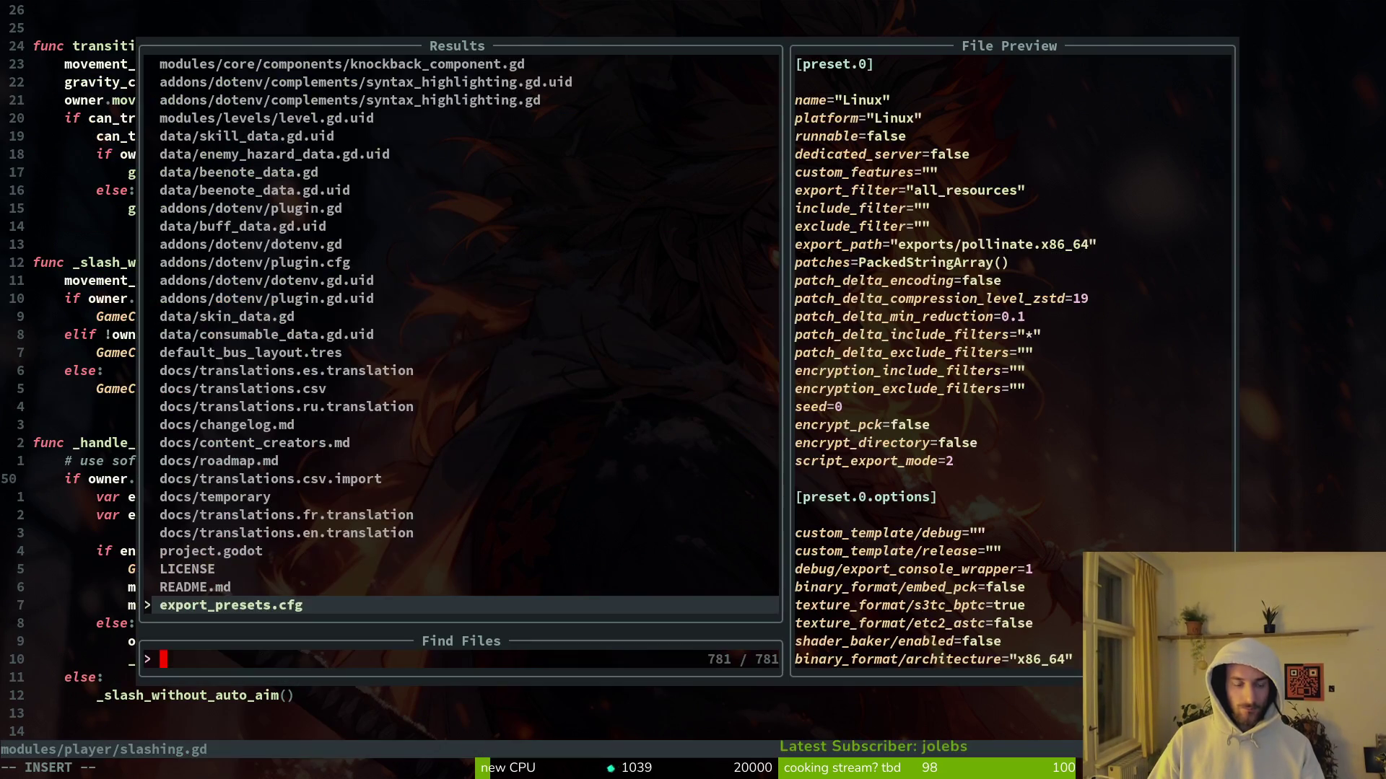
key("Escape")
key("ctrl+p")
key("Escape")
key("Escape")
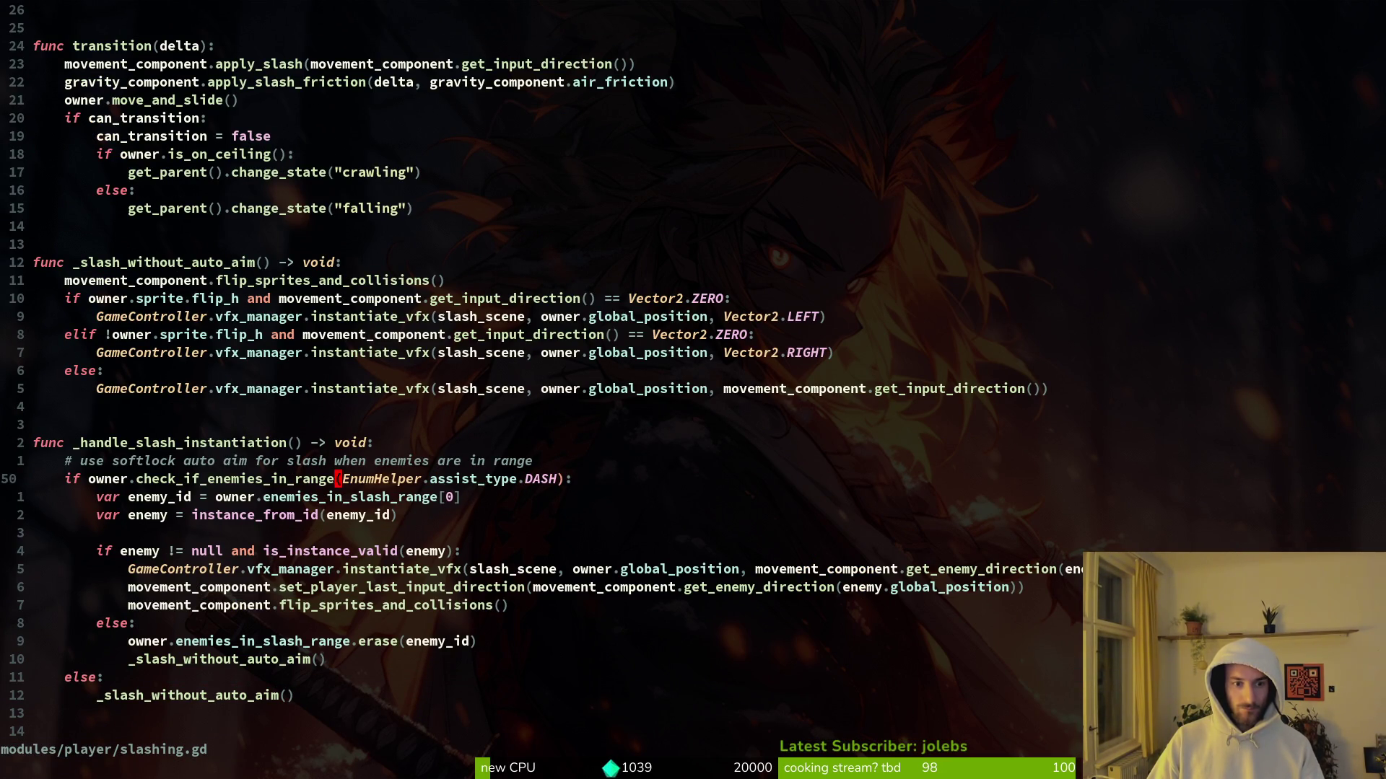
key("Escape")
key("space")
key("f")
key("w")
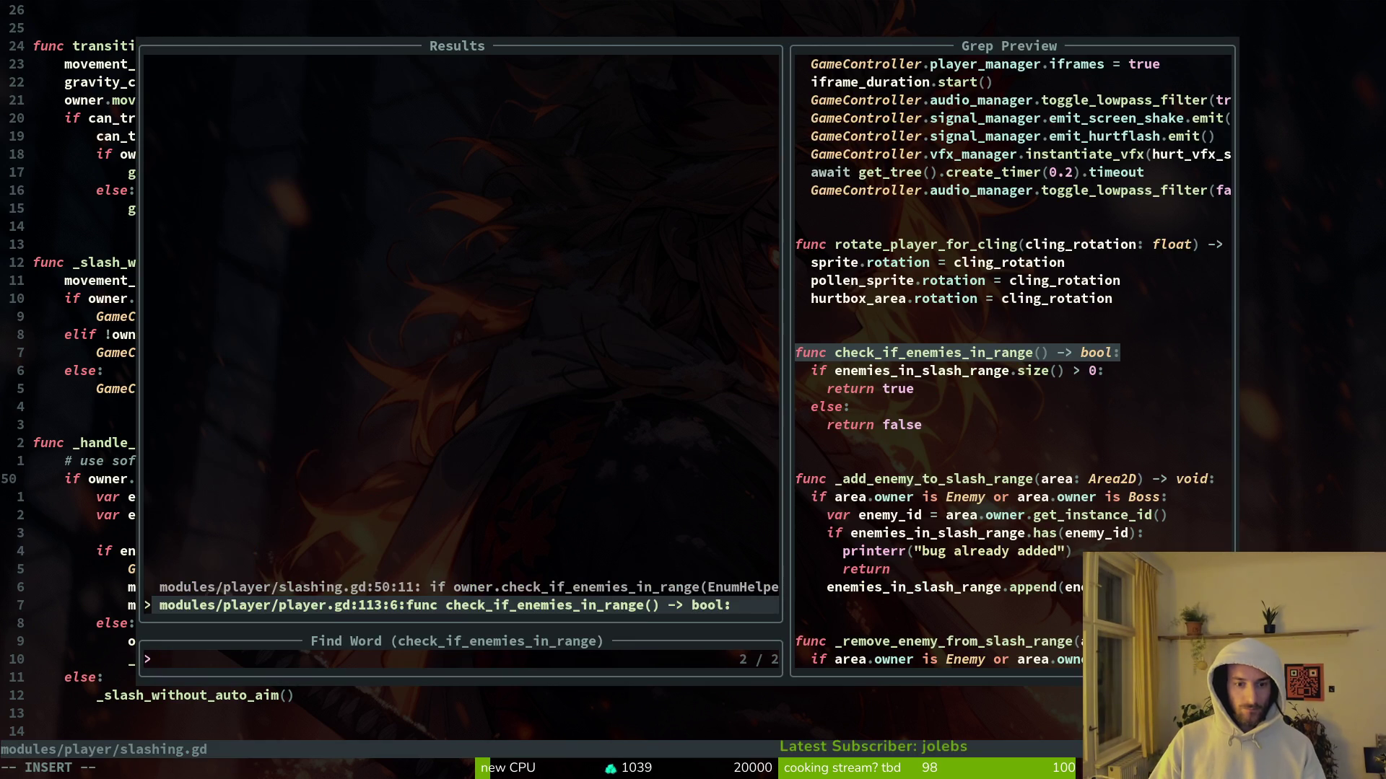
key("Escape")
key("u")
key("ctrl+s")
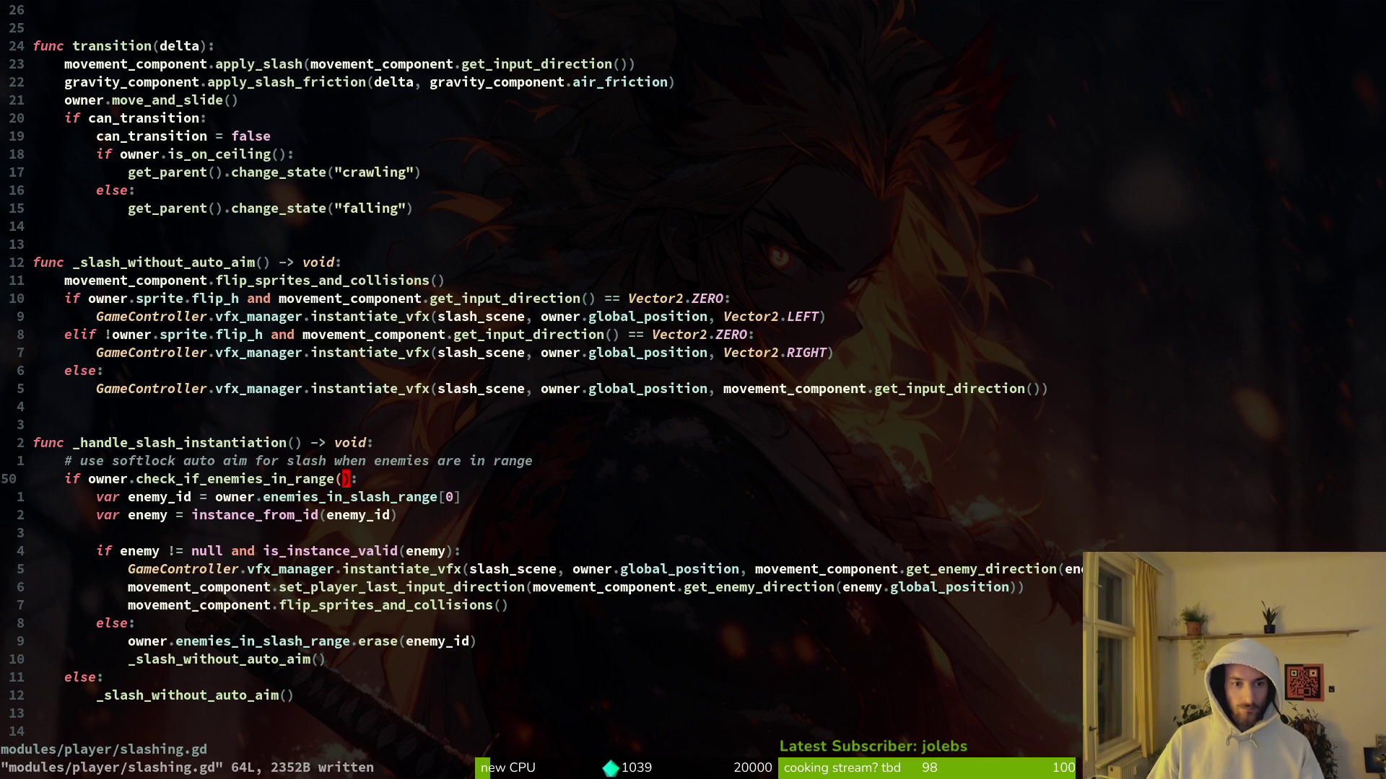
Step: Grep the project for check_if_enemies_in_range and review the slashing.gd and player.gd matches
key("v")
key("i")
key("w")
key("y")
key("space")
key("p")
key("s")
key("Return")
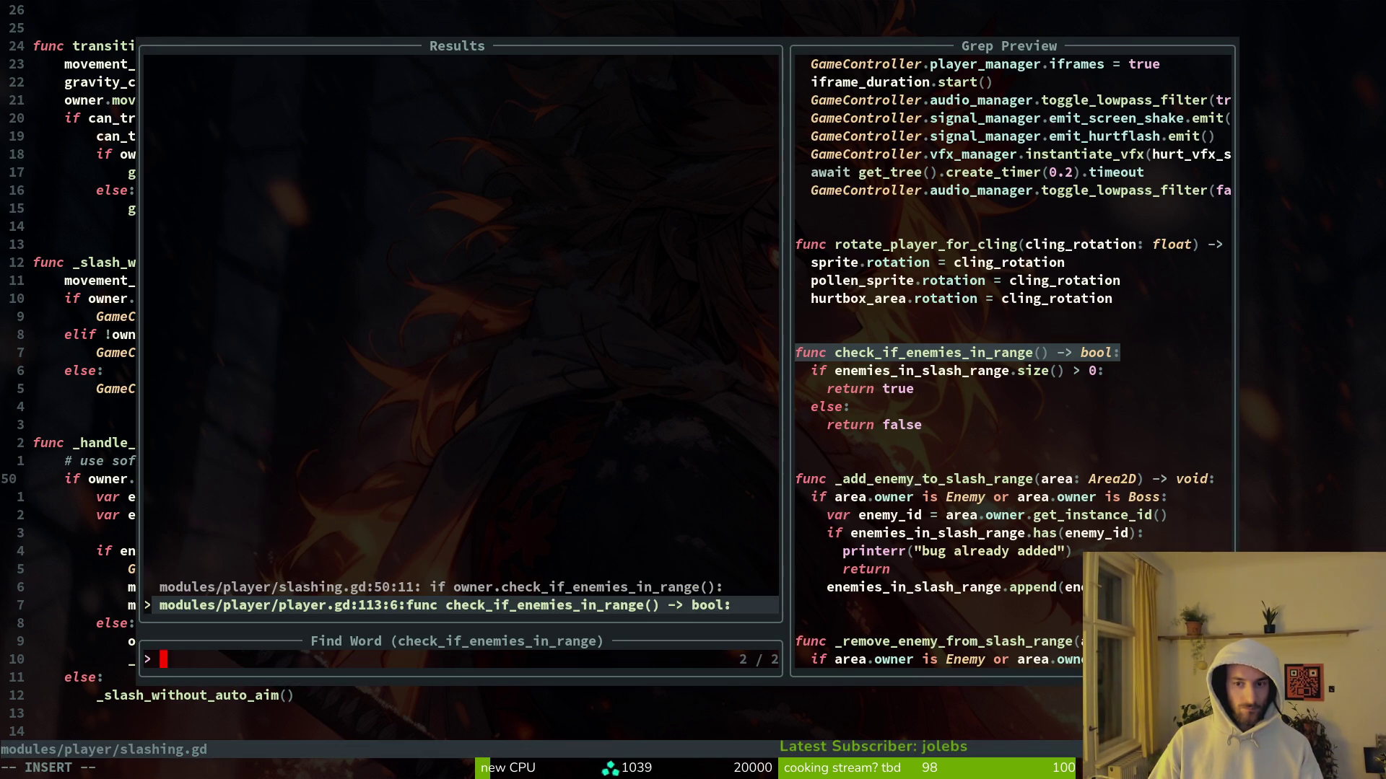
key("Up")
key("Down")
key("Up")
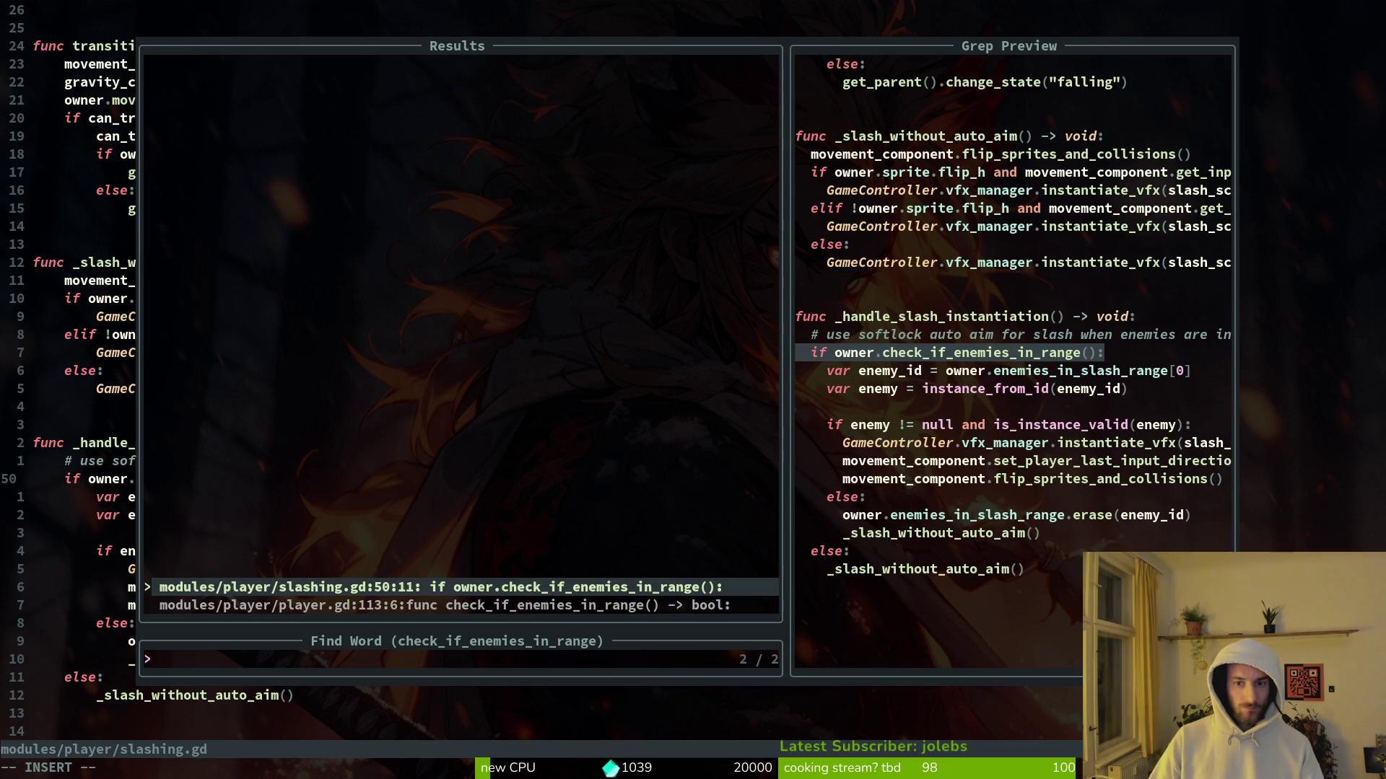
key("Escape")
key("Return")
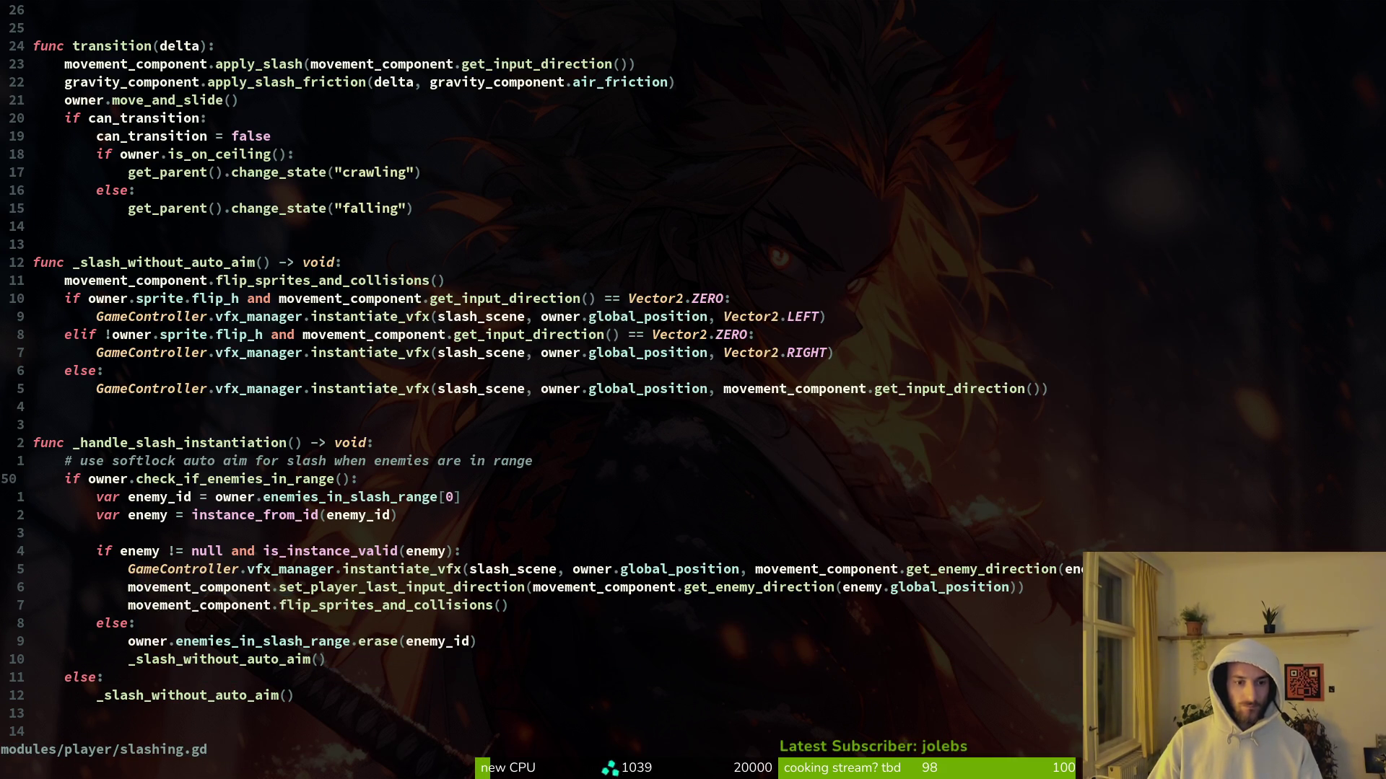
key("space")
Step: Open dashing.gd, copy the two aim-assist lines in _start_dash, and save the file
key("f")
key("f")
type("dash")
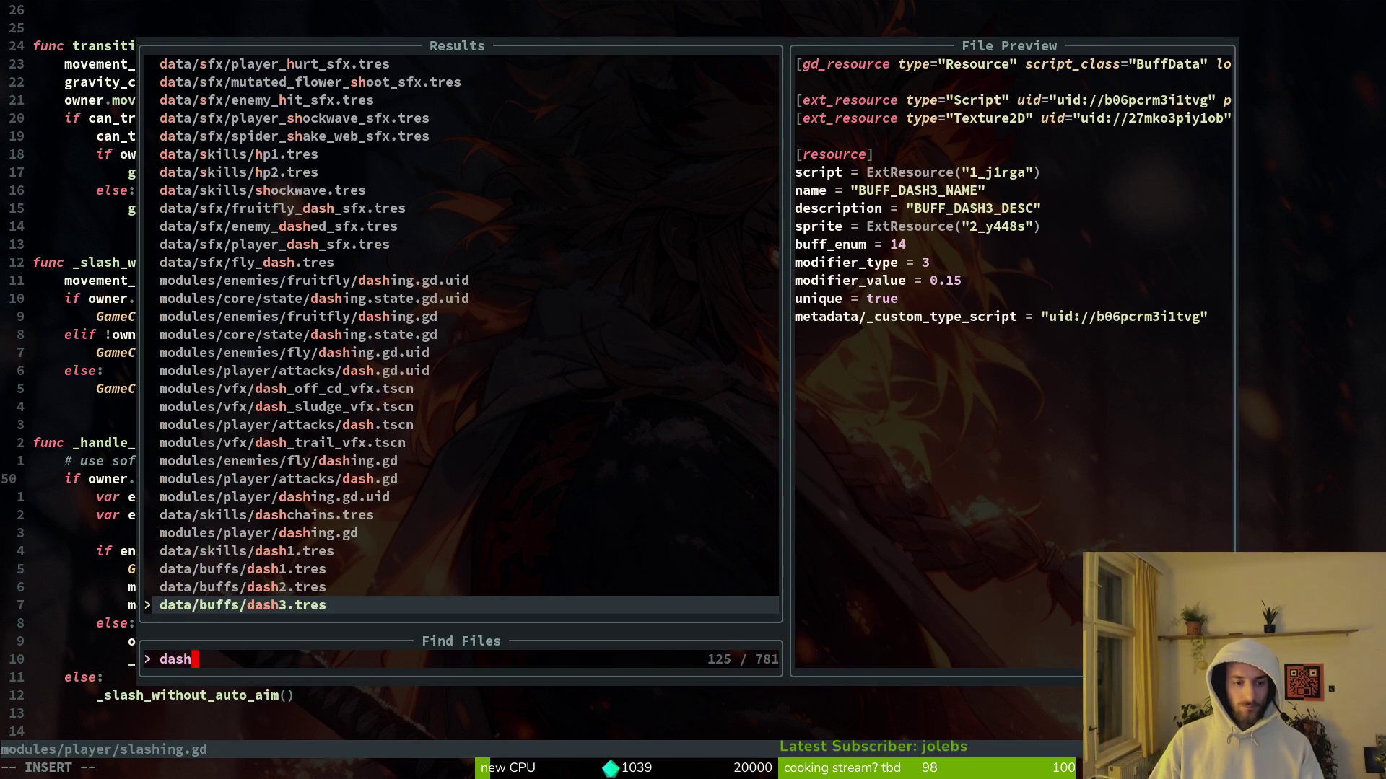
type("ing")
key("Return")
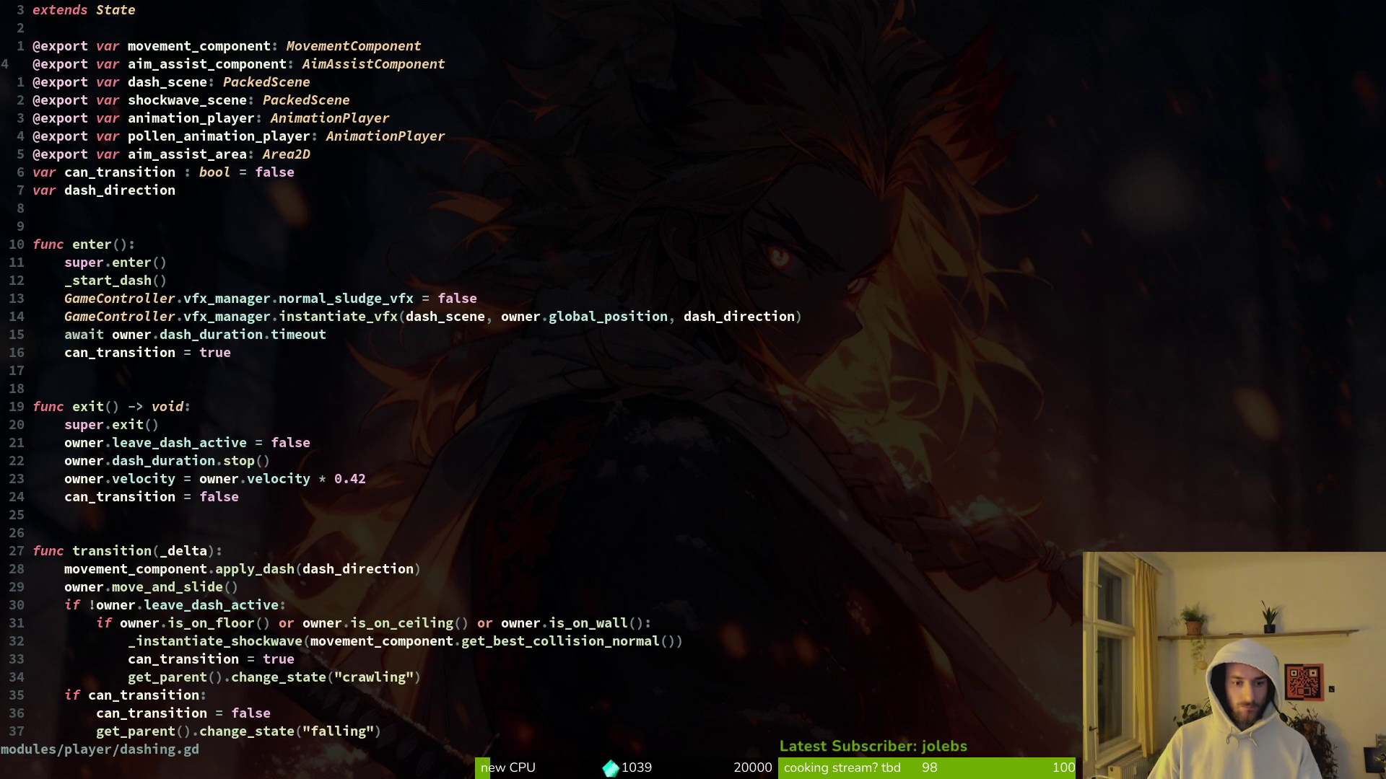
key("4")
key("5")
key("j")
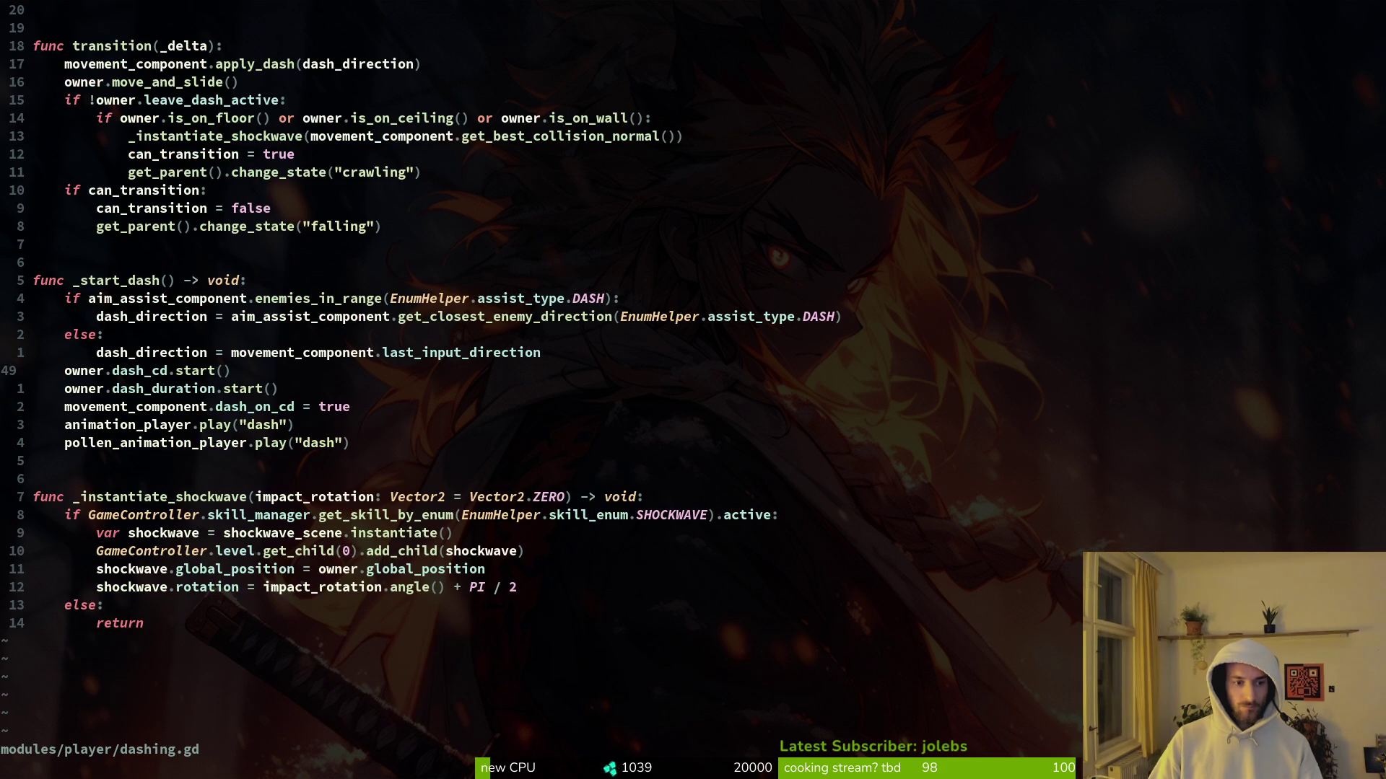
key("k")
key("k")
key("k")
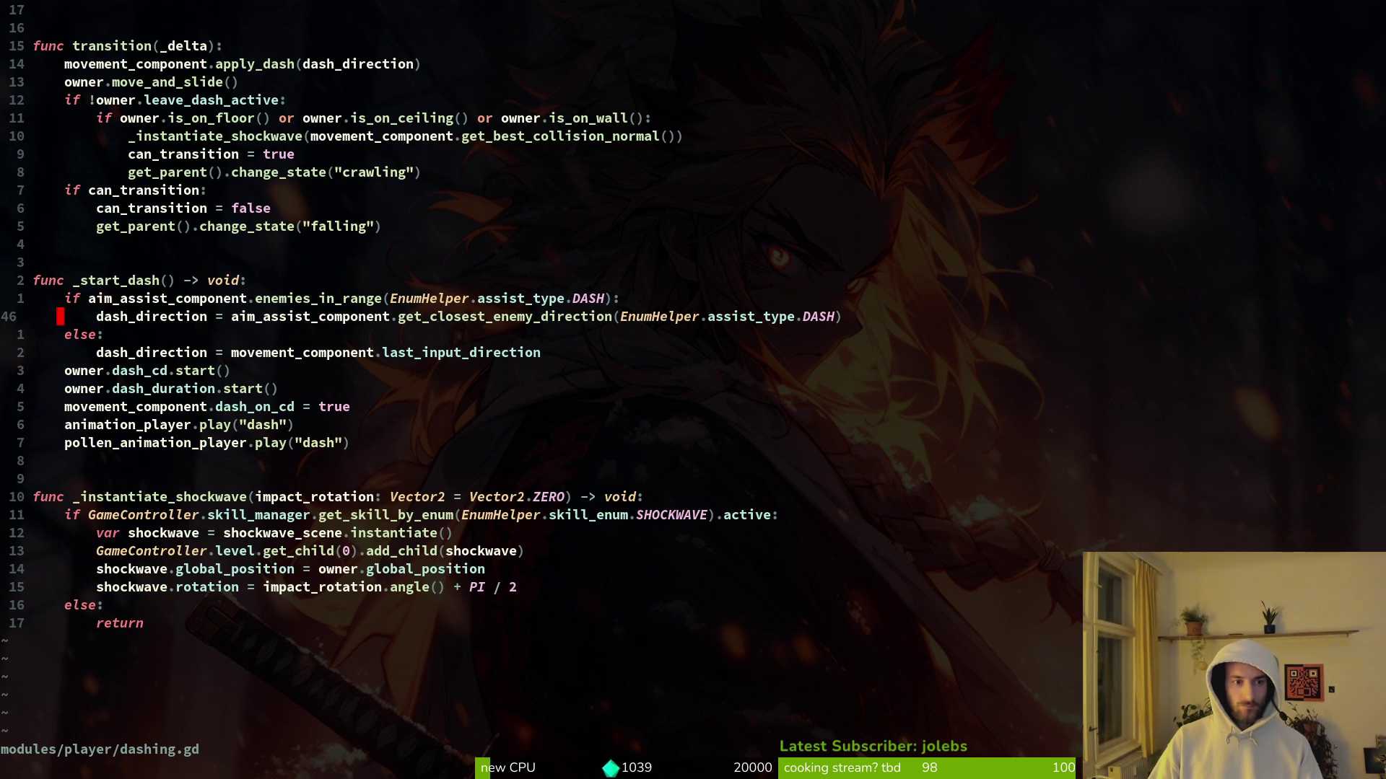
key("shift+v")
type("jy:w")
key("Return")
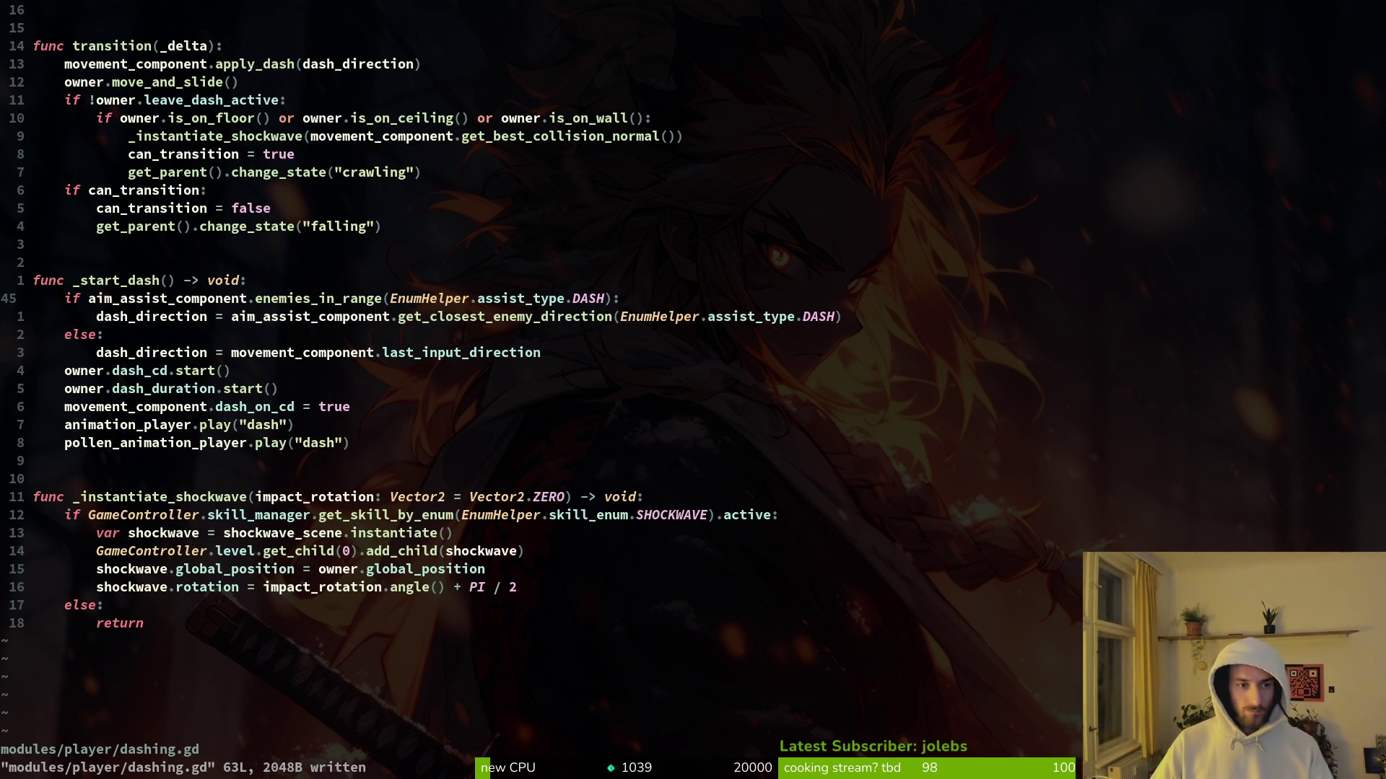
Step: Reopen attacks/smash.gd and review the REFLECT check and its enemies_in_range line
key("ctrl+6")
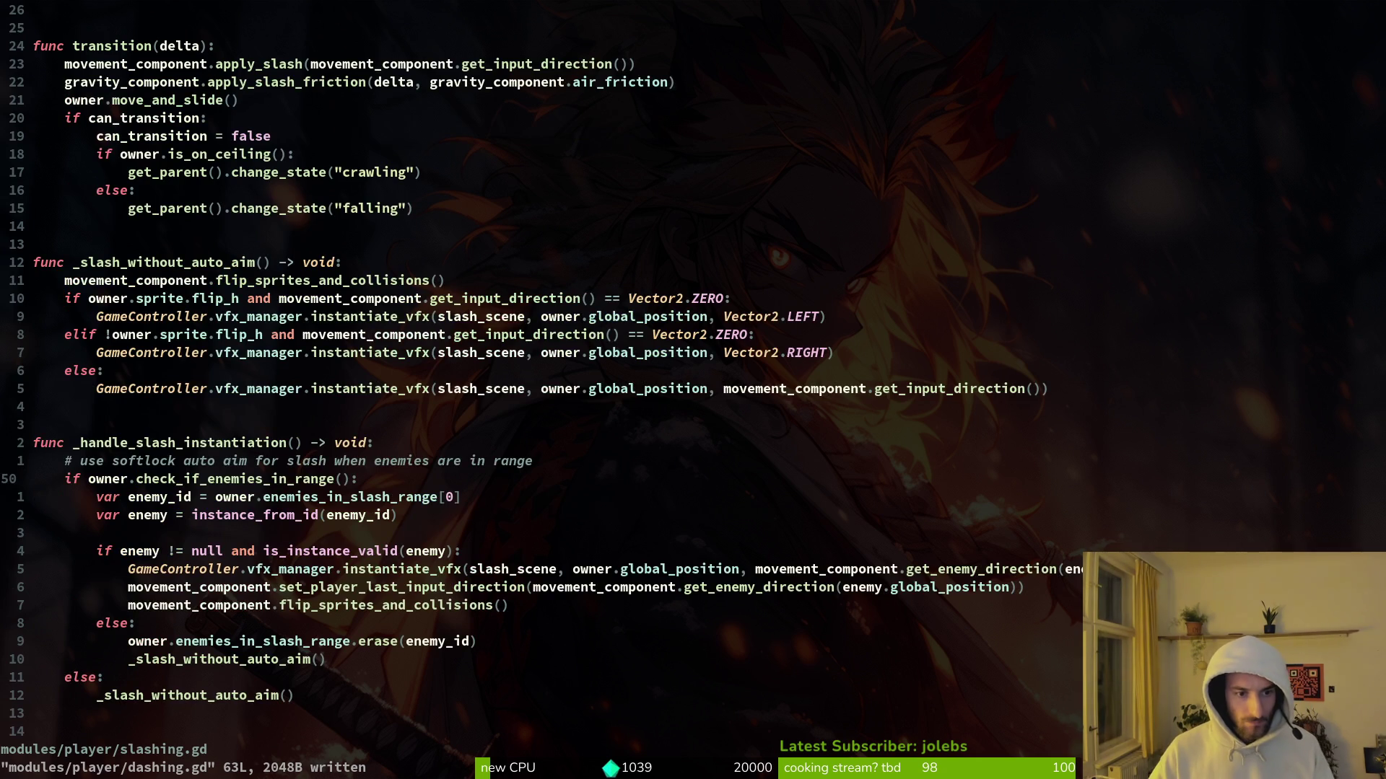
key("ctrl+6")
key("space")
key("f")
key("f")
type("smash")
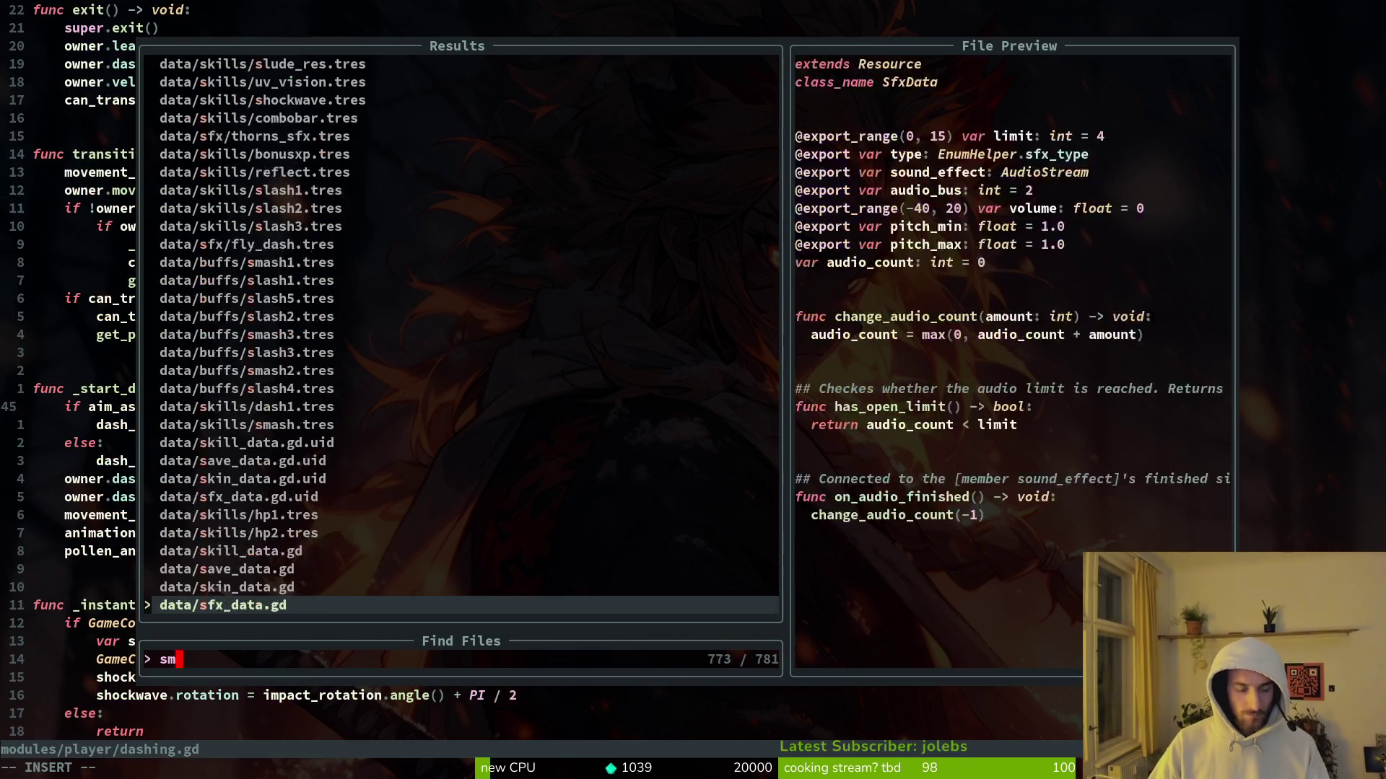
key("Up")
key("Up")
key("Up")
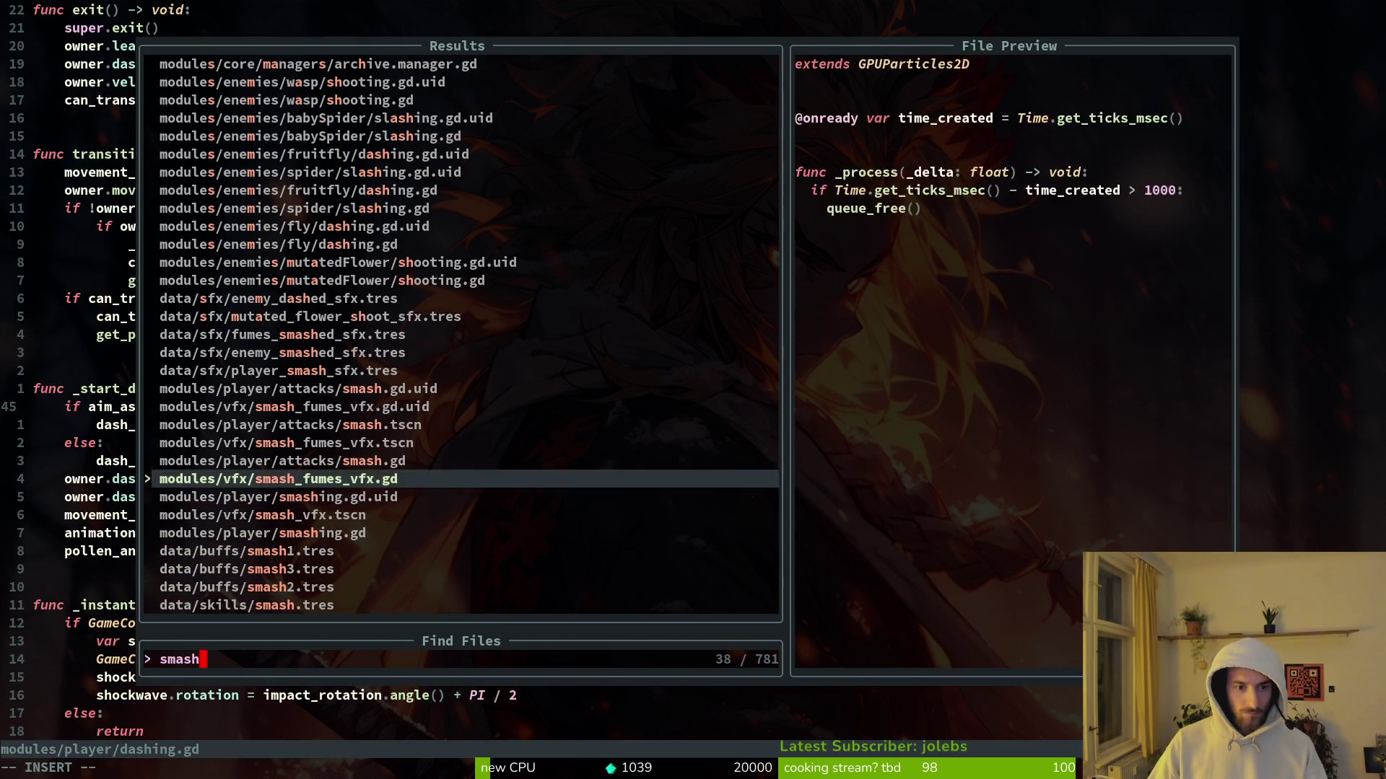
key("Return")
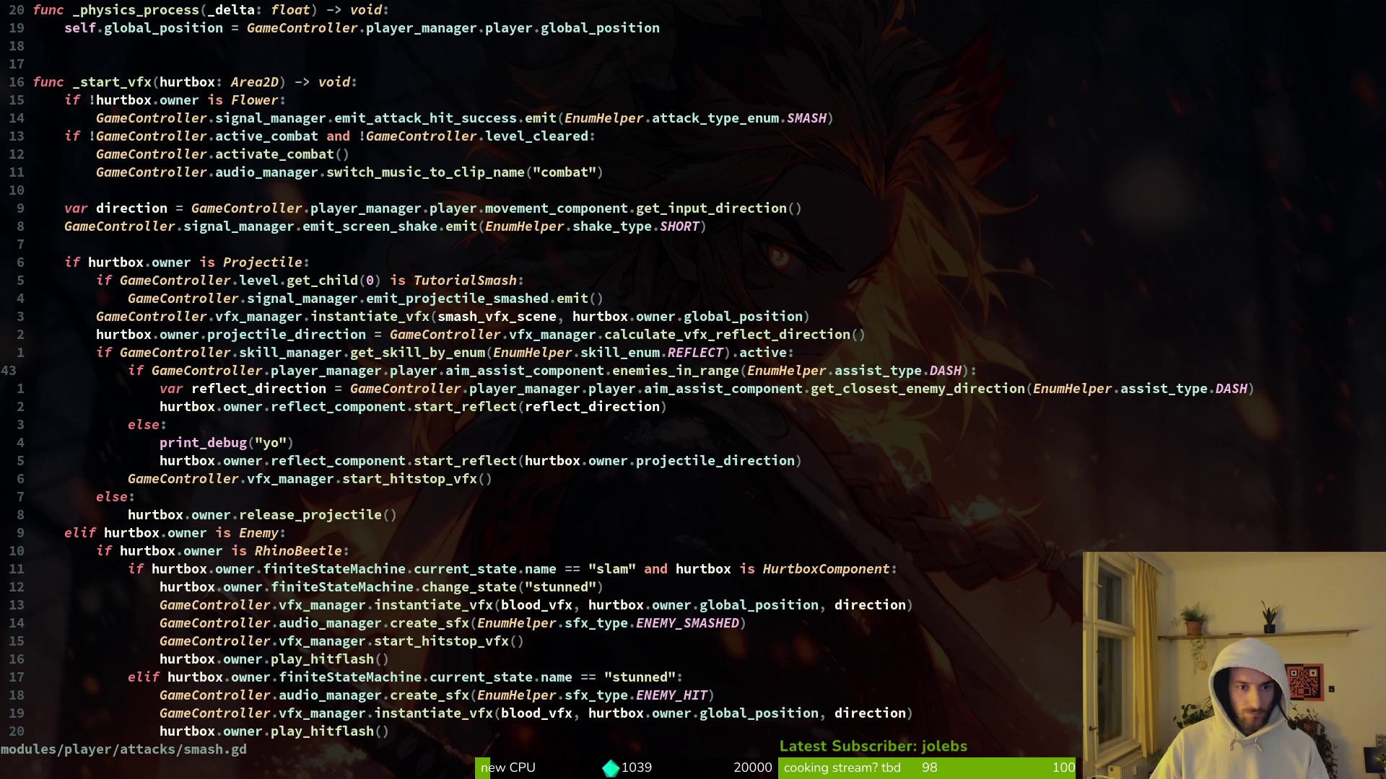
key("k")
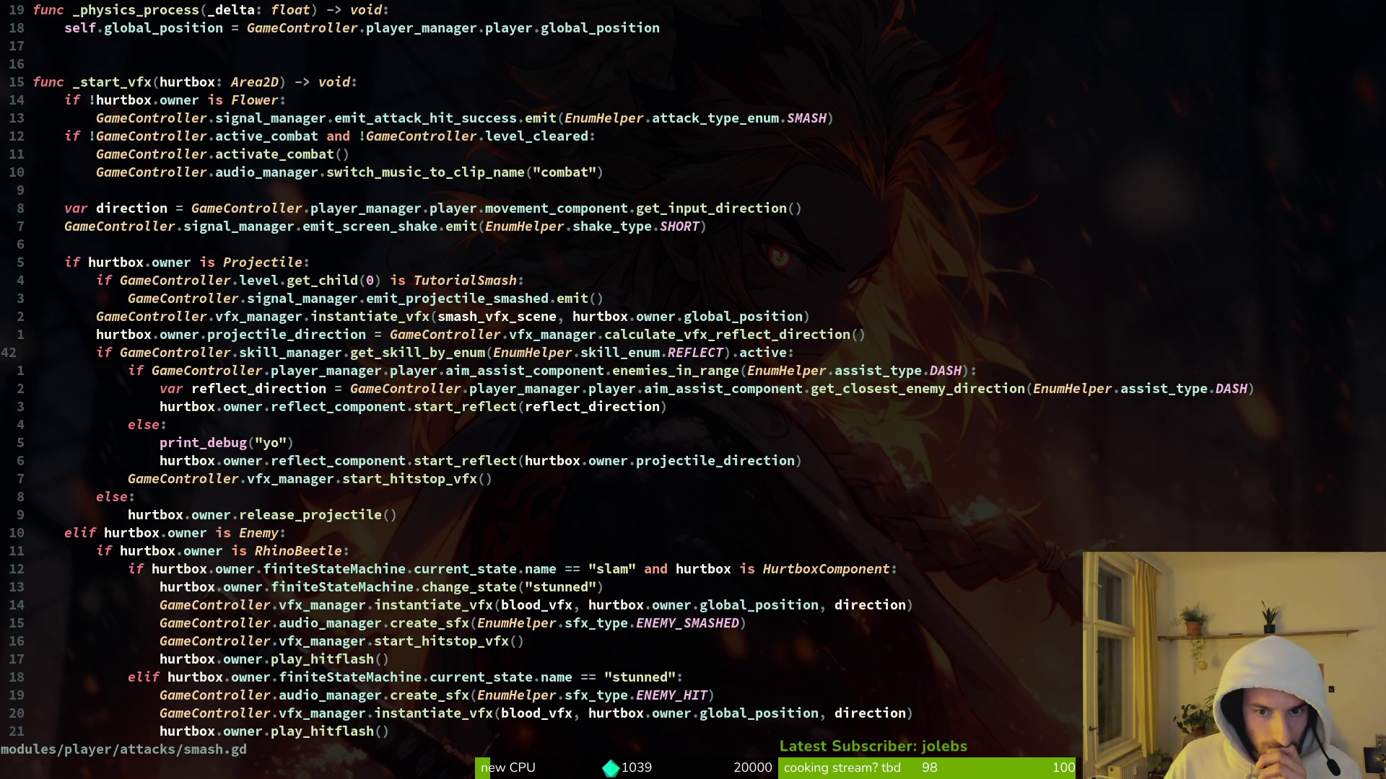
key("j")
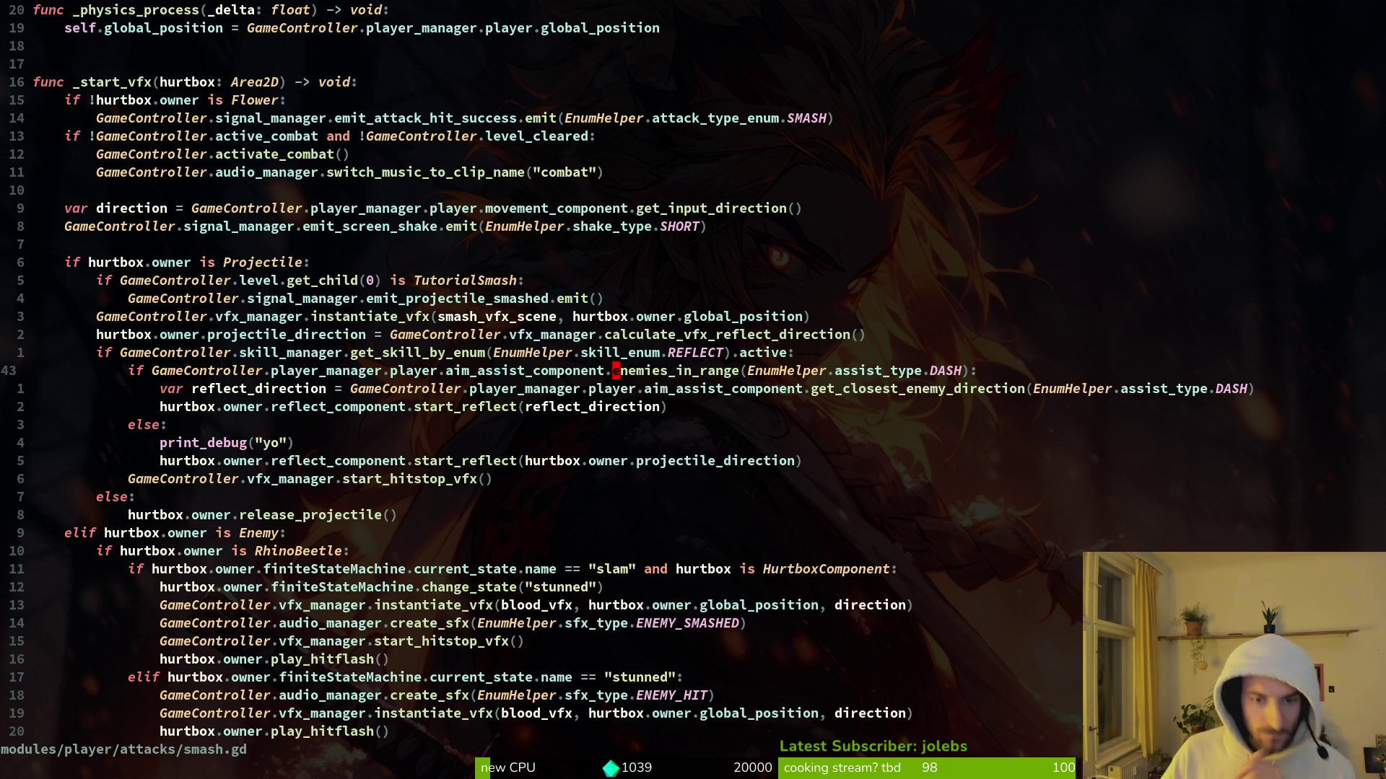
key("space")
Step: Open aim_assist_component.gd and move to the REFLECT branch of _add_enemy_to_array
key("f")
key("f")
type("aima")
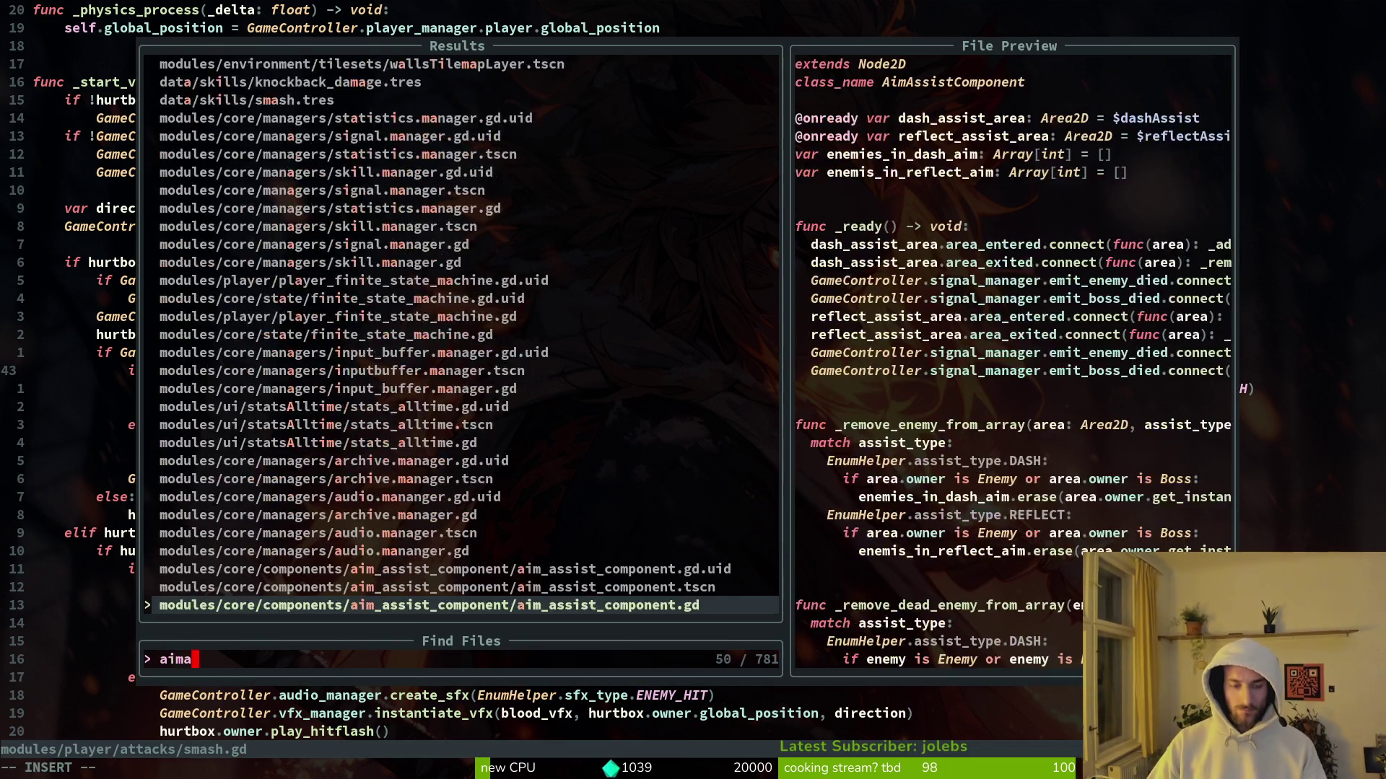
key("Return")
key("ctrl+u")
key("k")
key("k")
key("k")
key("k")
key("ctrl+u")
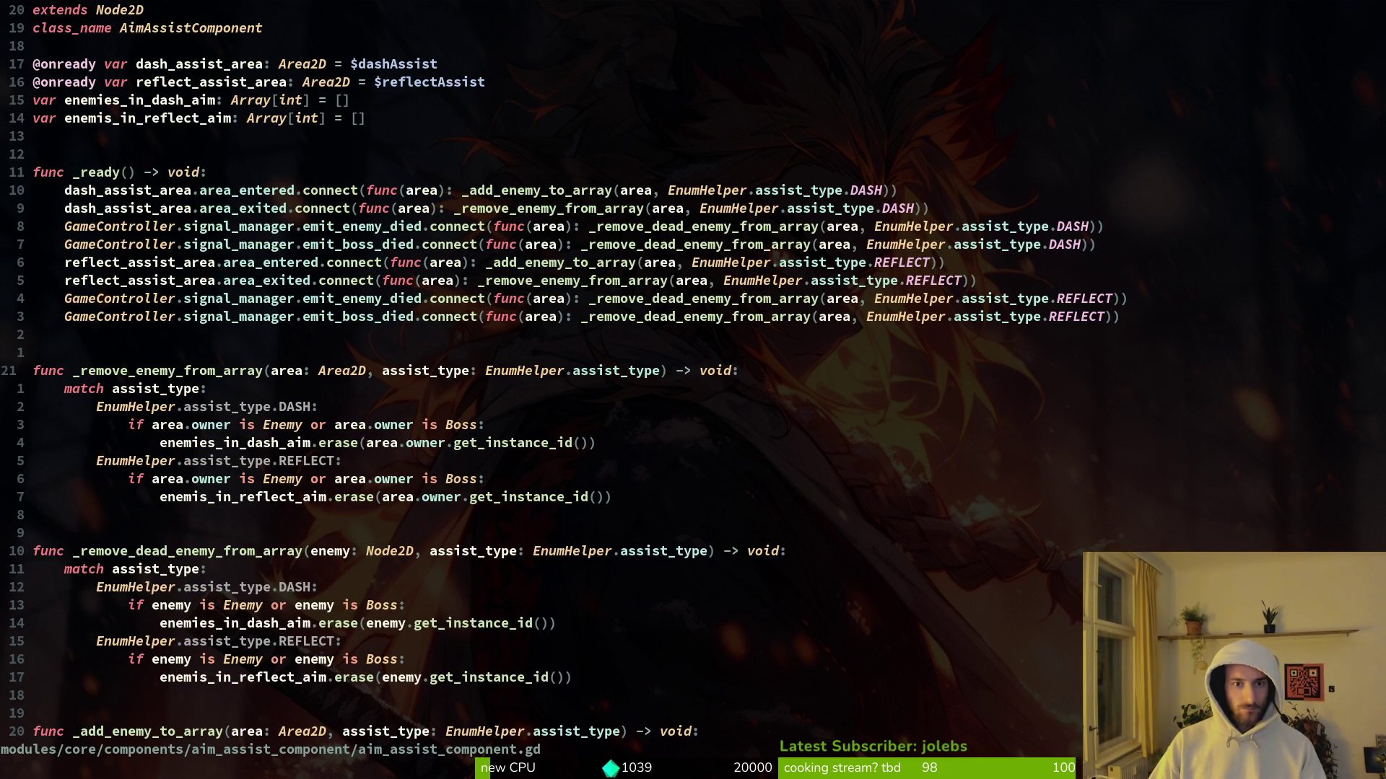
key("k")
key("k")
key("k")
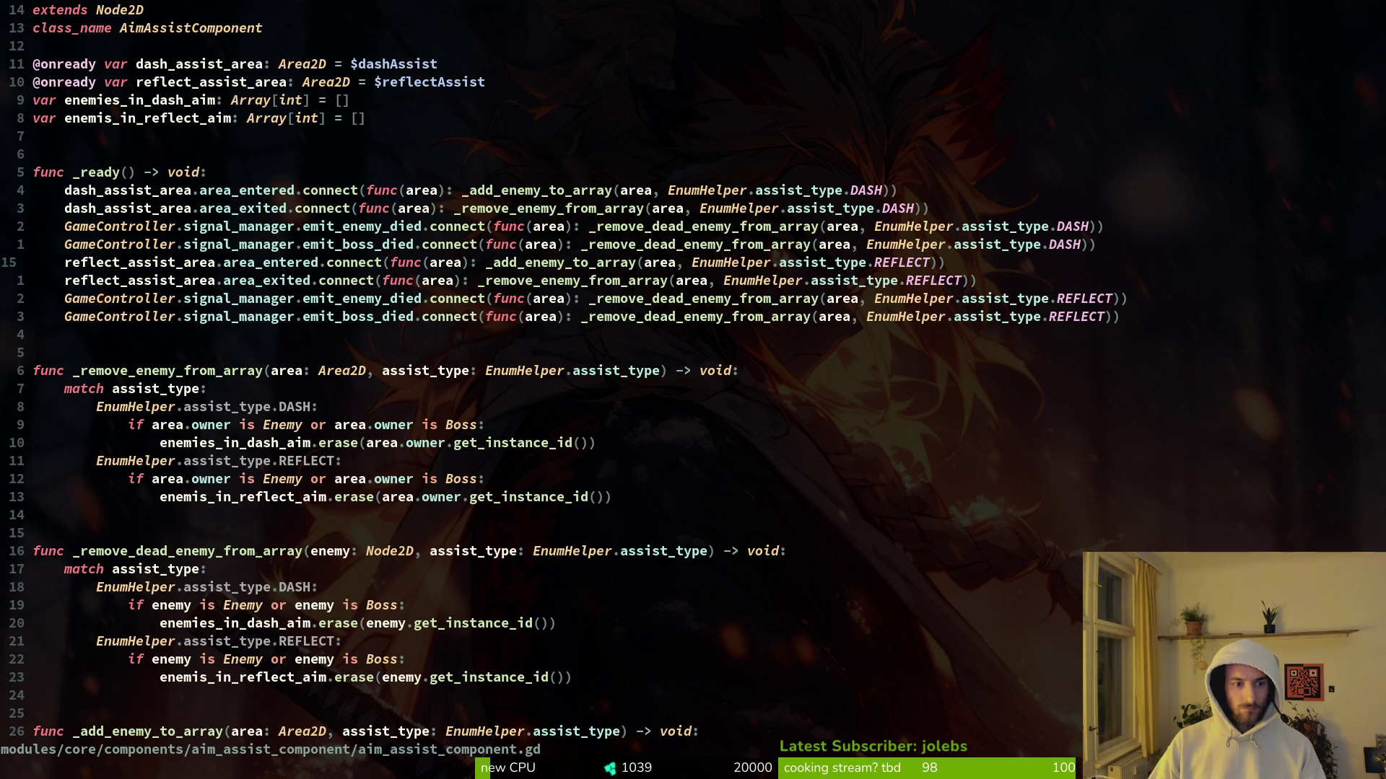
key("j")
key("j")
key("j")
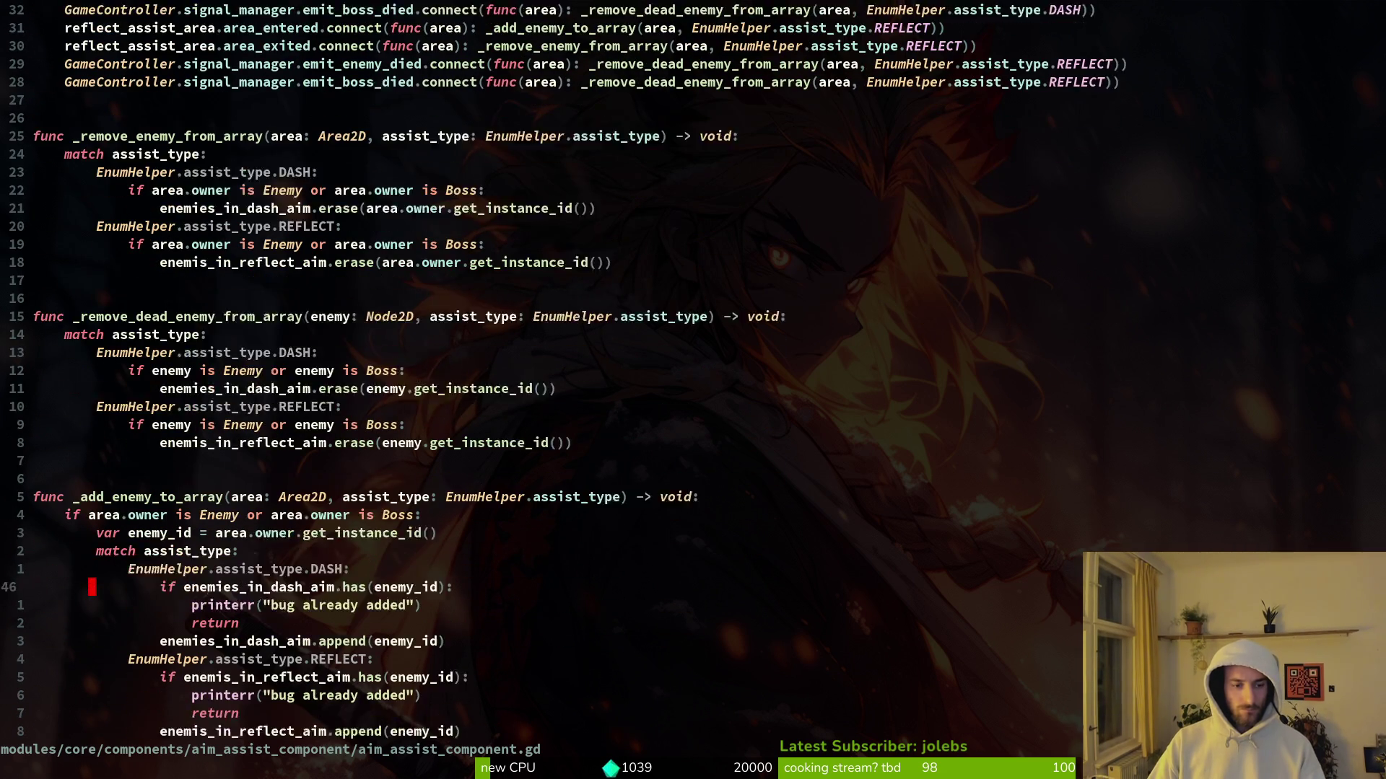
key("k")
key("k")
key("k")
key("j")
key("j")
key("j")
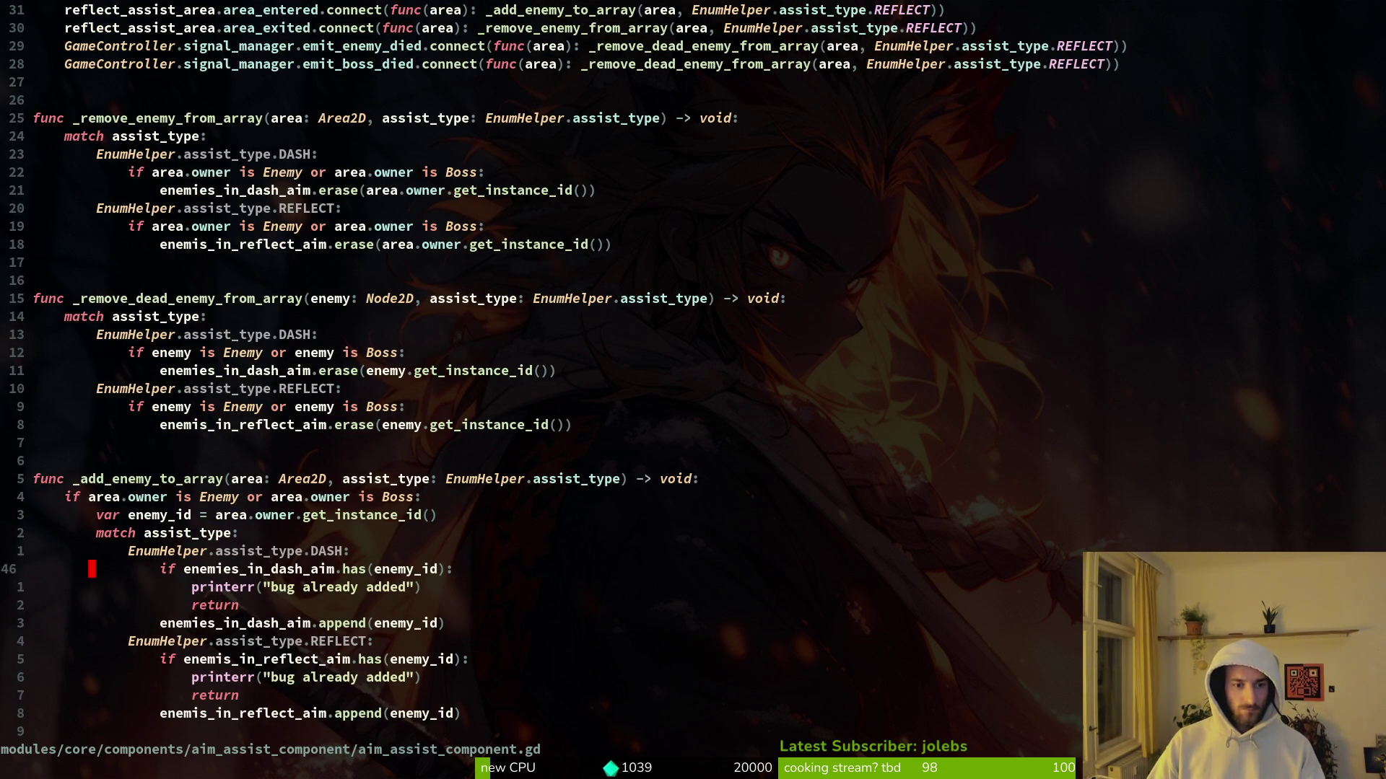
Step: Insert print_debug(area.owner.name) above the reflect duplicate check and save the script
key("j")
key("j")
type("Oprint_debug(")
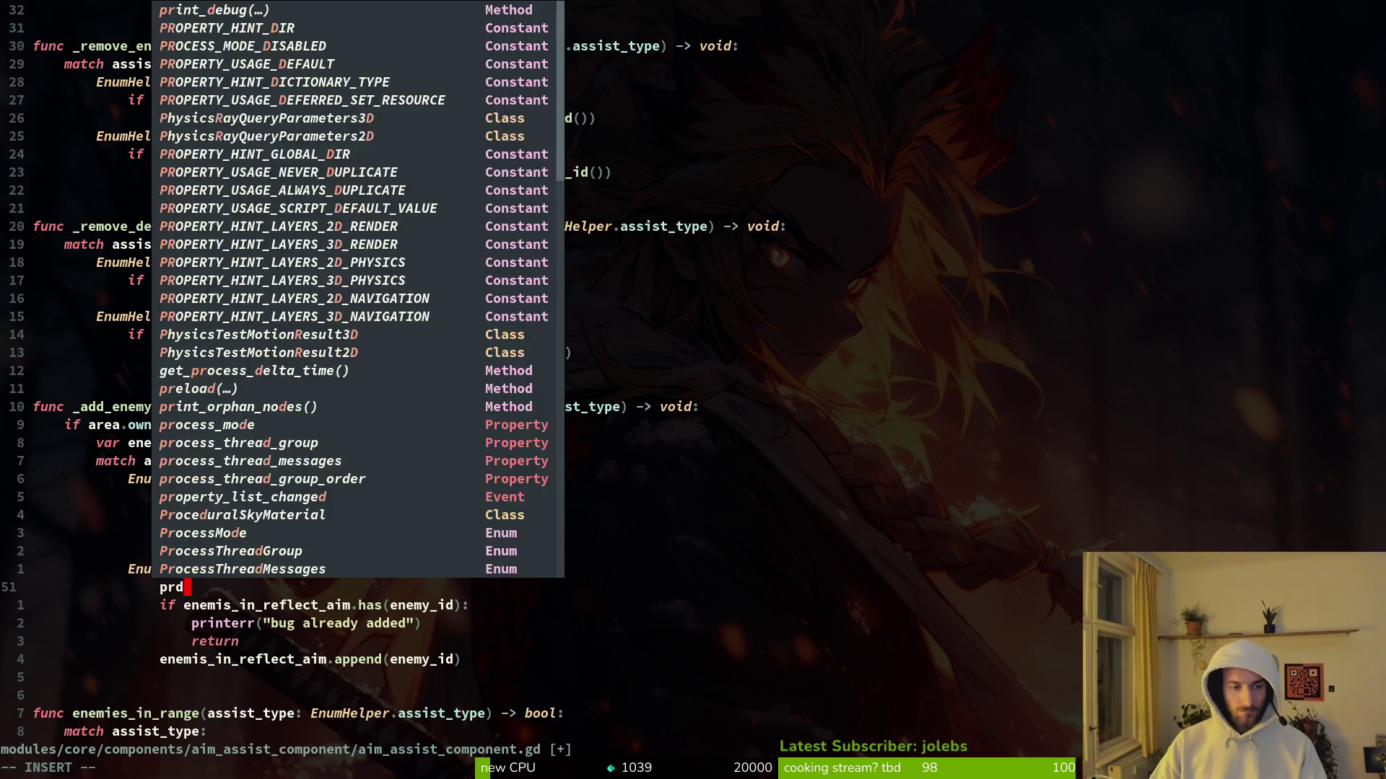
type("\"")
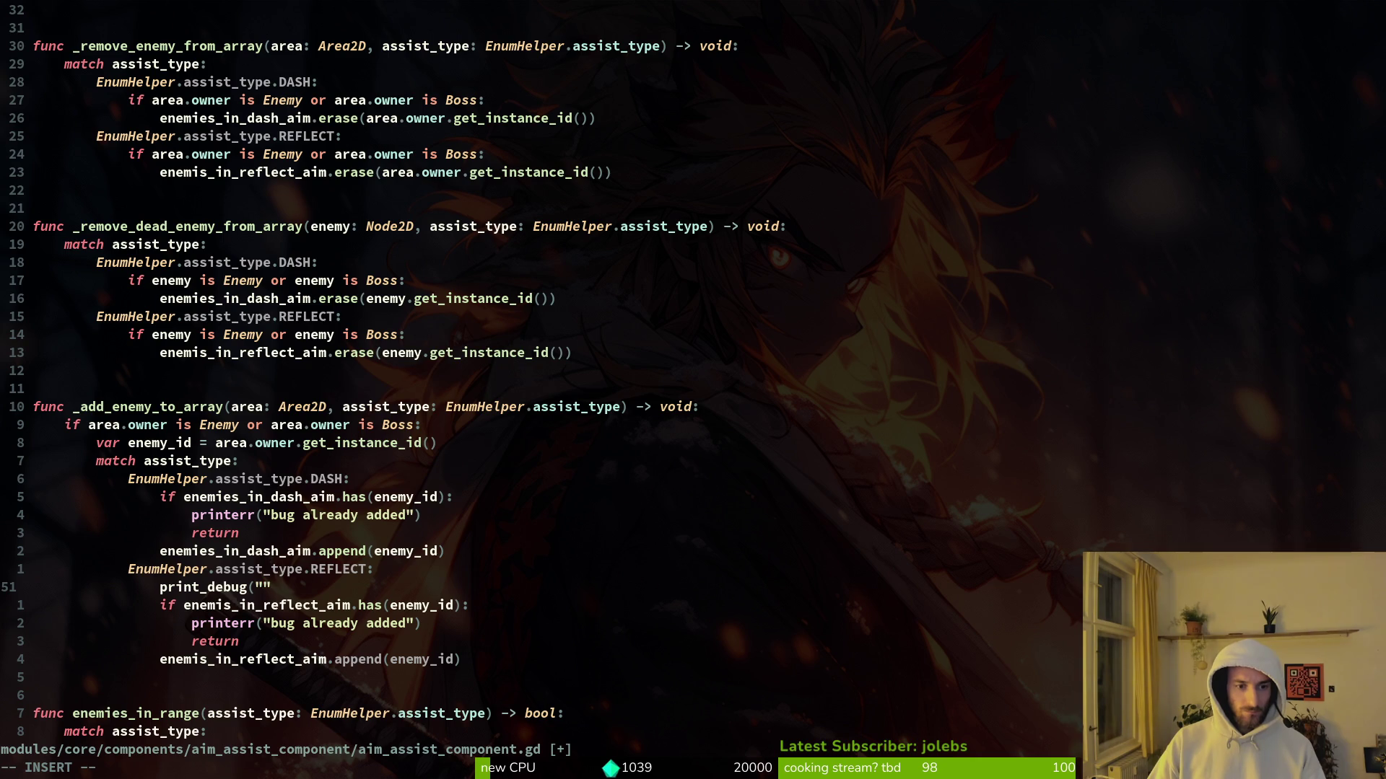
key("BackSpace")
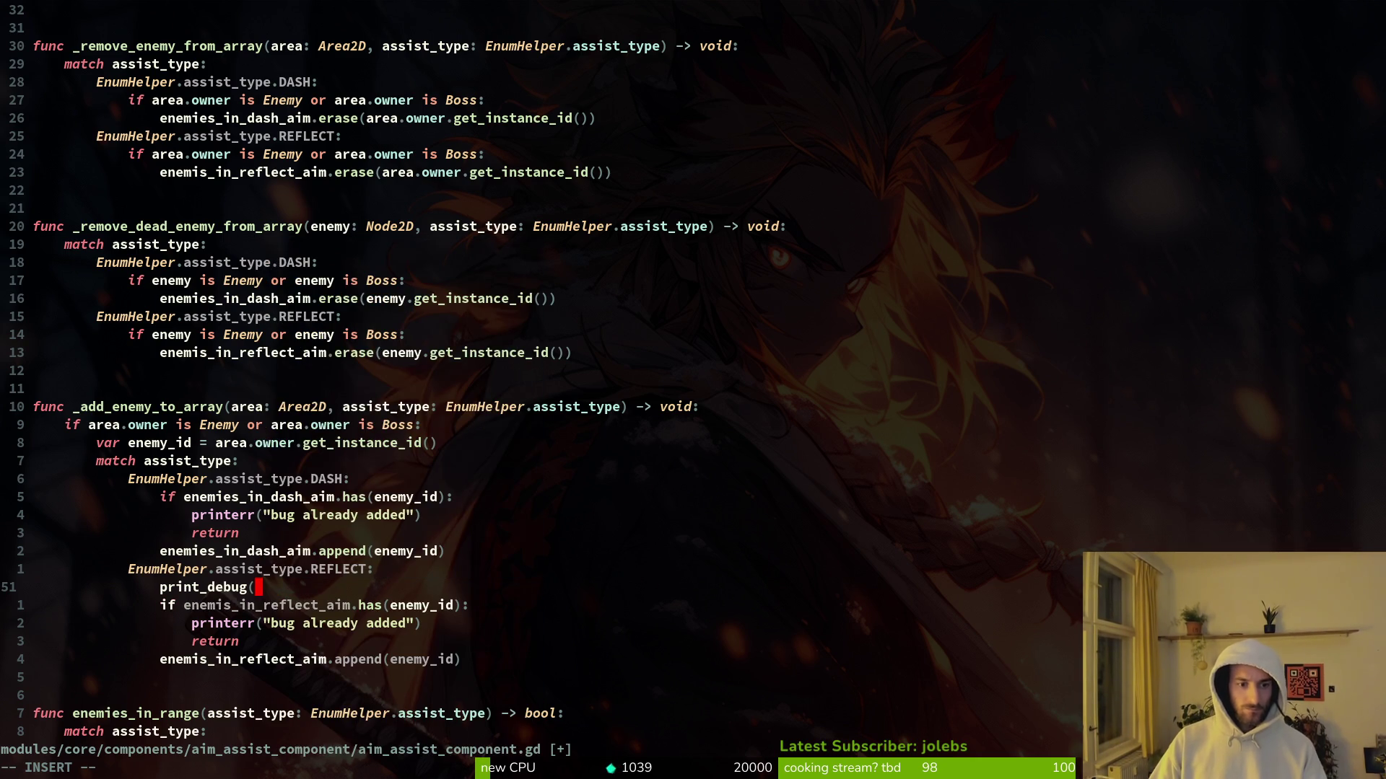
type("area.owner.name")
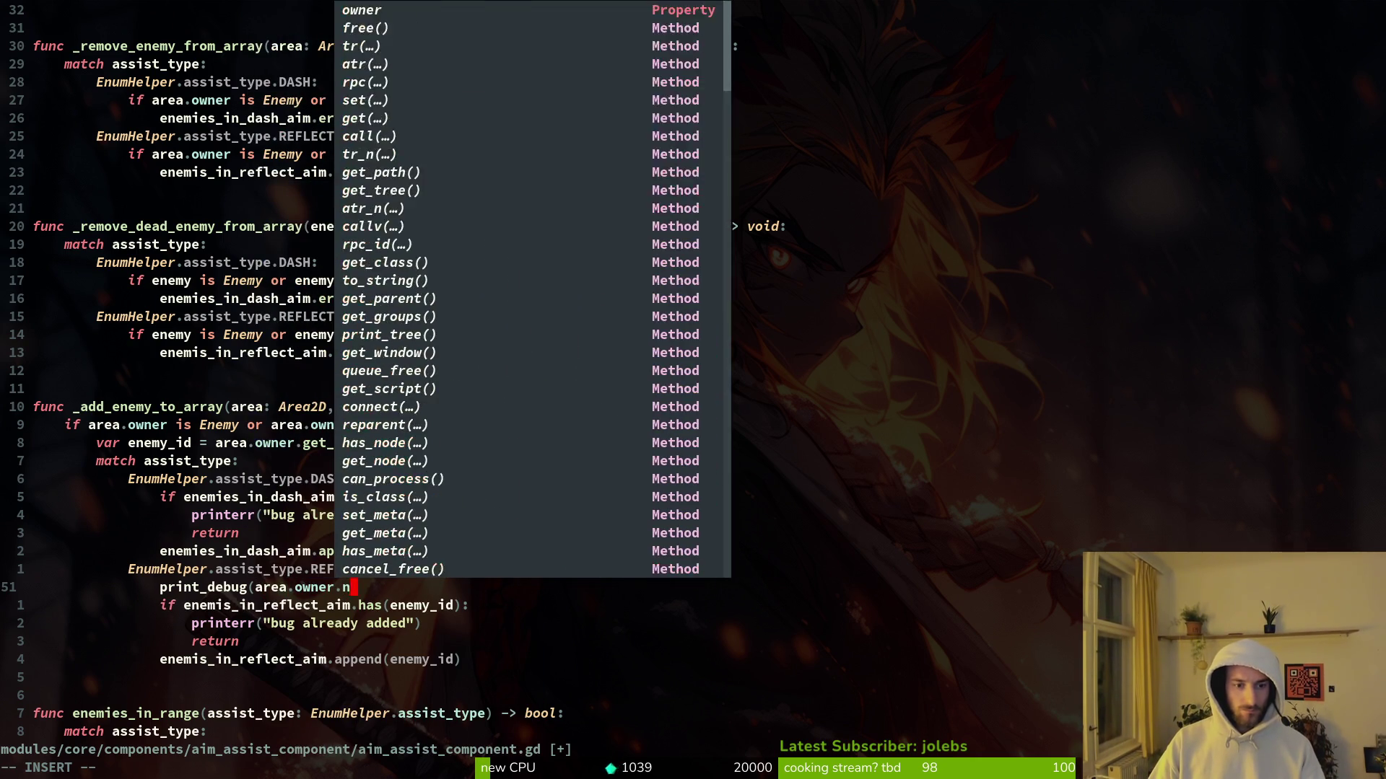
key("Escape")
type(":write")
key("Return")
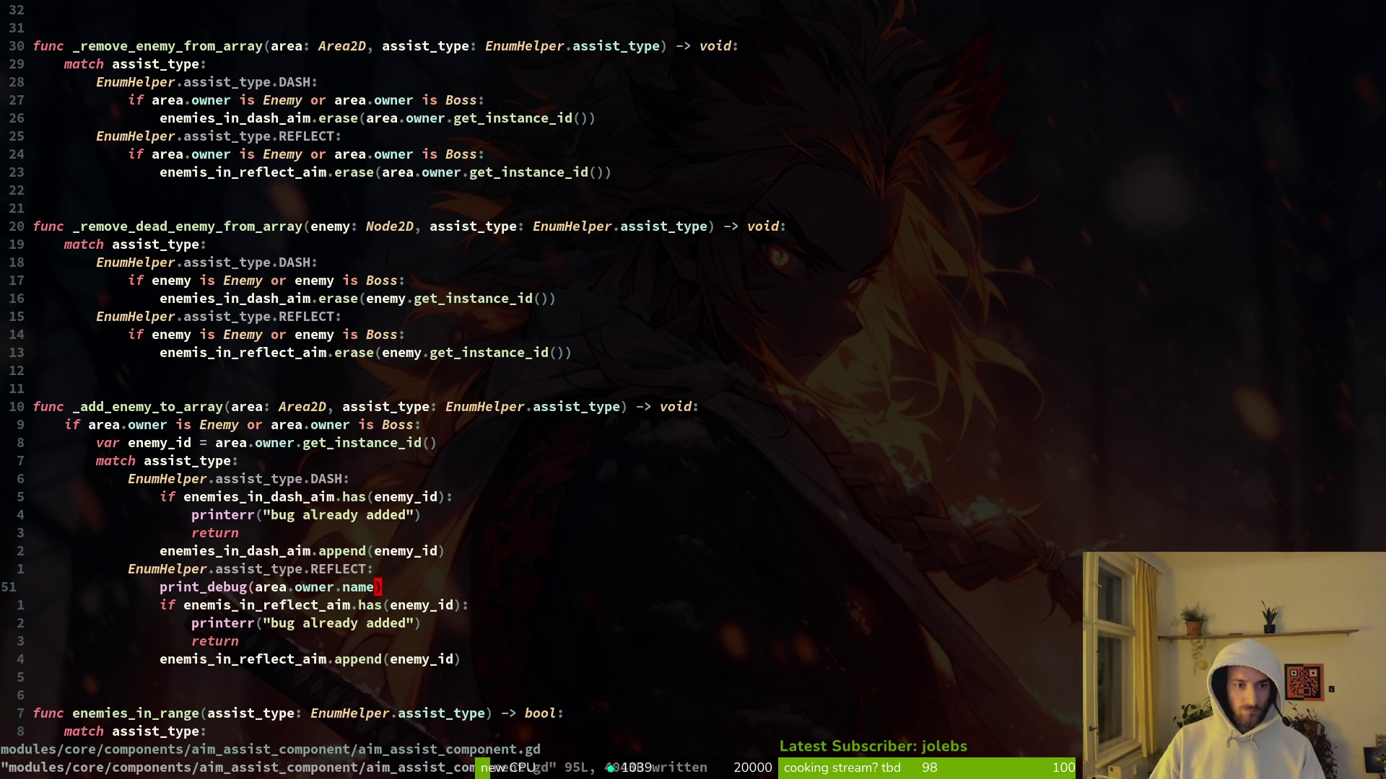
key("alt+Tab")
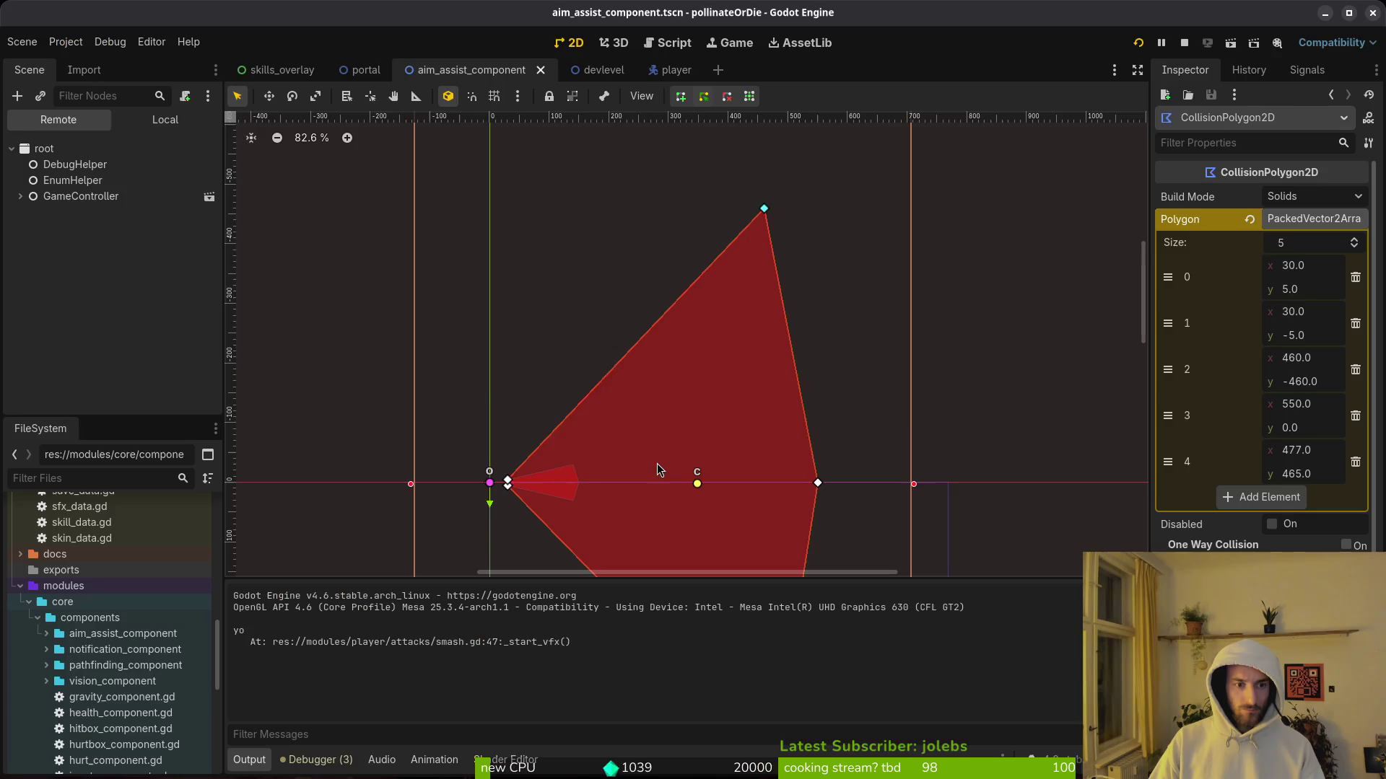
Step: Run the game with collision display enabled, reflect a projectile to print mutatedFlower, then pause
key("F5")
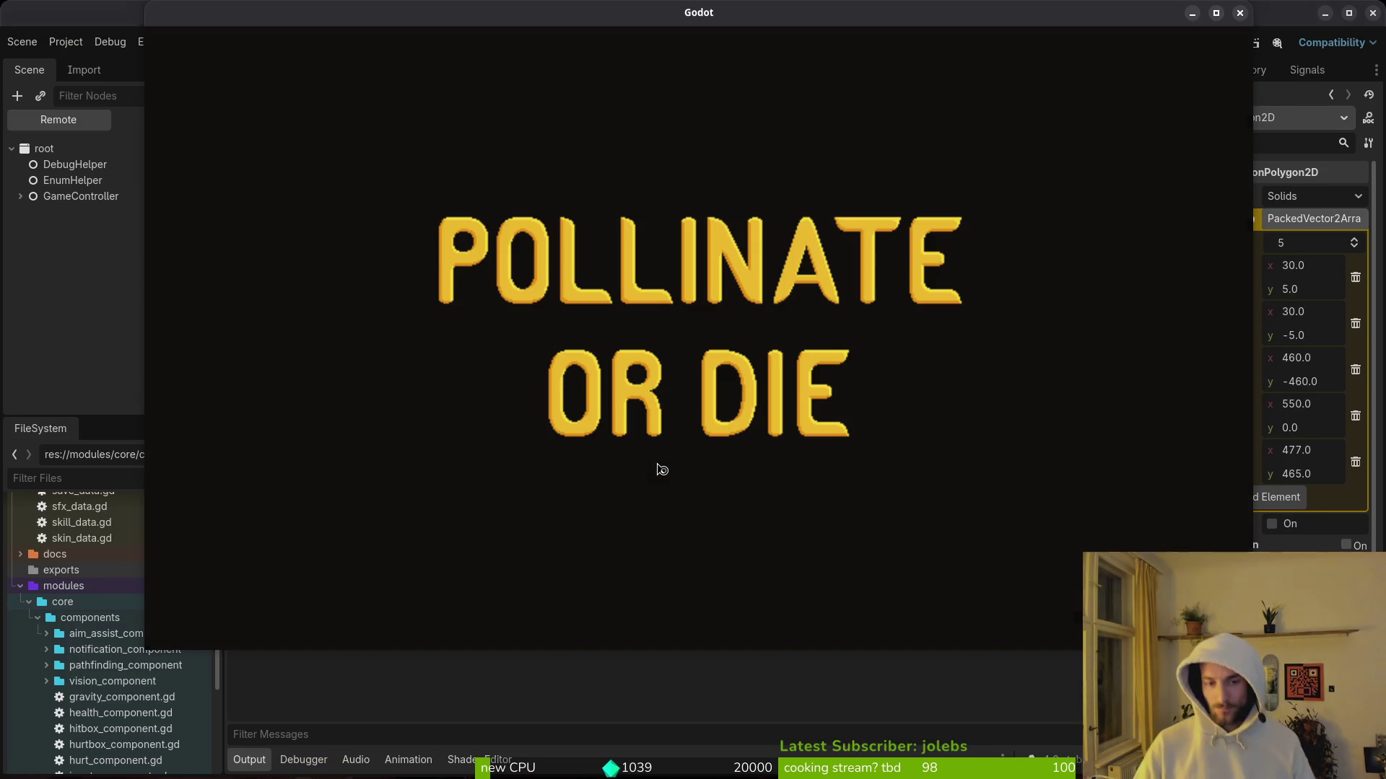
key("Return")
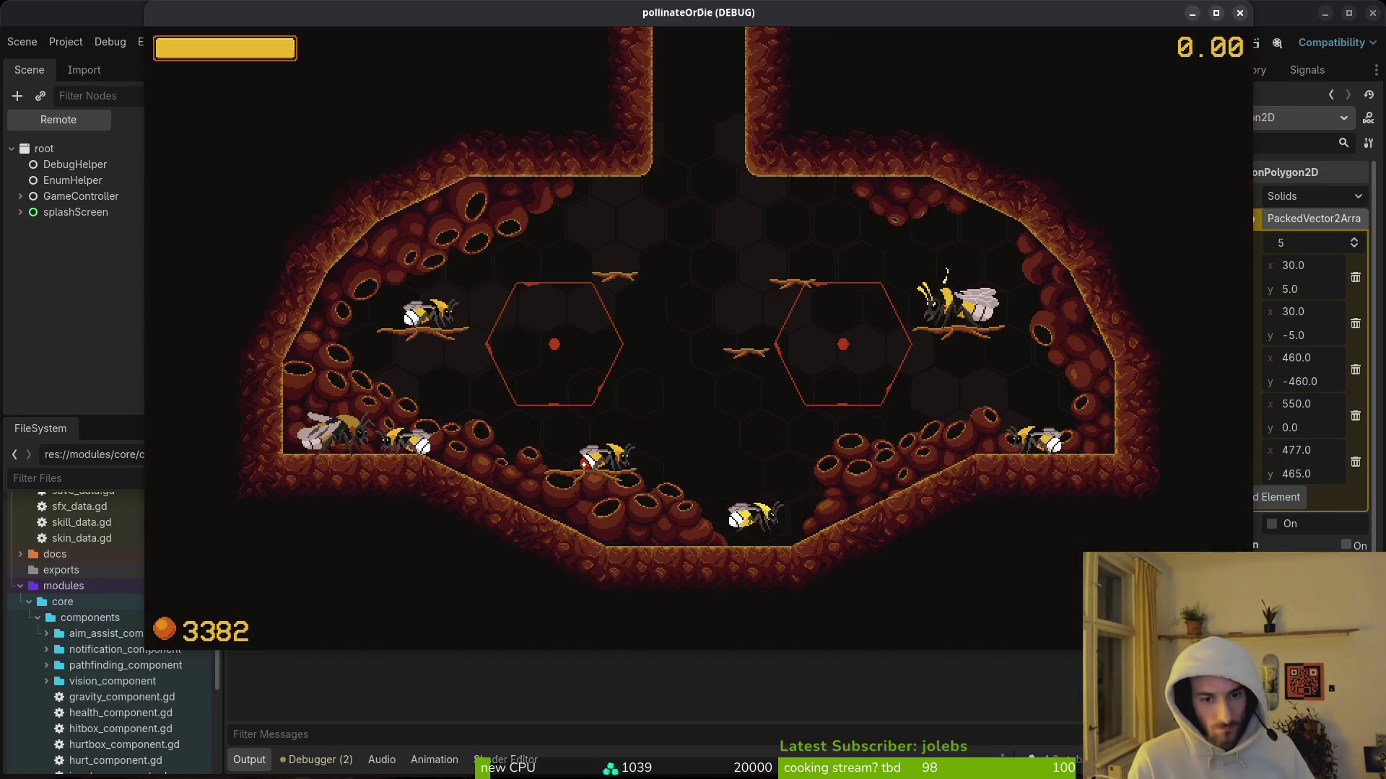
key("Escape")
key("Down")
key("Return")
key("Down")
key("Down")
key("Return")
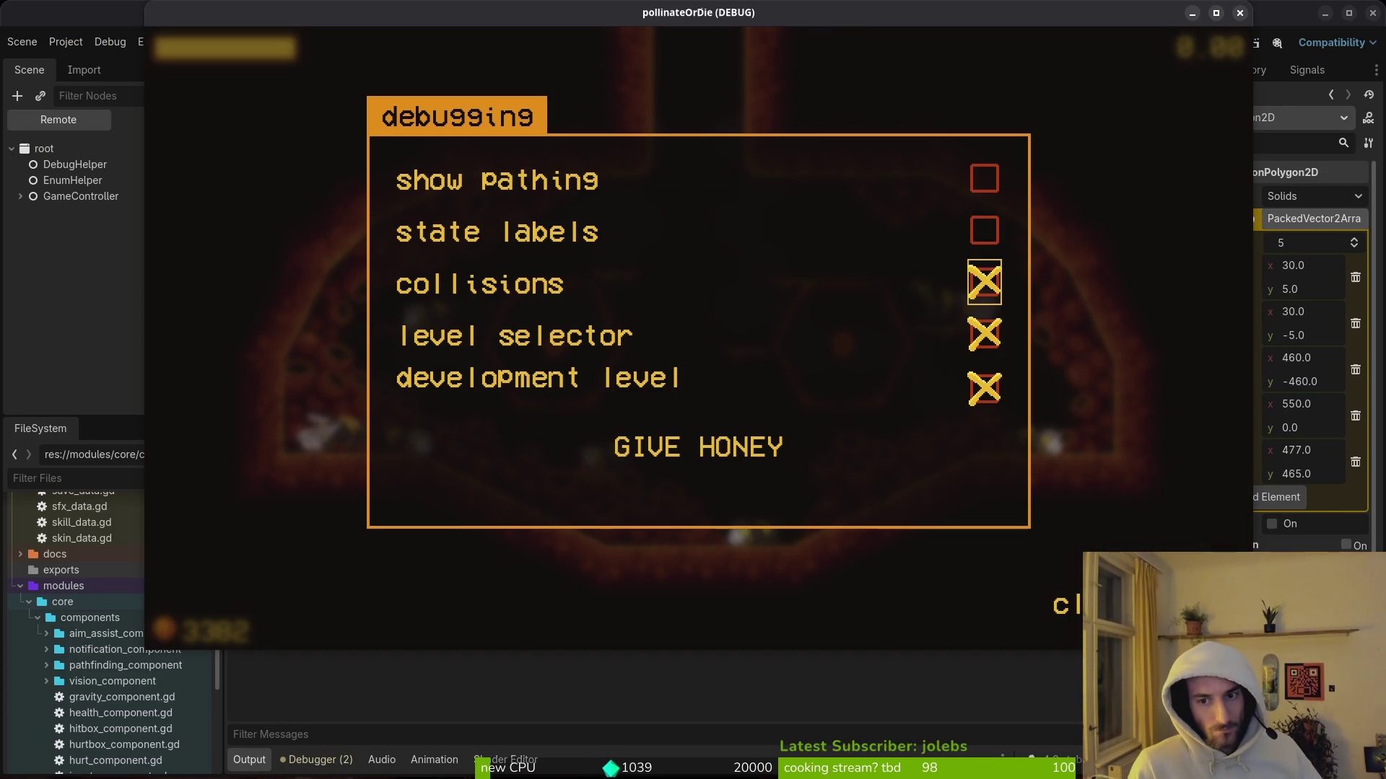
key("Escape")
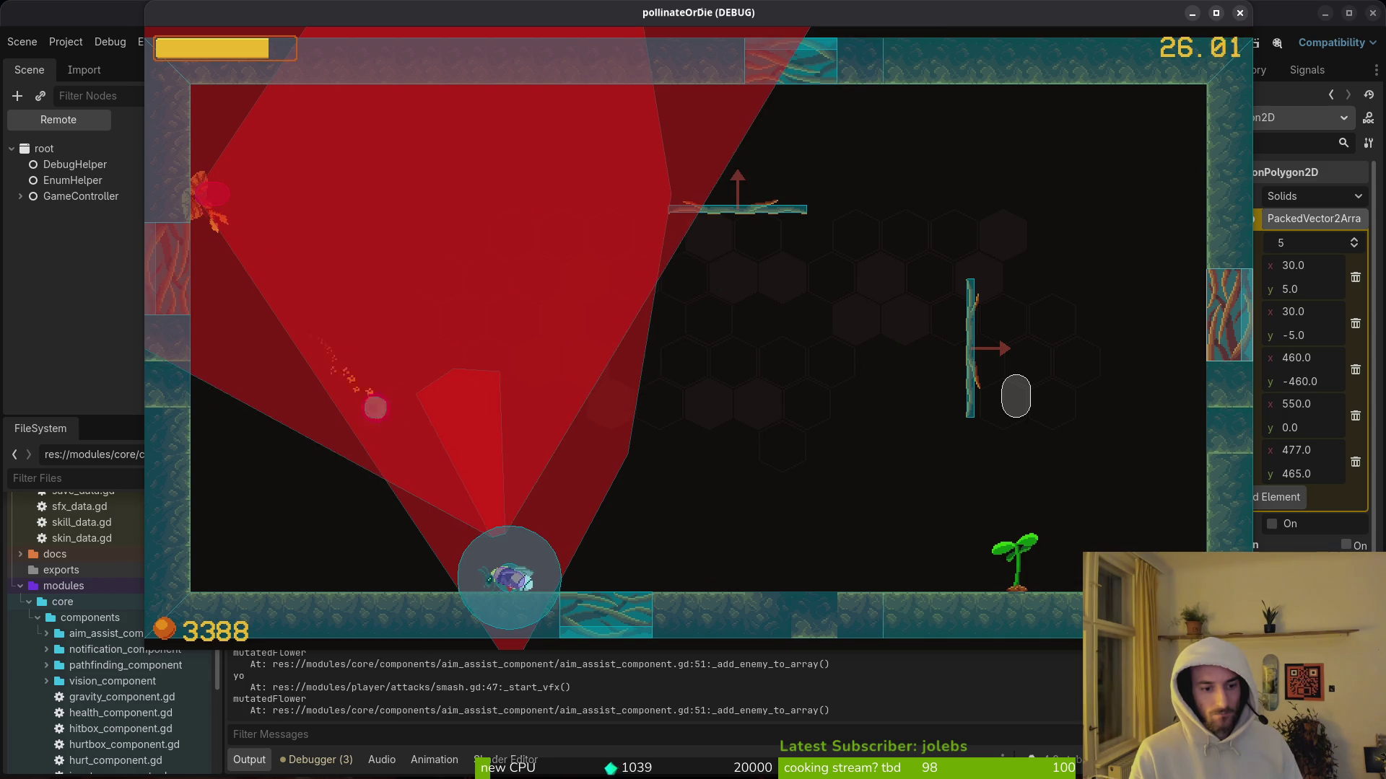
key("Escape")
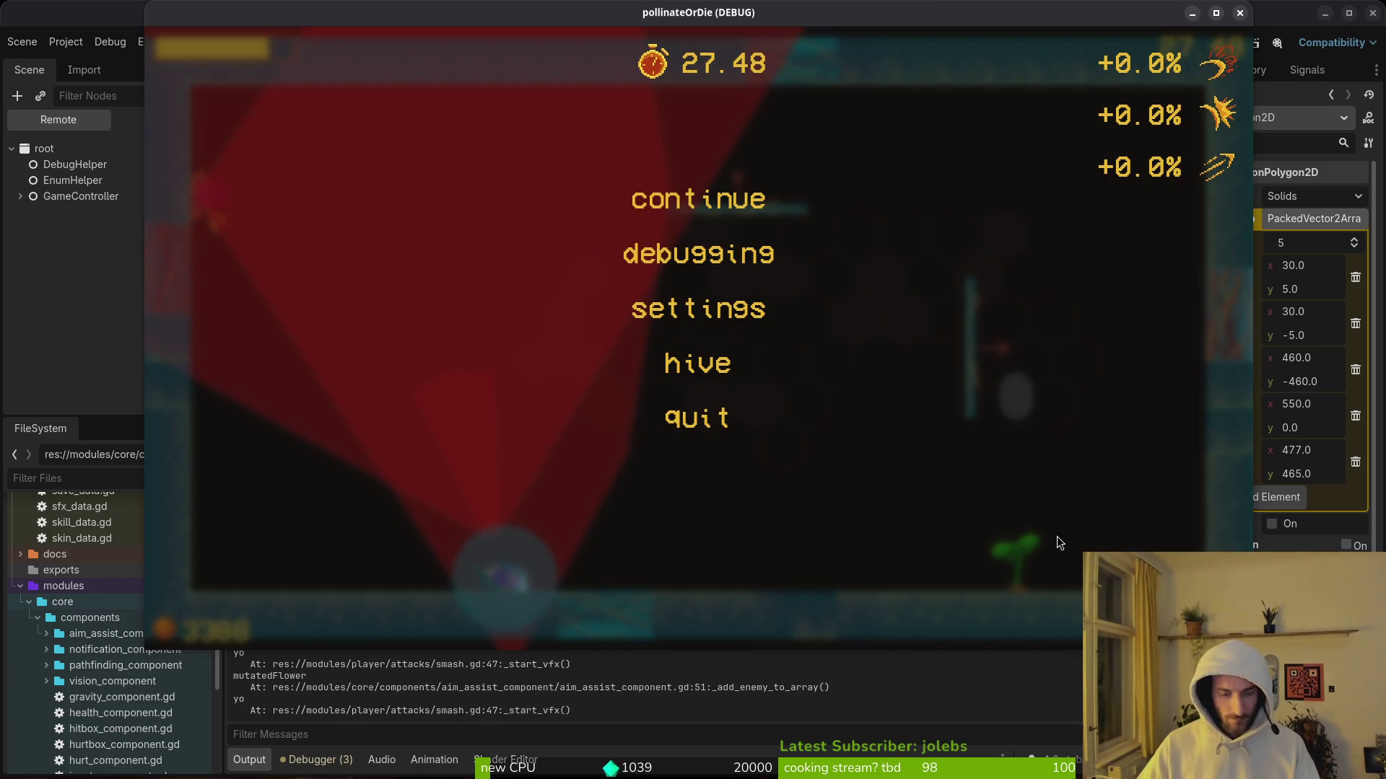
key("alt+Tab")
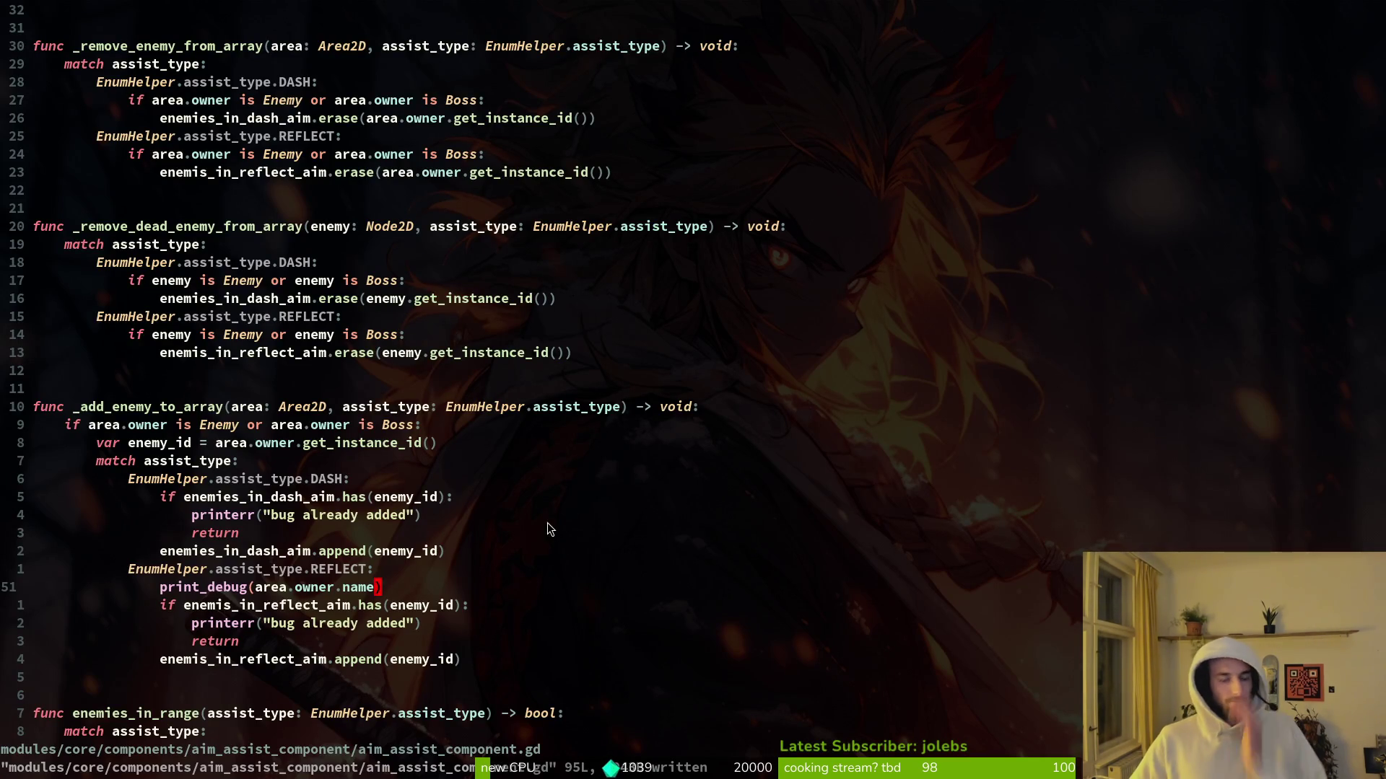
Step: Jump back to smash.gd and select the start_reflect line below the enemies_in_range call
left_click(565, 354)
scroll(590, 387, "up", 6)
scroll(579, 436, "down", 11)
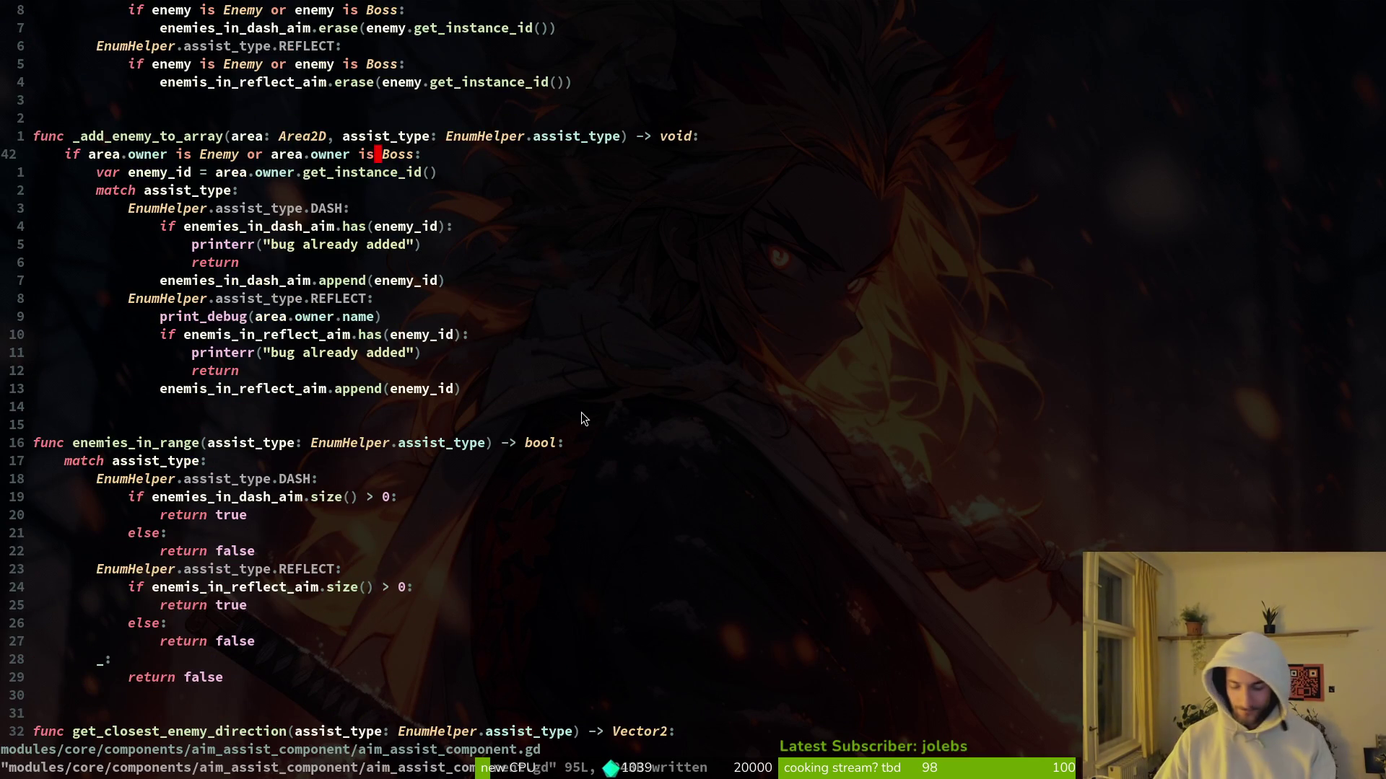
key("ctrl+o")
key("j")
key("j")
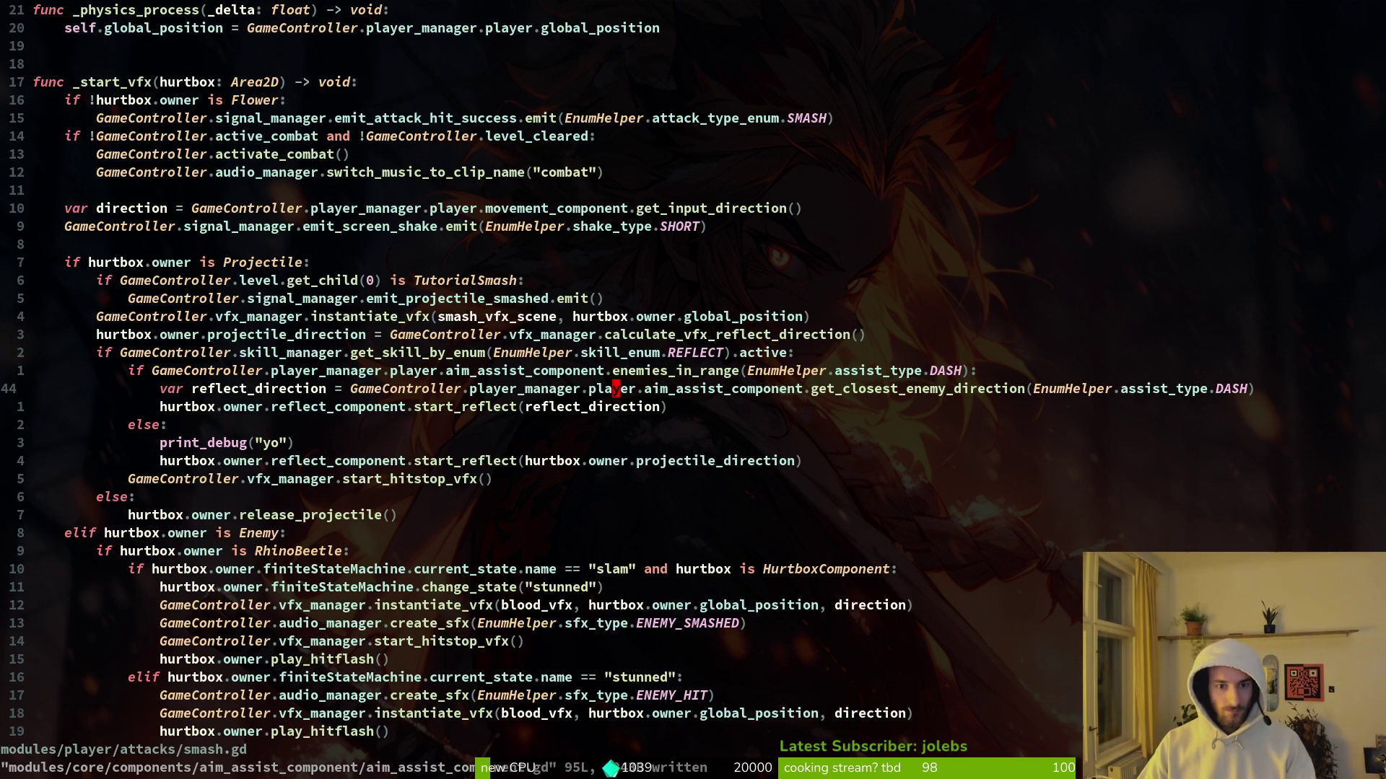
key("shift+v")
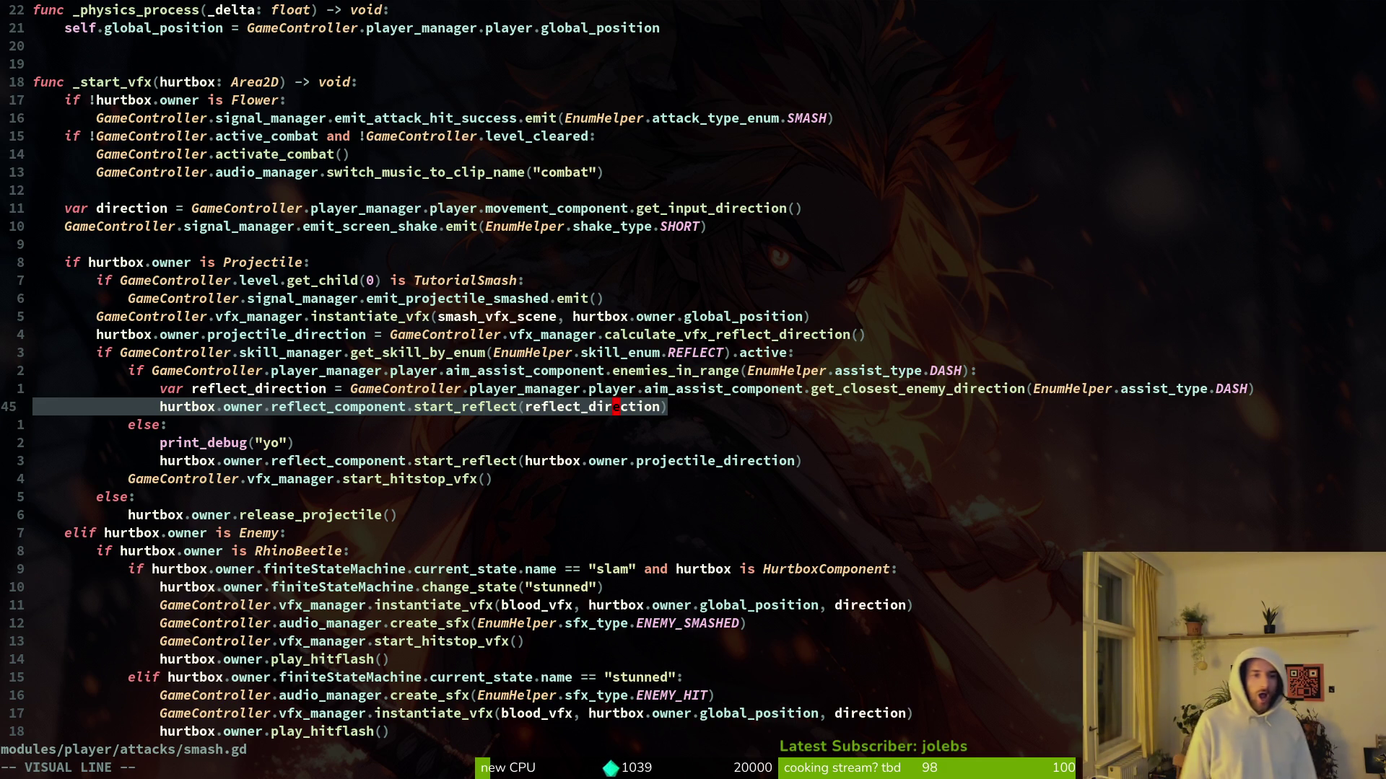
key("k")
key("k")
Step: Undo a stray edit, copy enemies_in_range, and search the project for its uses
key("Escape")
type("al")
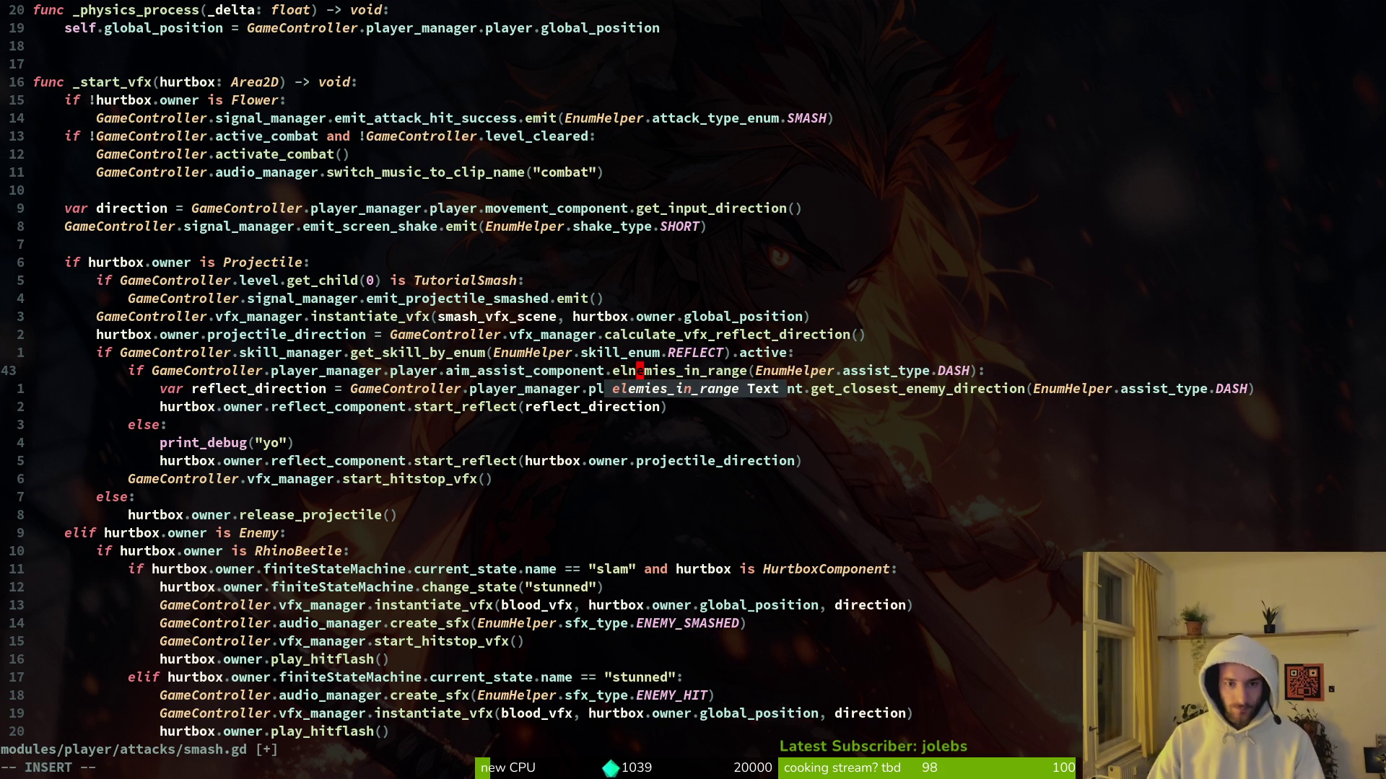
key("Escape")
key("u")
key("v")
key("i")
key("w")
key("y")
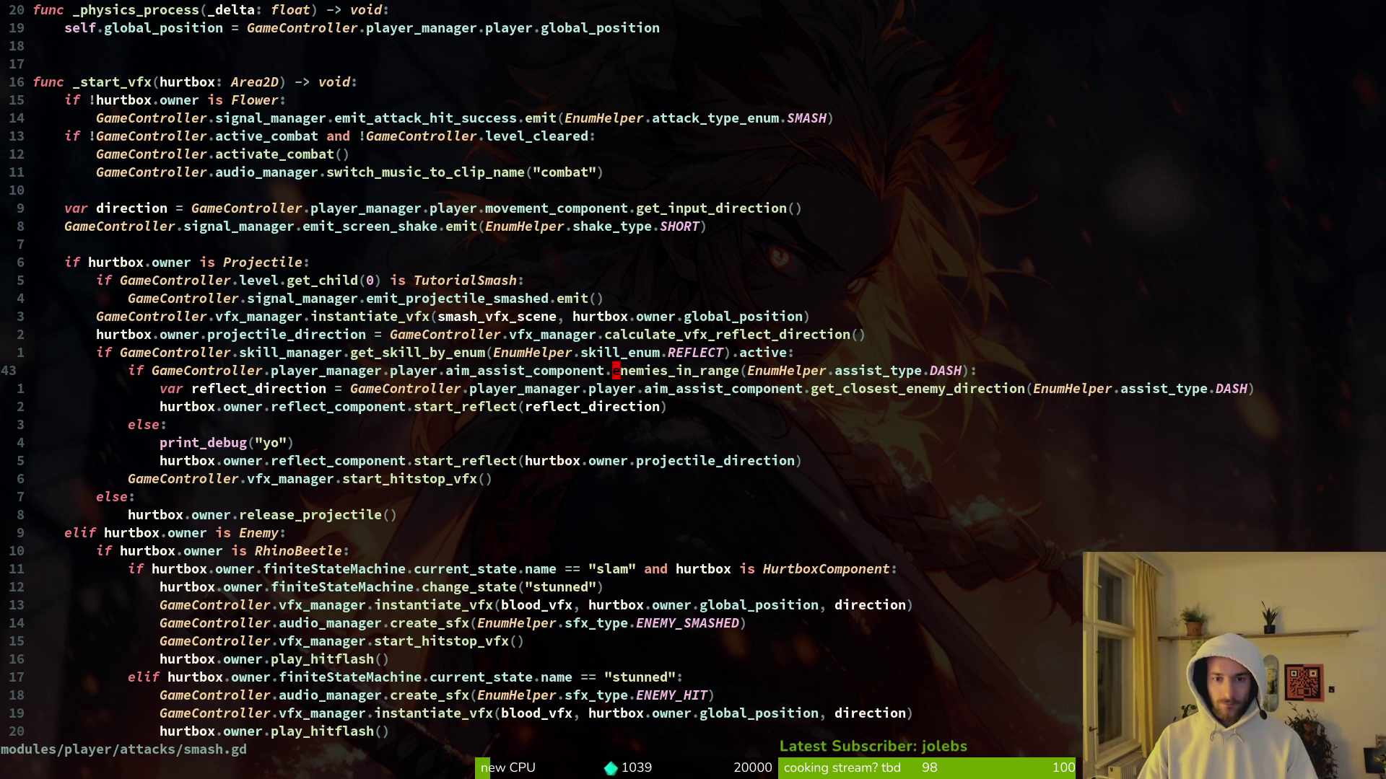
key("space")
key("f")
key("w")
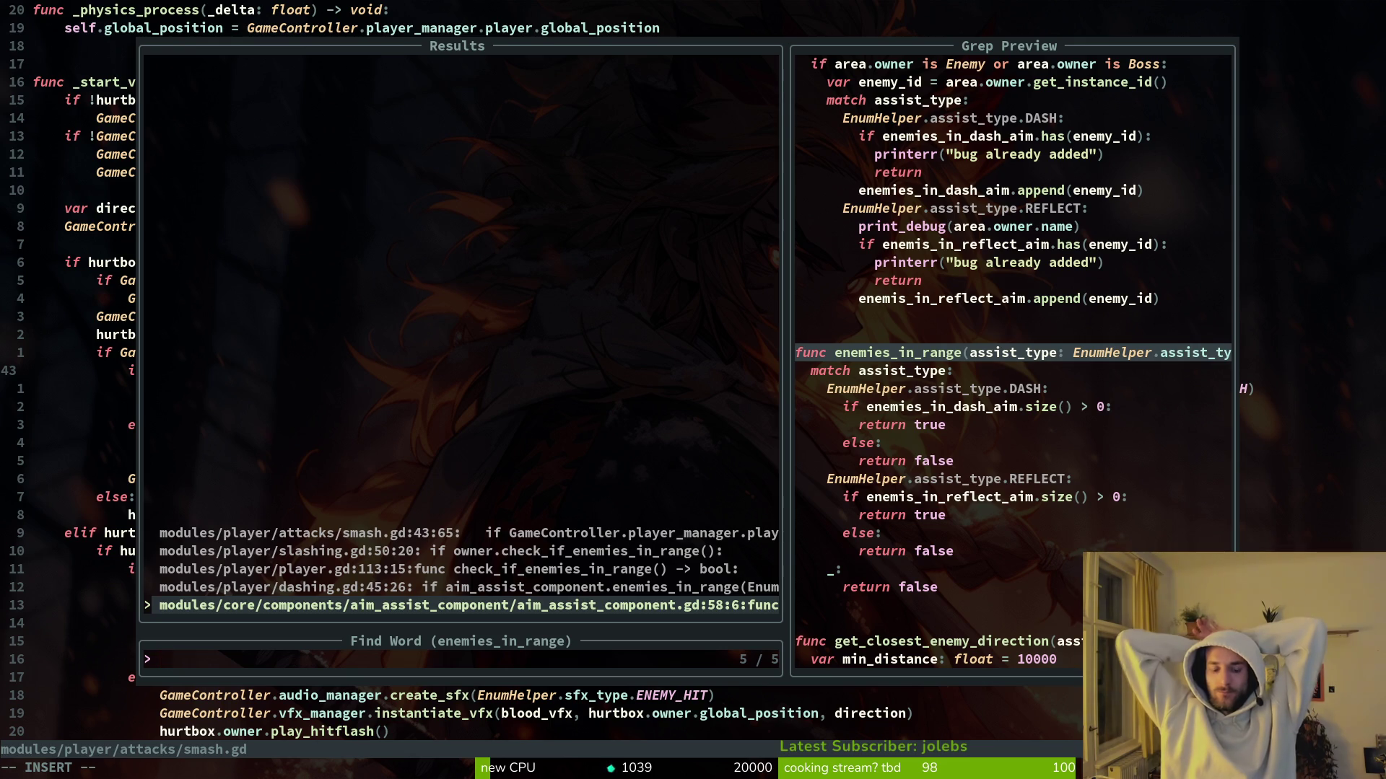
key("Escape")
key("Escape")
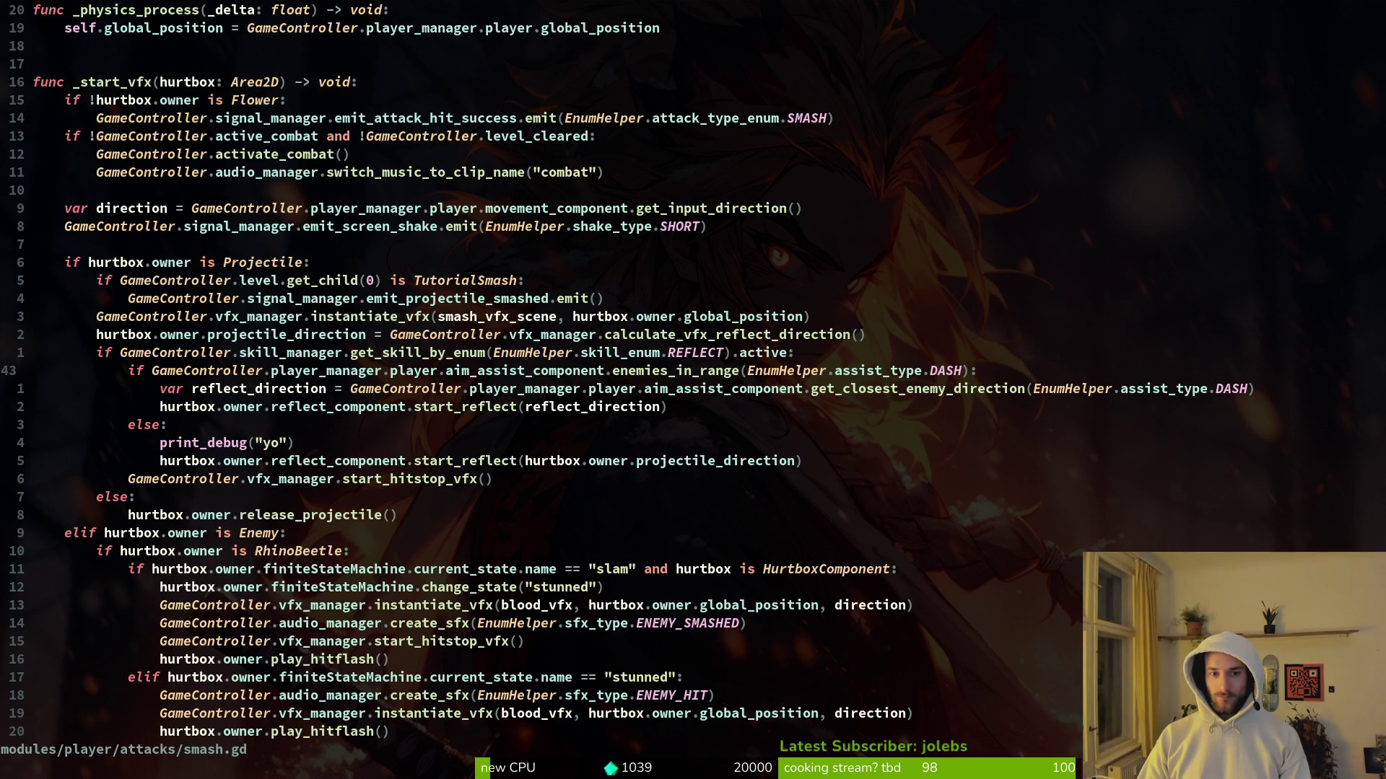
key("dollar")
Step: Change line 43's enemies_in_range assist type from DASH to REFLECT and save smash.gd
key("b")
key("b")
type("cw")
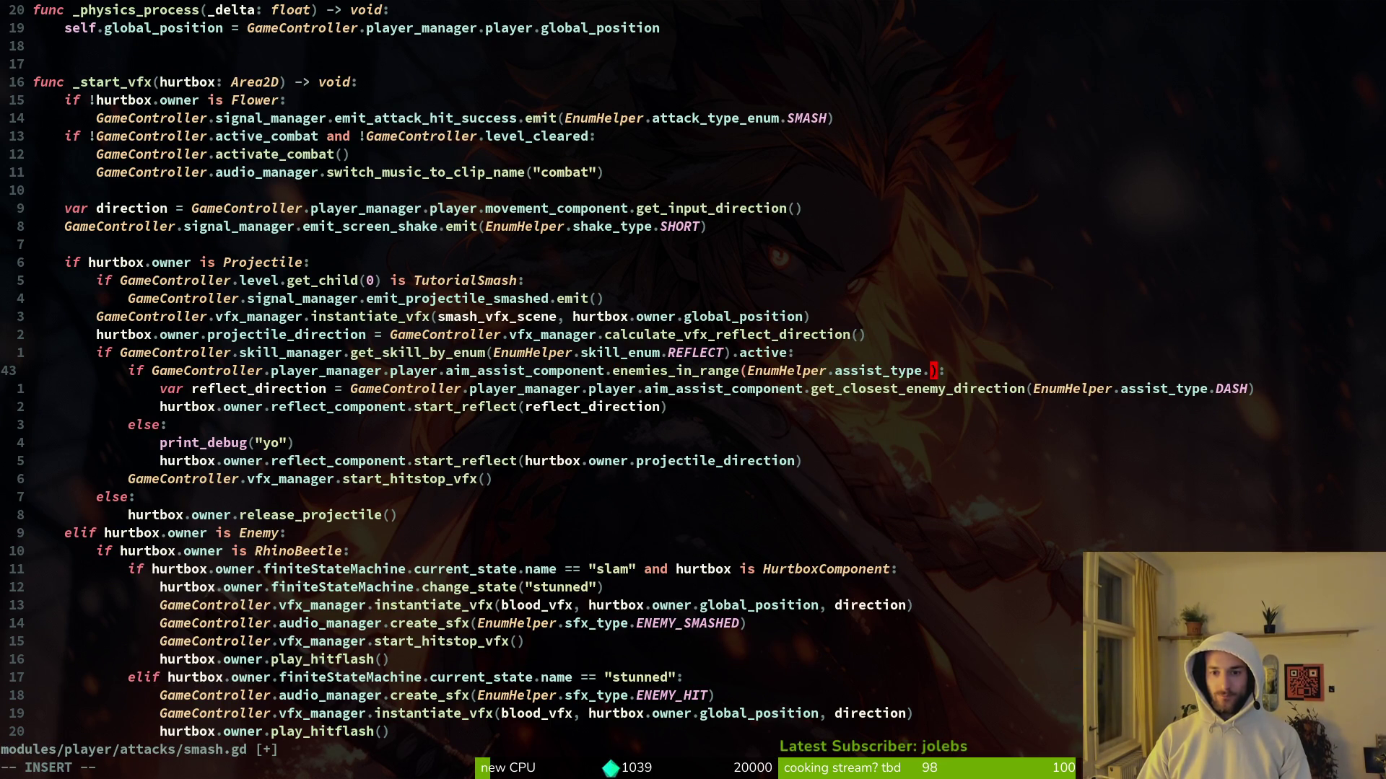
type("re")
key("Down")
key("Return")
key("Escape")
type(":w")
key("Return")
key("alt+Tab")
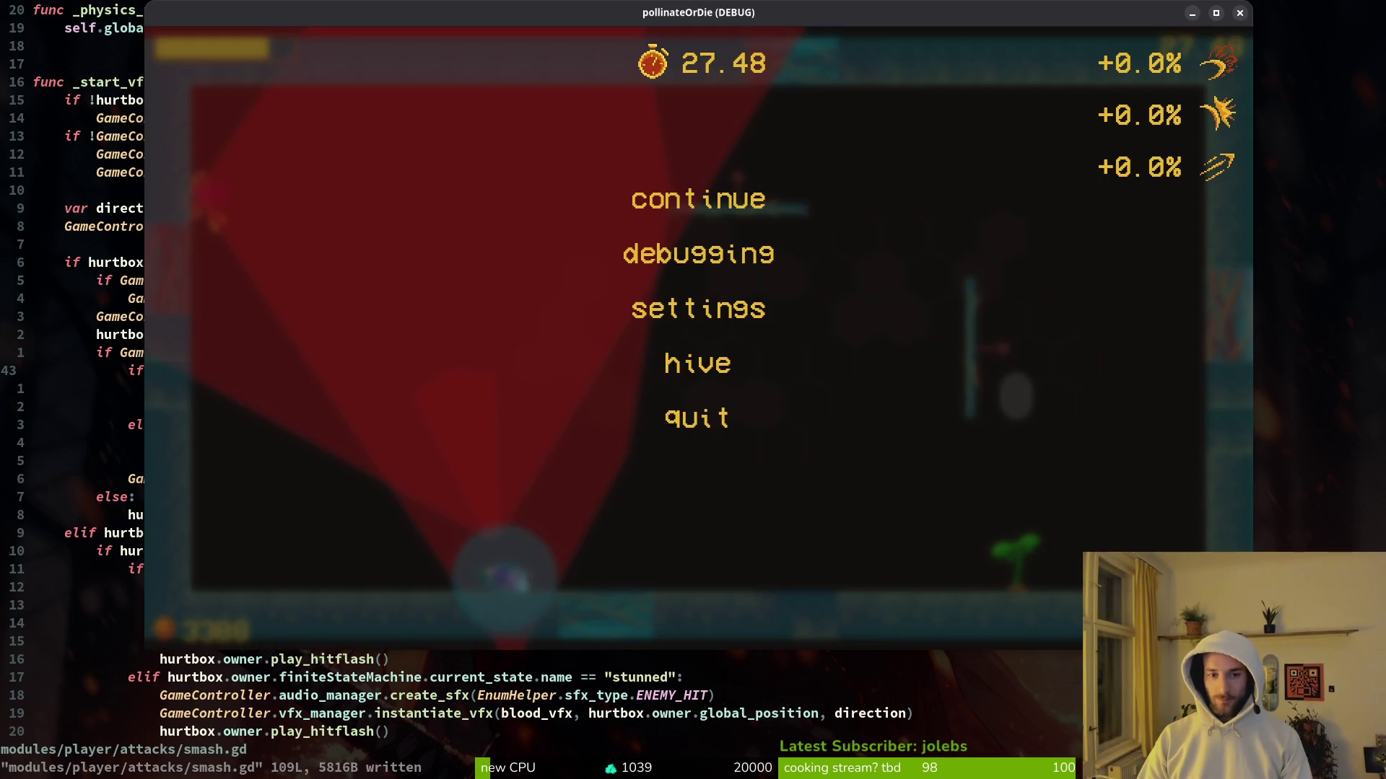
Step: Rerun the game with collisions shown and open the debugger's four errors, including the null global_position trace
key("F8")
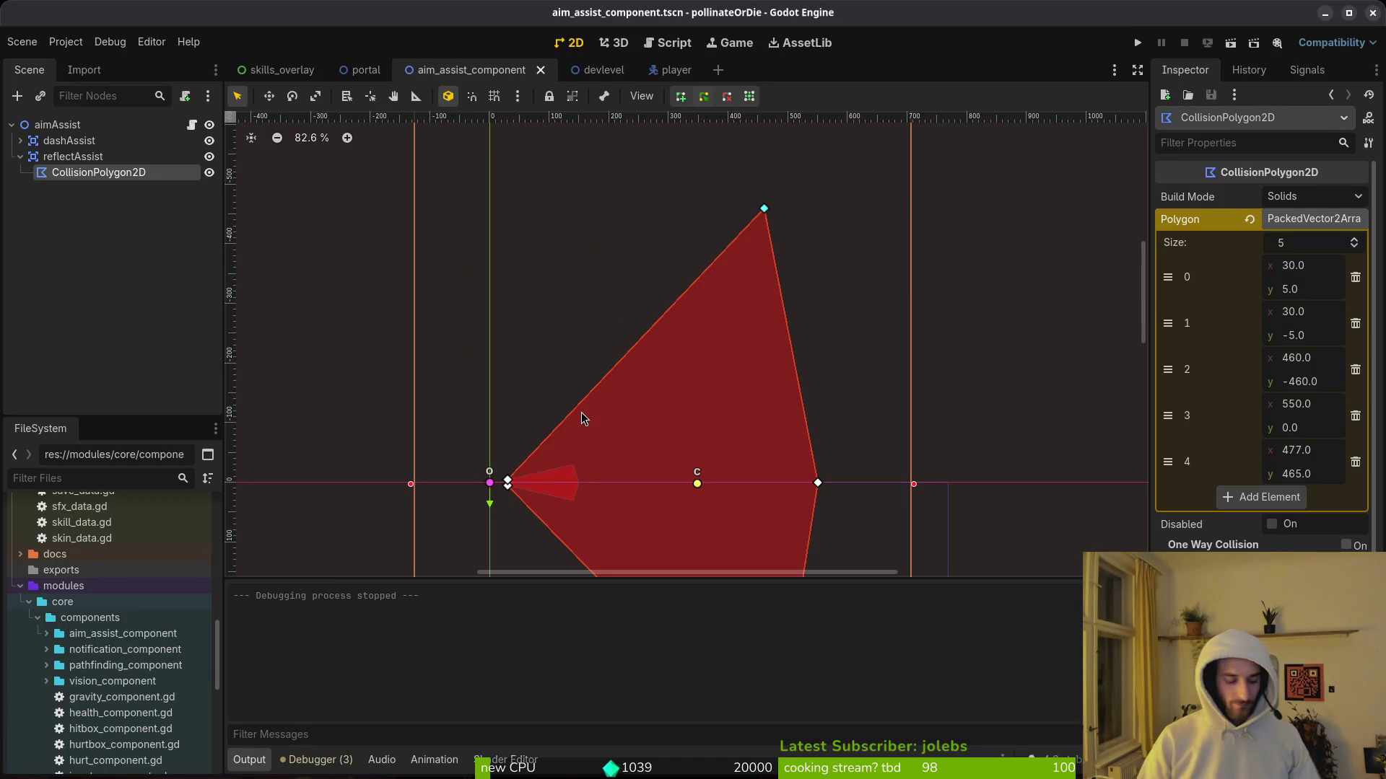
key("F5")
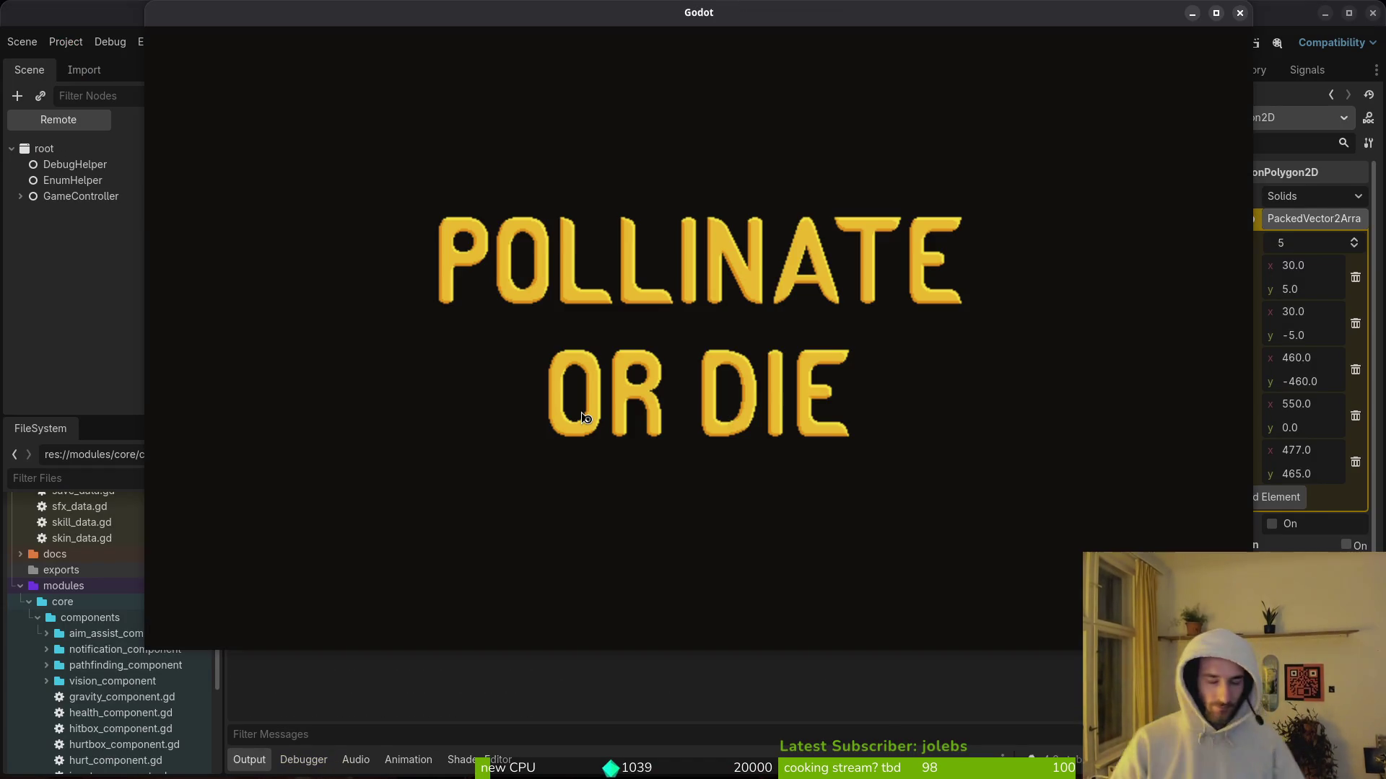
key("Return")
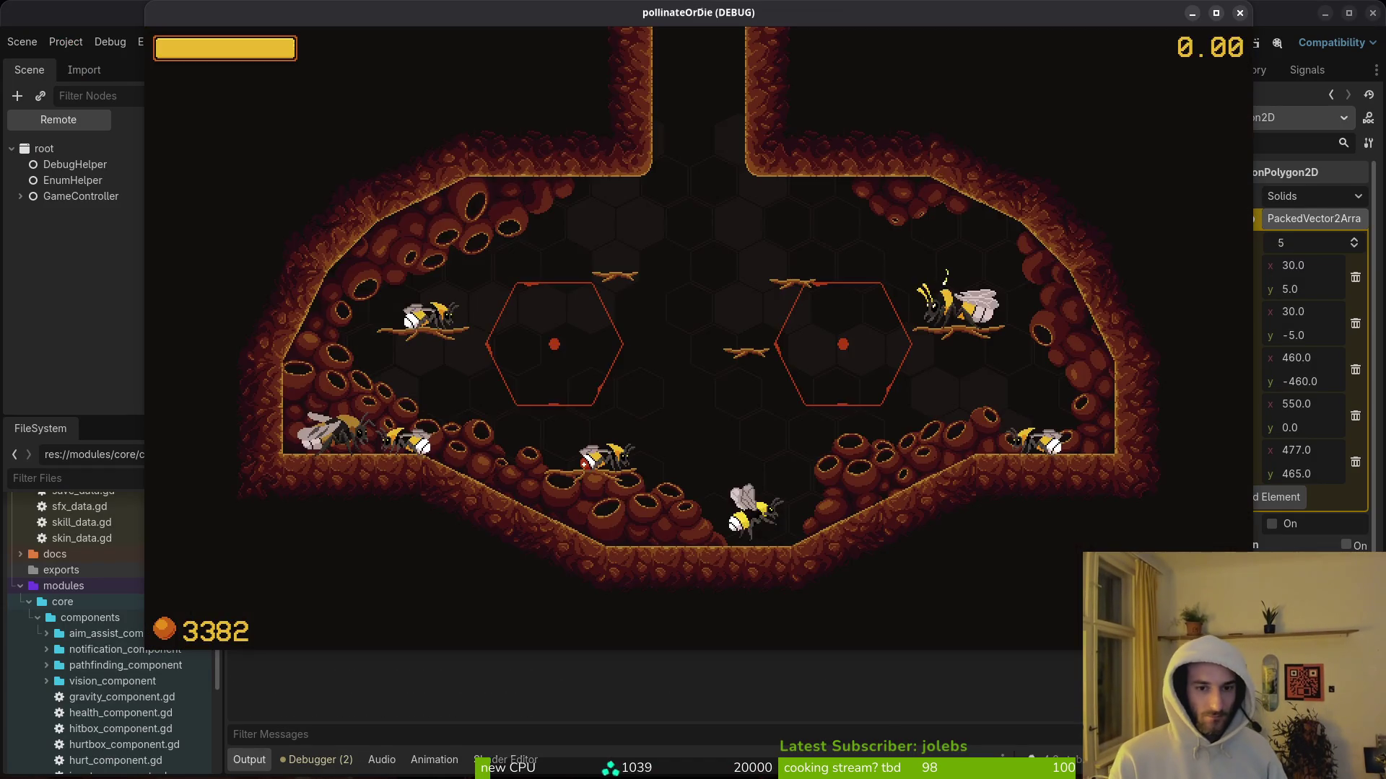
key("Escape")
key("Down")
key("Return")
key("Down")
key("Down")
key("Escape")
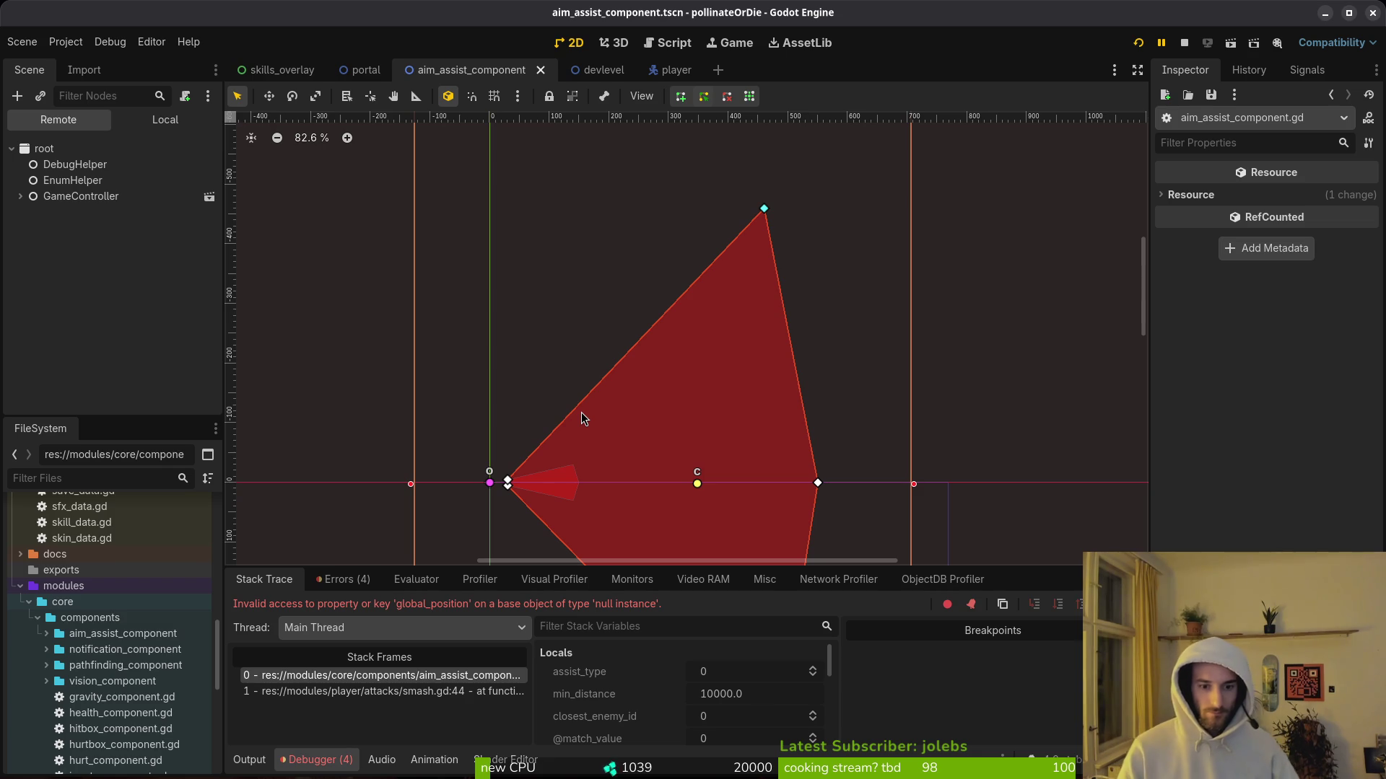
left_click(356, 583)
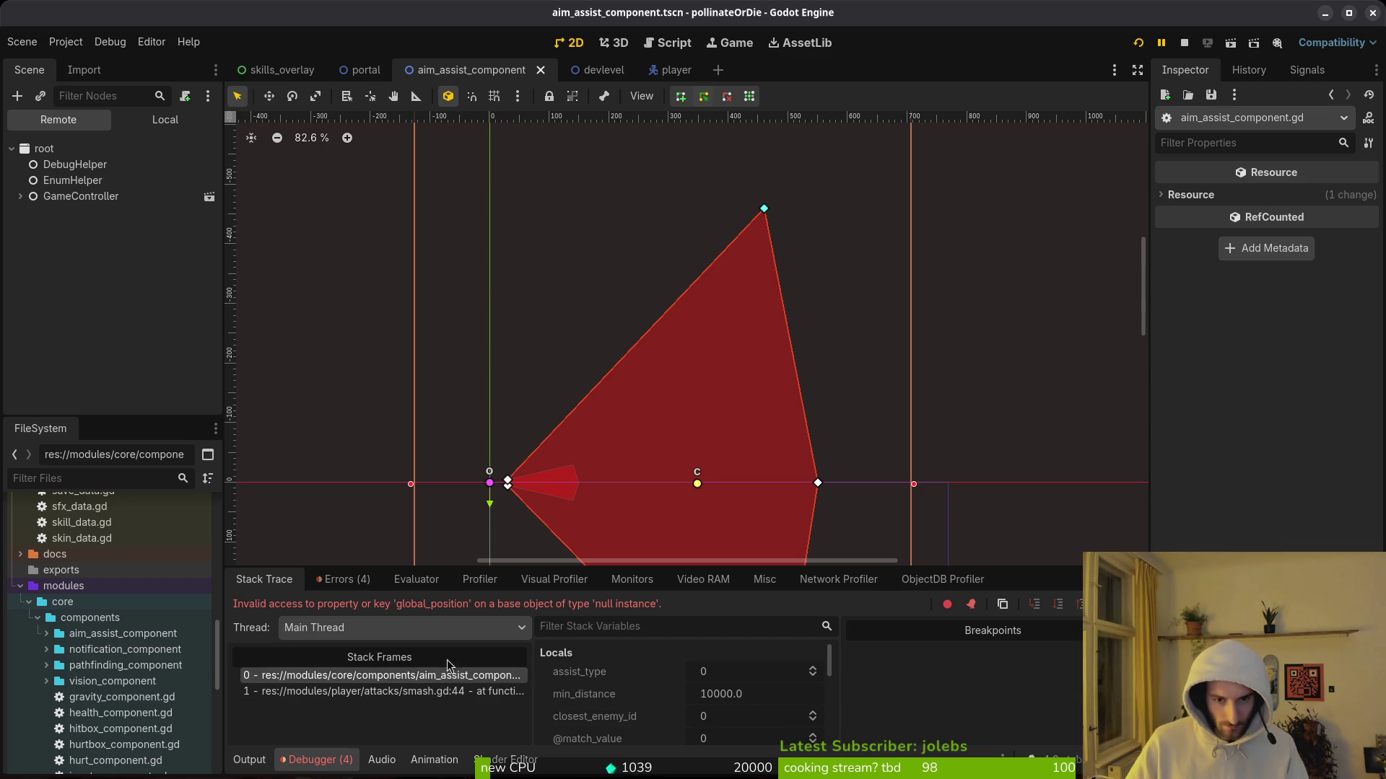
key("alt+Tab")
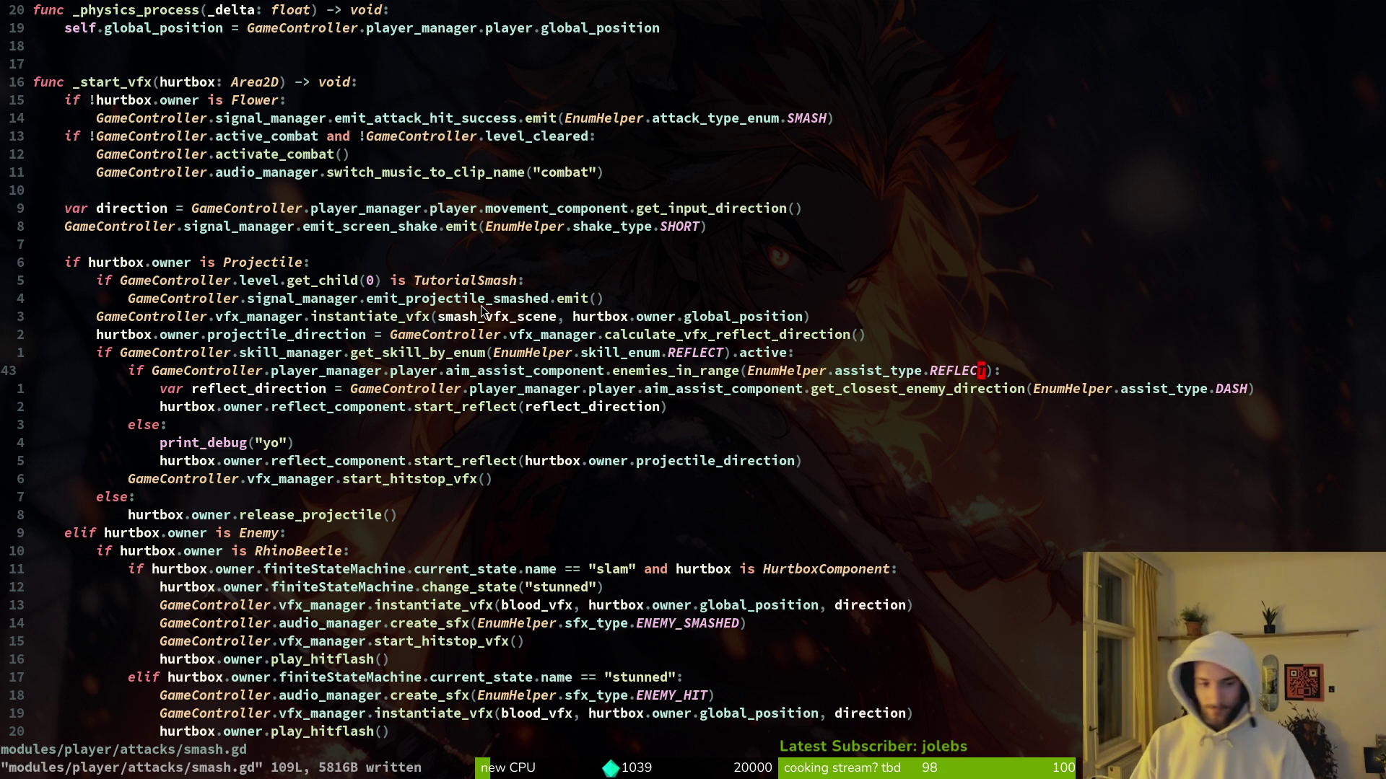
Step: Inspect line 84 of the aim-assist component script and recheck the debugger errors in Godot
key("ctrl+o")
type(":84")
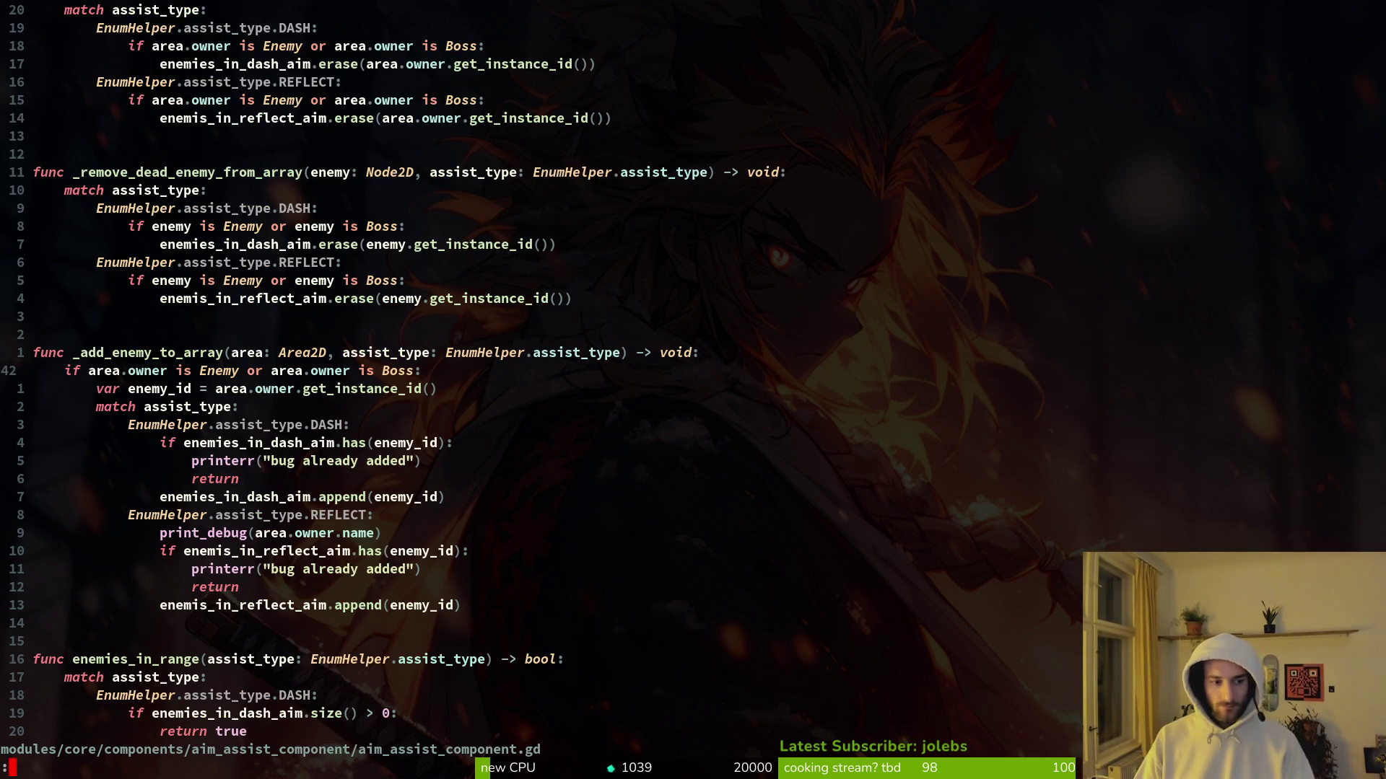
key("Return")
key("V")
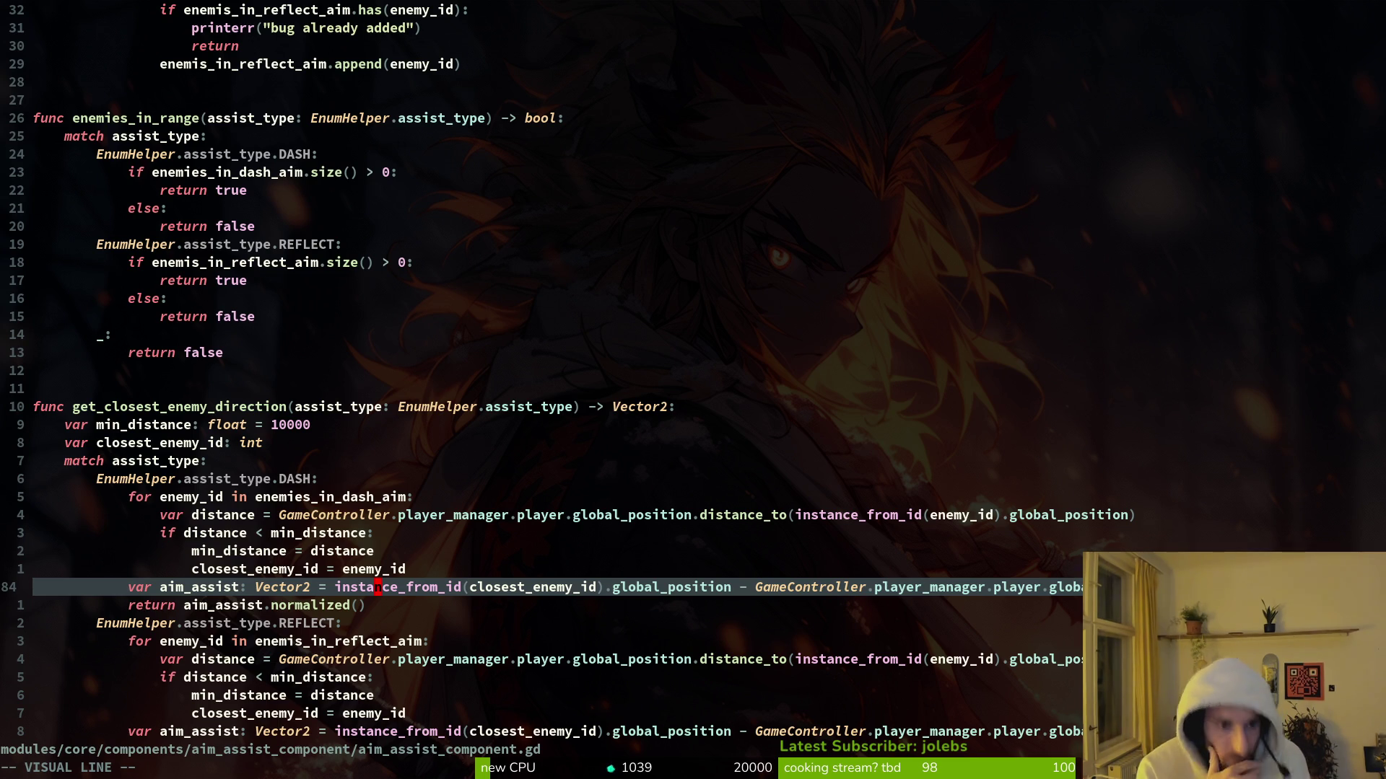
key("alt+Tab")
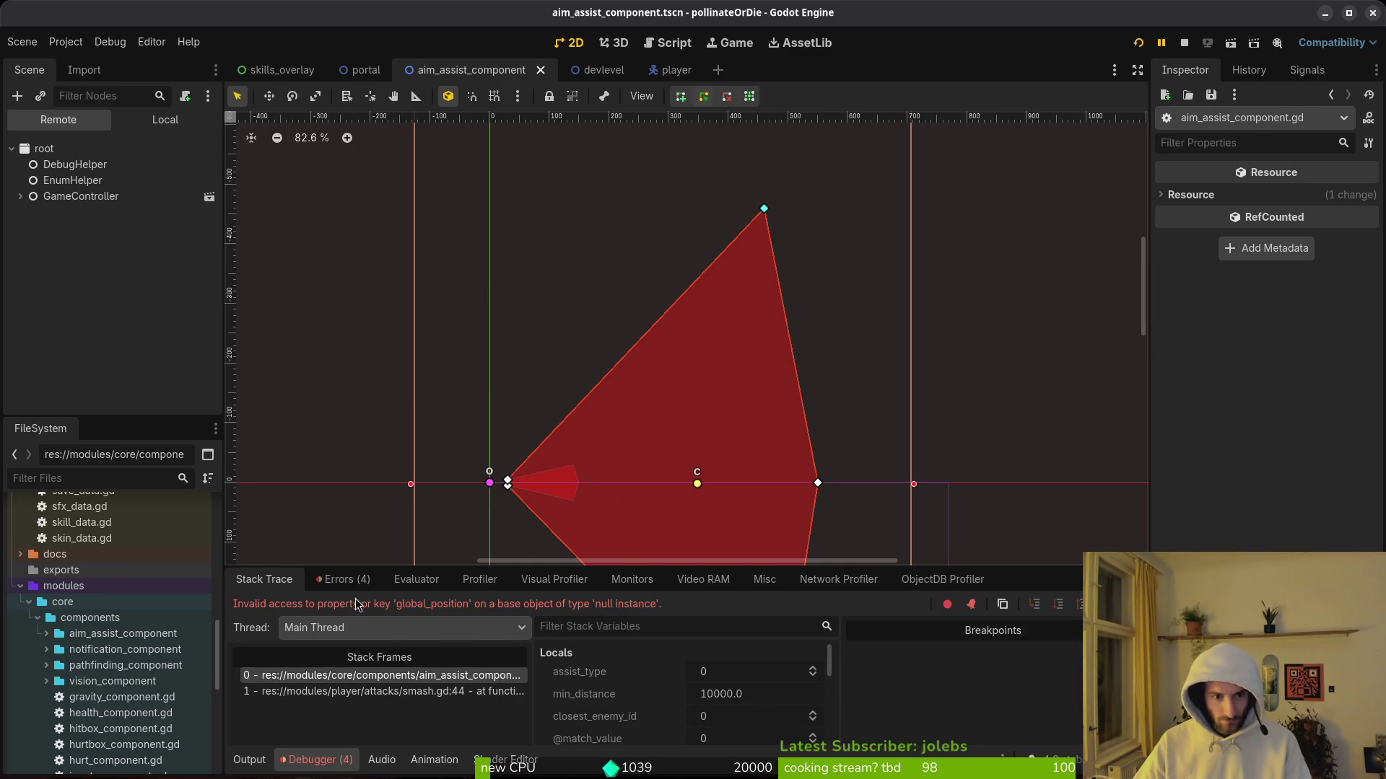
left_click(345, 580)
key("alt+Tab")
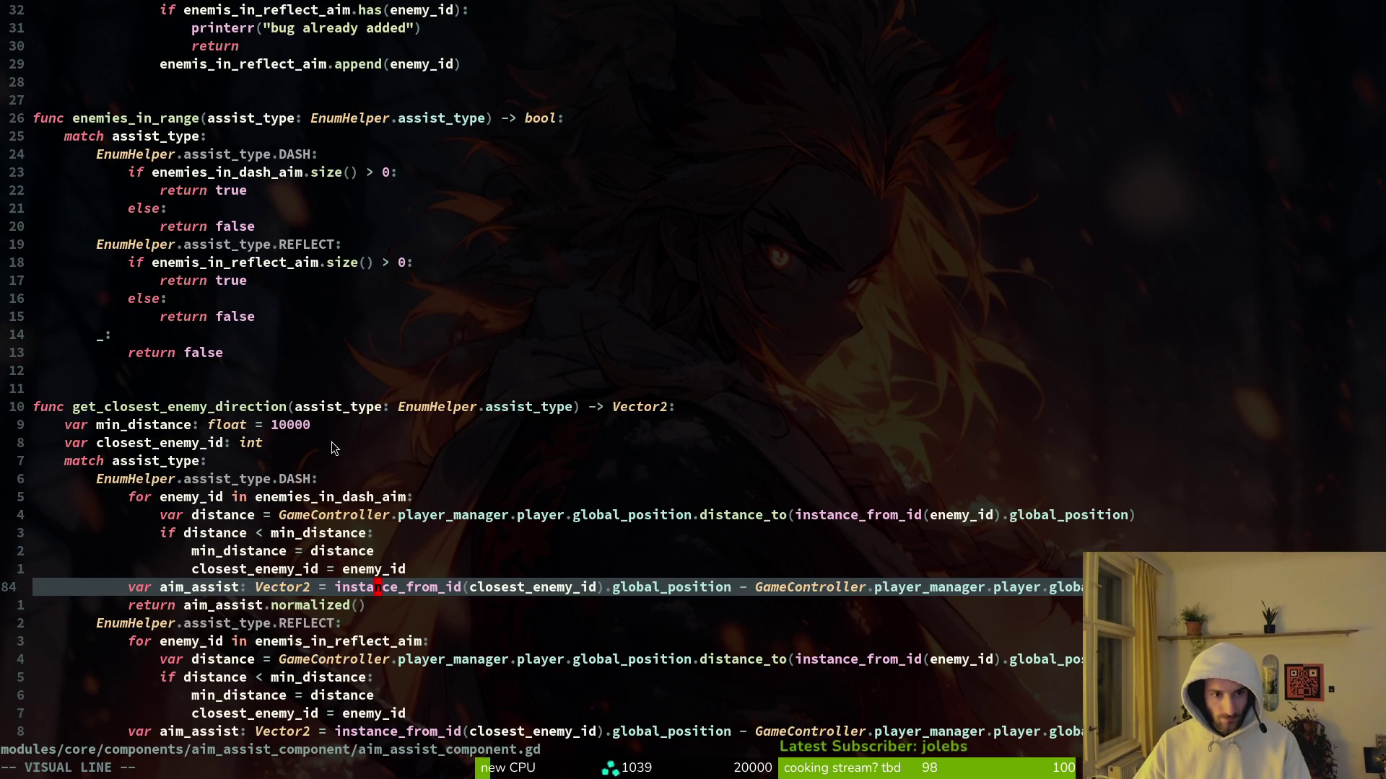
key("Escape")
Step: Search the project for get_closest_enemy_direction calls and open smash.gd at line 44
left_click(182, 413)
key("b")
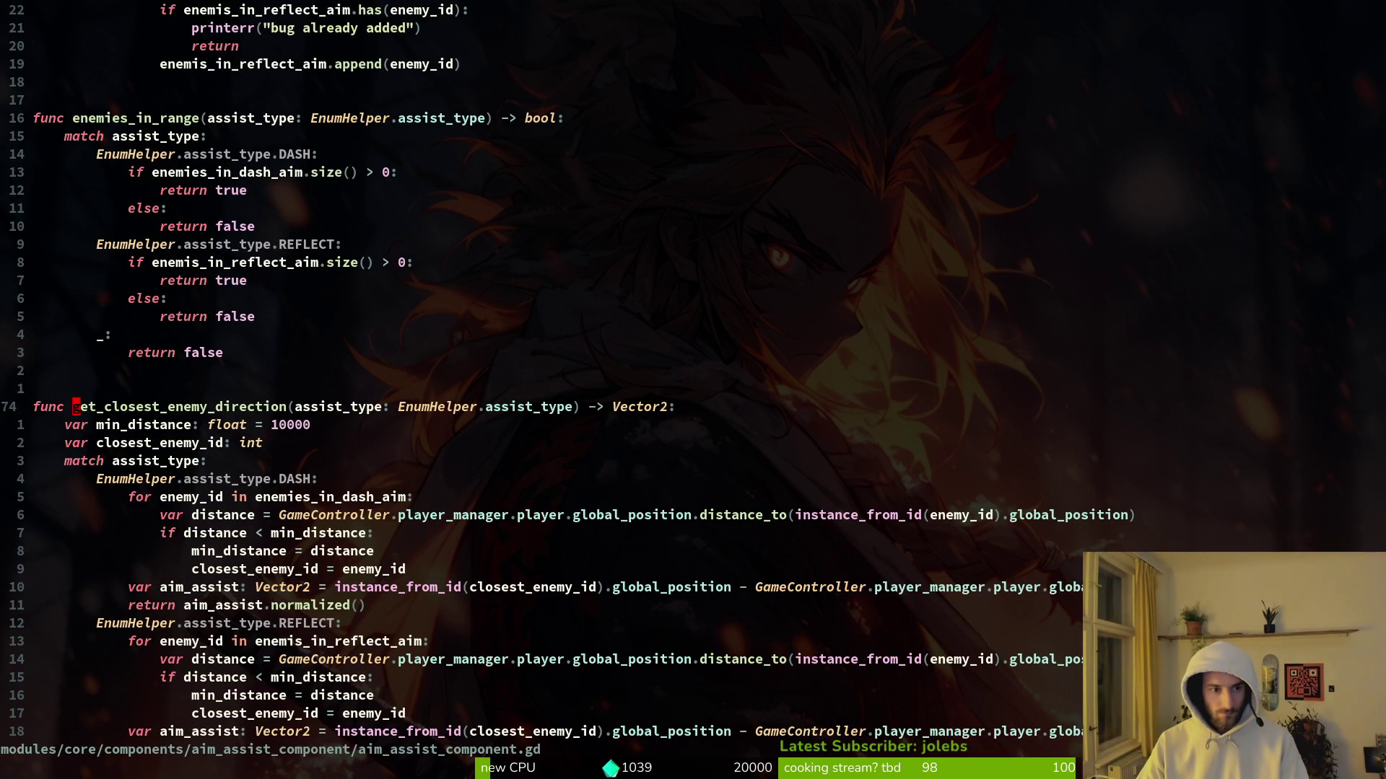
key("space")
key("f")
key("c")
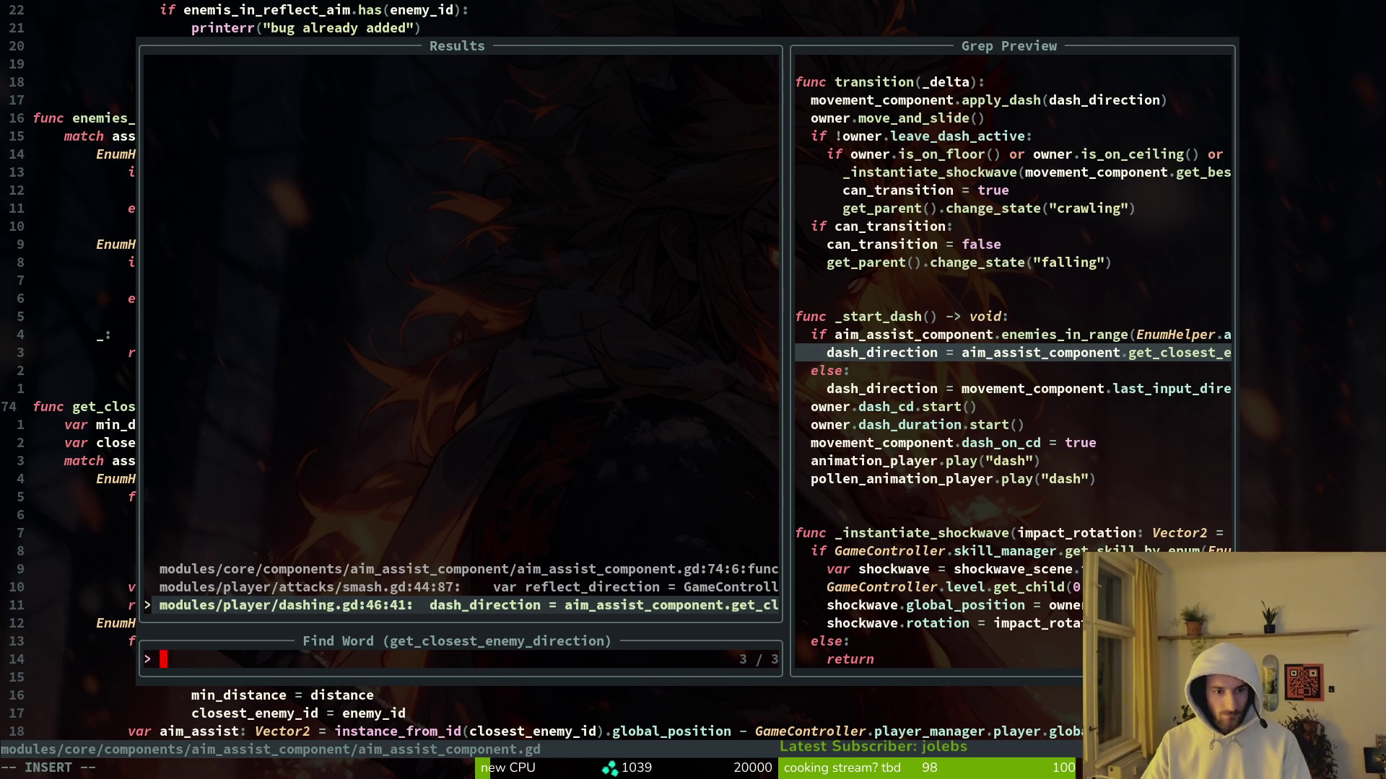
key("Up")
key("Return")
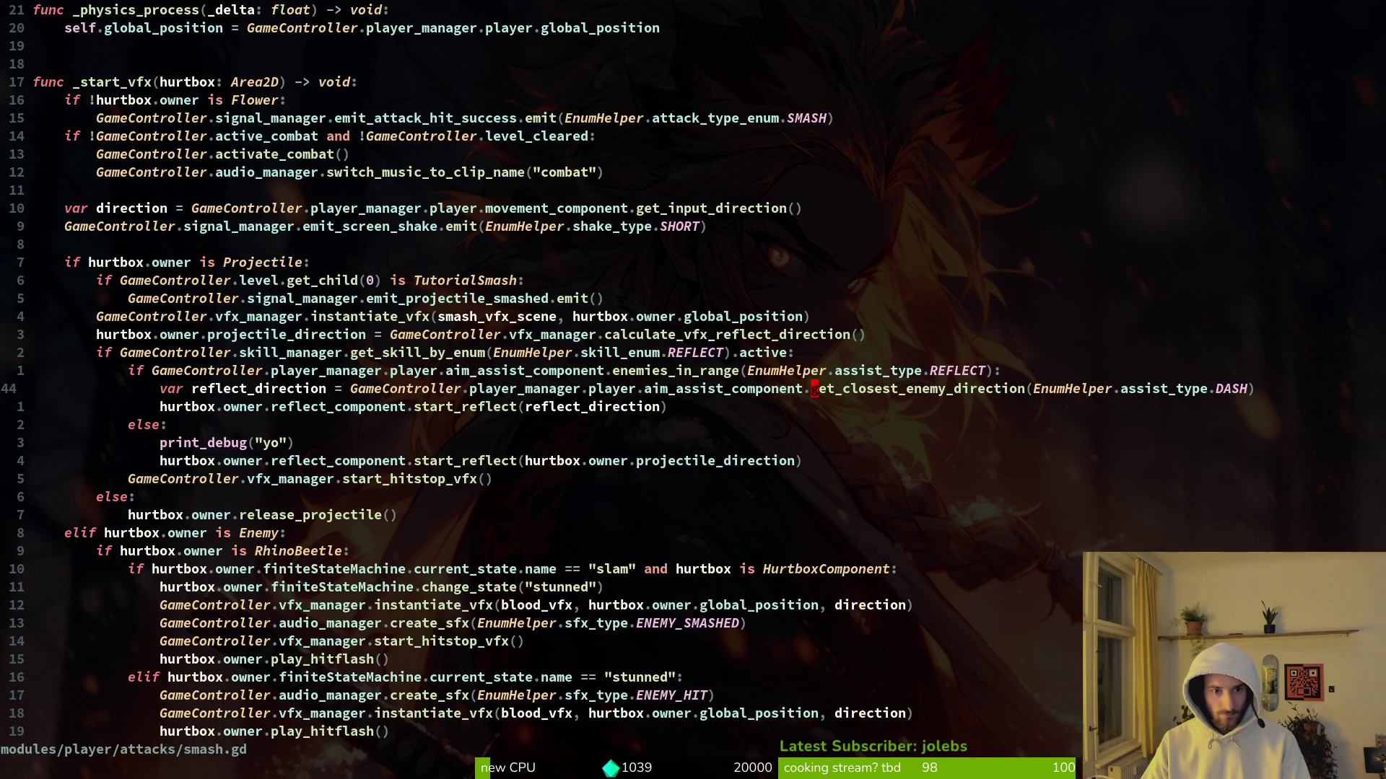
type("$hsi")
Step: Change the assist type on smash.gd line 44 from DASH to REFLECT, save, and stop the game
key("Escape")
type("ciwREFLECT")
key("Escape")
key("ctrl+s")
key("alt+Tab")
key("F8")
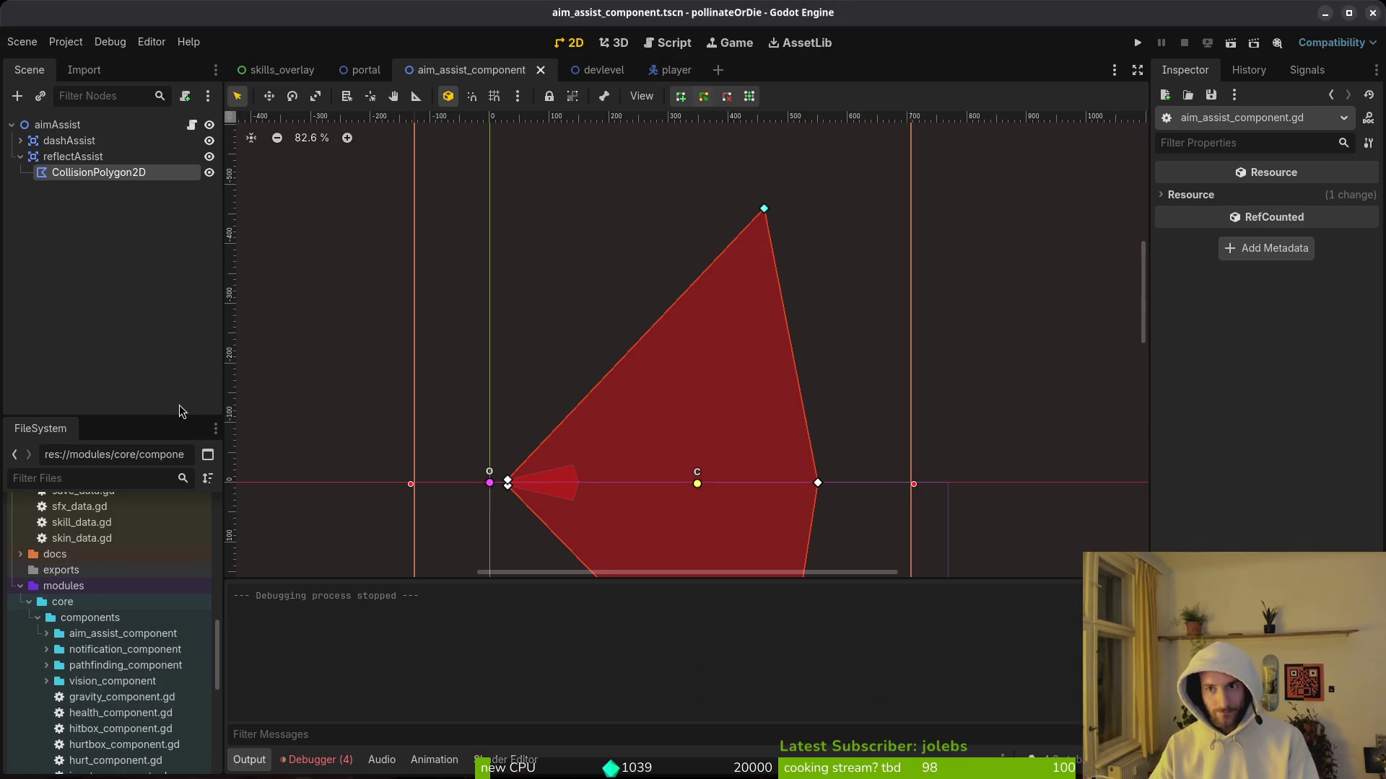
Step: Relaunch the game and turn on collision shape display from the pause menu's debugging panel
key("F5")
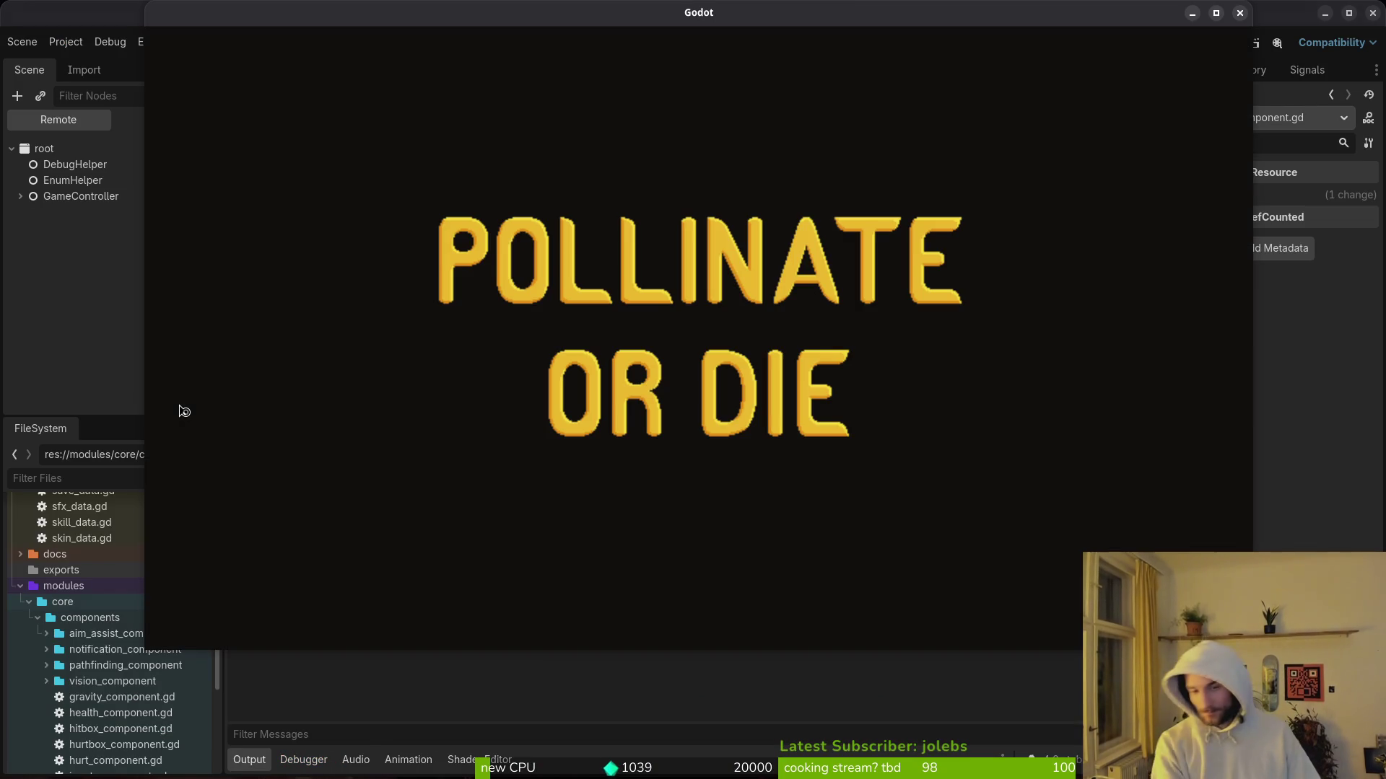
key("Return")
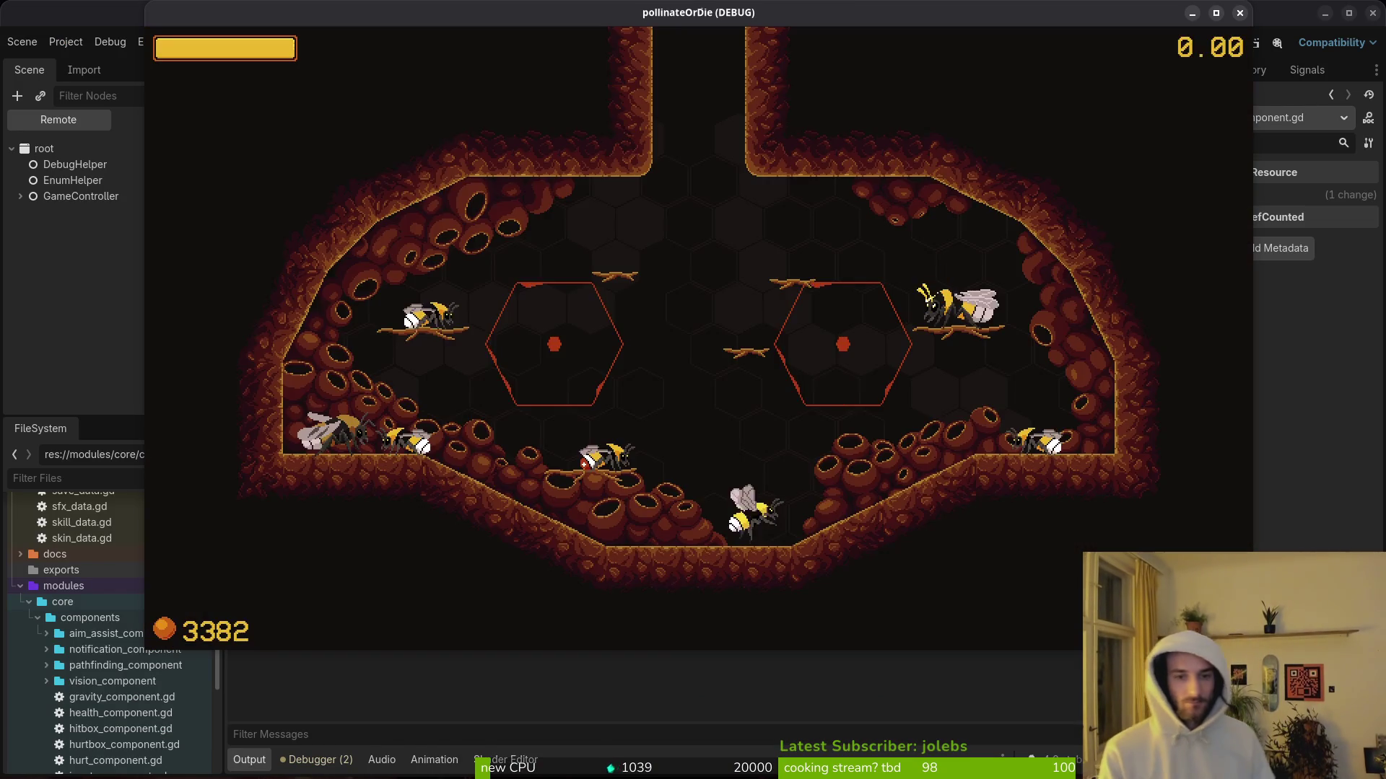
key("Escape")
key("Down")
key("Return")
key("Down")
key("Down")
key("Return")
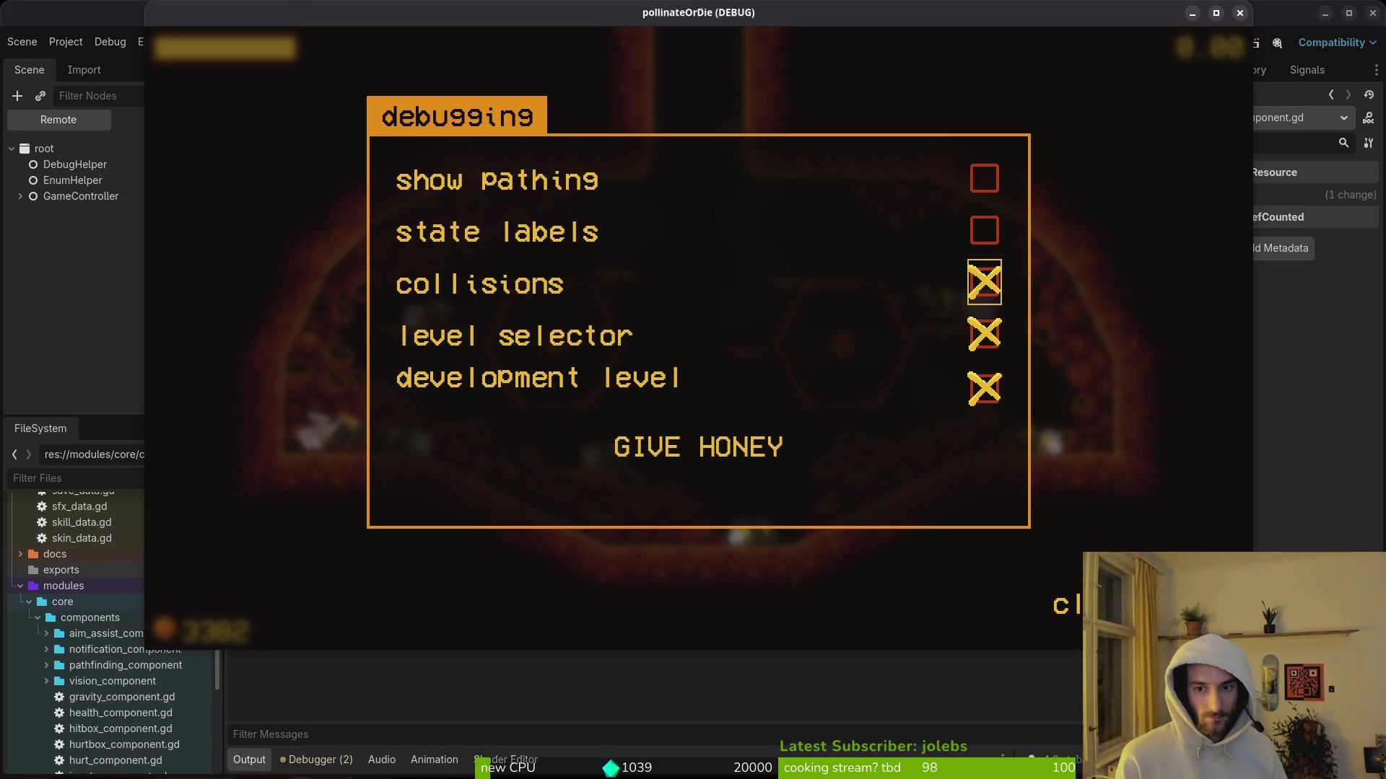
key("Escape")
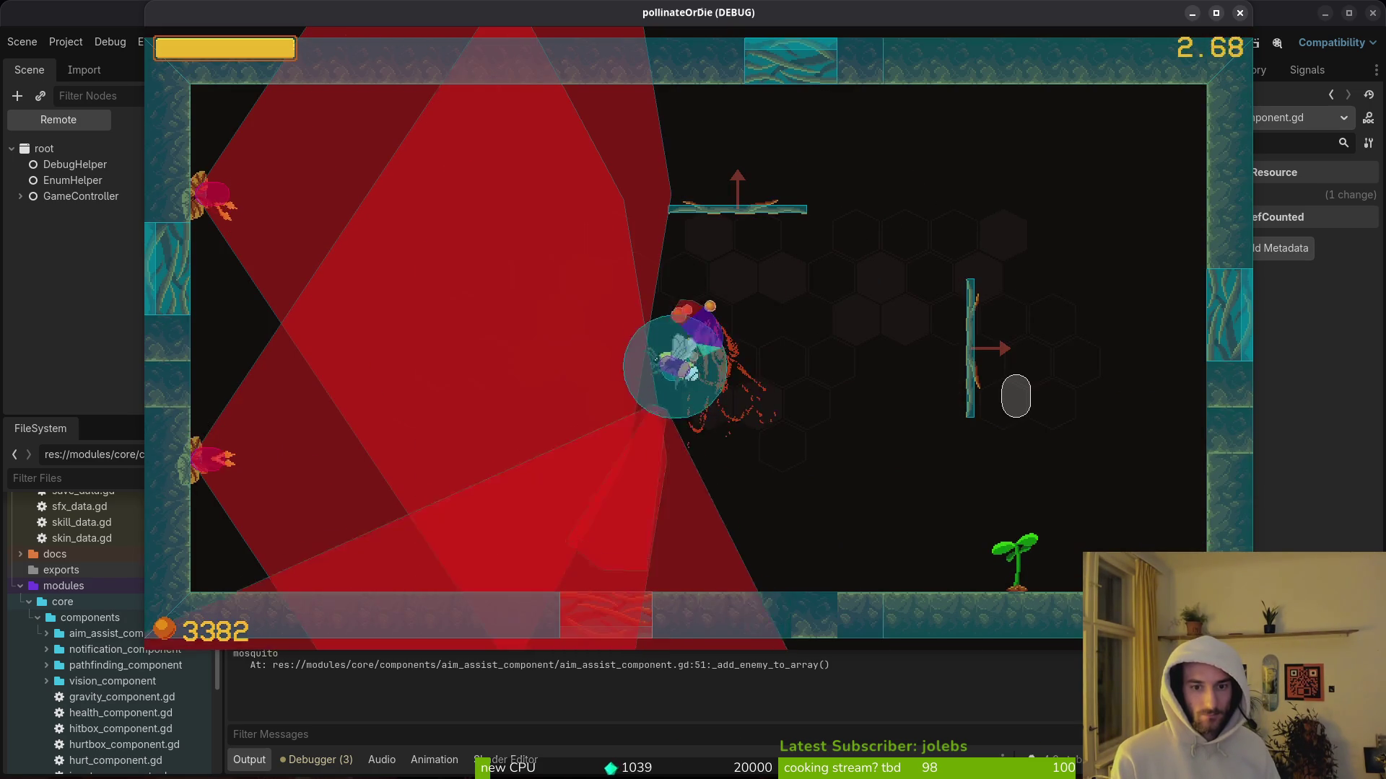
Step: Fly the bee left and right, firing at enemies to test reflection, then pause the game
key("a")
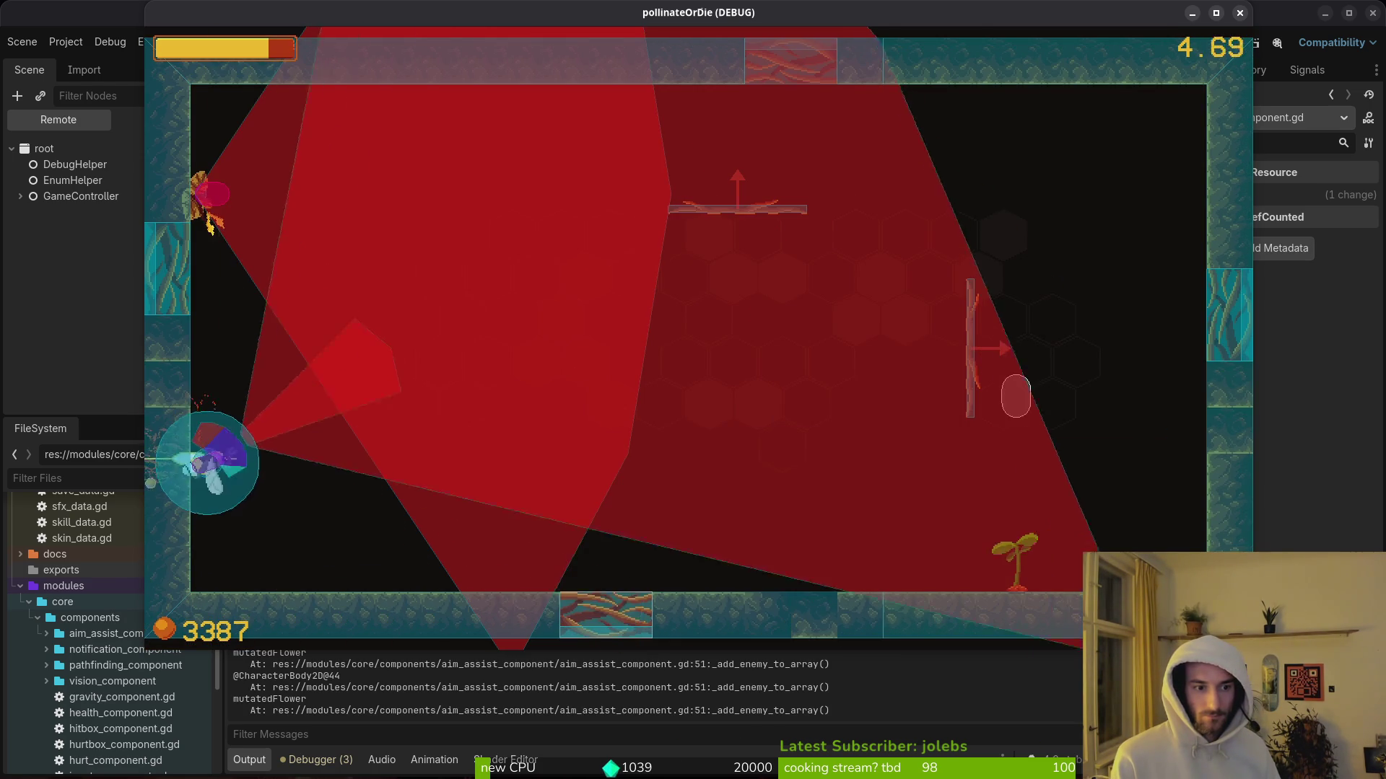
key("d")
key("d")
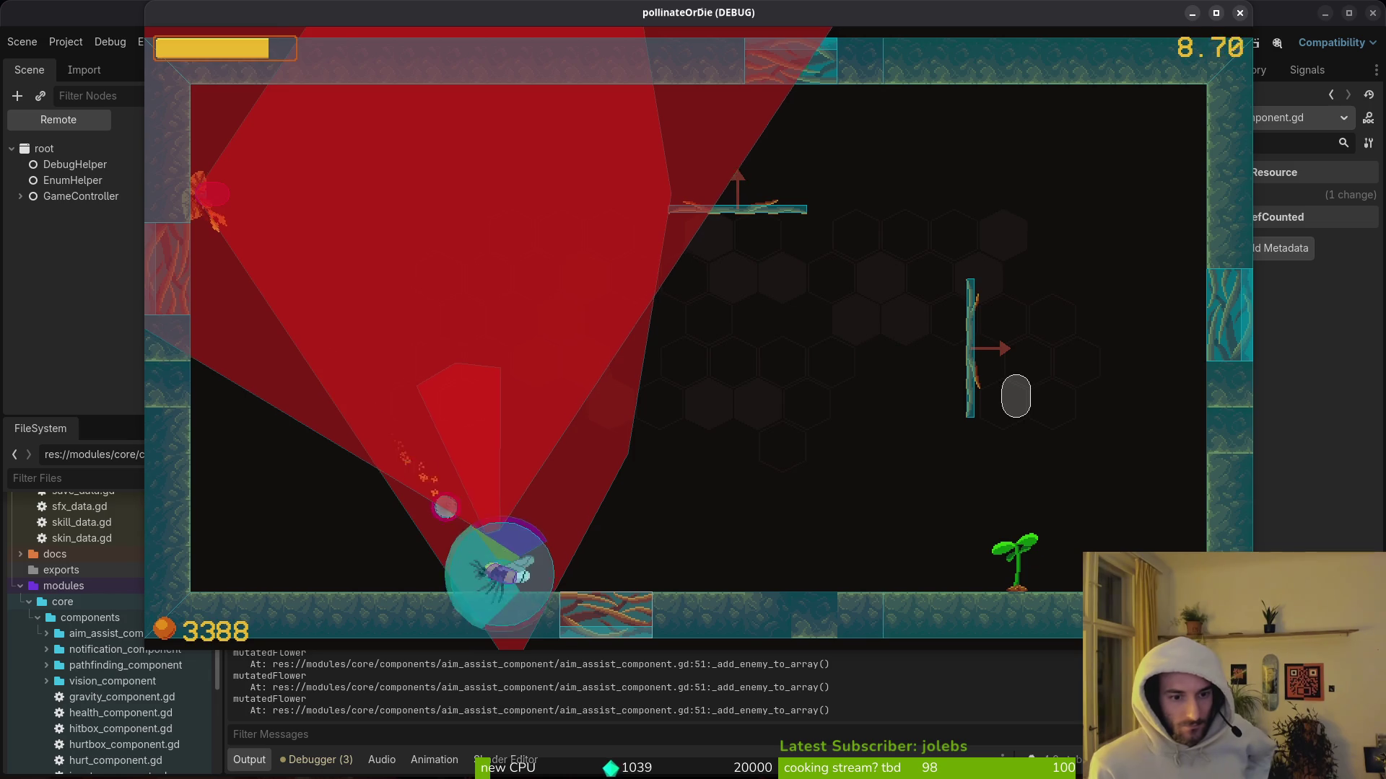
key("d")
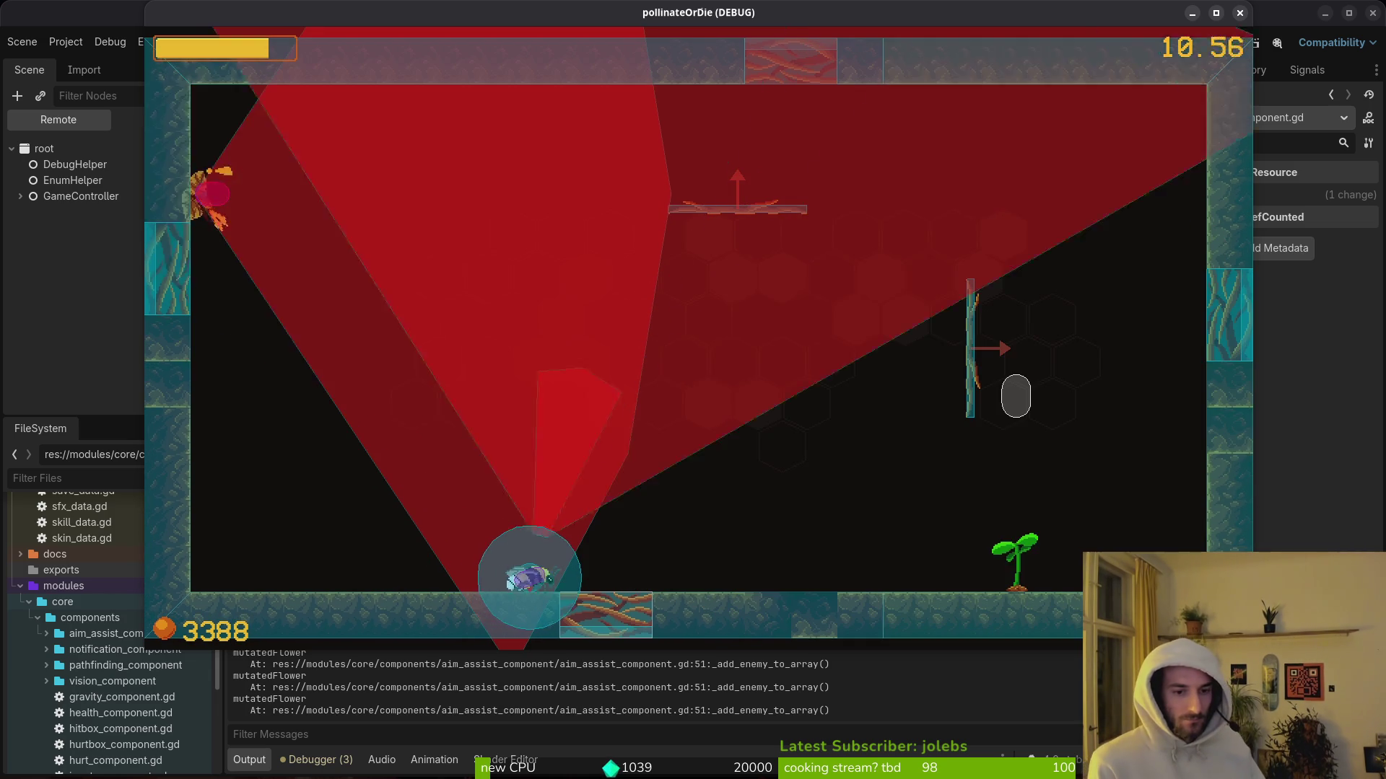
key("a")
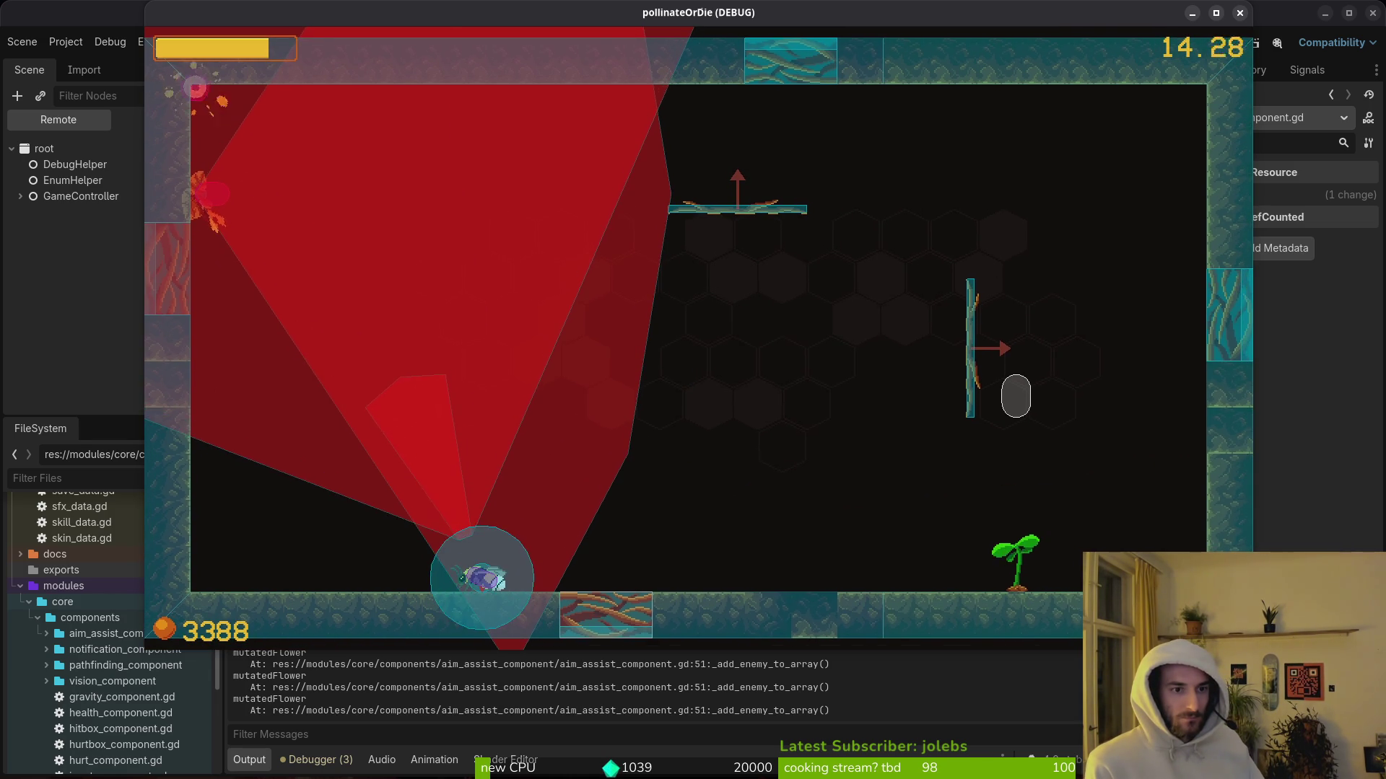
key("d")
key("a")
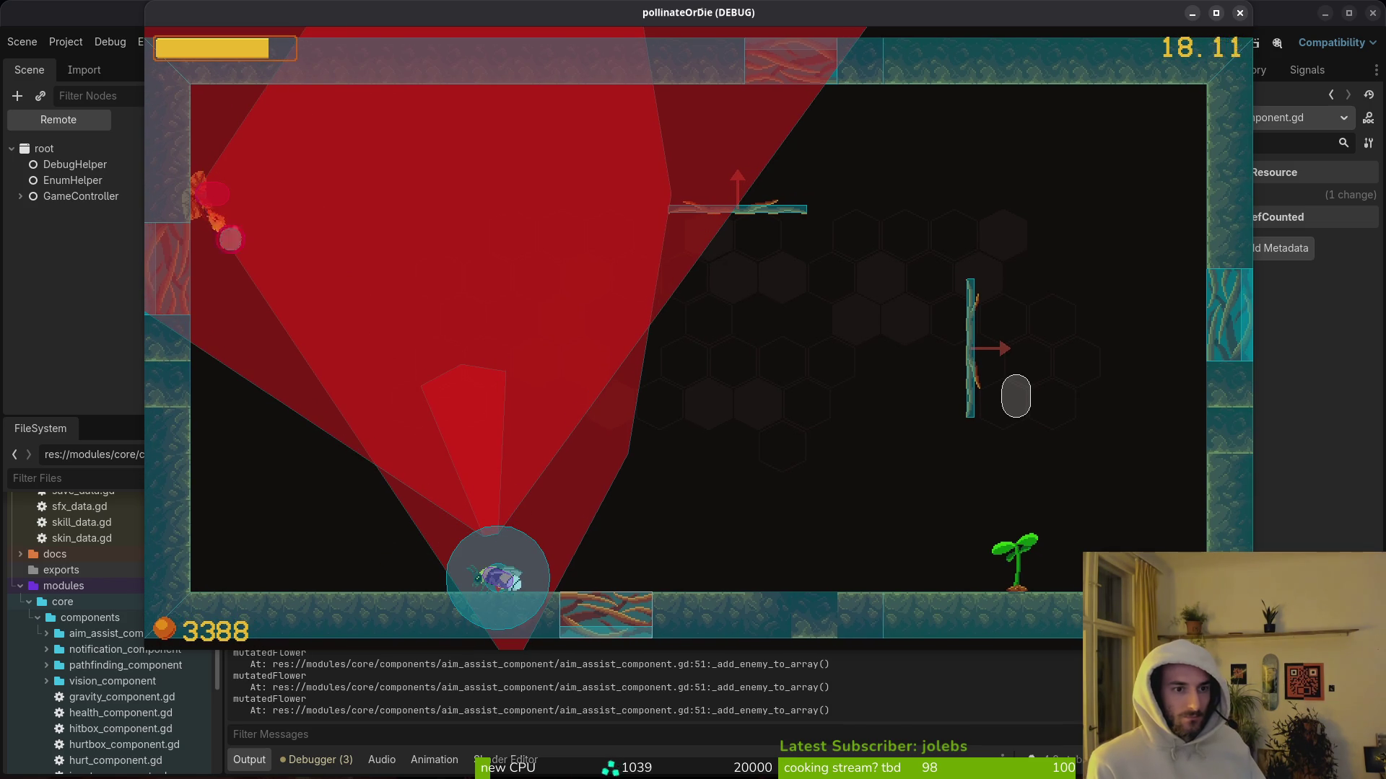
key("Escape")
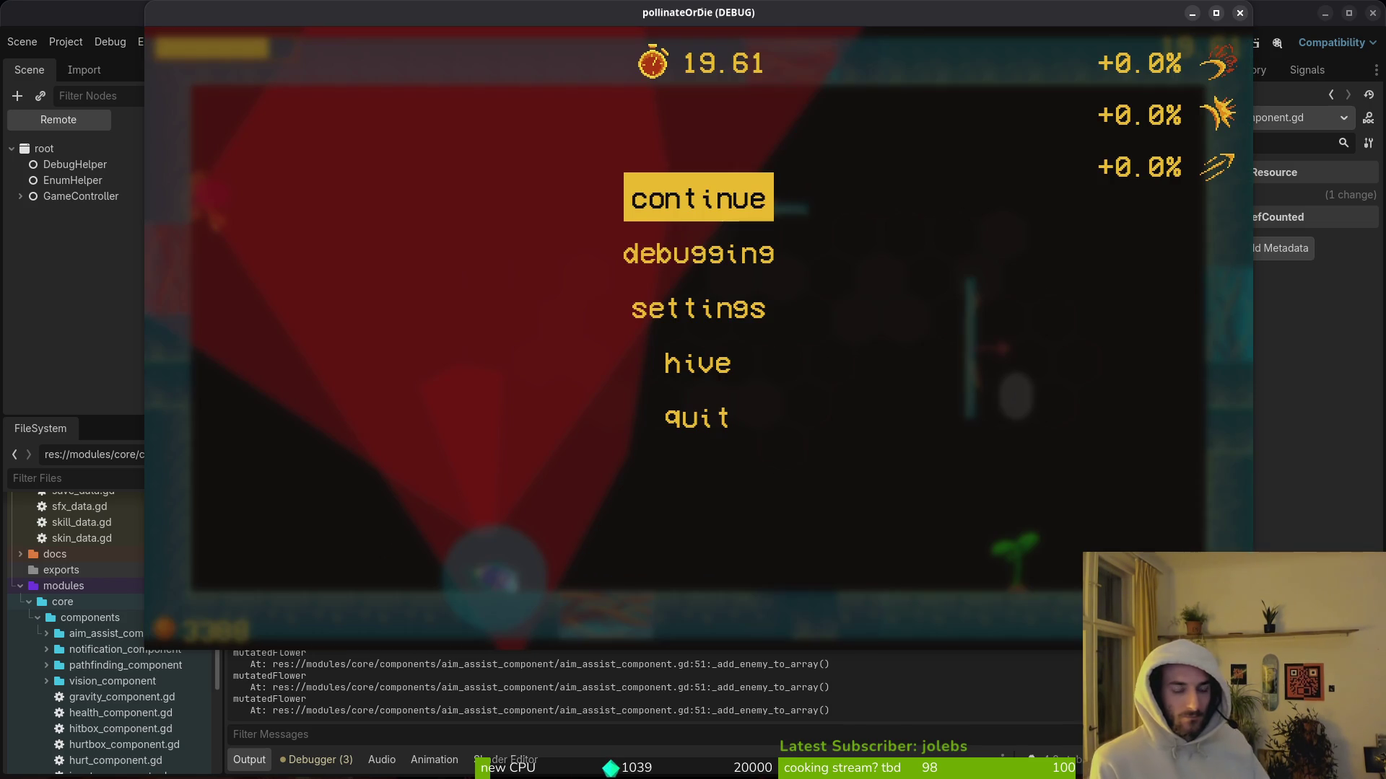
key("alt+Tab")
key("alt+Tab")
key("alt+Tab")
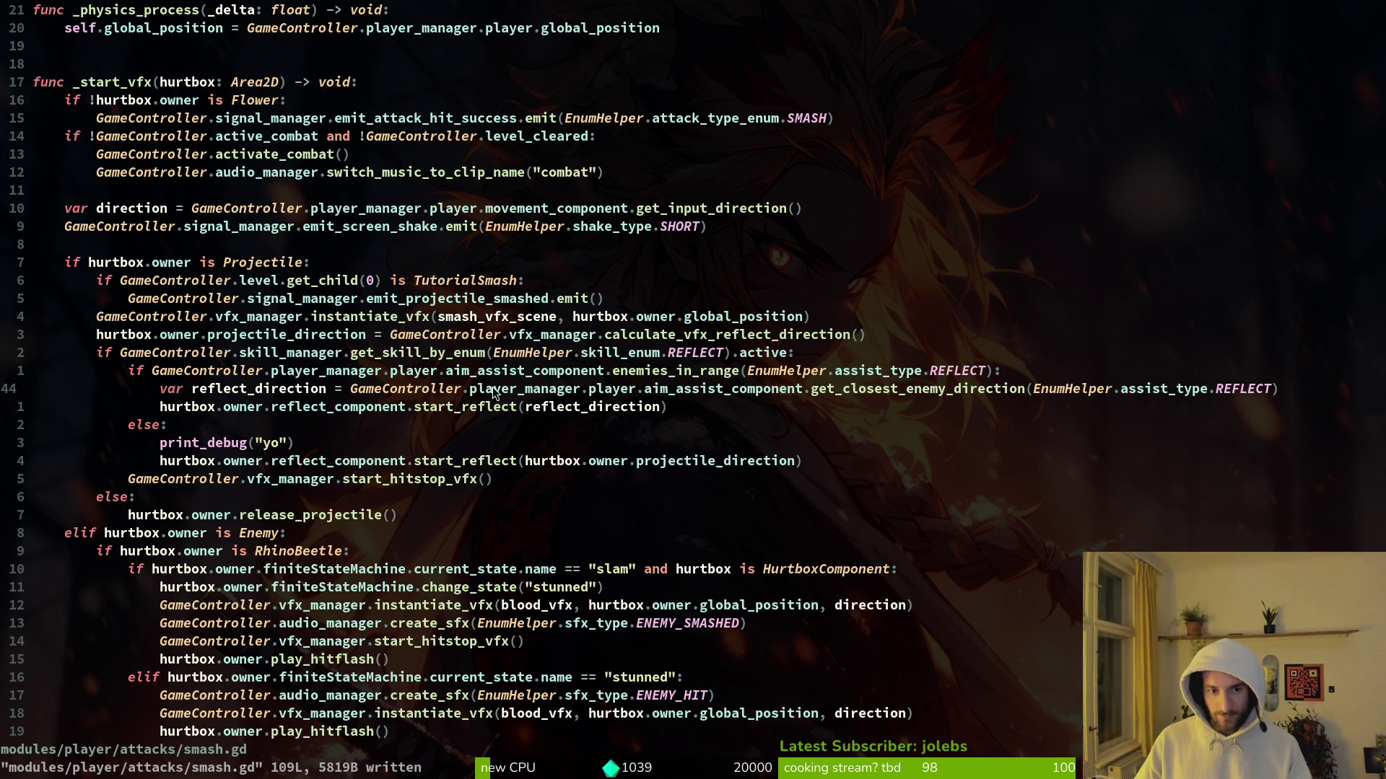
left_click(322, 406)
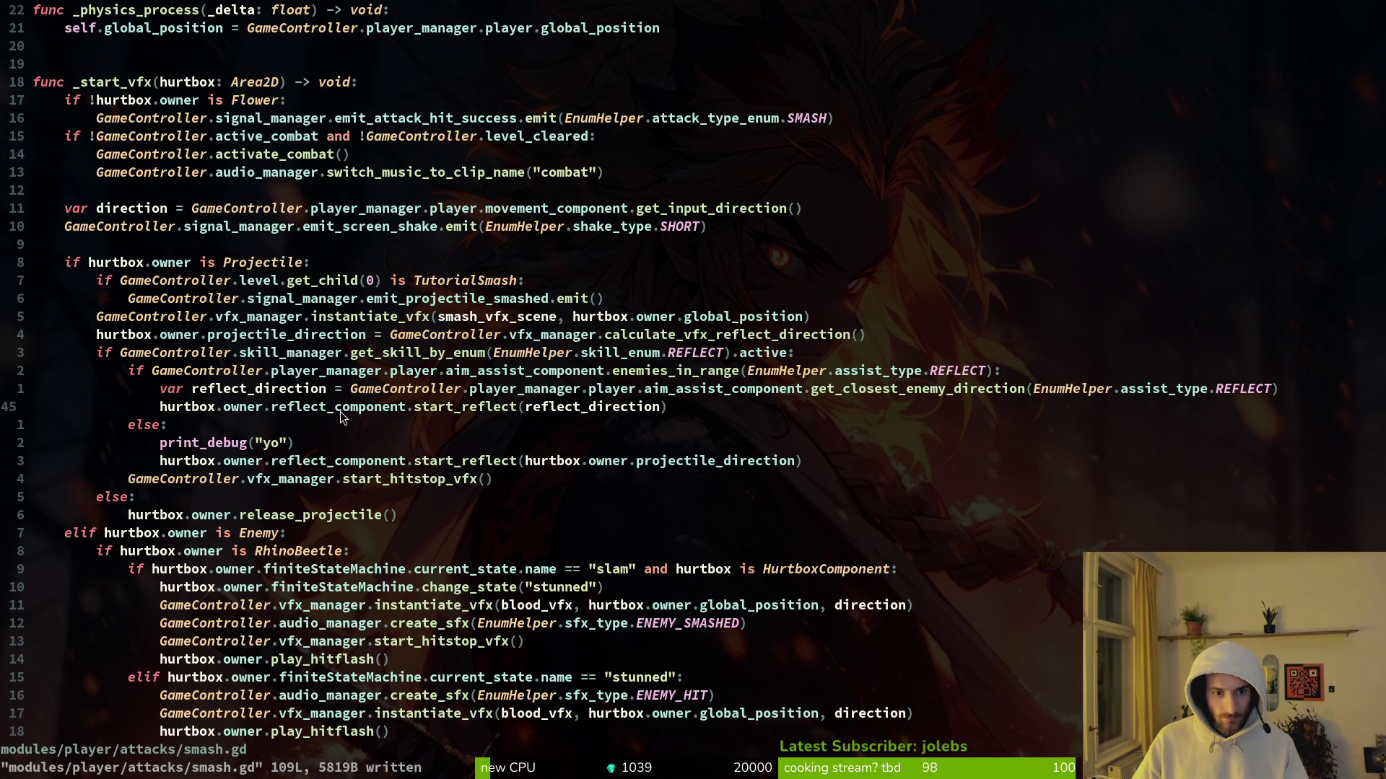
left_click(664, 461)
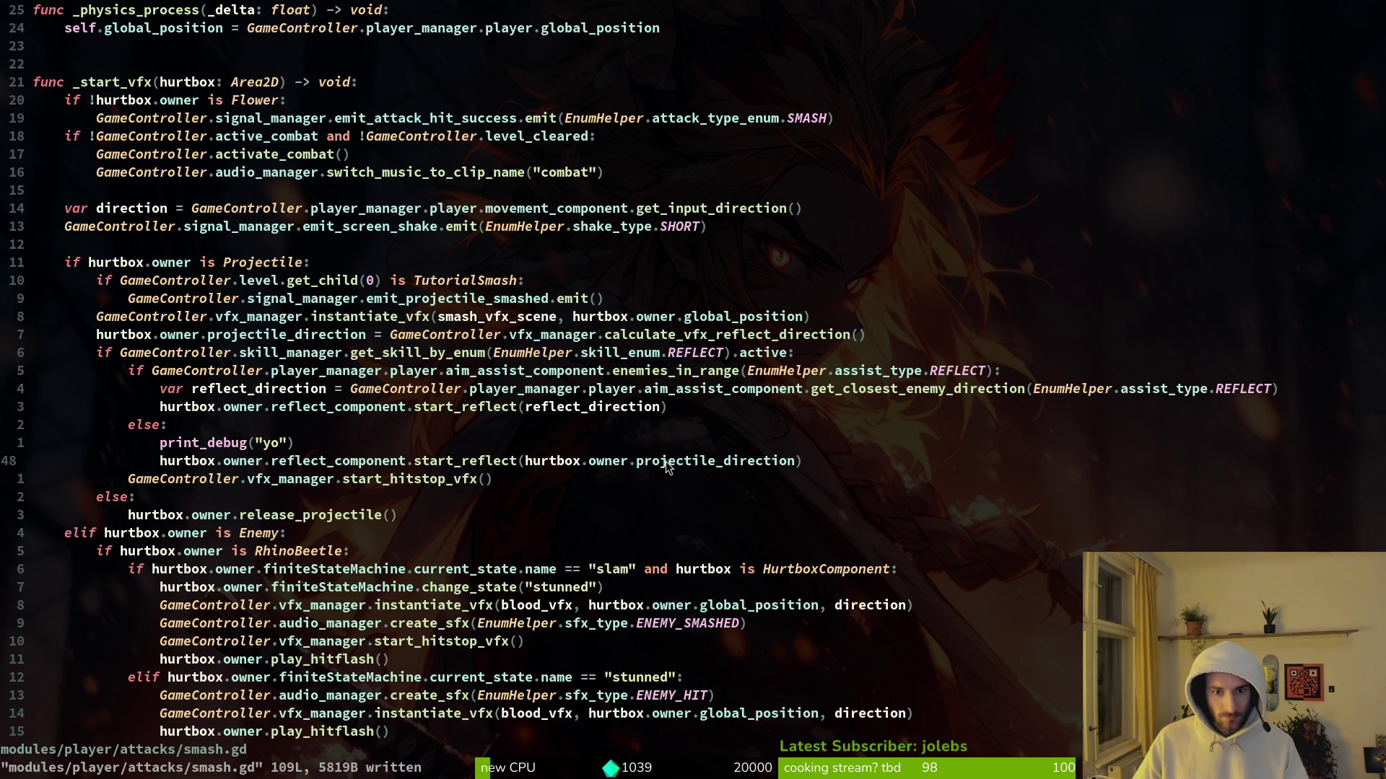
left_click_drag(527, 461, 634, 461)
left_click(713, 461)
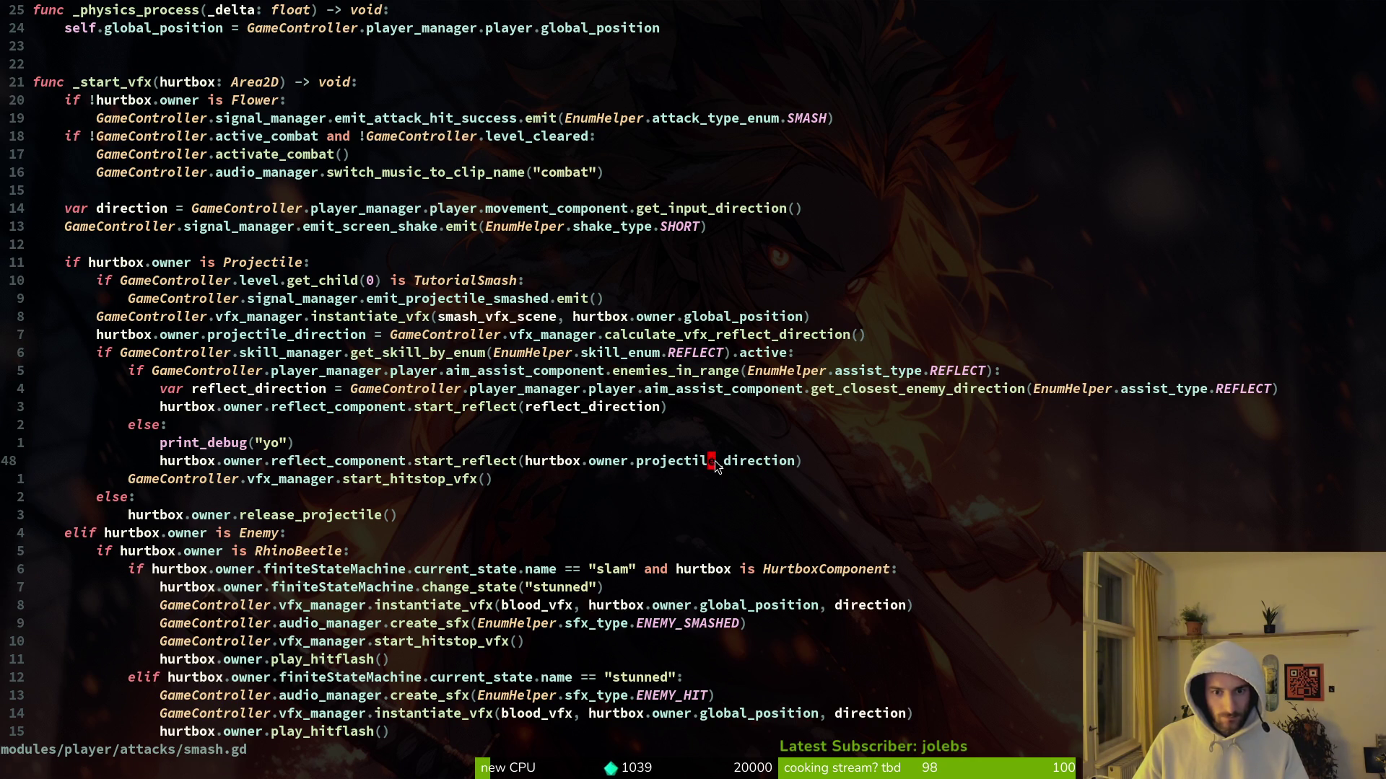
key("b")
Step: List every use of projectile_direction and preview its rotation use and declaration in projectile.gd
key("space")
key("f")
key("w")
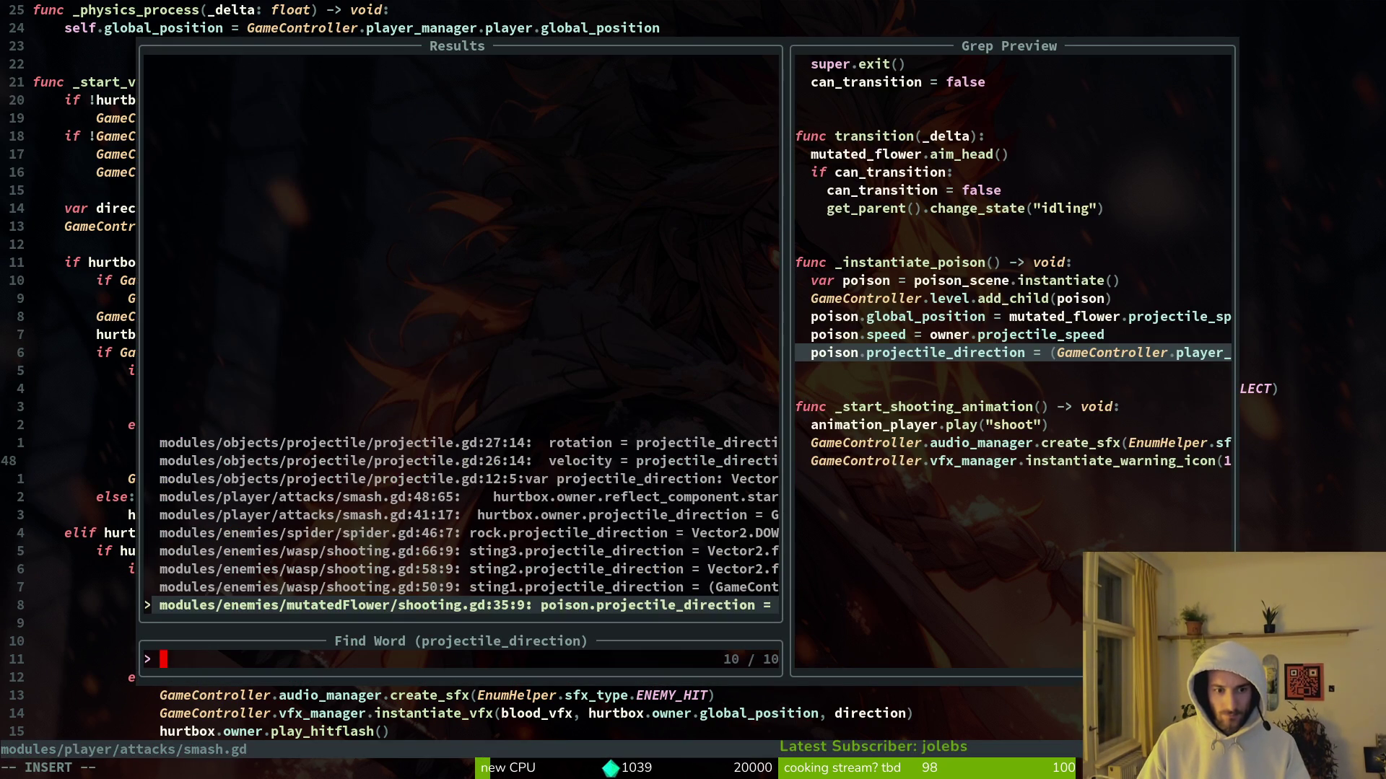
key("Down")
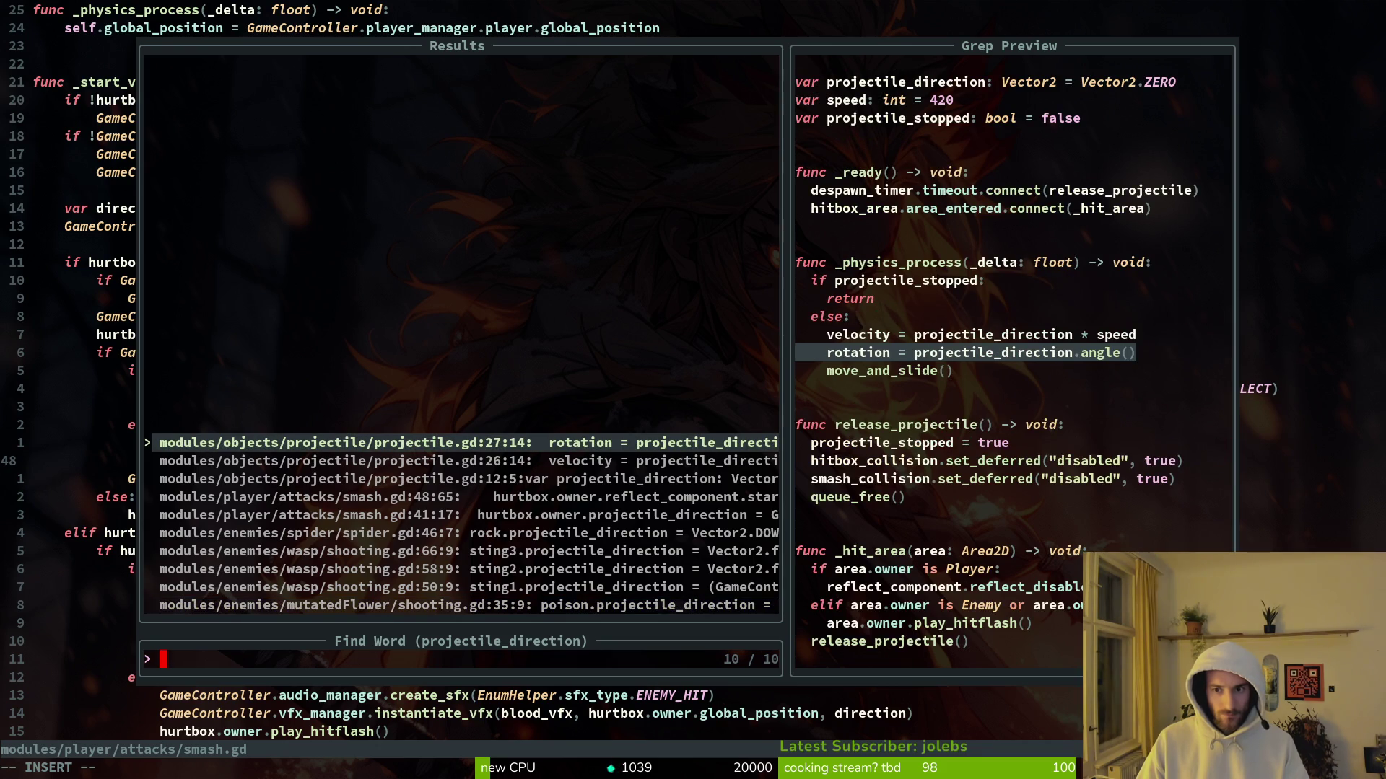
key("Down")
key("Down")
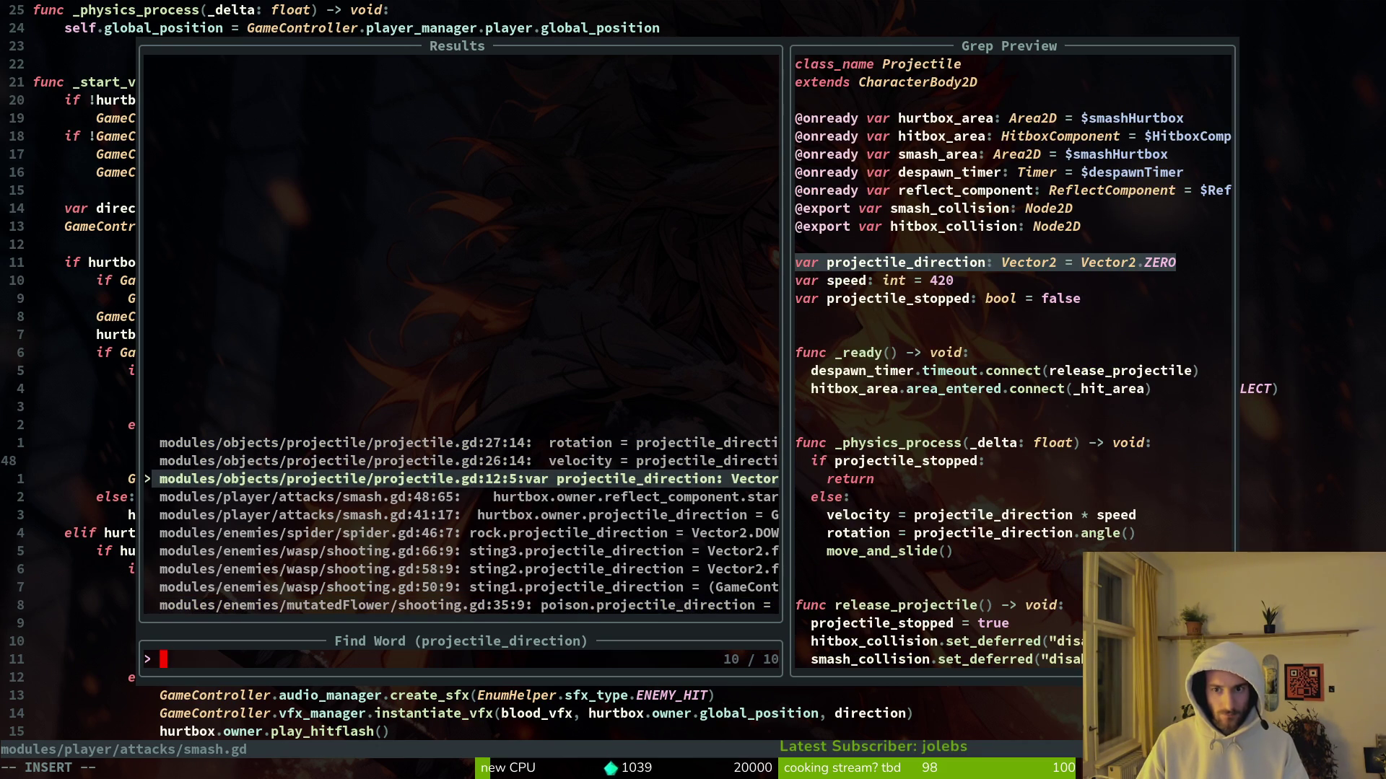
Step: Return to the start_reflect call in smash.gd and begin a project search for it
key("Escape")
key("Escape")
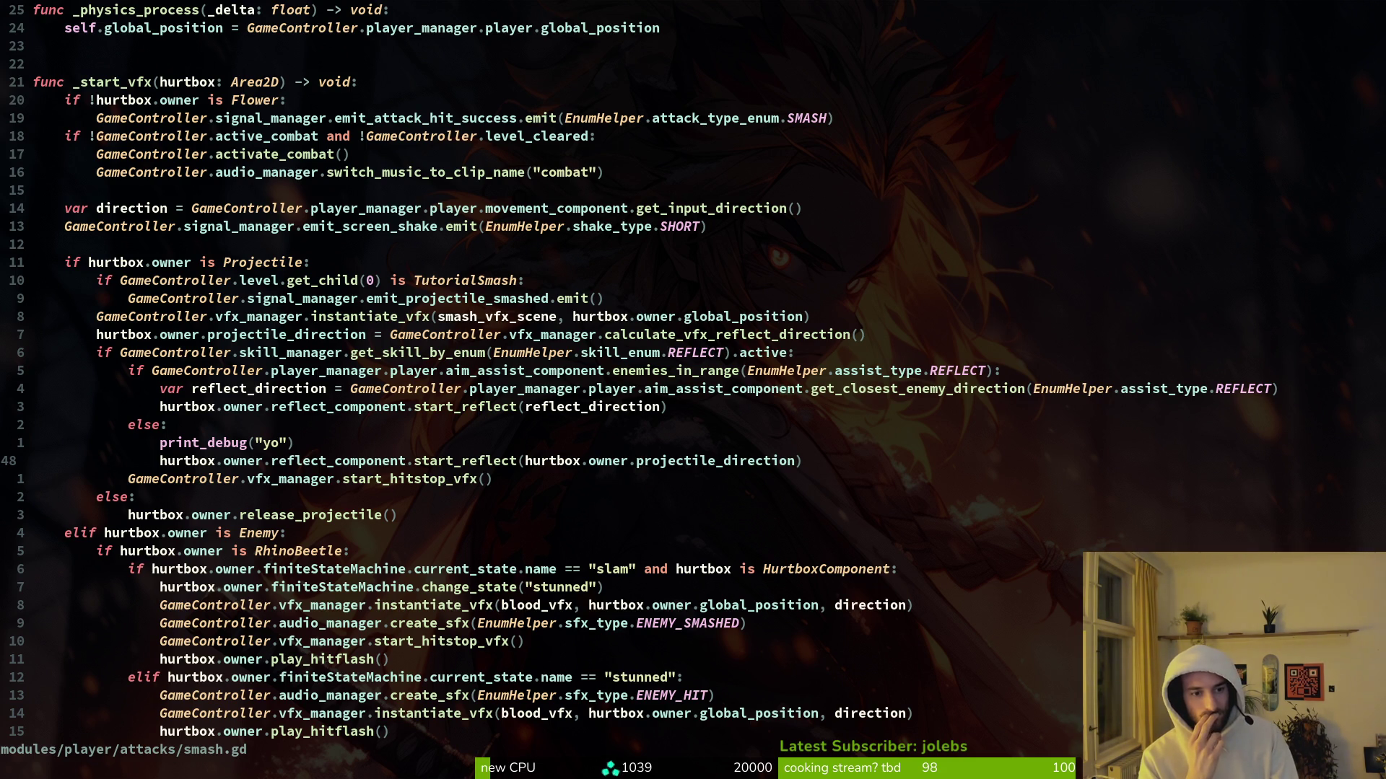
key("b")
key("b")
key("b")
key("b")
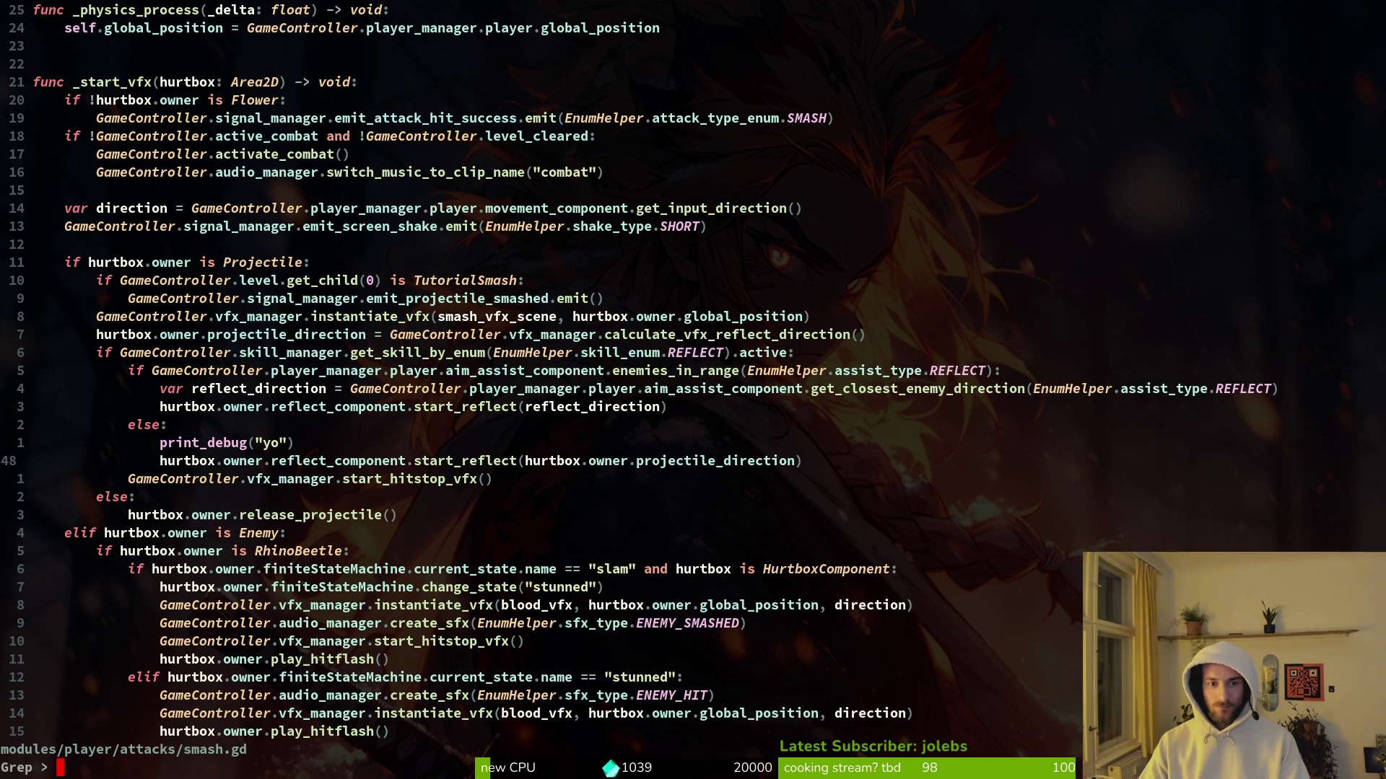
key("space")
Step: Open reflect_component.gd at start_reflect and inspect its definition and reflect_direction assignment
key("f")
key("w")
key("Return")
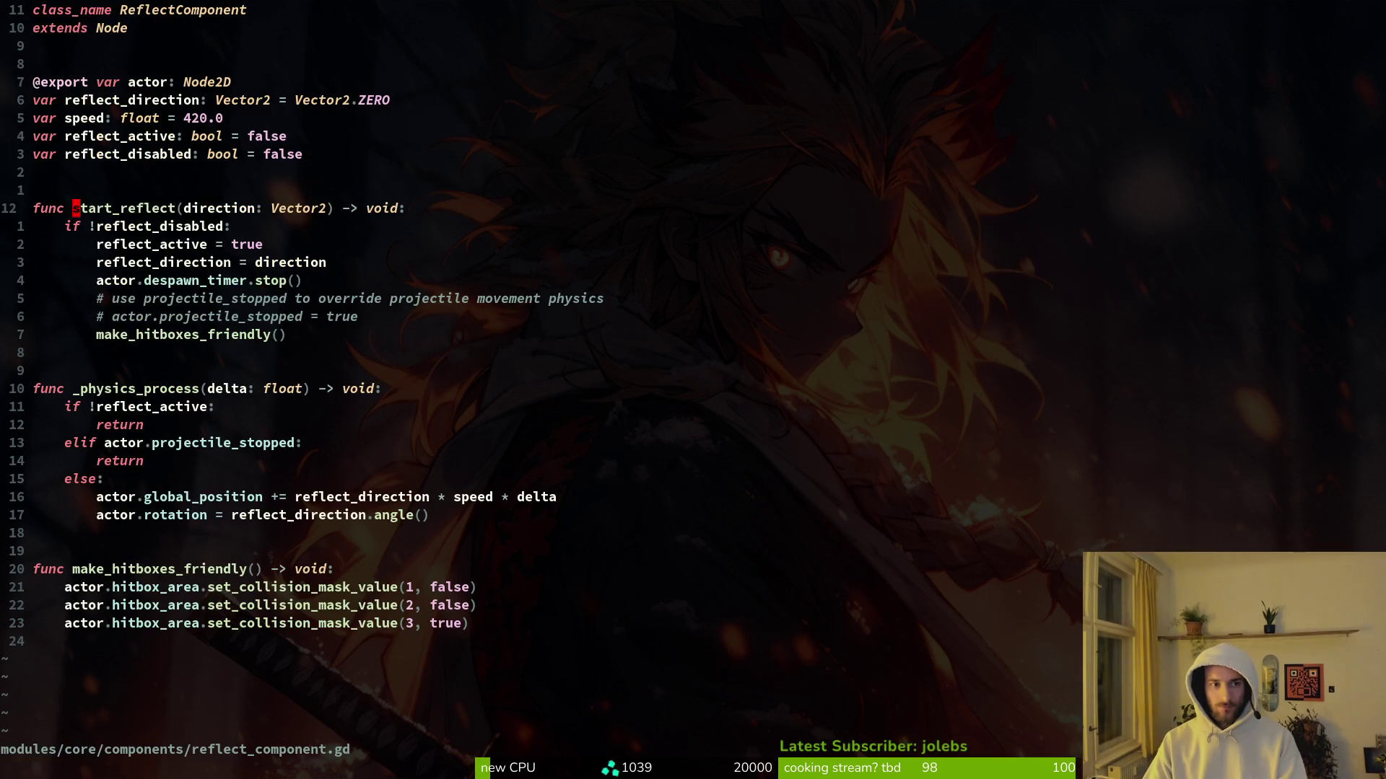
key("shift+v")
key("Escape")
key("j")
key("j")
key("j")
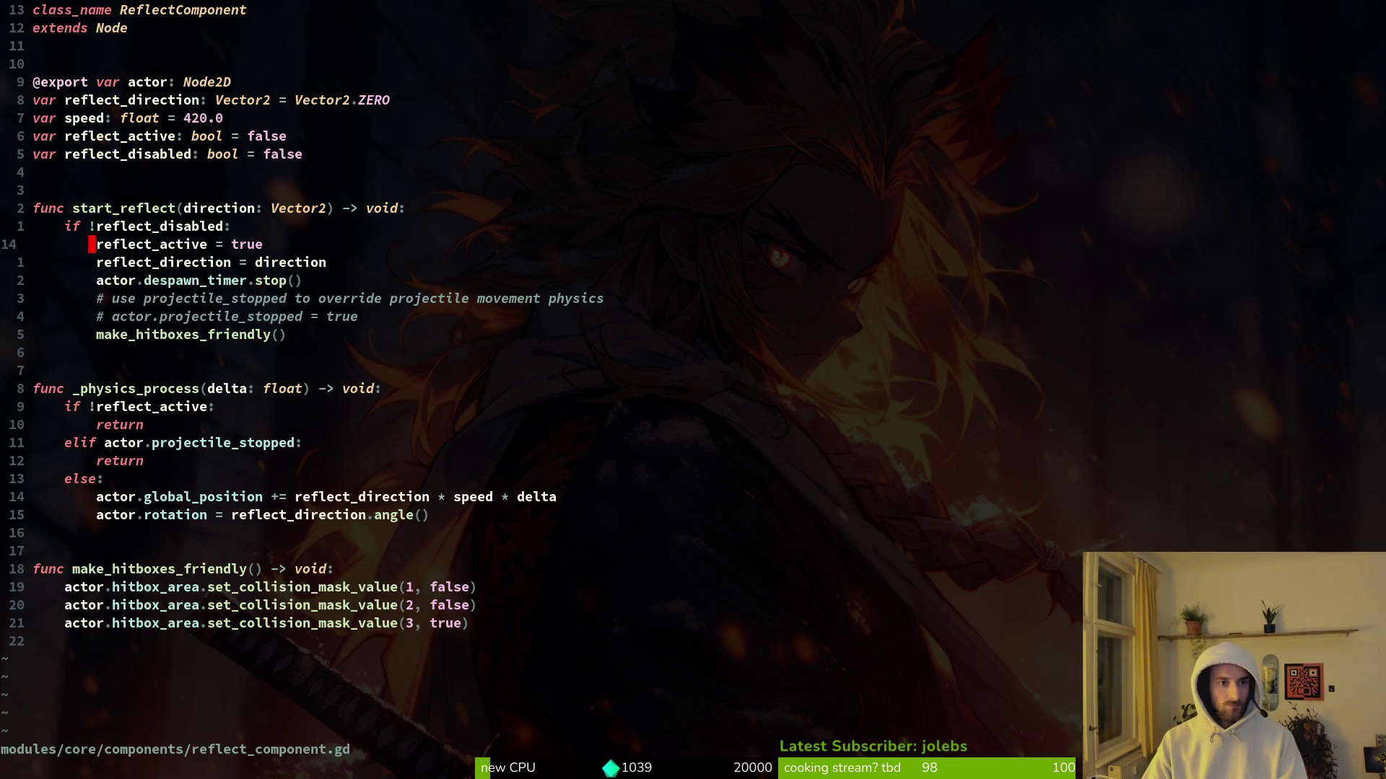
key("shift+v")
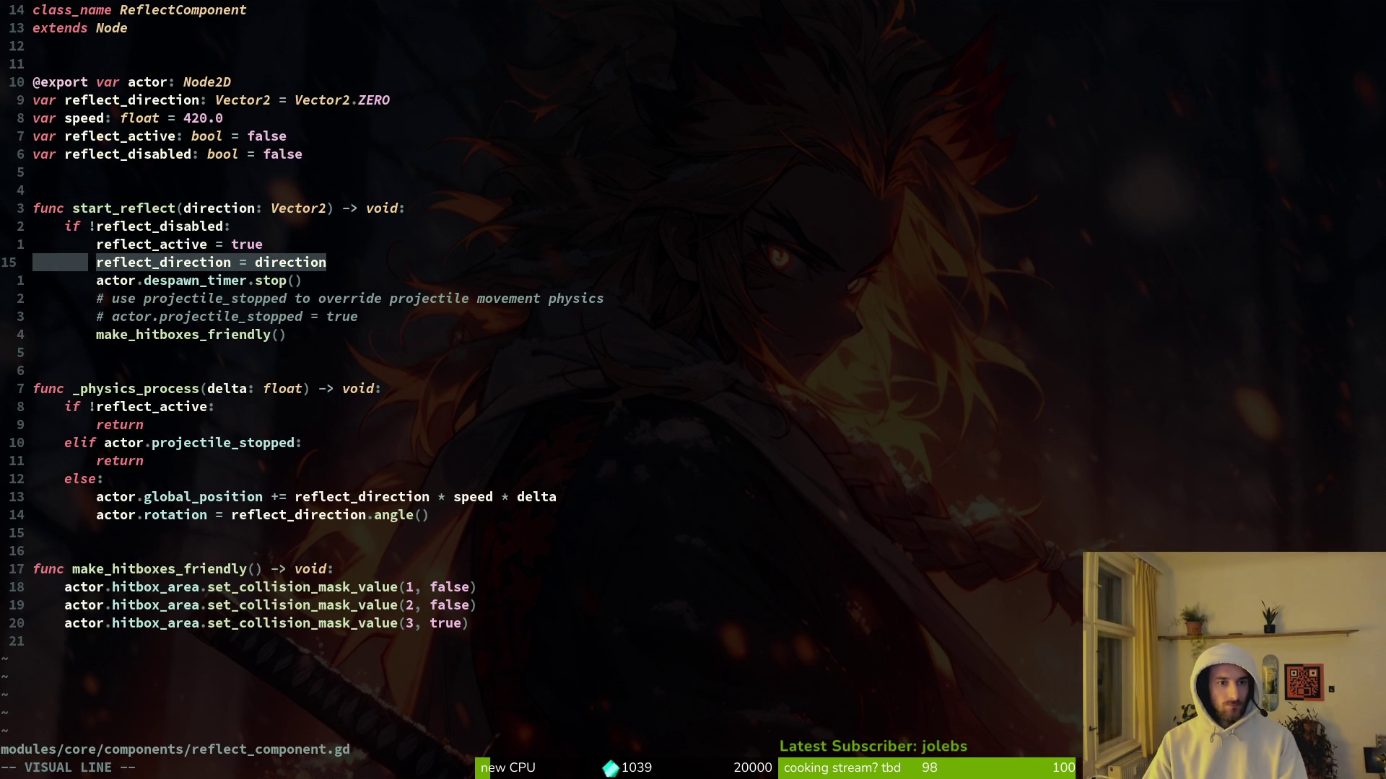
key("Escape")
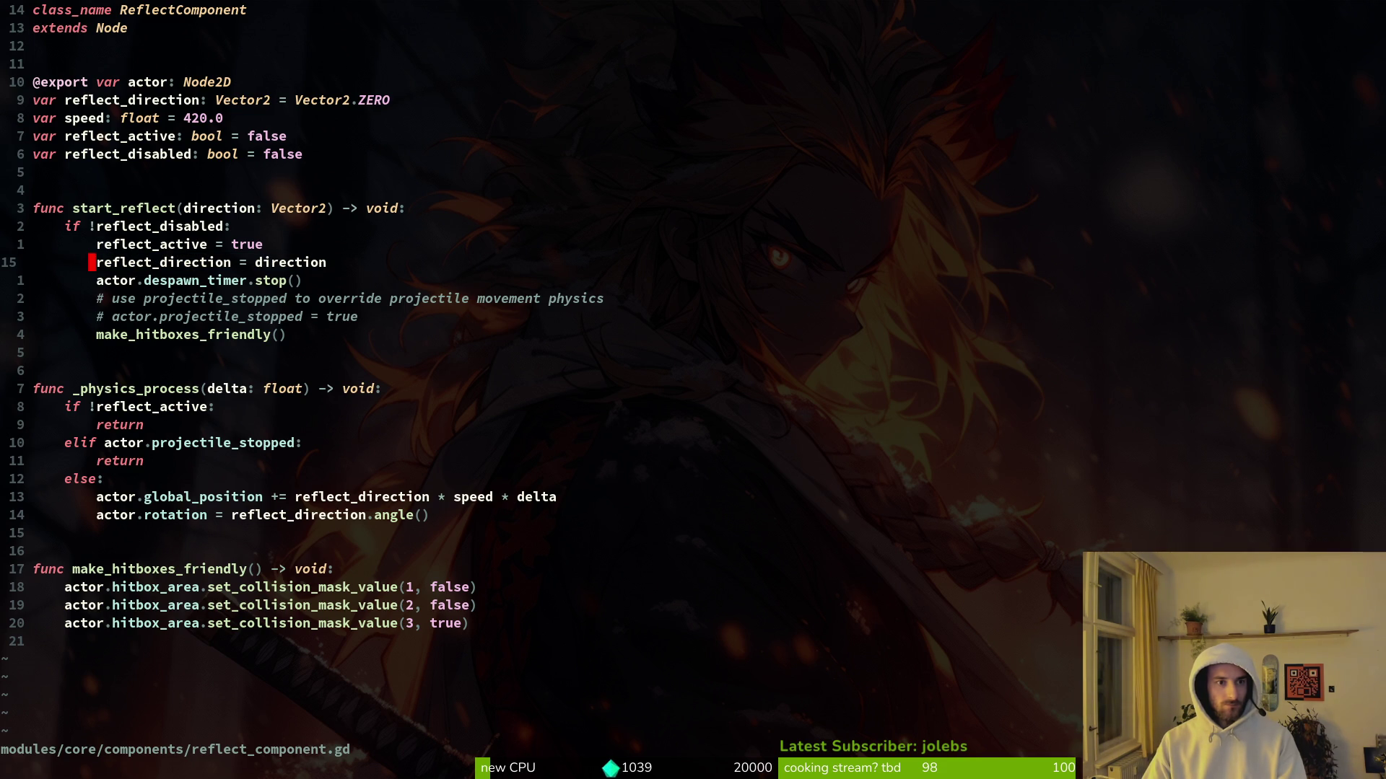
Step: Compare smash.gd's fallback start_reflect call with its definition, then return to Godot
key("ctrl+o")
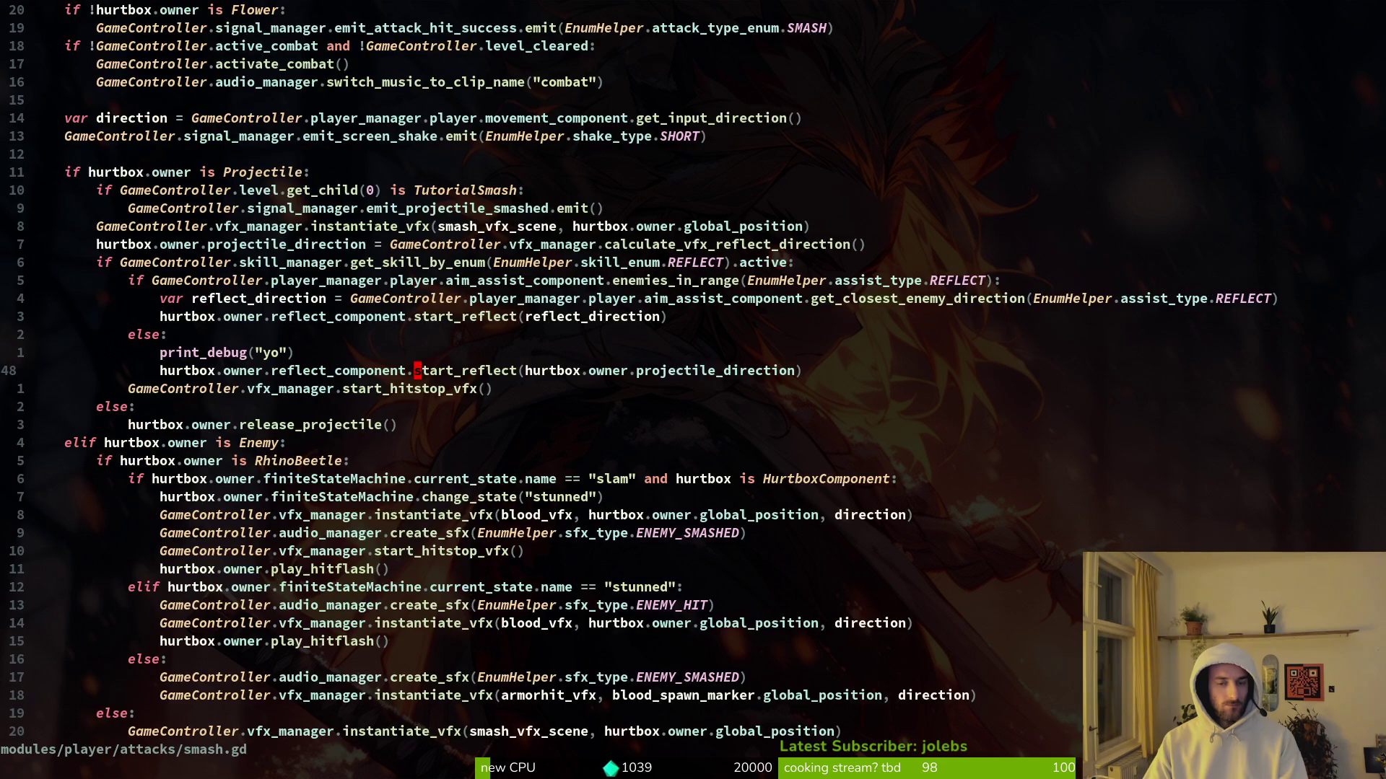
key("shift+v")
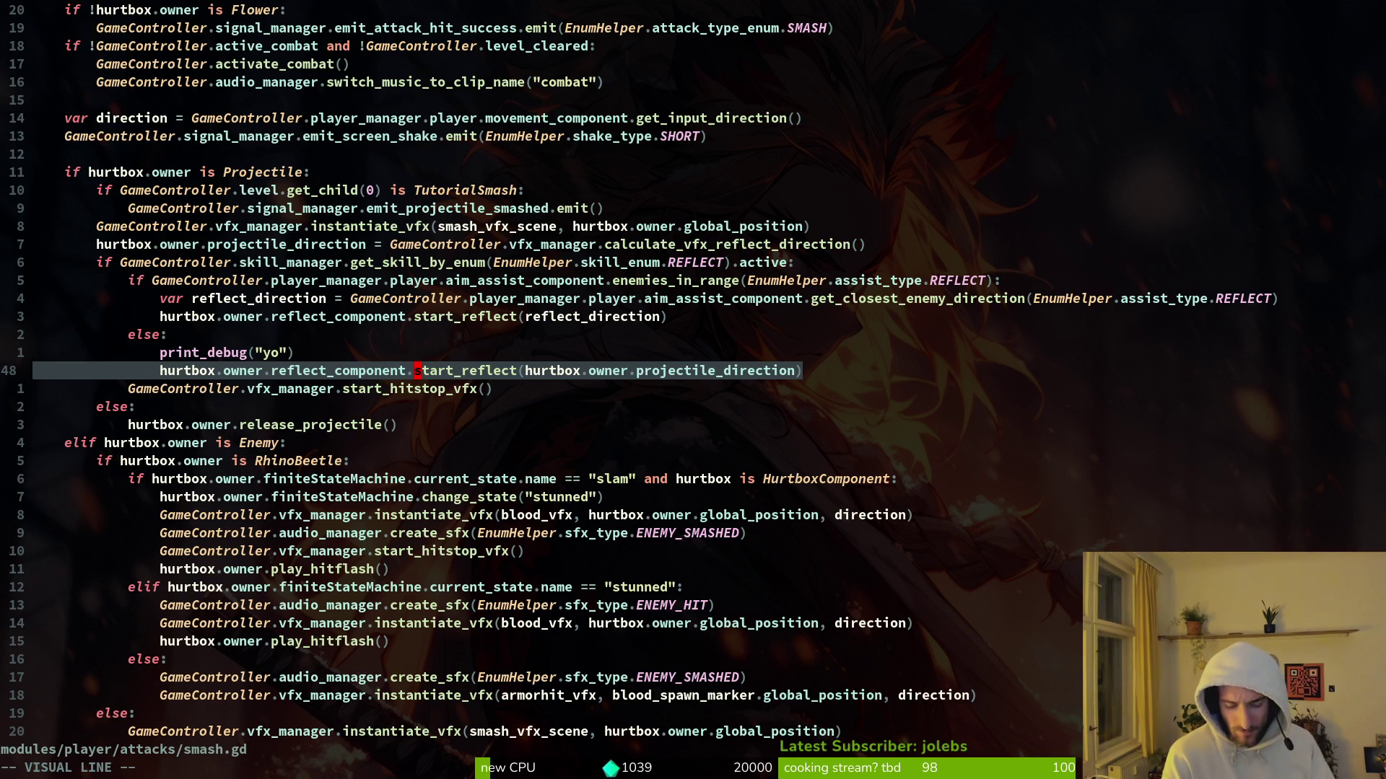
key("Escape")
key("g")
key("d")
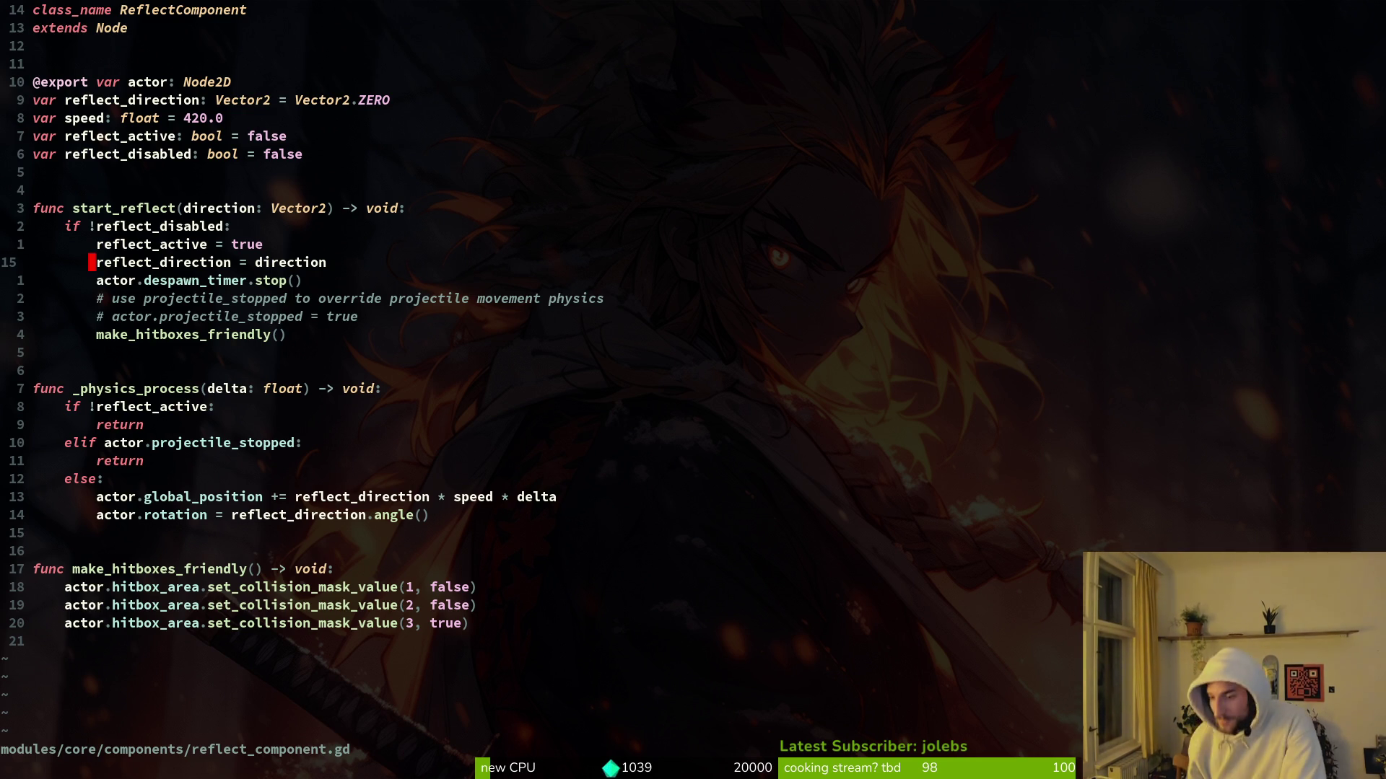
key("ctrl+o")
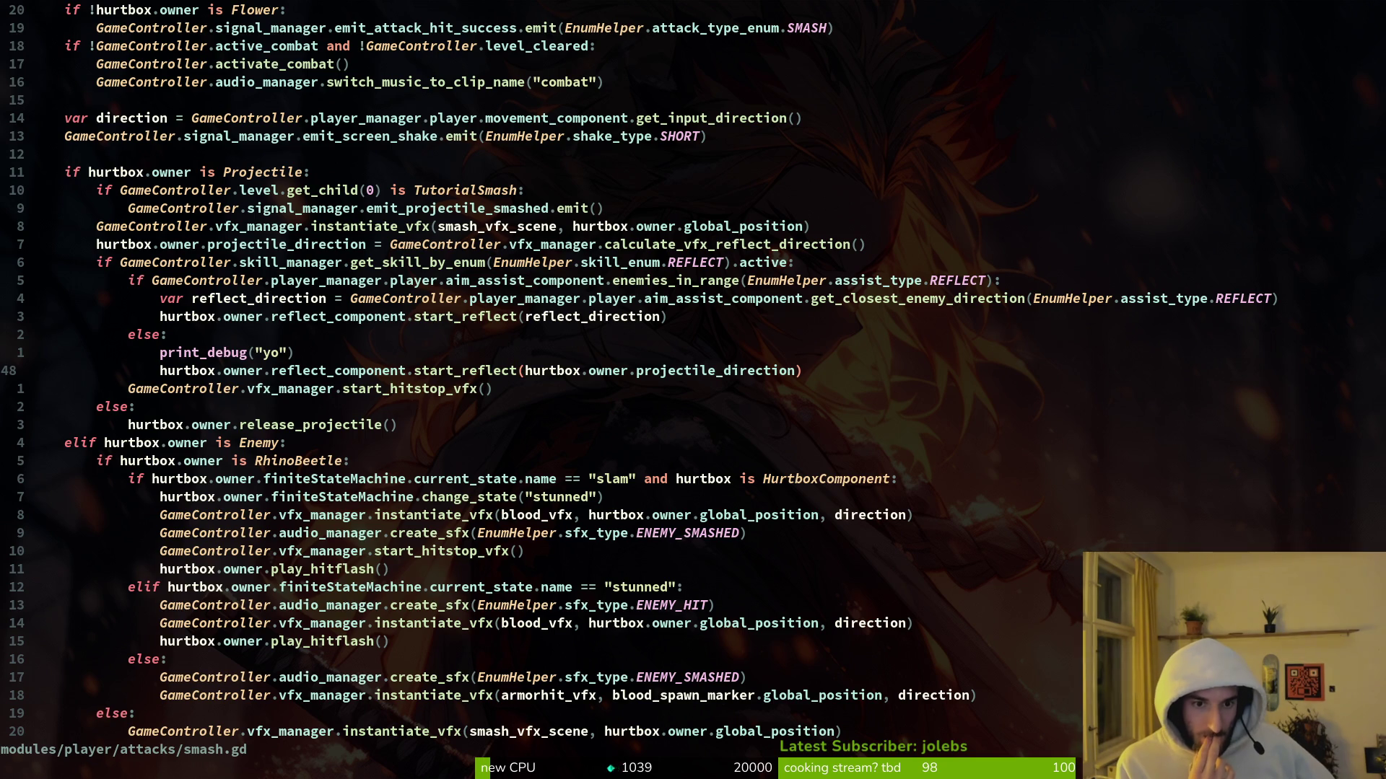
key("alt+Tab")
key("alt+Tab")
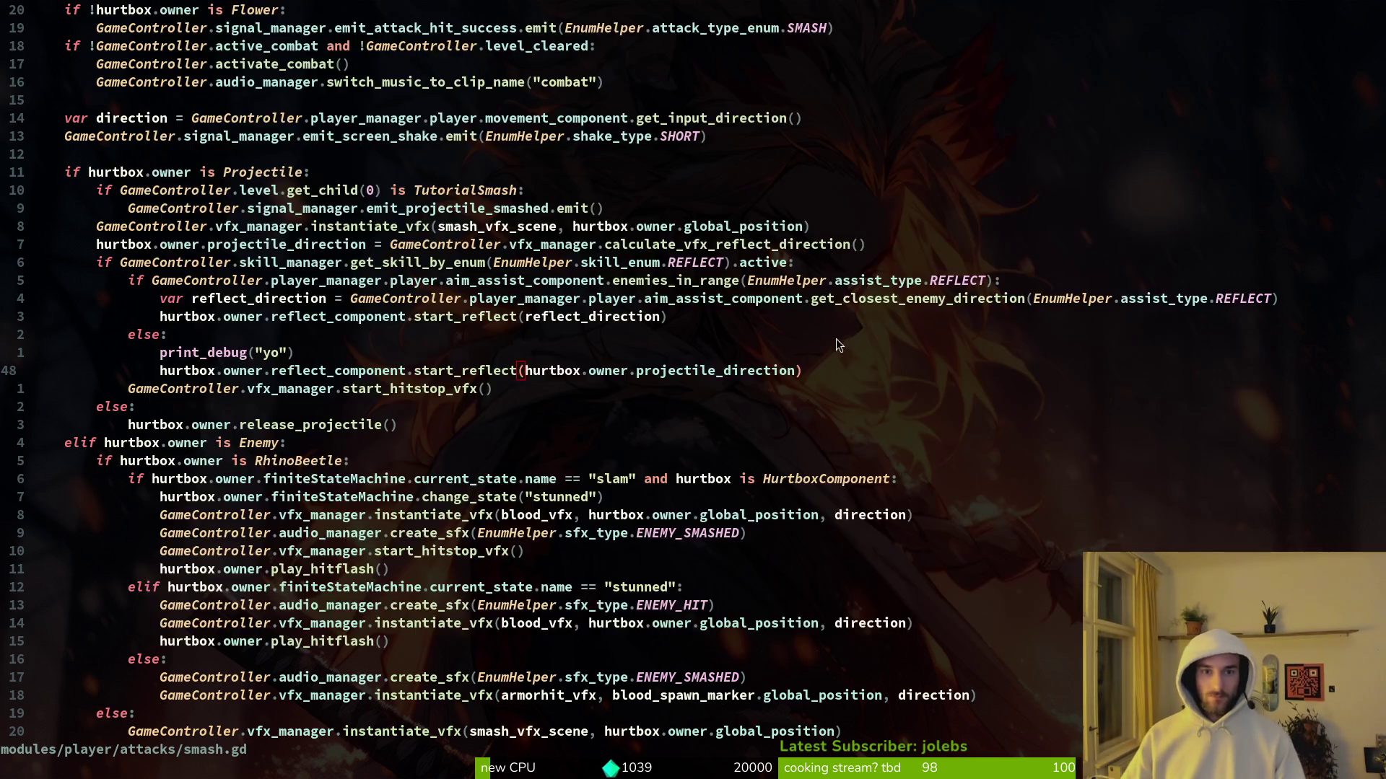
key("alt+Tab")
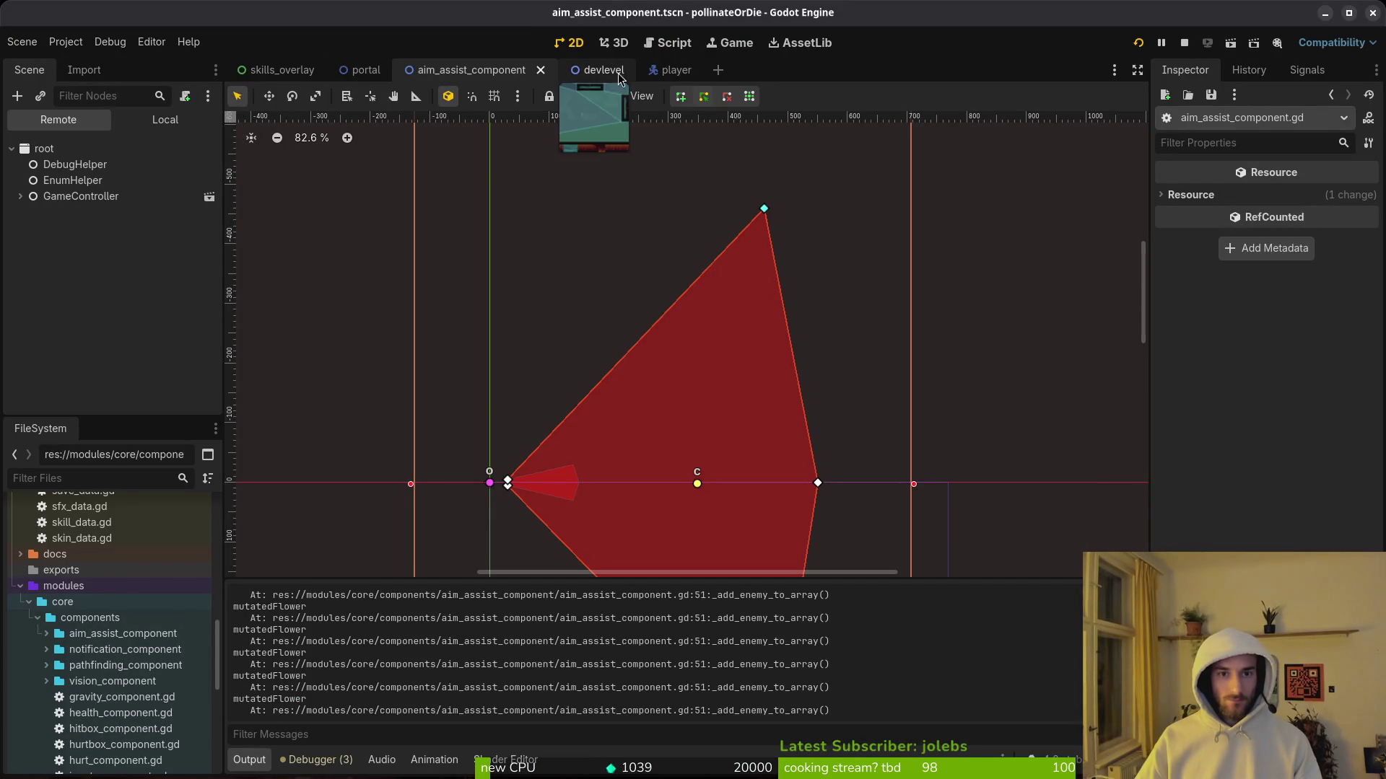
Step: In the devlevel scene, adjust the two spawn markers and delete enemySpawnMarker8
left_click(590, 70)
left_click_drag(415, 219, 513, 171)
left_click_drag(525, 254, 416, 241)
left_click(496, 324)
left_click(496, 321)
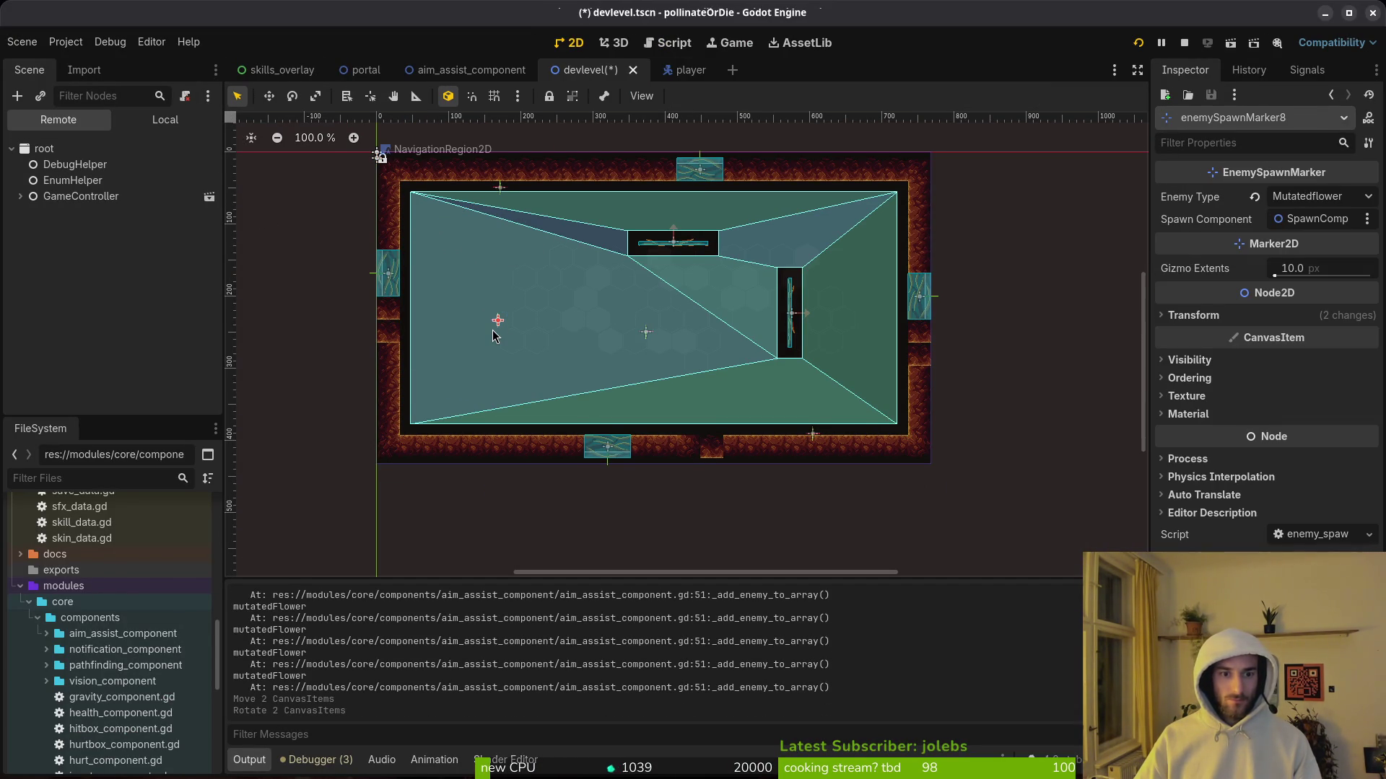
key("Delete")
left_click(736, 403)
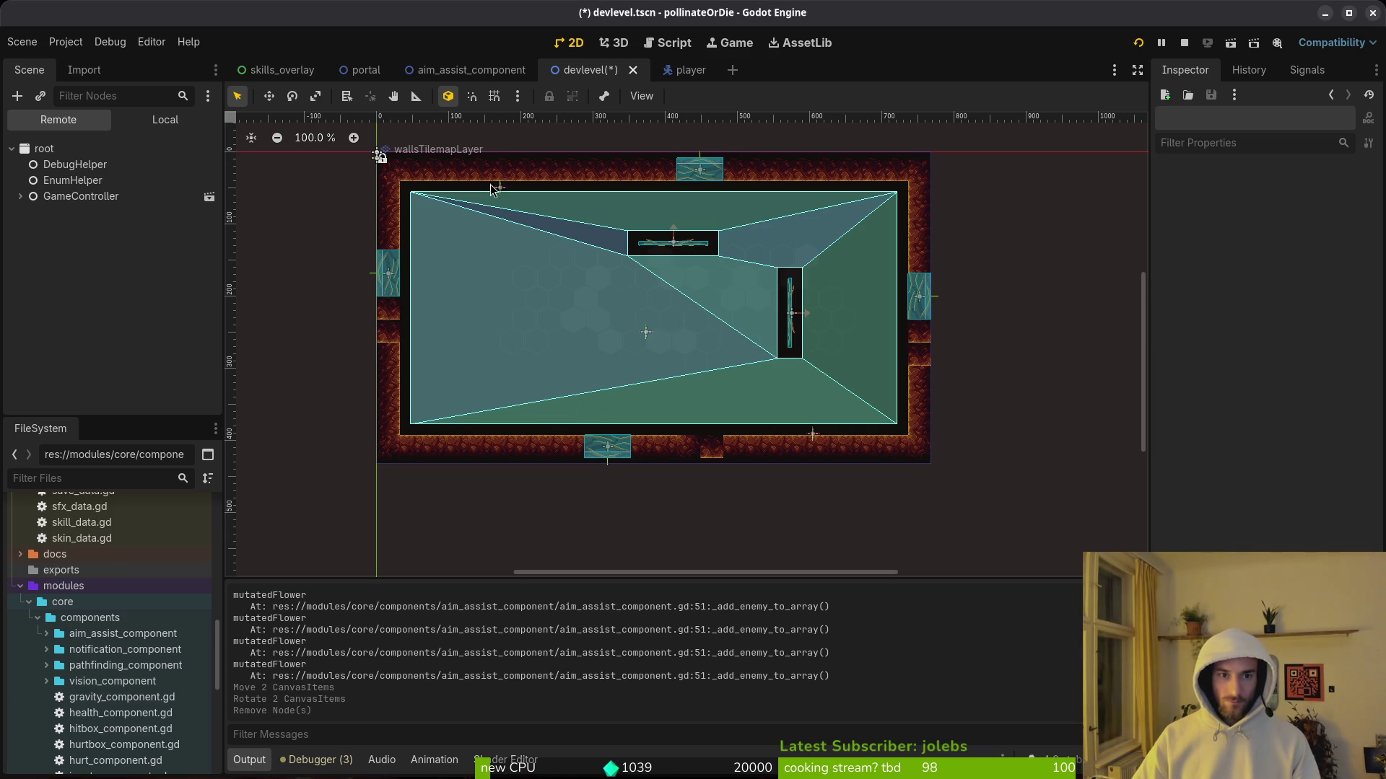
Step: Move enemySpawnMarker7 to the arena's upper-left at (109, 109), save, and test-run the game
mouse_move(494, 189)
left_mouse_down()
mouse_move(538, 188)
mouse_move(408, 182)
mouse_move(447, 187)
left_mouse_up()
key("ctrl+s")
key("ctrl+s")
left_click(1183, 43)
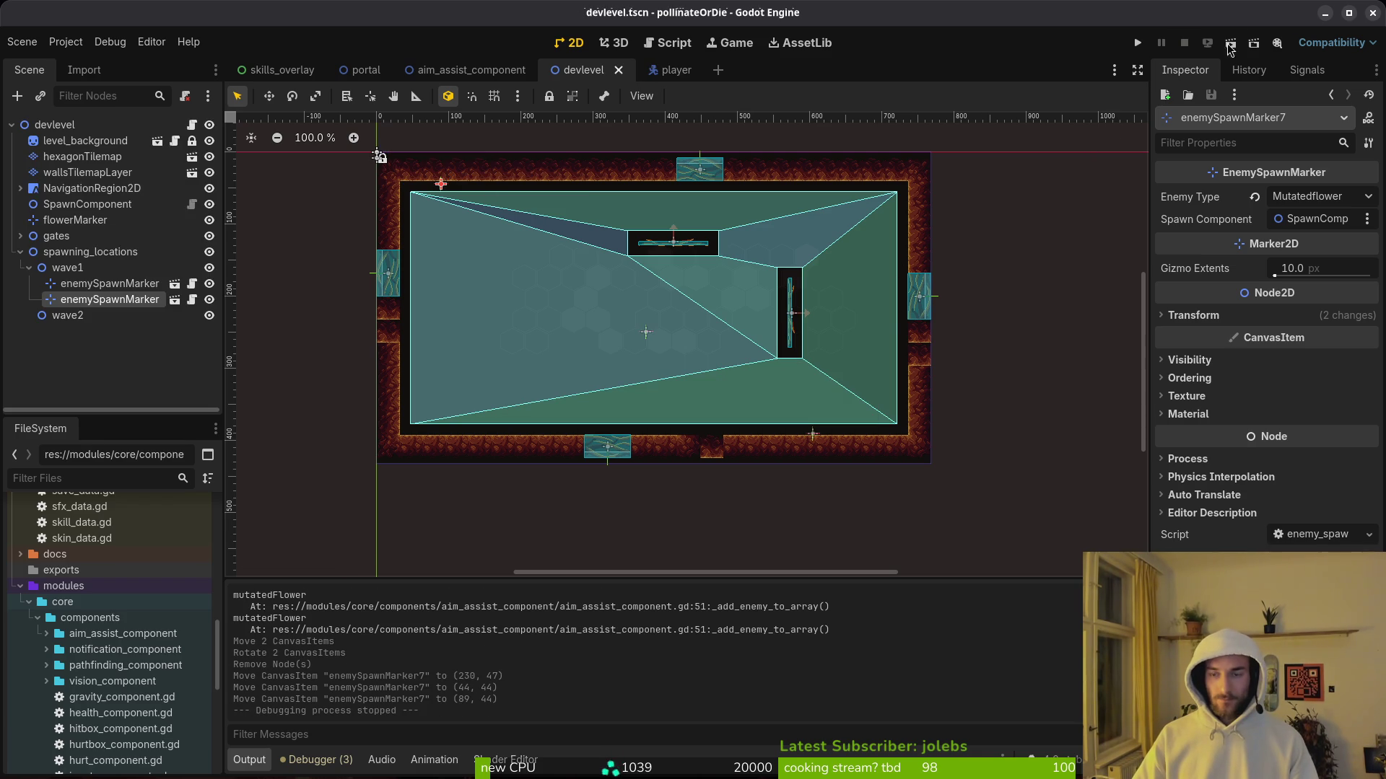
left_click_drag(440, 185, 455, 231)
key("F5")
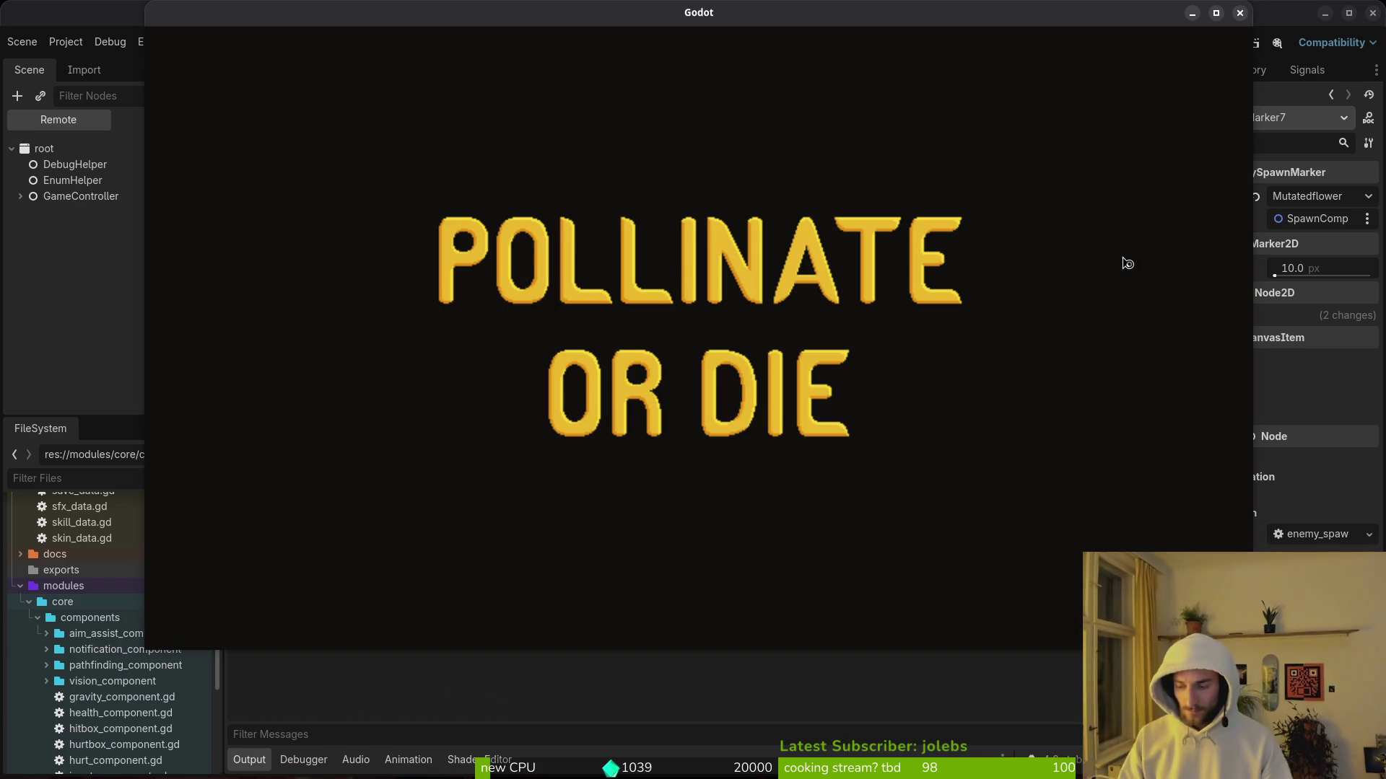
key("alt+F4")
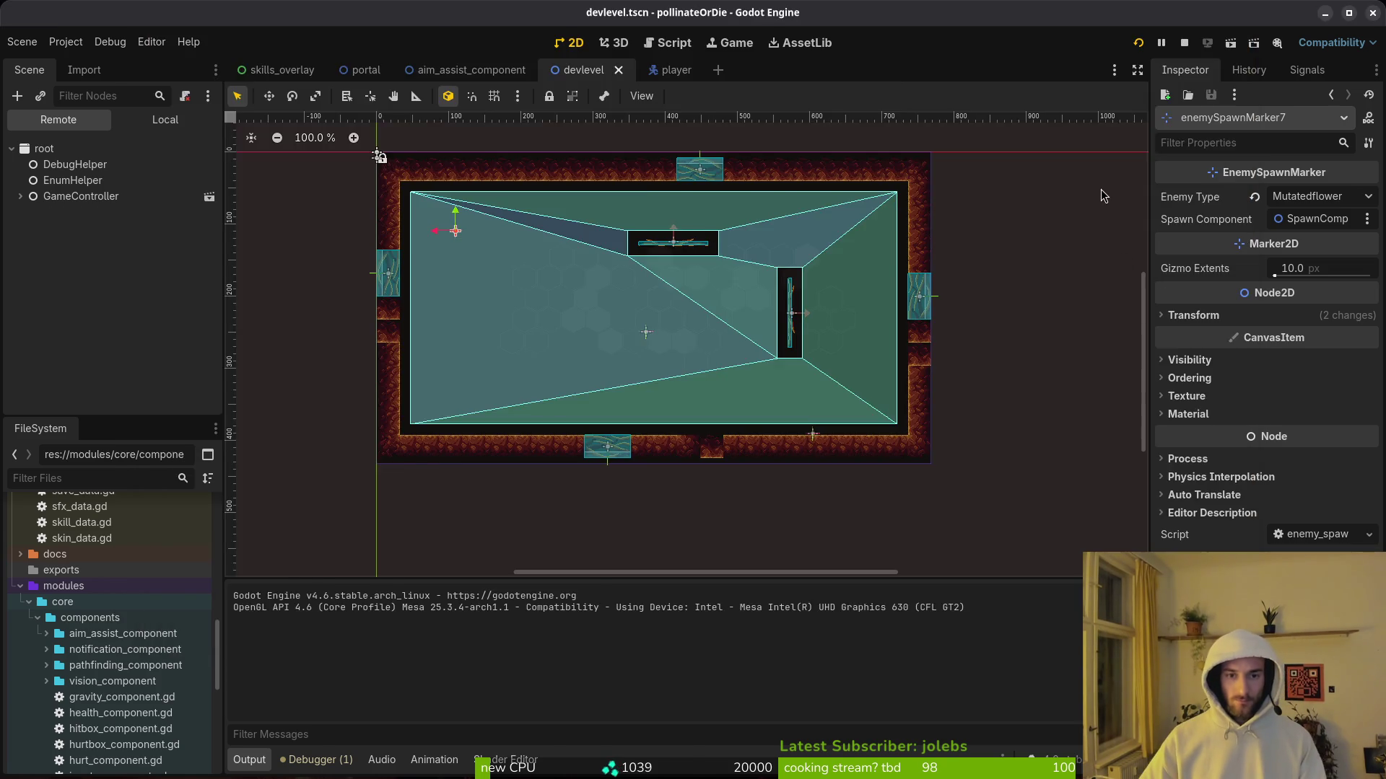
key("alt+Tab")
Step: Insert print_debug(reflect_direction) above smash.gd's start_reflect call, save, and stop the running game
type("3kOprint_debug(ReferenceRe")
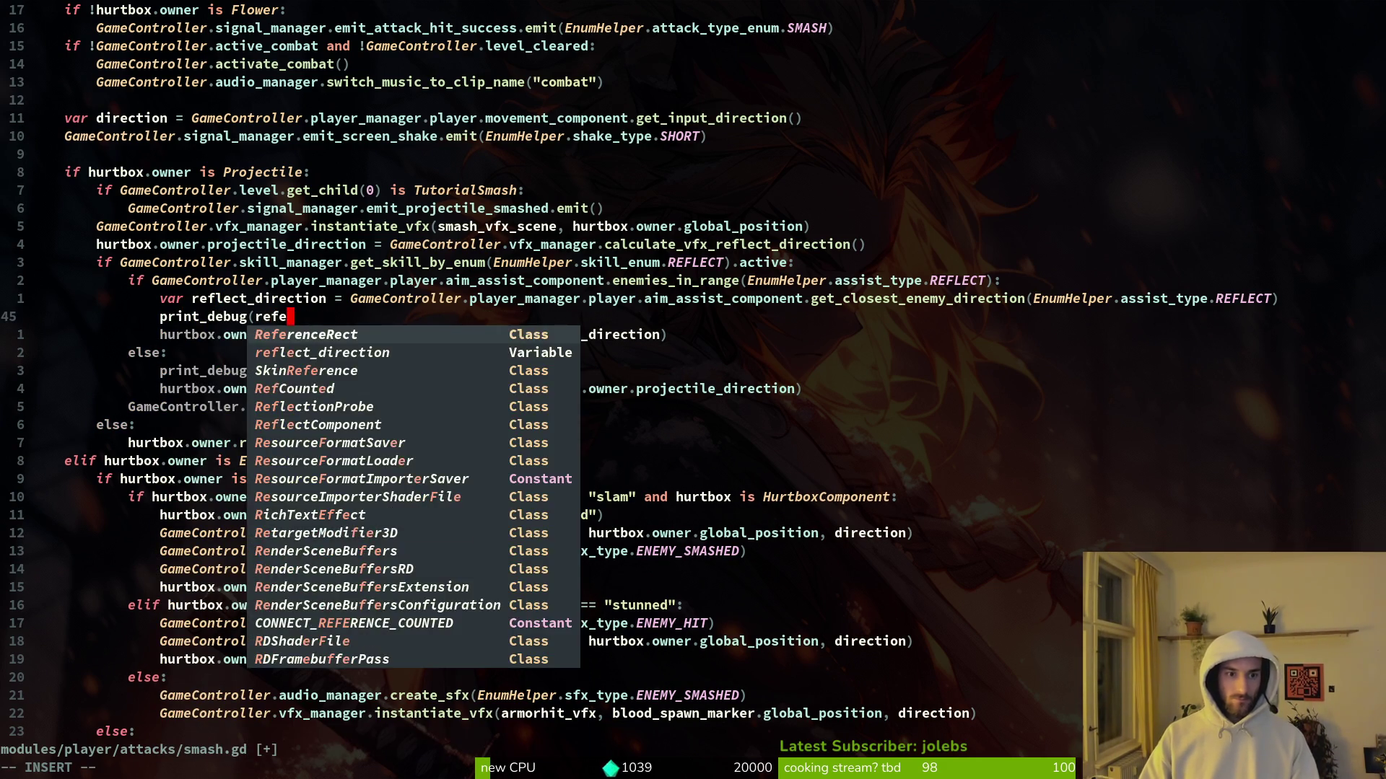
key("BackSpace")
key("BackSpace")
key("BackSpace")
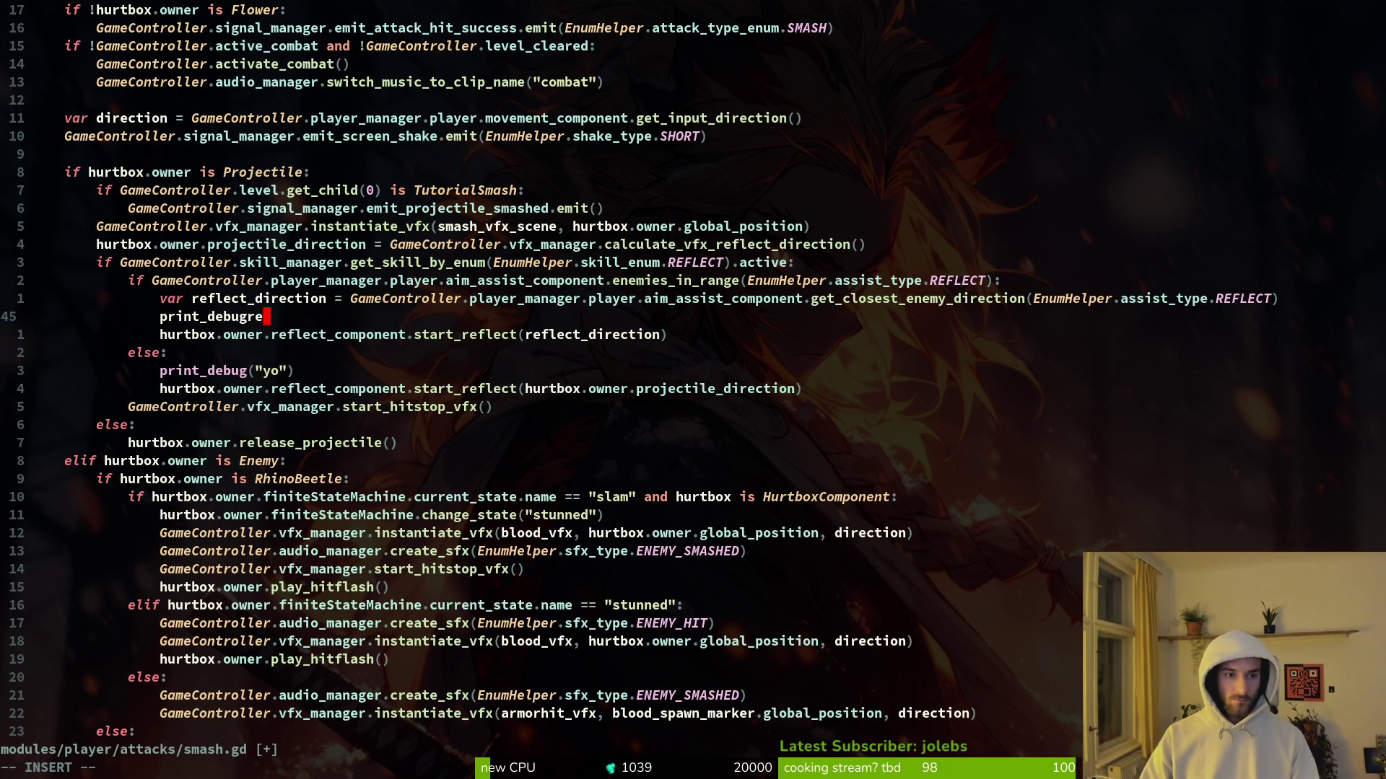
type("reflect_direction")
key("Escape")
type(":w")
key("Return")
key("j")
key("j")
key("j")
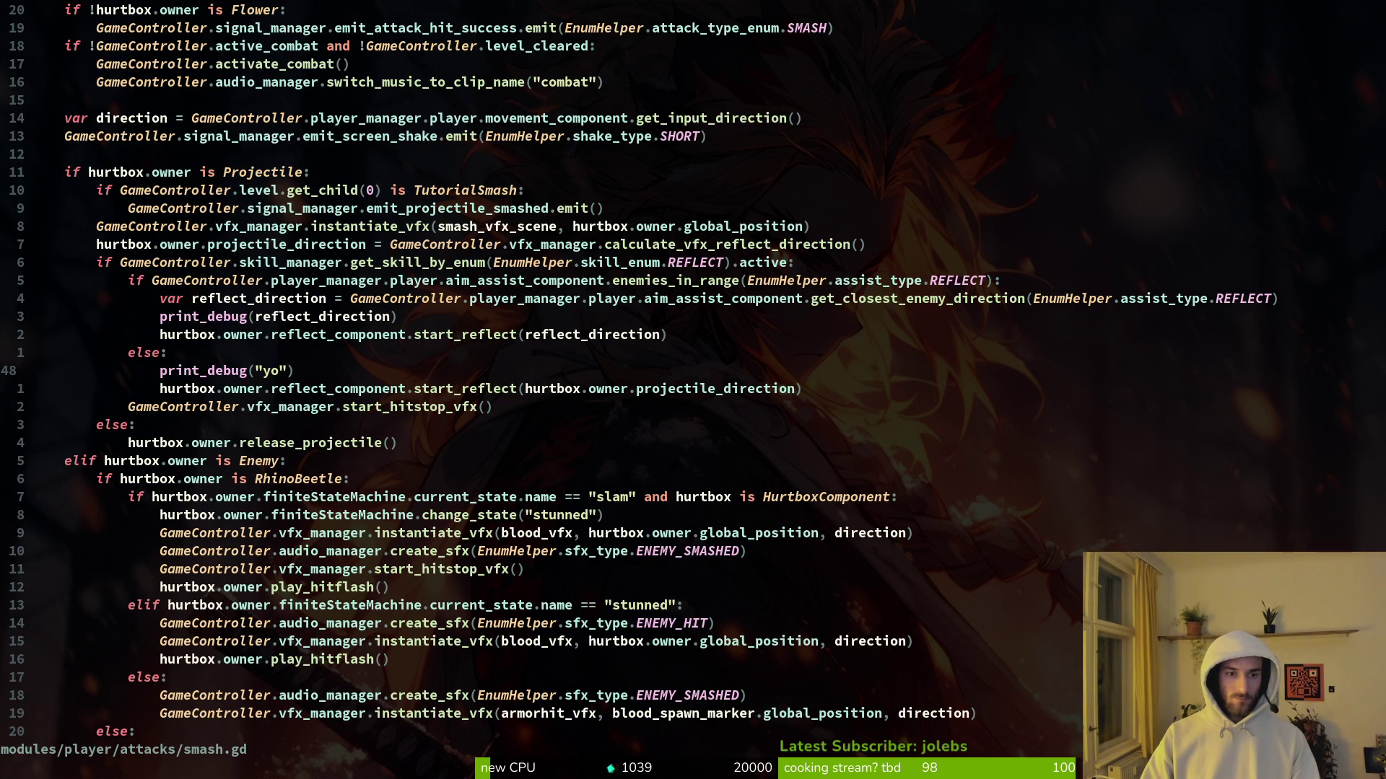
type(":write")
key("Return")
key("ctrl+6")
key("ctrl+6")
key("alt+Tab")
key("F8")
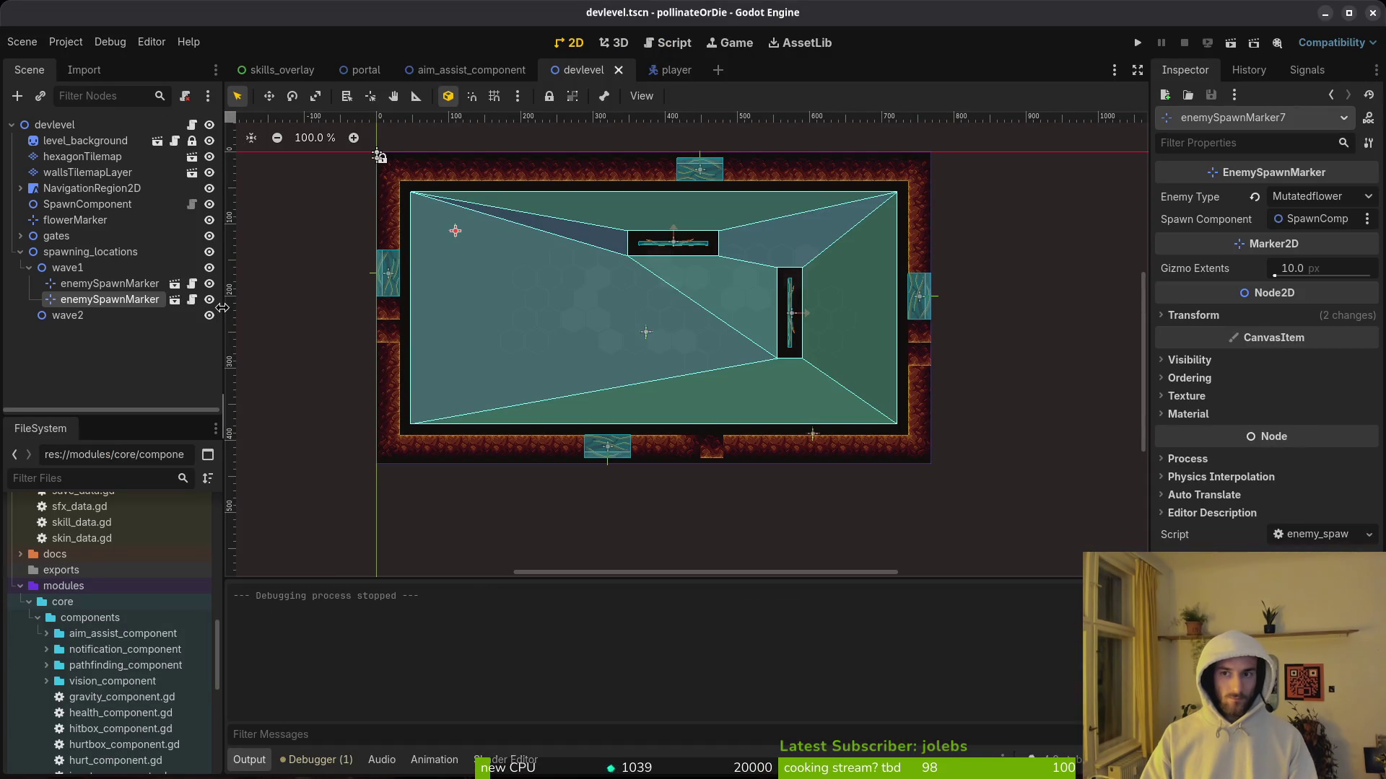
Step: Launch the game and enable collision shape display from the pause menu's debugging panel
key("F5")
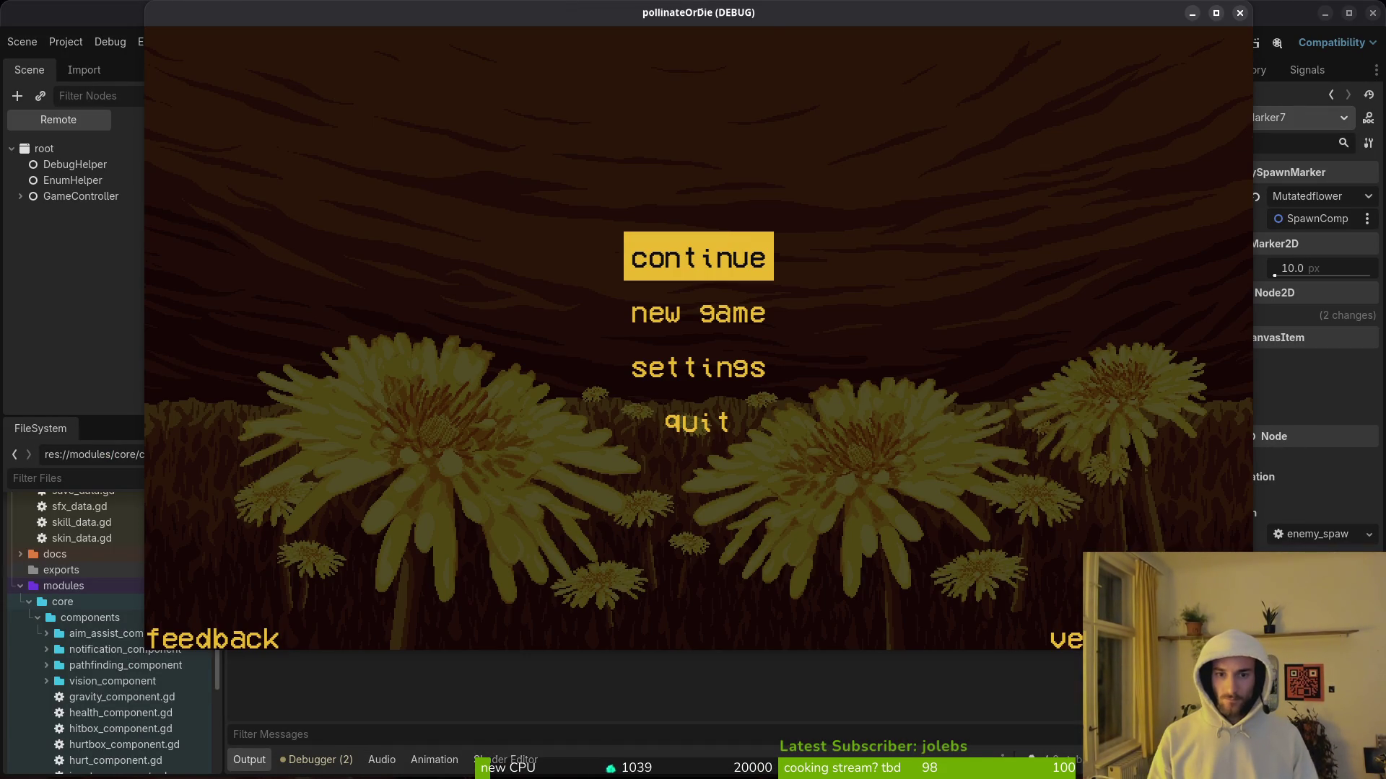
key("Return")
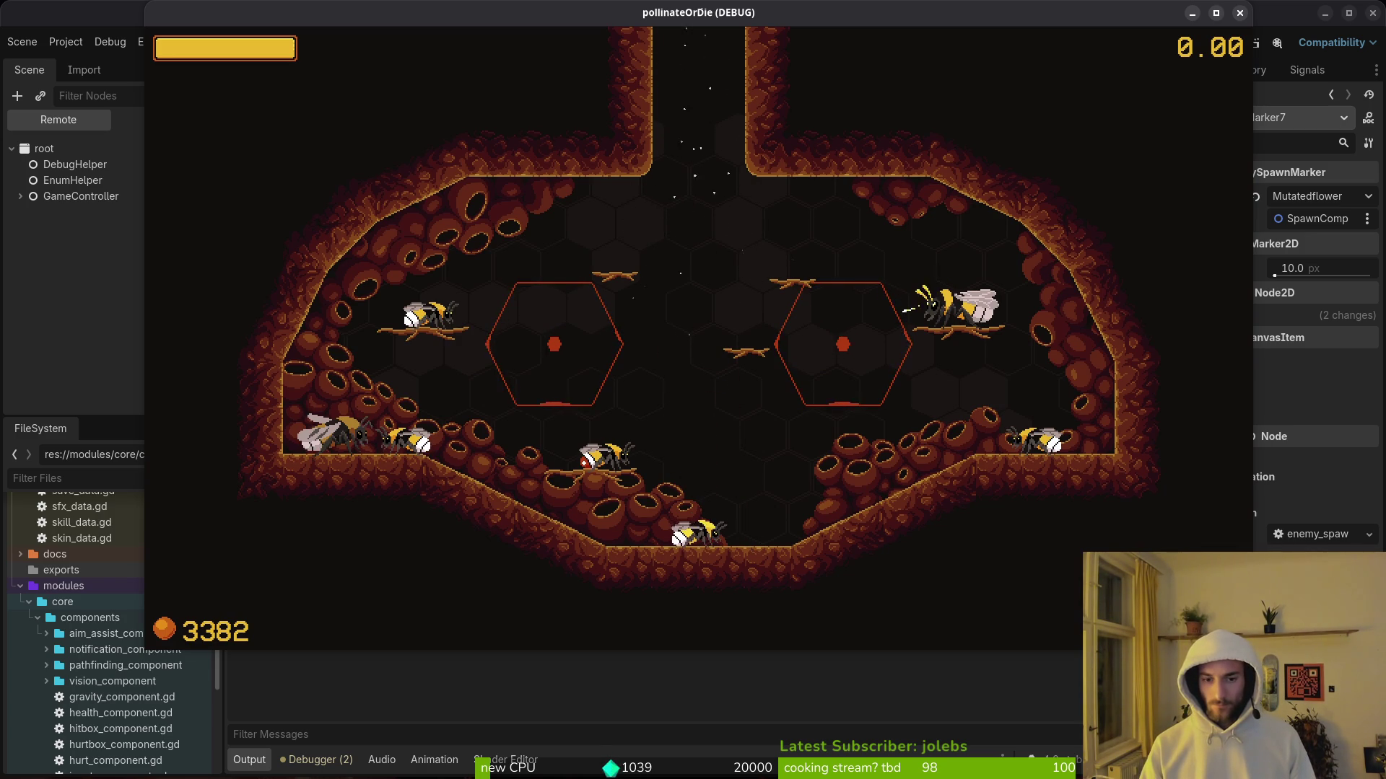
key("Escape")
key("Down")
key("Return")
key("Down")
key("Down")
key("Return")
key("Escape")
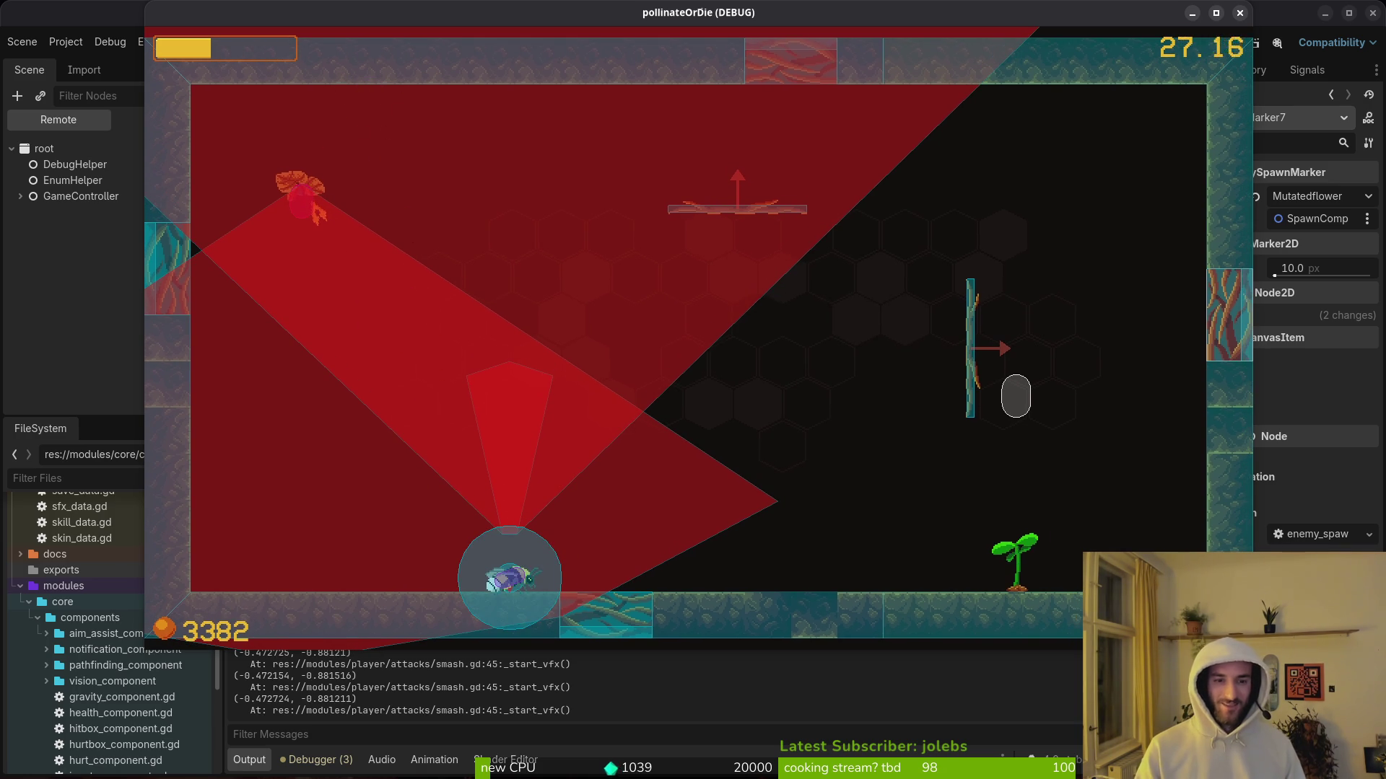
Step: Smash five projectiles to test reflection, then pause and close the game
key("a")
key("a")
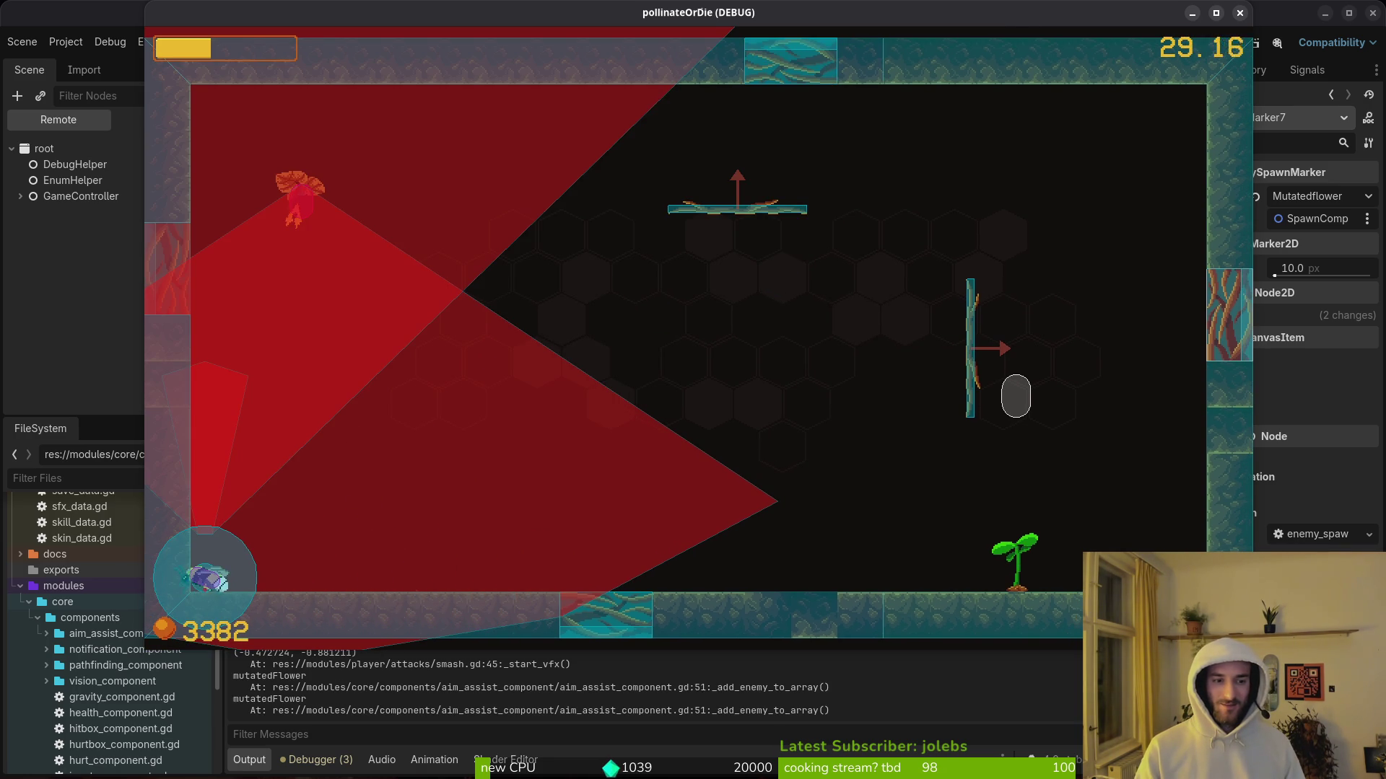
key("space")
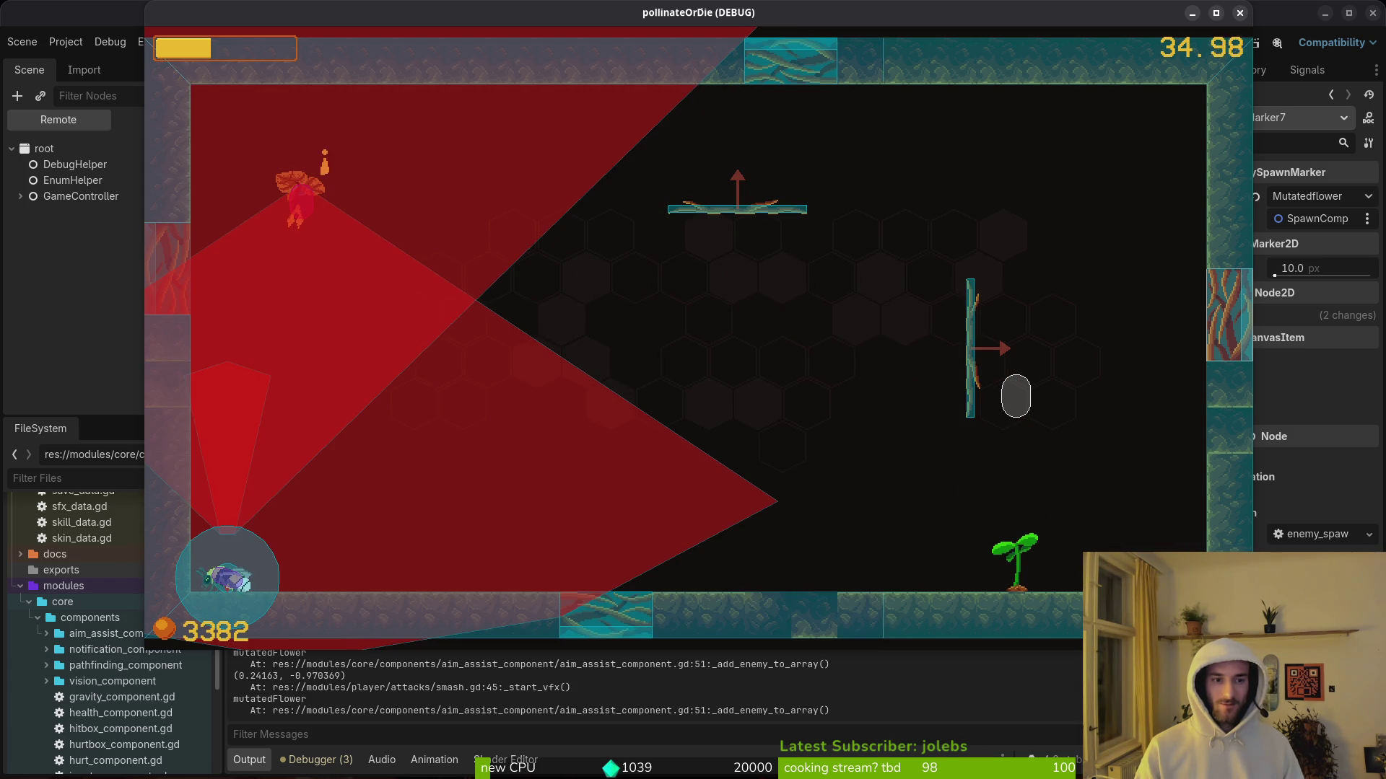
key("space")
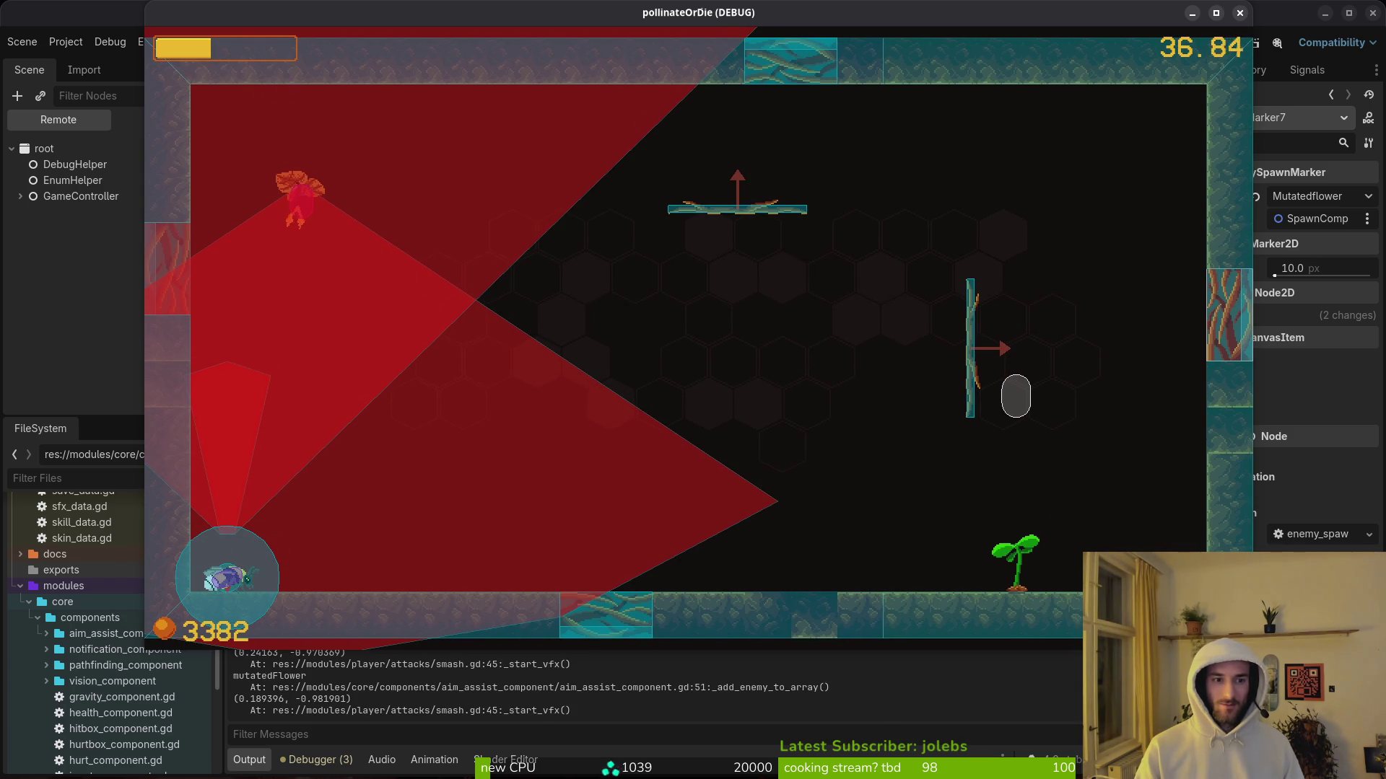
key("space")
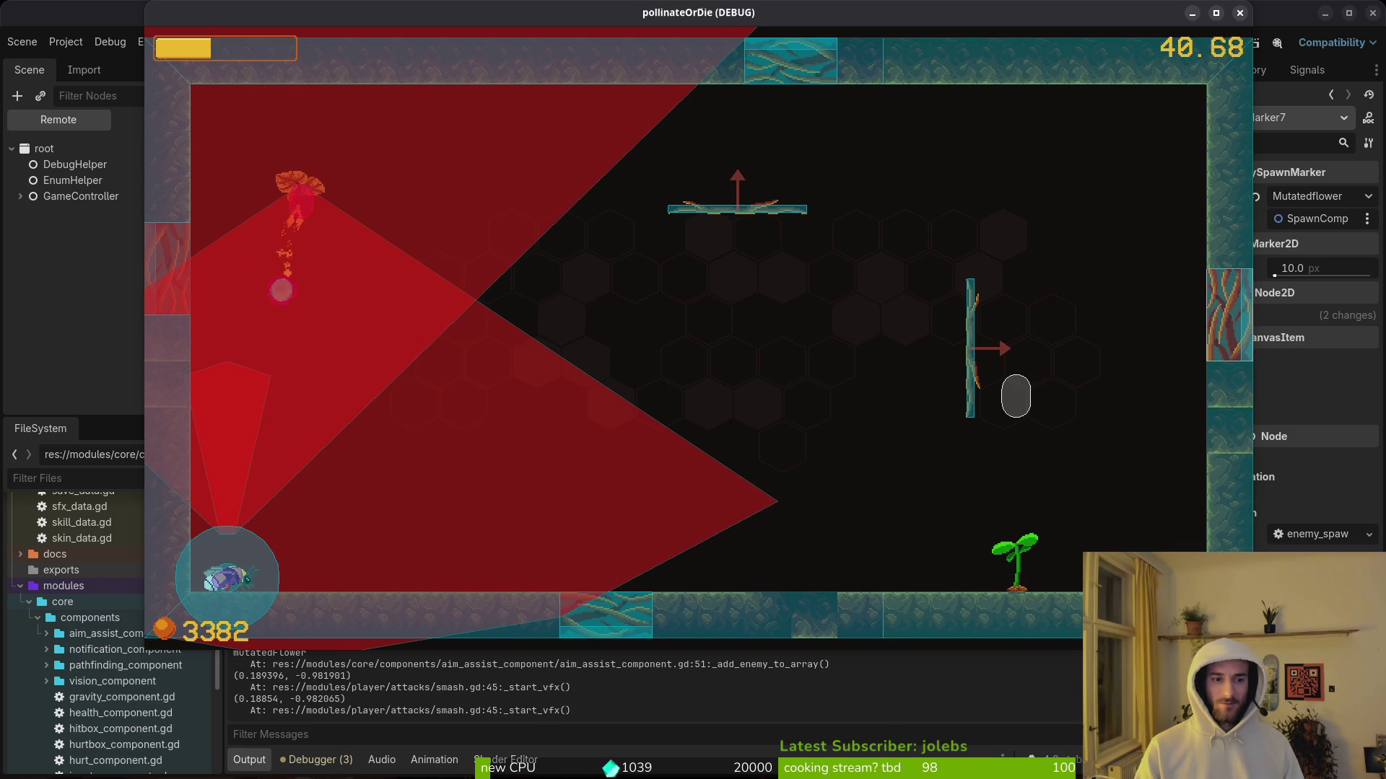
key("space")
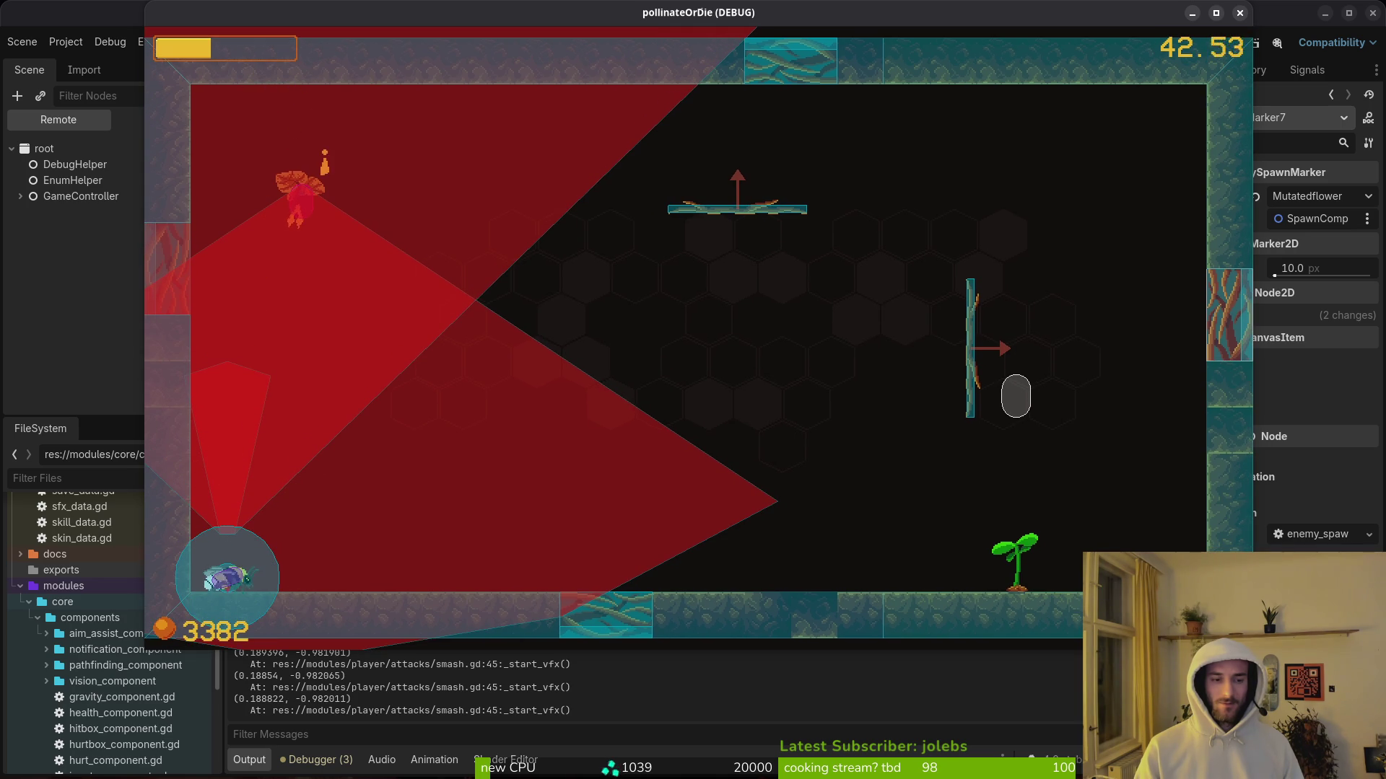
key("space")
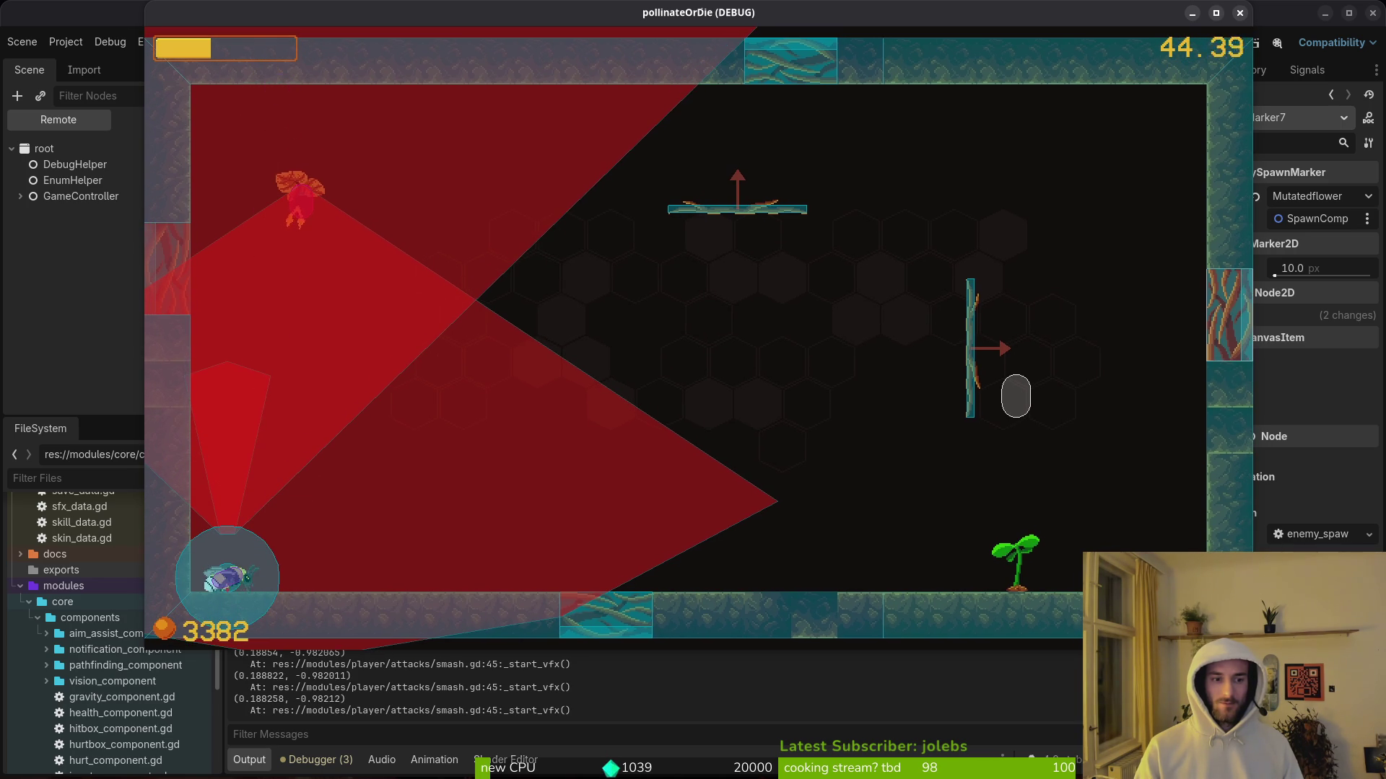
key("Escape")
key("F8")
key("alt+Tab")
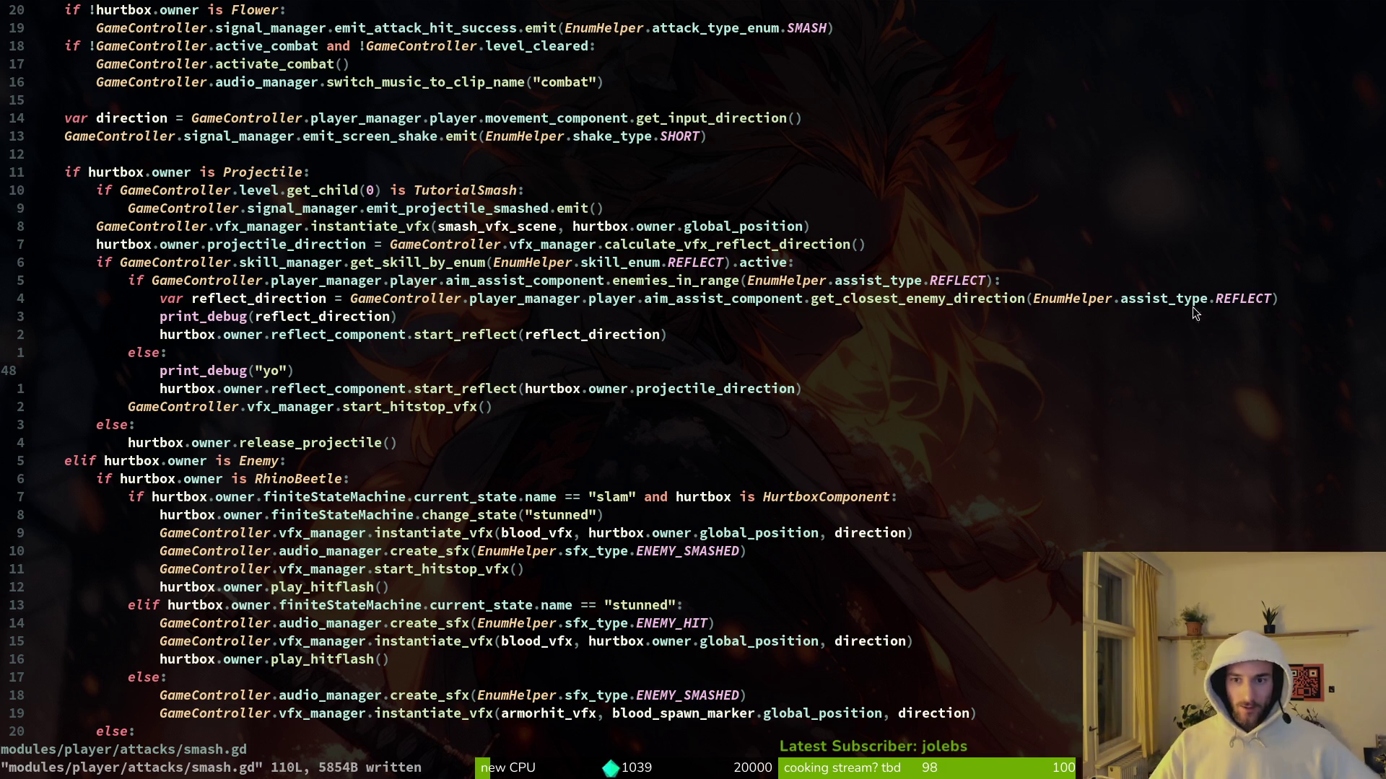
Step: Review the reflect_direction assignment and print_debug line in reflect_component.gd
key("ctrl+6")
key("ctrl+6")
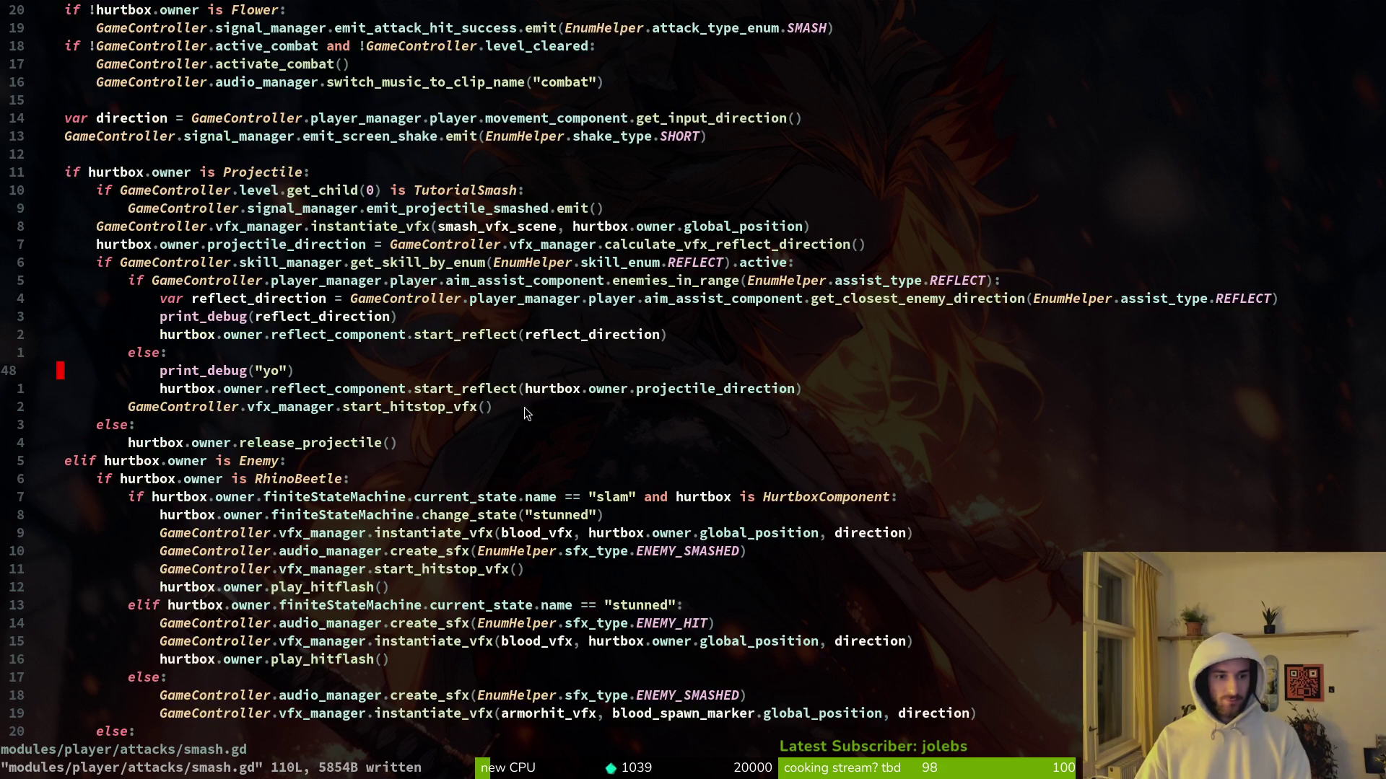
left_click(607, 298)
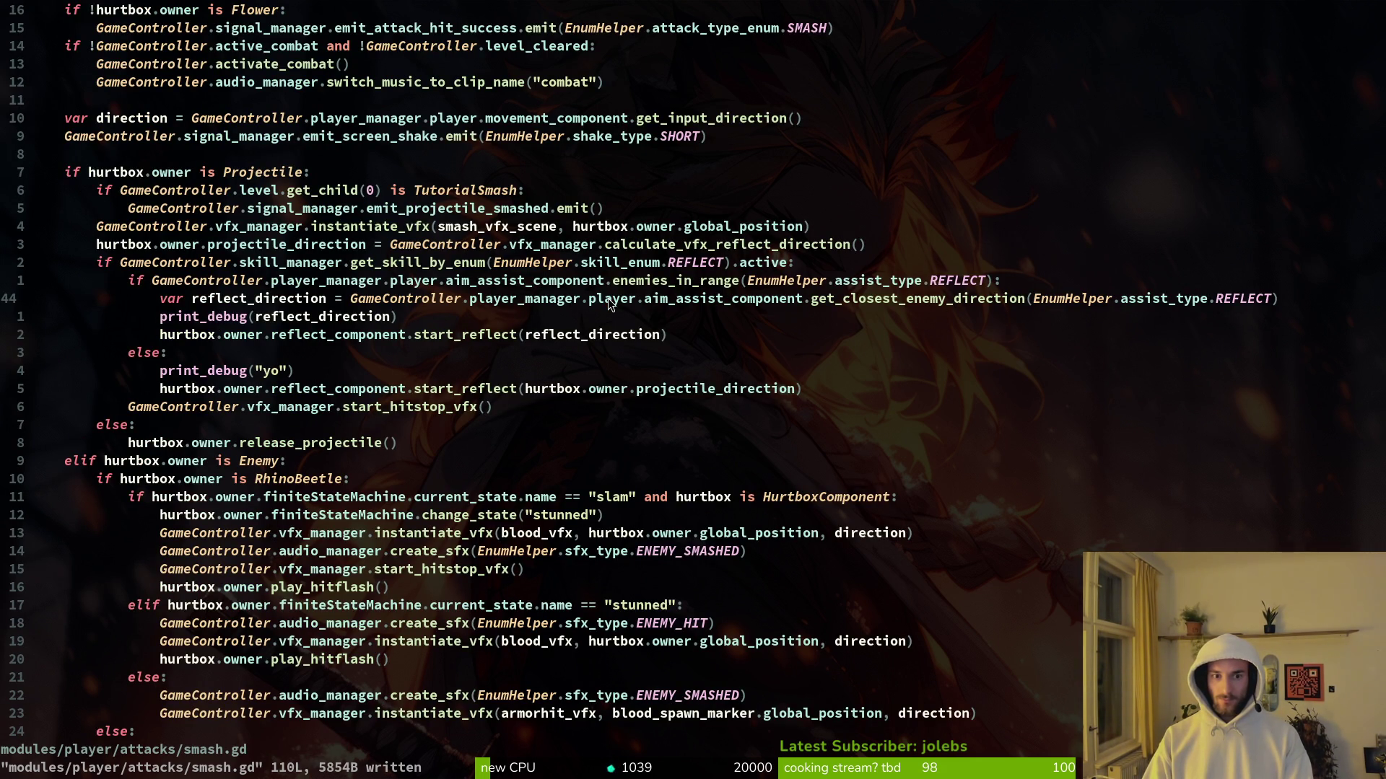
key("j")
key("k")
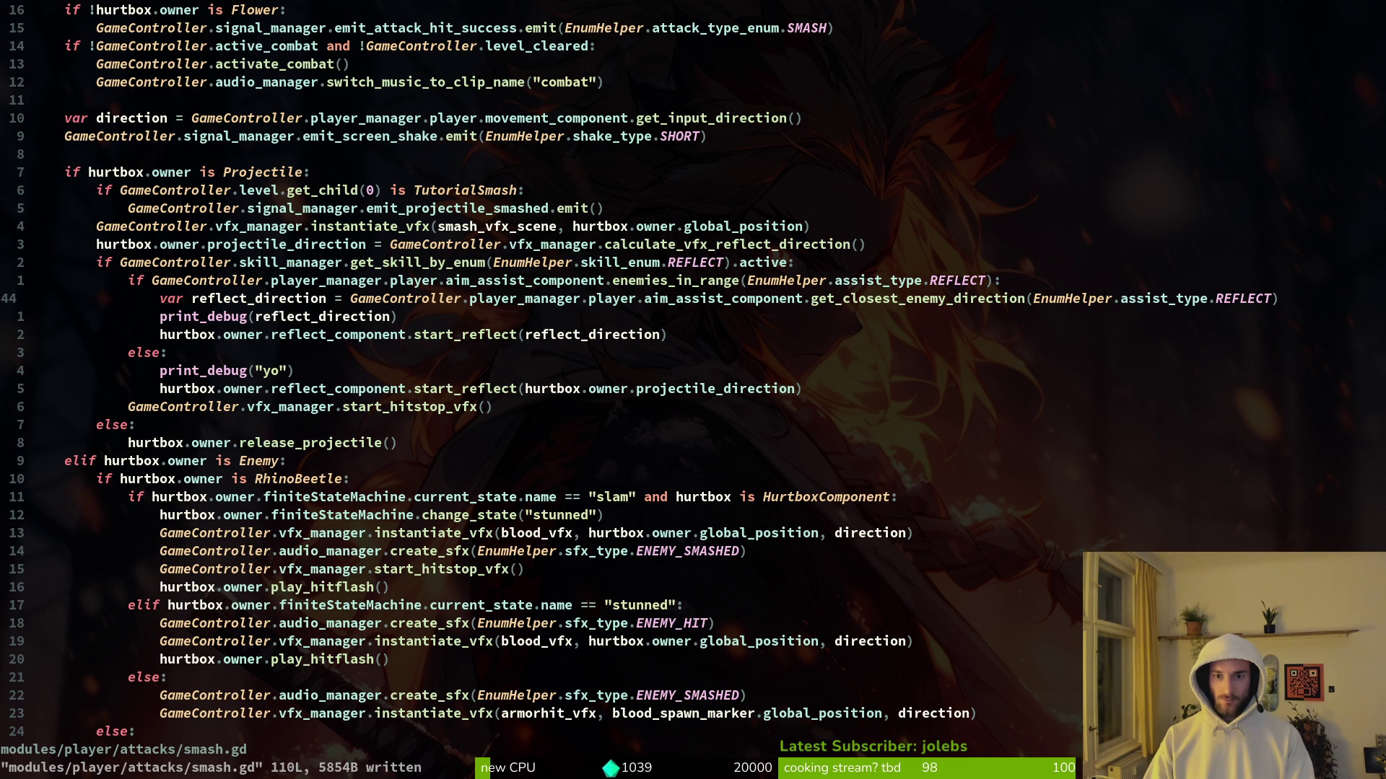
Step: Find 'aim' in the file finder to open aim_assist_component.gd at get_closest_enemy_direction
key("space")
key("f")
key("f")
key("Escape")
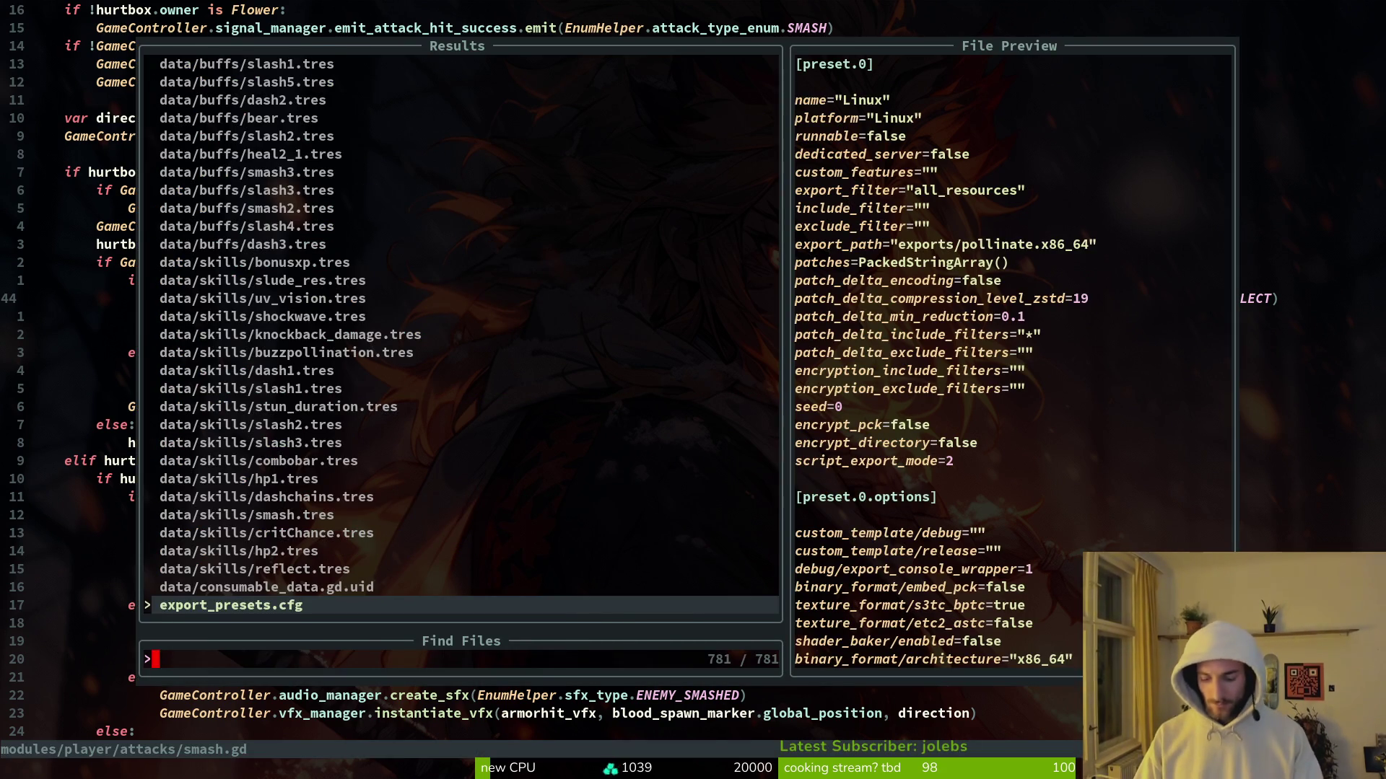
key("Escape")
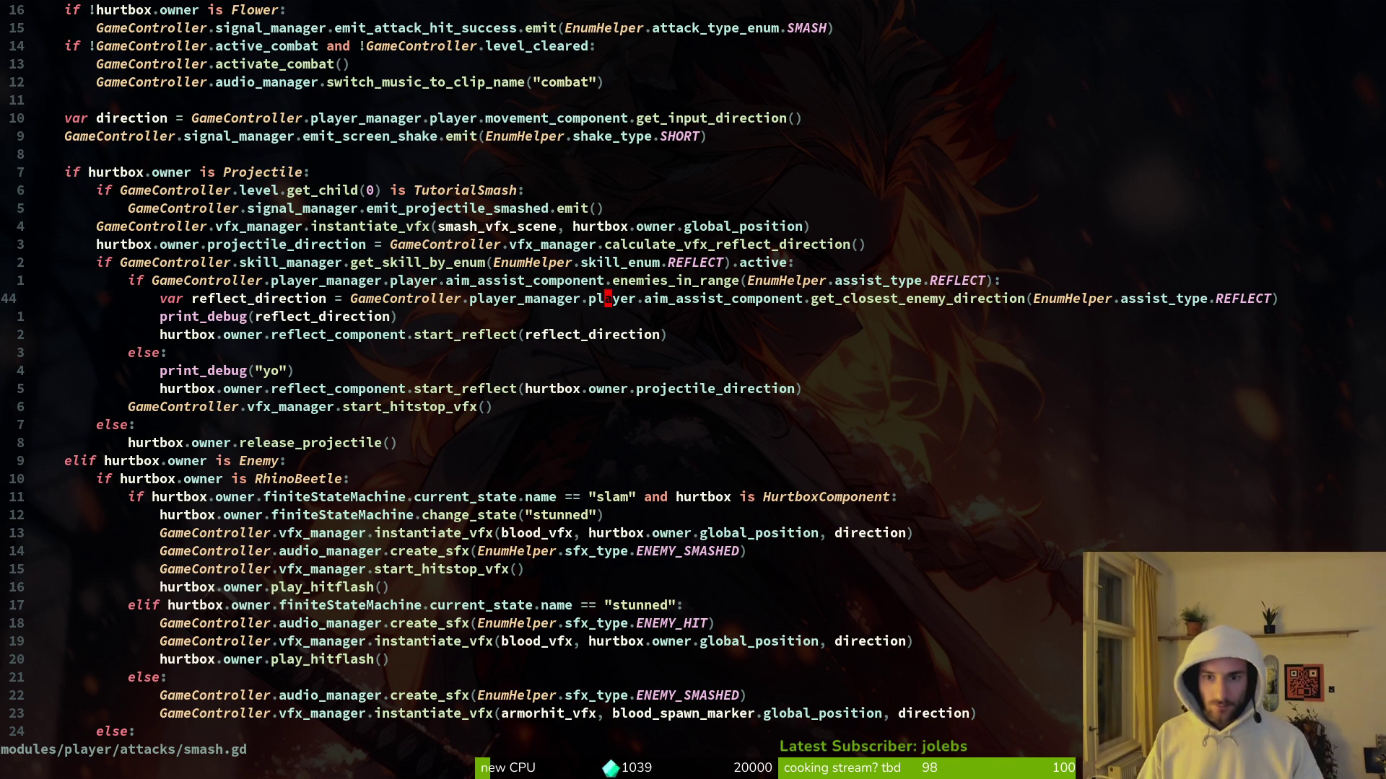
key("space")
key("f")
key("f")
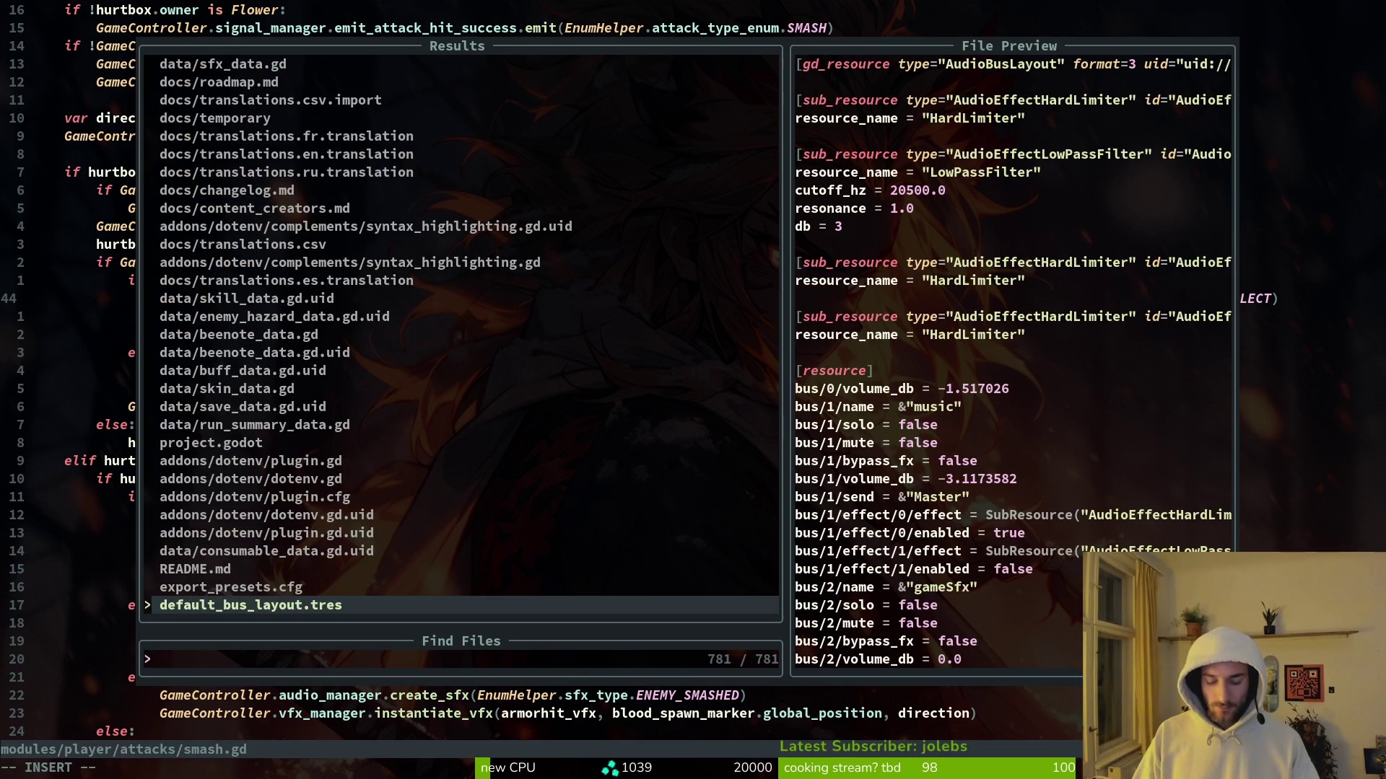
type("aim")
key("Return")
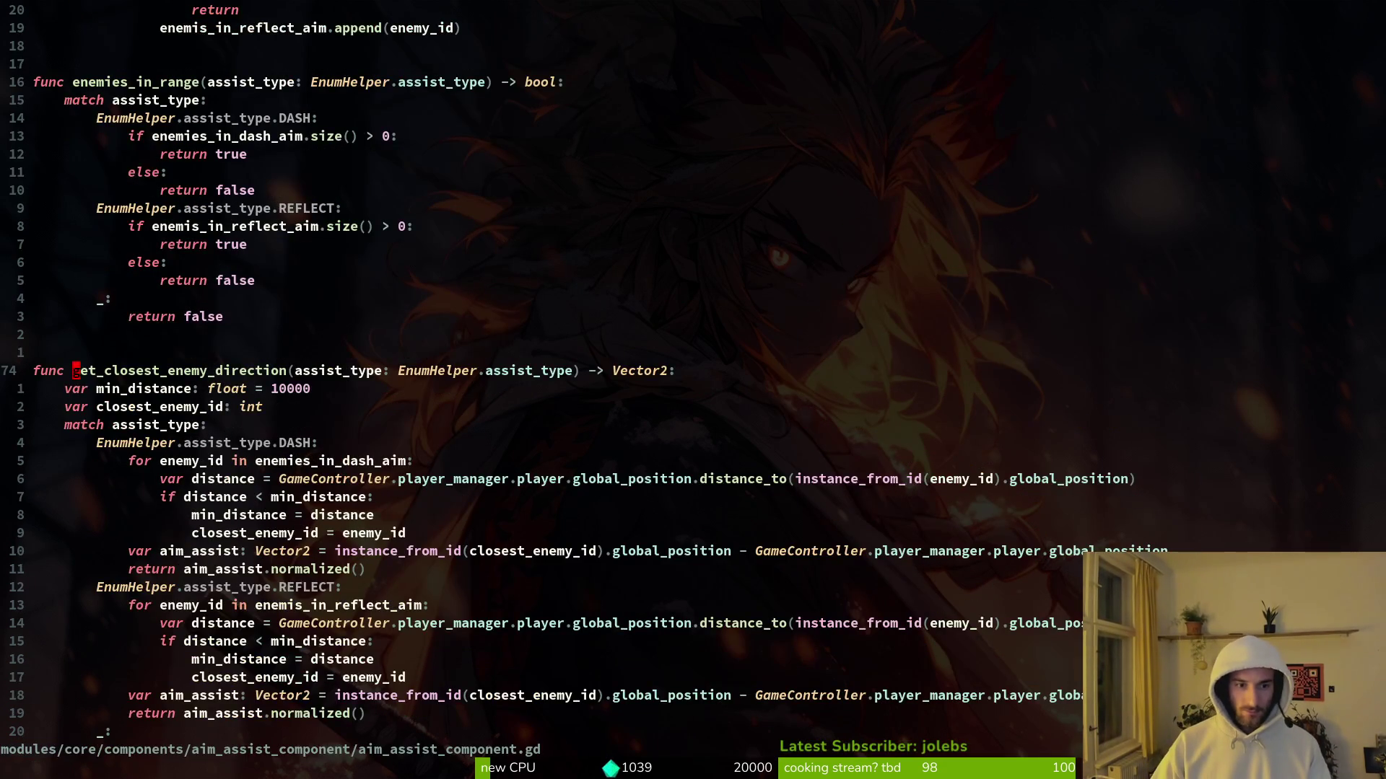
key("w")
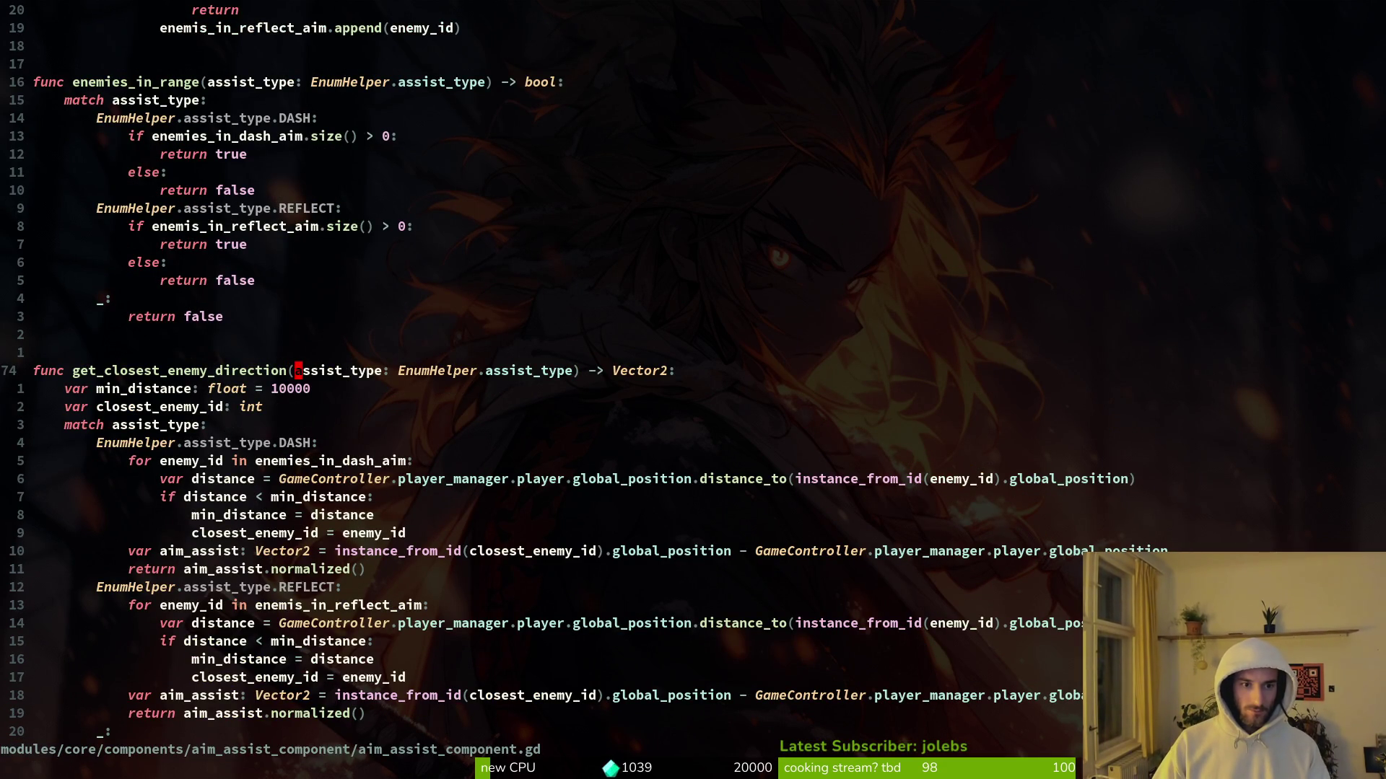
Step: Add 'origin: Vector2 = GameController.player_manager.player.global_position' to the function's parameters and save
key("a")
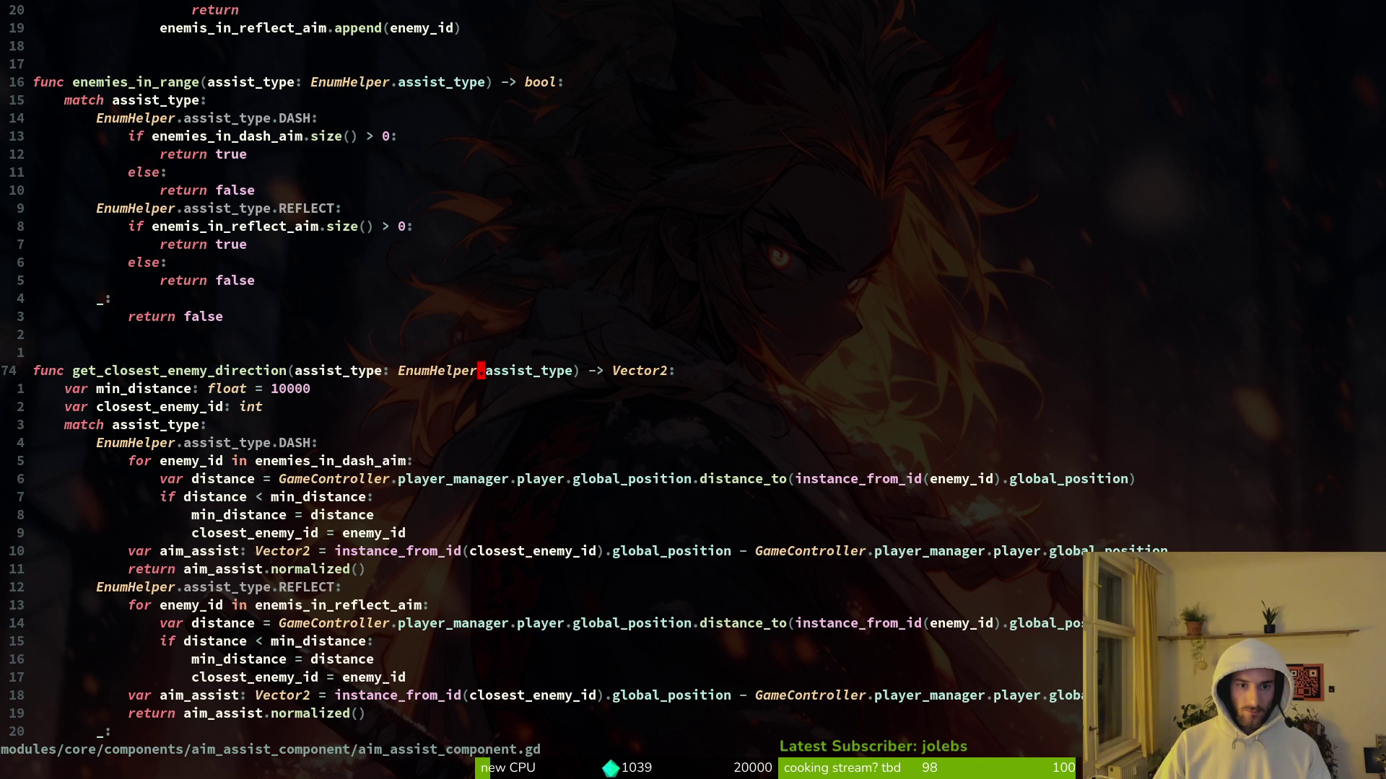
type("ist_type, orig")
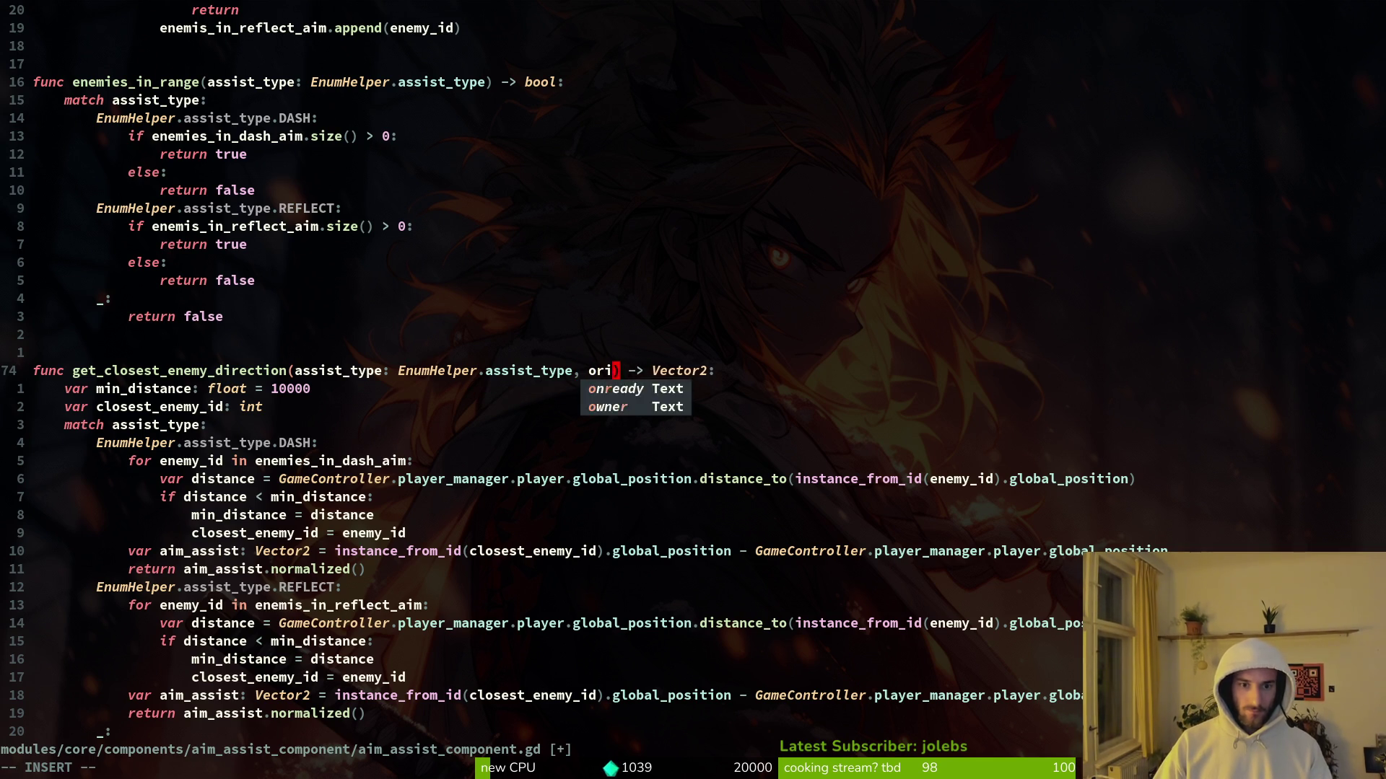
type("in")
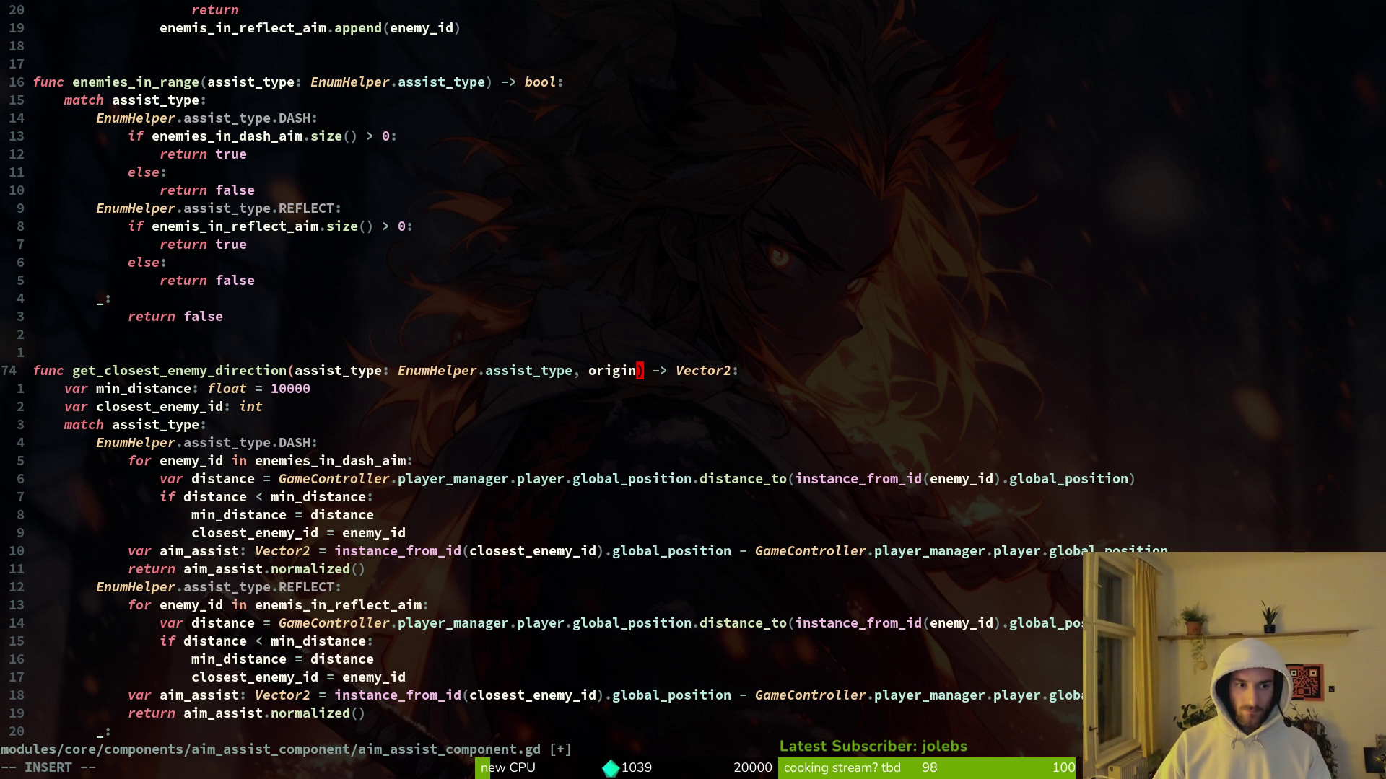
type(":")
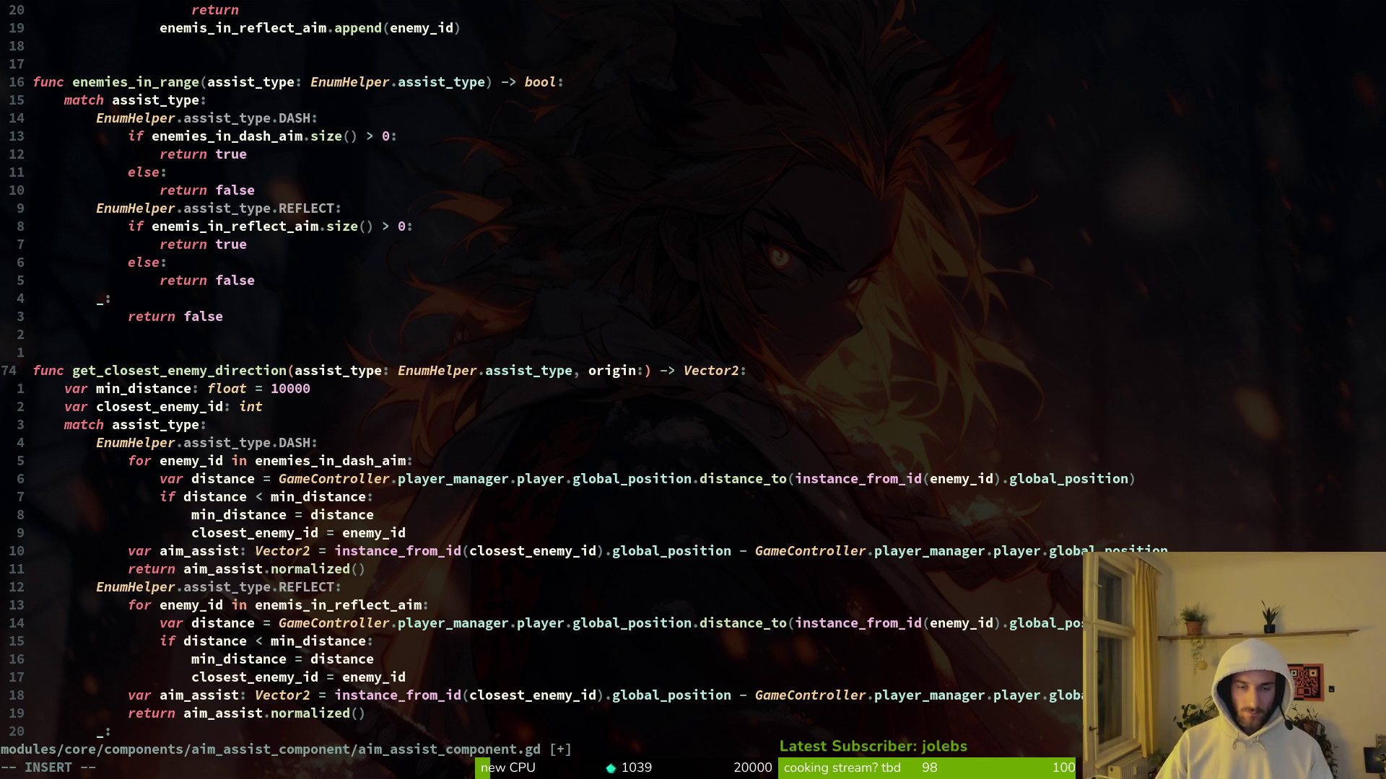
type(" Vector2 = ")
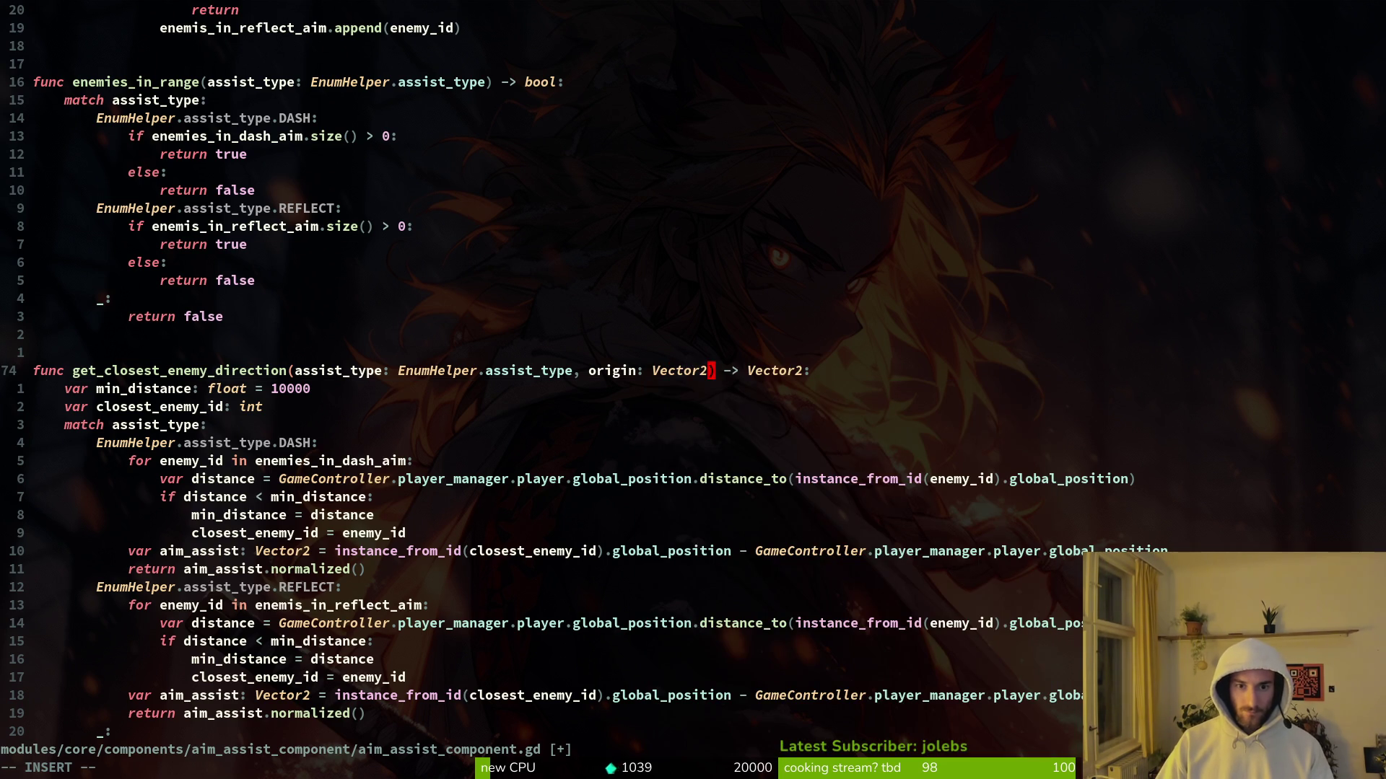
type("GameController.")
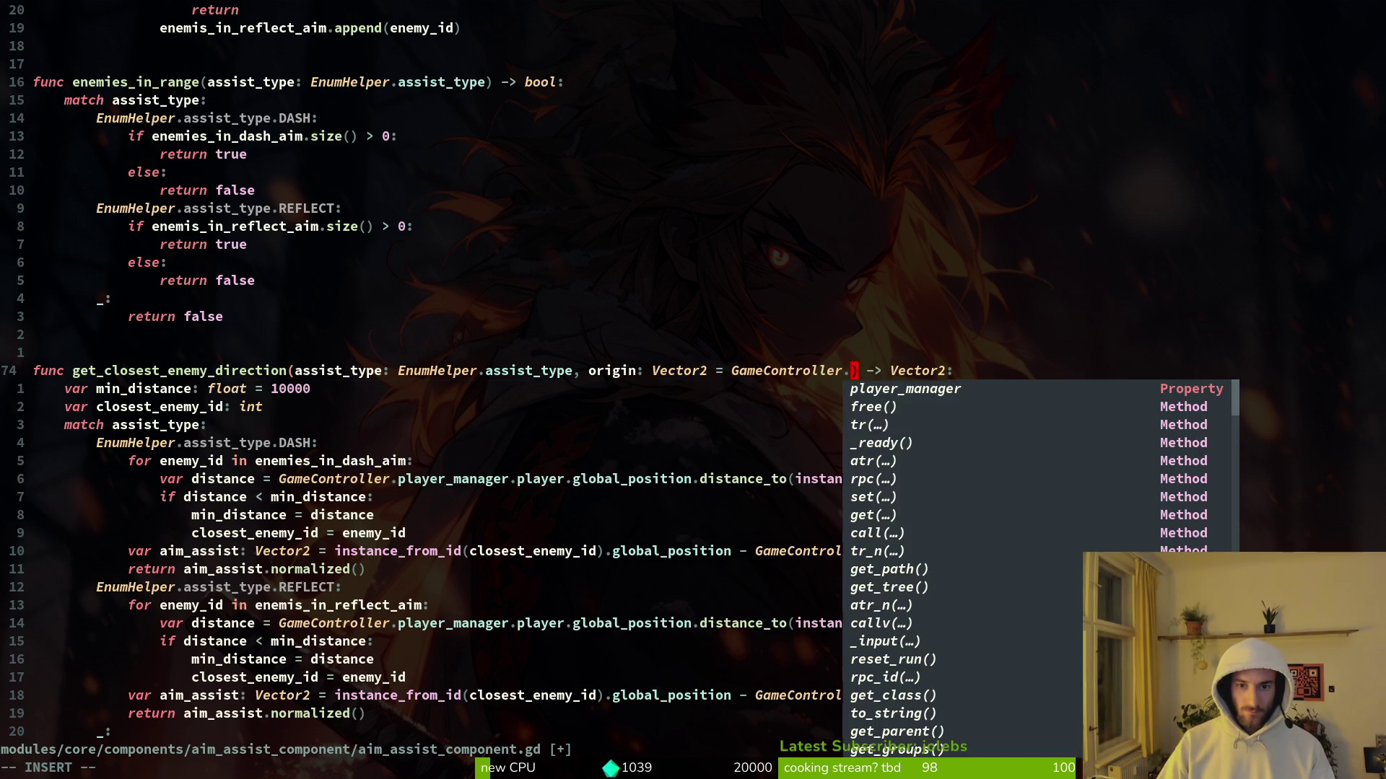
key("Return")
type("player.")
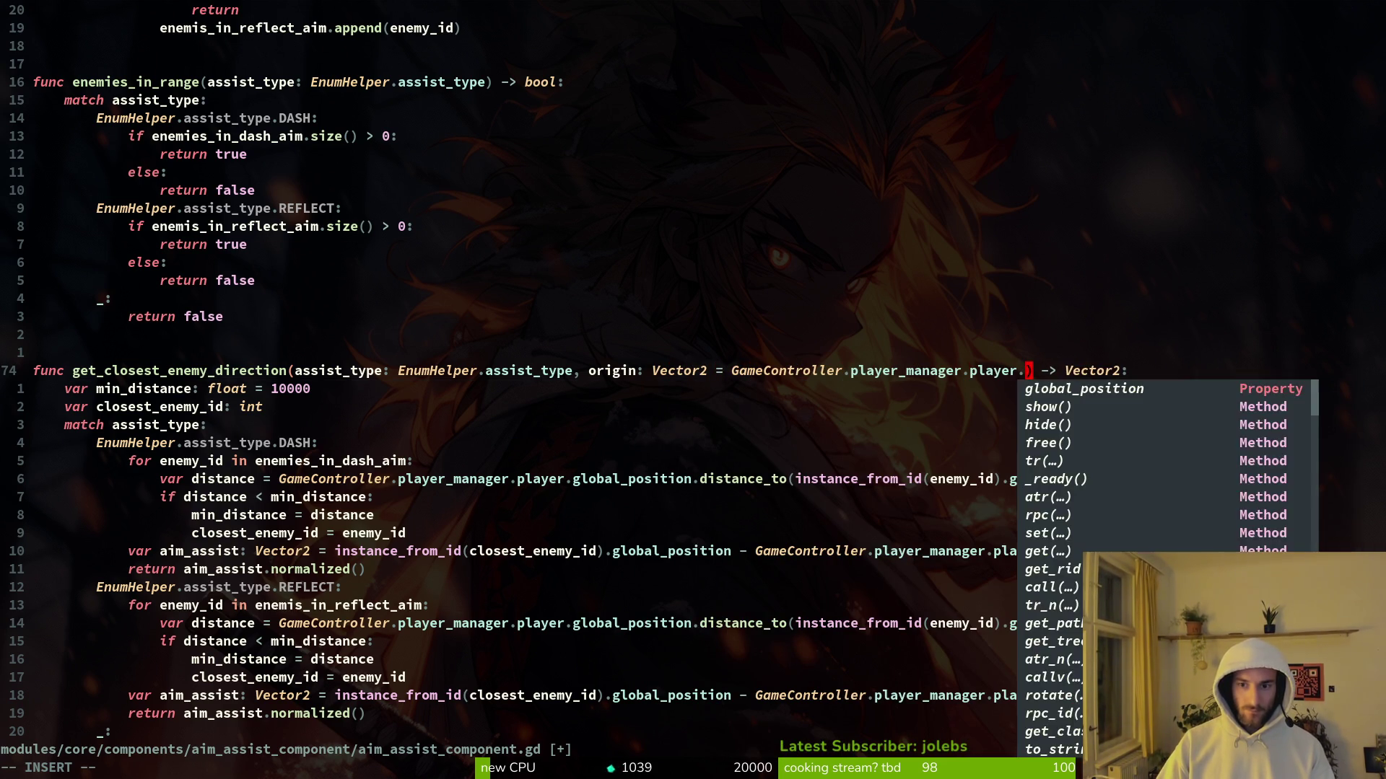
type("global_position")
key("Escape")
type(":w")
key("Return")
Step: Review the REFLECT and DASH distance lines in get_closest_enemy_direction
key("j")
key("j")
key("j")
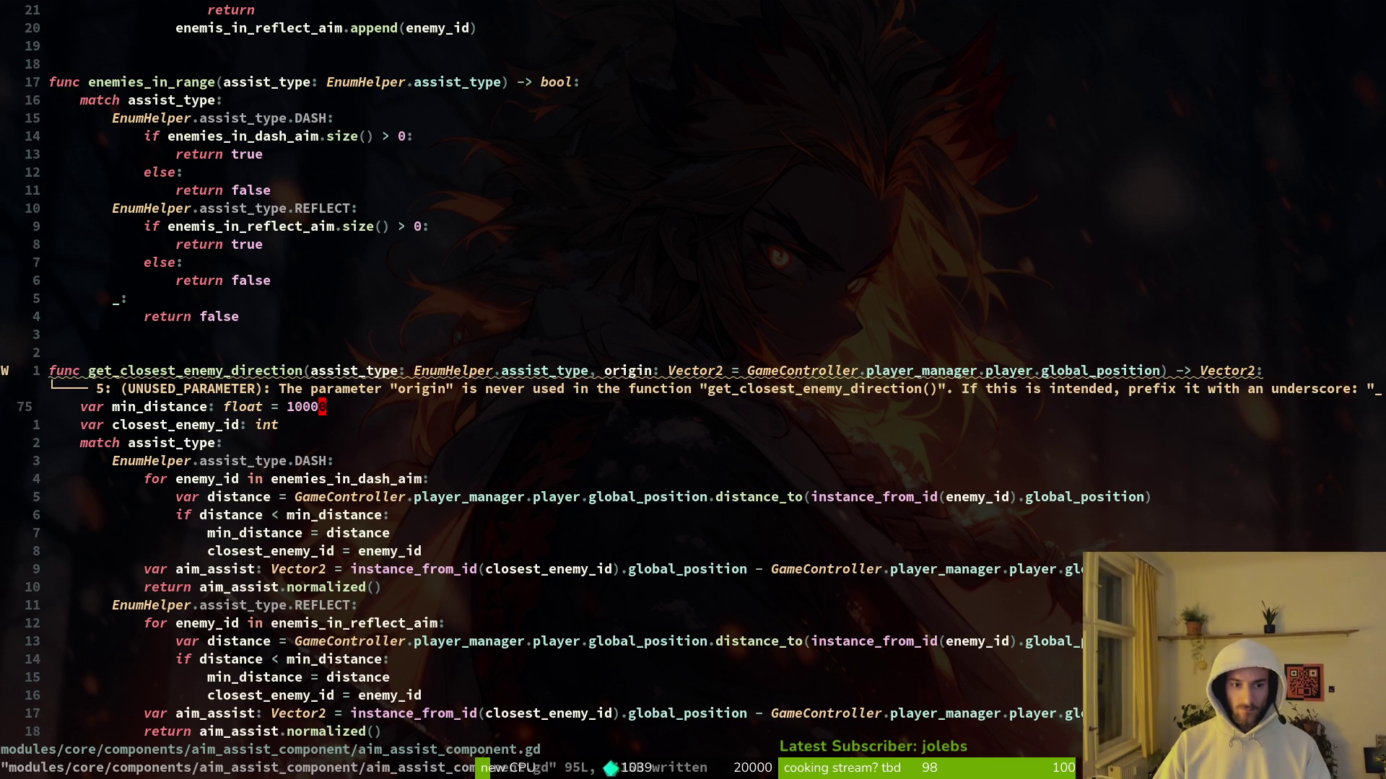
key("j")
key("j")
key("j")
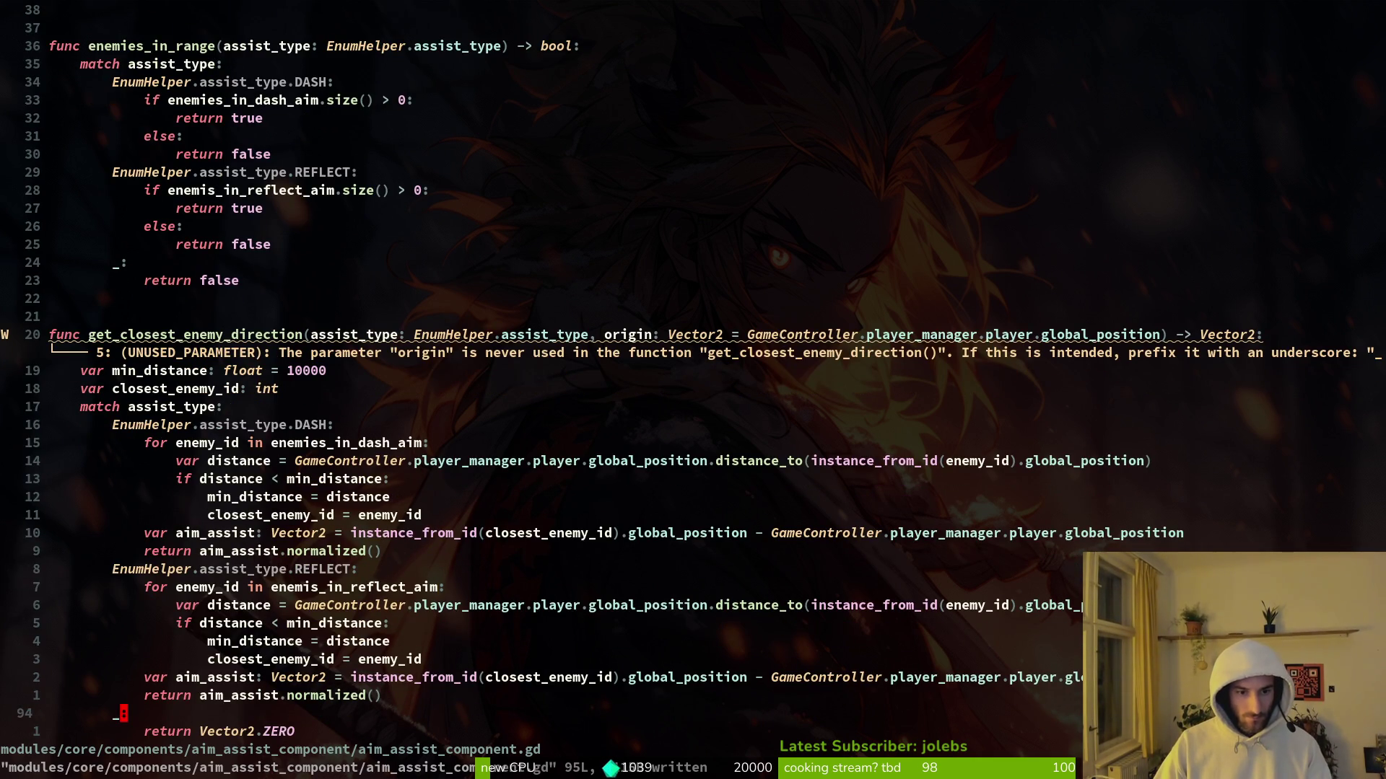
key("k")
key("k")
key("k")
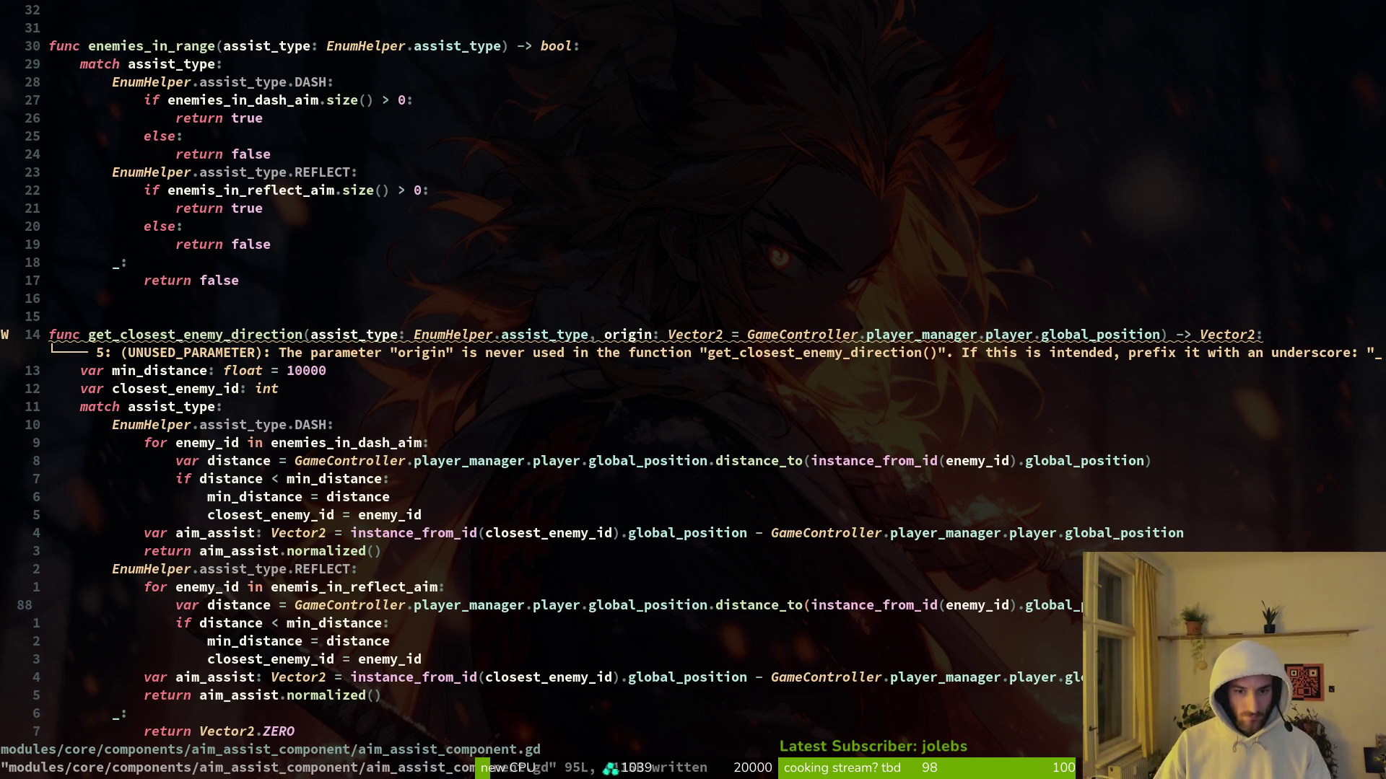
key("k")
key("k")
key("k")
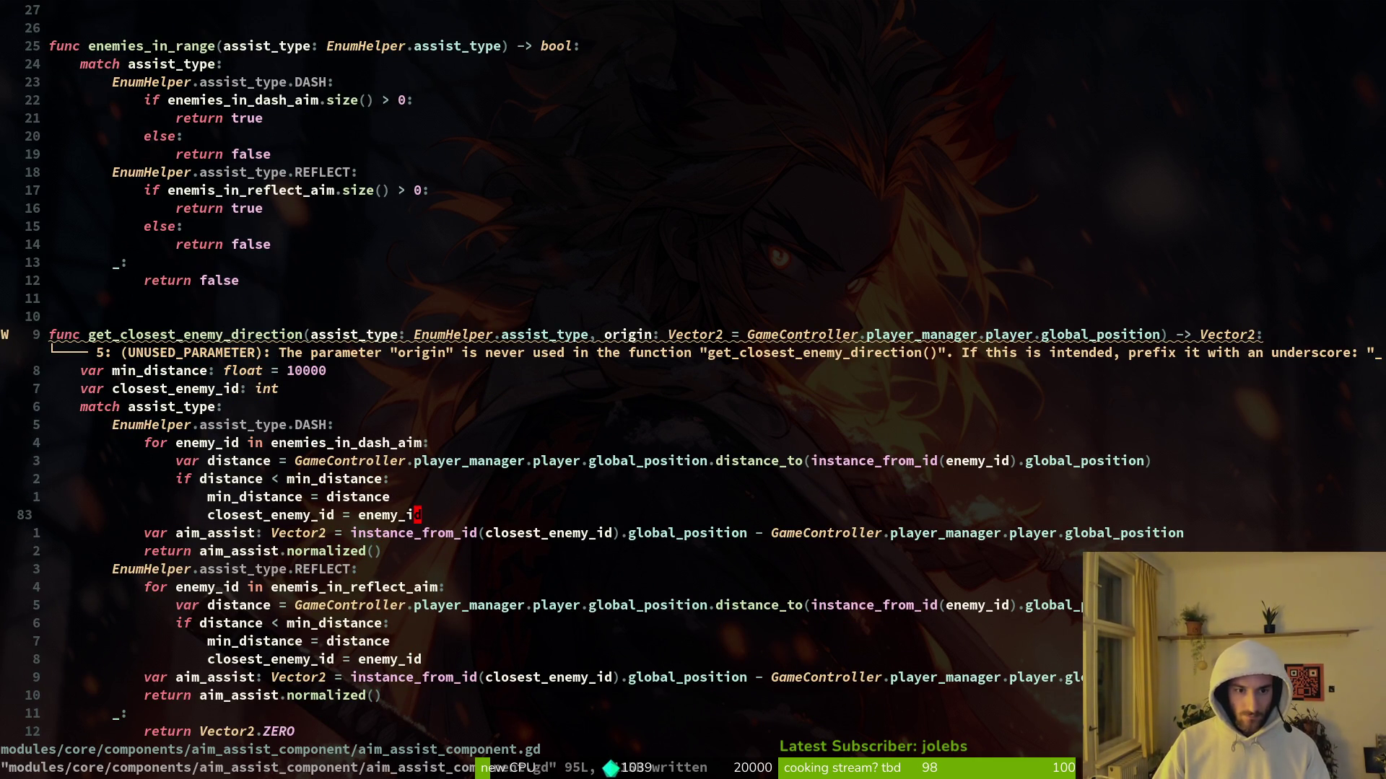
key("k")
key("b")
key("b")
key("v")
key("e")
key("Escape")
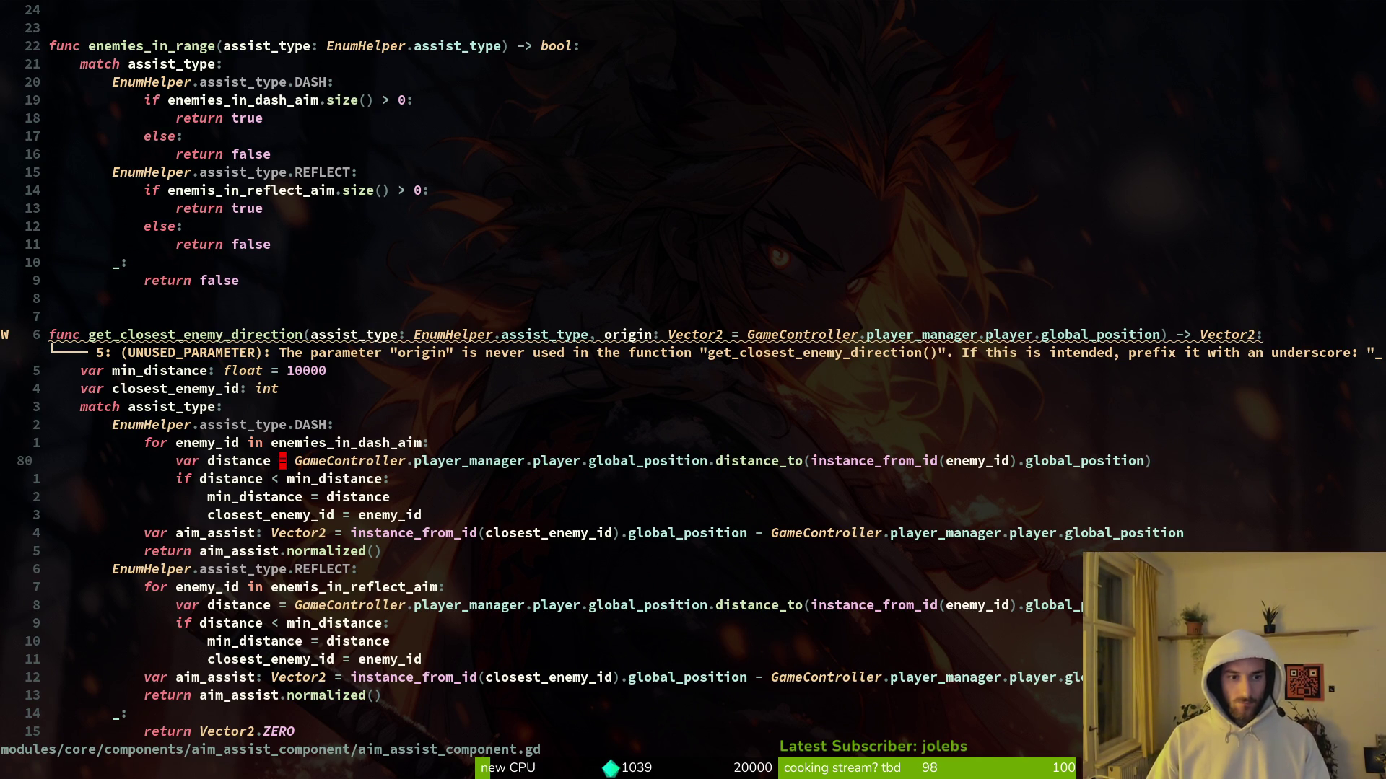
Step: Replace GameController.player_manager.player with origin on the DASH distance line and save
key("v")
key("w")
key("w")
key("w")
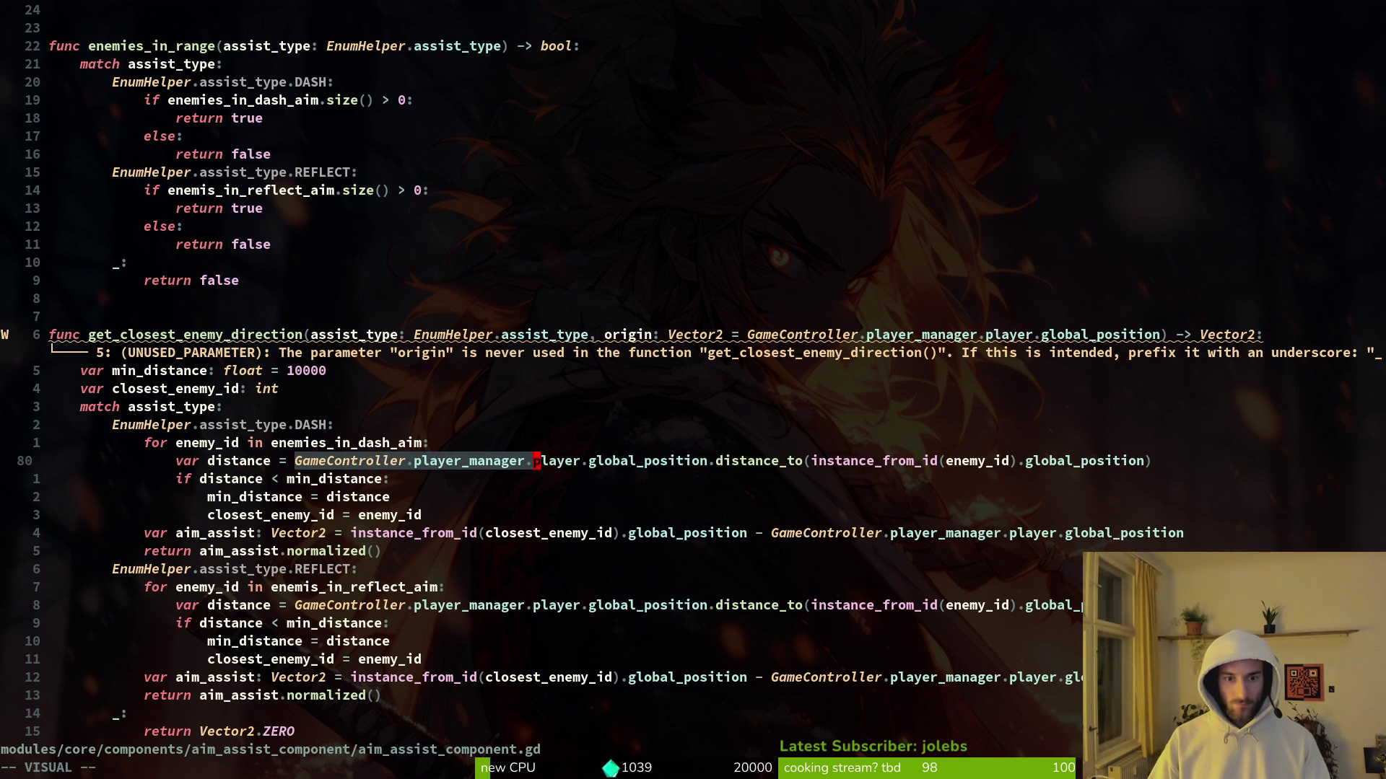
key("c")
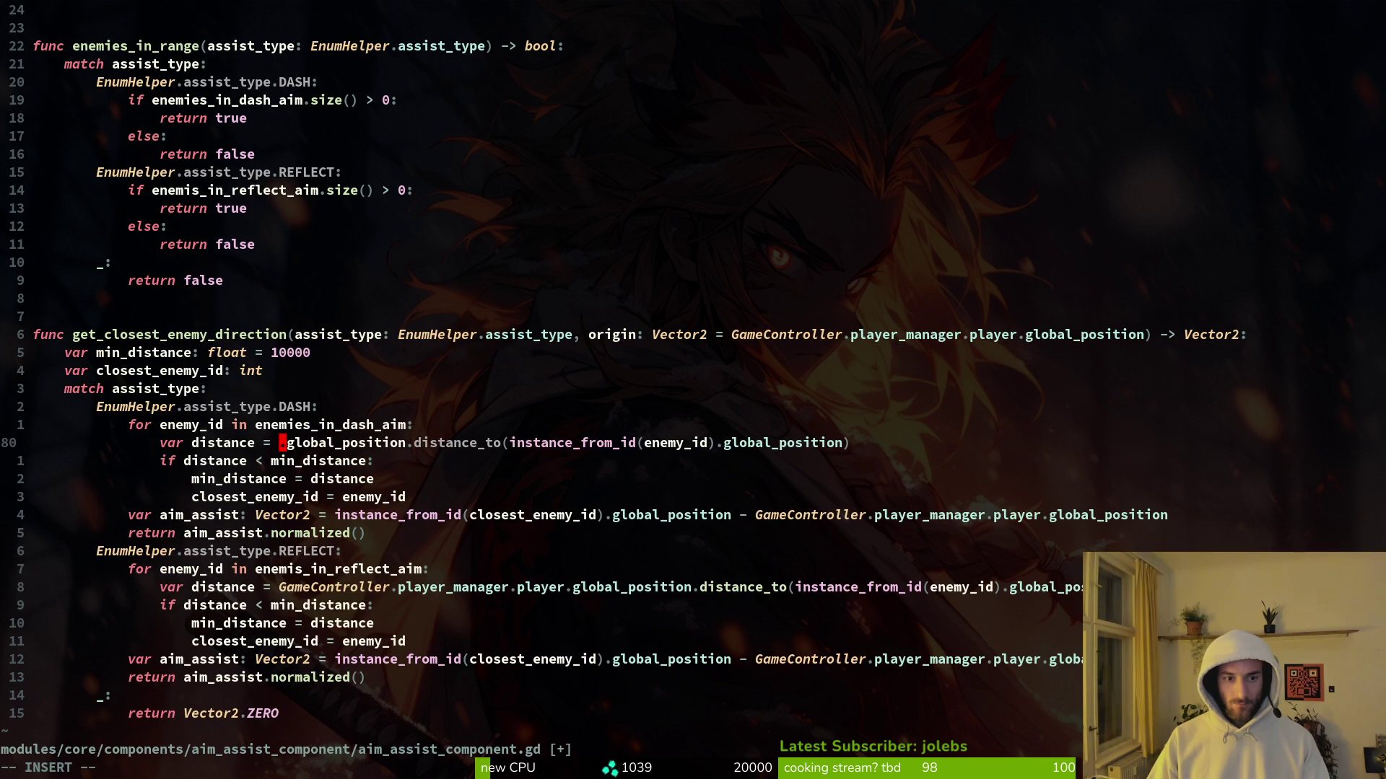
type("origin")
key("Escape")
type(":w")
key("Return")
key("k")
Step: Change the origin parameter's type in the function signature to Node2D and save
key("k")
key("k")
key("k")
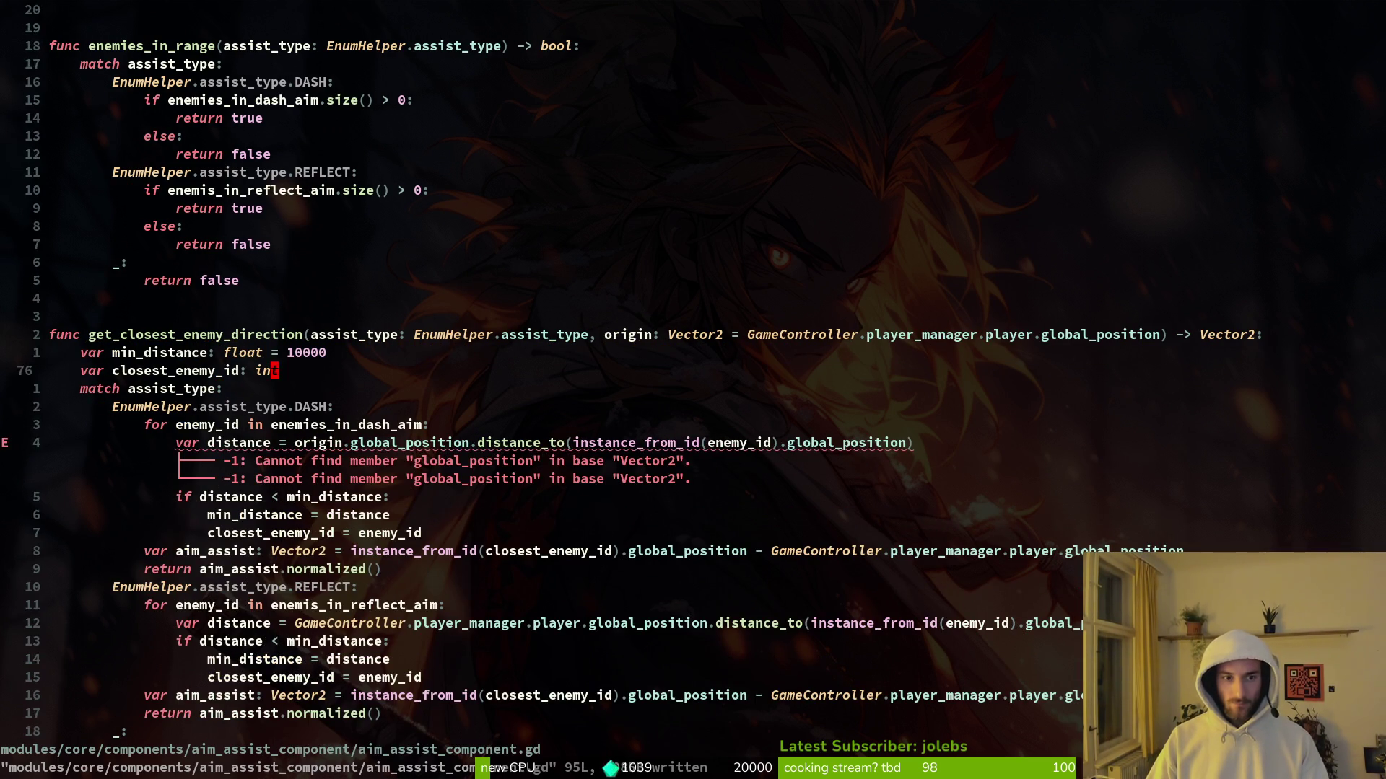
key("asciicircum")
key("k")
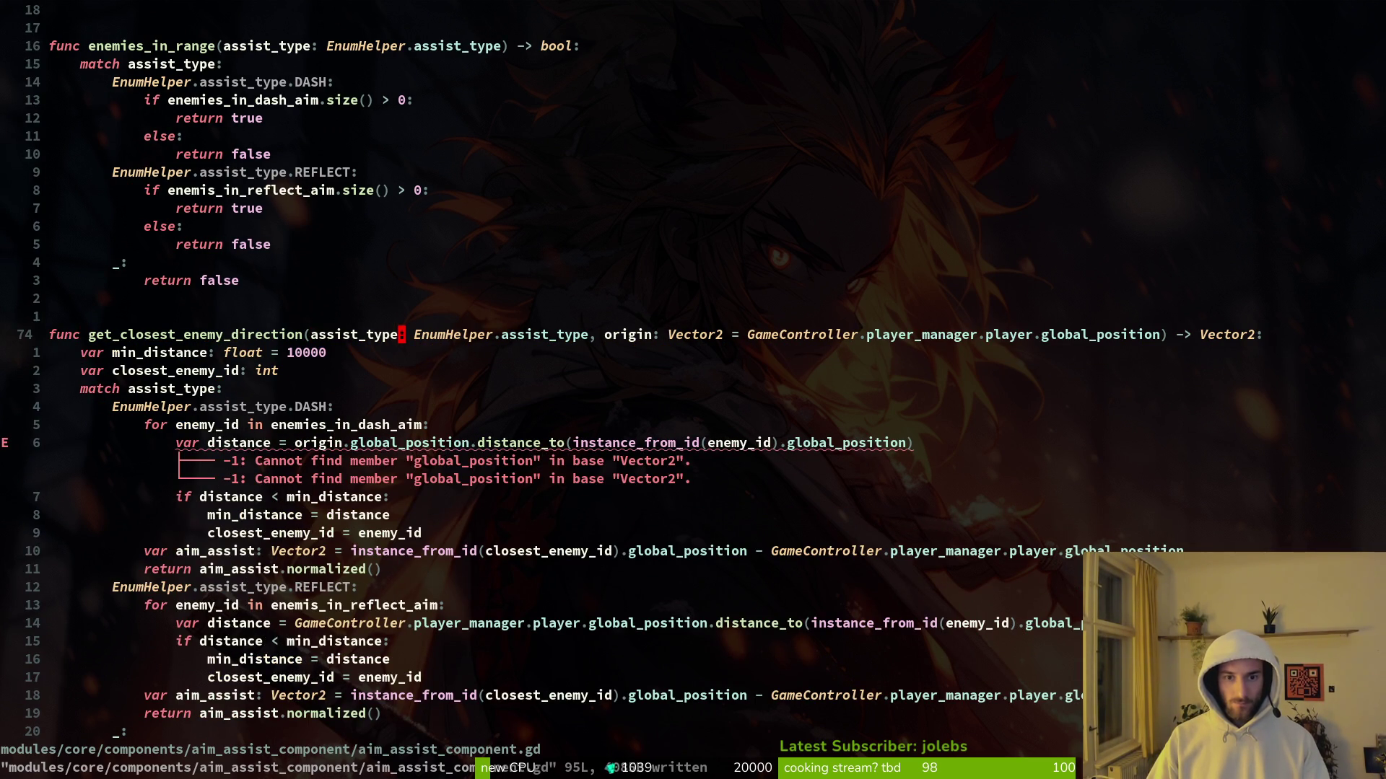
type("cw")
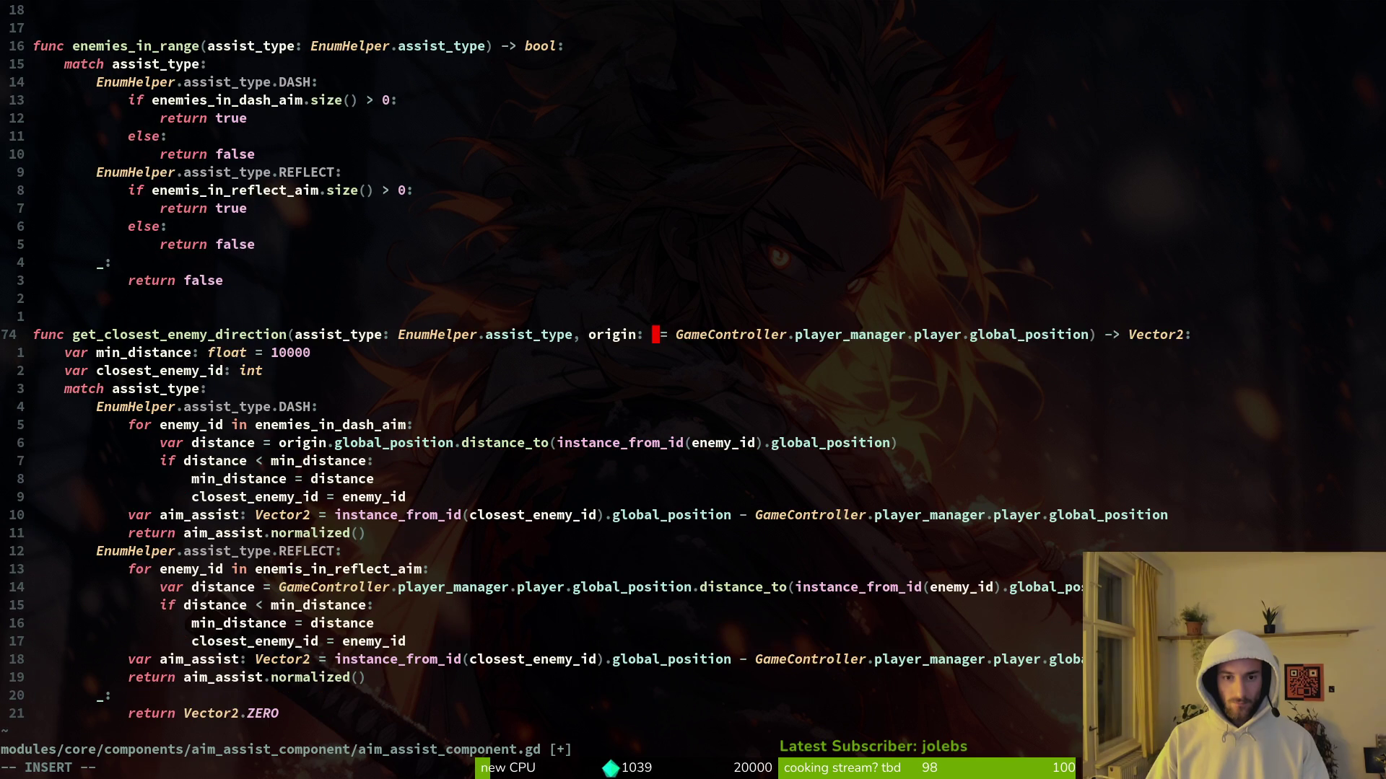
type("Node")
key("Escape")
type("a")
type("2D")
key("Escape")
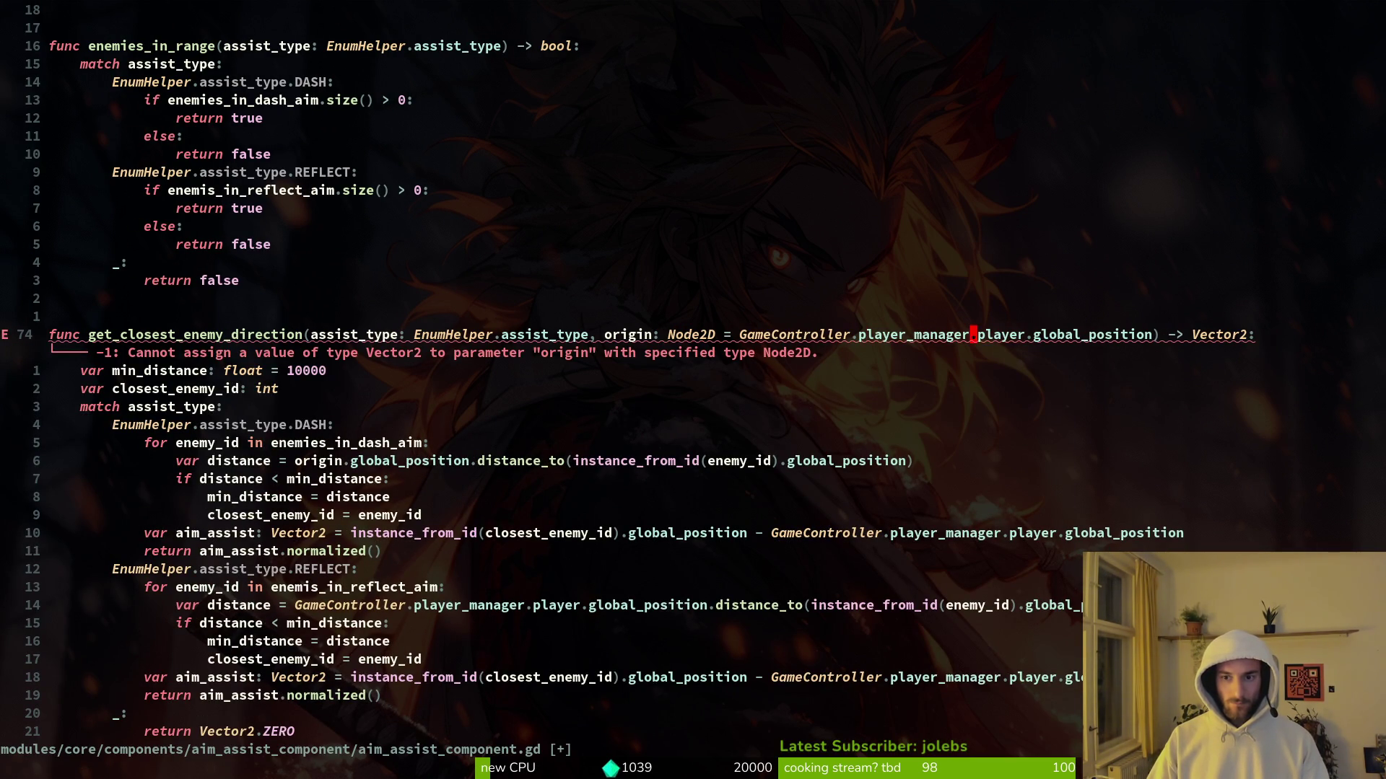
type("hdt):w")
key("Return")
key("j")
key("j")
key("j")
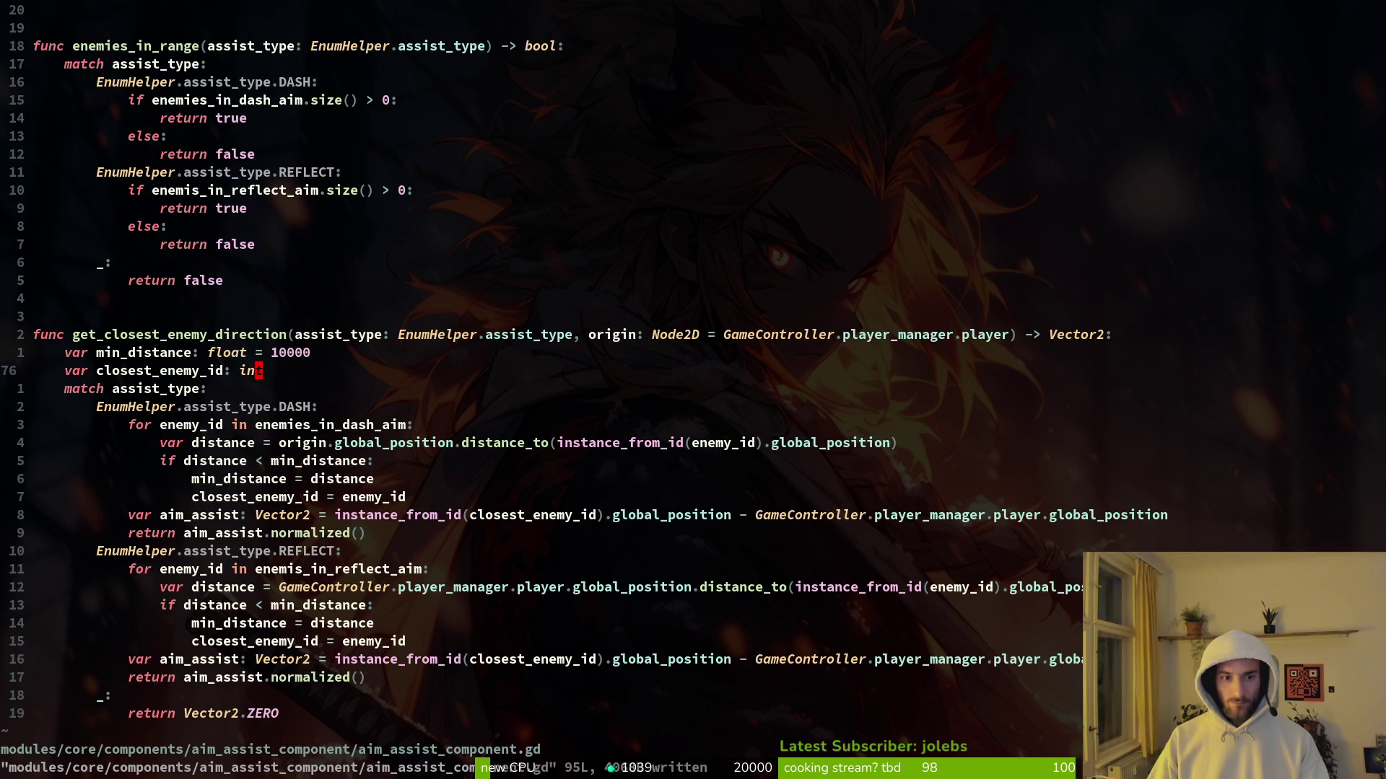
Step: Swap the player prefix on the REFLECT distance line for origin and save the script
key("j")
key("j")
key("j")
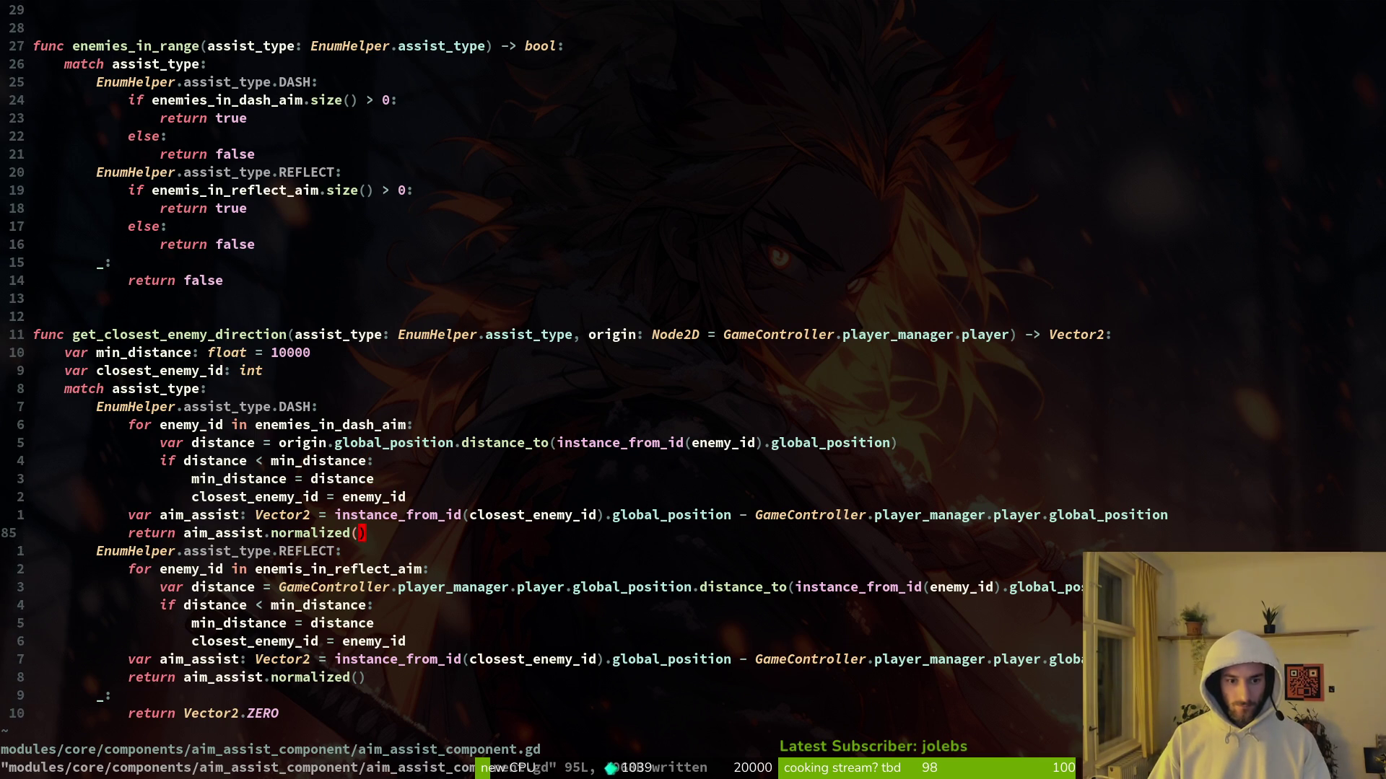
key("f")
key("parenright")
key("b")
key("b")
key("b")
key("b")
key("b")
key("b")
key("w")
key("v")
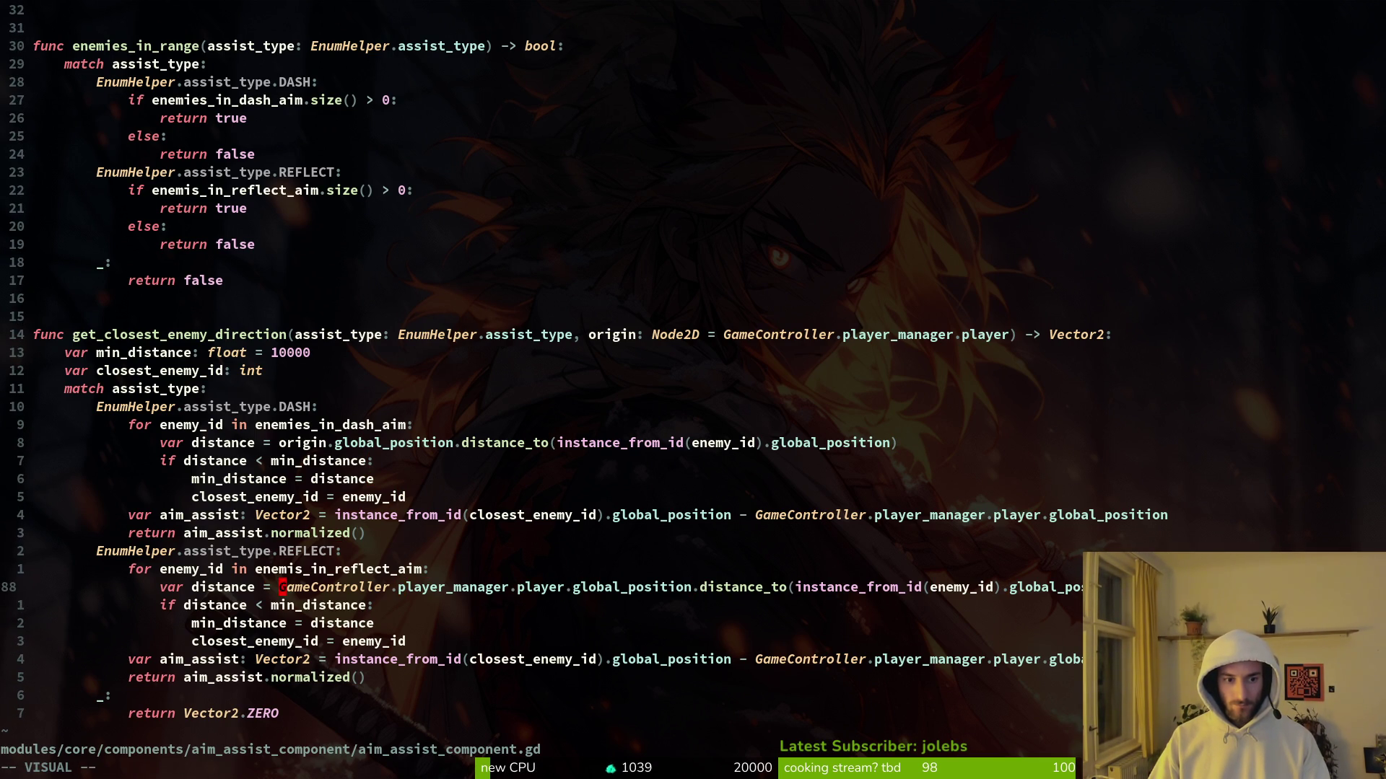
key("f")
key("period")
key("semicolon")
type("ec")
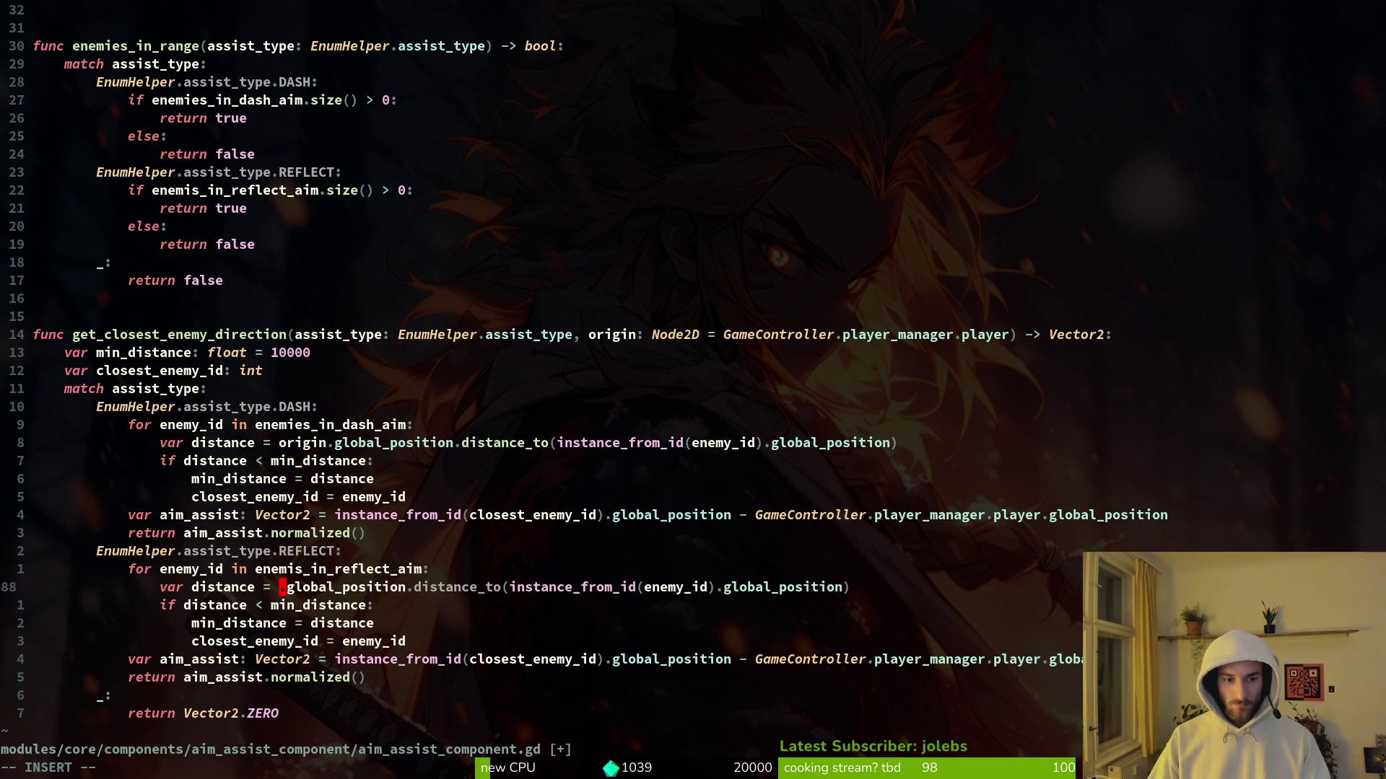
type("ori")
key("Return")
key("Escape")
type(":w")
key("Return")
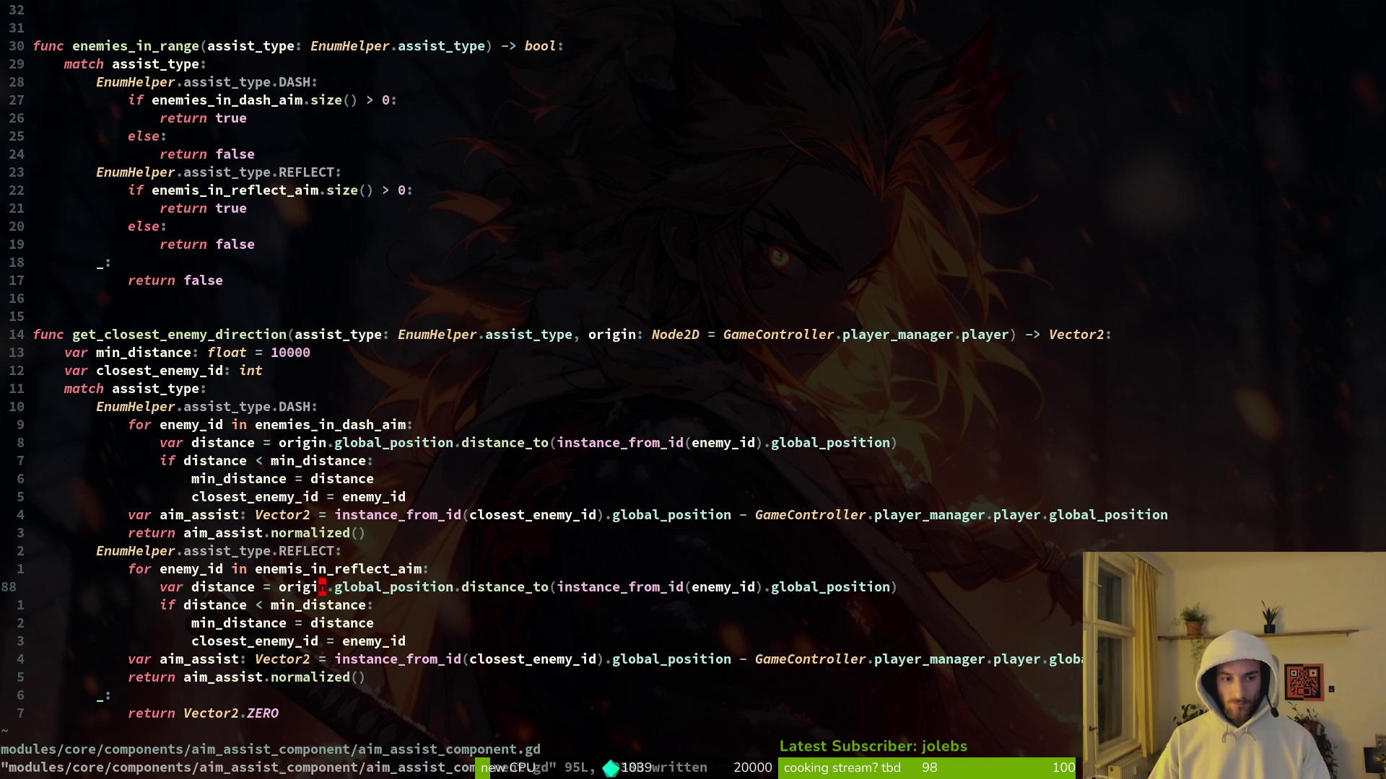
key("k")
key("k")
key("k")
key("k")
key("k")
key("k")
Step: Search the project for get_closest_enemy_direction calls
key("b")
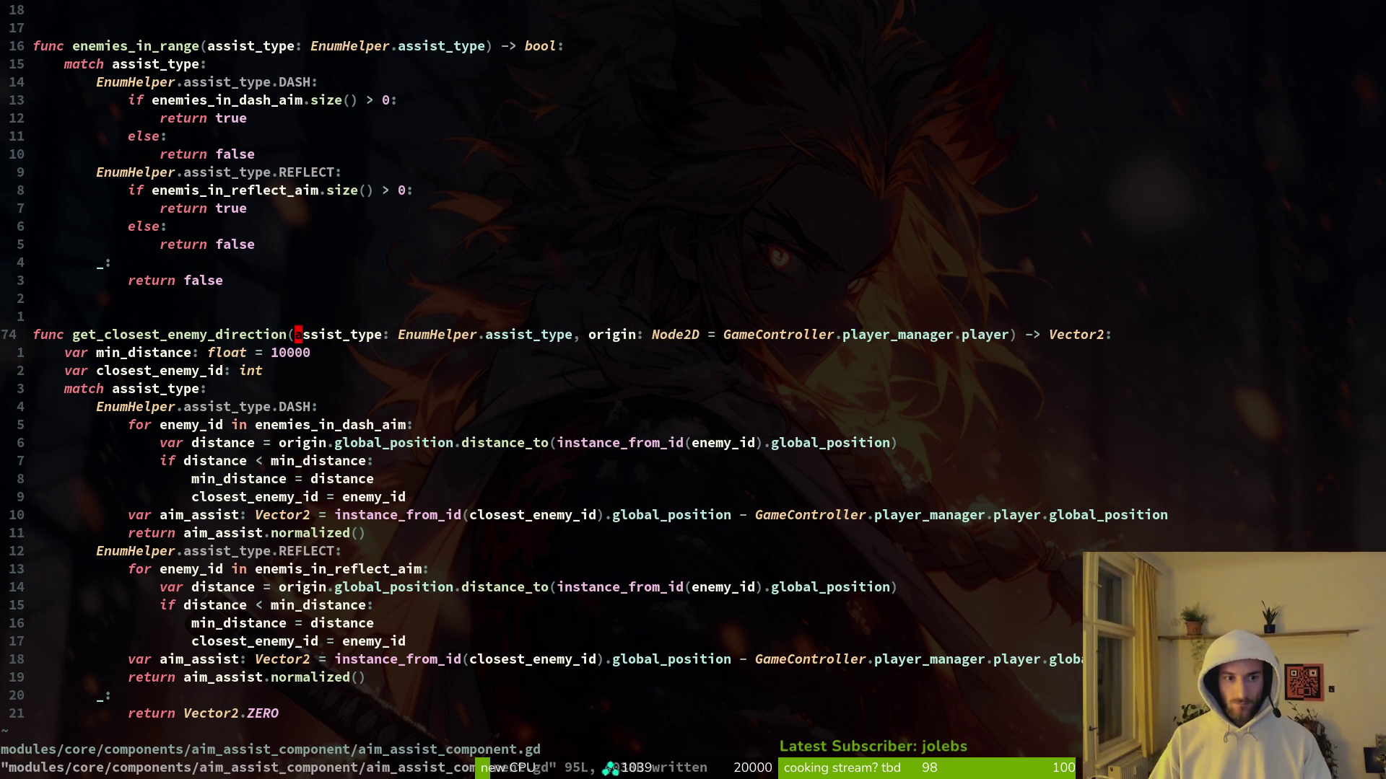
key("space")
key("s")
key("w")
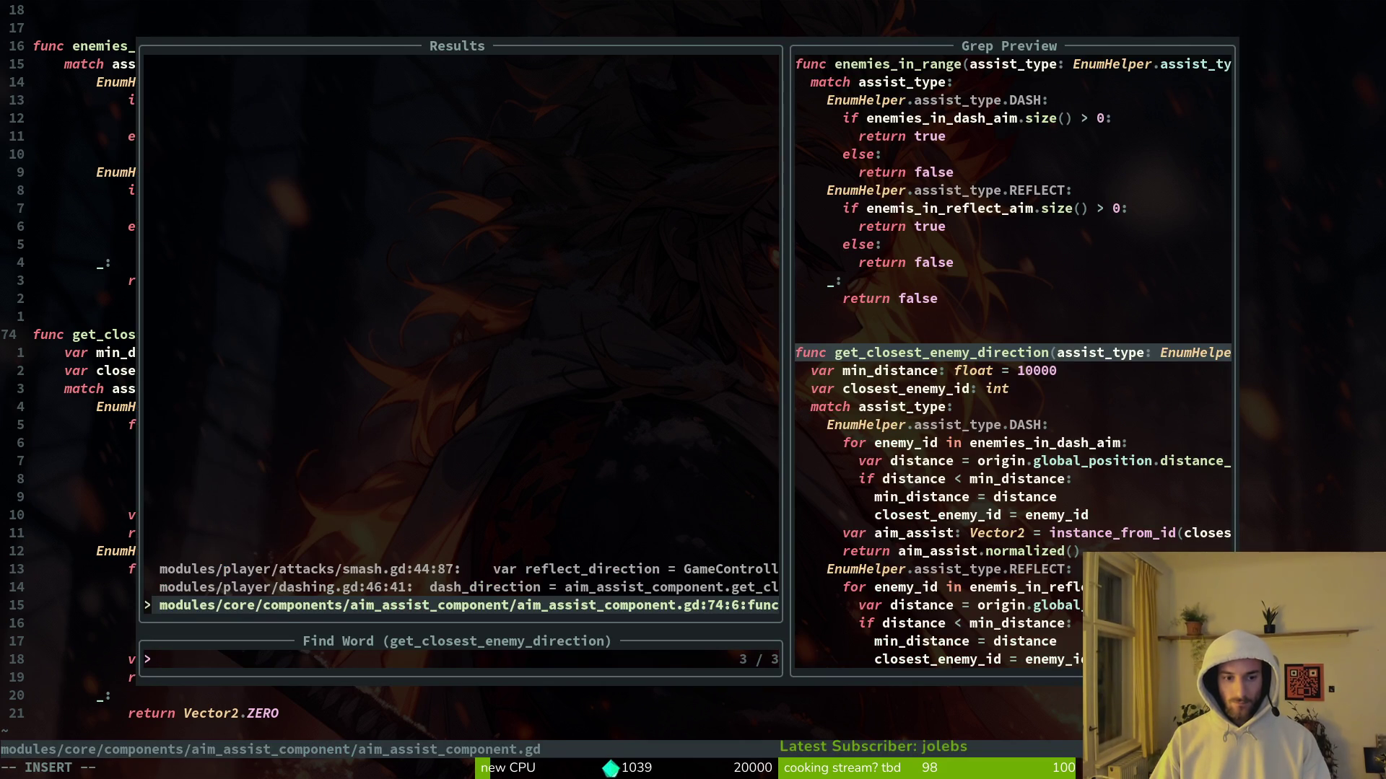
Step: Open the dashing.gd call site of get_closest_enemy_direction and save it
key("Up")
key("Return")
key("w")
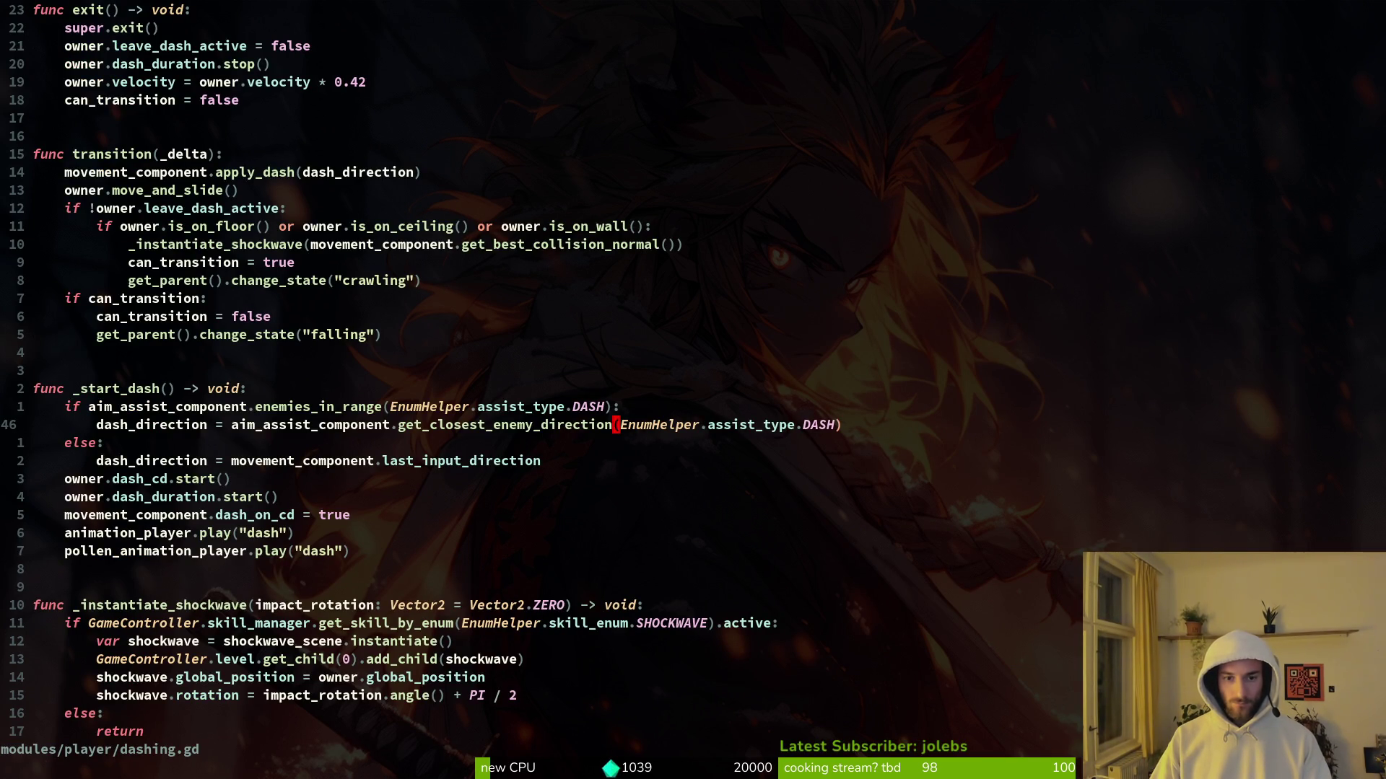
type(":w")
key("Return")
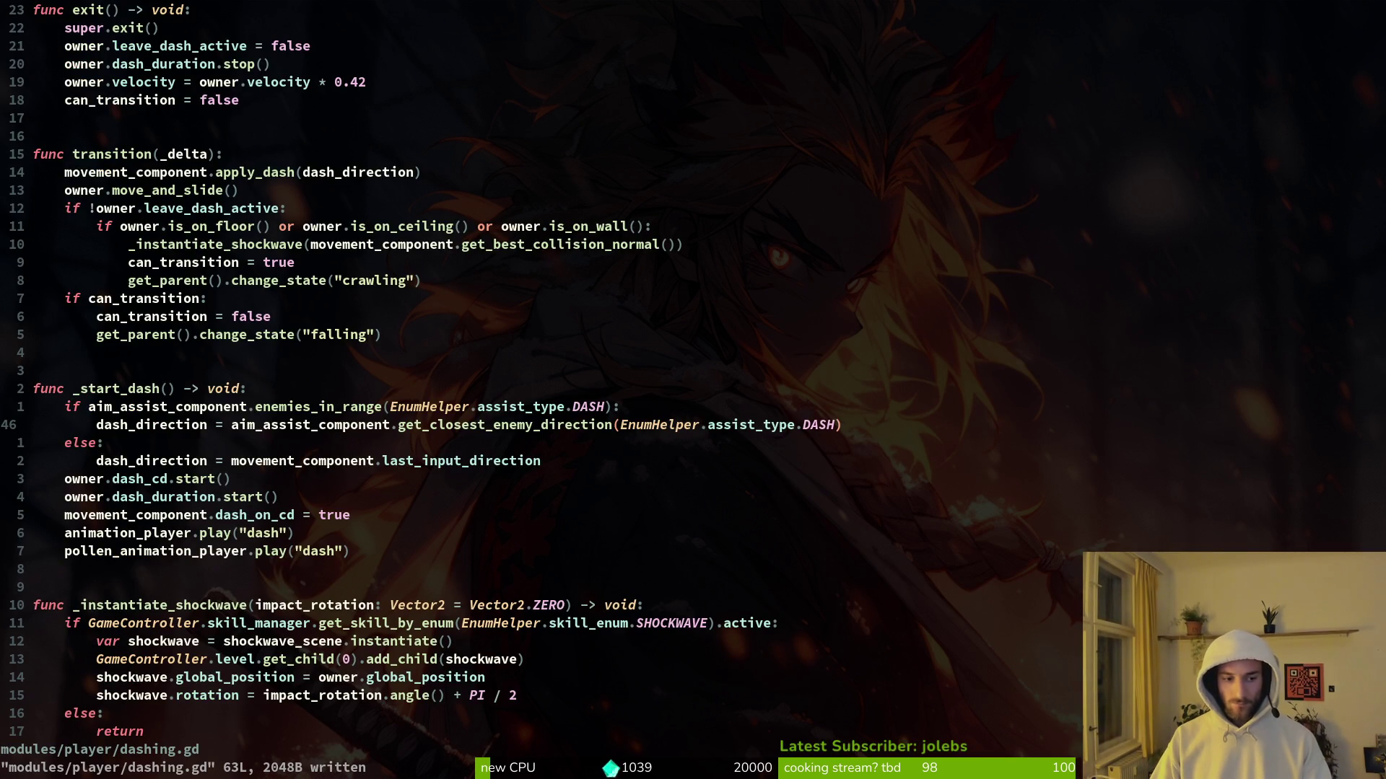
Step: In smash.gd's reflect call, append hurtbox.owner as the origin argument and save
key("b")
key("space")
key("f")
key("w")
key("Up")
key("Up")
key("Return")
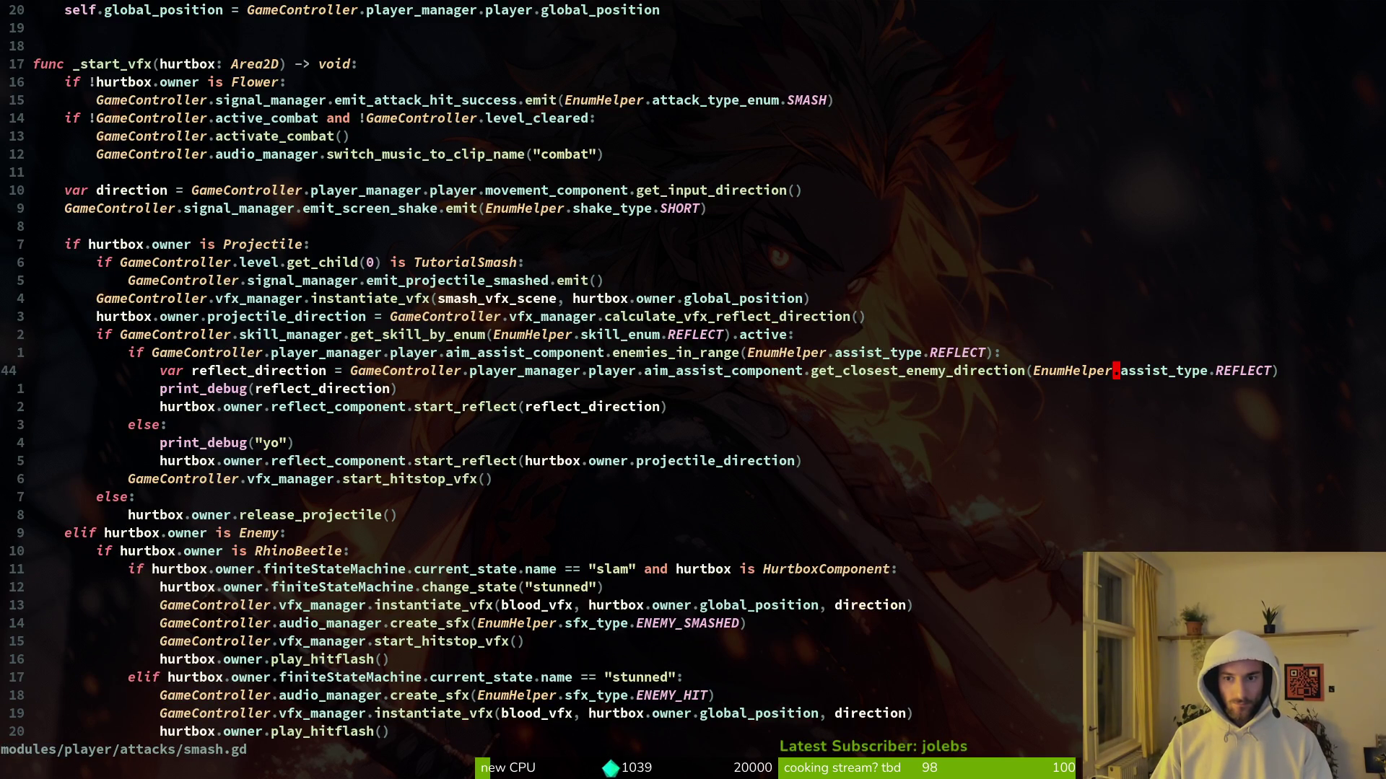
type("$i, ")
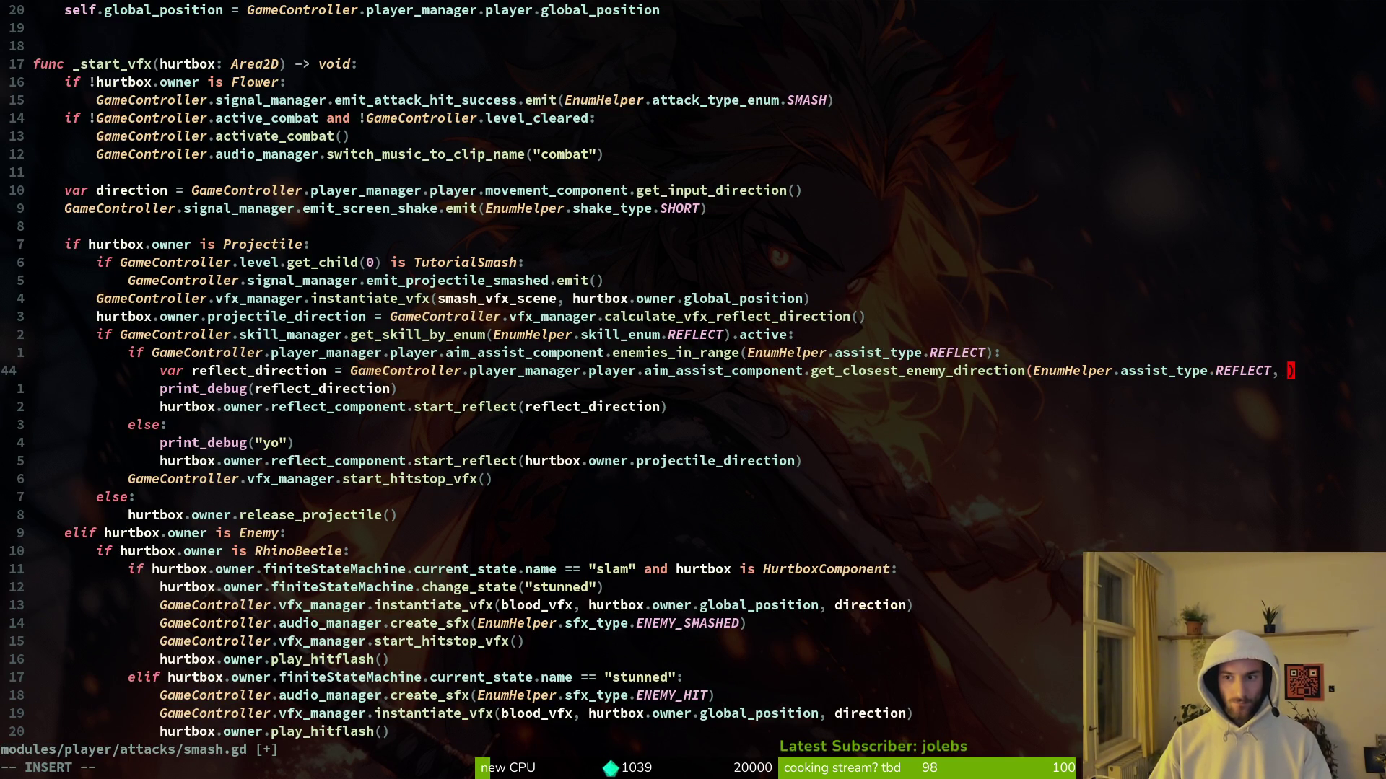
type("urtbox.o")
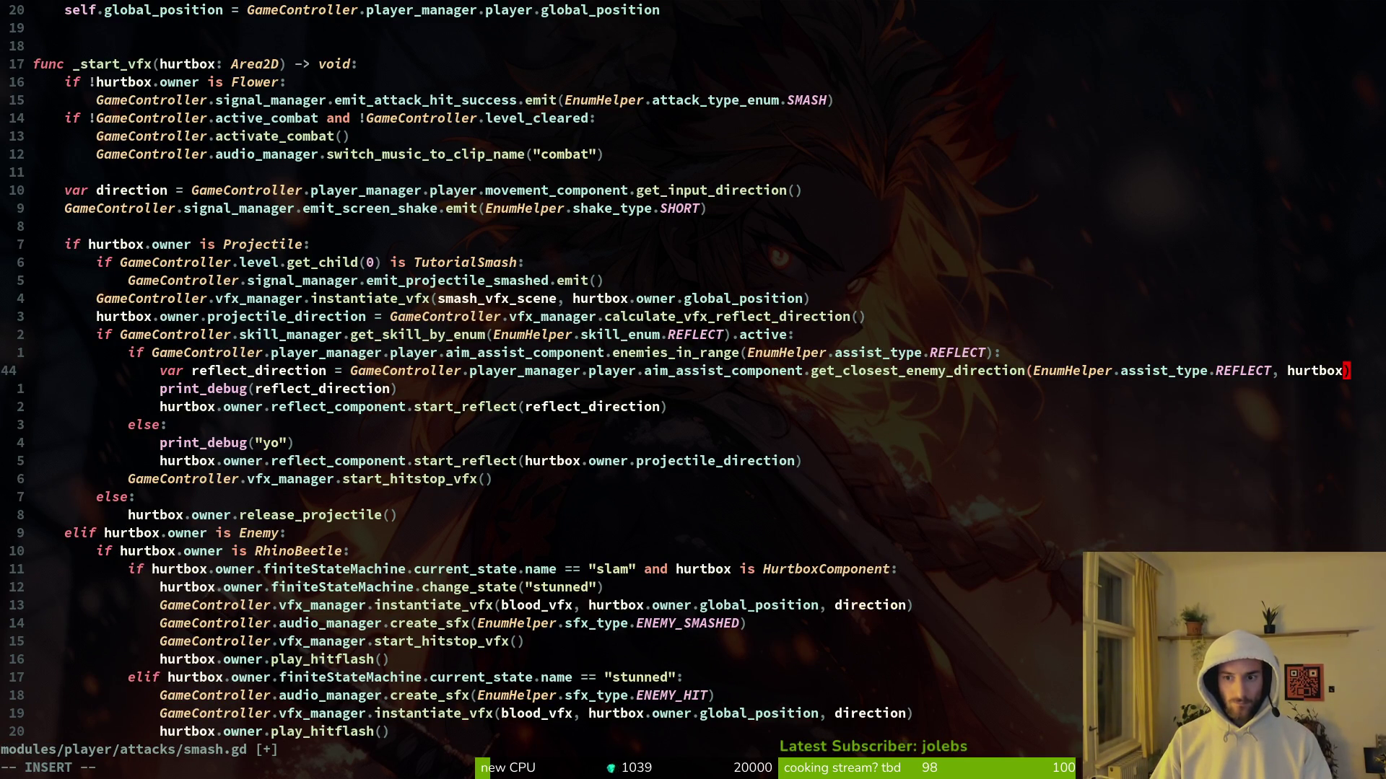
type("wner")
key("Escape")
type(":w")
key("Return")
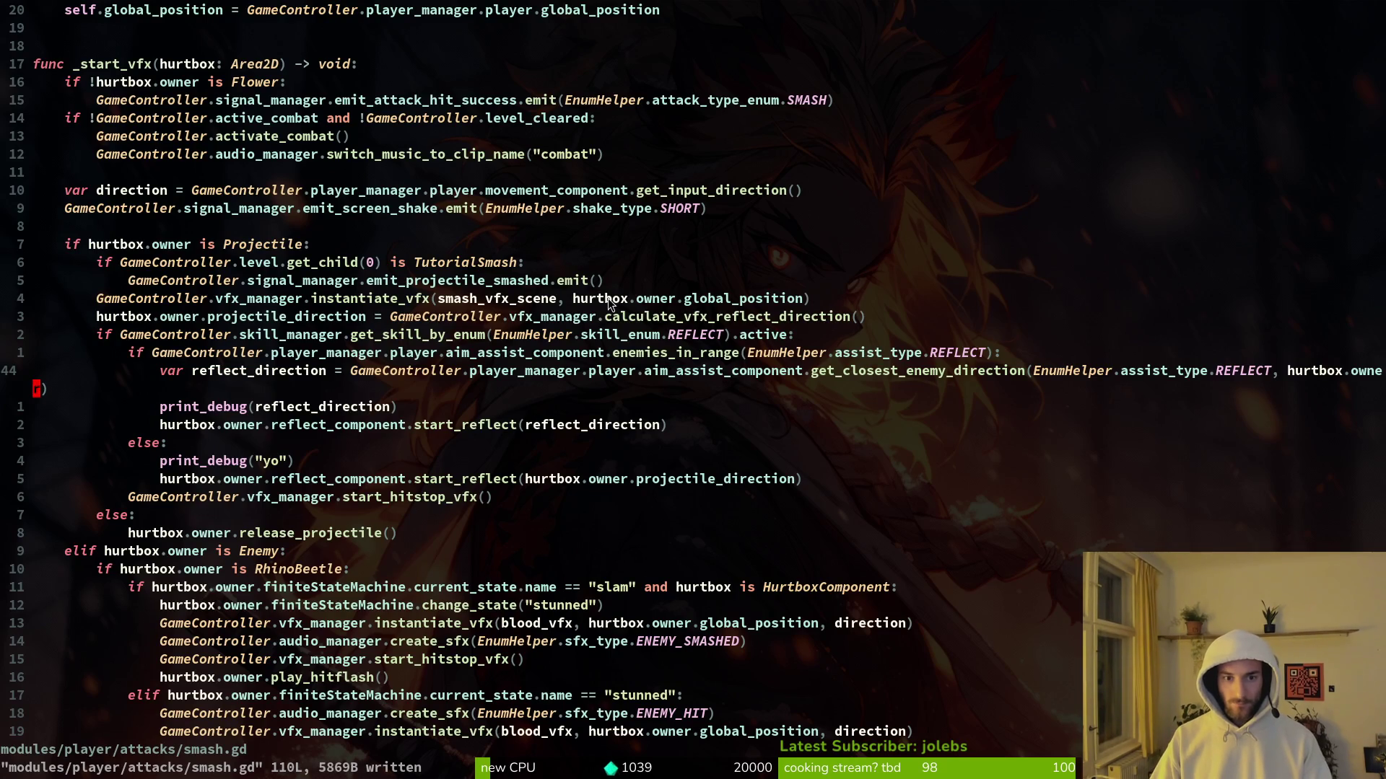
key("k")
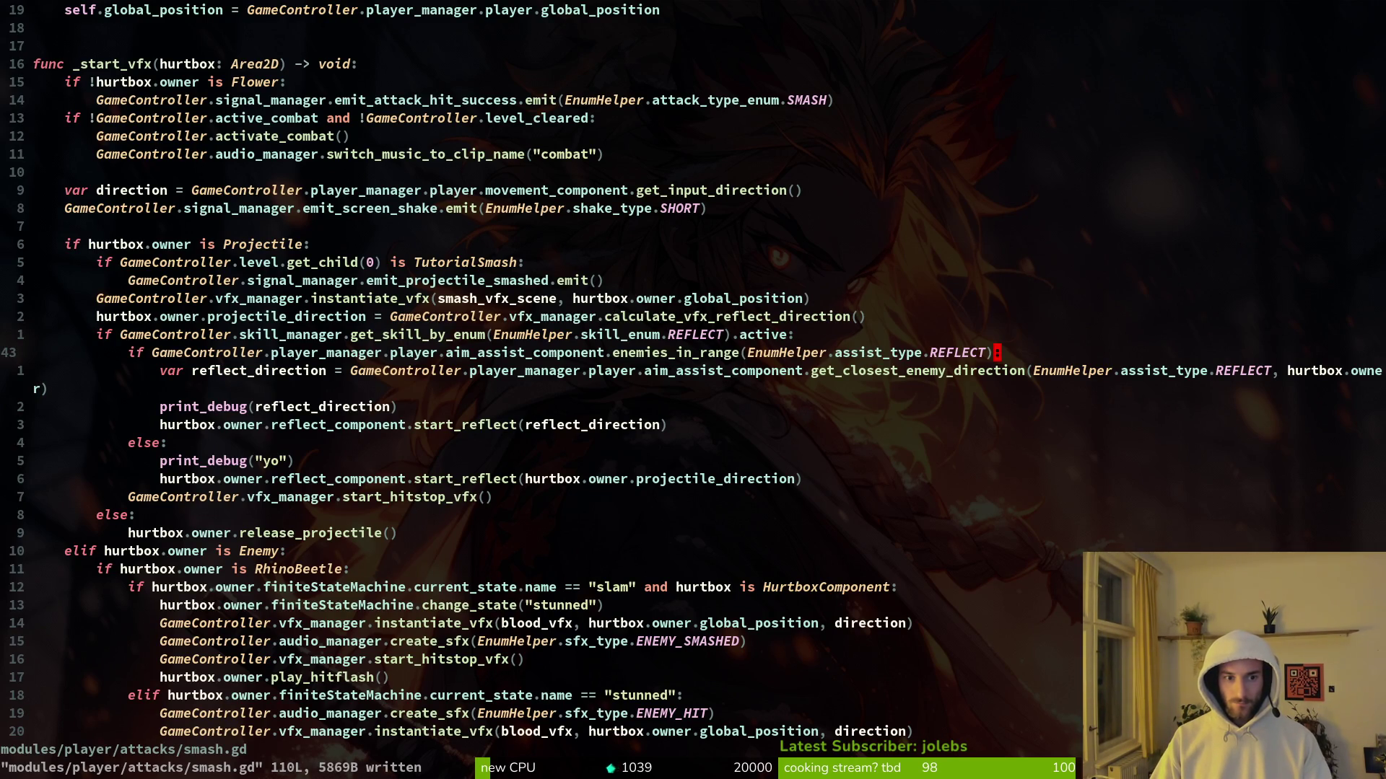
Step: Add 'var _aim_assist_component = GameController.player_manager.player.aim_assist_component' below the range check
key("j")
key("k")
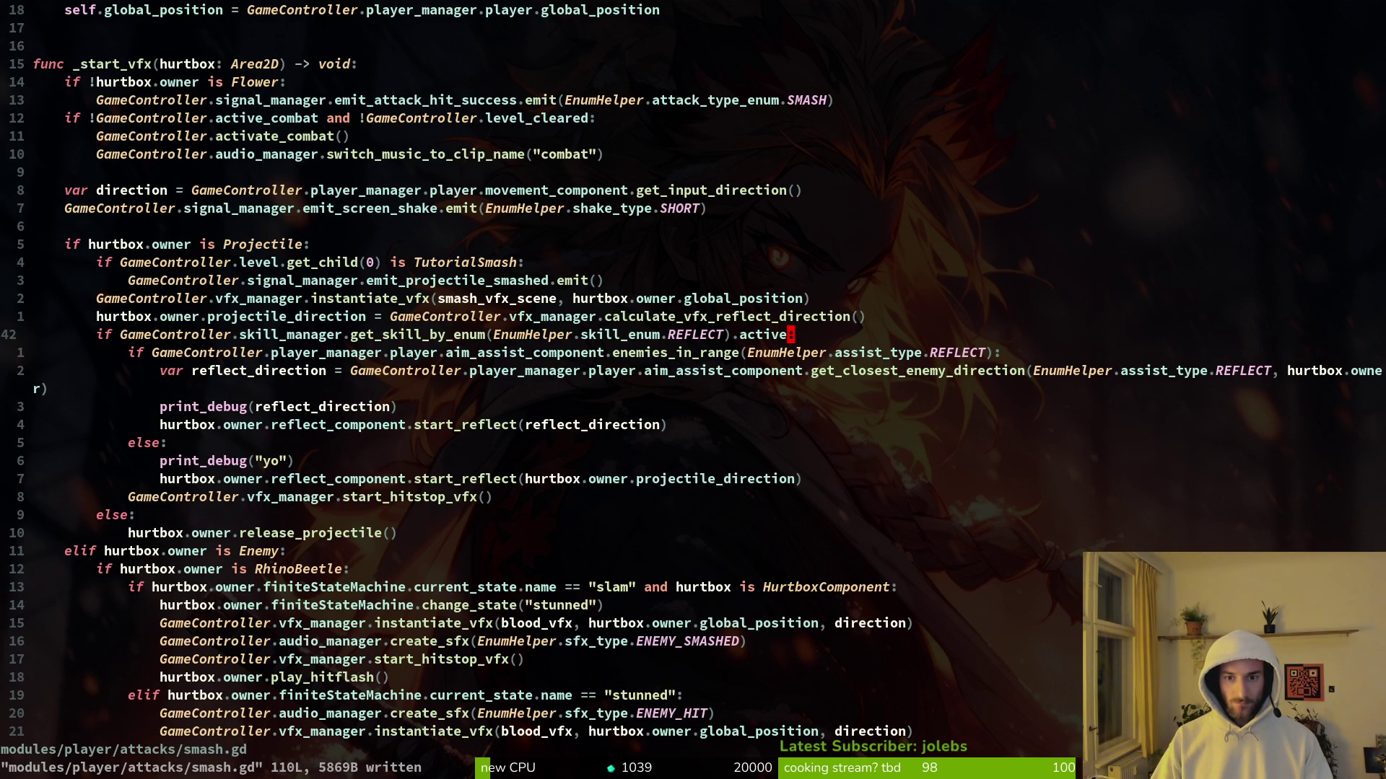
key("o")
key("BackSpace")
type("var _")
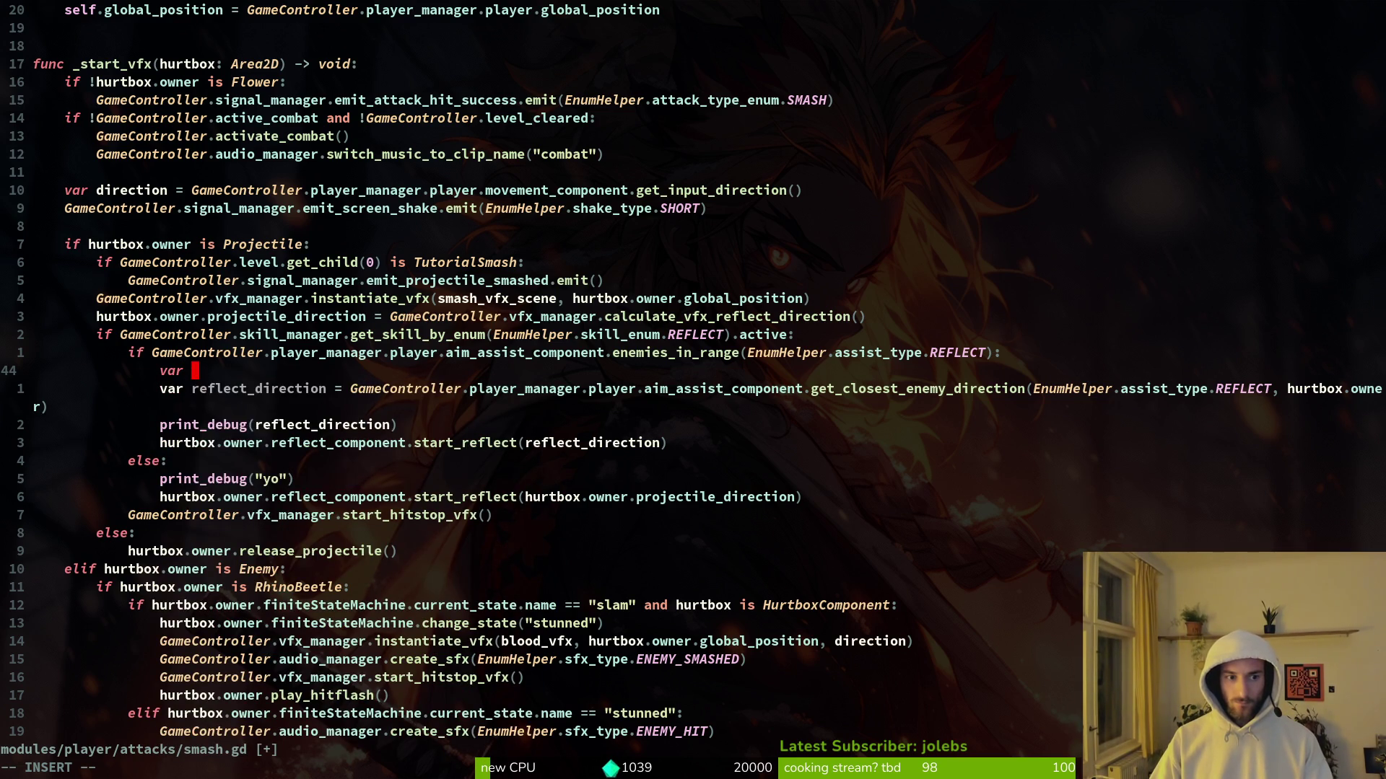
type("aim_asi")
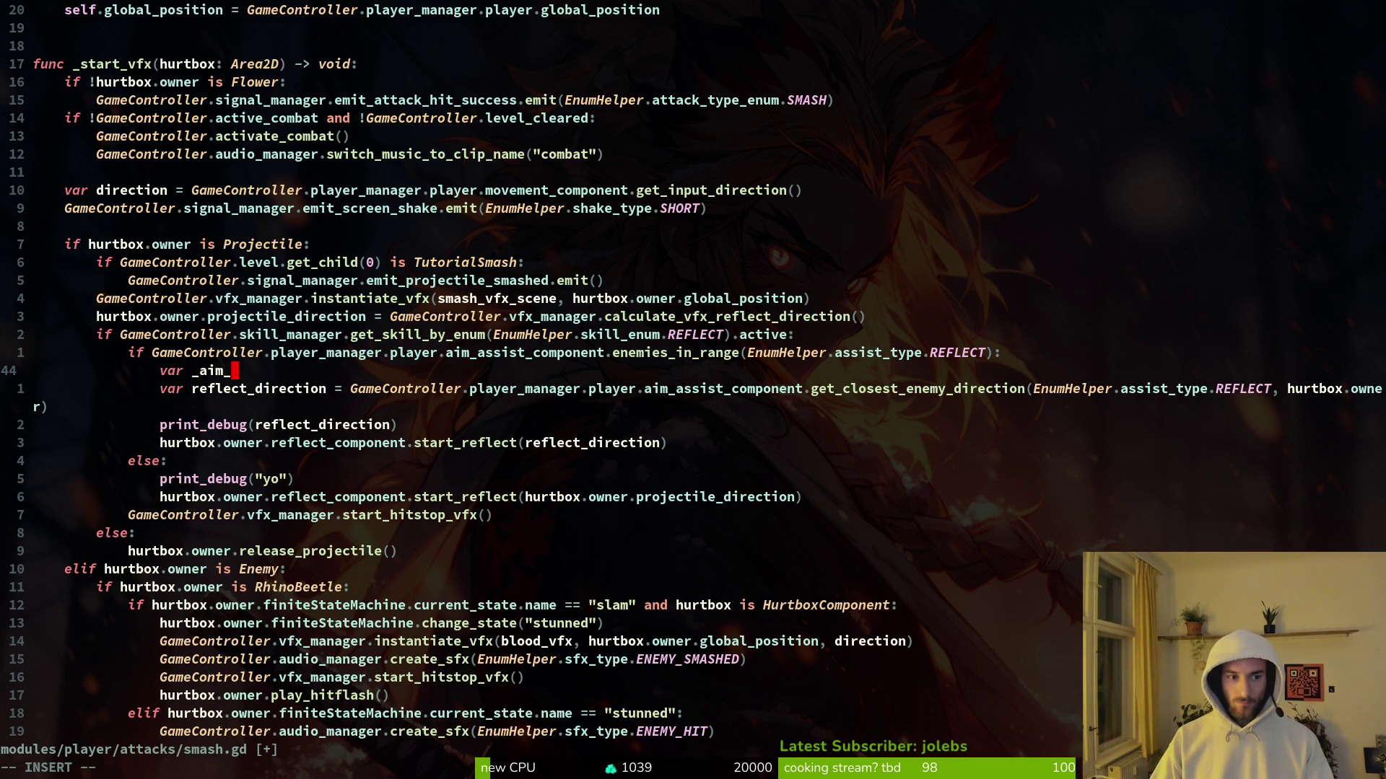
key("BackSpace")
type("sist_component = GameController.")
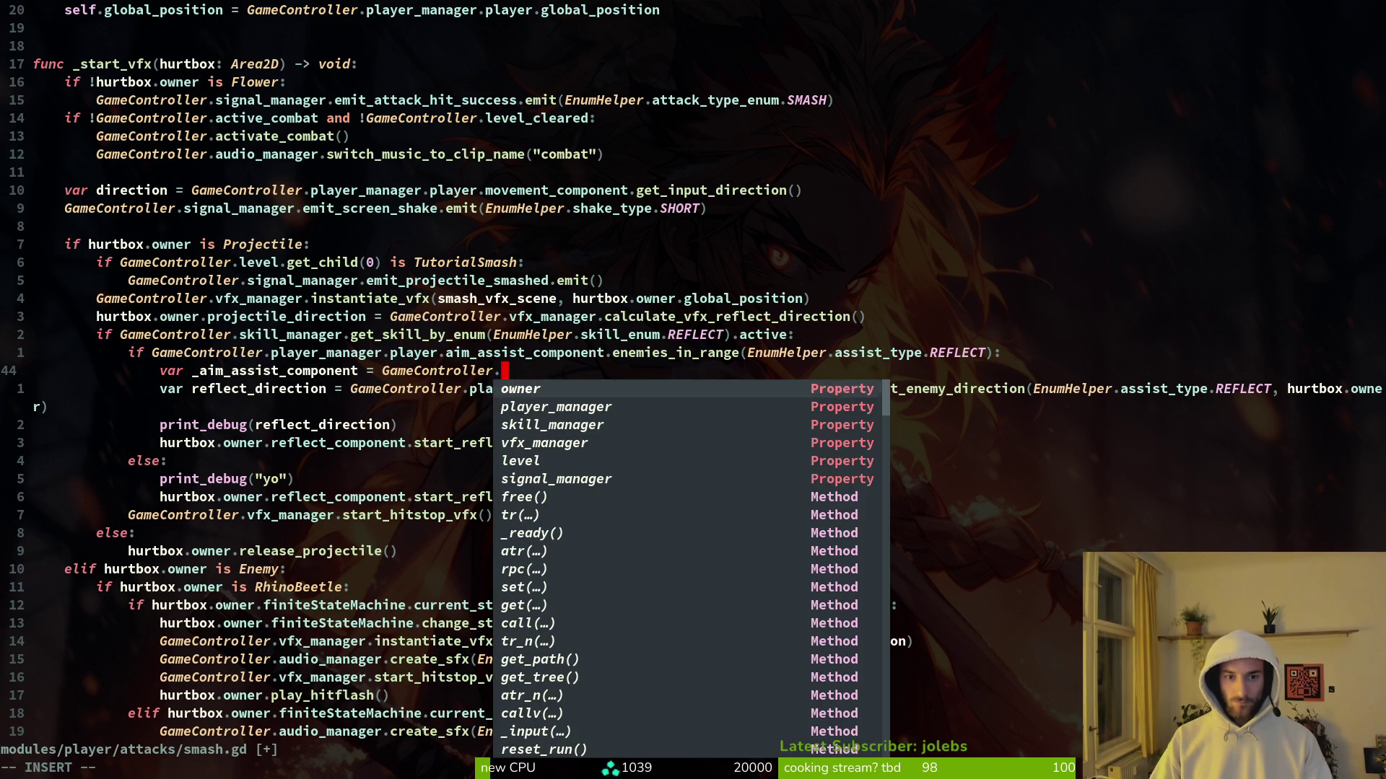
type("player_manager.player.")
key("Tab")
key("Tab")
key("Tab")
key("Escape")
key("j")
Step: Replace the accessor chain in reflect_direction with _aim_assist_component and save smash.gd
key("b")
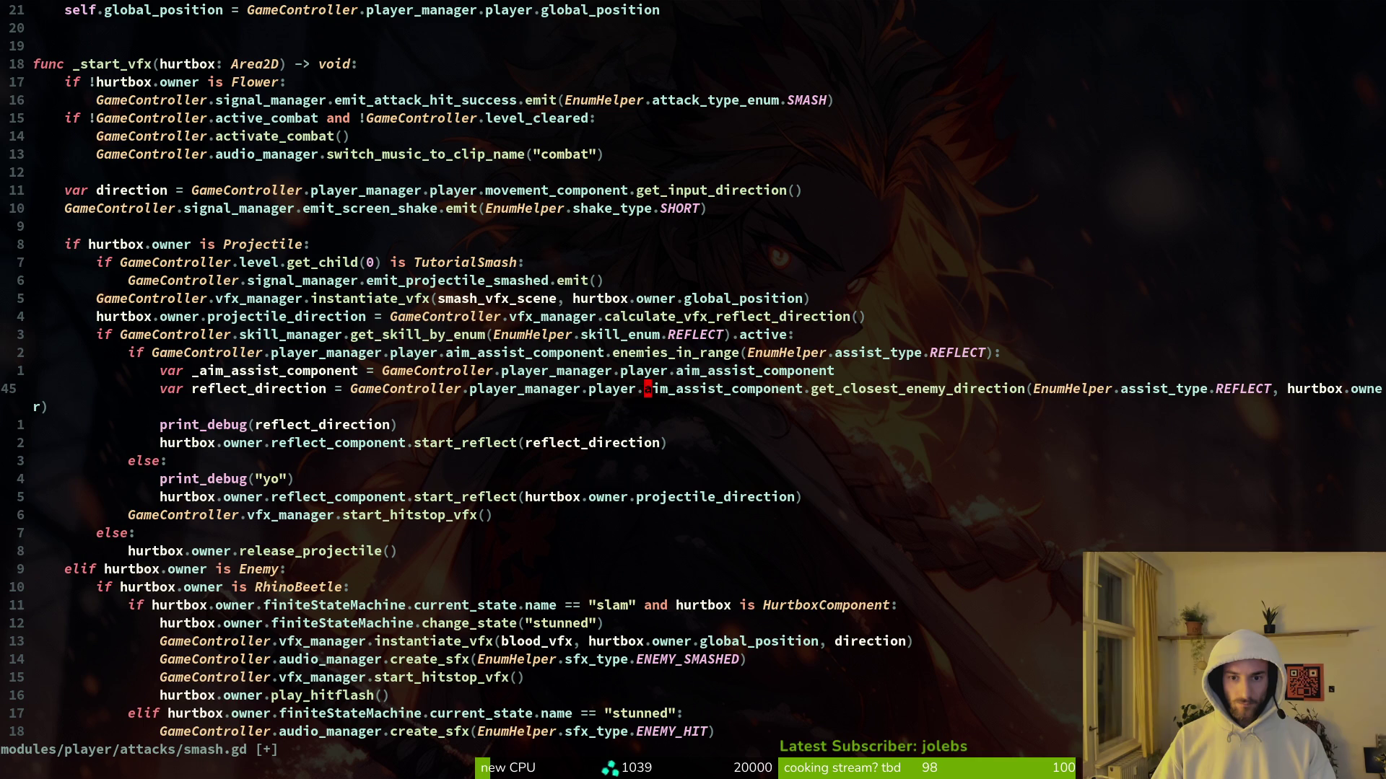
key("h")
key("v")
key("b")
key("b")
key("b")
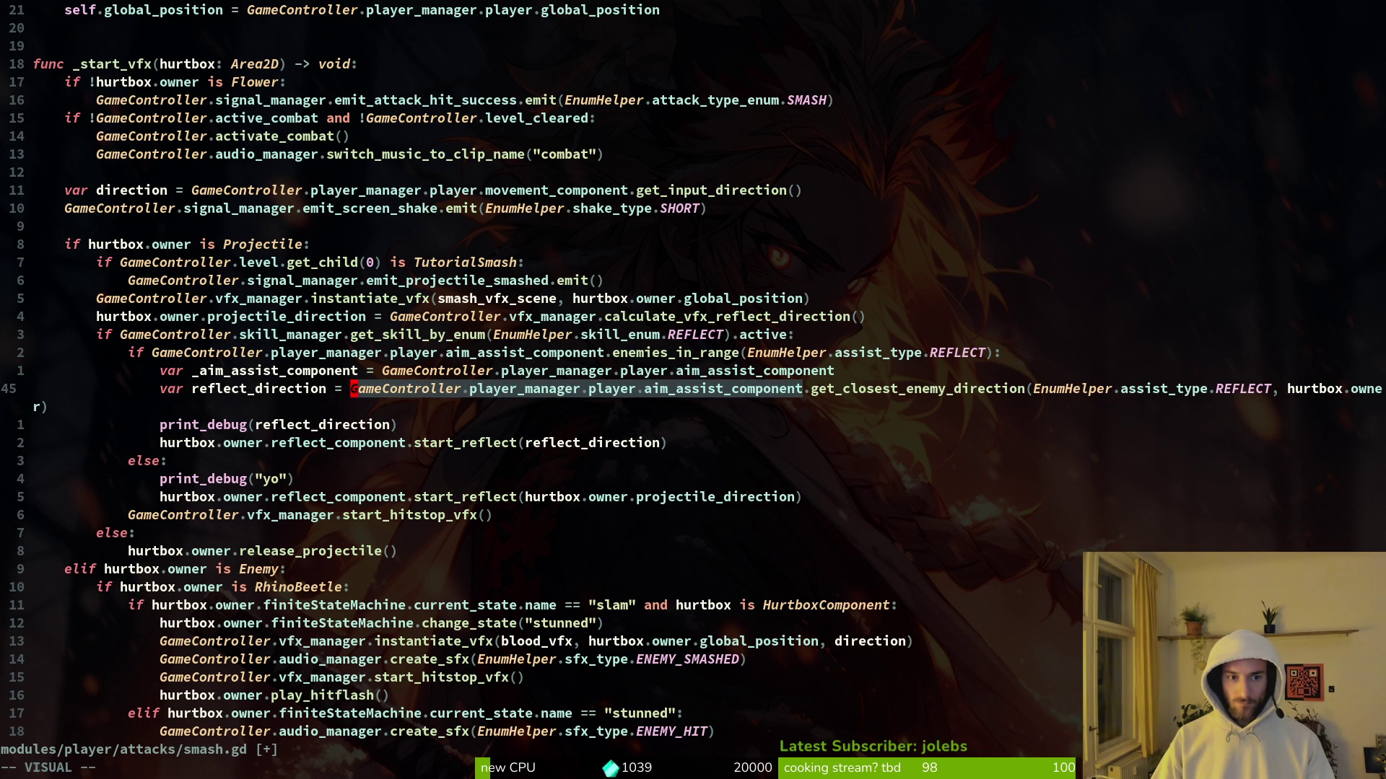
type("c_aim")
key("Tab")
key("Escape")
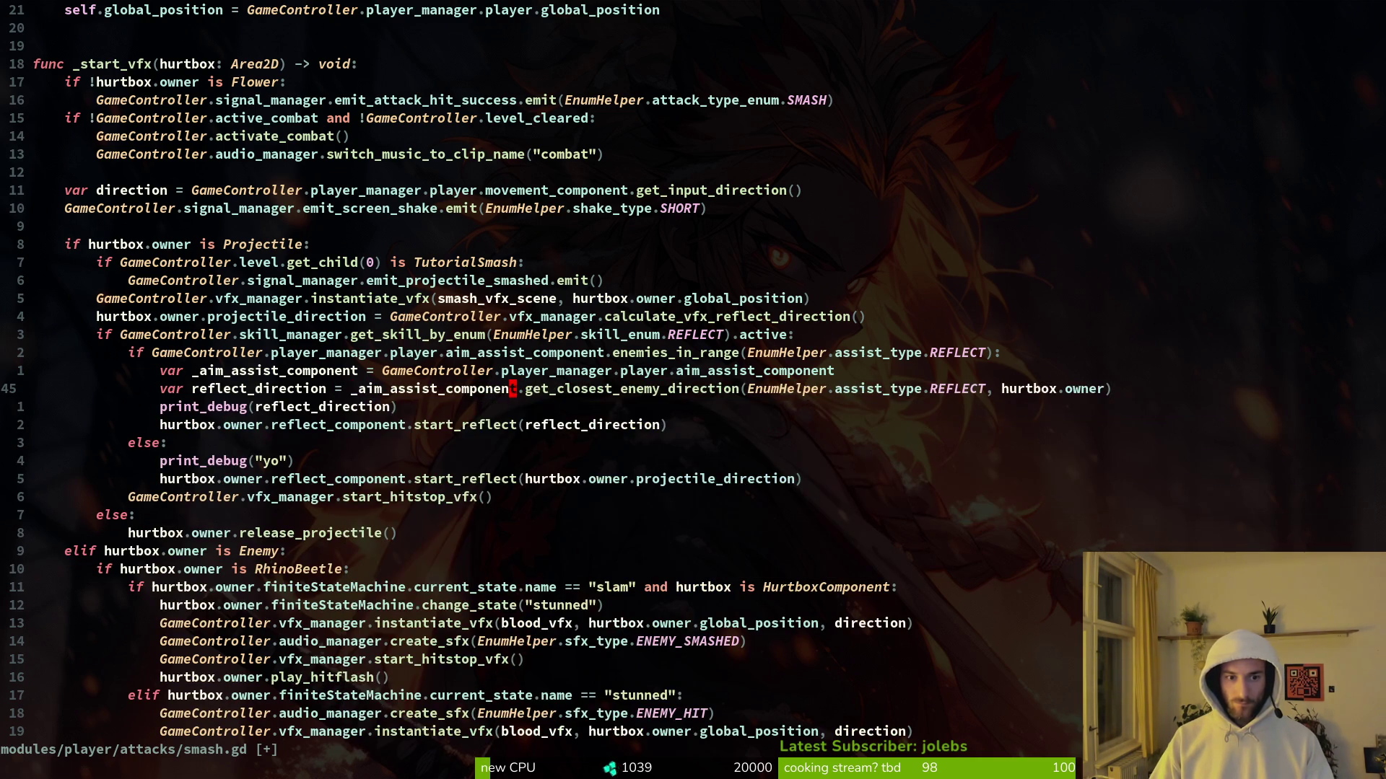
type(":w")
key("Return")
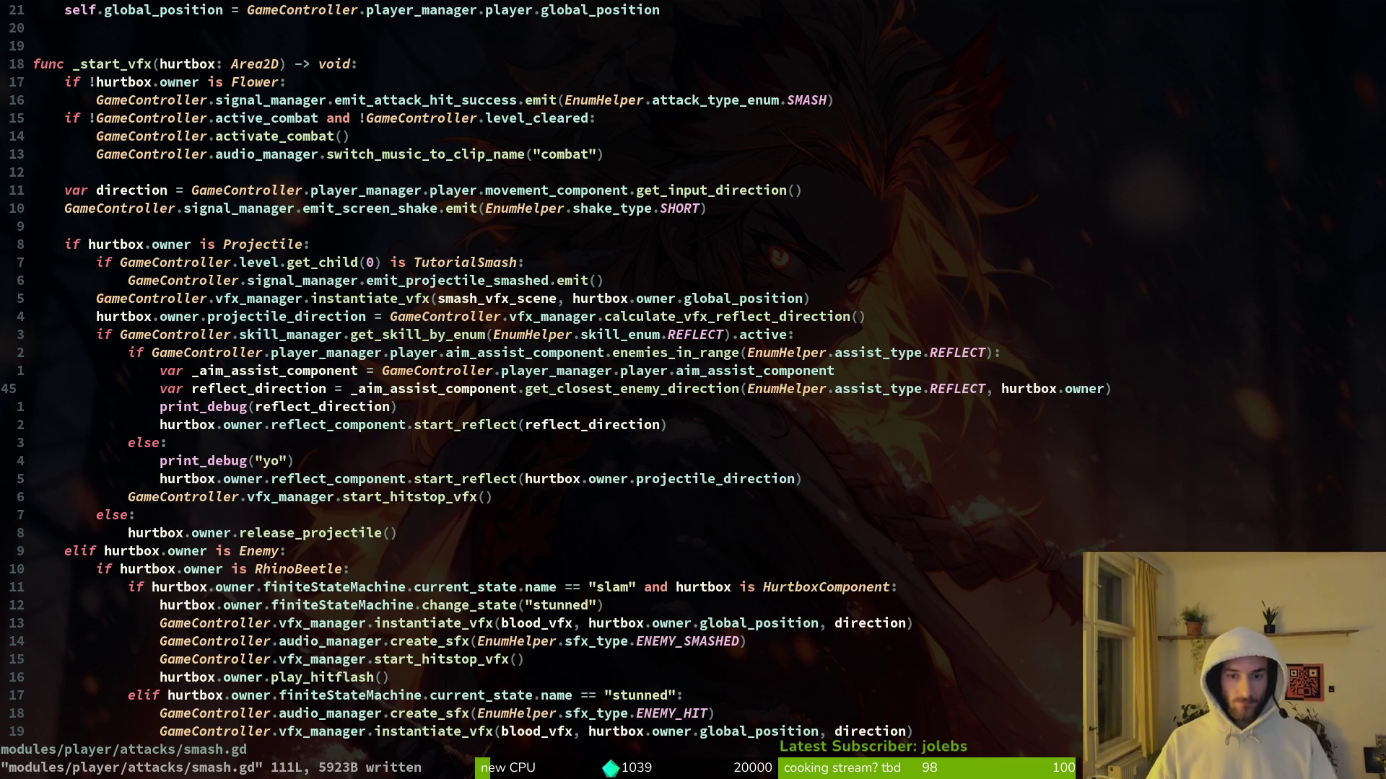
Step: Delete the print_debug(reflect_direction) and print_debug("yo") lines, save, and return to Godot
key("j")
key("d")
key("d")
key("j")
key("j")
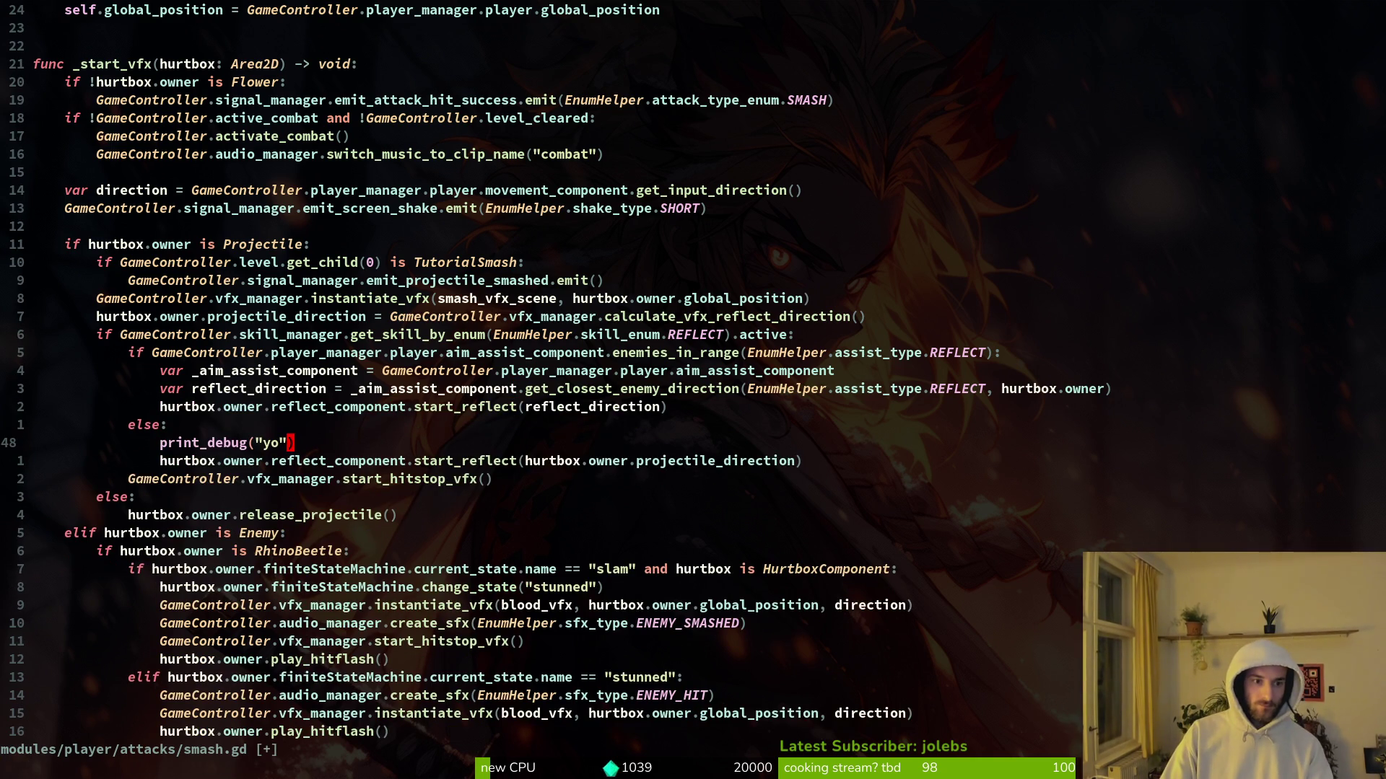
key("d")
key("d")
type(":w")
key("Return")
key("alt+Tab")
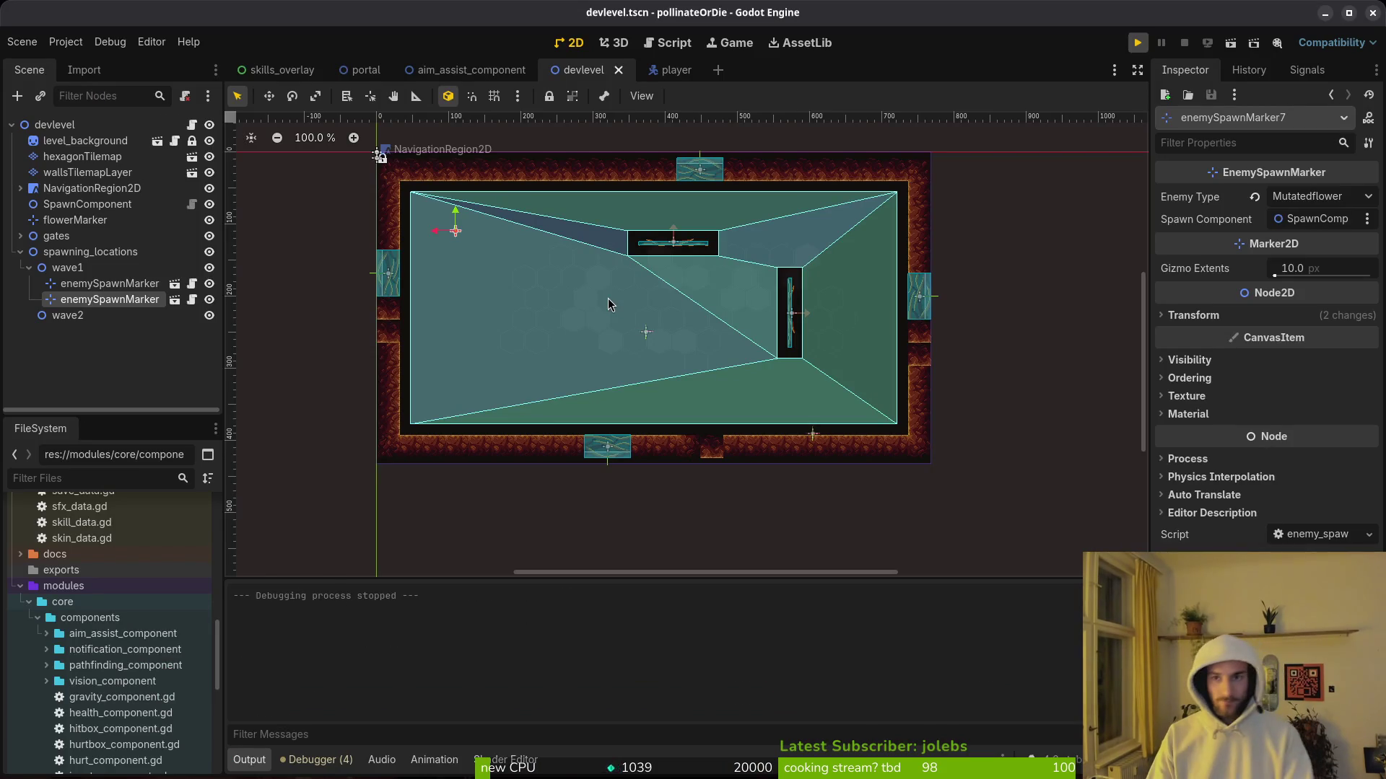
Step: Run the game and enable collision-shape display from the F1 debug options
key("F5")
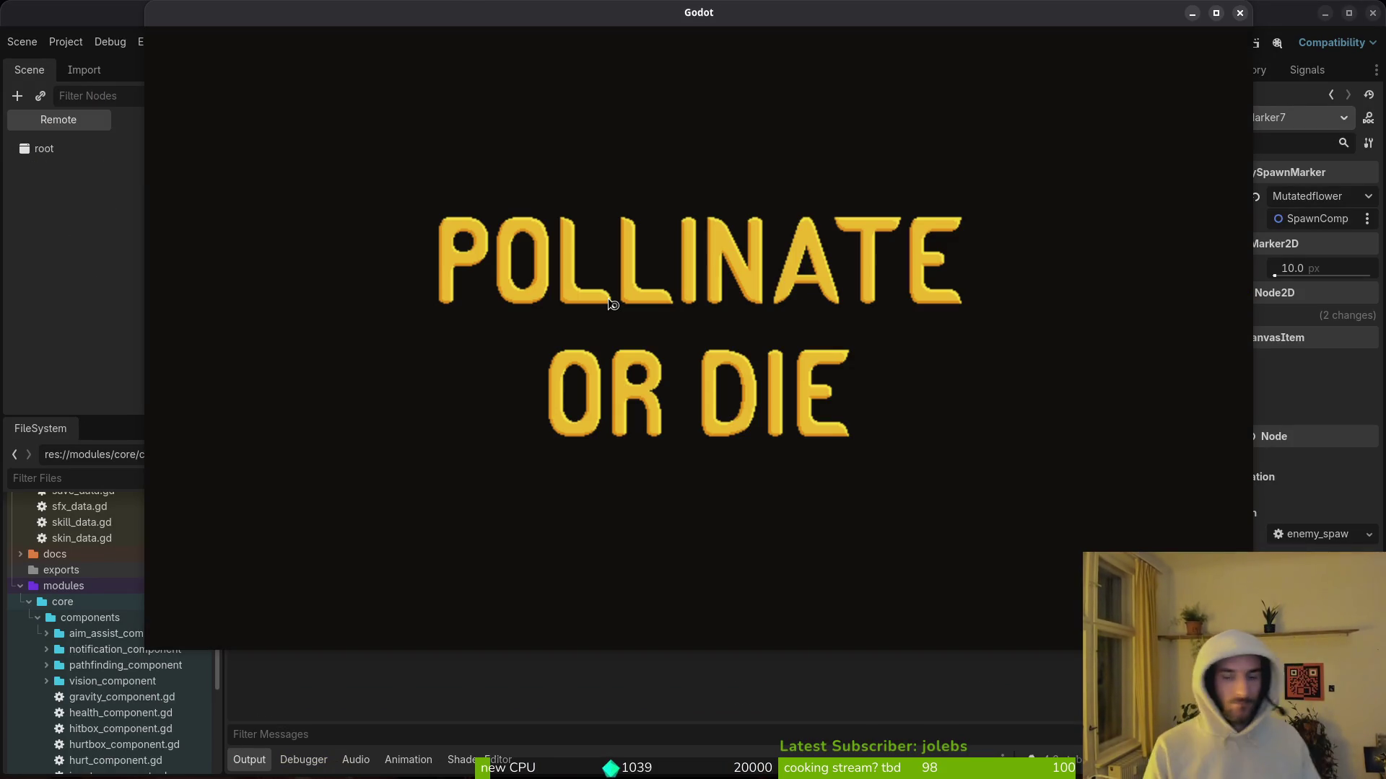
key("Return")
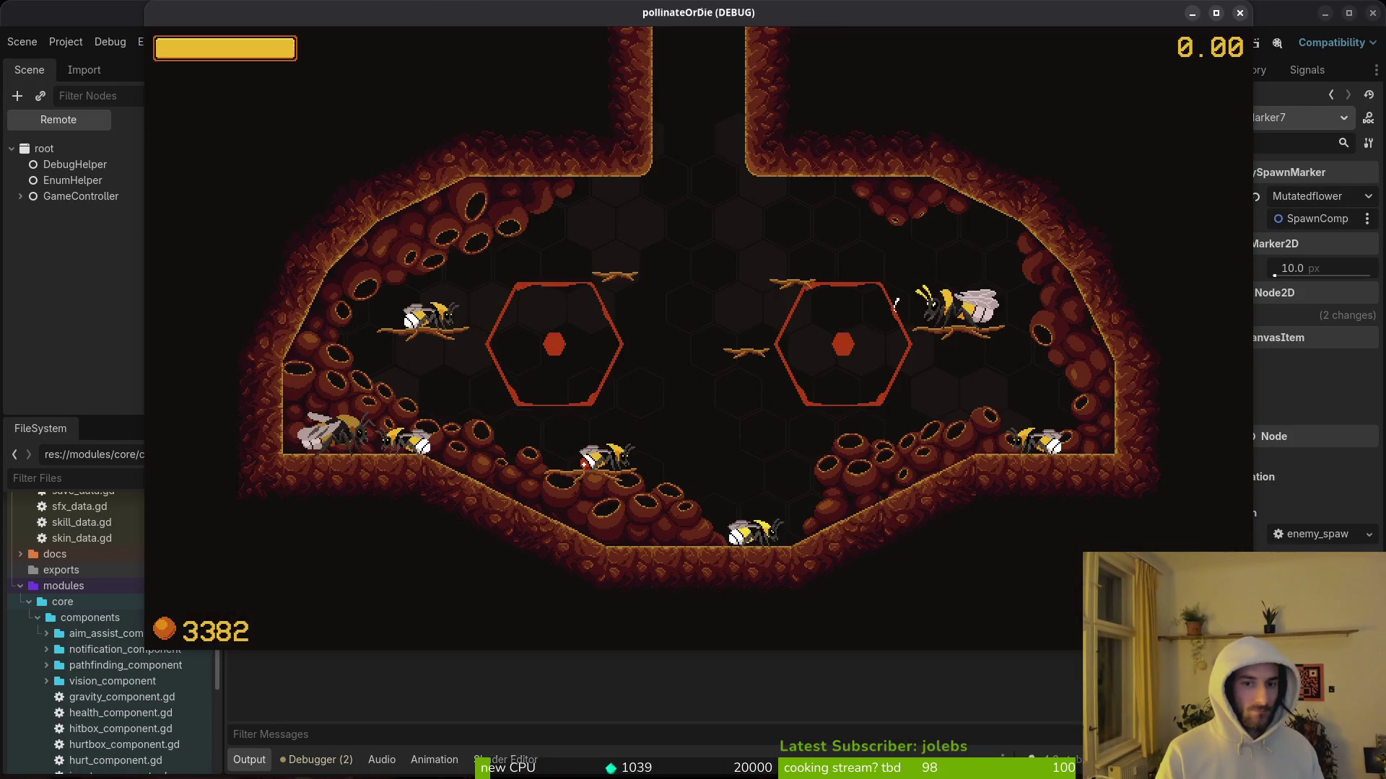
key("F1")
key("Down")
key("Down")
key("Return")
key("F1")
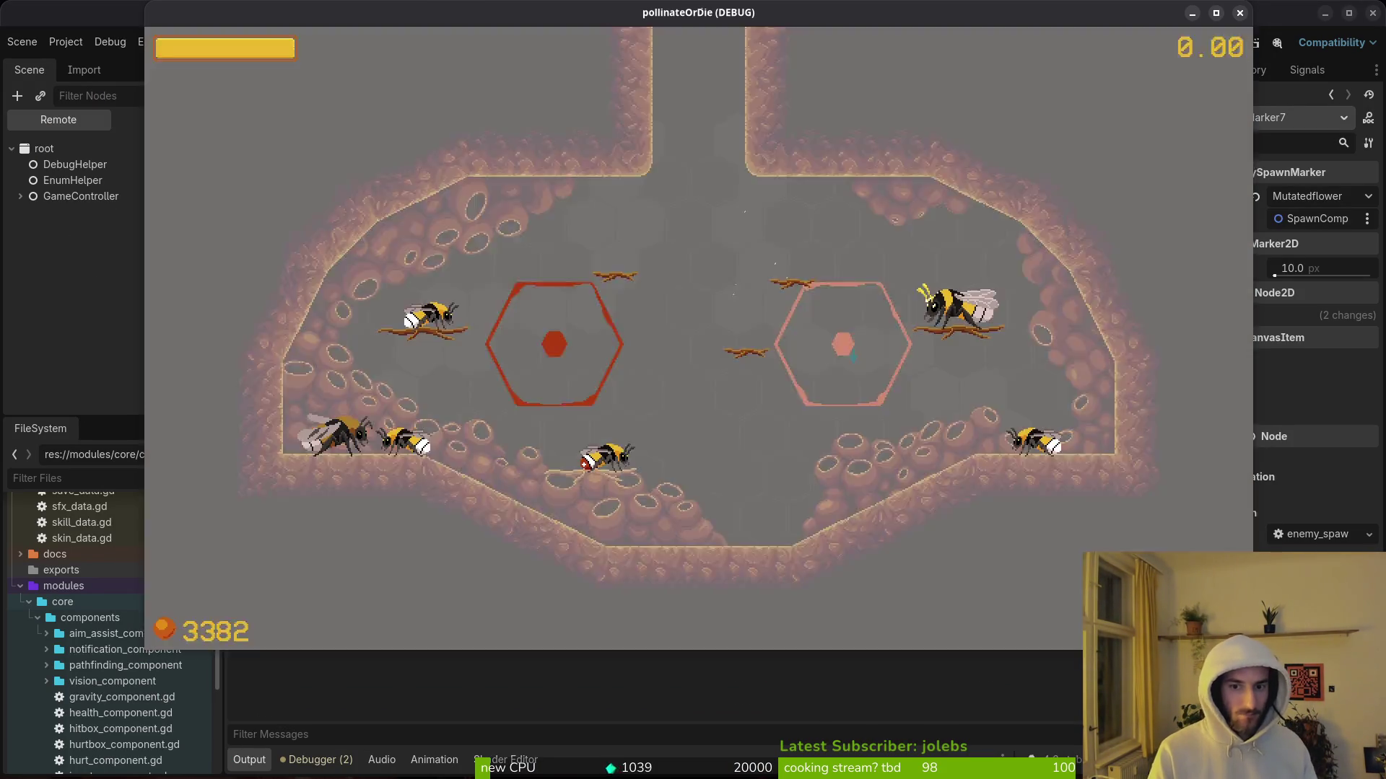
Step: Fly the bee left through the level to test reflect aim, then pause
key("a")
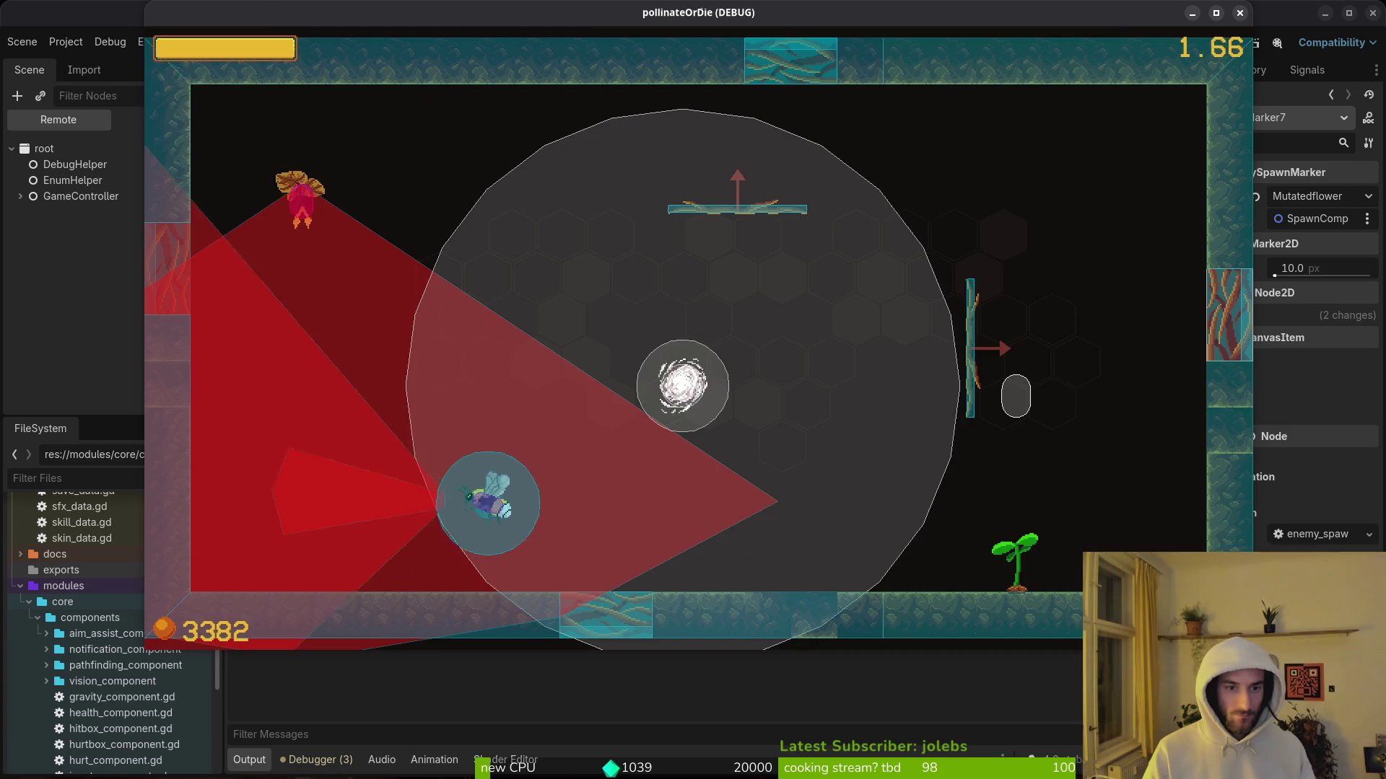
key("a")
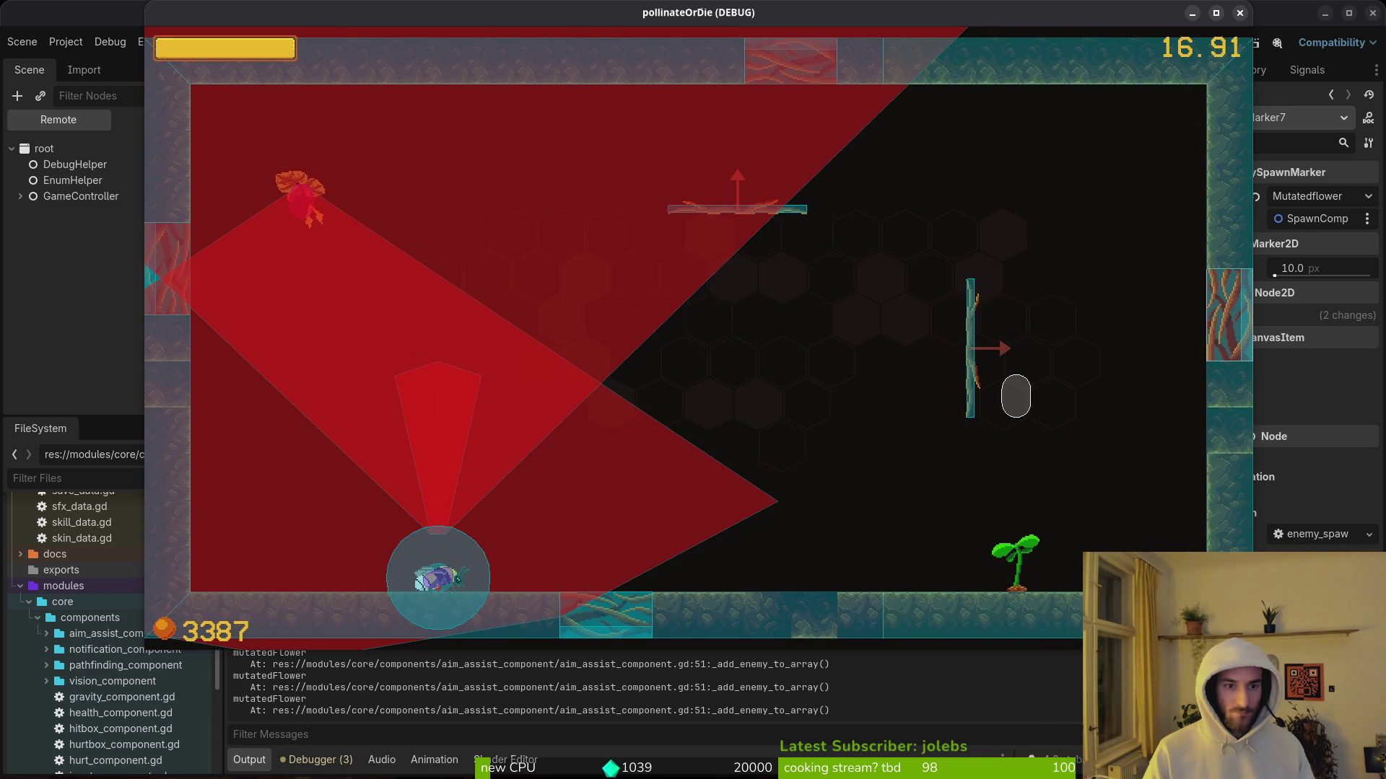
key("Escape")
key("Escape")
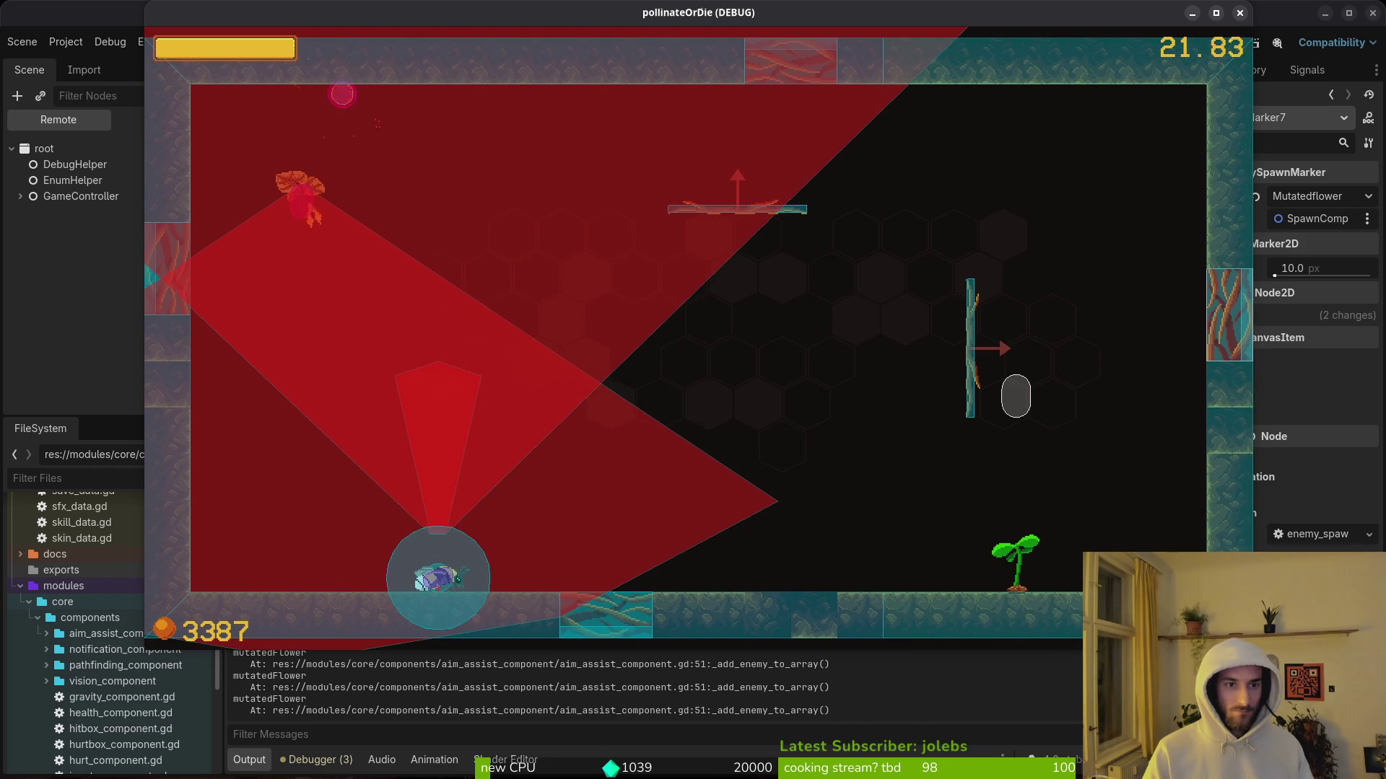
key("Escape")
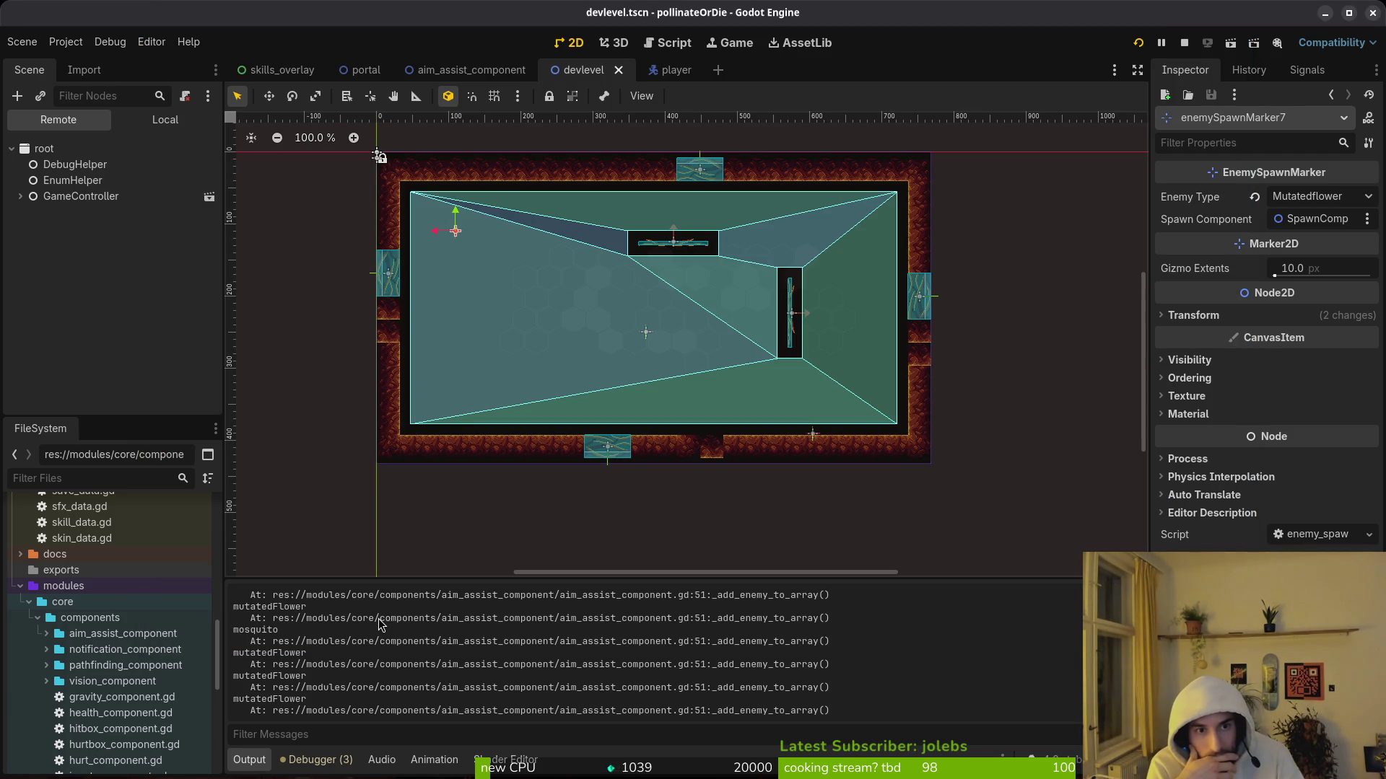
Step: Quick-open the mutated_flower scene
key("alt+shift+o")
type("mutatedfl")
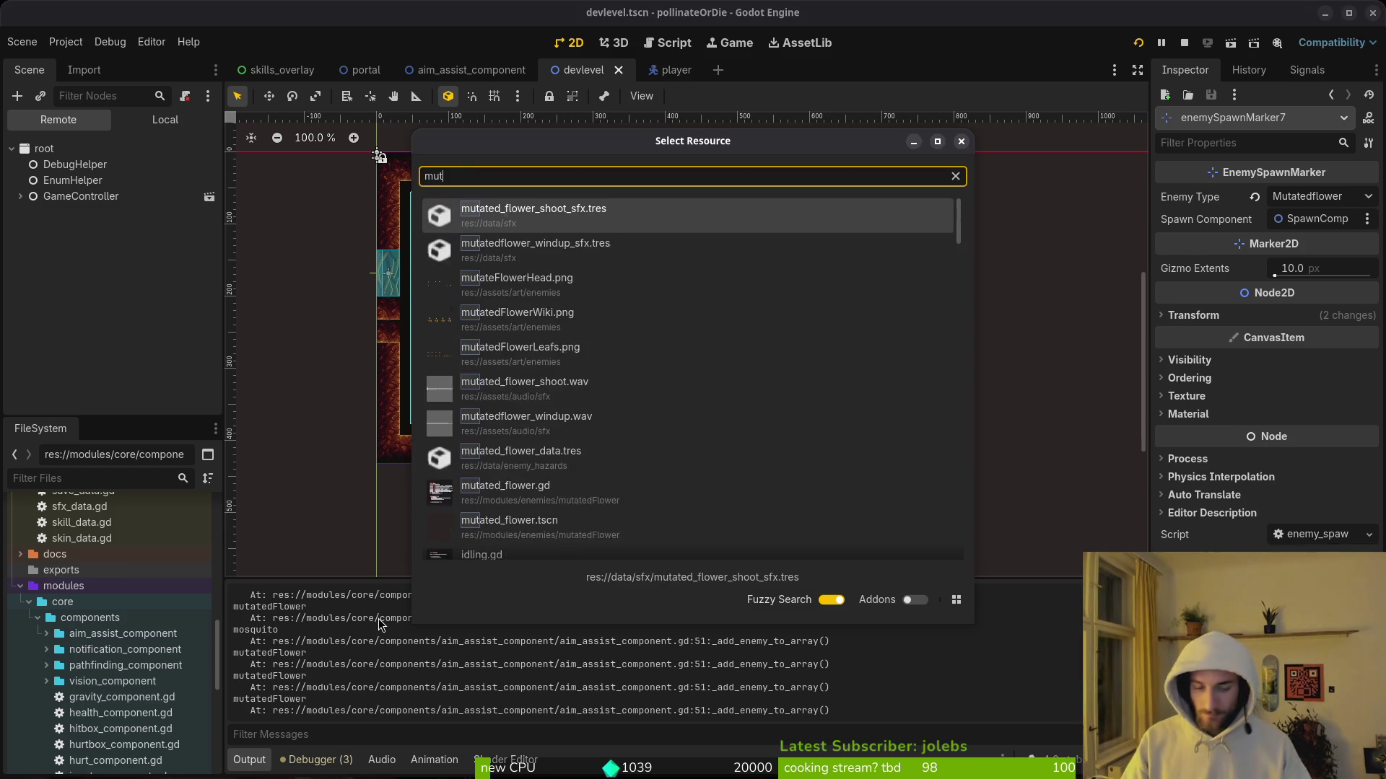
key("Return")
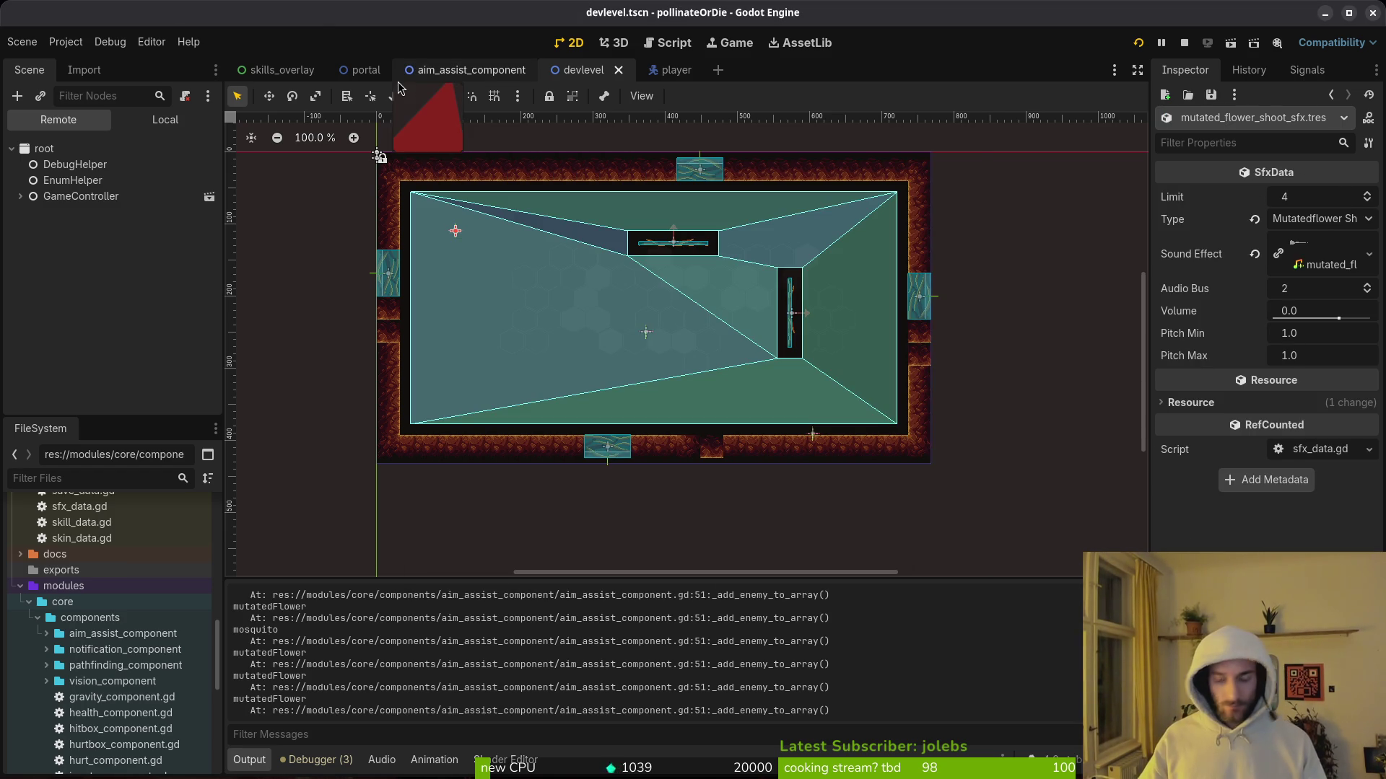
key("alt+shift+o")
type("mutflower")
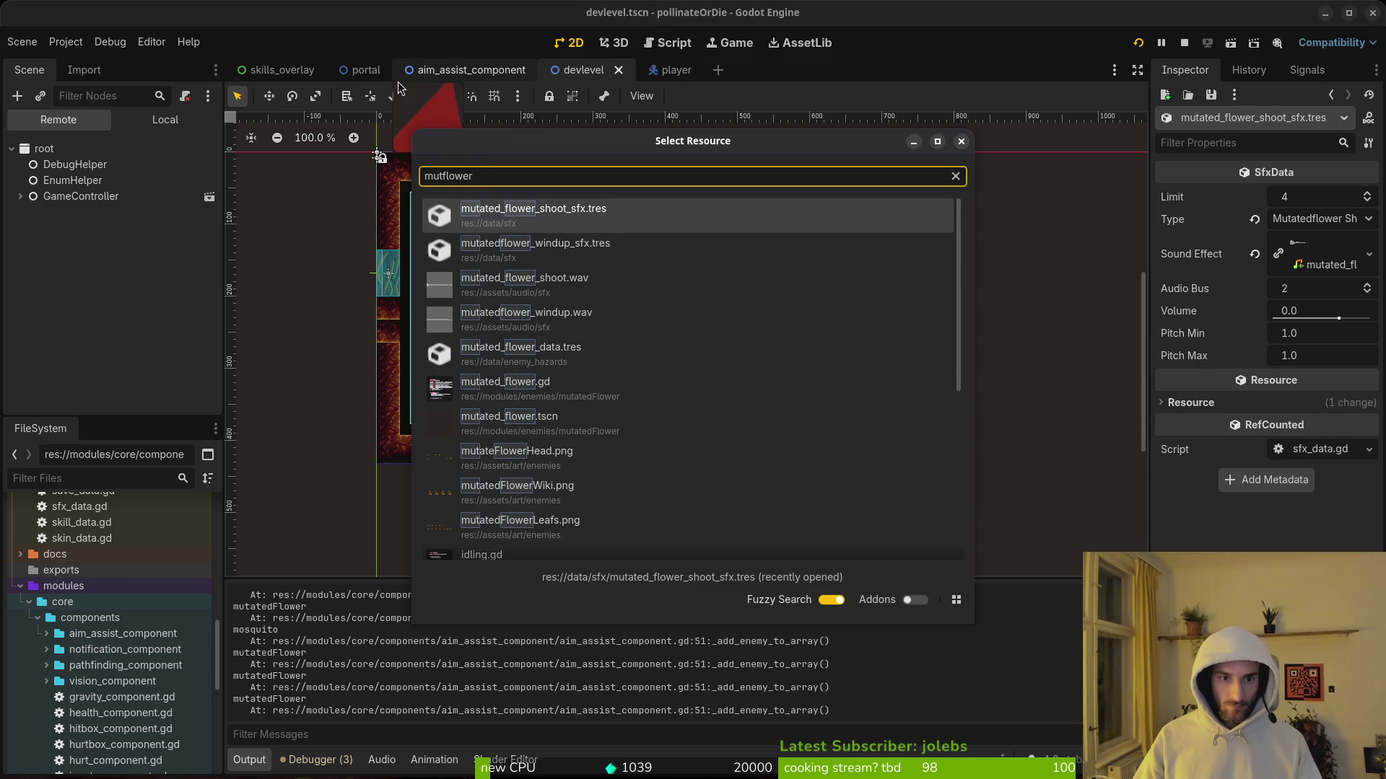
key("Down")
key("Down")
key("Down")
key("Return")
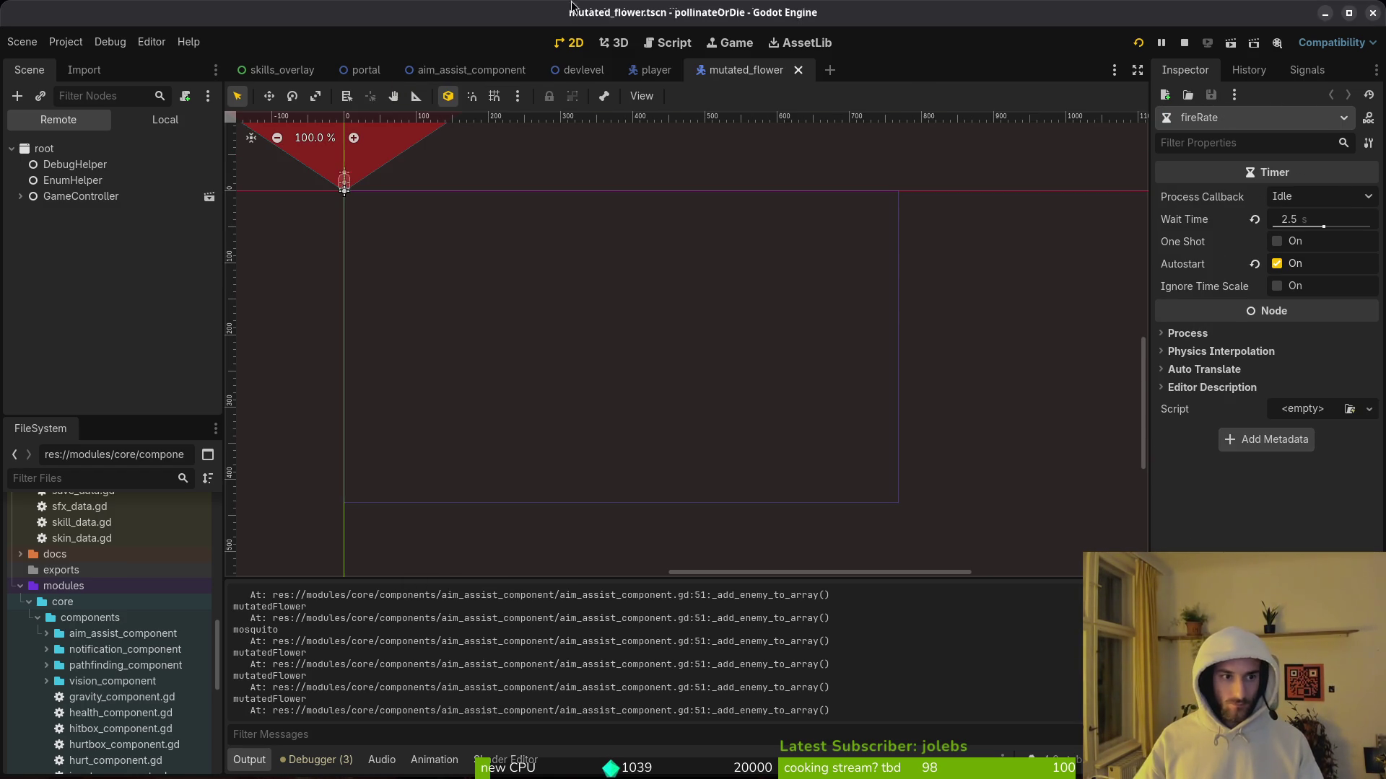
Step: Select the CollisionShape2D under the flower's HurtboxComponent
scroll(464, 235, "up", 7)
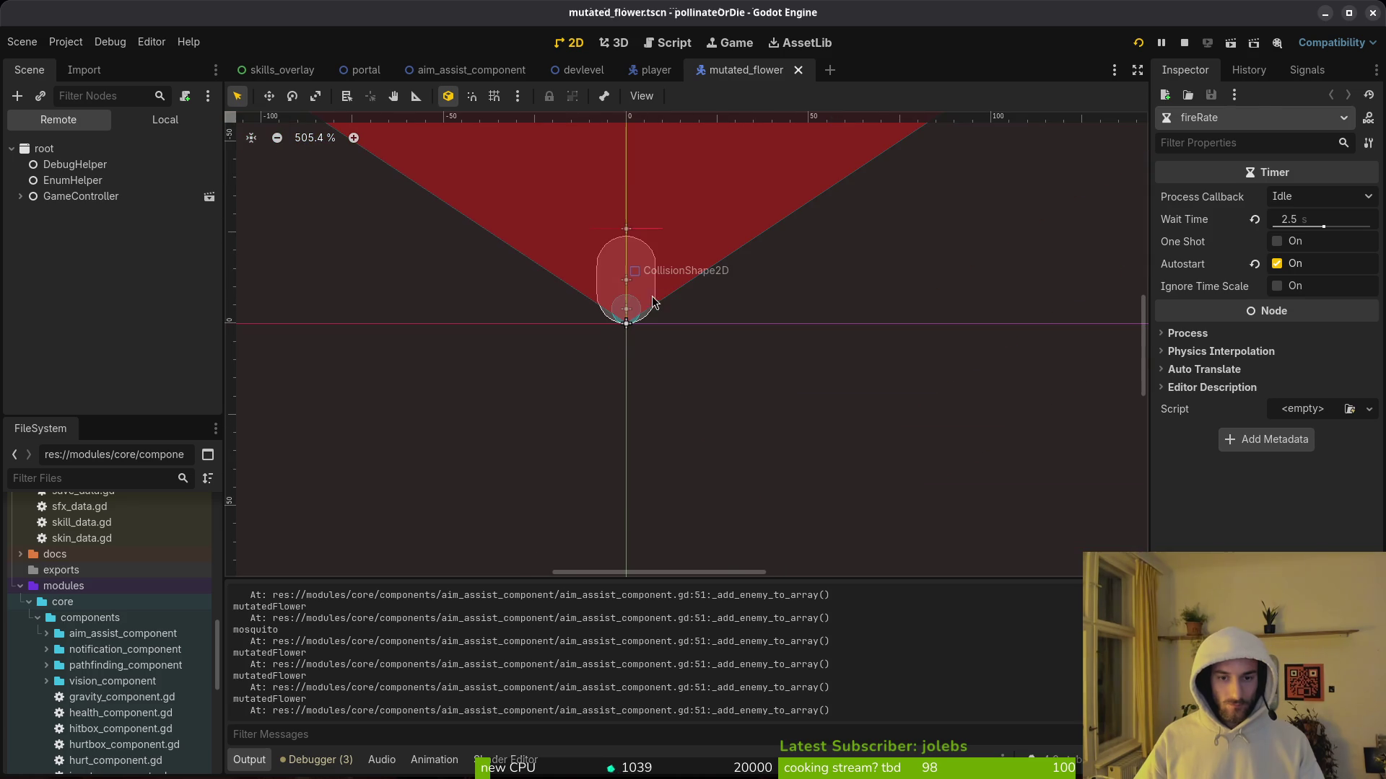
left_click(653, 302)
scroll(635, 325, "up", 7)
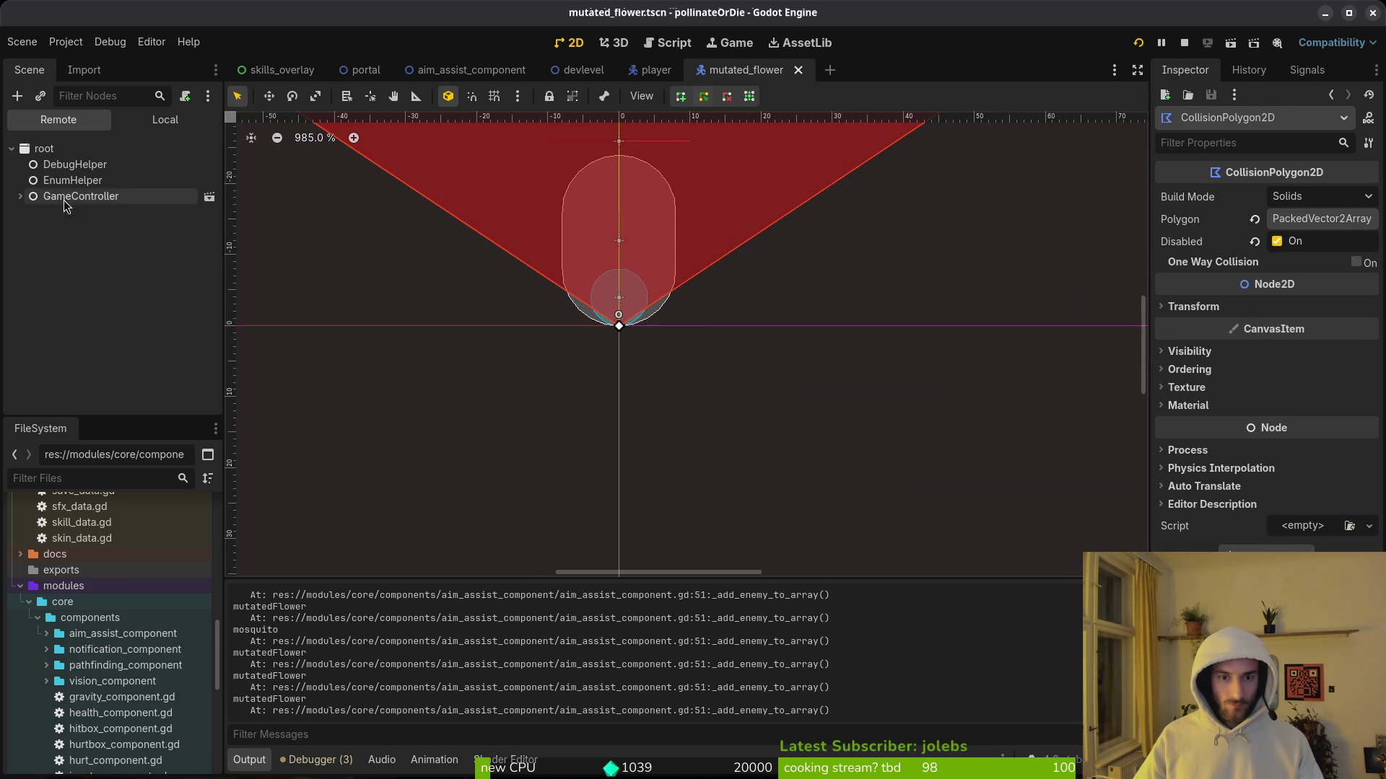
left_click(165, 119)
left_click_drag(722, 334, 723, 340)
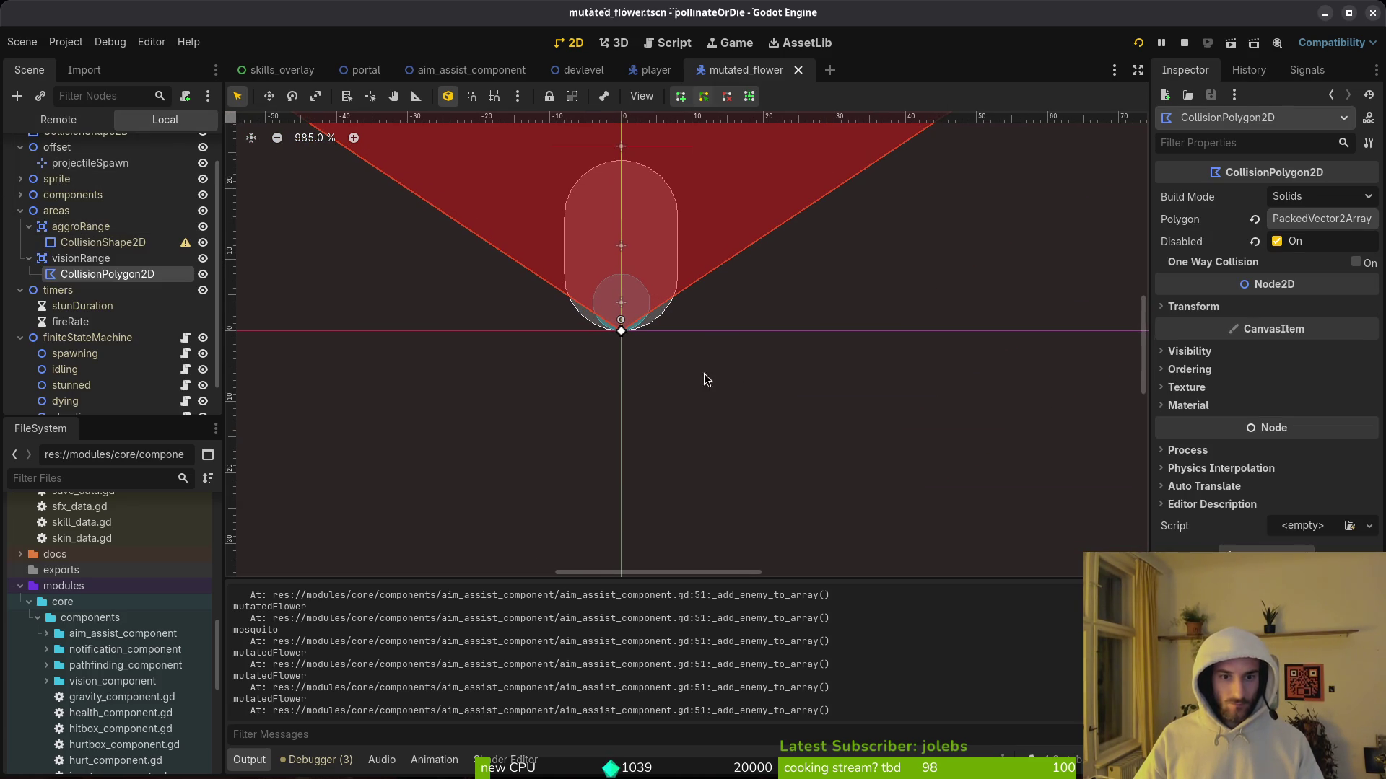
left_click(20, 210)
left_click(43, 225)
left_click(20, 224)
left_click(41, 241)
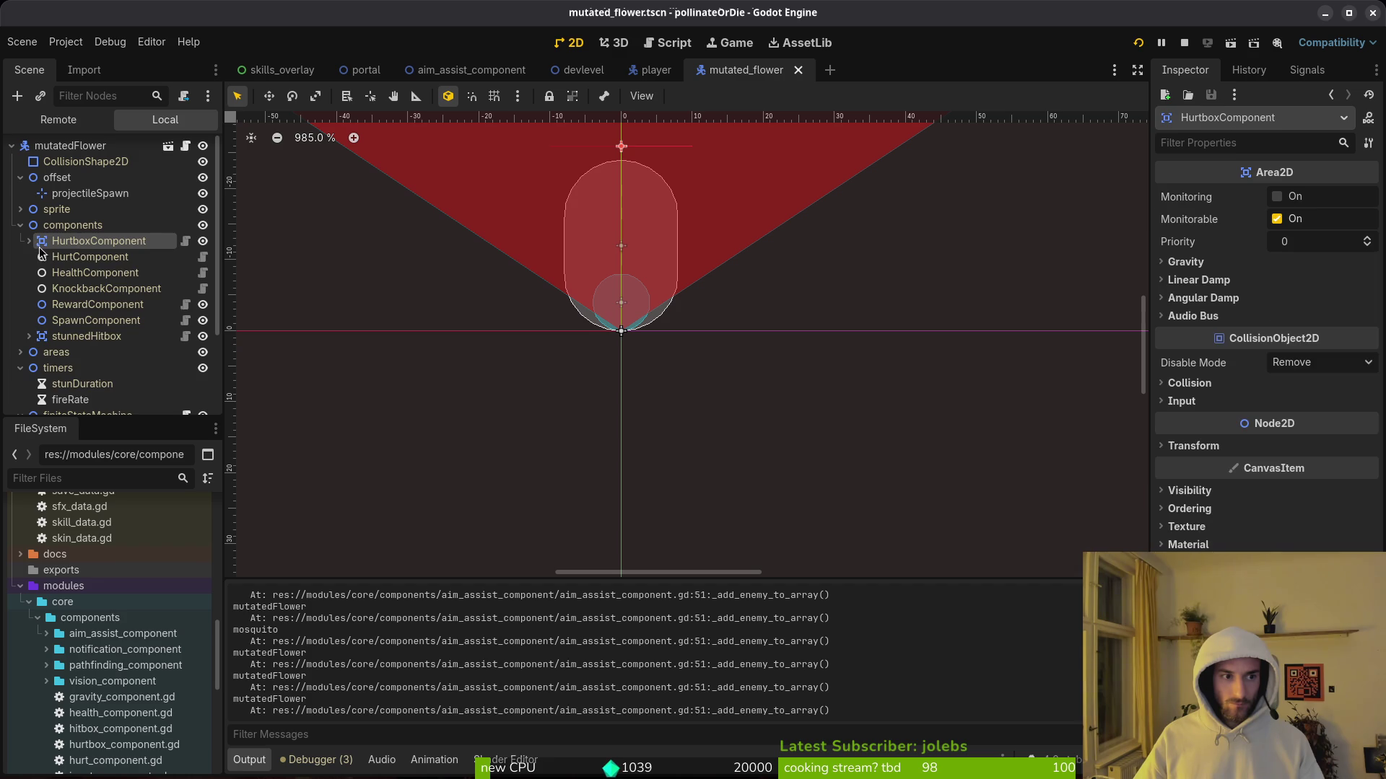
left_click(29, 241)
left_click(101, 257)
Step: Lengthen the hurtbox capsule downward, save, then undo the change
scroll(601, 353, "up", 4)
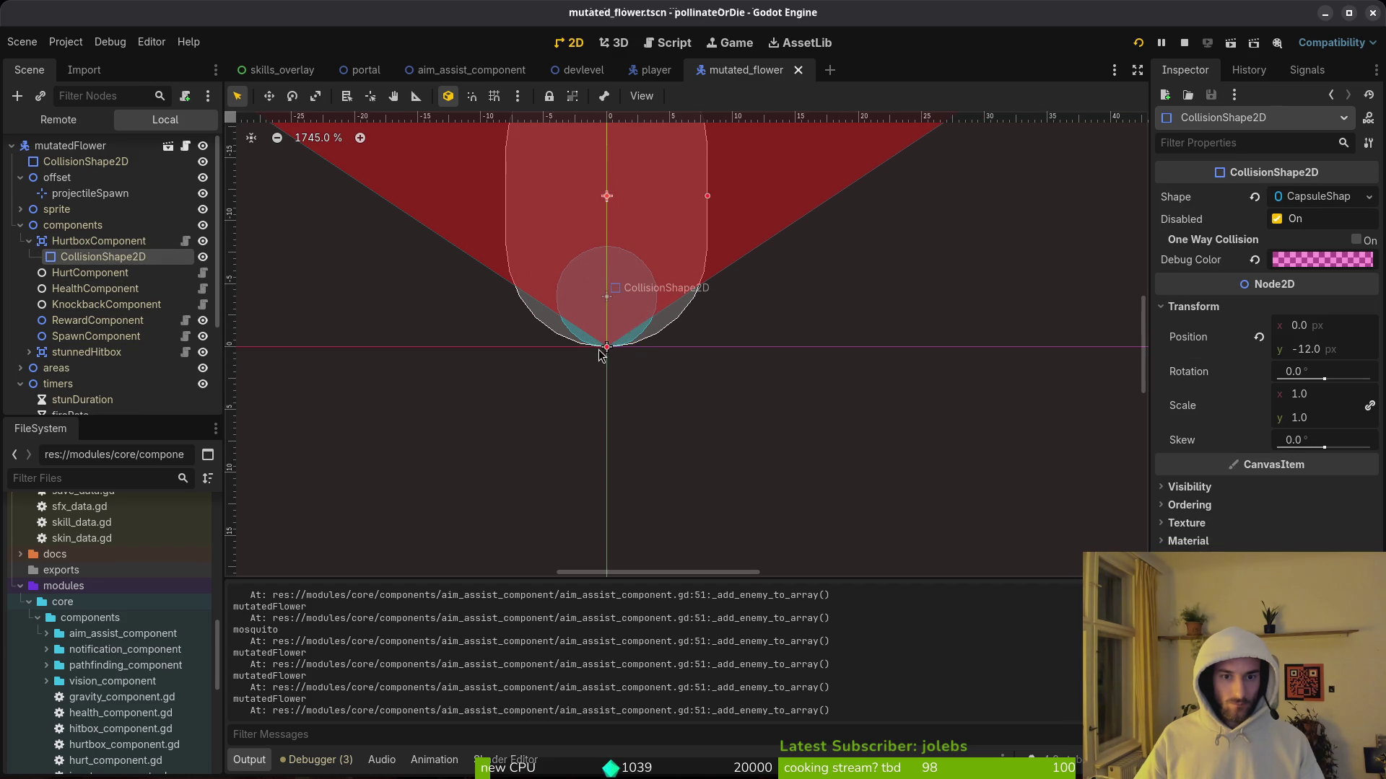
left_click_drag(599, 350, 605, 371)
scroll(635, 339, "down", 4)
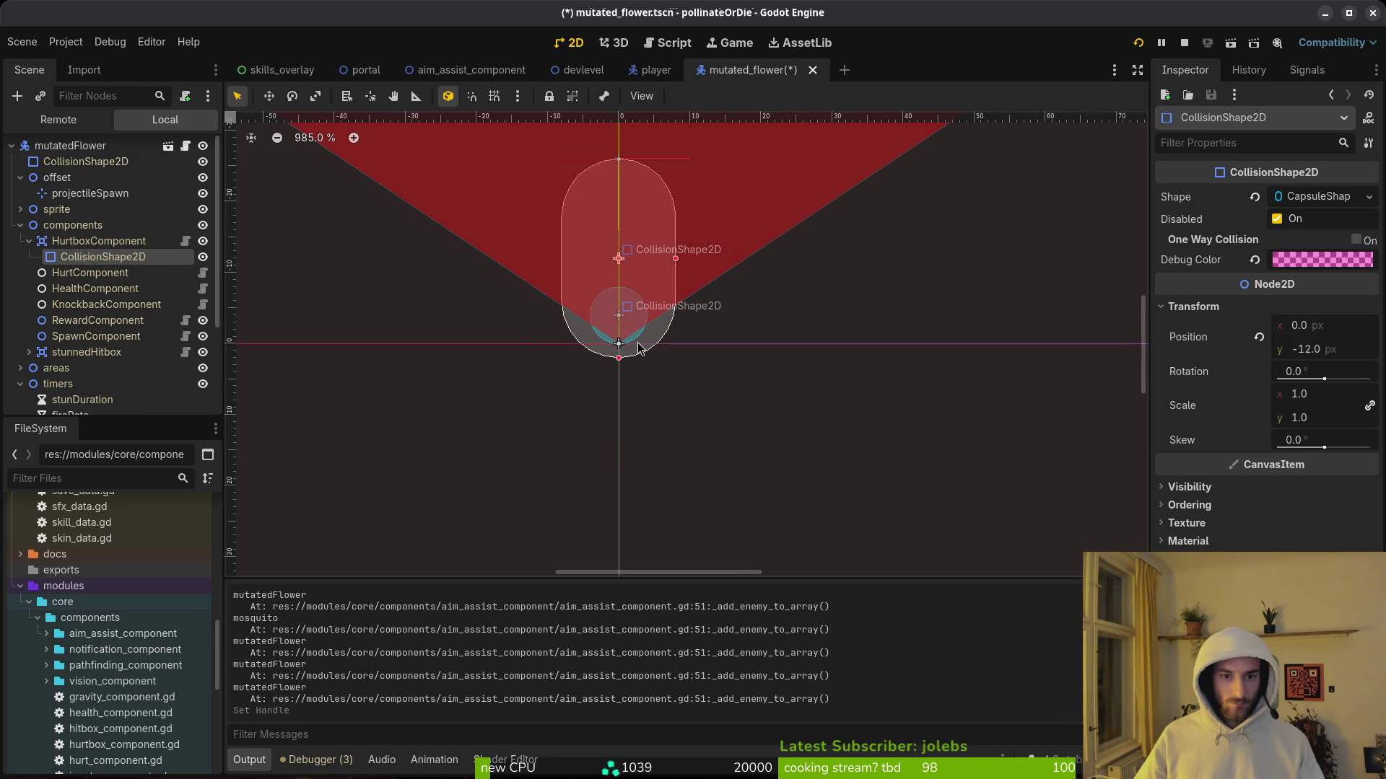
scroll(653, 345, "down", 3)
left_click(676, 342)
key("ctrl+s")
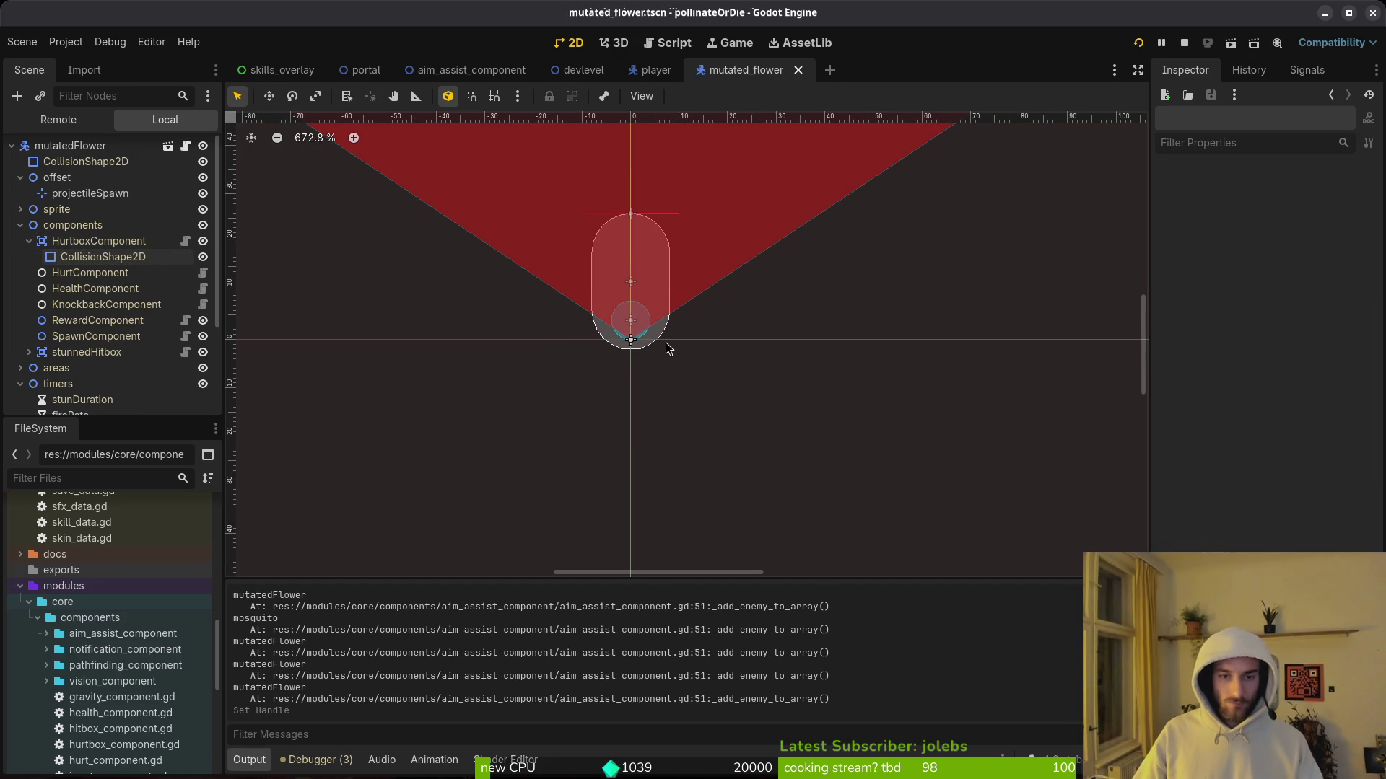
key("ctrl+z")
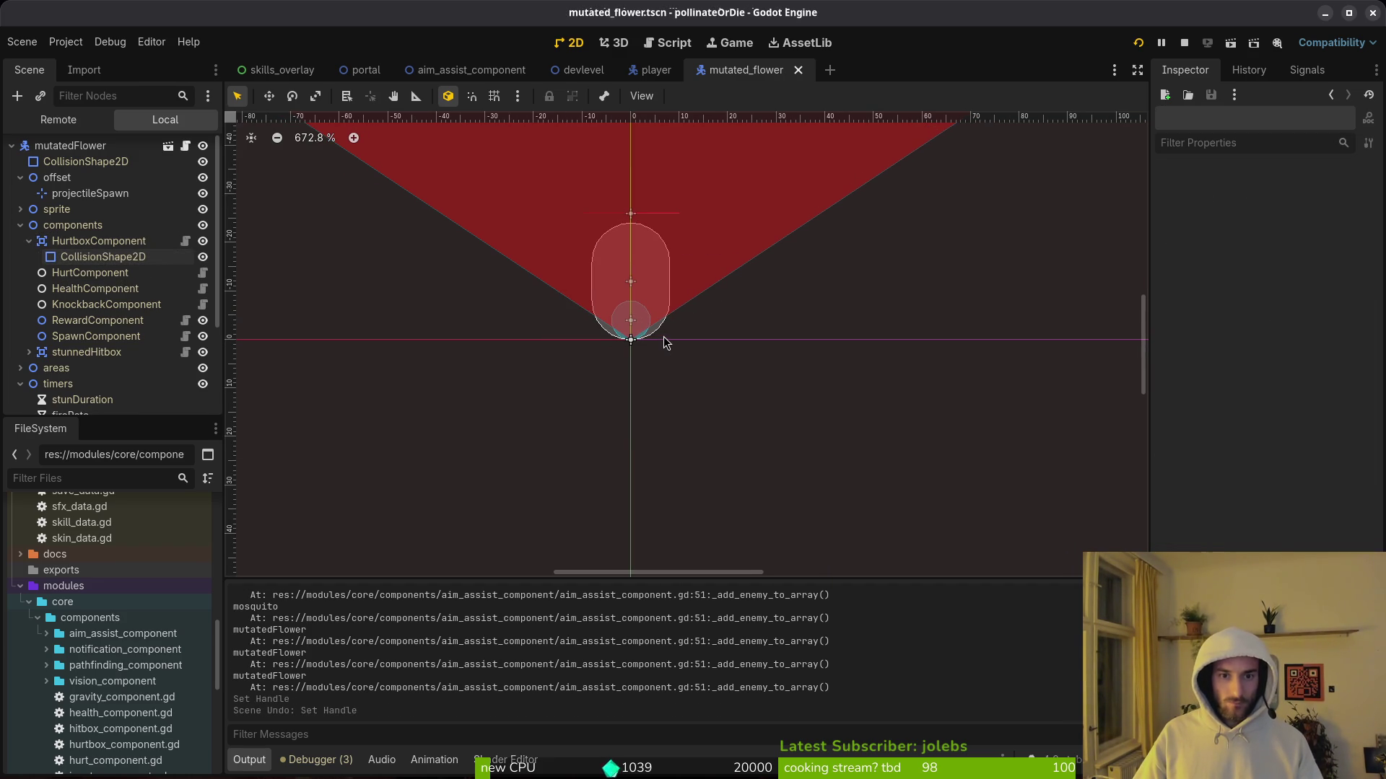
Step: Close the mutated_flower and player scene tabs and return to the code editor
scroll(661, 240, "down", 2)
left_click(798, 70)
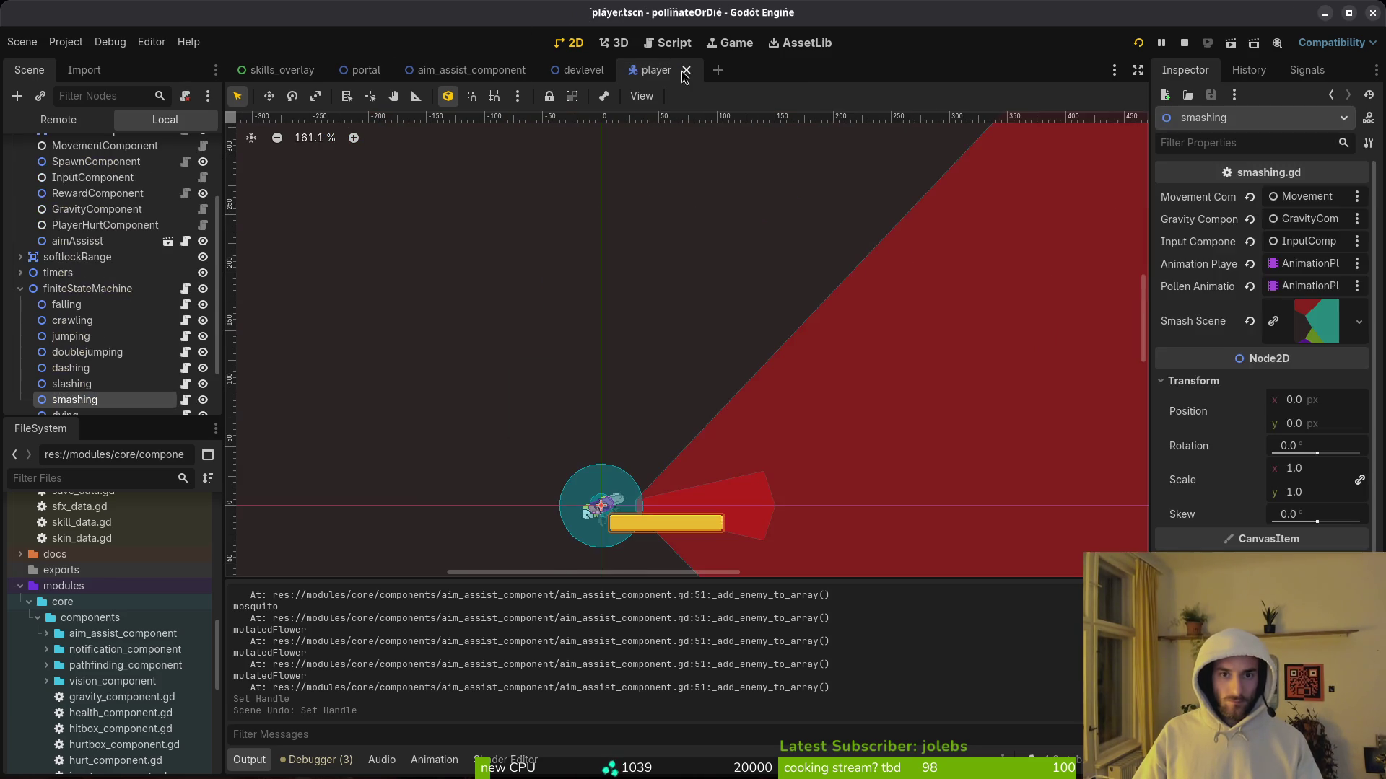
middle_click(651, 71)
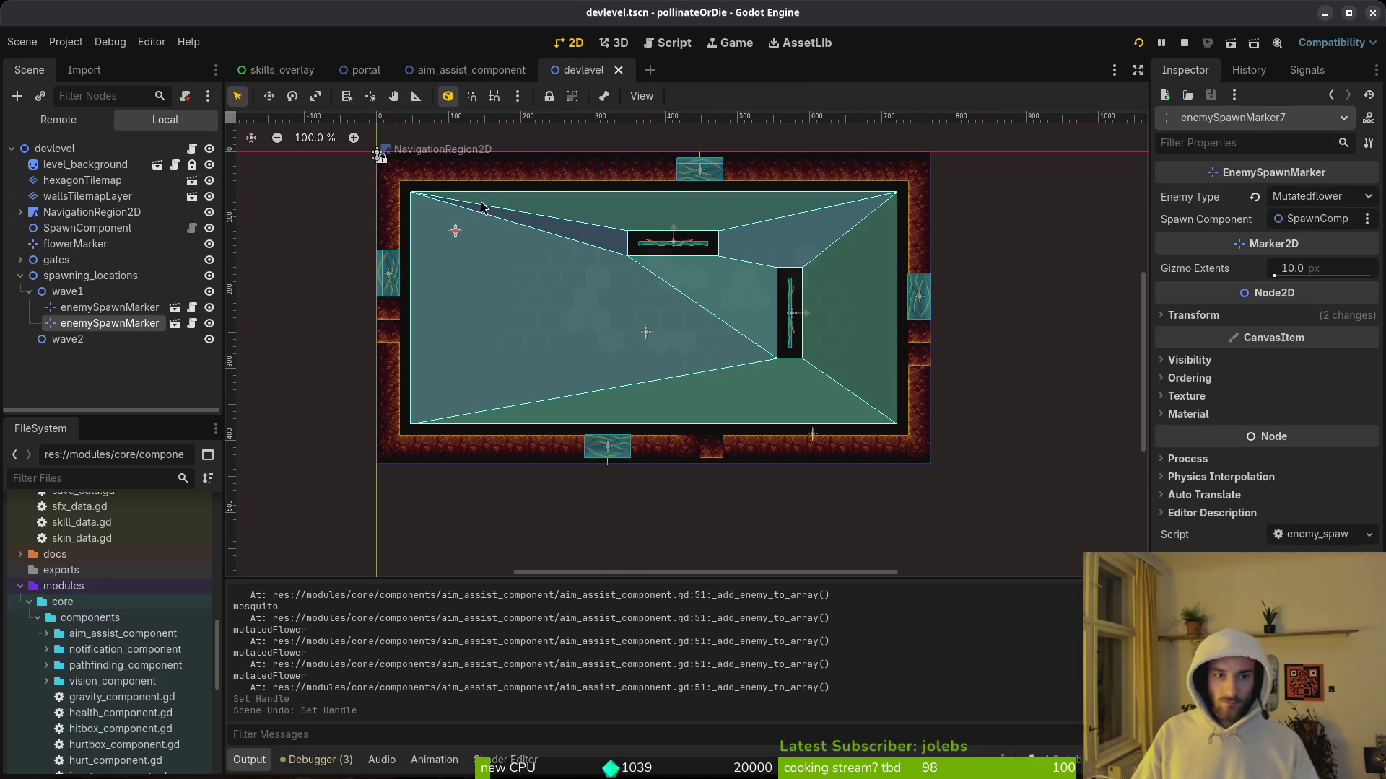
key("alt+Tab")
key("alt+Tab")
key("alt+Tab")
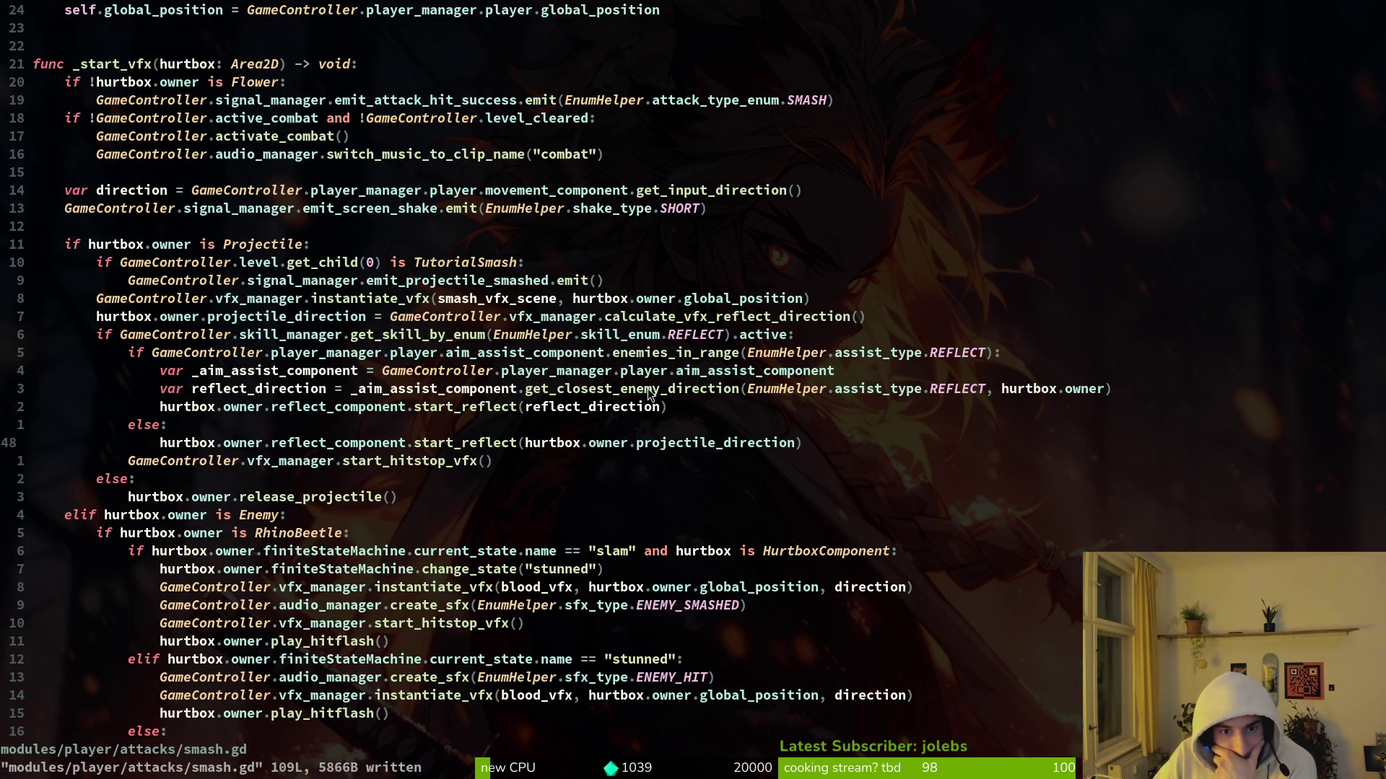
Step: Add print_debug(reflect_direction) below the reflect_direction assignment in smash.gd and save it
left_click(250, 392)
type("oprde")
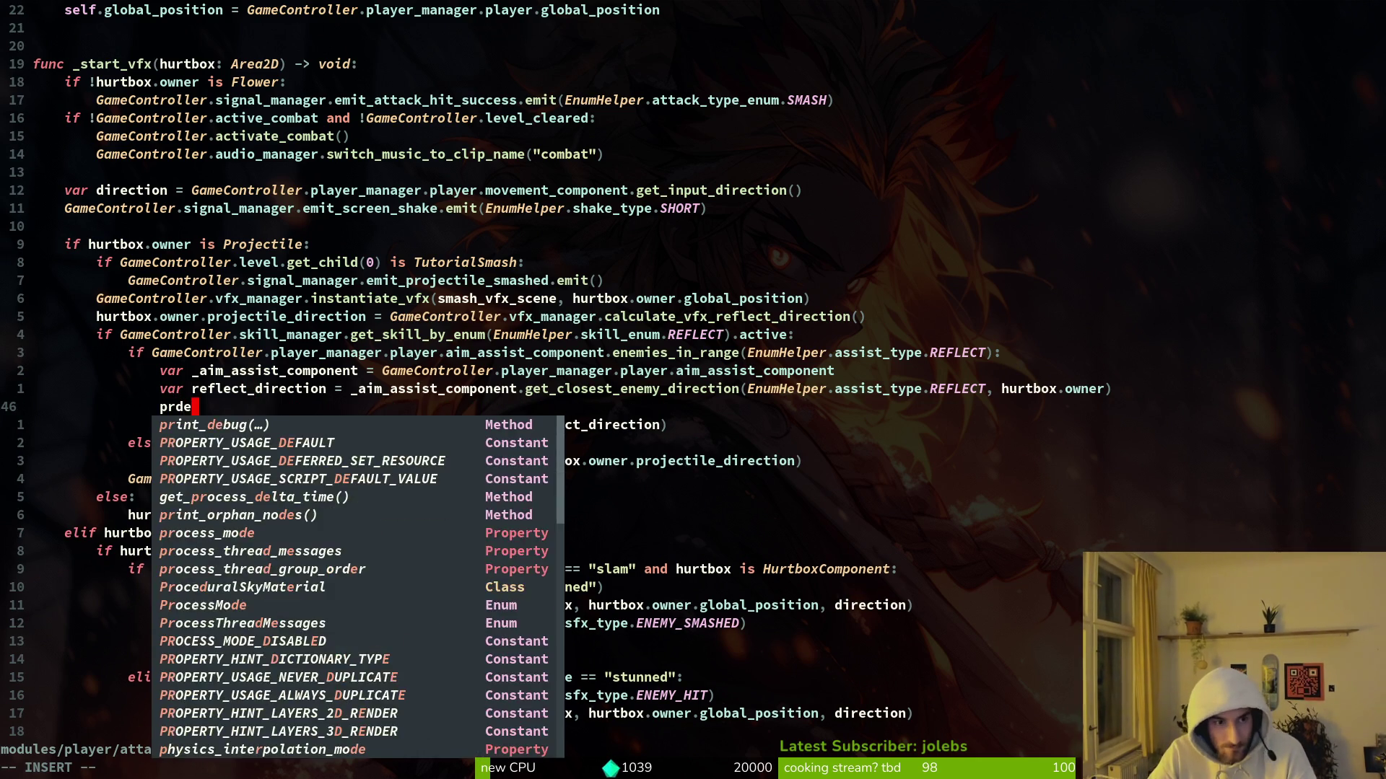
key("Return")
type("ref")
key("Return")
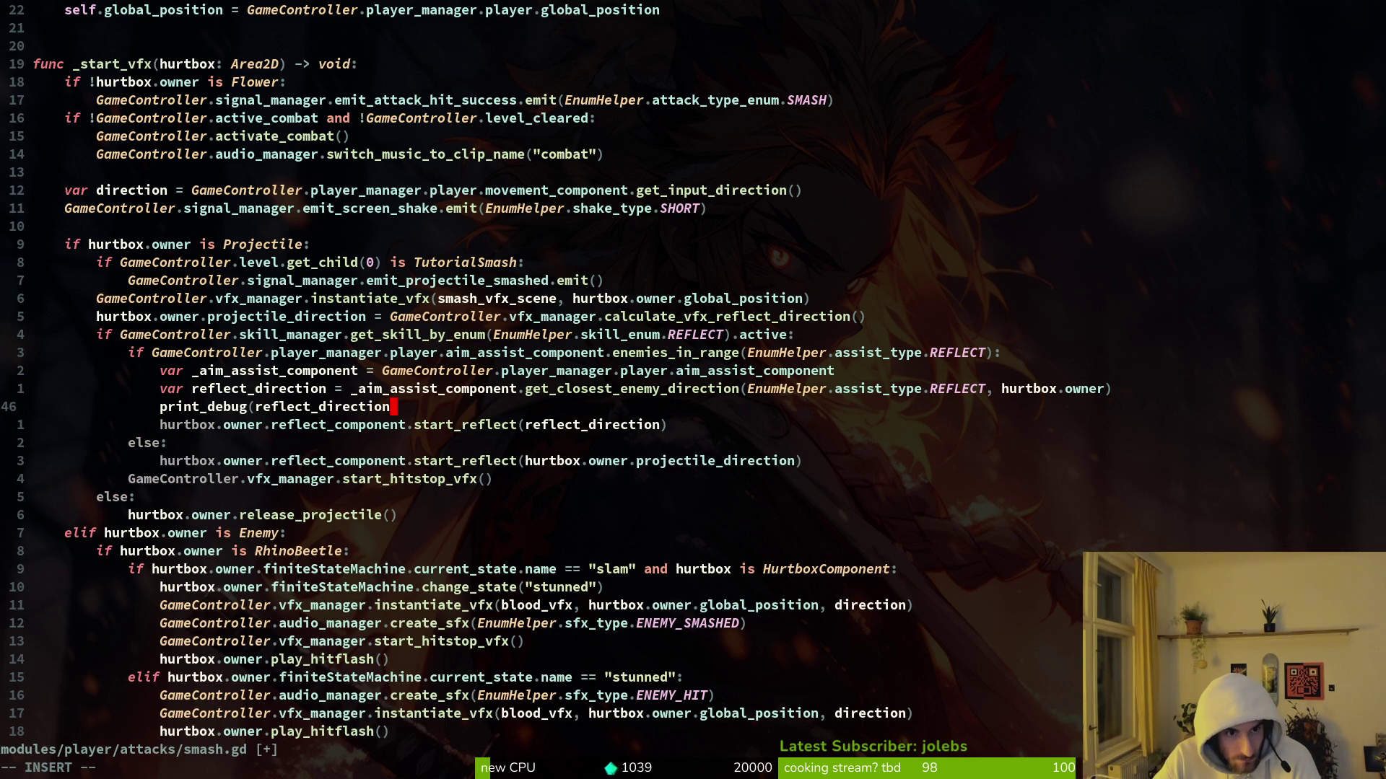
key("Escape")
type(":w")
key("Return")
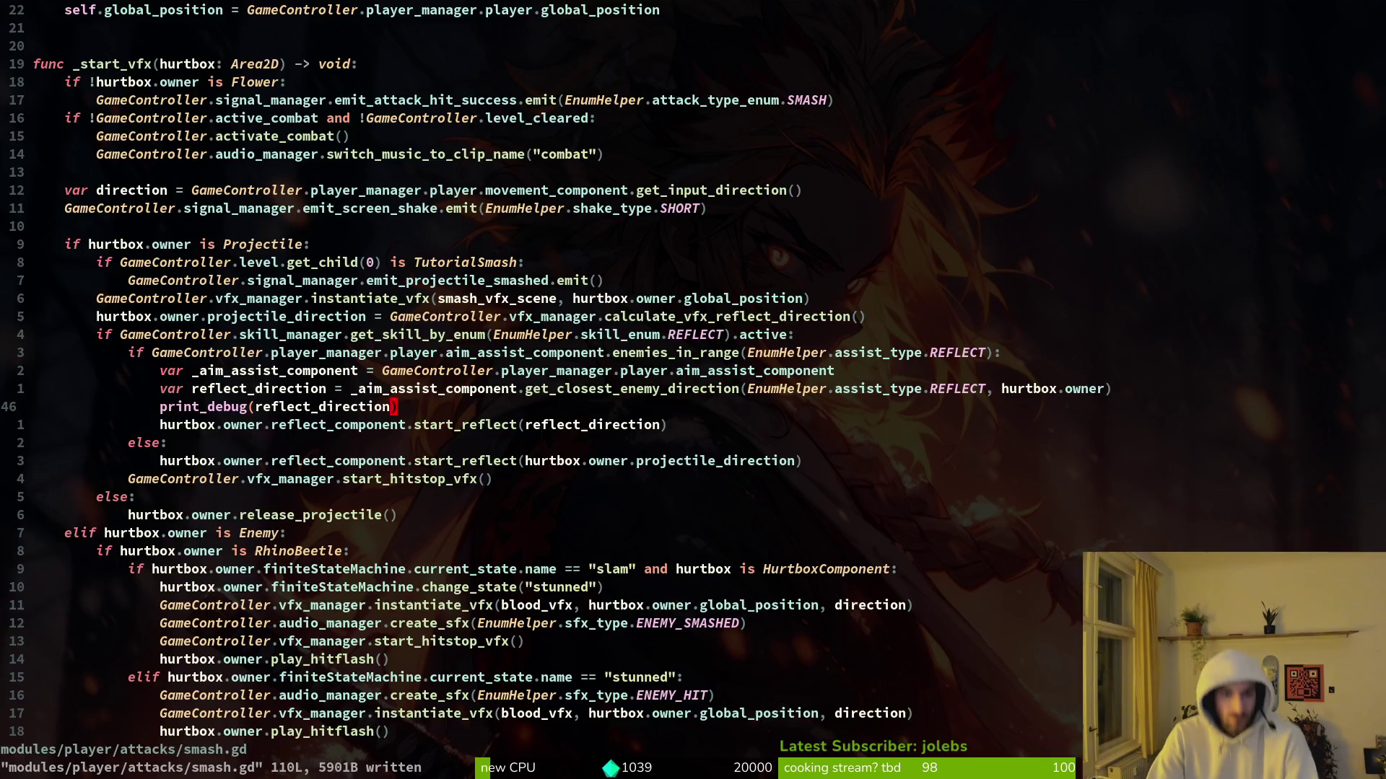
Step: Relaunch Pollinate or Die from the Godot editor with F5
key("alt+Tab")
key("F5")
key("alt+Tab")
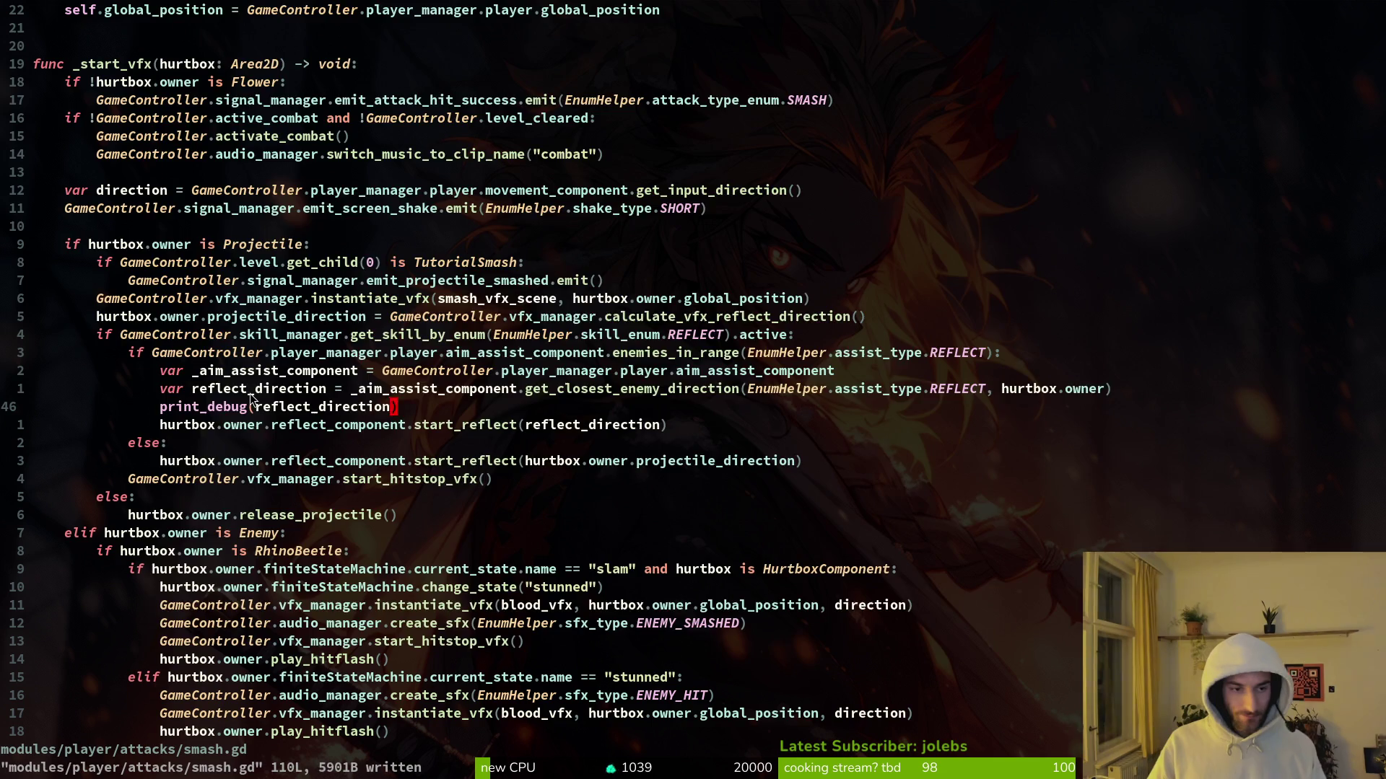
Step: Grep the project for print calls and jump to the print_debug on line 51 of aim_assist_component.gd
key("space")
key("f")
key("w")
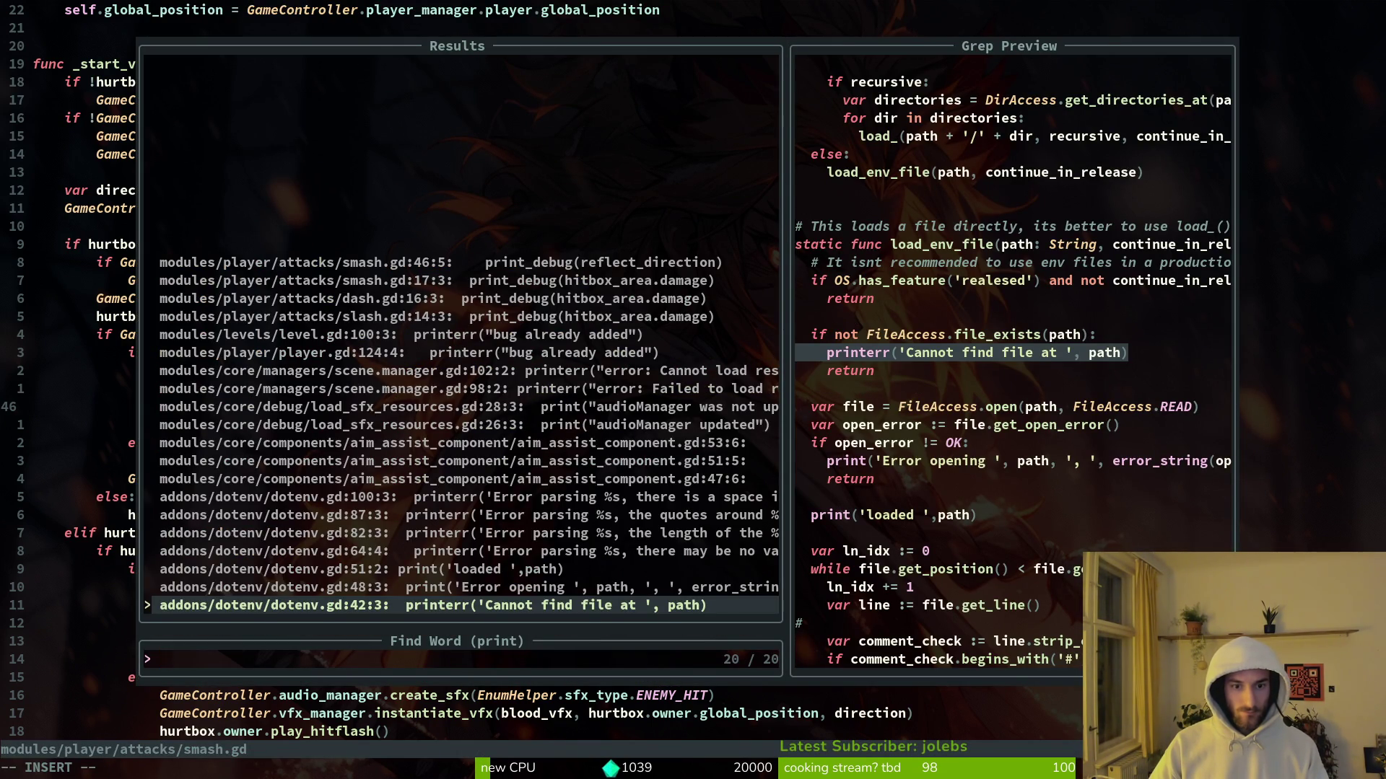
key("Up")
key("Up")
key("Up")
key("Return")
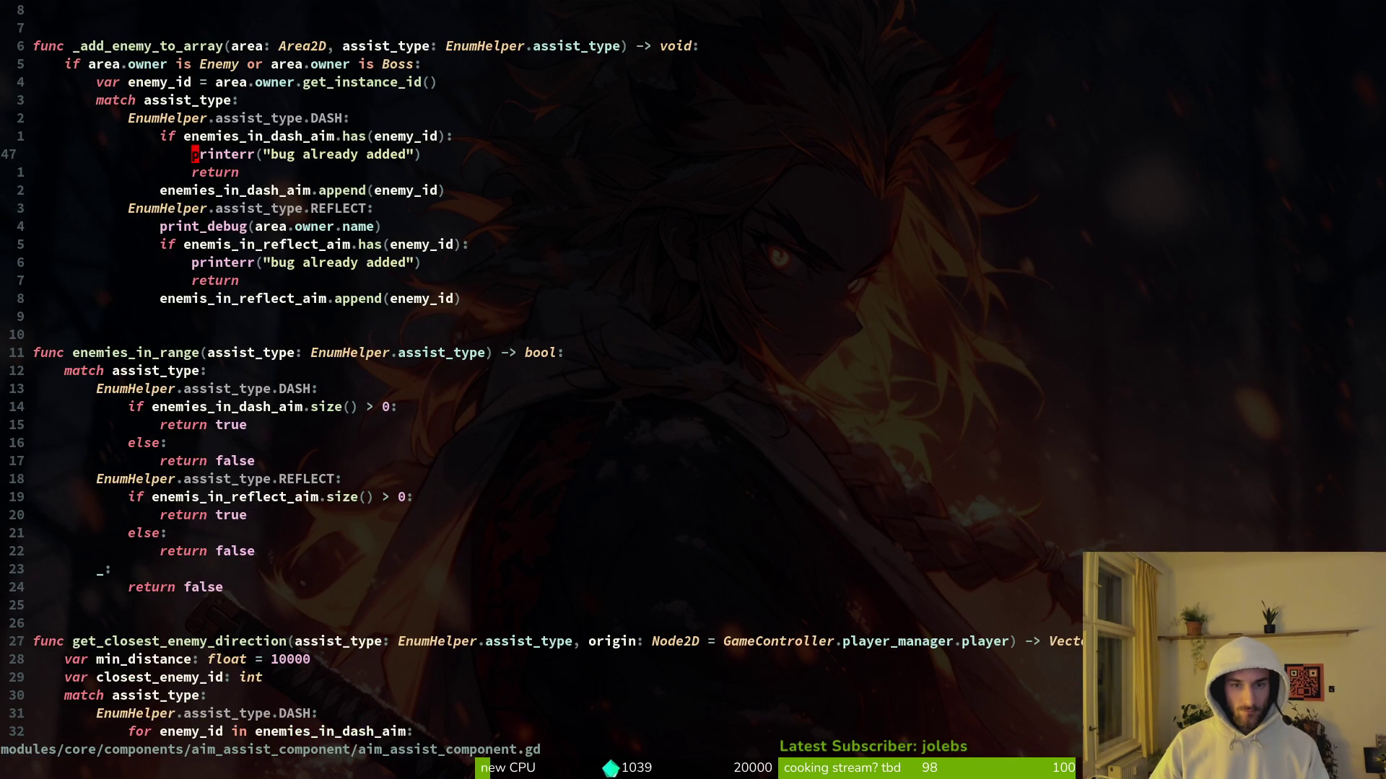
type("nt")
key("Return")
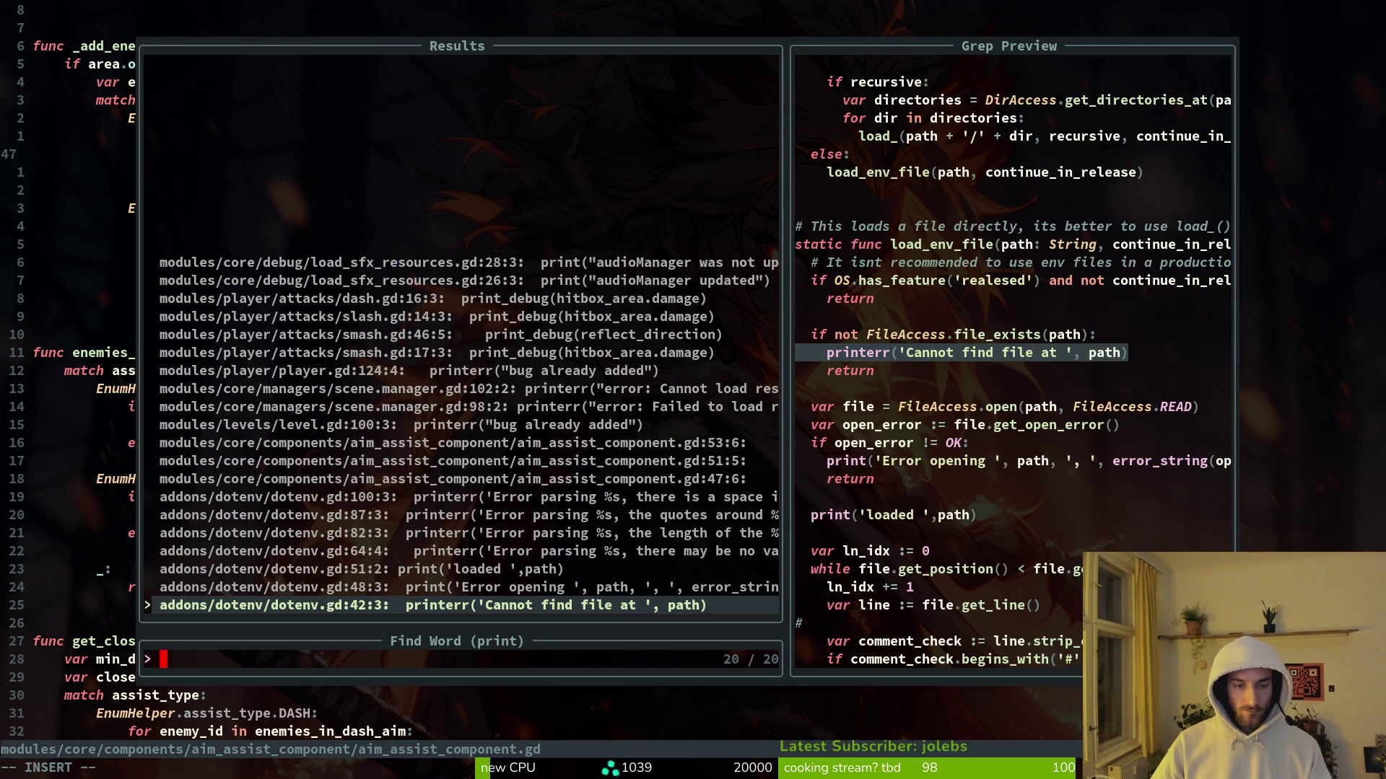
key("Up")
key("Up")
key("Up")
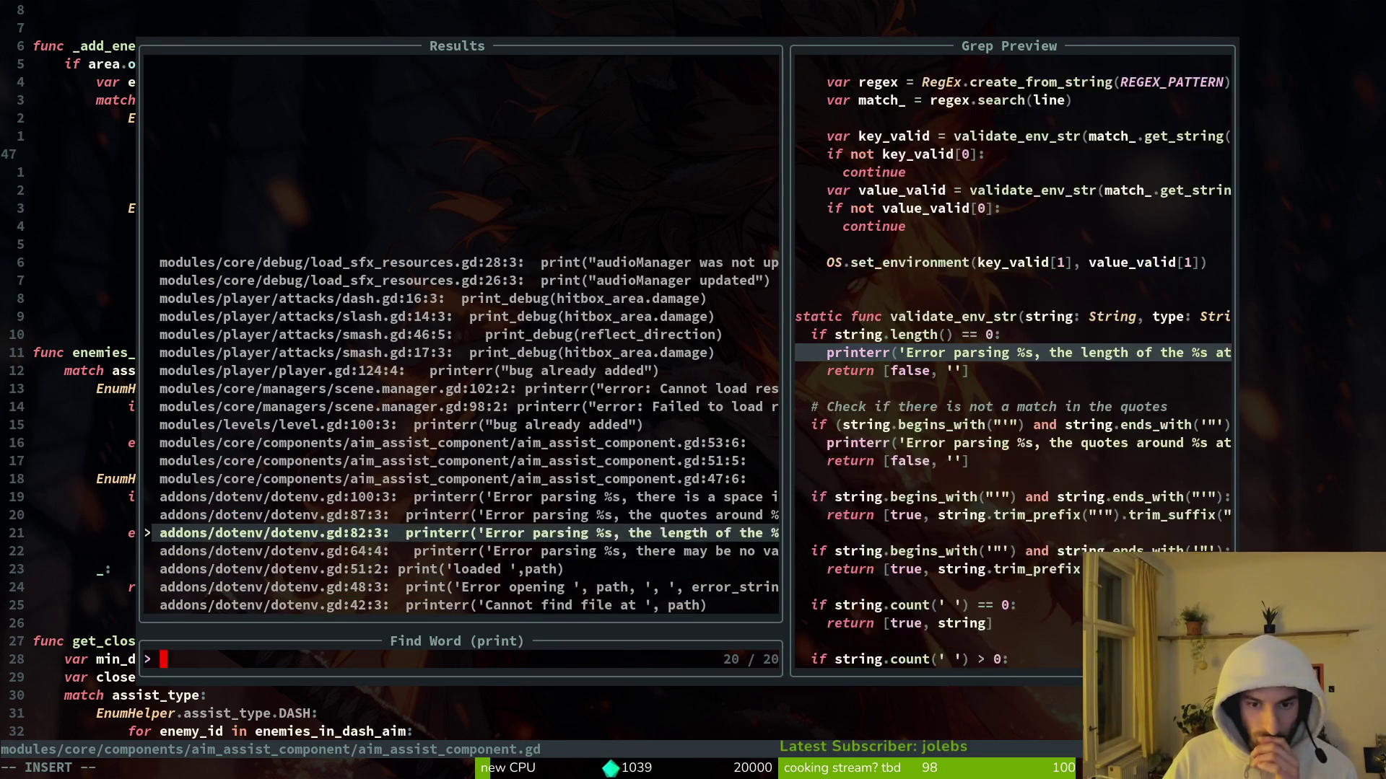
key("Up")
key("Return")
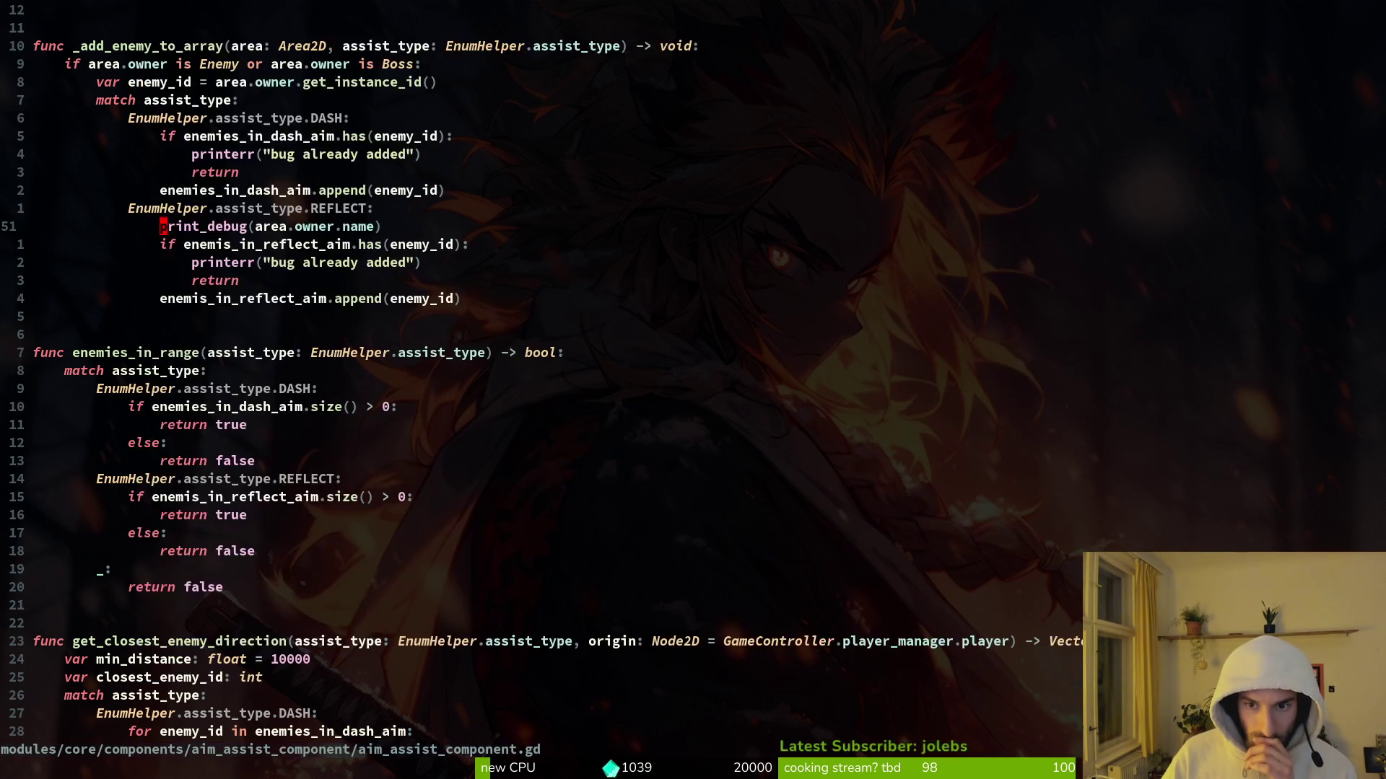
Step: Delete the print_debug(area.owner.name) line, save aim_assist_component.gd, and start the level
key("d")
key("d")
type(":w")
key("Return")
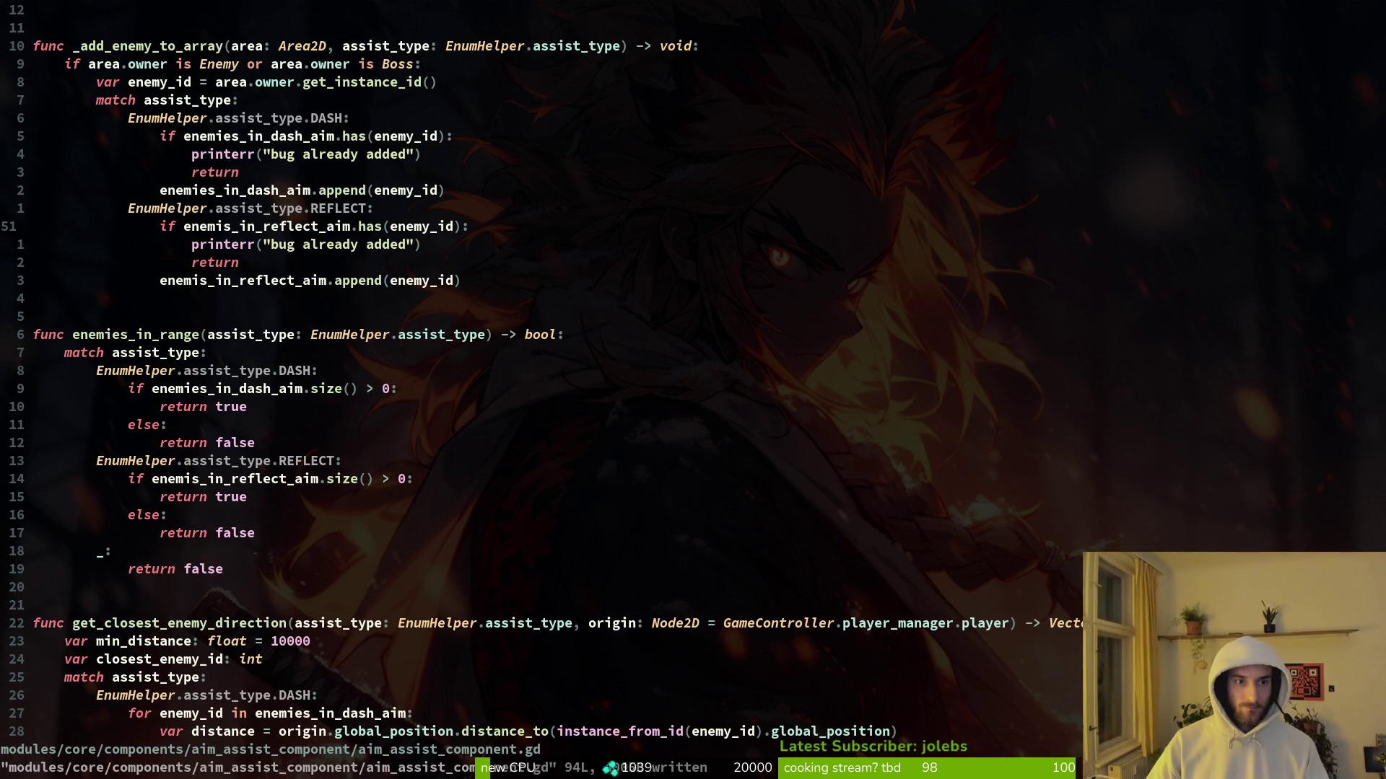
key("Return")
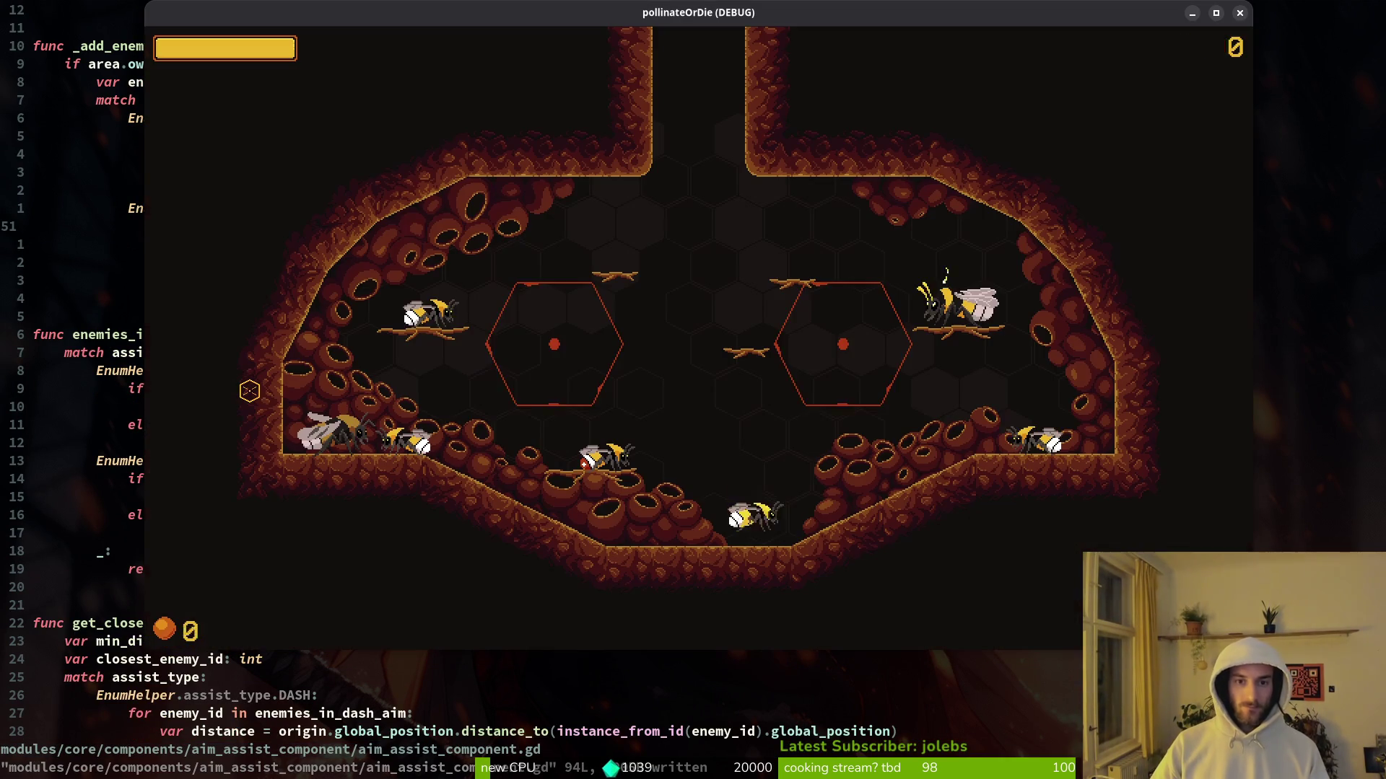
Step: Open the pause menu's debugging panel, then close it to resume play with collision shapes showing
key("Escape")
key("Down")
key("Return")
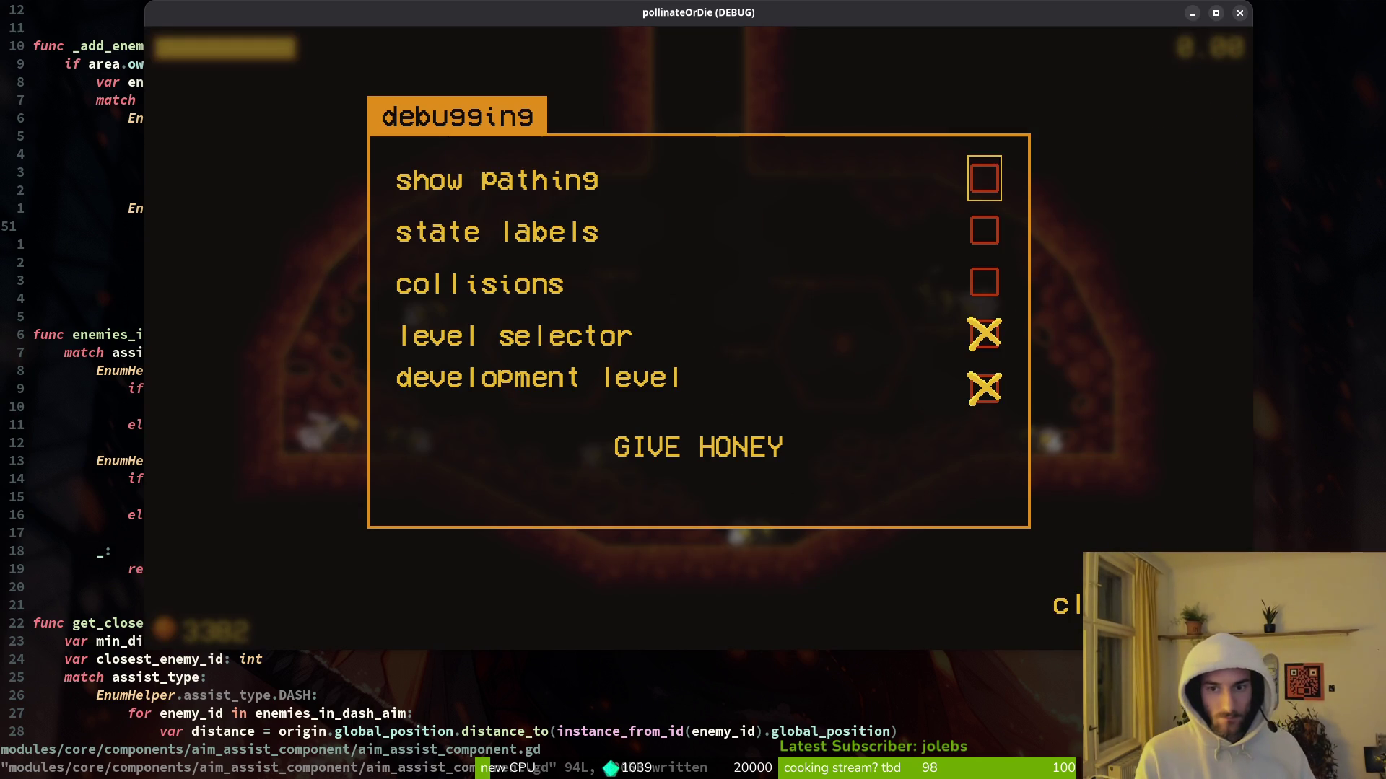
key("Escape")
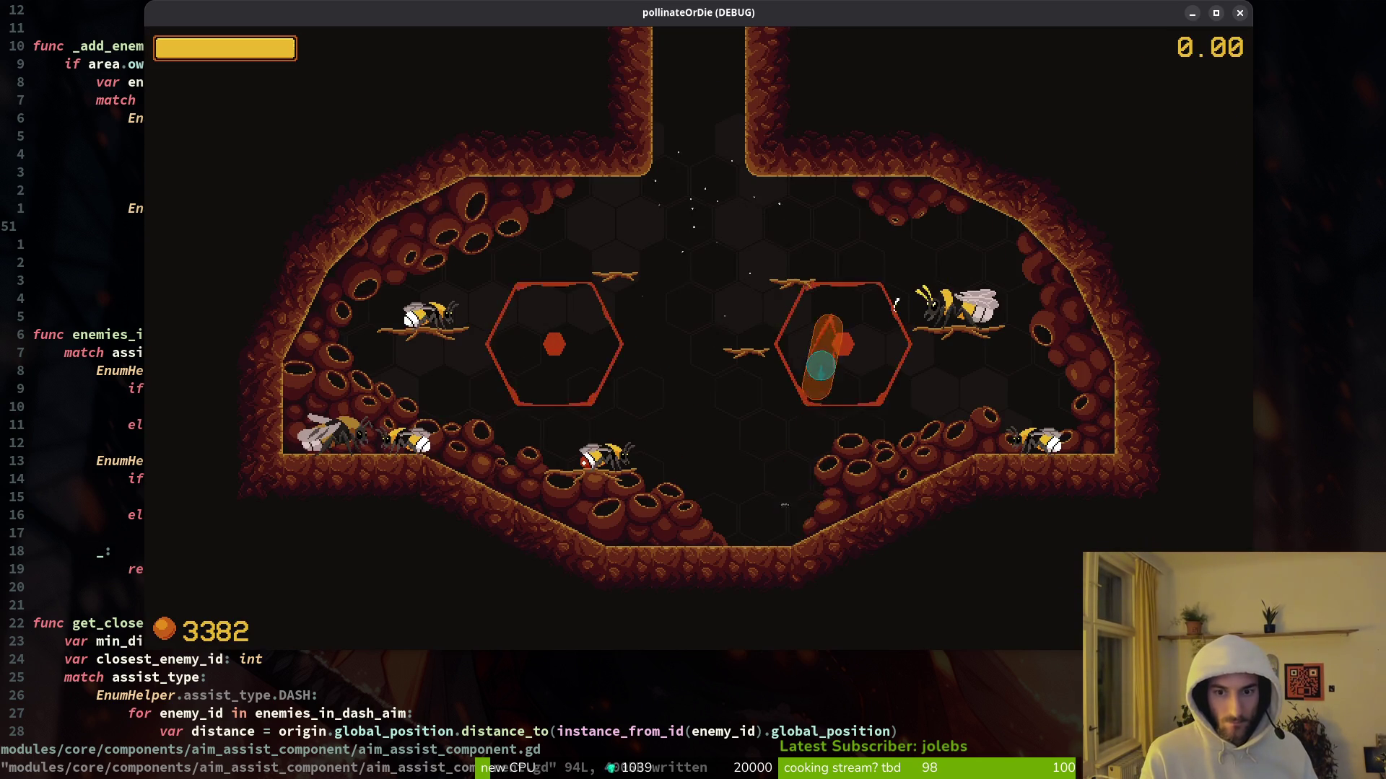